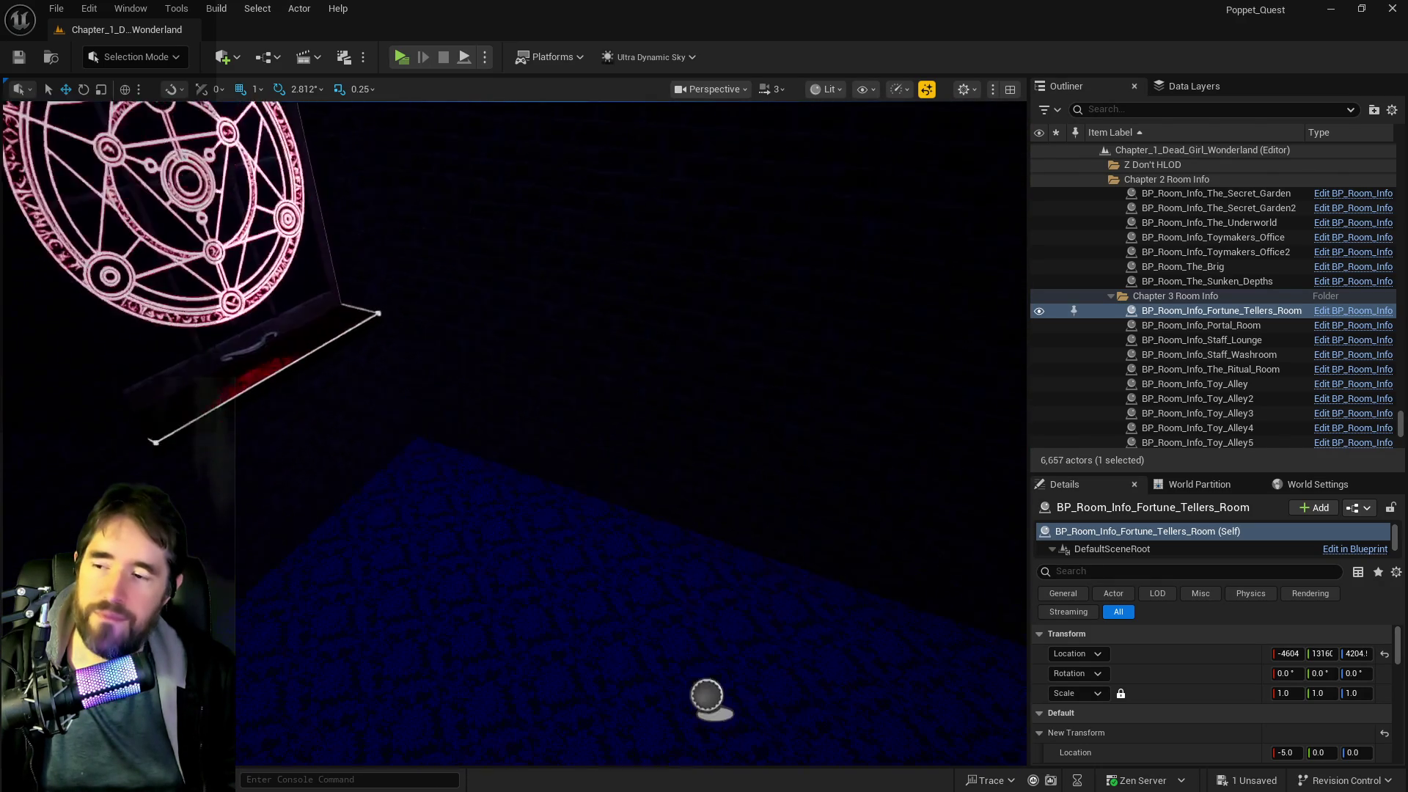
- In Data Layers, select DL_C3_Fortune_Tellers_Room through DL_C3_Train_Station and mark them loaded
left_click(1187, 80)
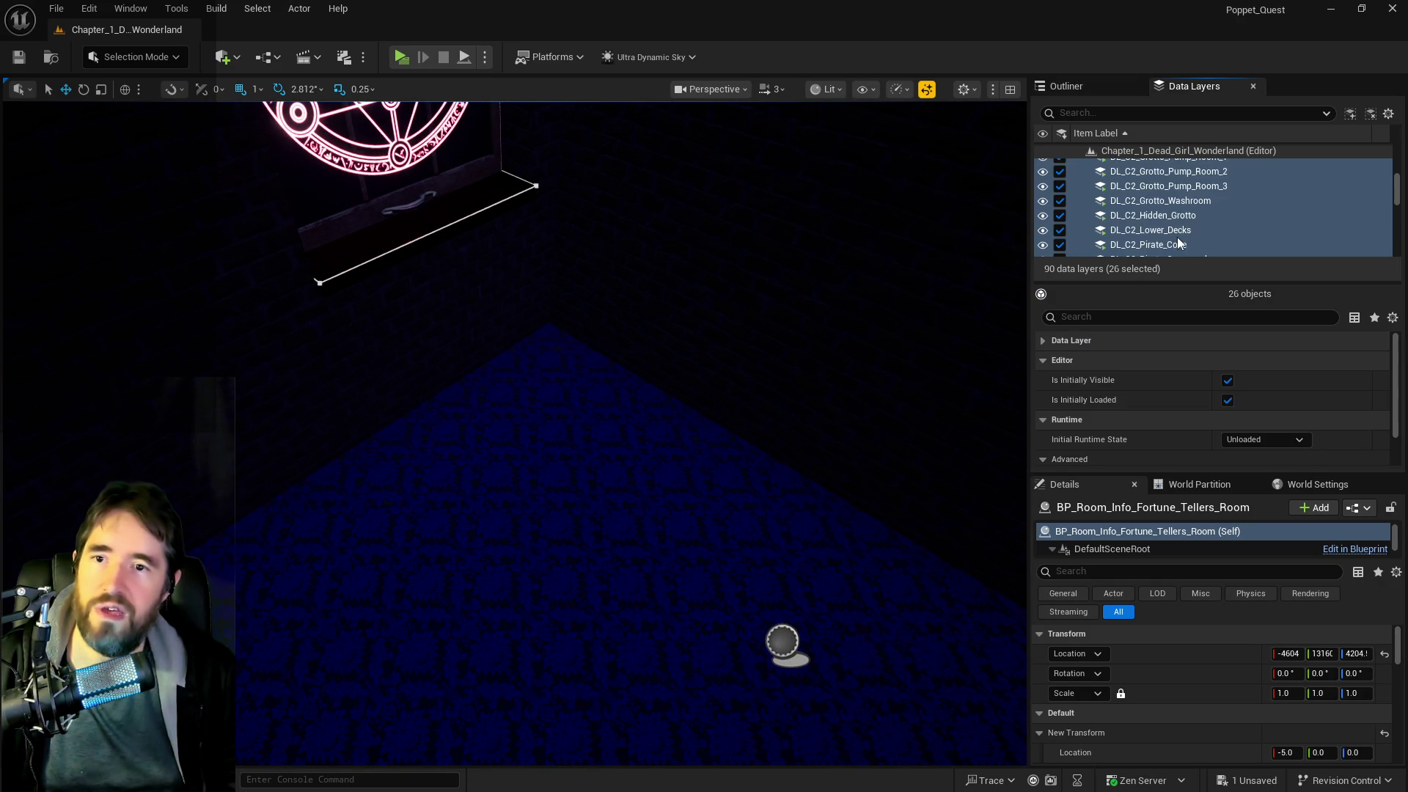
scroll(1177, 242, "down", 5)
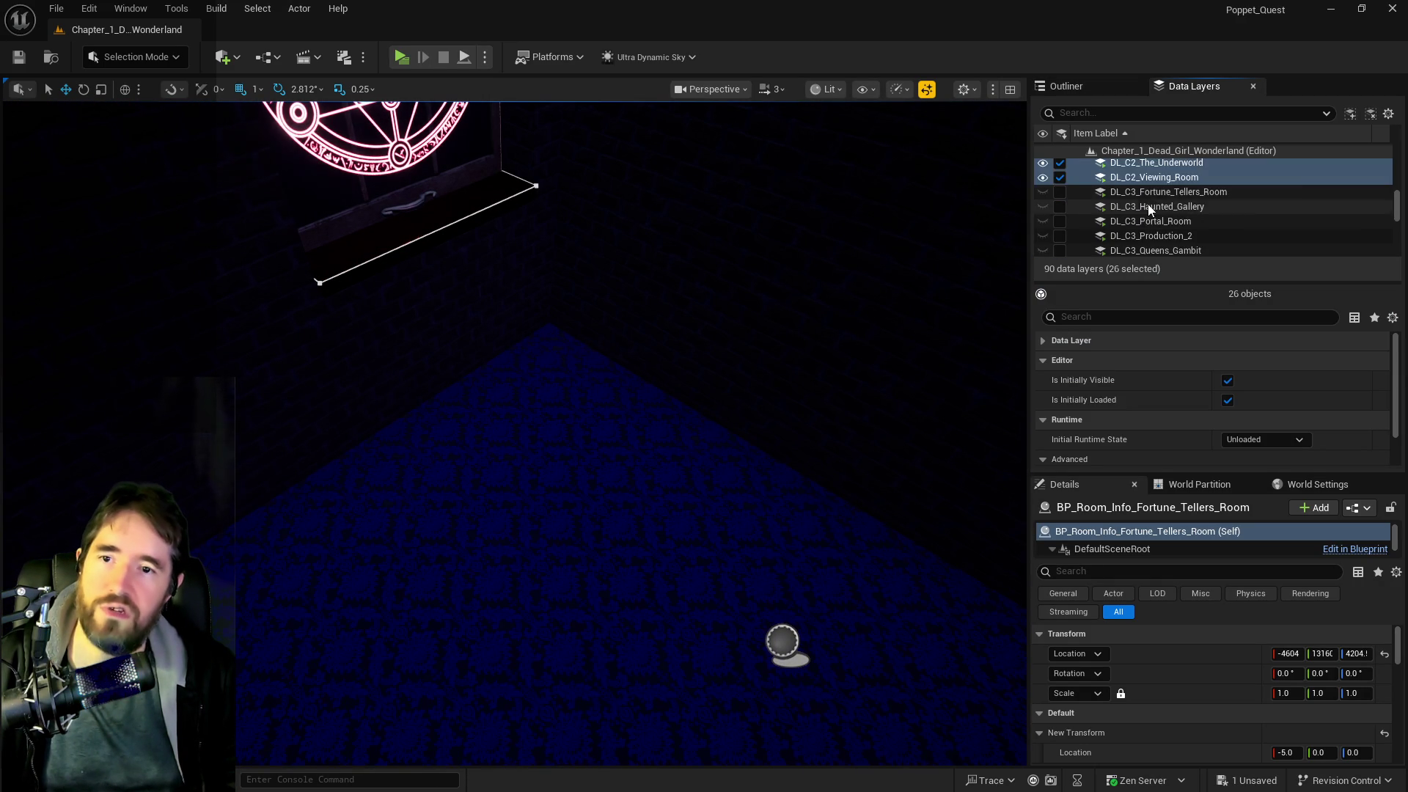
left_click(1146, 194)
scroll(1142, 218, "down", 5)
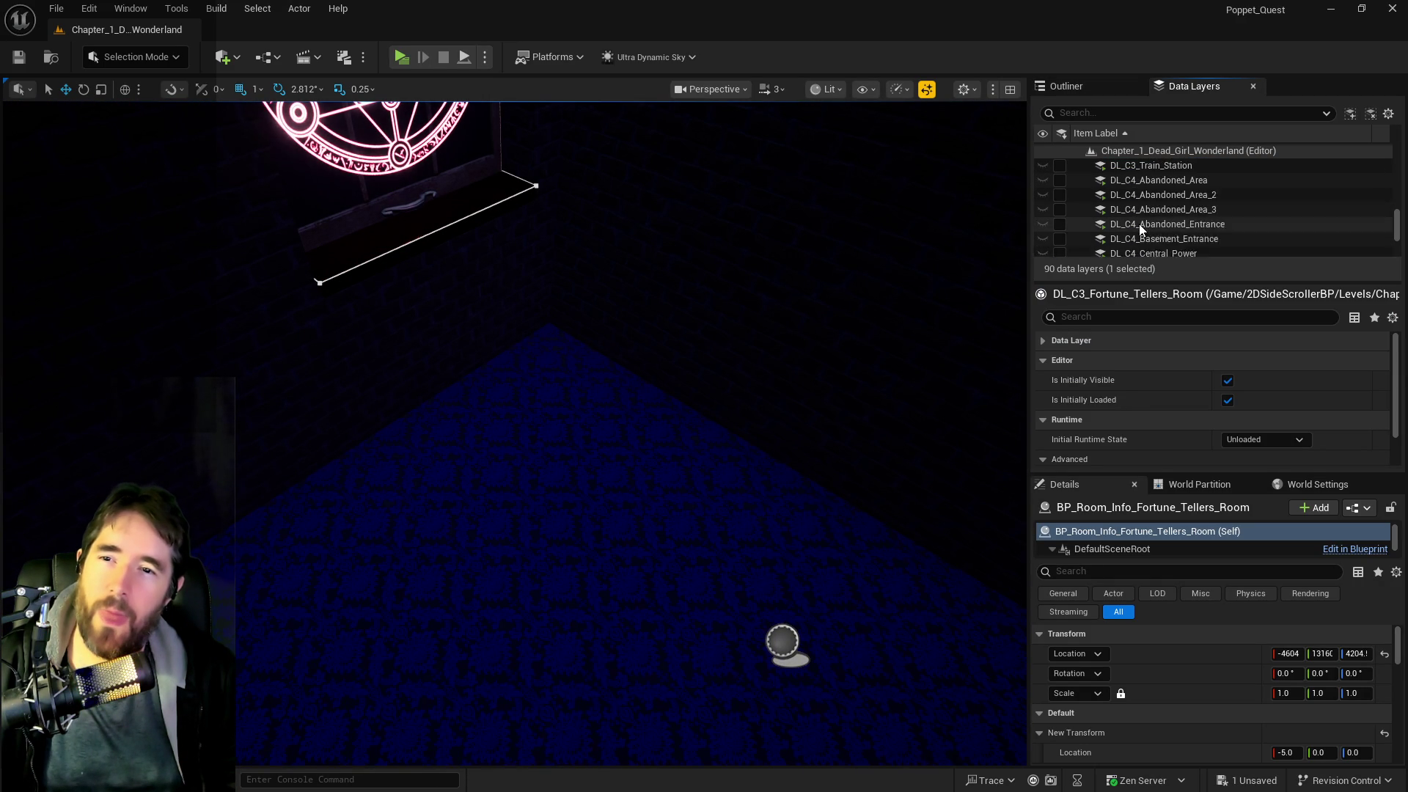
scroll(1142, 221, "down", 1)
left_click(1146, 166, "shift")
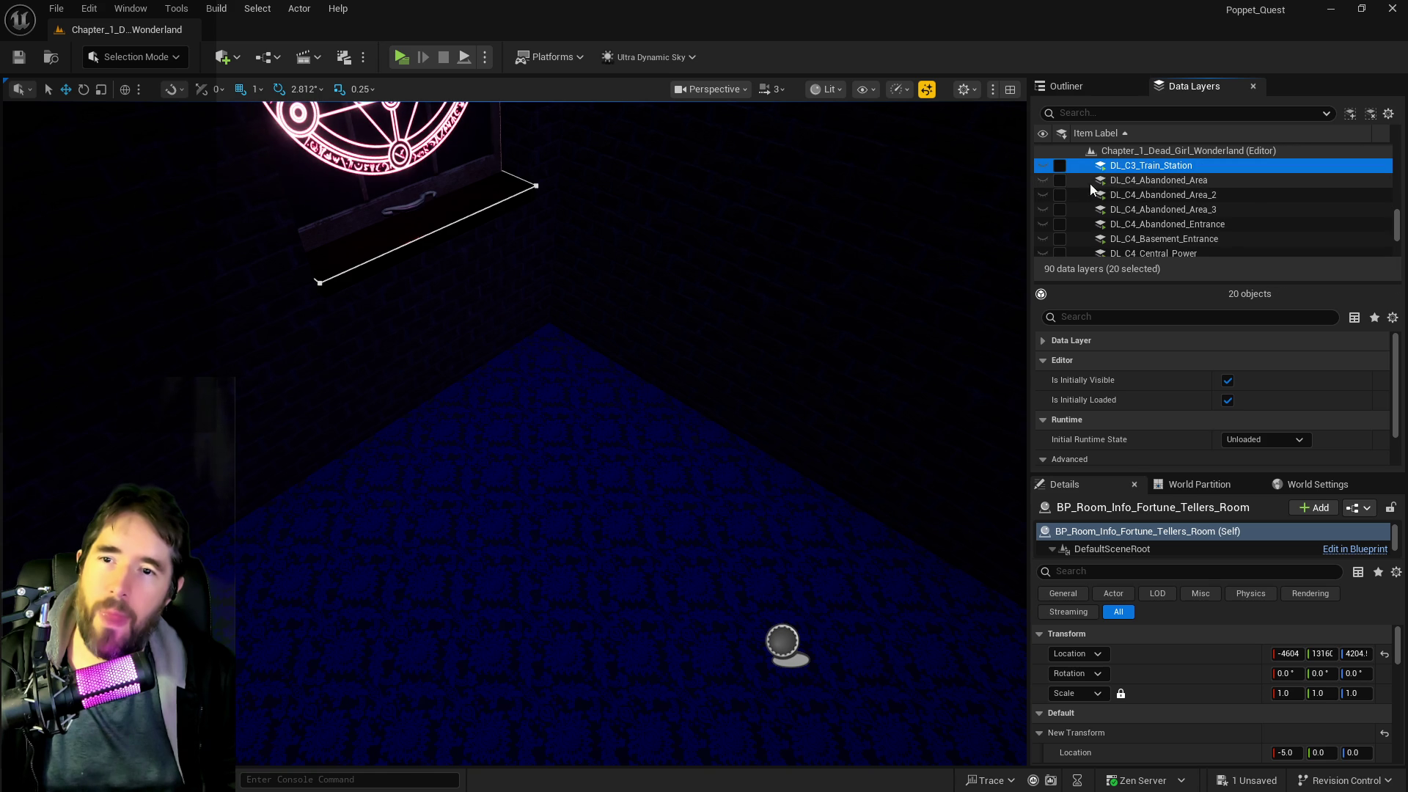
left_click(1060, 166)
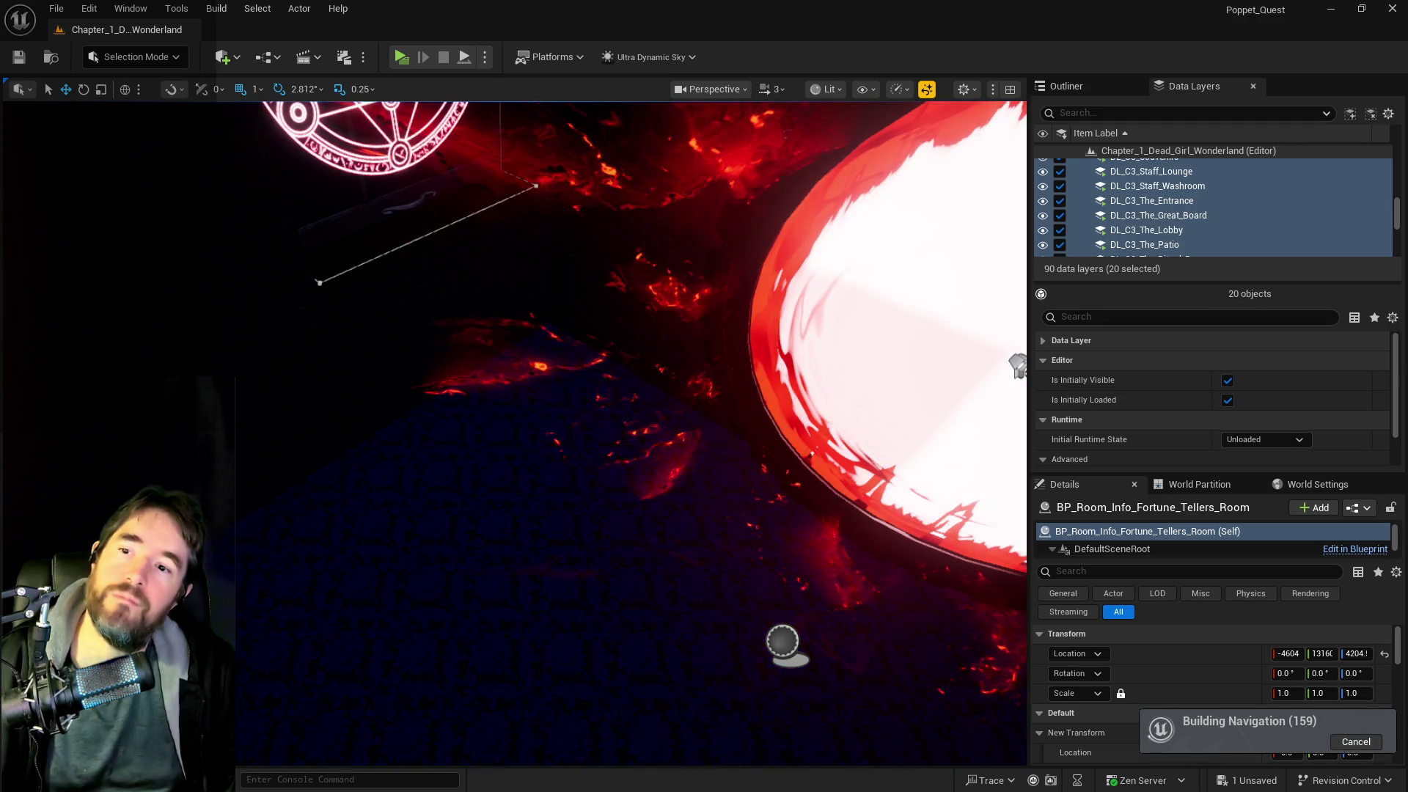
- Fly the camera past the glowing portal and through the brick and red-lit rooms to the skull gate
left_click_drag(804, 419, 805, 419)
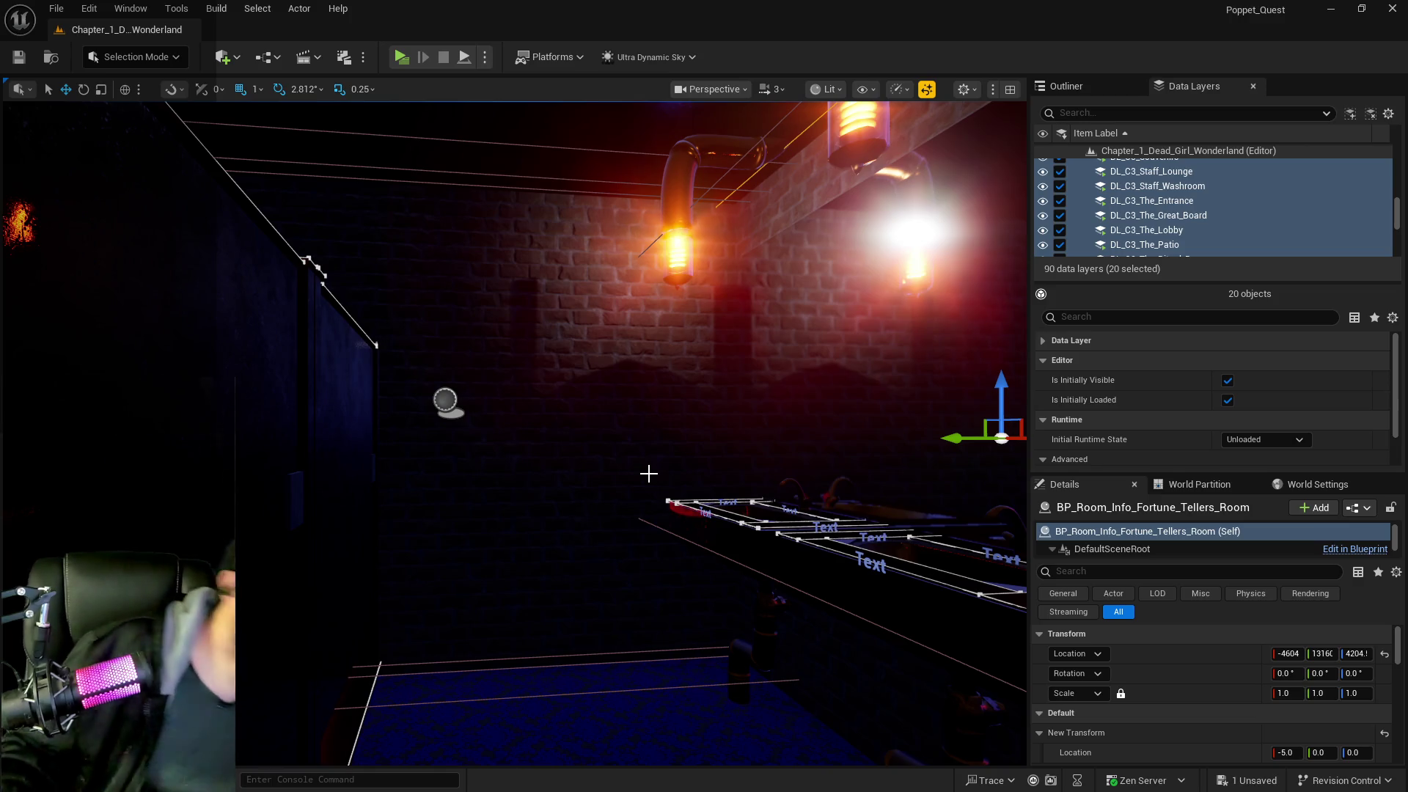
left_click_drag(659, 468, 659, 468)
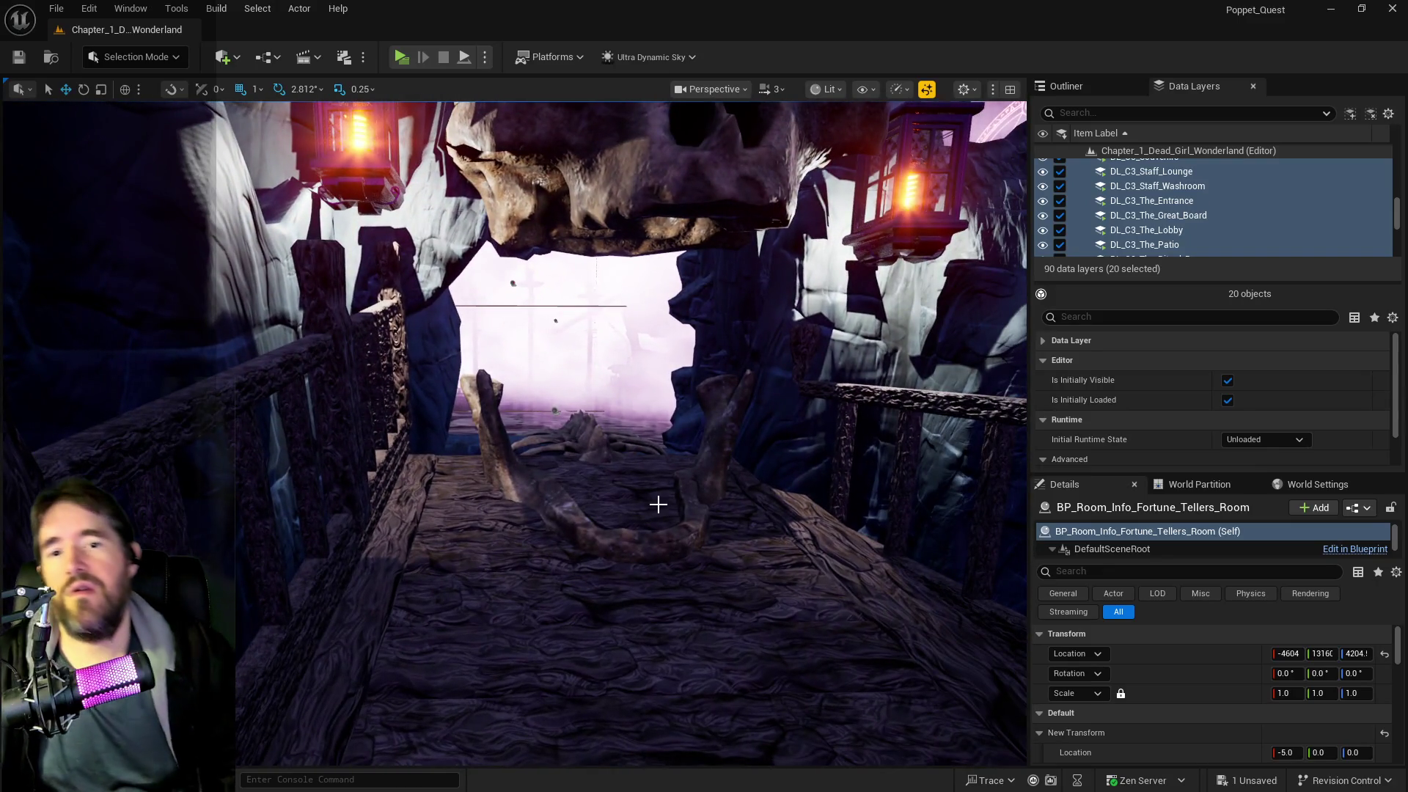
left_click_drag(658, 505, 658, 504)
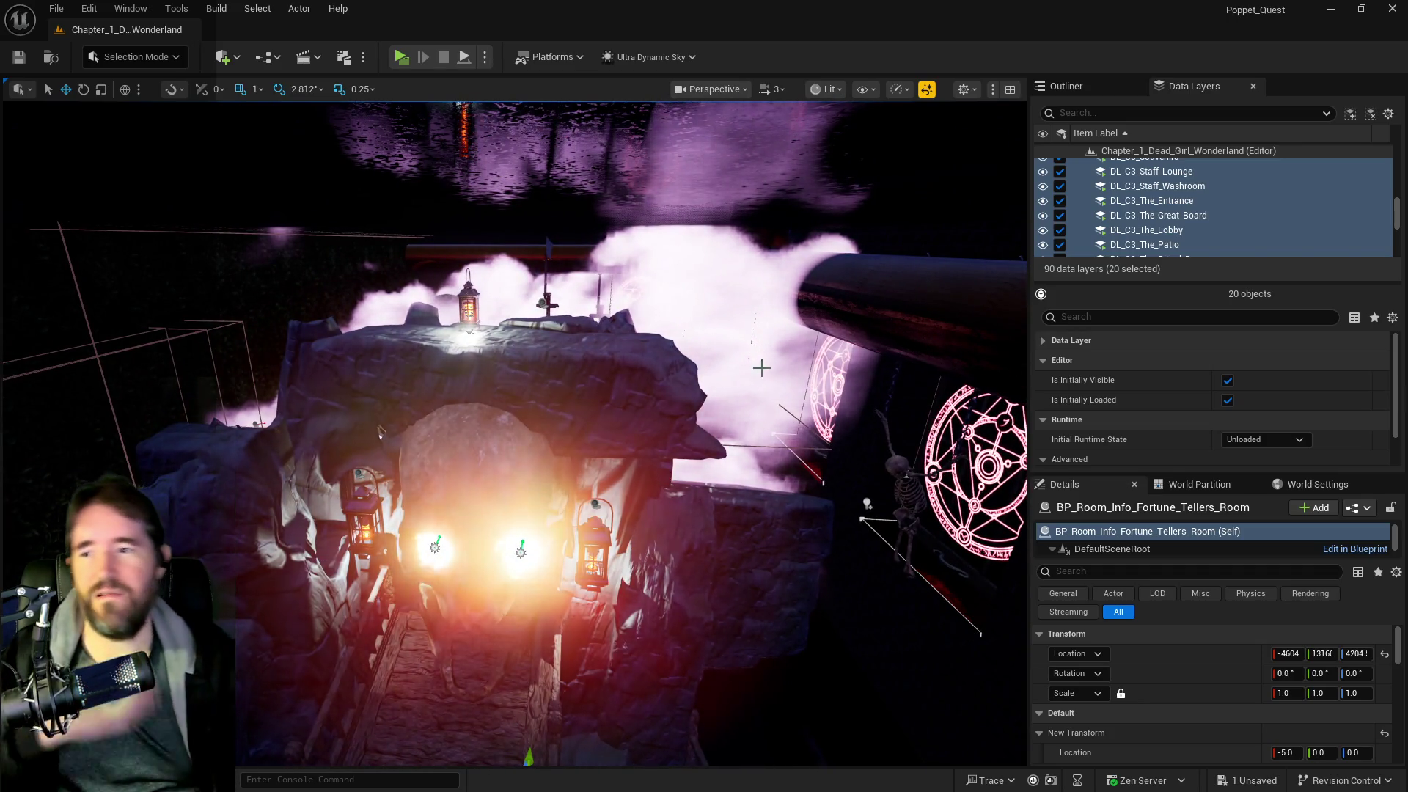
- In the Outliner, select all 234 descendant actors of the Pirate Graveyard folder
left_click(499, 455)
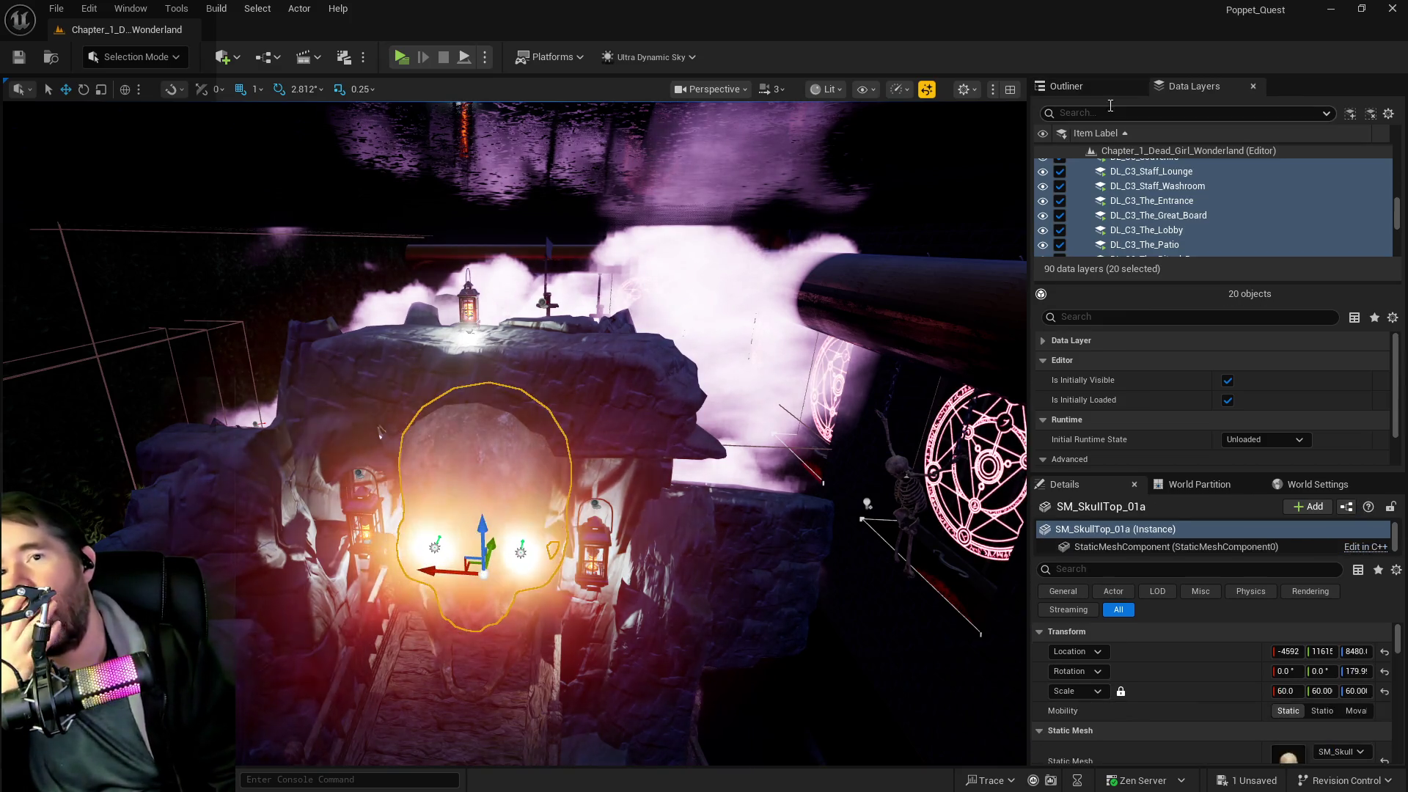
left_click(1104, 86)
left_click(1156, 330)
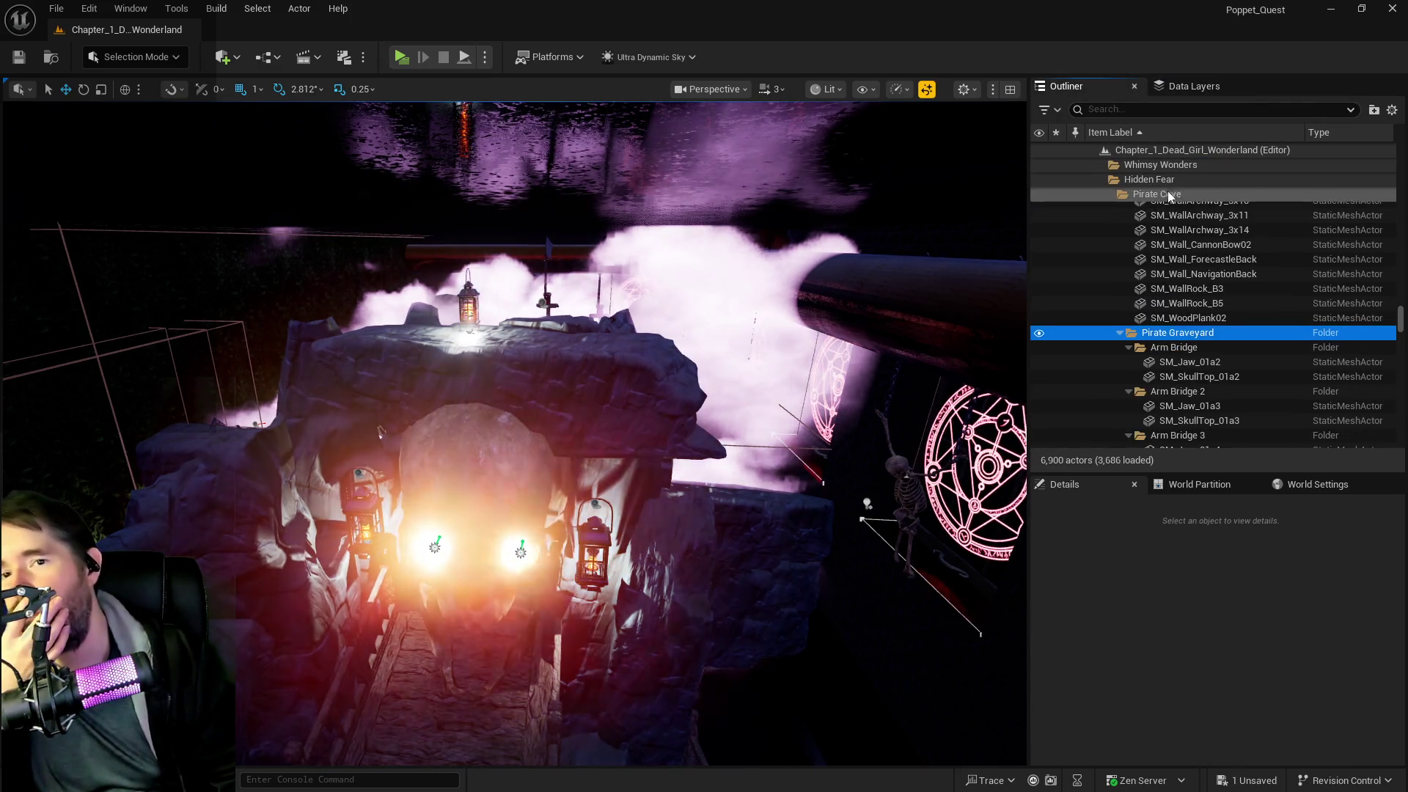
right_click(1157, 330)
mouse_move(1203, 411)
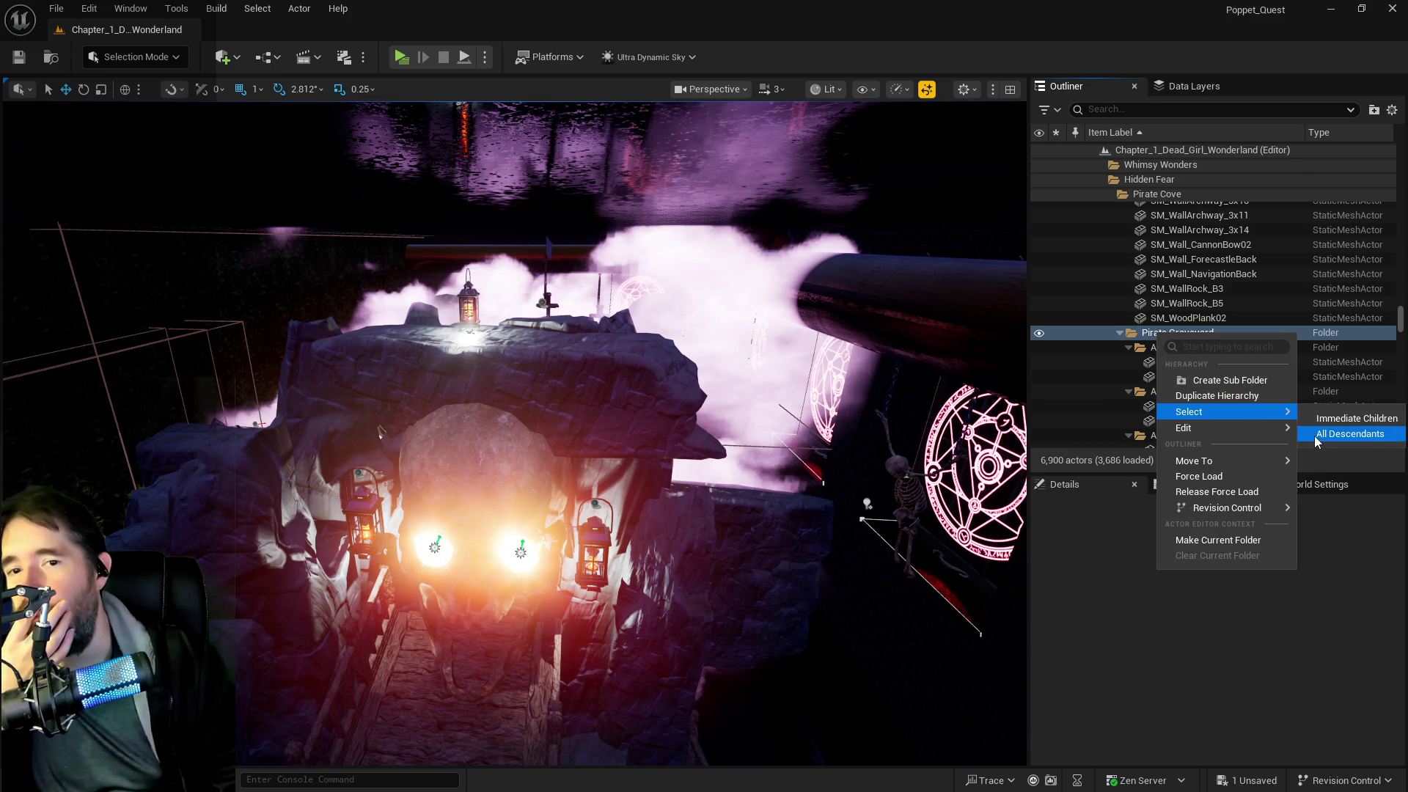
left_click(1315, 435)
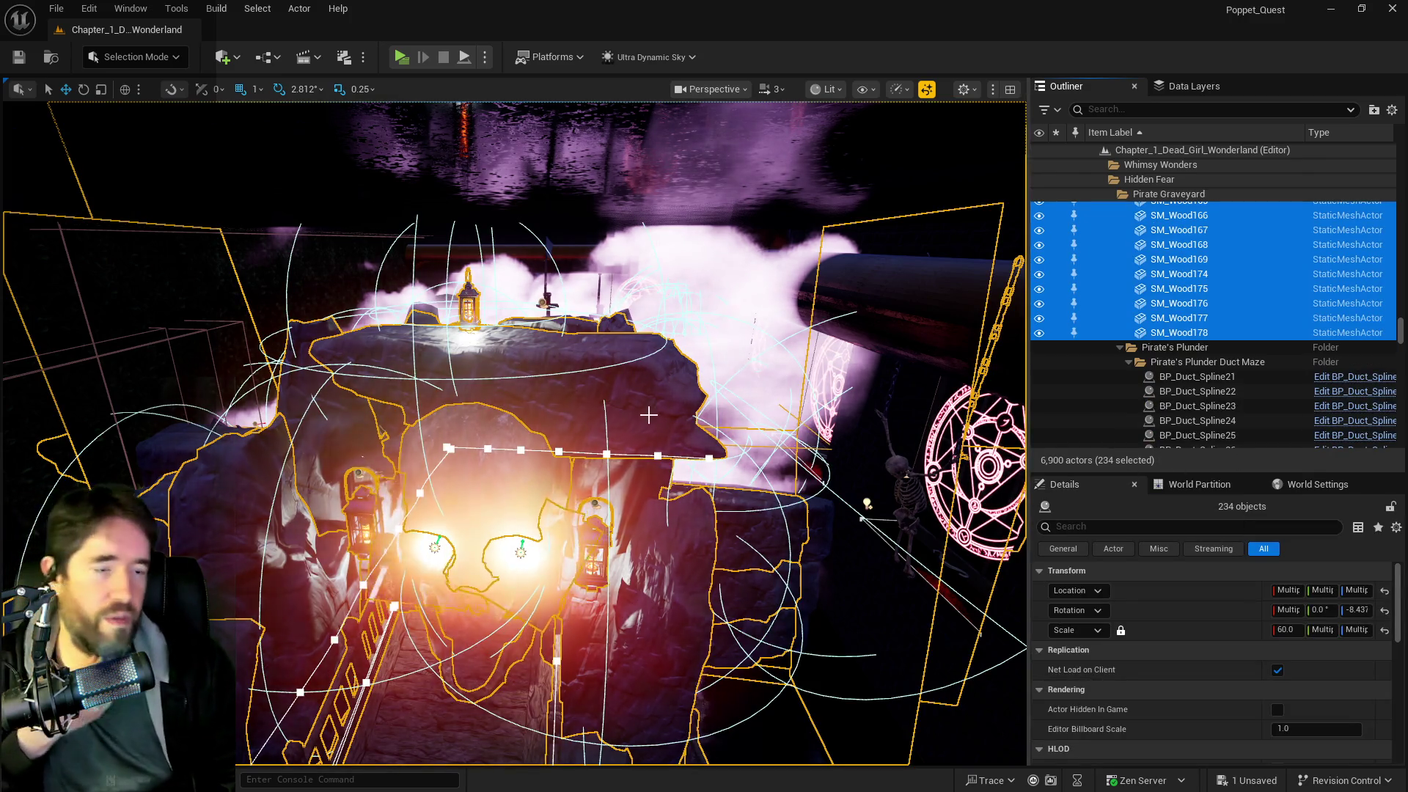
- Fly in over the selected graveyard actors to the pirate chest scene
mouse_move(660, 440)
left_mouse_down()
mouse_move(617, 352)
mouse_move(440, 176)
left_mouse_up()
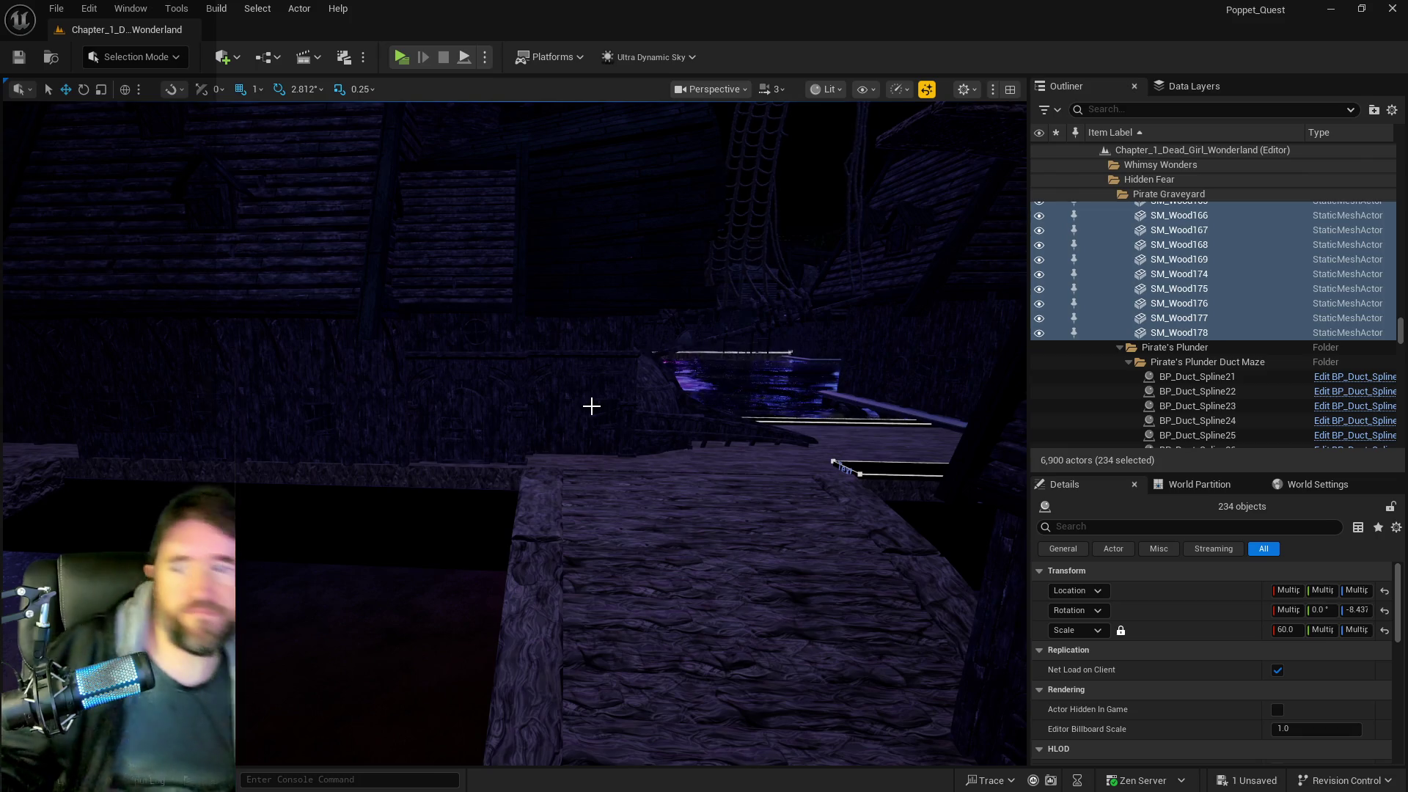
left_click_drag(624, 580, 627, 576)
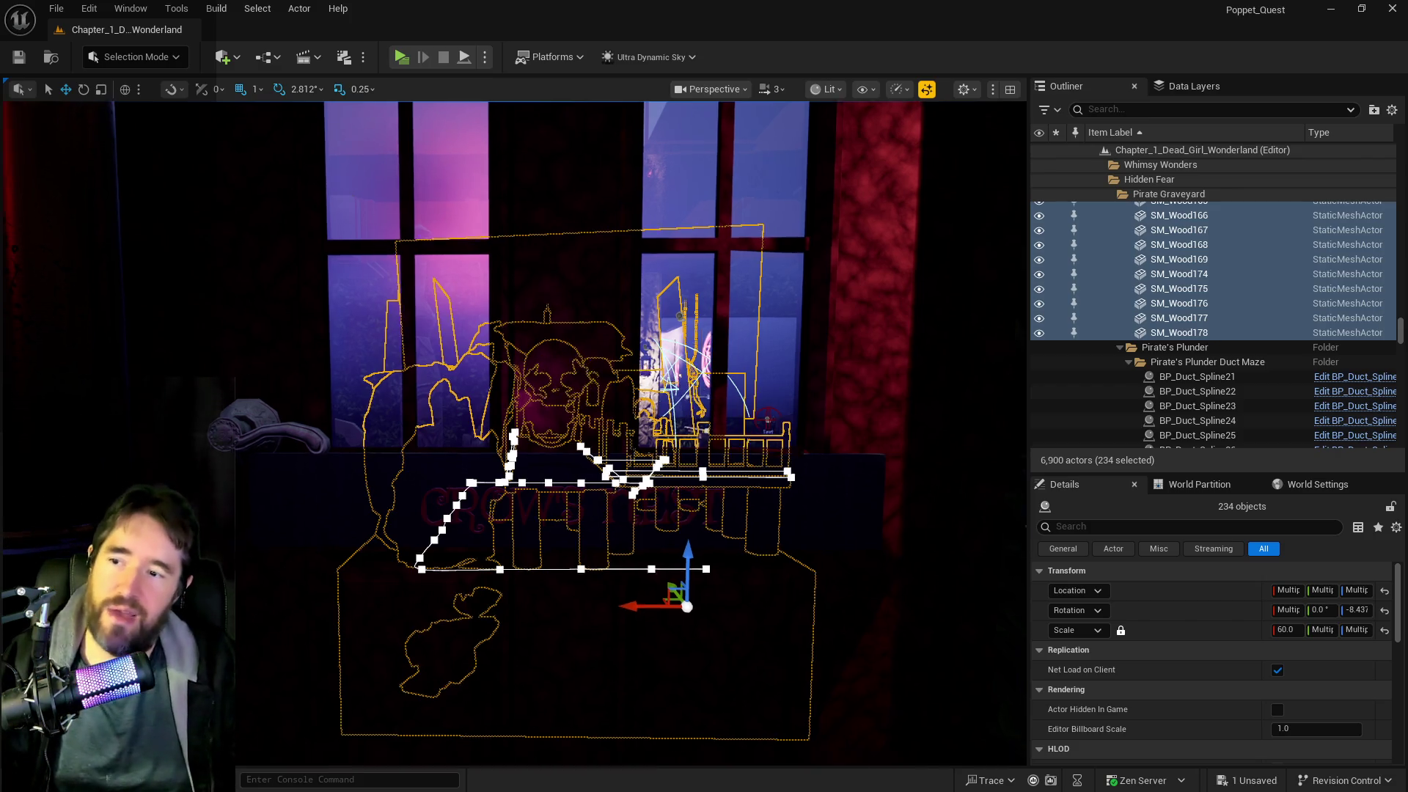
scroll(101, 442, "up", 10)
scroll(226, 496, "up", 5)
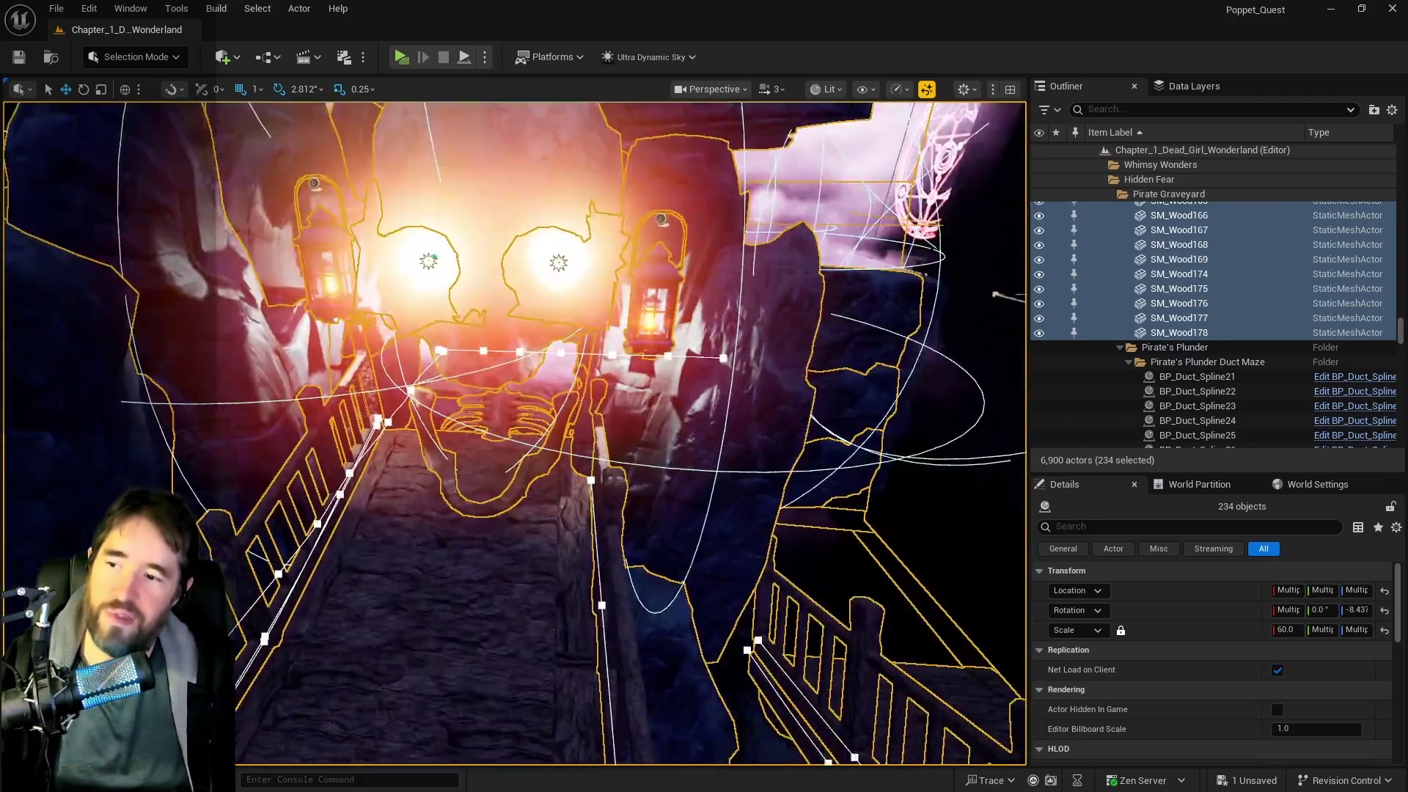
- Select the SM_Cliff_05c11 cliff mesh, then fly past the carved pillar and up the stairs to the lit door
left_click(226, 496)
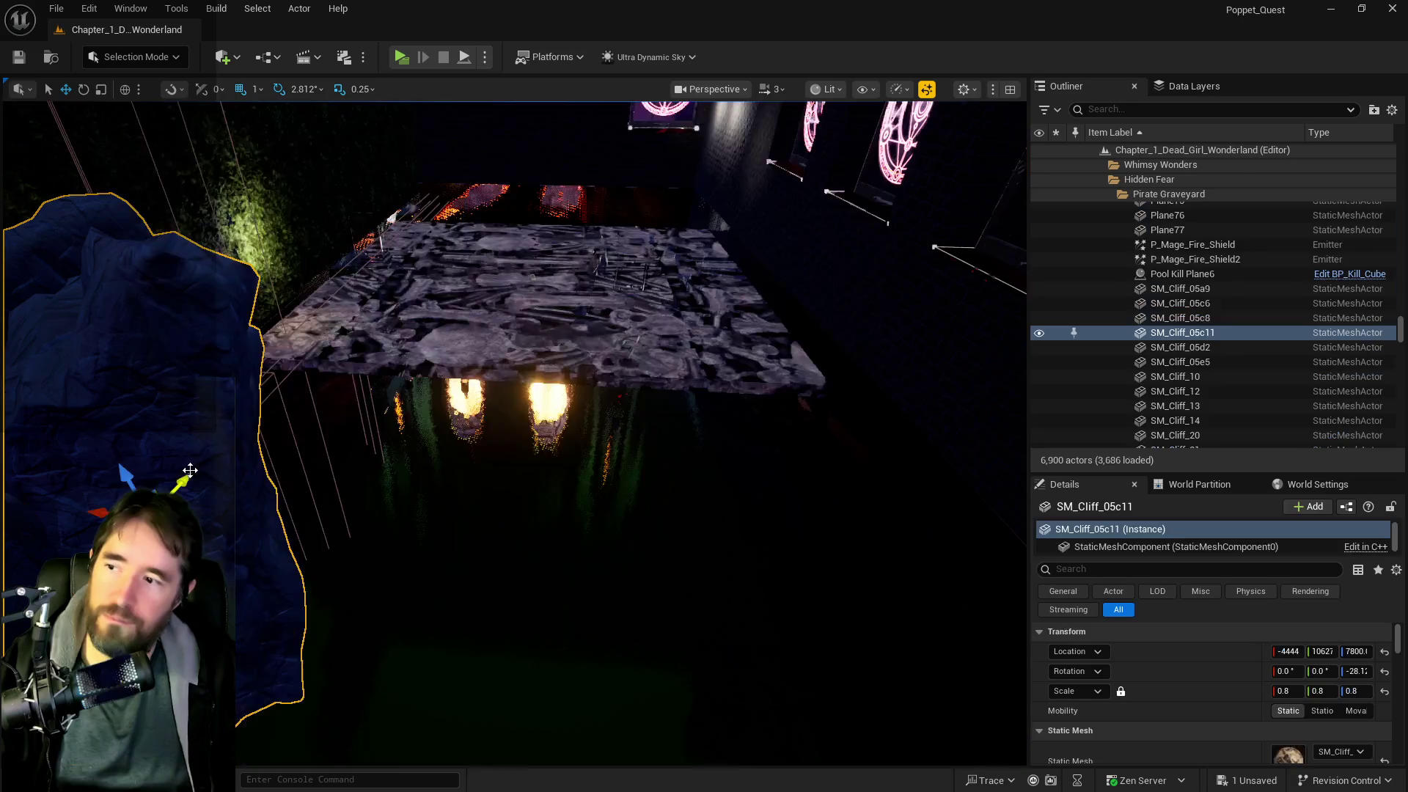
scroll(227, 495, "up", 5)
scroll(227, 496, "down", 10)
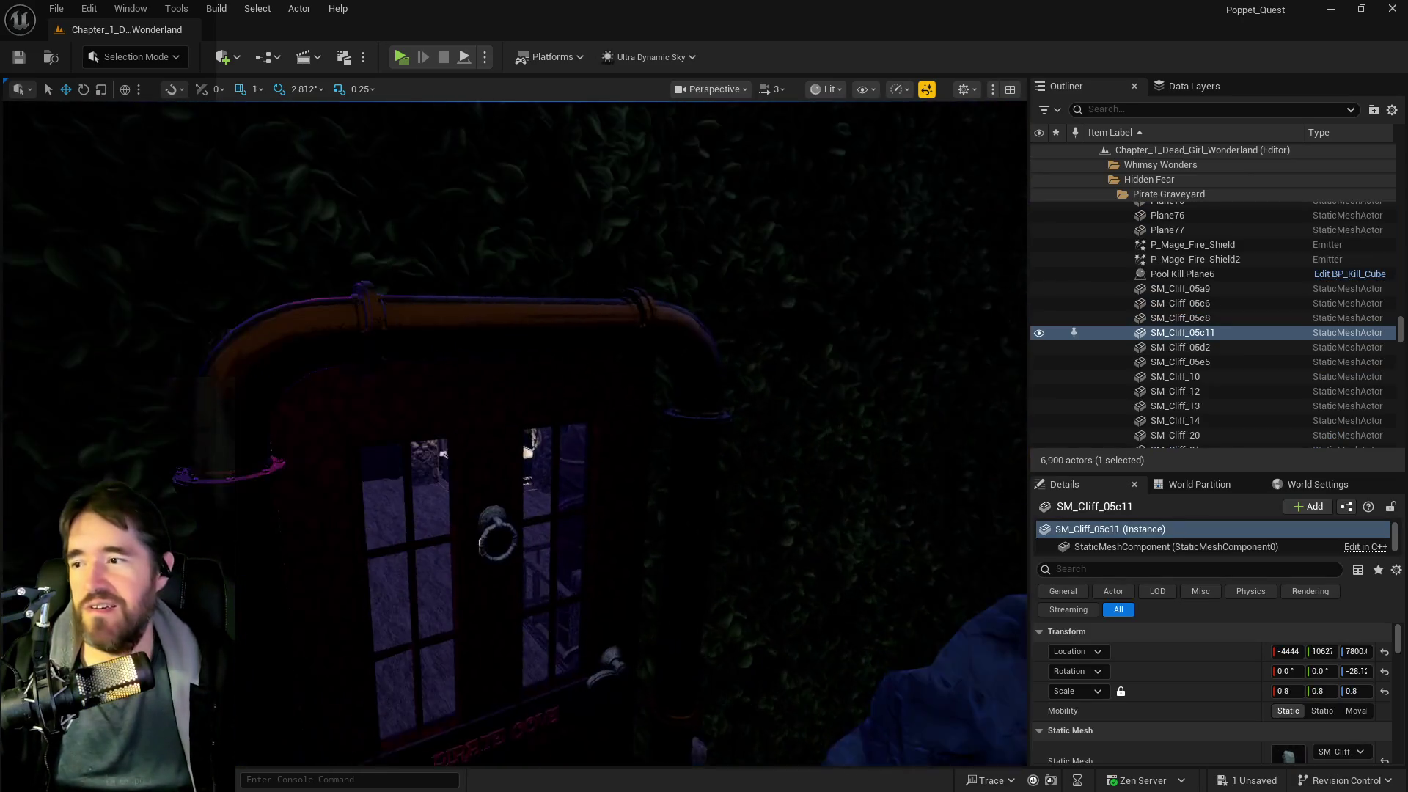
left_click_drag(314, 433, 440, 396)
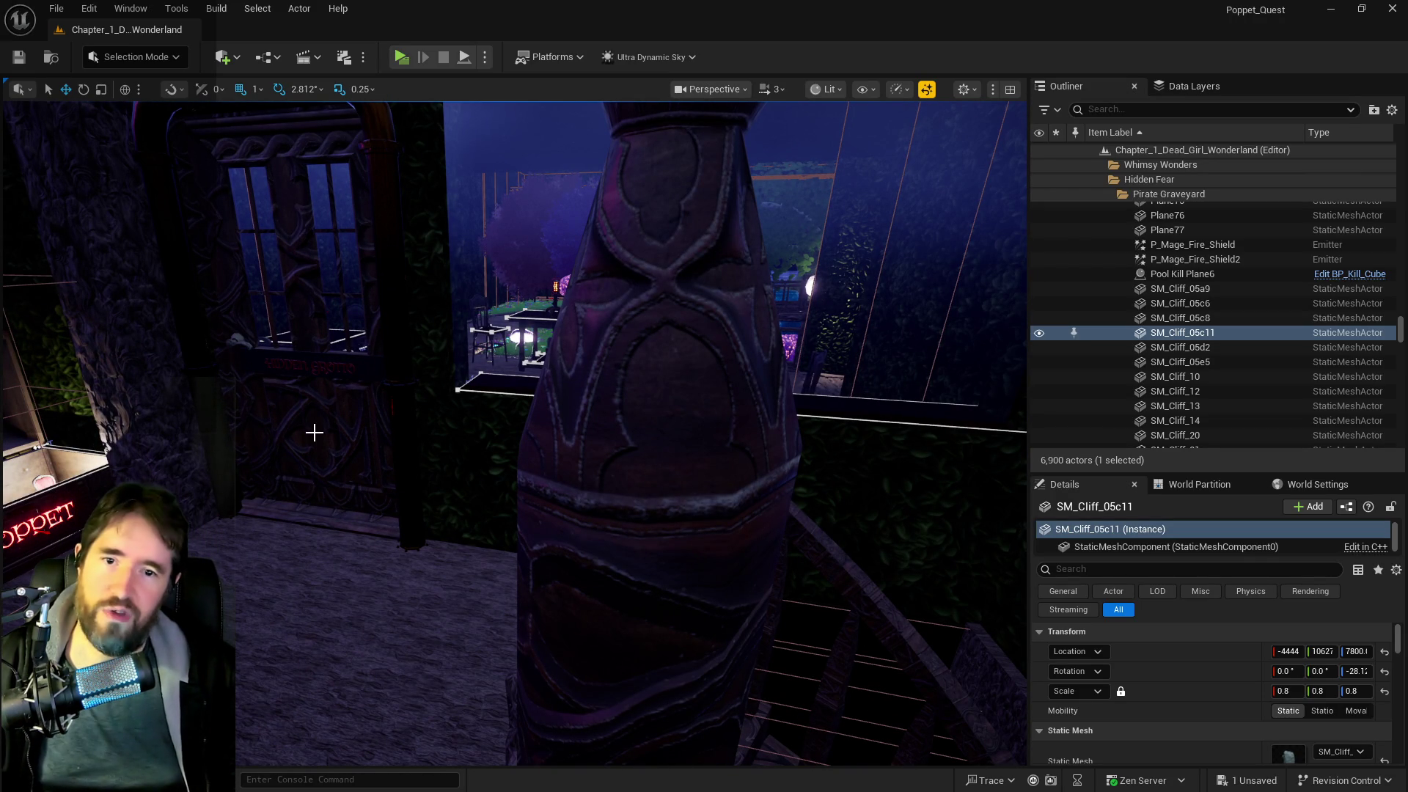
mouse_move(315, 436)
left_mouse_down()
mouse_move(440, 429)
mouse_move(375, 425)
left_mouse_up()
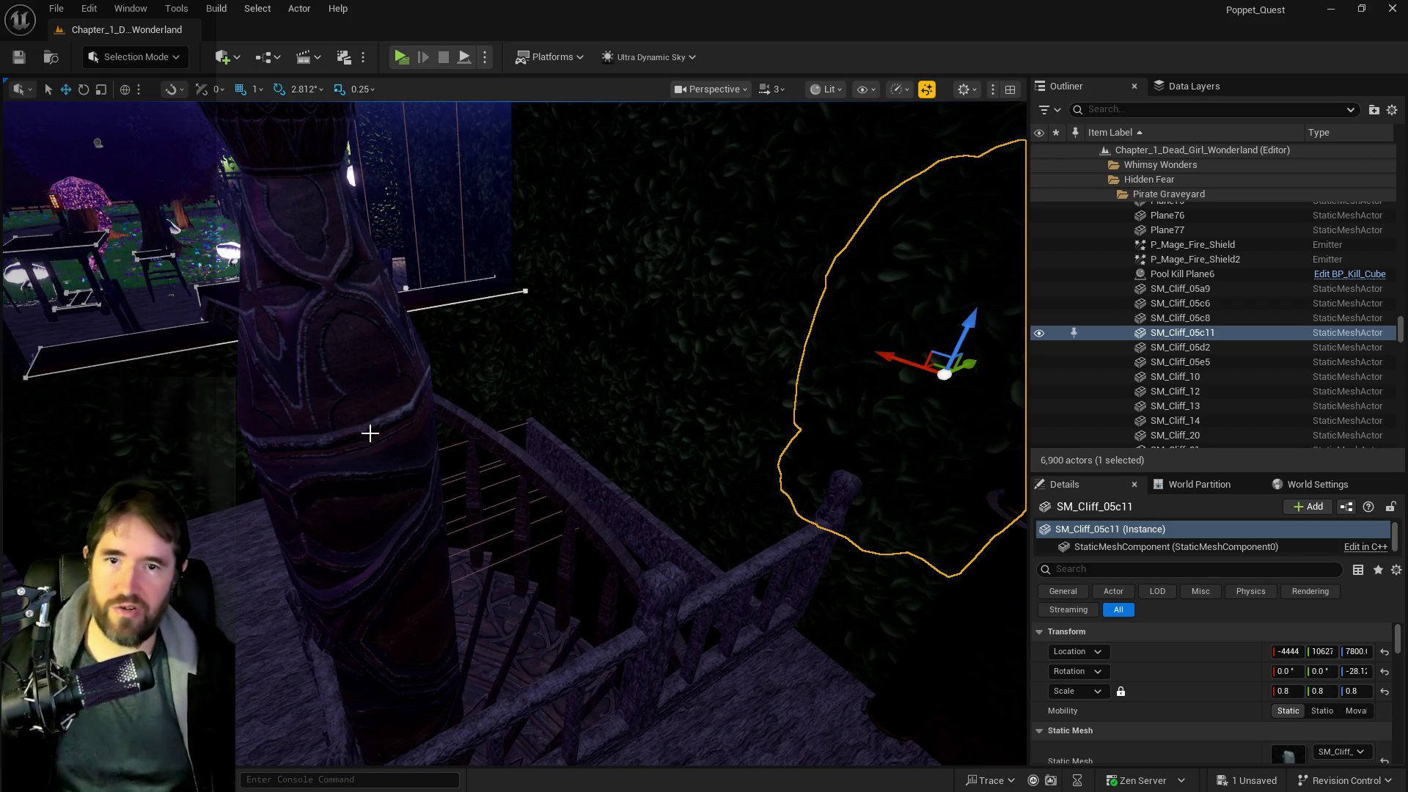
mouse_move(463, 575)
left_mouse_down()
mouse_move(609, 568)
mouse_move(631, 499)
mouse_move(635, 546)
mouse_move(569, 539)
mouse_move(565, 557)
left_mouse_up()
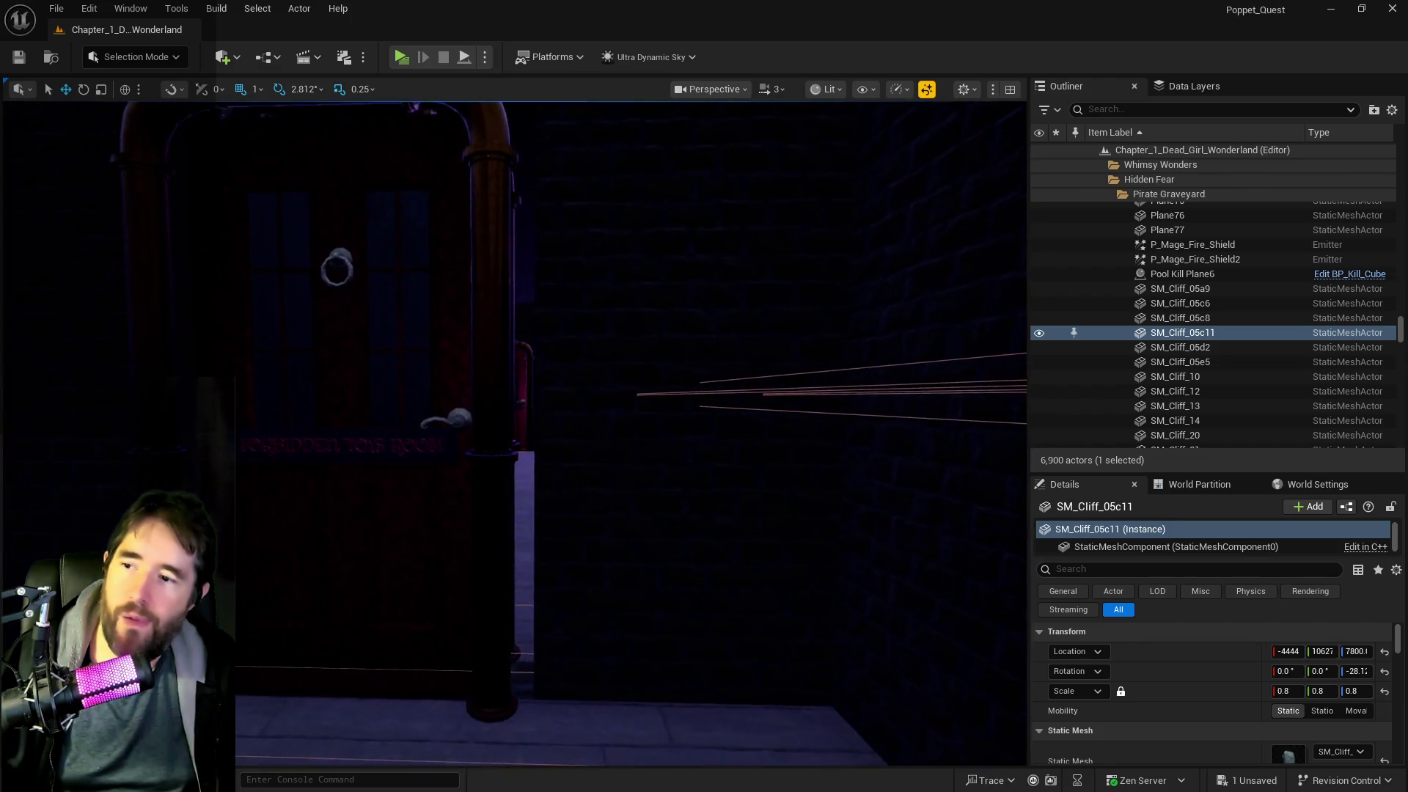
- Nudge door BP_Door_11 slightly along the X axis
left_click(488, 555)
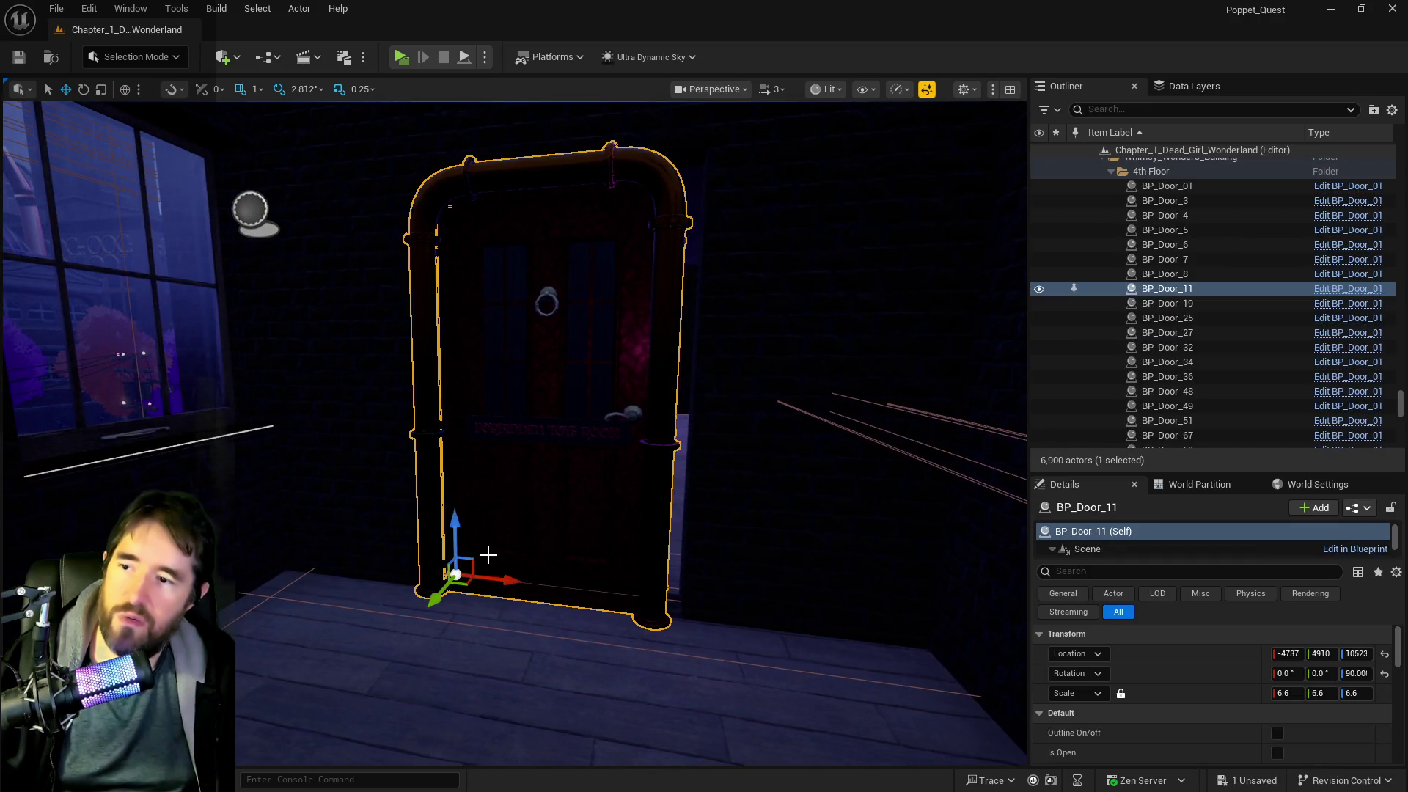
left_click_drag(509, 585, 531, 587)
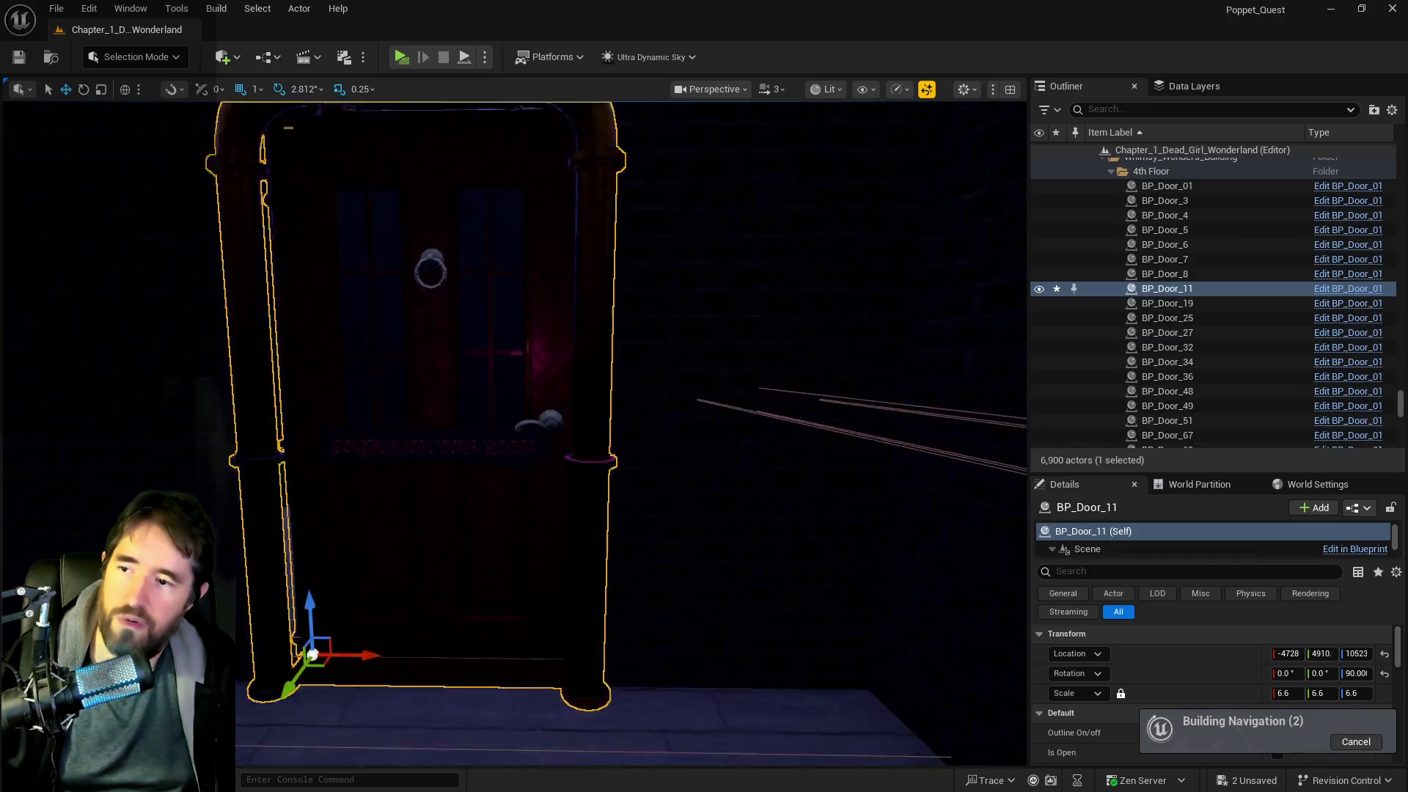
scroll(949, 264, "down", 5)
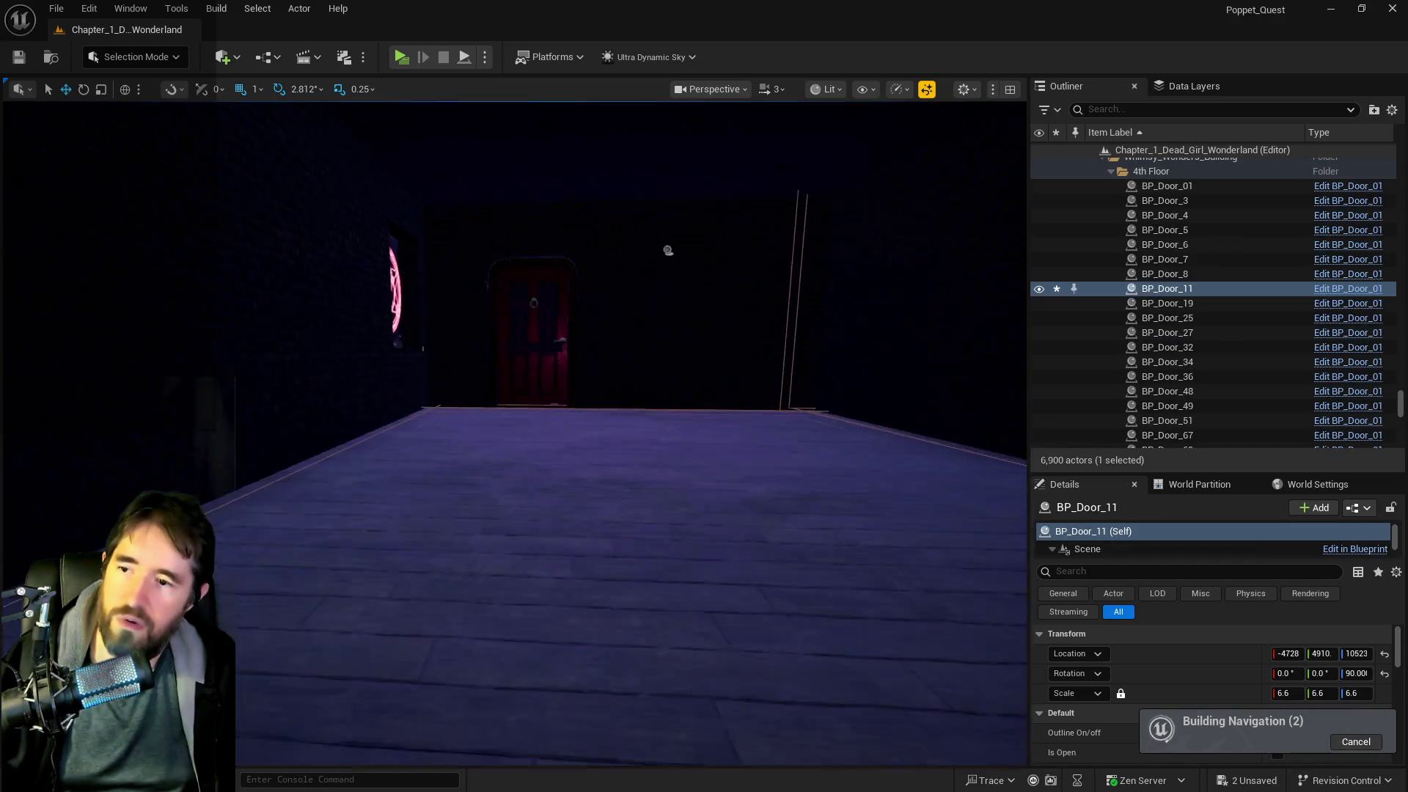
- Filter the Outliner by 'nav' and delete the NavMeshBoundsVolume
left_click(1199, 109)
type("nav")
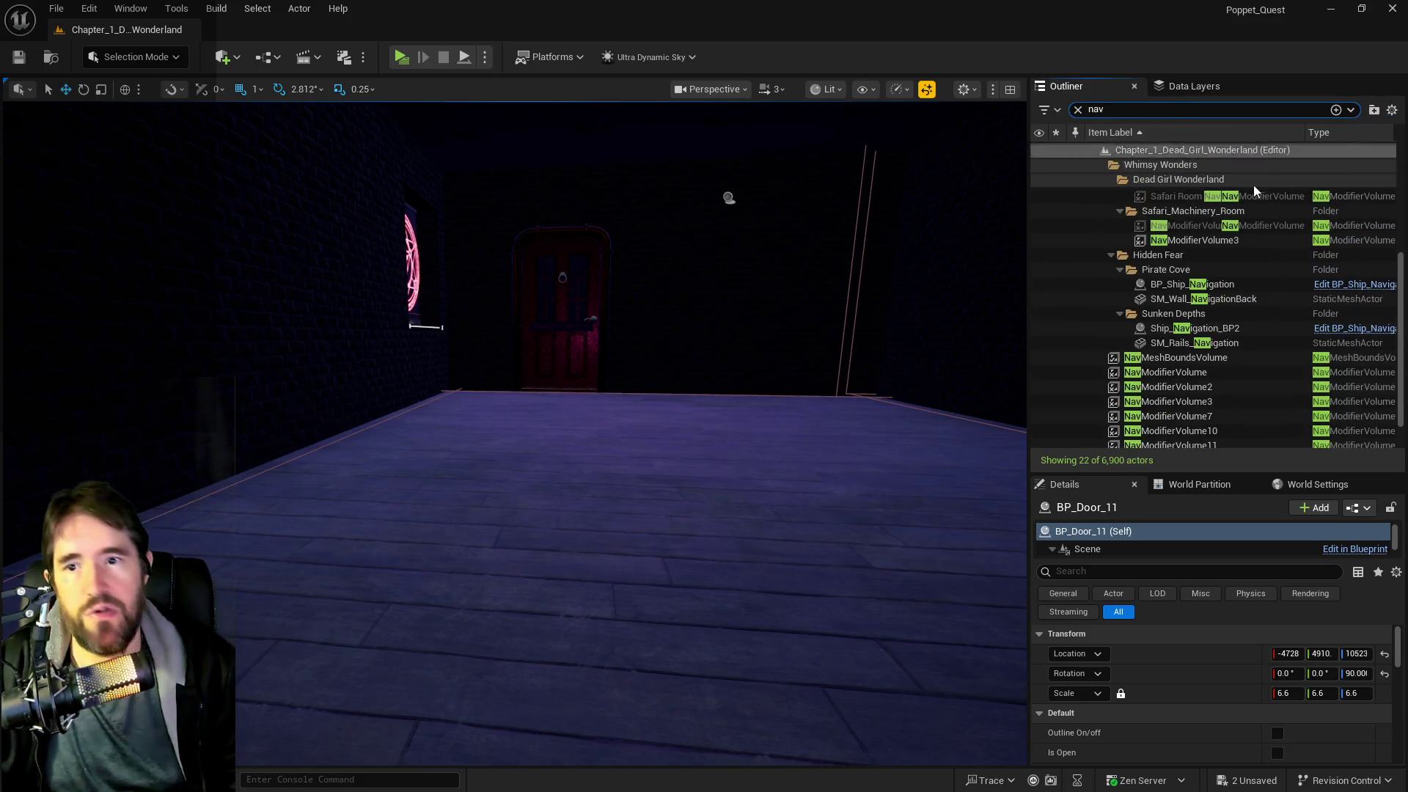
scroll(1129, 356, "down", 1)
scroll(1129, 360, "down", 1)
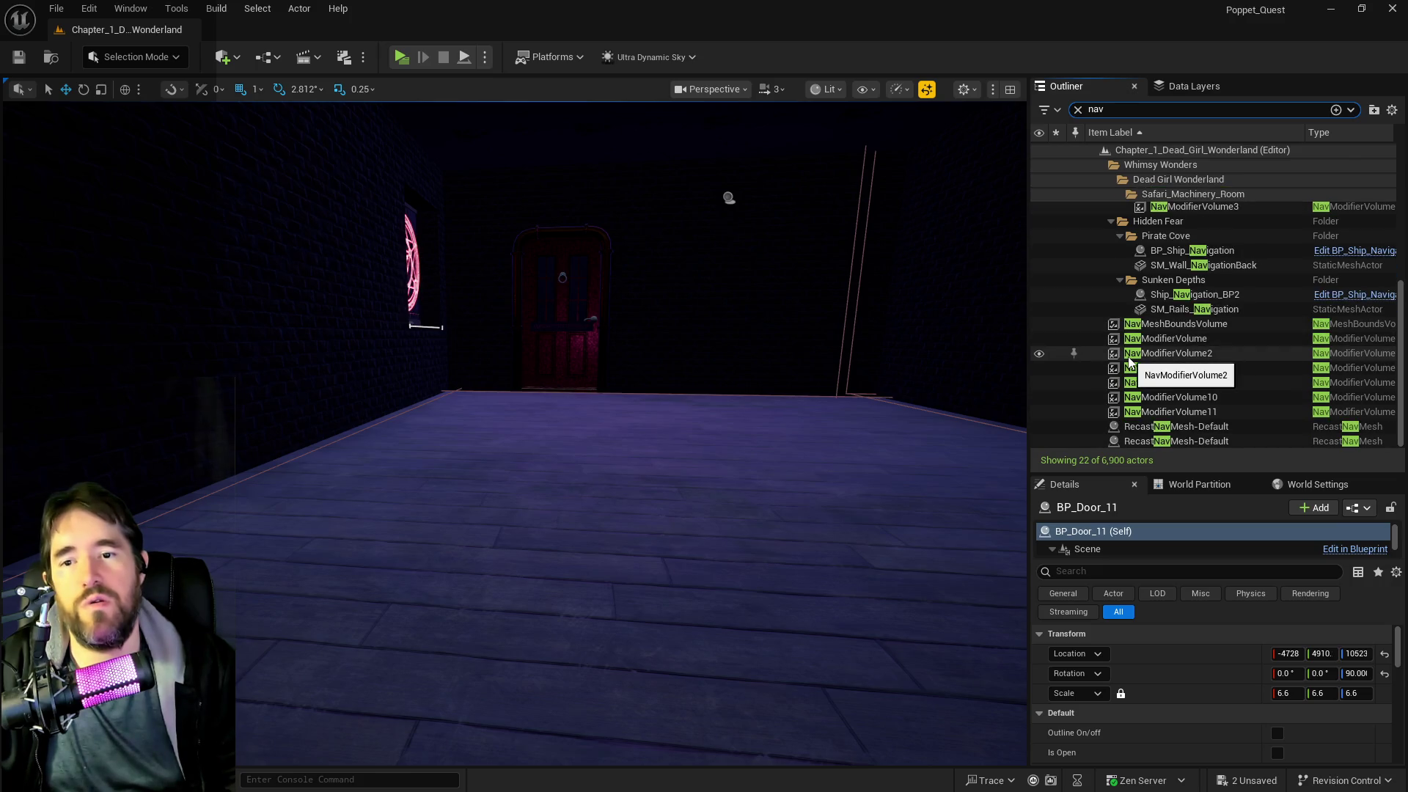
left_click(1174, 324)
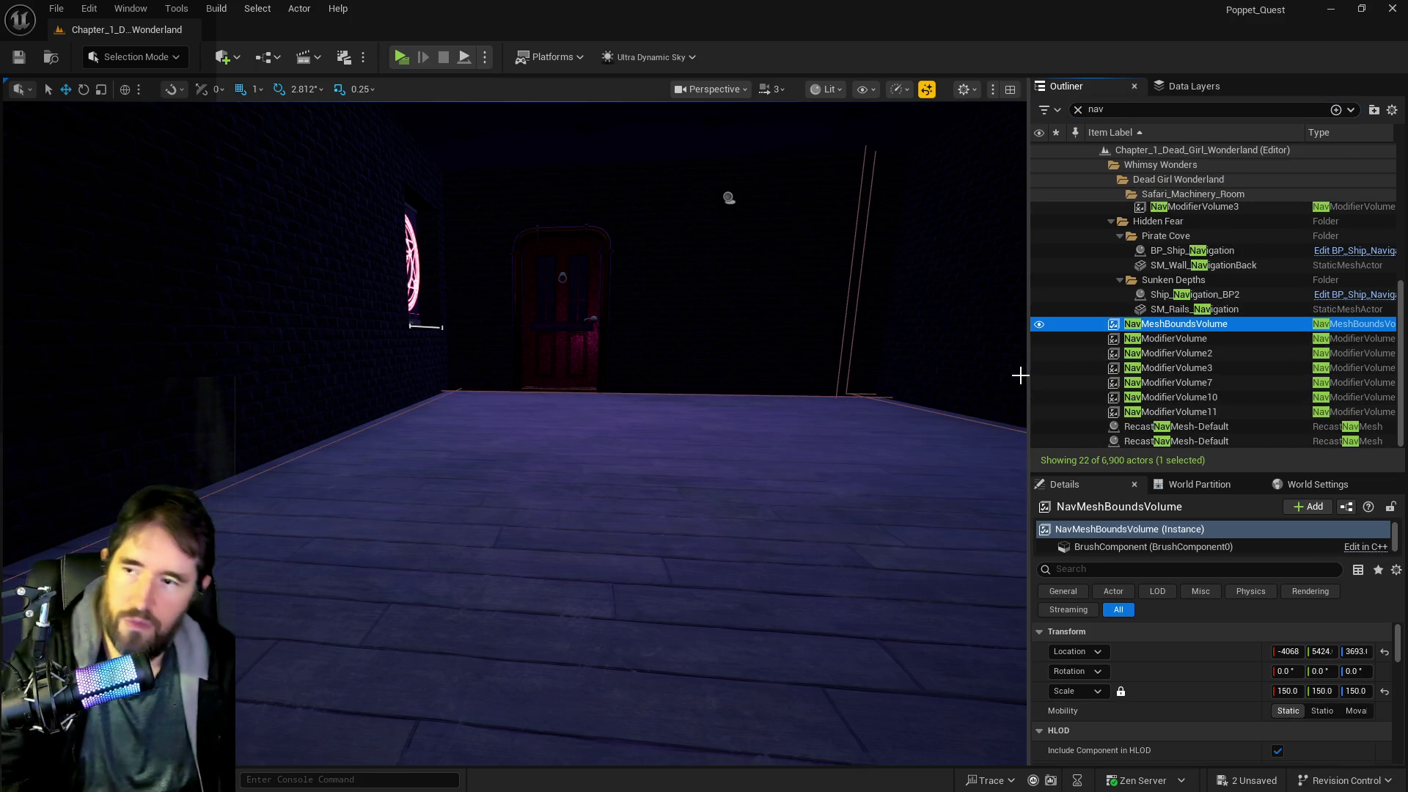
key("Delete")
mouse_move(700, 515)
left_mouse_down()
mouse_move(682, 484)
mouse_move(682, 469)
mouse_move(690, 506)
mouse_move(696, 469)
mouse_move(697, 502)
mouse_move(697, 487)
mouse_move(693, 499)
mouse_move(583, 461)
mouse_move(619, 469)
mouse_move(630, 455)
mouse_move(620, 460)
left_mouse_up()
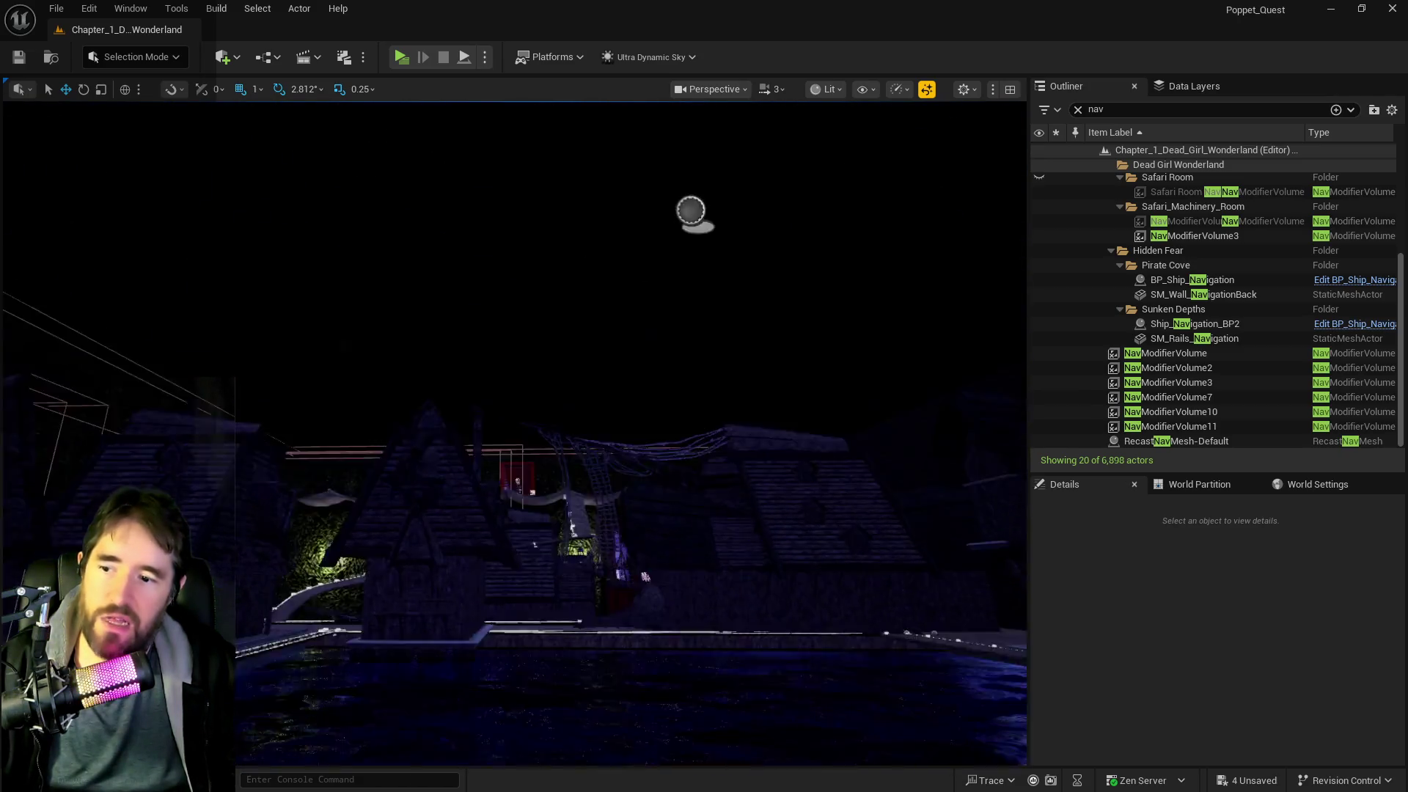
- Fly over the water, through the skull cave and past the purple wall back to the lit machinery table
left_click_drag(620, 460, 620, 460)
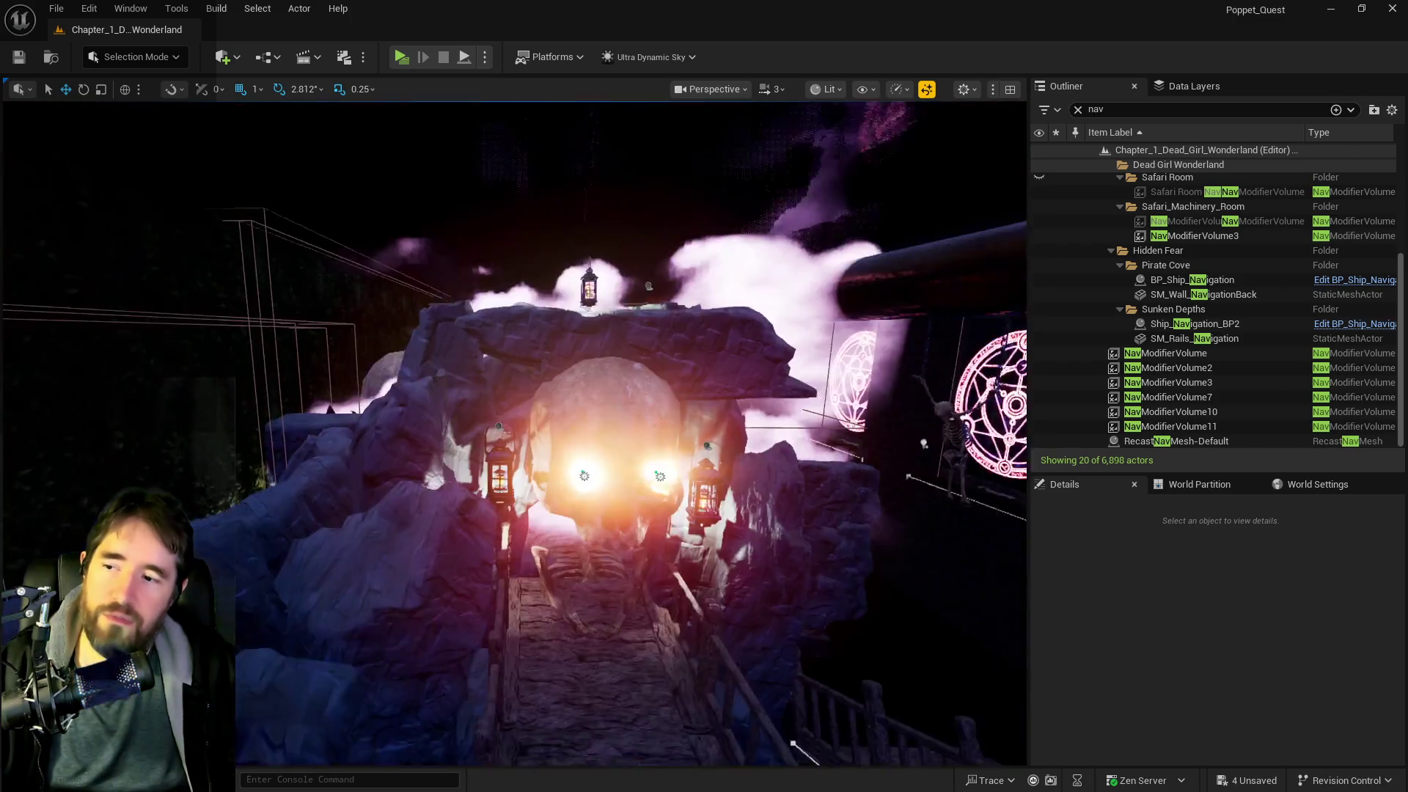
left_click_drag(619, 461, 620, 460)
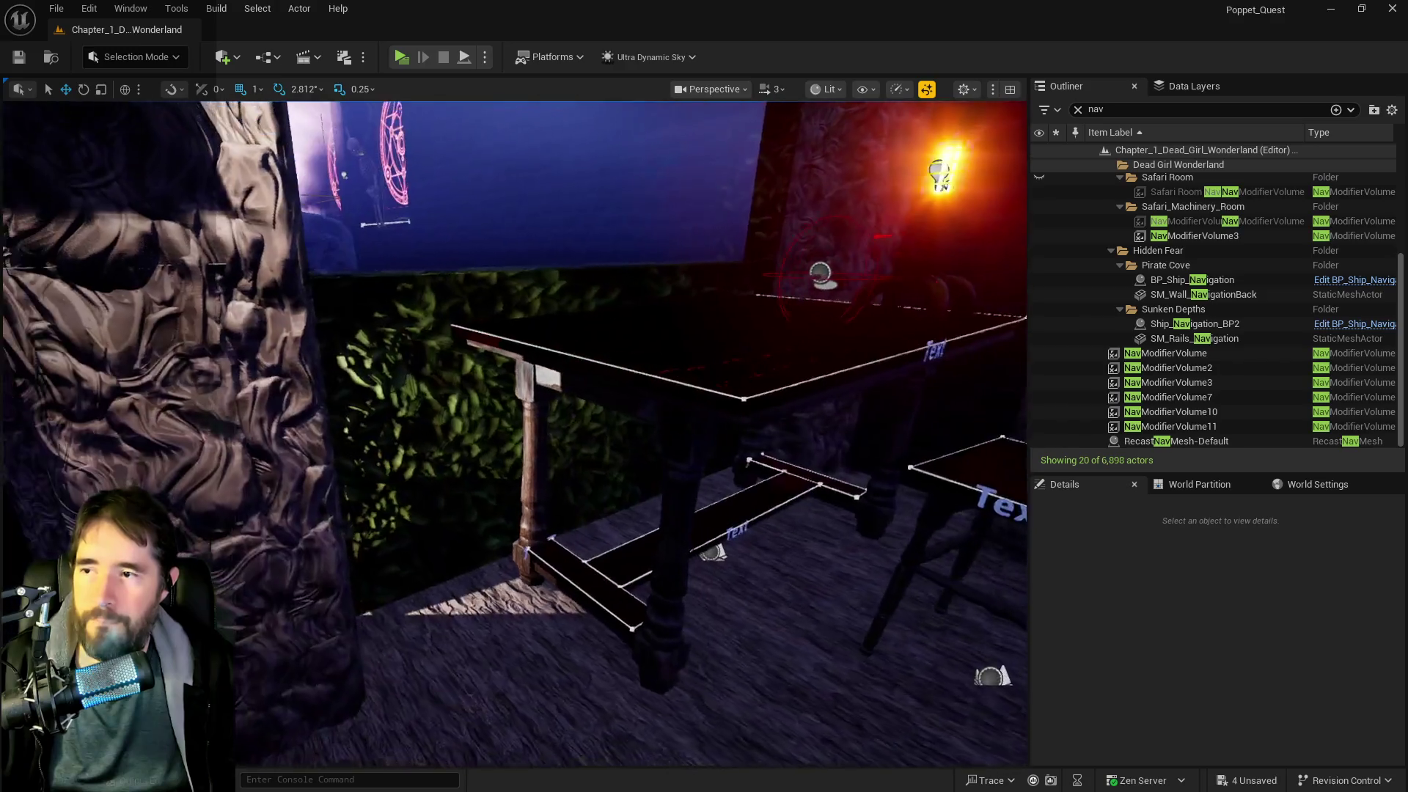
key("w")
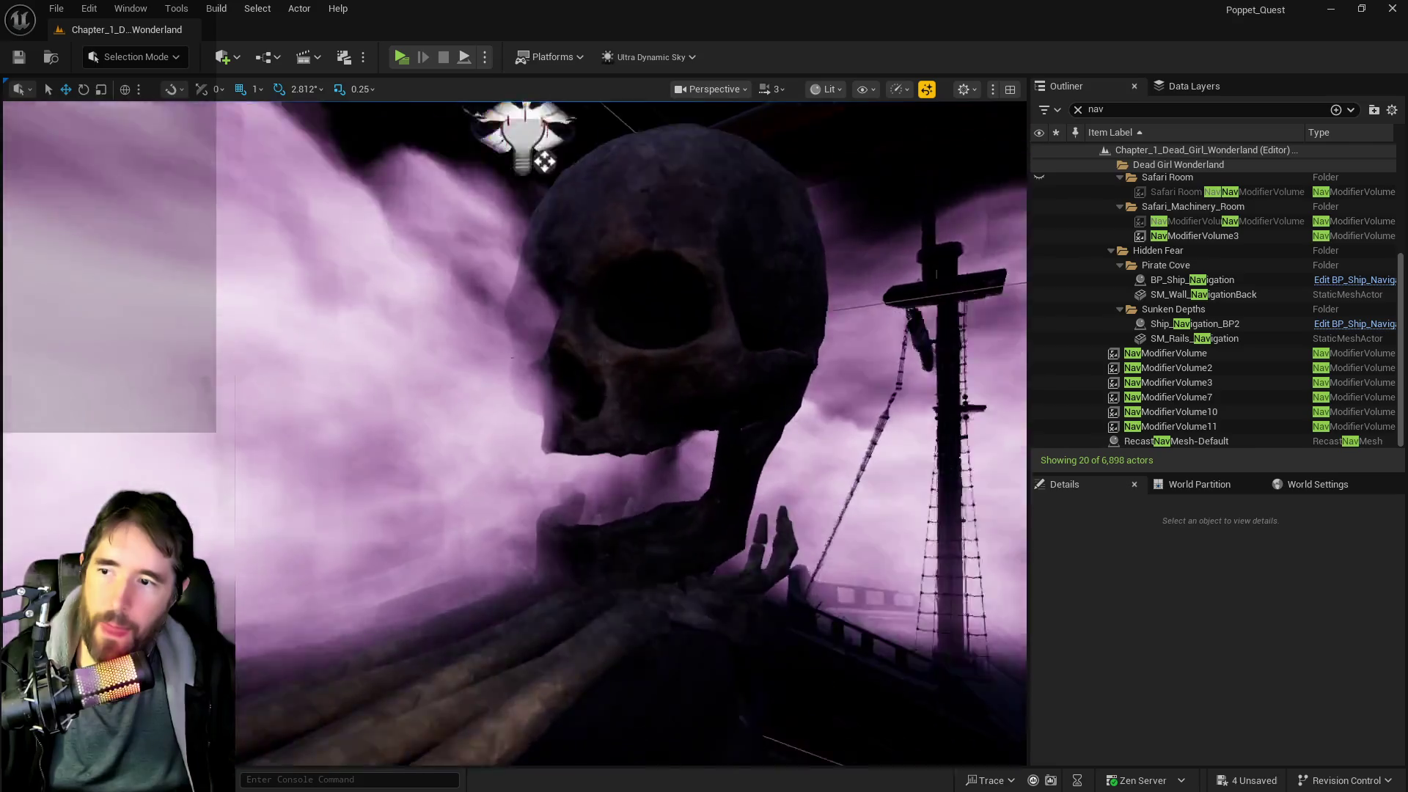
key("w")
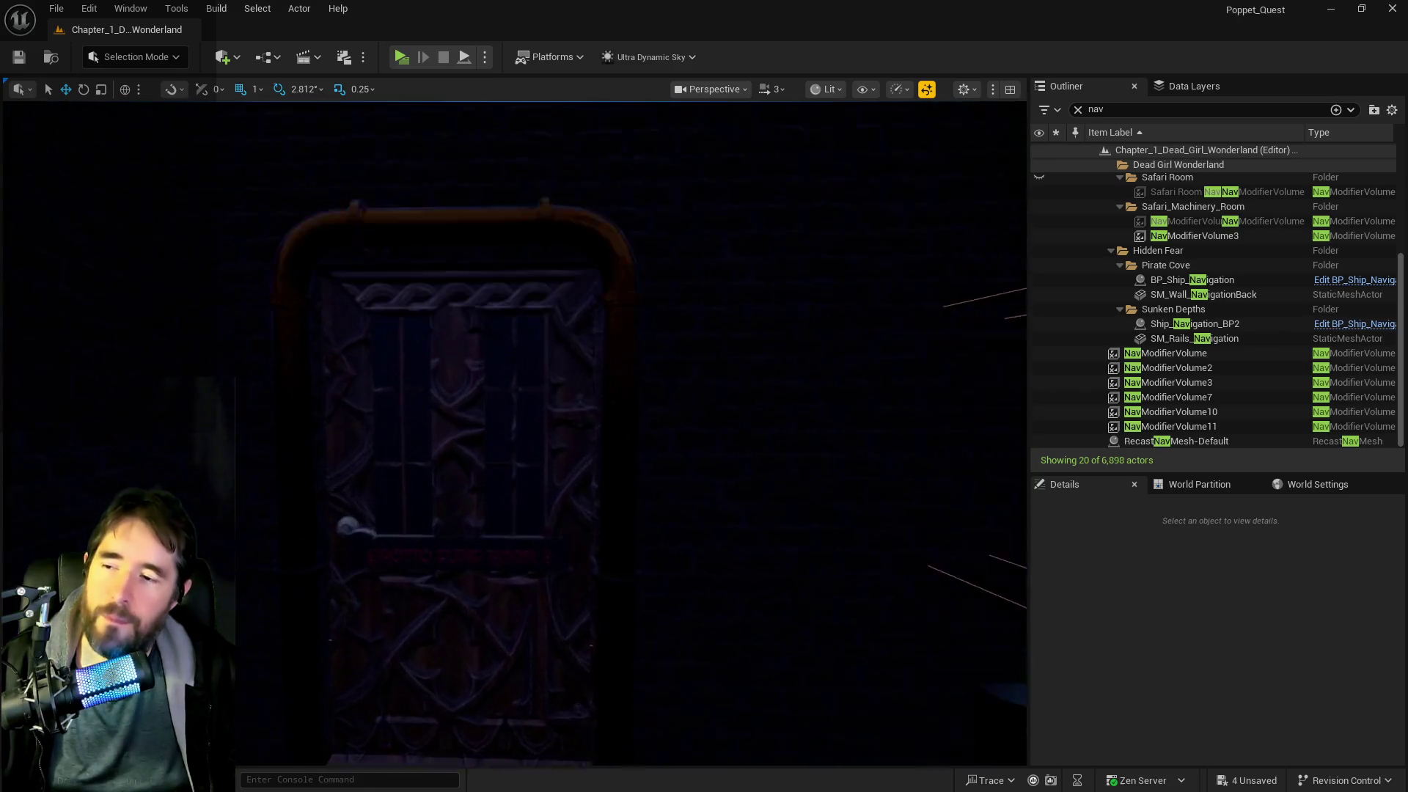
mouse_move(524, 595)
left_mouse_down()
mouse_move(524, 623)
mouse_move(525, 596)
left_mouse_up()
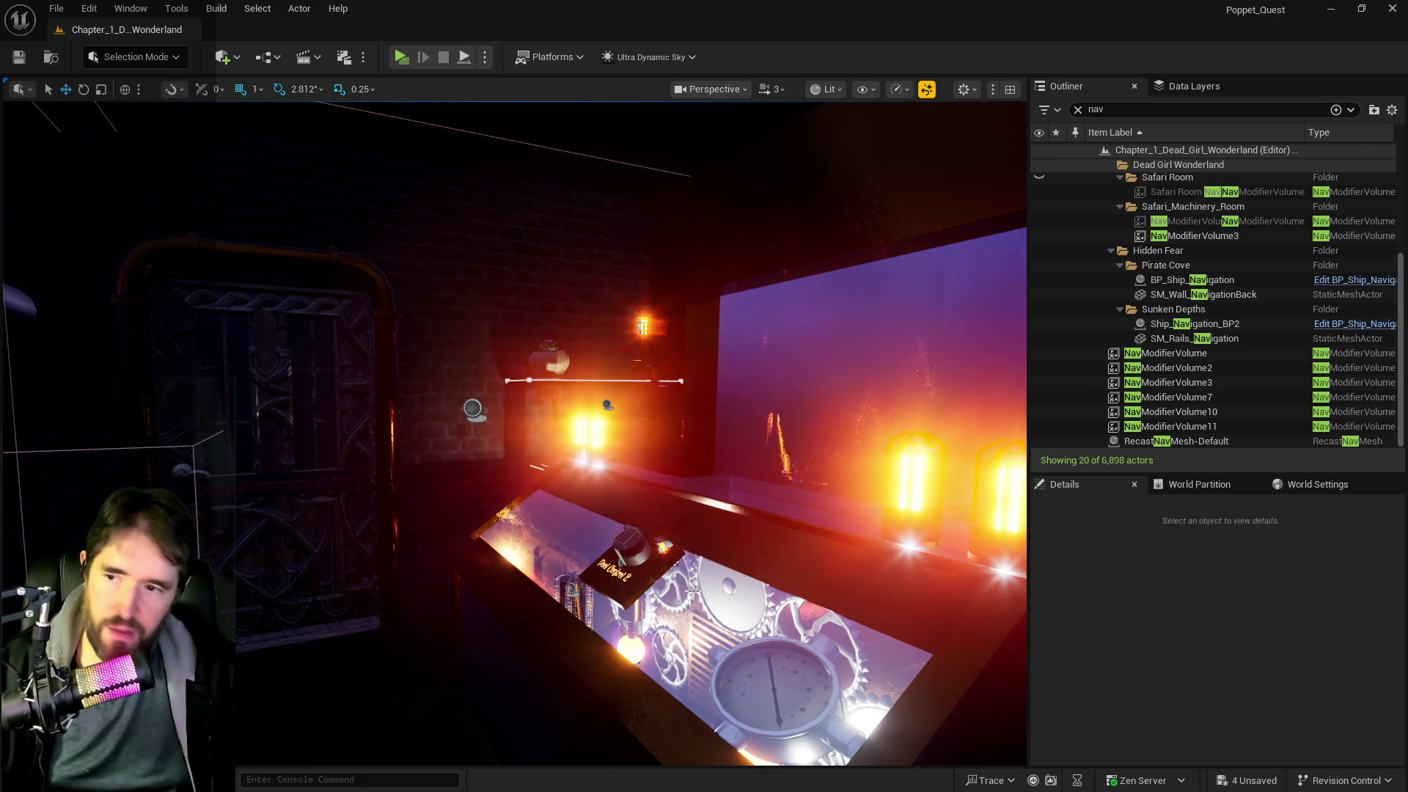
- Fly from the machinery table past the carved pillar and ornate door into the giant-skull pirate room
mouse_move(707, 512)
left_mouse_down()
mouse_move(675, 469)
mouse_move(678, 488)
mouse_move(653, 480)
mouse_move(653, 418)
mouse_move(635, 403)
mouse_move(686, 403)
mouse_move(707, 426)
mouse_move(598, 525)
mouse_move(506, 536)
mouse_move(463, 514)
mouse_move(499, 514)
left_mouse_up()
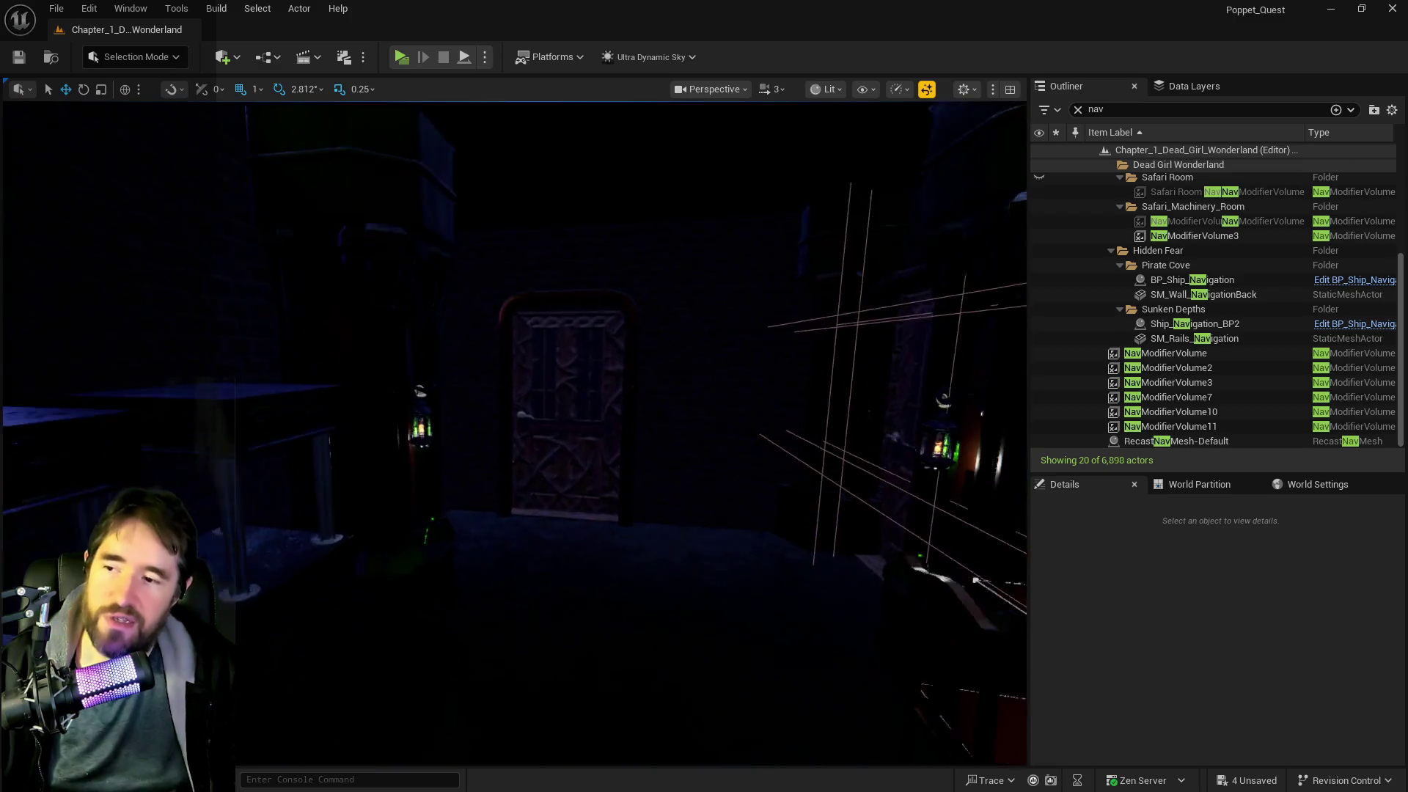
mouse_move(499, 513)
left_mouse_down()
mouse_move(524, 465)
mouse_move(557, 466)
mouse_move(506, 470)
left_mouse_up()
- Select the glowing skull, its two eye lights, the ring ornament and the lower jaw
left_click_drag(443, 254, 443, 255)
left_click(443, 255)
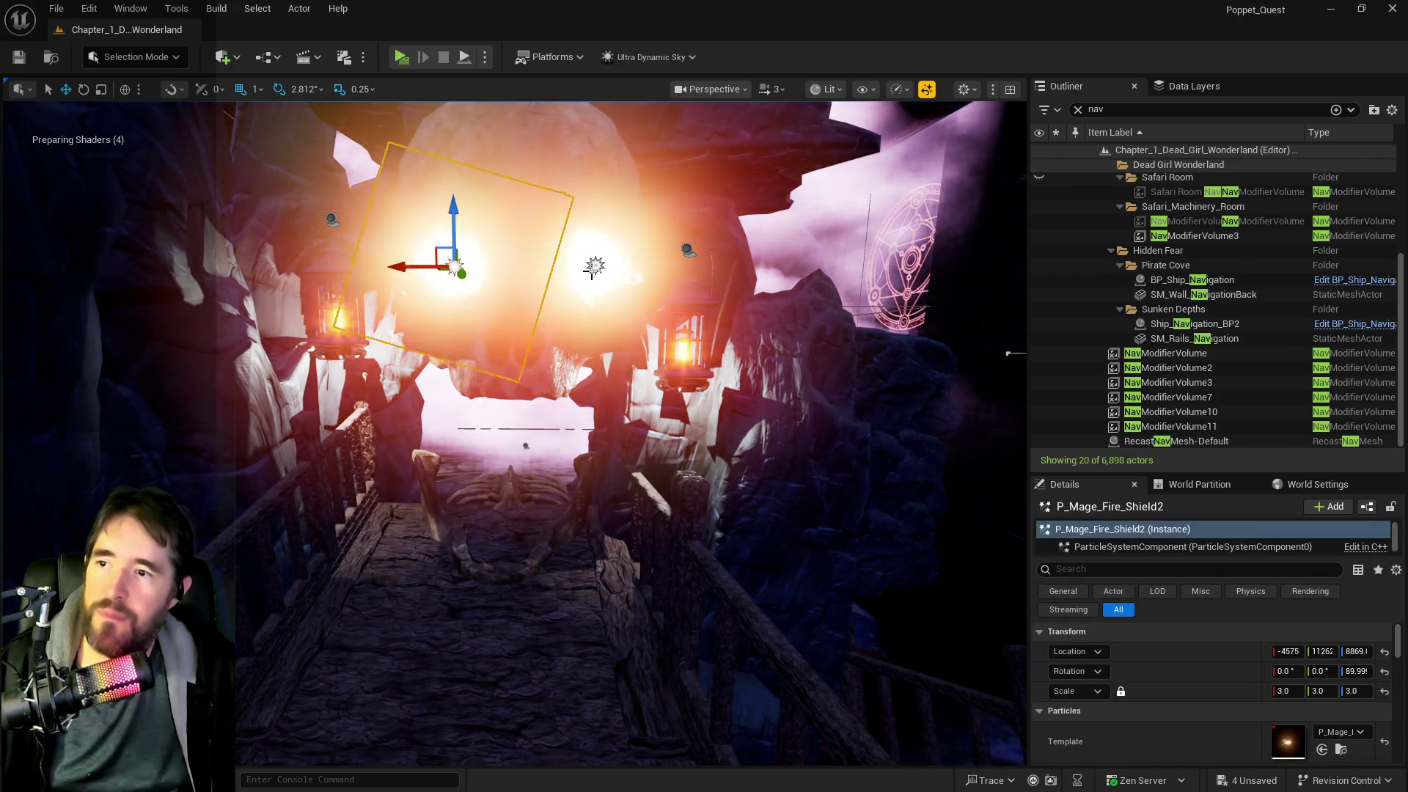
left_click(594, 265, "ctrl")
left_click(545, 228, "ctrl")
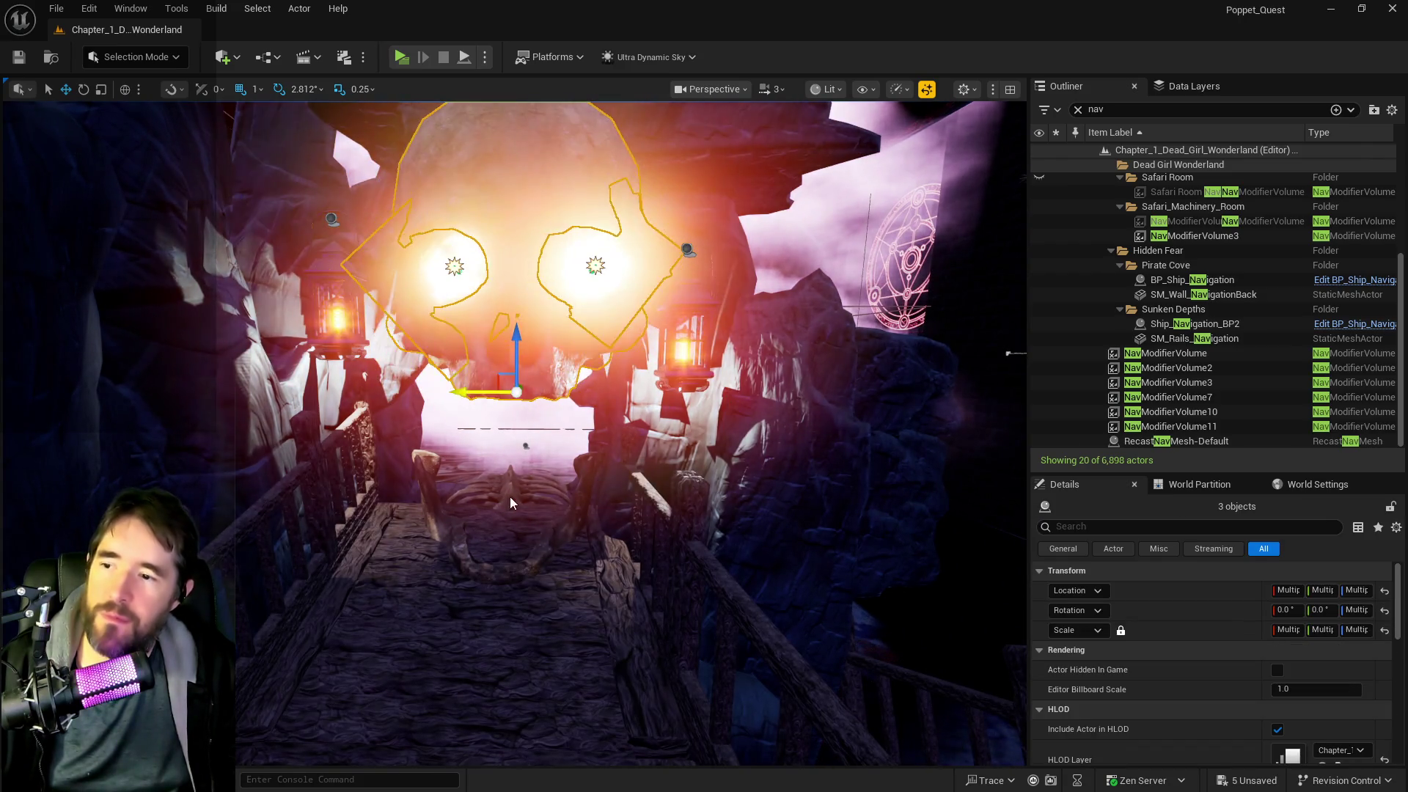
left_click(561, 482, "ctrl")
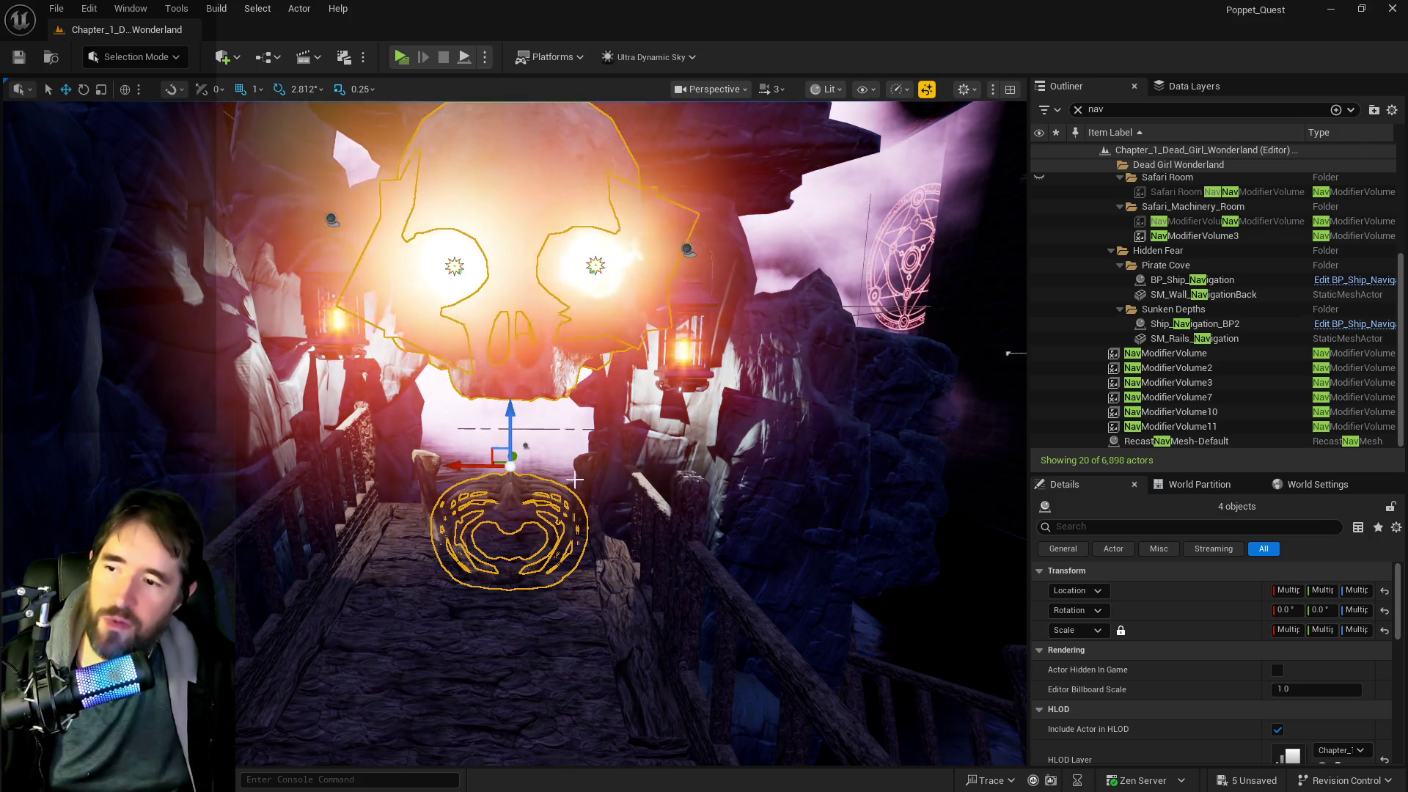
left_click(528, 586, "ctrl")
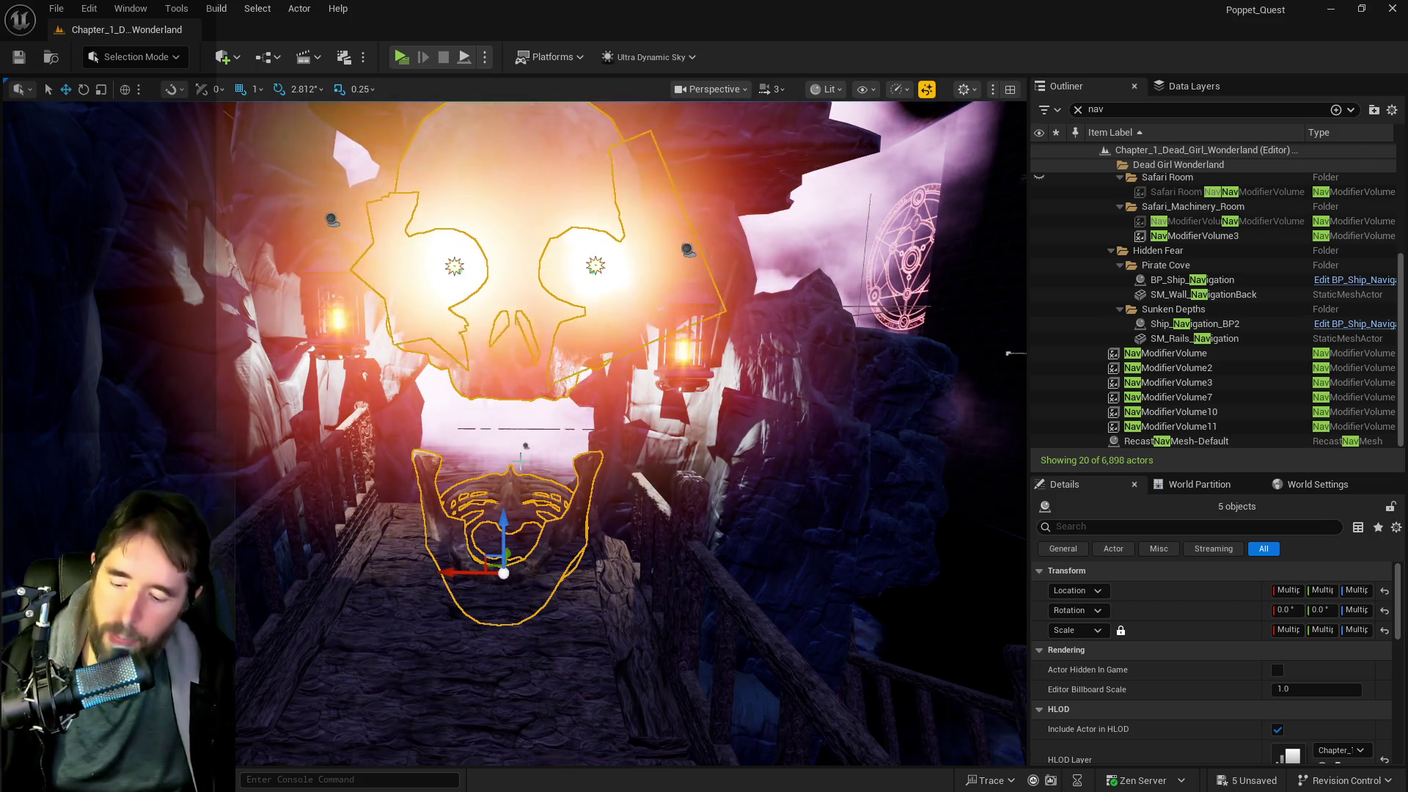
- Fly through the purple rock walls into the coral grotto beside the blue clam shell
key("w")
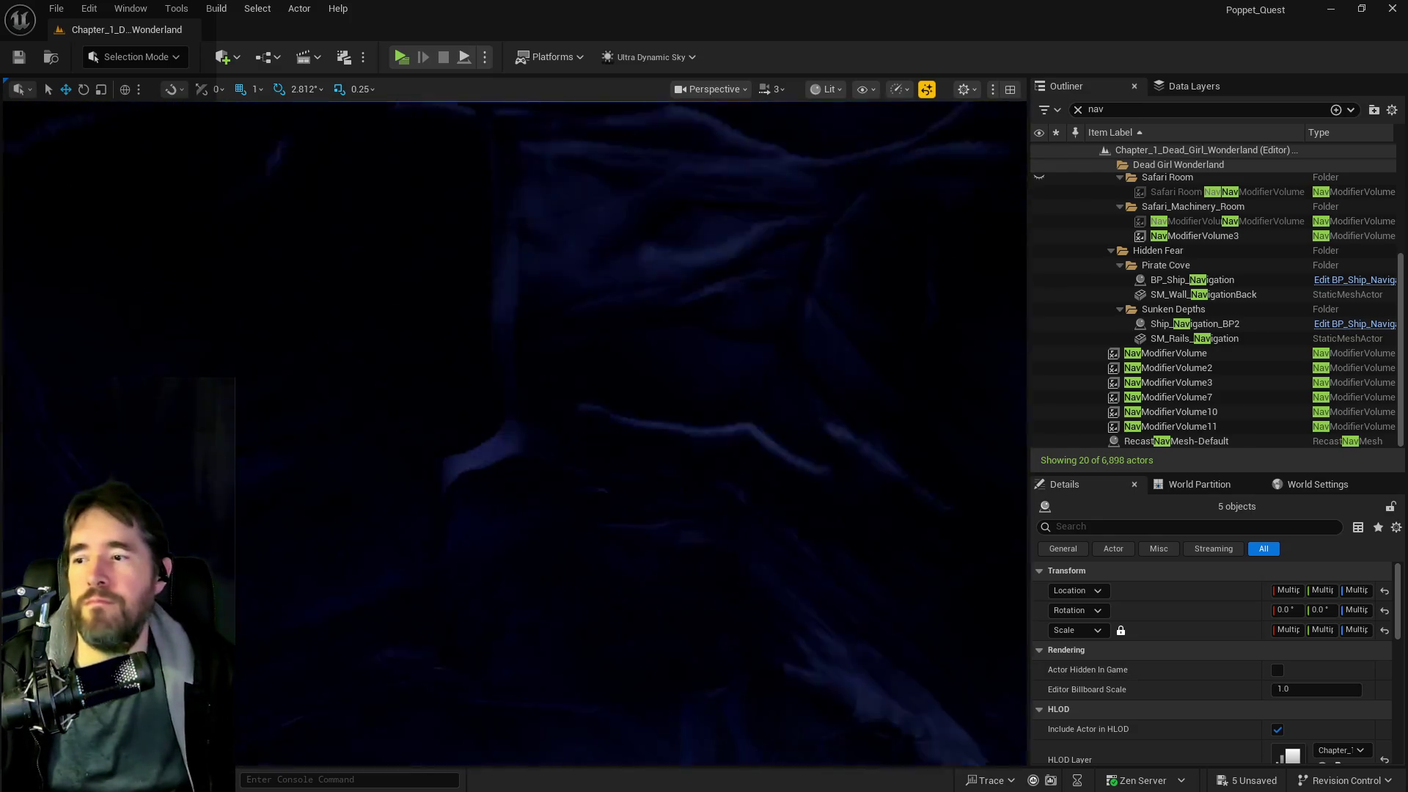
key("w")
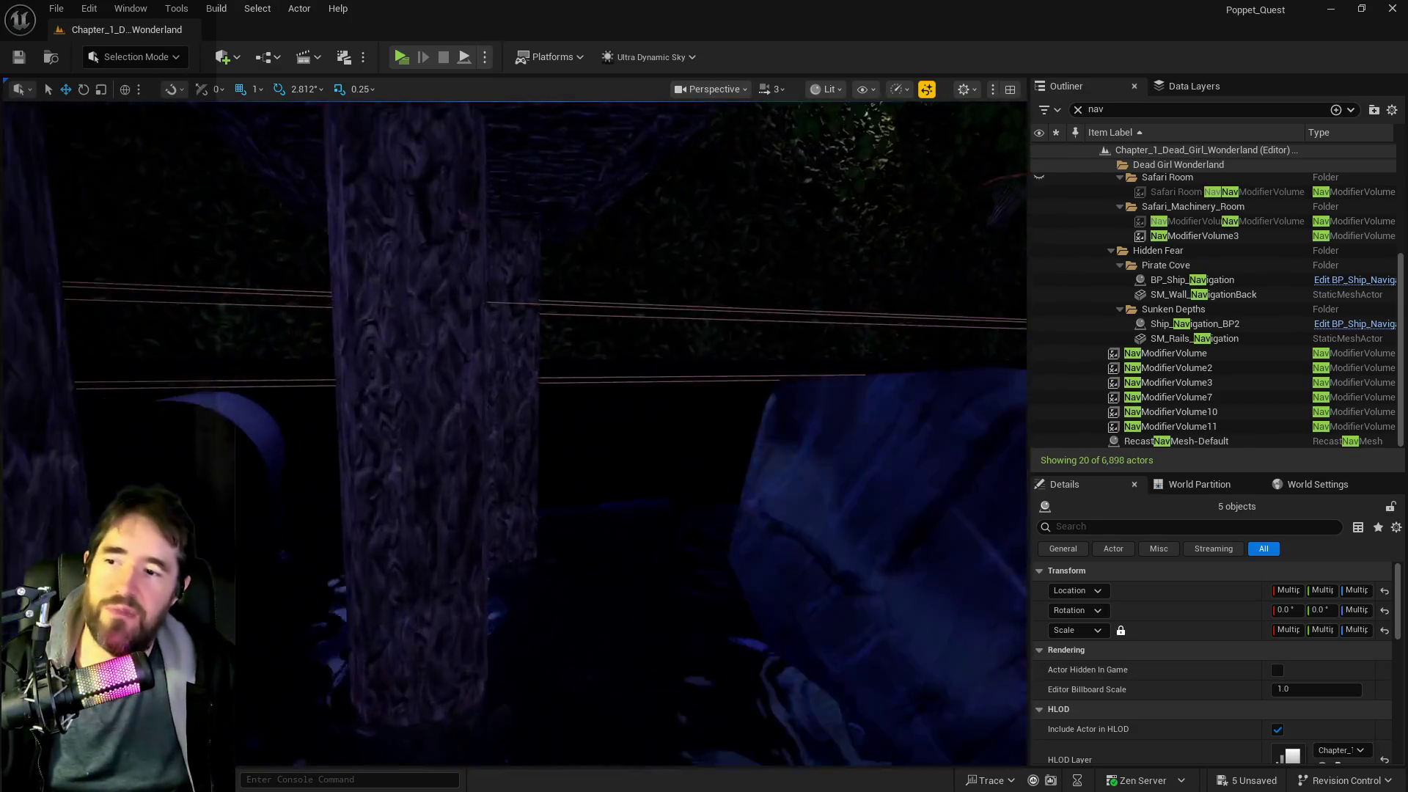
key("w")
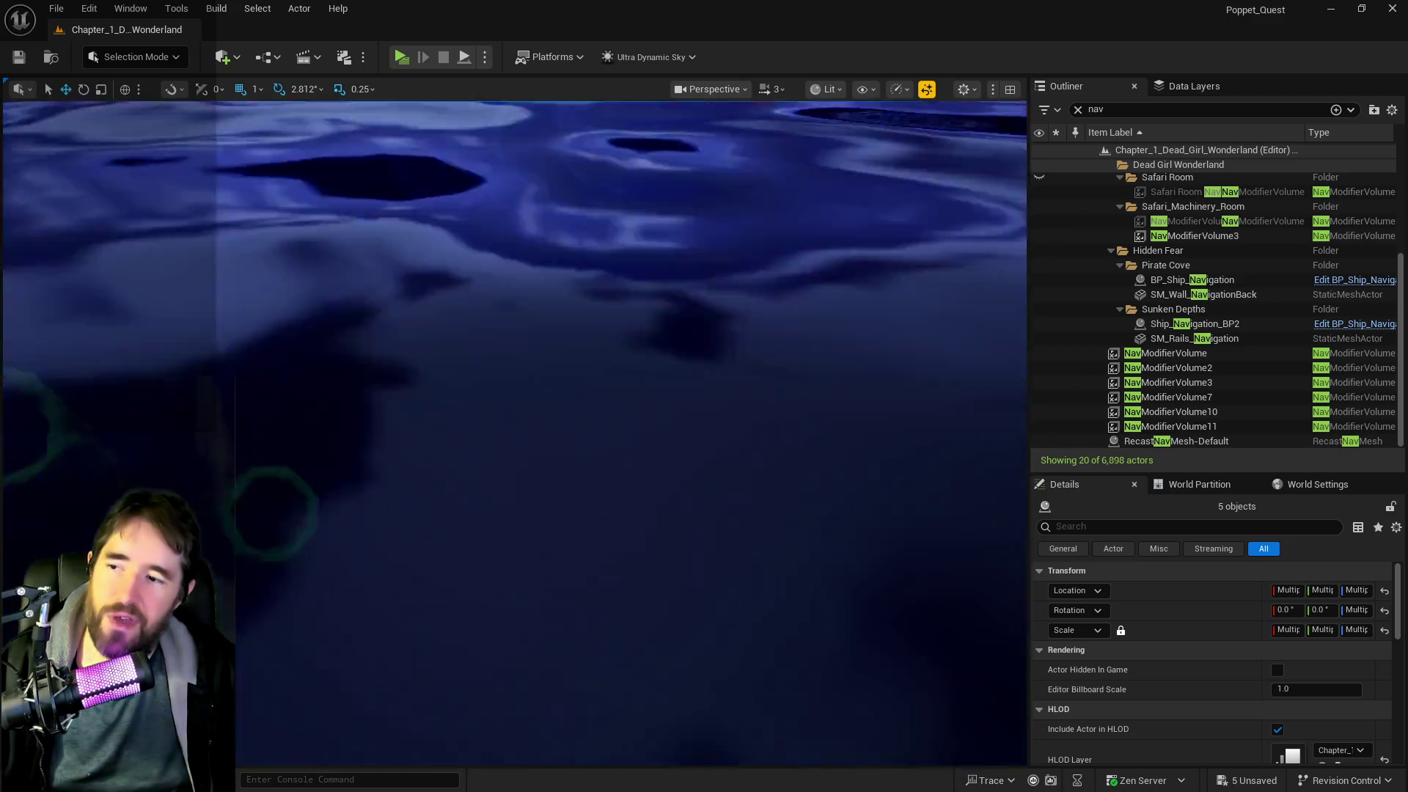
key("w")
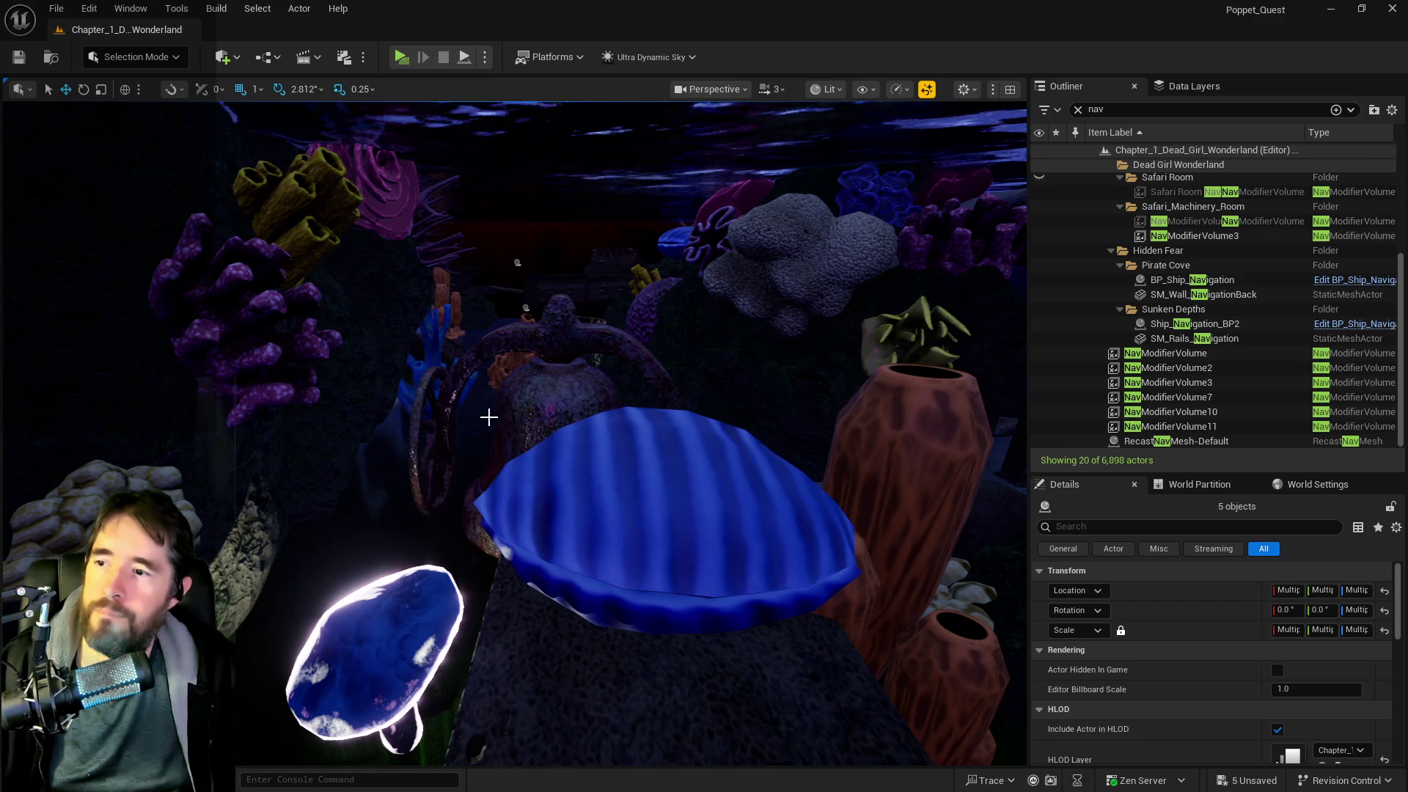
right_click(489, 417)
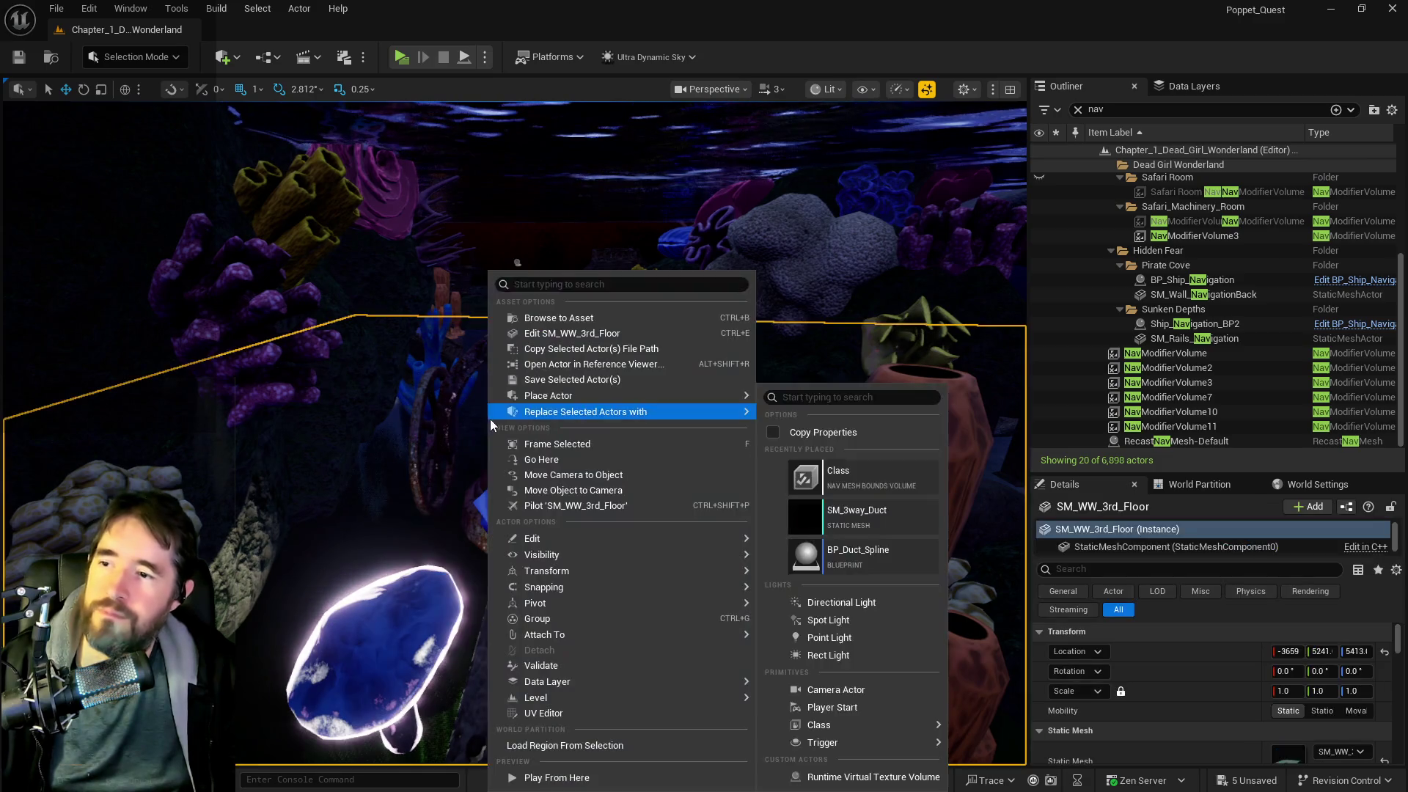
- Paste the skull pieces via Edit > Paste and drag them up on Z above the blue clam shell
mouse_move(606, 539)
left_click(770, 577)
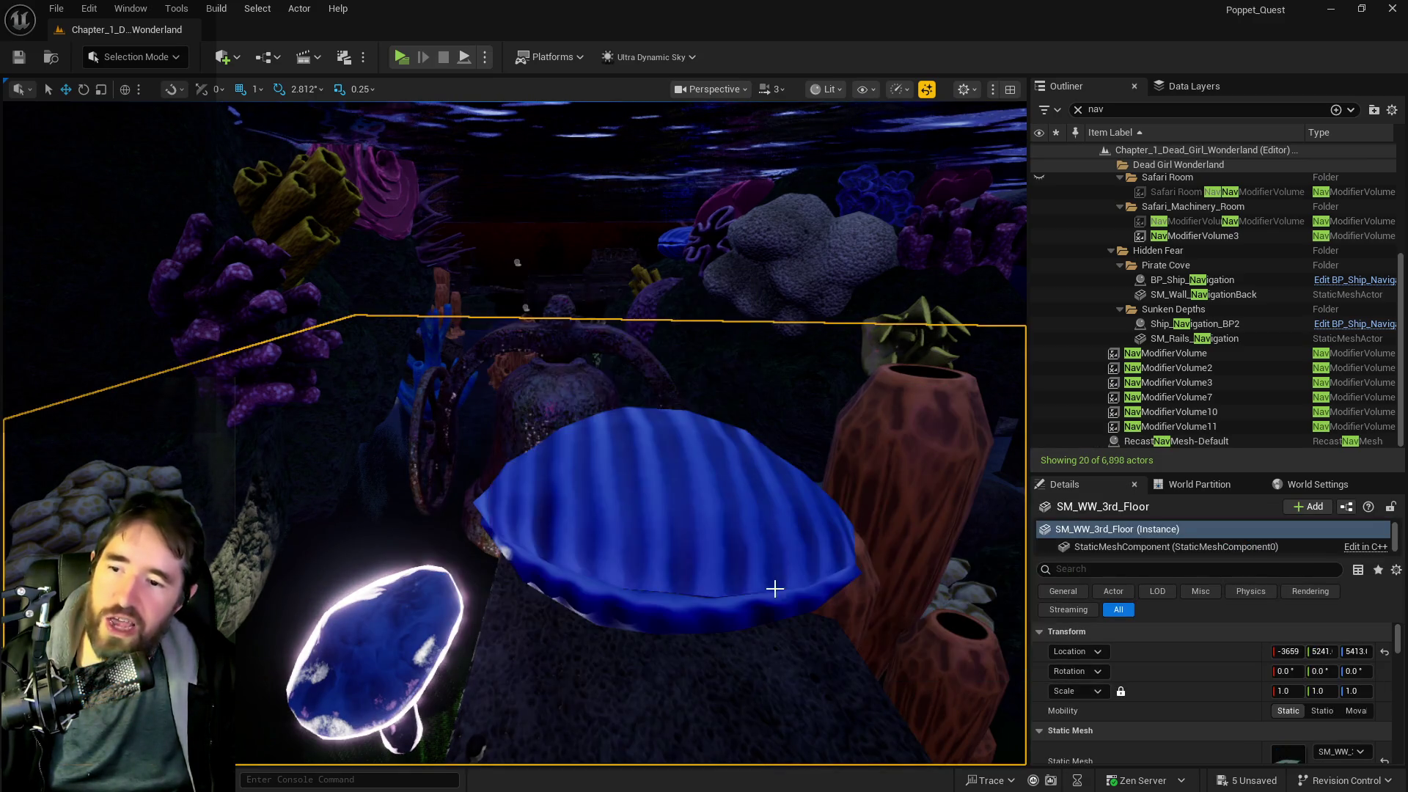
mouse_move(483, 440)
left_mouse_down()
mouse_move(420, 392)
mouse_move(547, 402)
mouse_move(697, 372)
mouse_move(636, 438)
mouse_move(669, 433)
mouse_move(631, 480)
mouse_move(576, 456)
mouse_move(553, 377)
left_mouse_up()
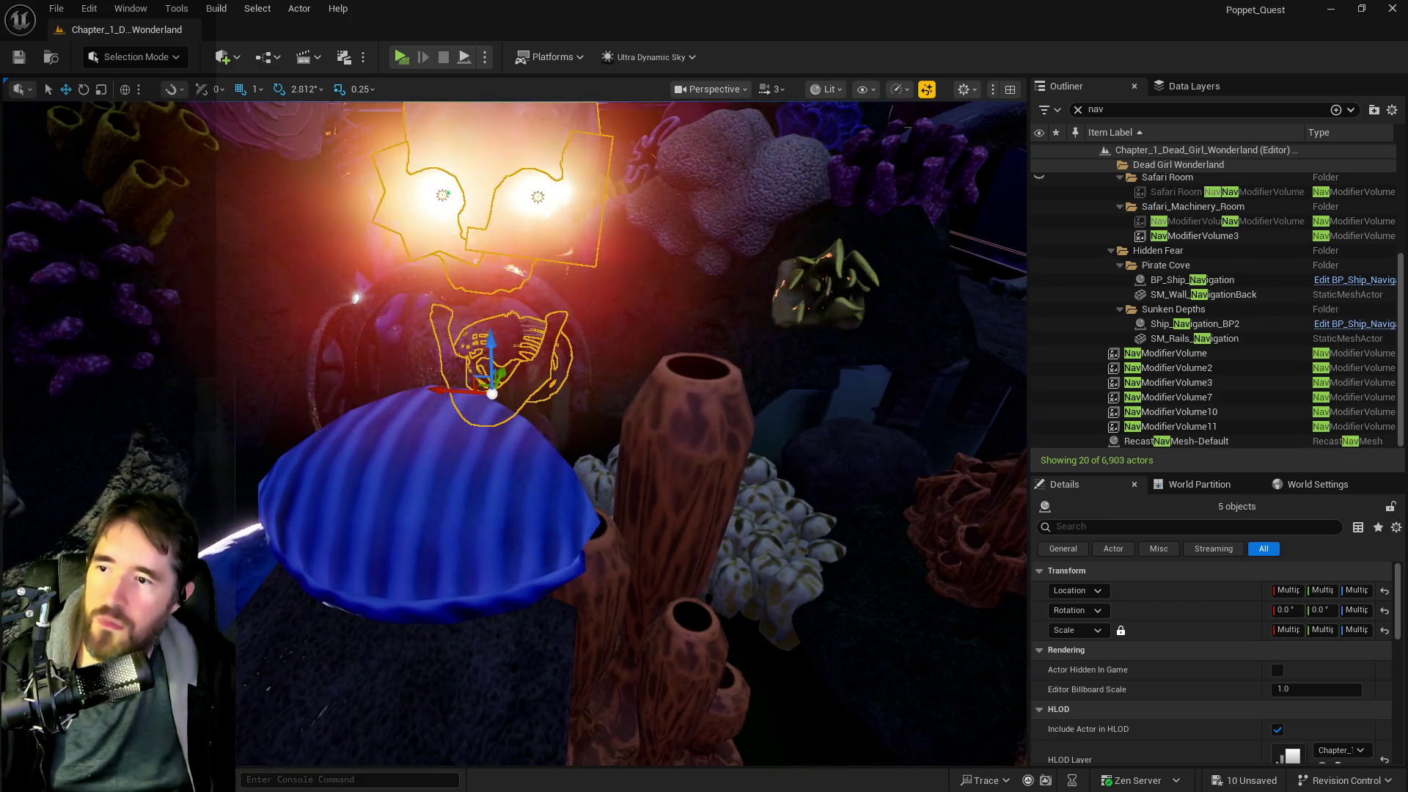
left_click(471, 462)
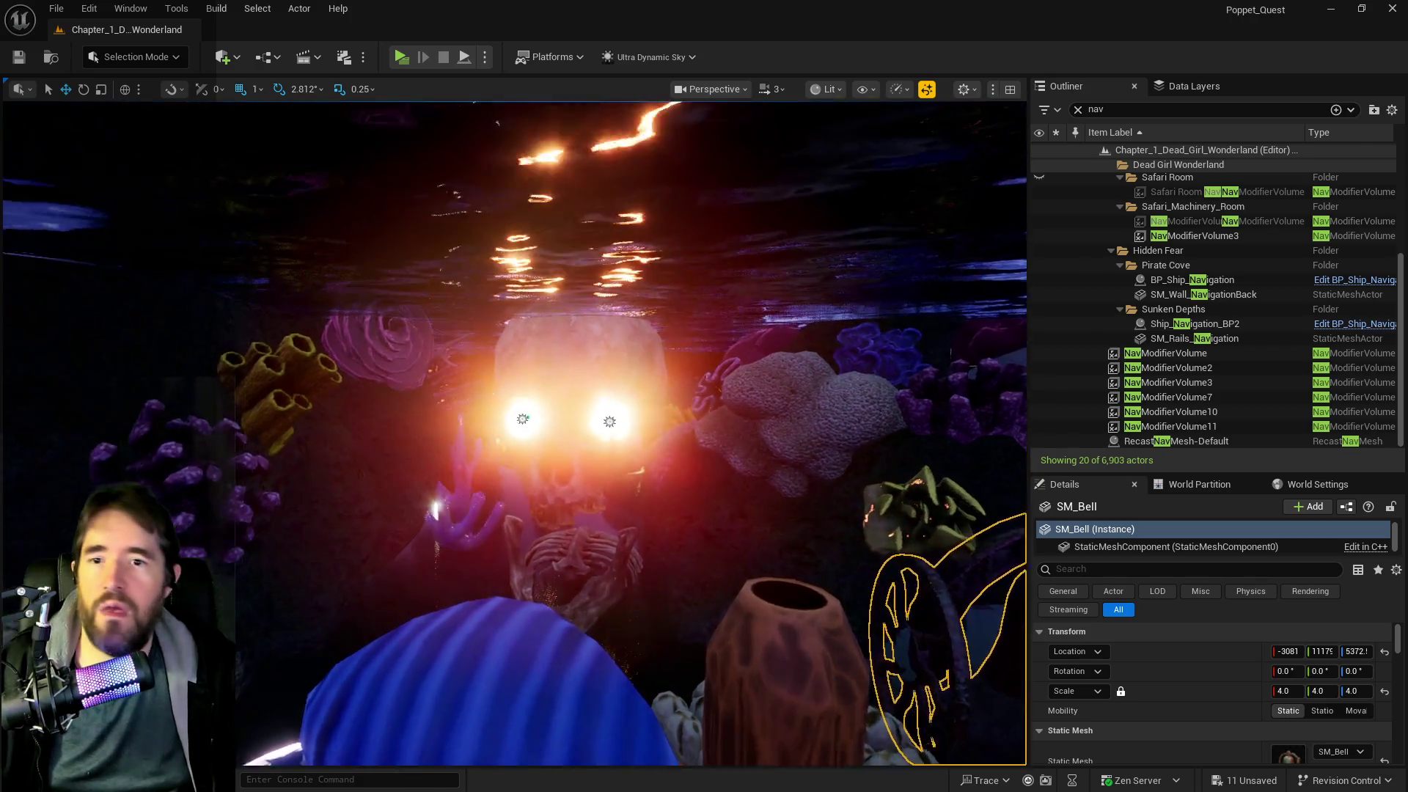
key("f")
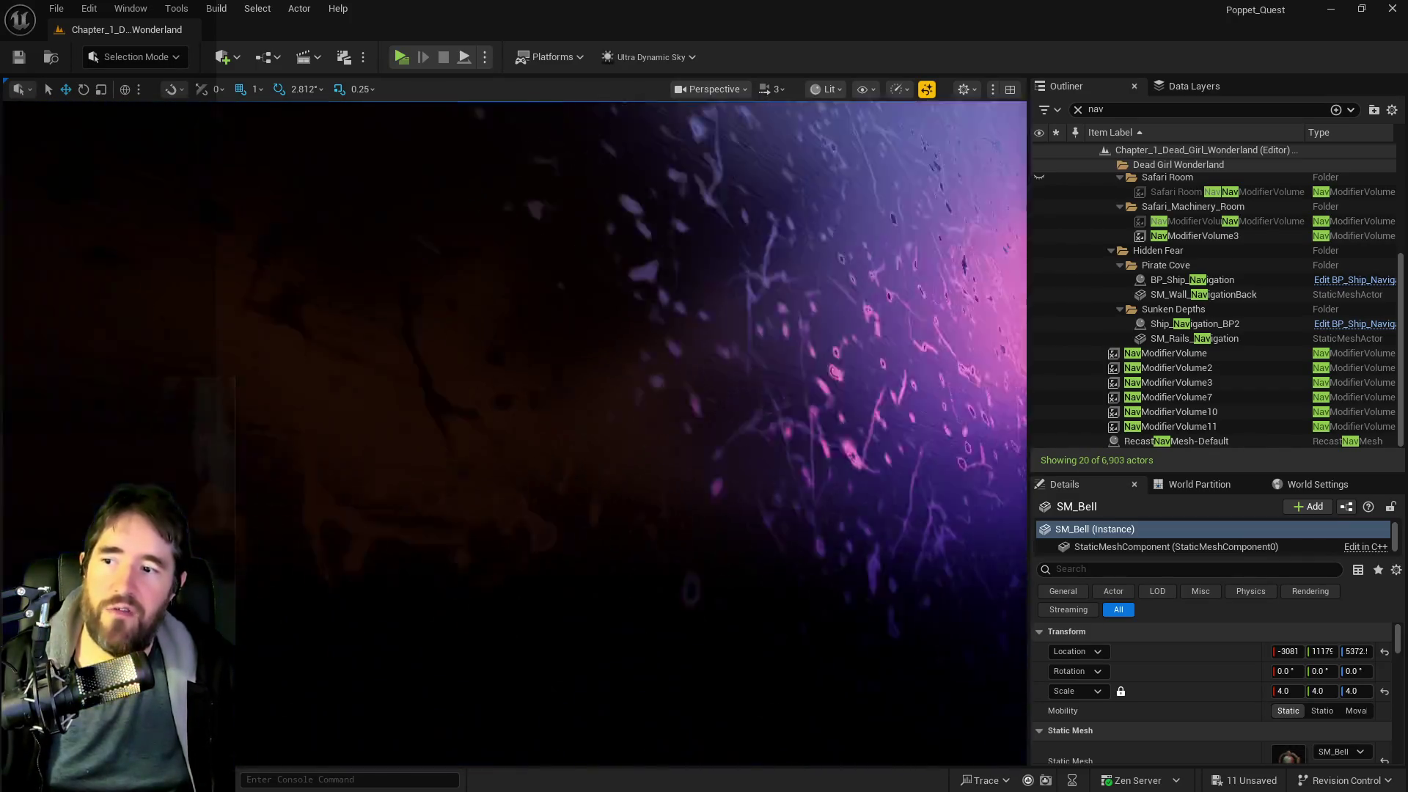
key("w")
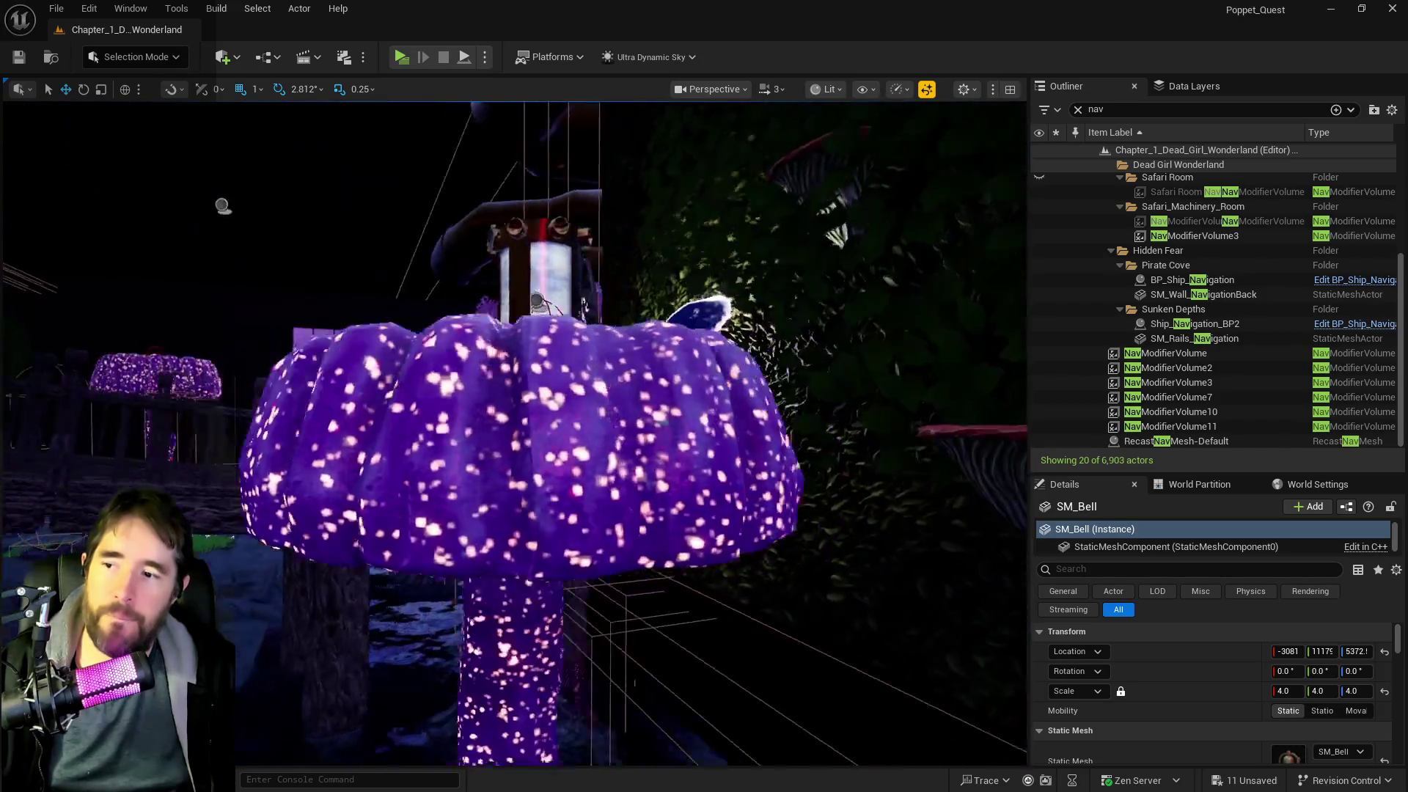
key("w")
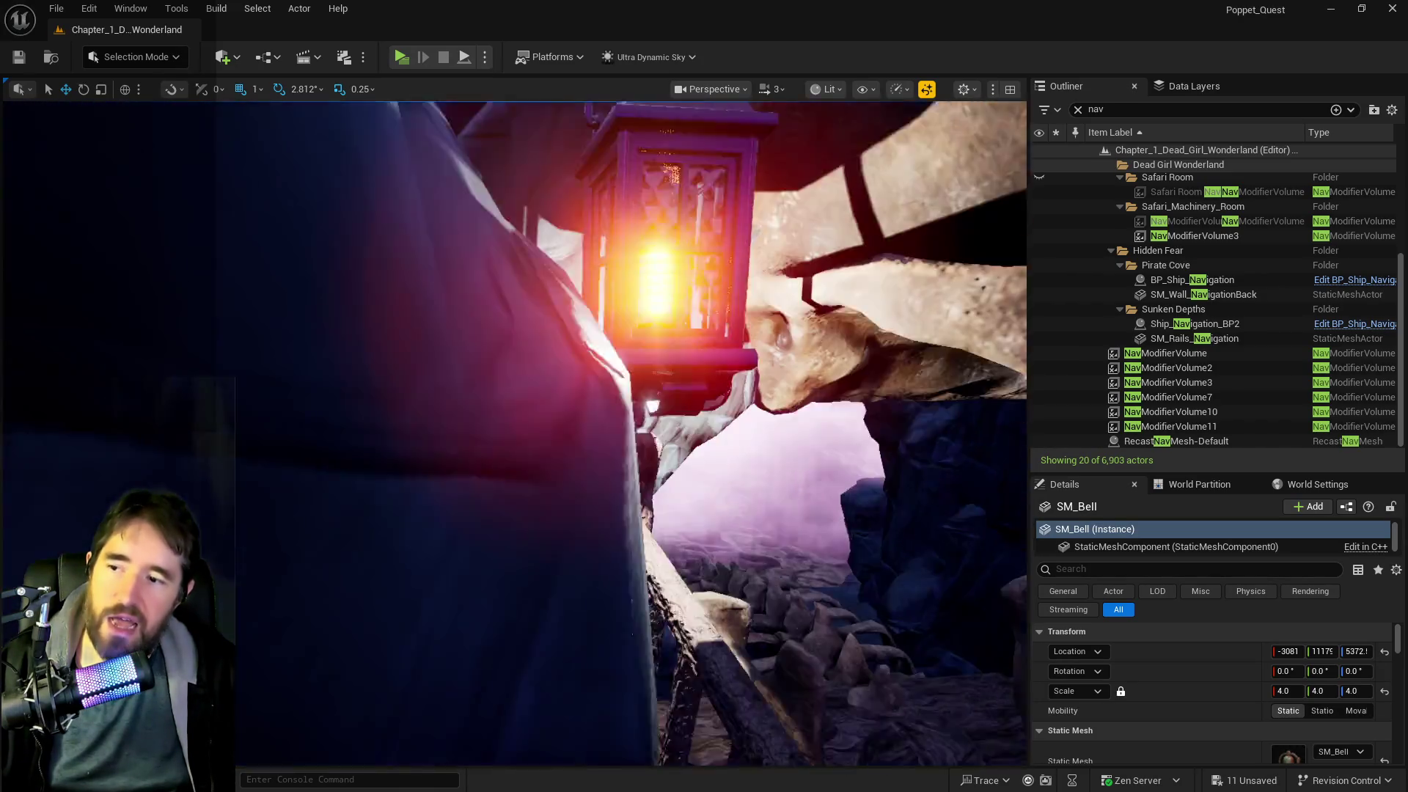
key("s")
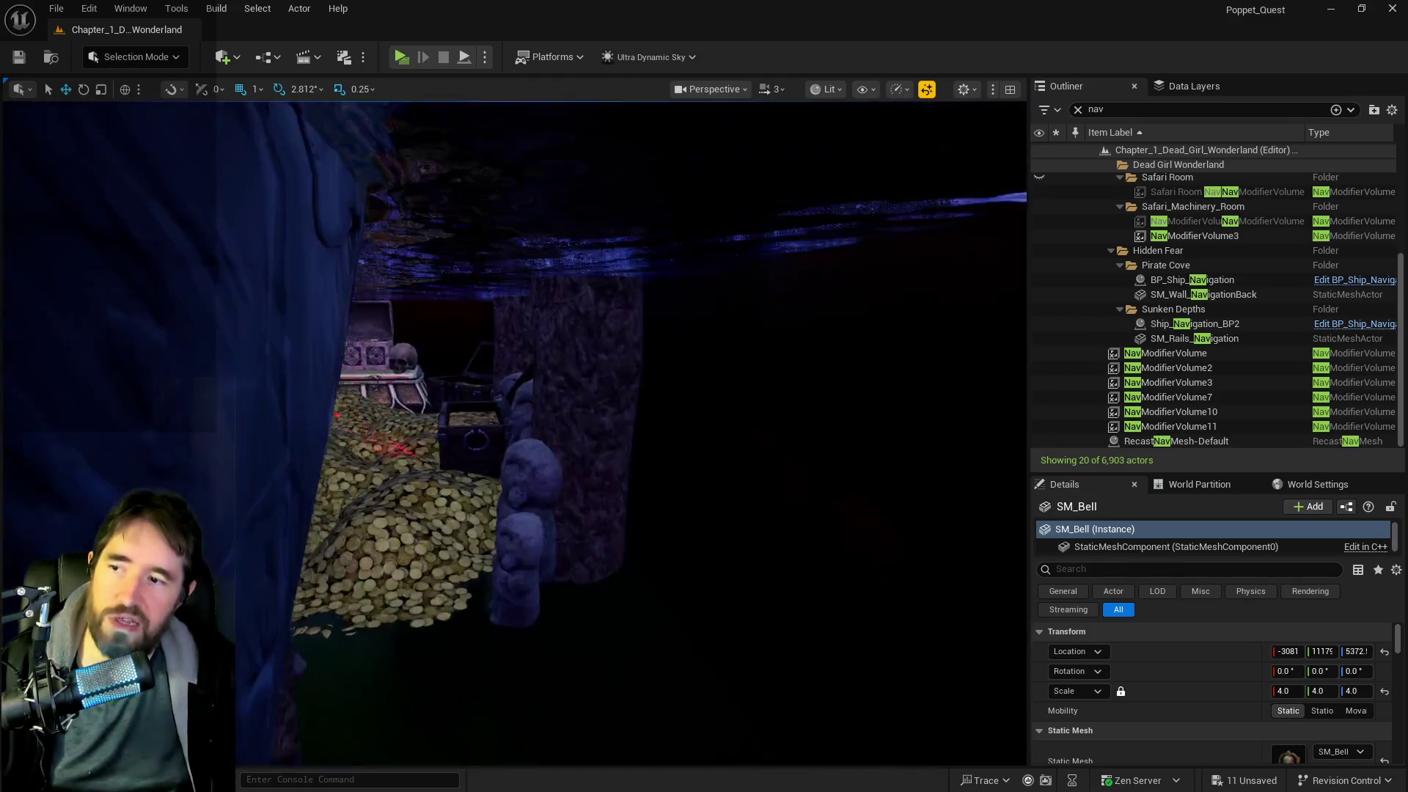
key("w")
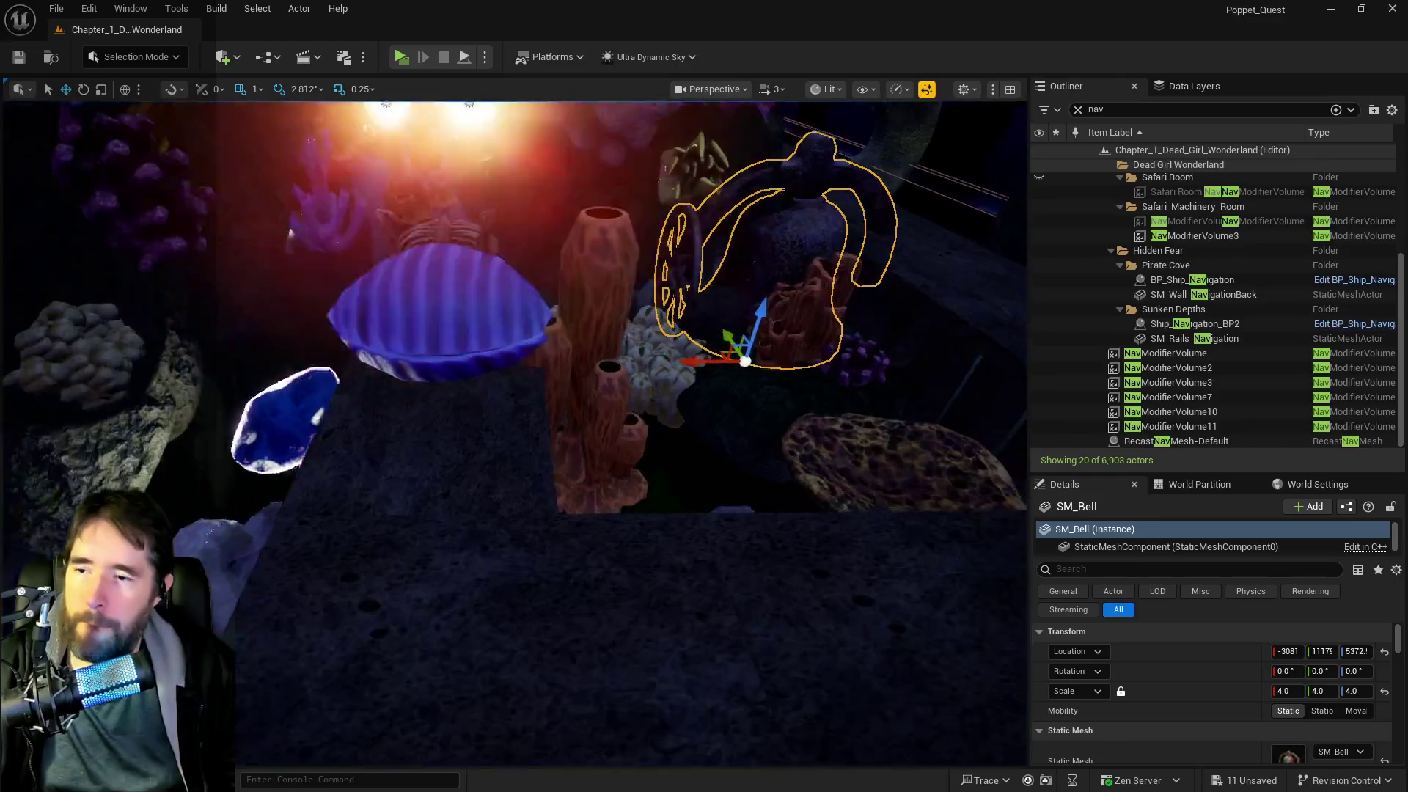
- Duplicate floor block SM_floor_block_45 sideways, then frame the blue shell and sphere
left_click(468, 323)
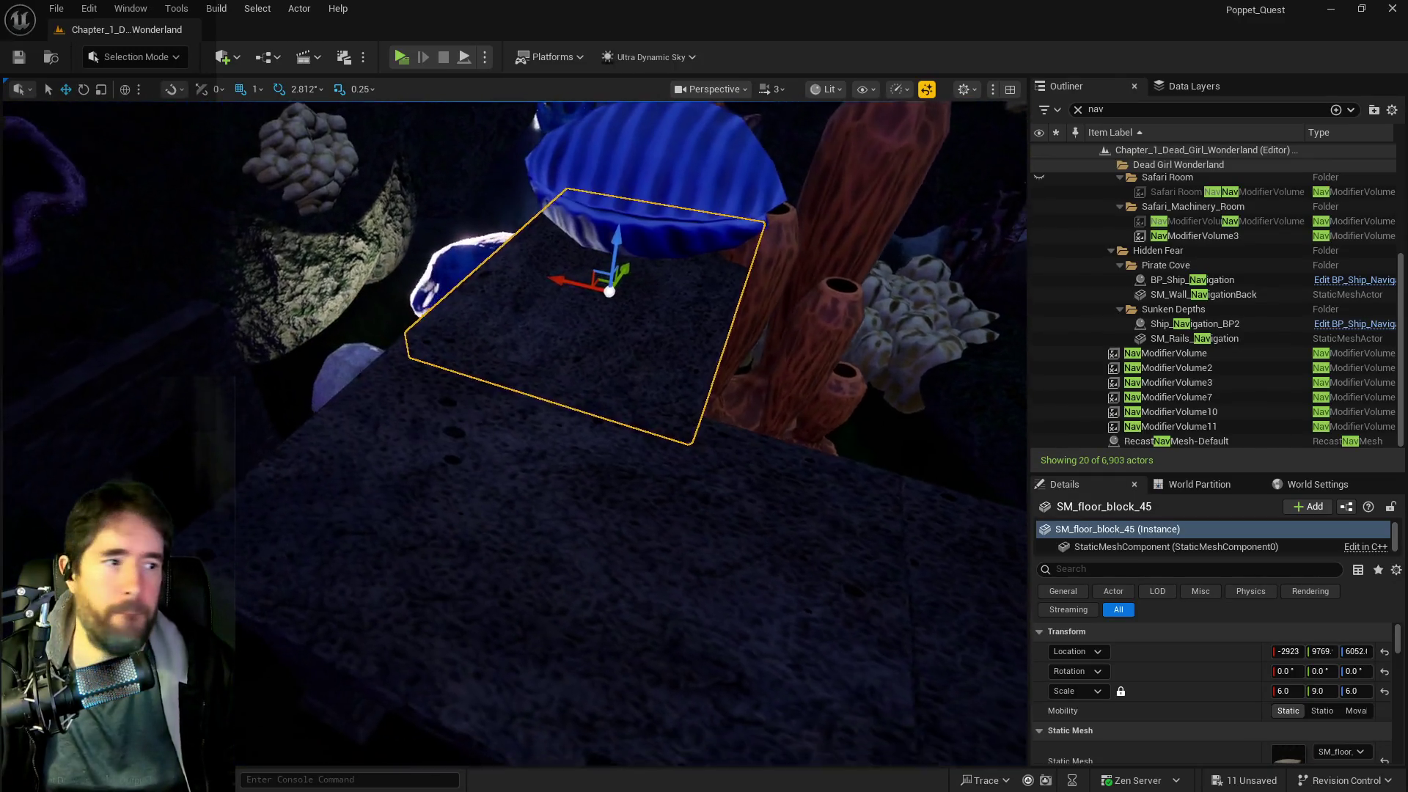
left_click_drag(462, 280, 695, 346)
left_click(556, 211)
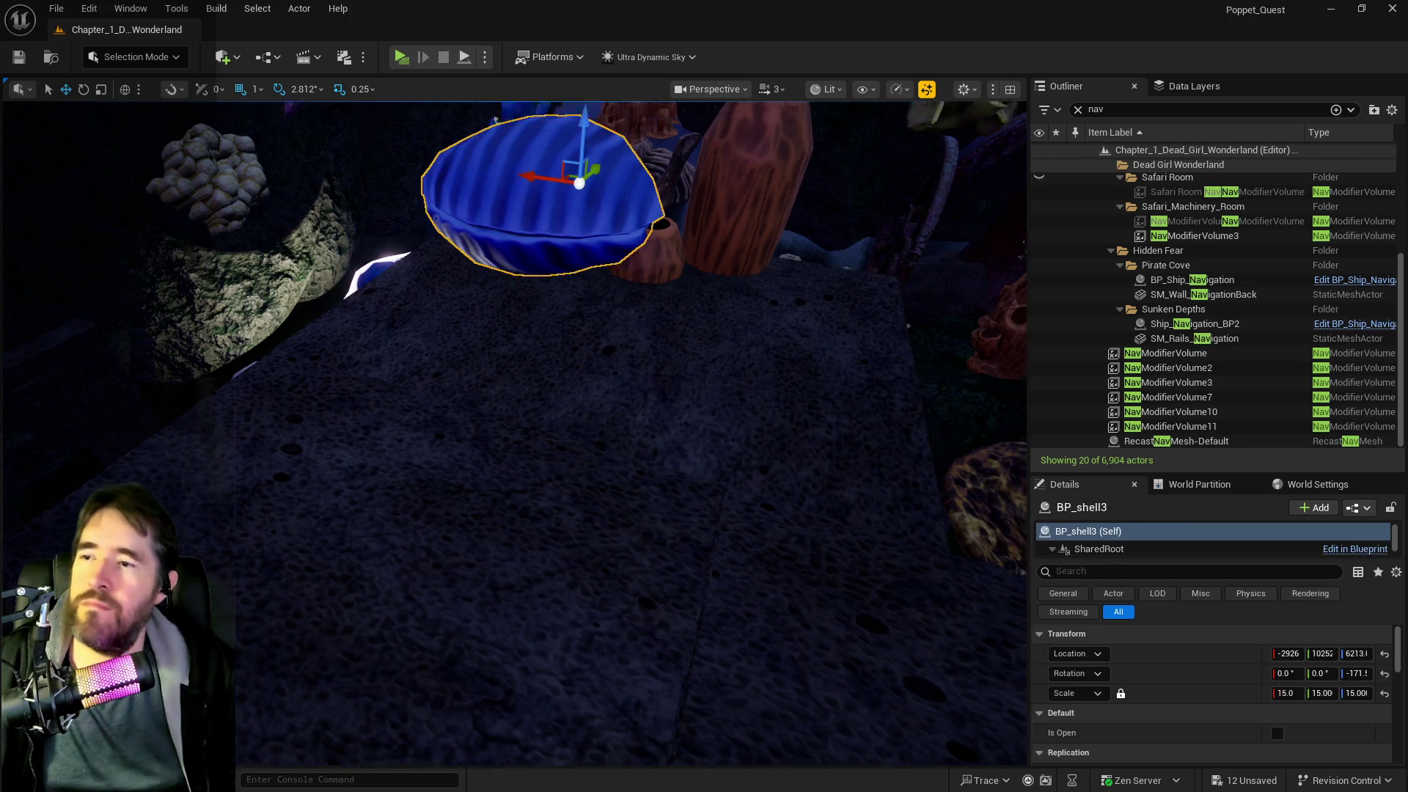
key("f")
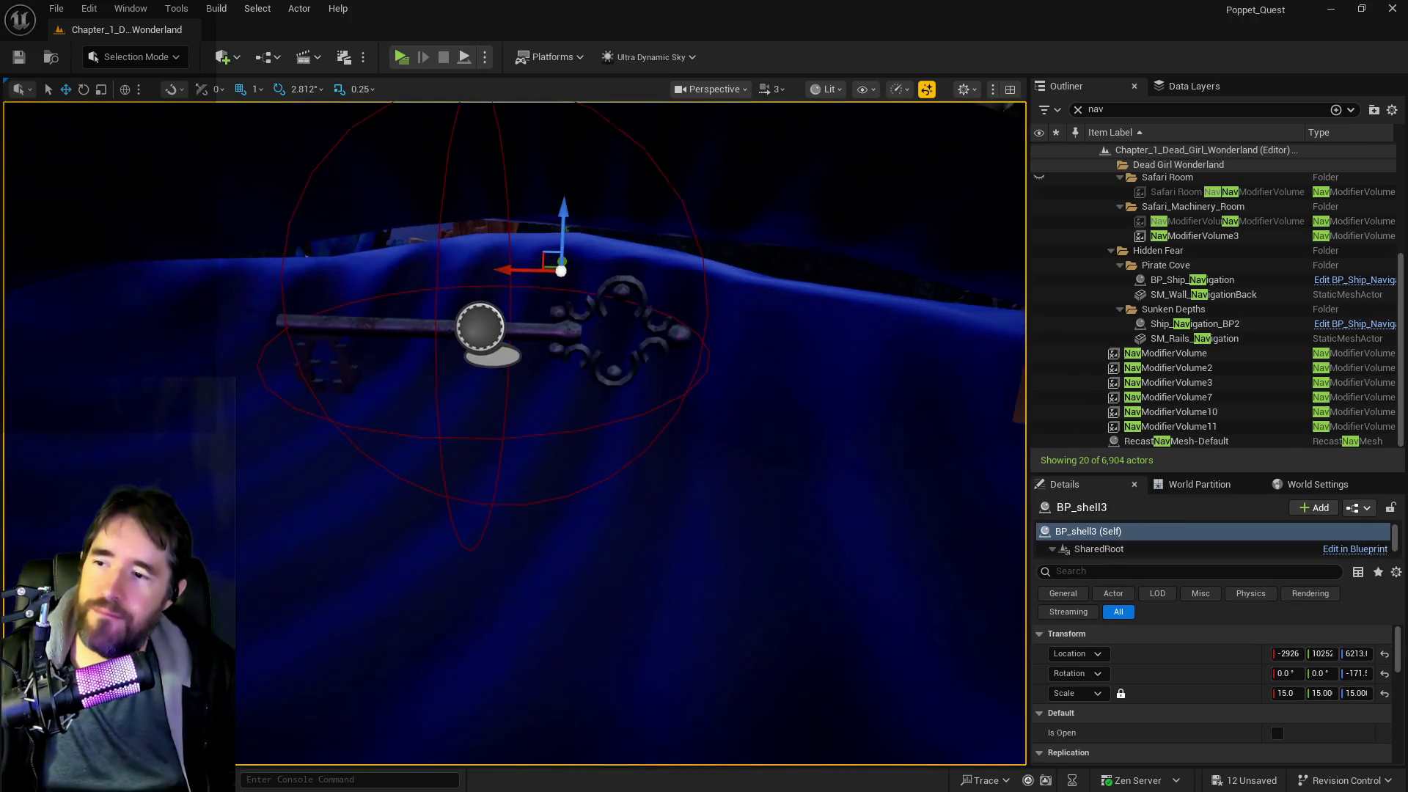
left_click(501, 319, "ctrl")
key("f")
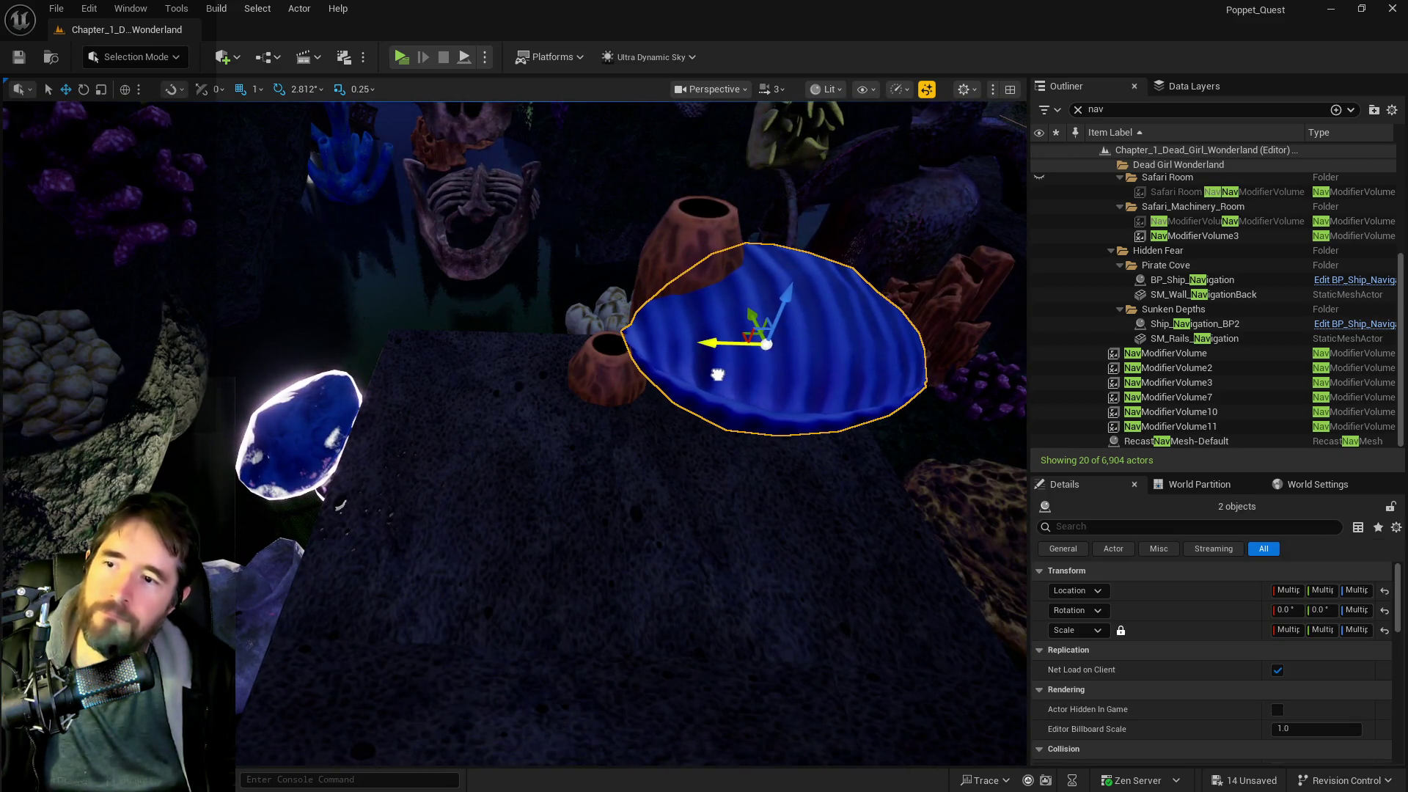
- Shift SM_Glowing_Corall2 along X and Y beside the blue shell
left_click(562, 416)
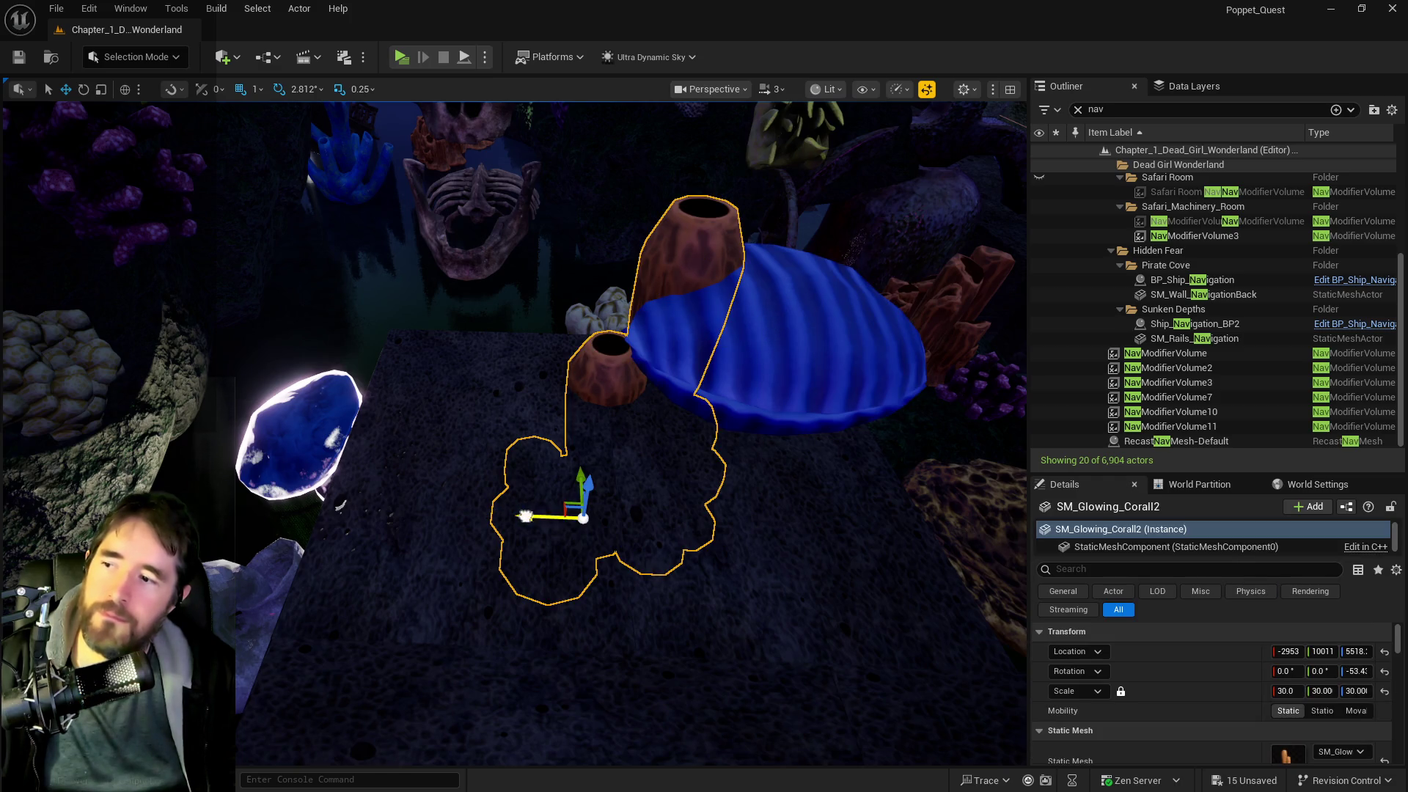
mouse_move(526, 516)
left_mouse_down()
mouse_move(198, 488)
mouse_move(242, 488)
mouse_move(227, 487)
left_mouse_up()
key("f")
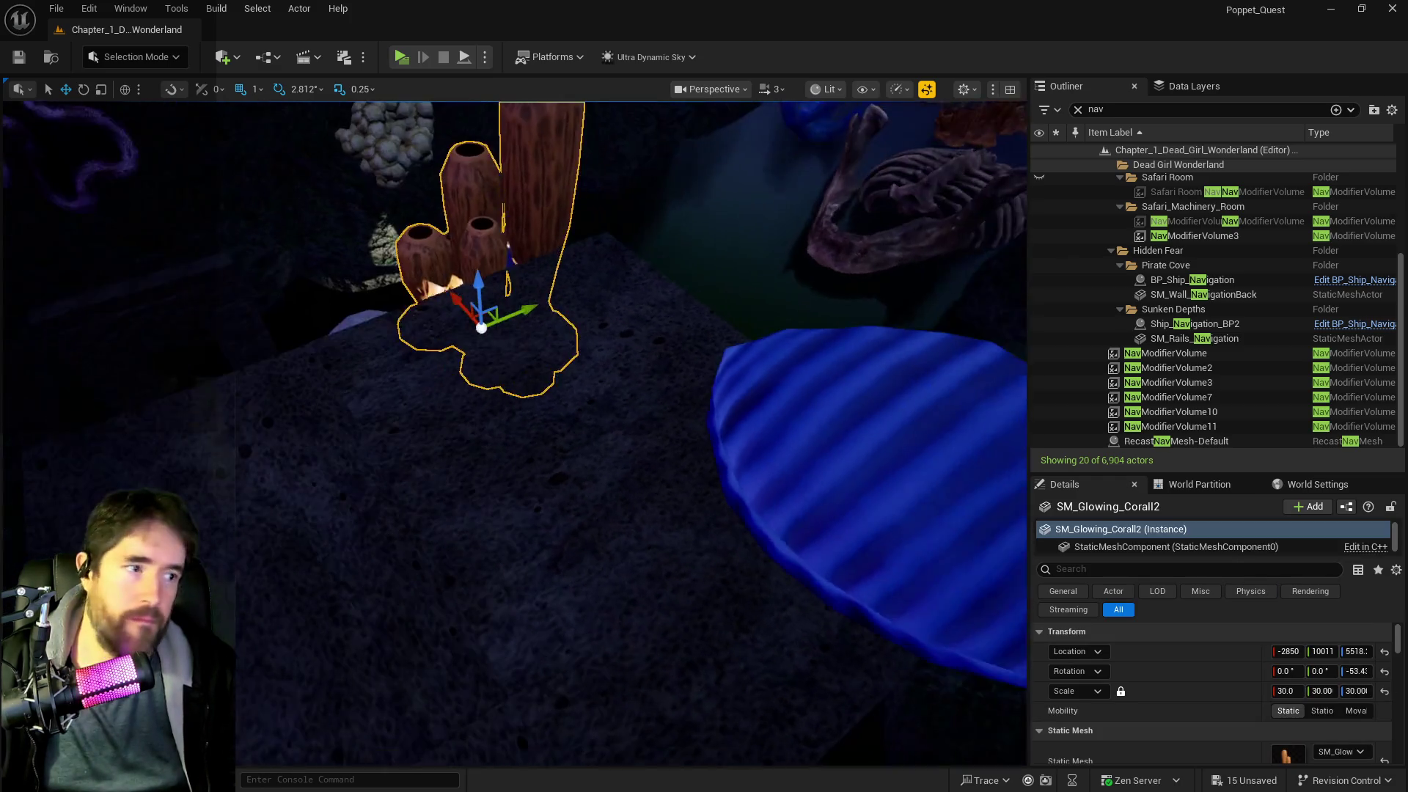
left_click_drag(513, 312, 462, 314)
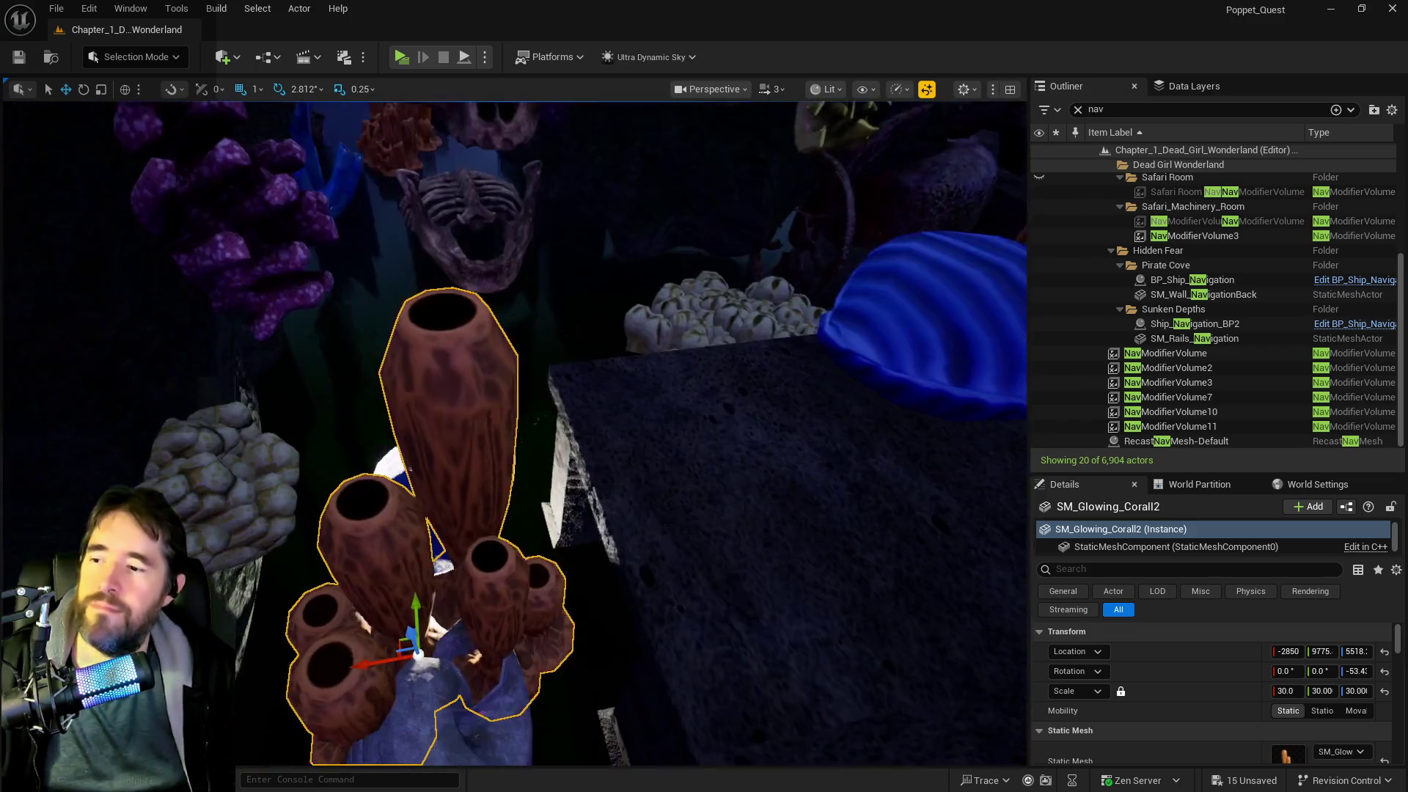
left_click_drag(611, 451, 611, 451)
- Make a second copy of the floor block off to the side and raise it slightly on Z
left_click(611, 452)
key("f")
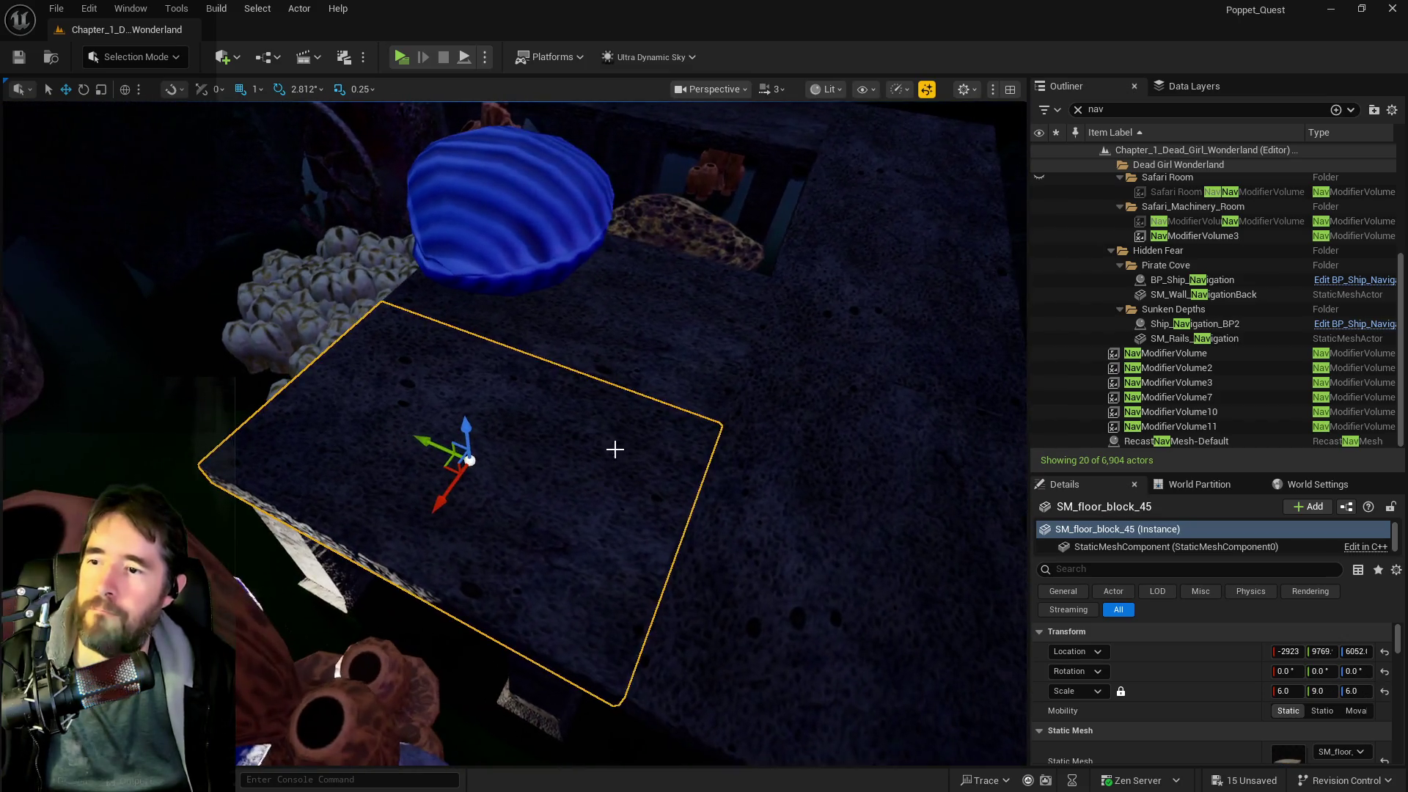
mouse_move(420, 440)
left_mouse_down()
mouse_move(144, 293)
mouse_move(189, 298)
left_mouse_up()
key("f")
left_click_drag(336, 292, 516, 297)
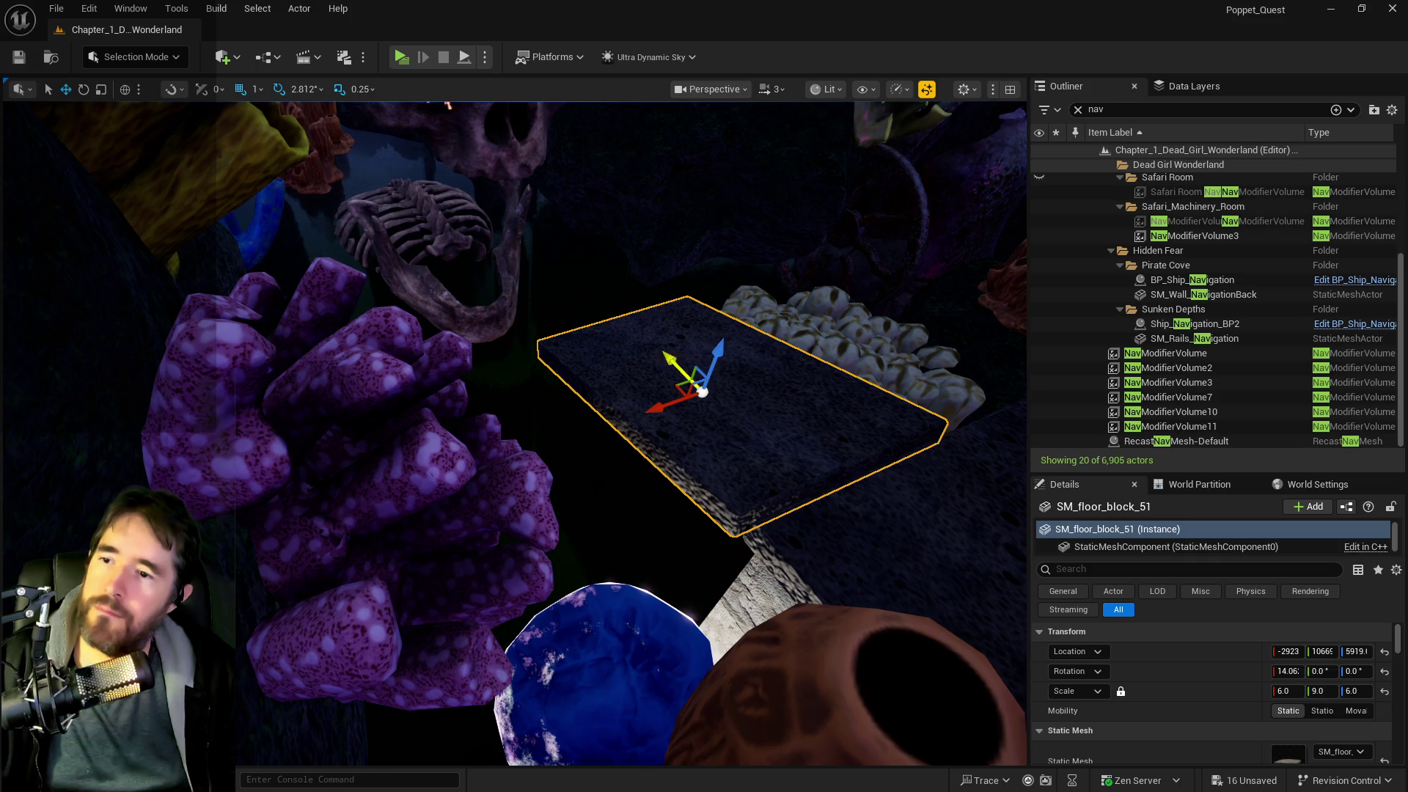
left_click_drag(726, 361, 736, 344)
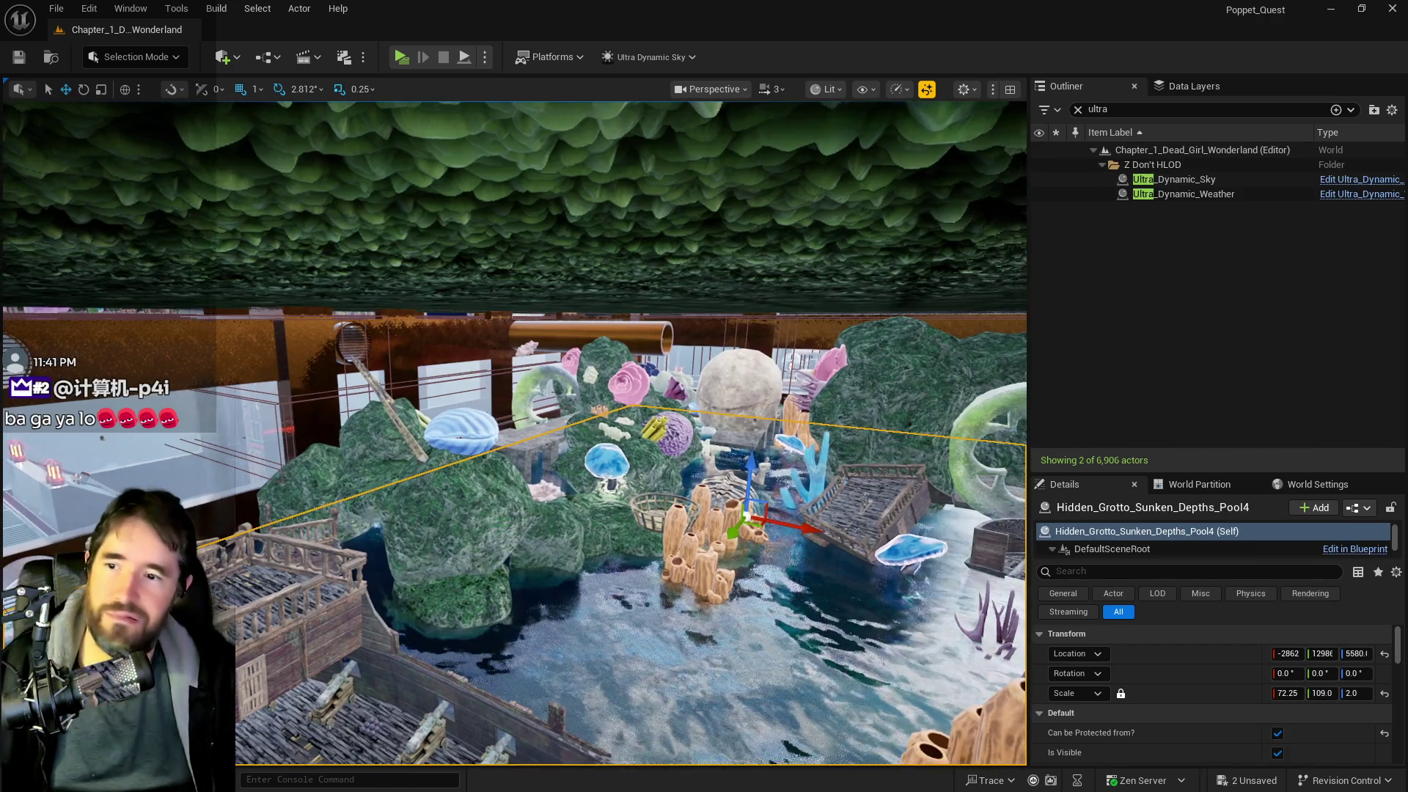
- Fly toward the skull and coral, select the SM_Ribs rib cage in the pool, and close in above it
key("w")
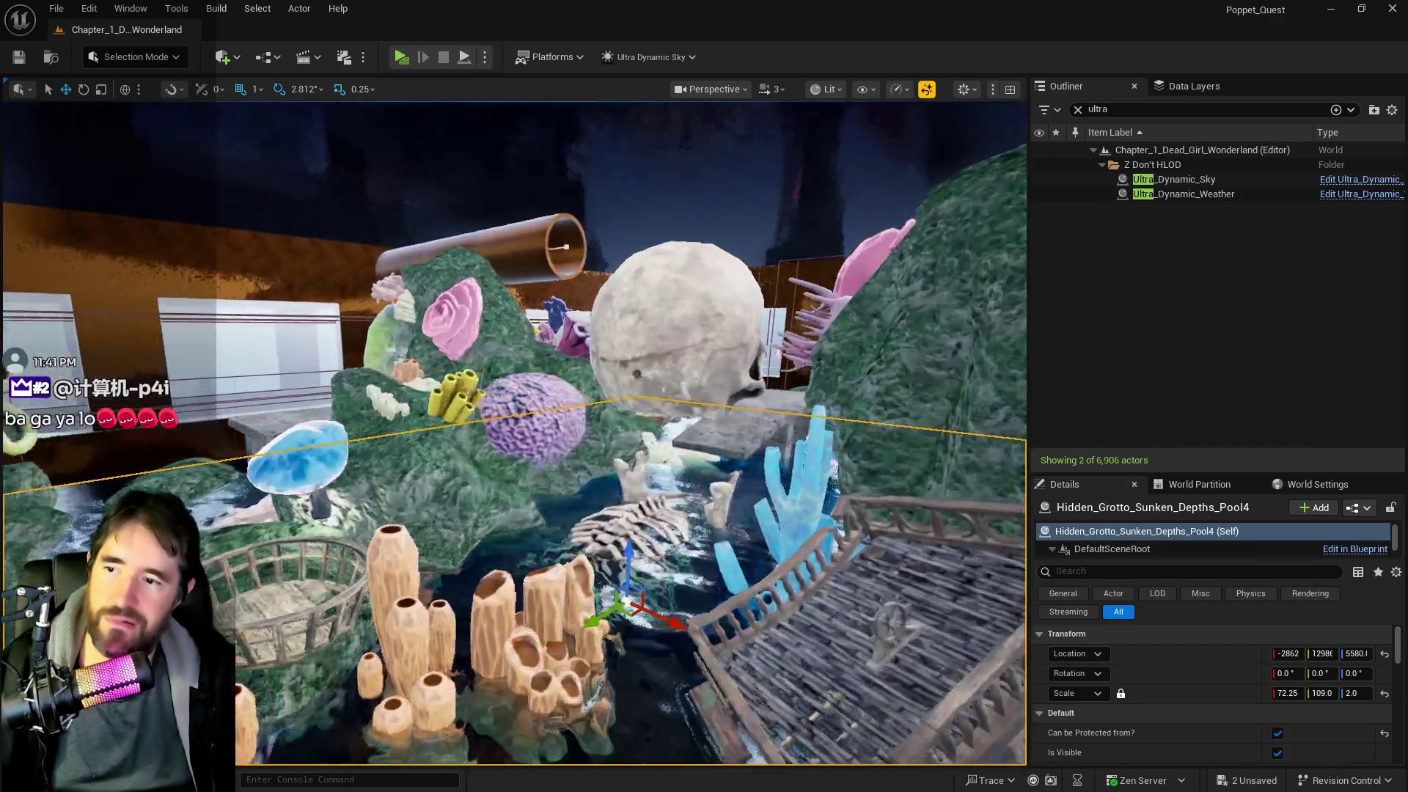
key("w")
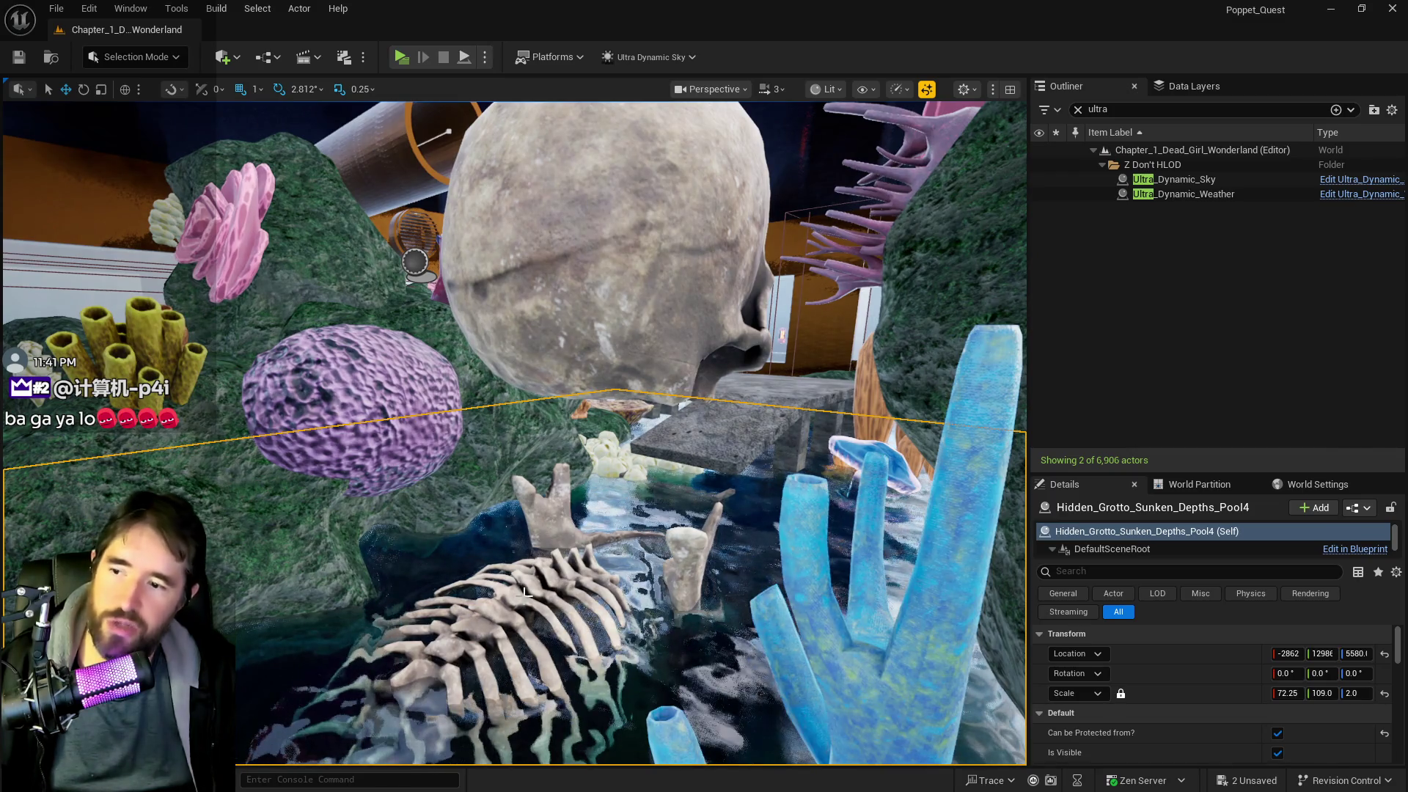
left_click(521, 586)
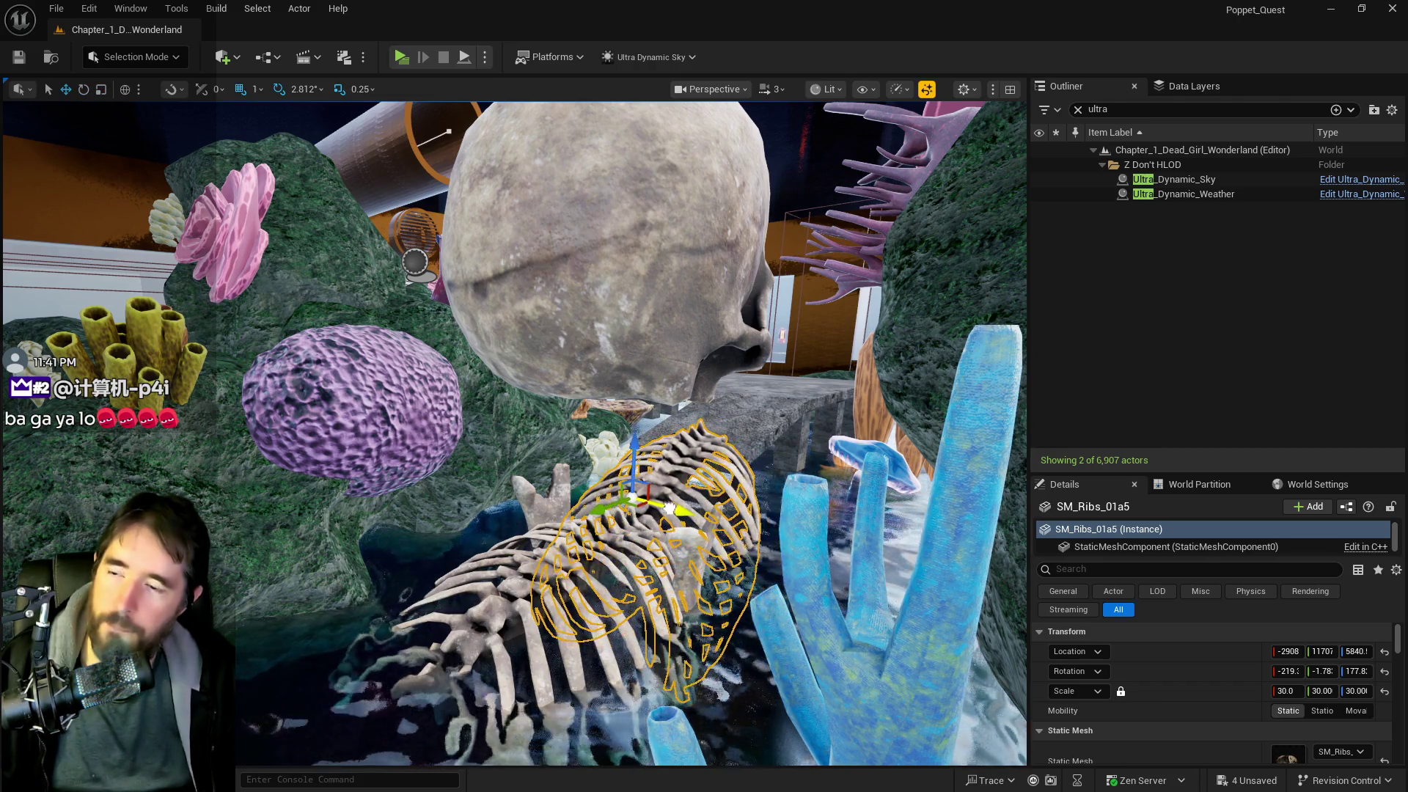
mouse_move(673, 506)
left_mouse_down()
mouse_move(660, 440)
mouse_move(601, 451)
mouse_move(743, 526)
mouse_move(826, 505)
left_mouse_up()
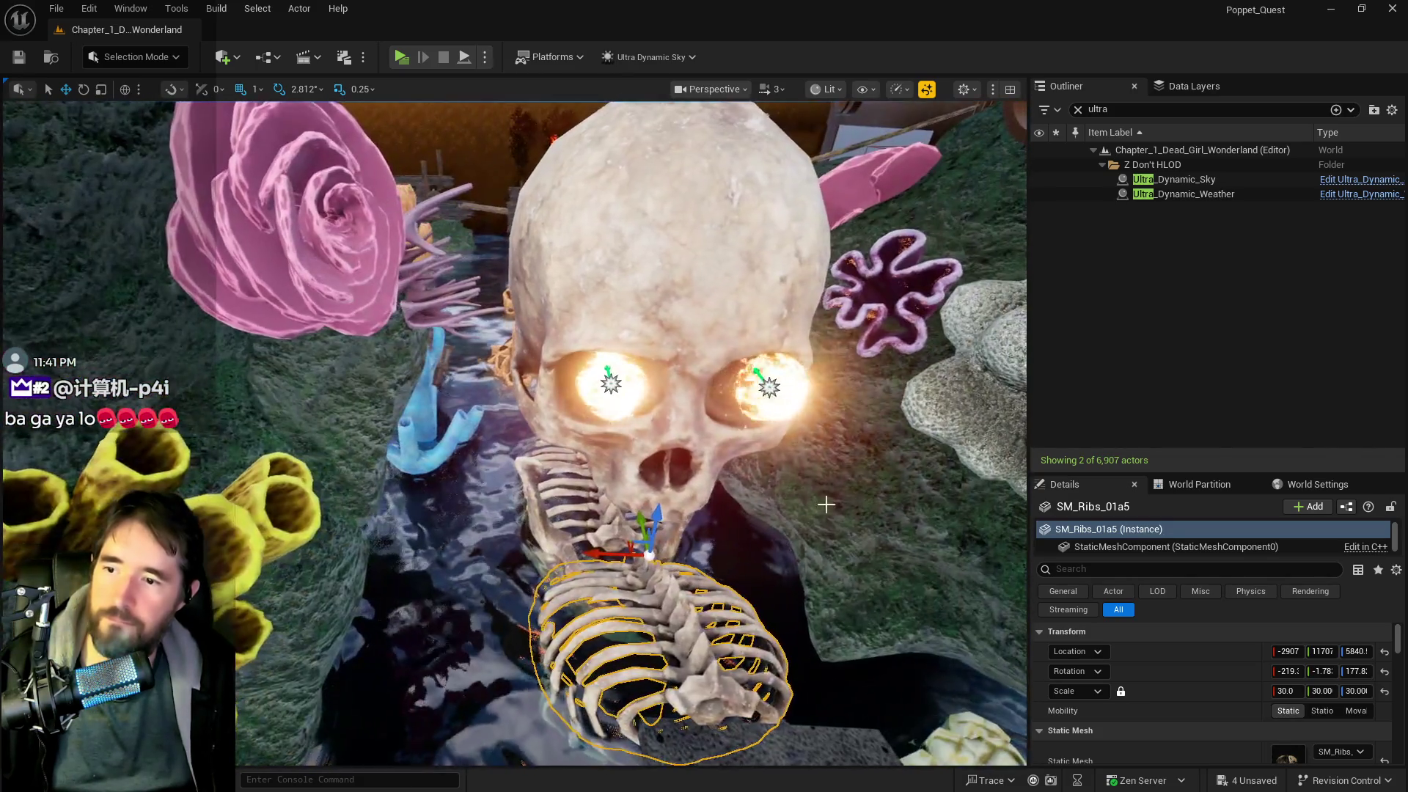
- Select the skull top, jaw and glowing eye lights together and frame them with F
left_click(550, 530, "ctrl")
left_click(552, 534)
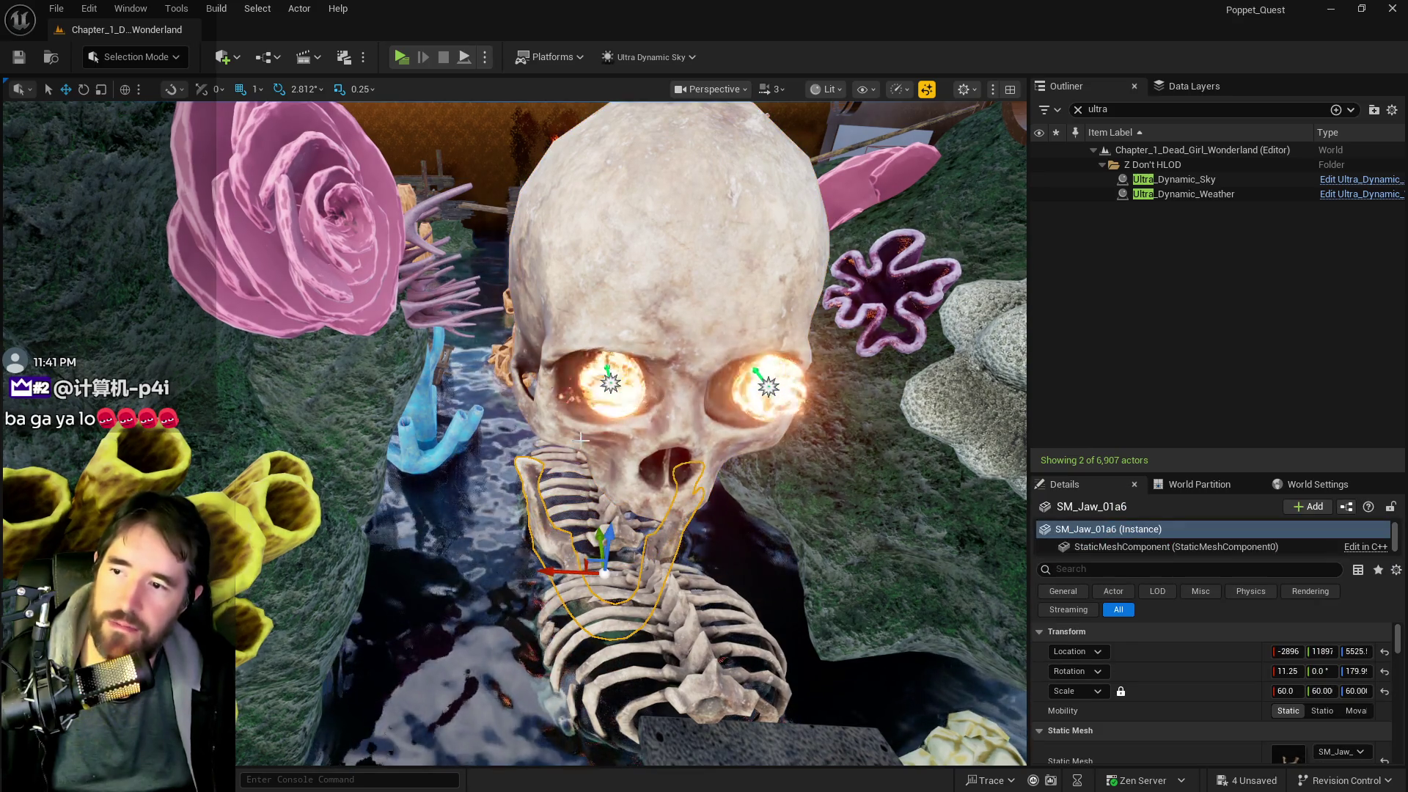
left_click(598, 408)
key("ctrl+z")
left_click(763, 398, "ctrl")
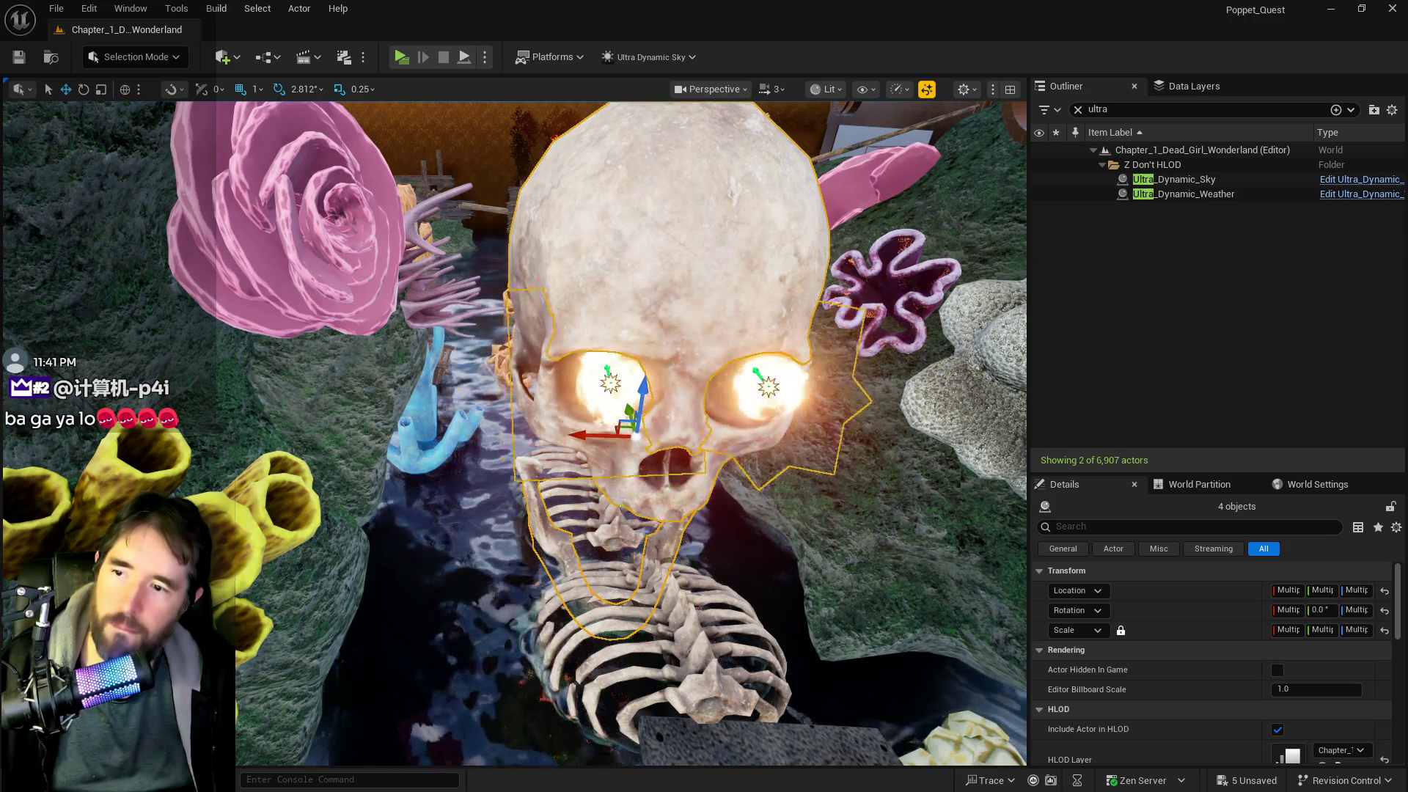
mouse_move(514, 440)
left_mouse_down()
mouse_move(440, 440)
mouse_move(506, 444)
mouse_move(484, 462)
left_mouse_up()
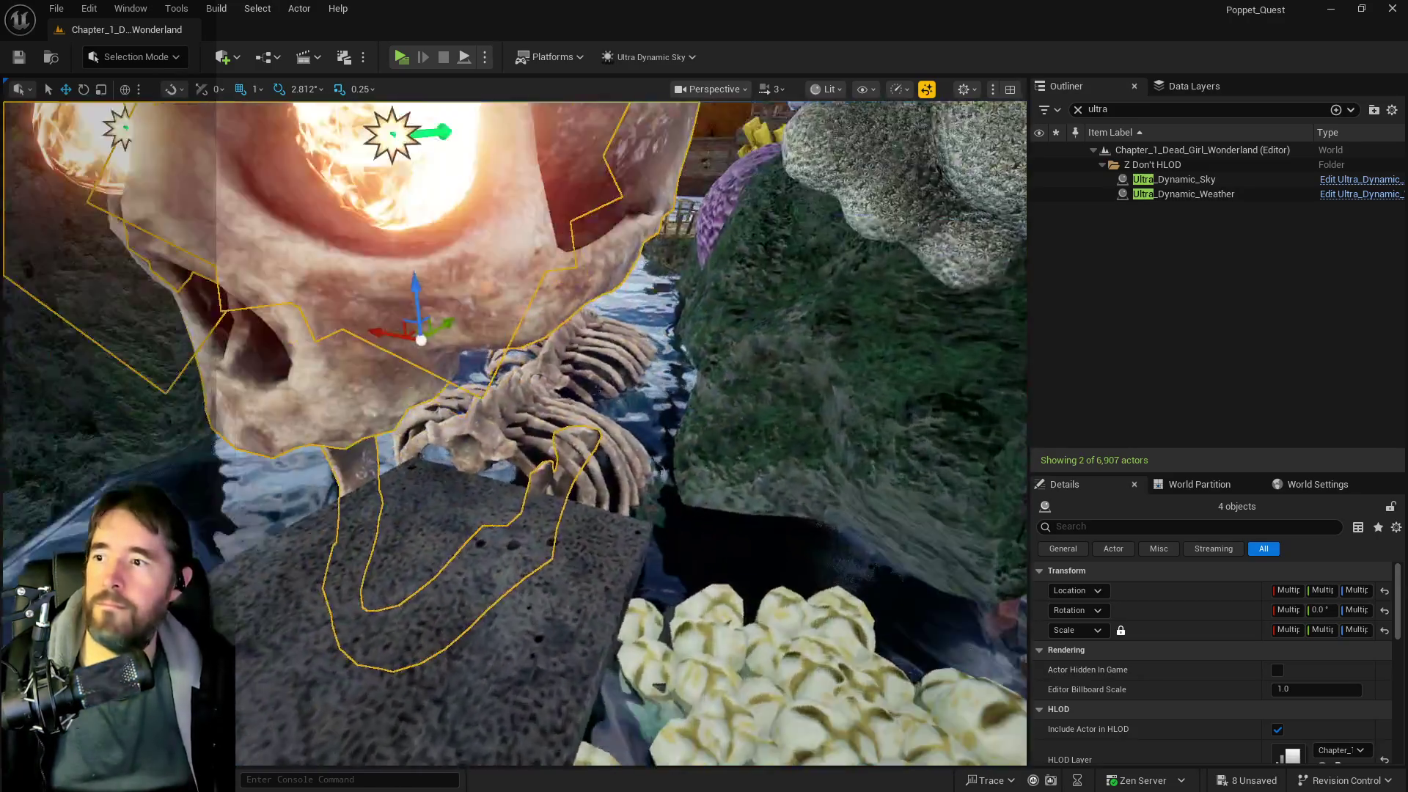
key("f")
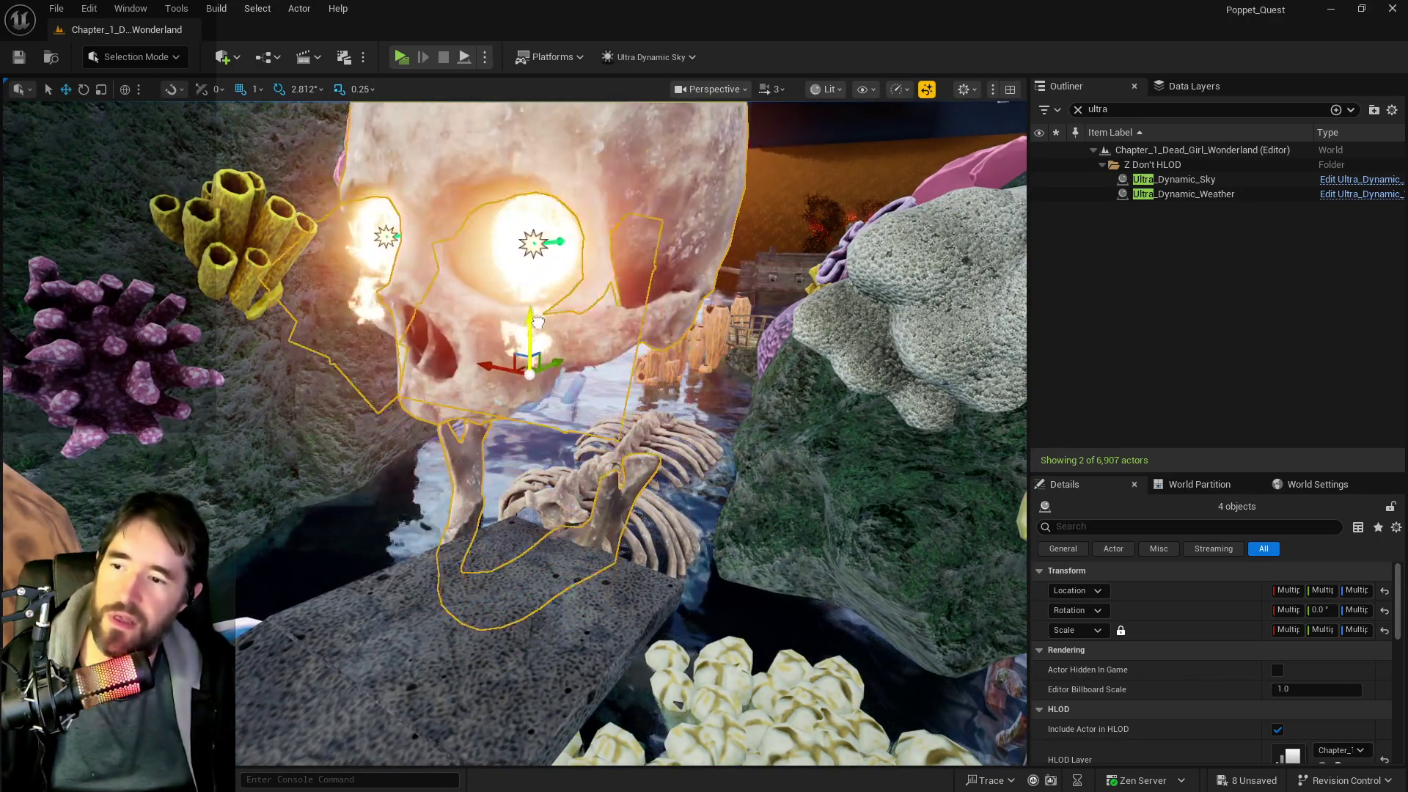
- Tilt and shift the four-piece skull group upward so the jaw rests just above the rib cage
mouse_move(538, 321)
left_mouse_down()
mouse_move(506, 332)
mouse_move(464, 394)
mouse_move(559, 427)
left_mouse_up()
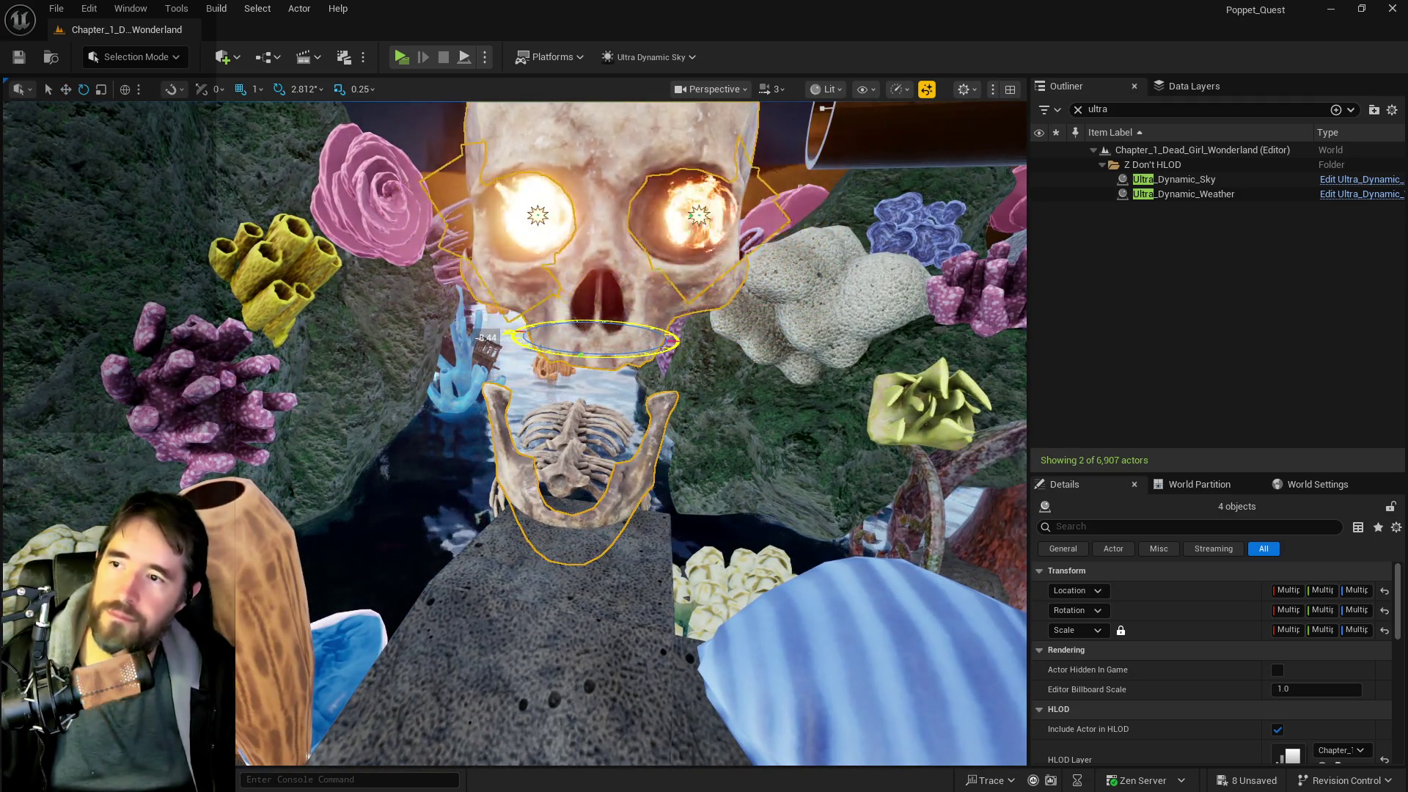
left_click_drag(652, 463, 599, 319)
key("r")
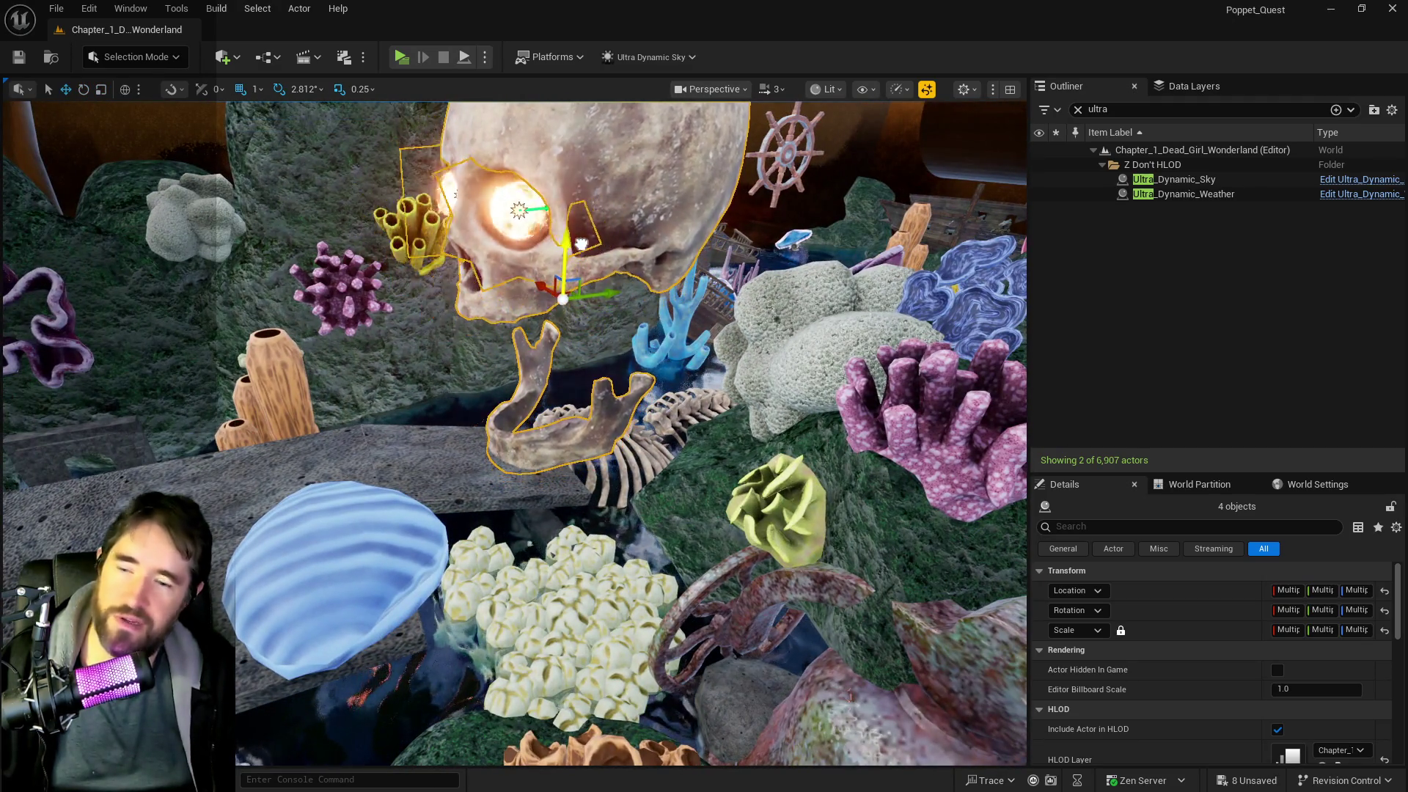
left_click_drag(580, 263, 615, 320)
mouse_move(795, 295)
left_mouse_down()
mouse_move(650, 277)
mouse_move(620, 233)
mouse_move(628, 212)
left_mouse_up()
left_click(678, 462)
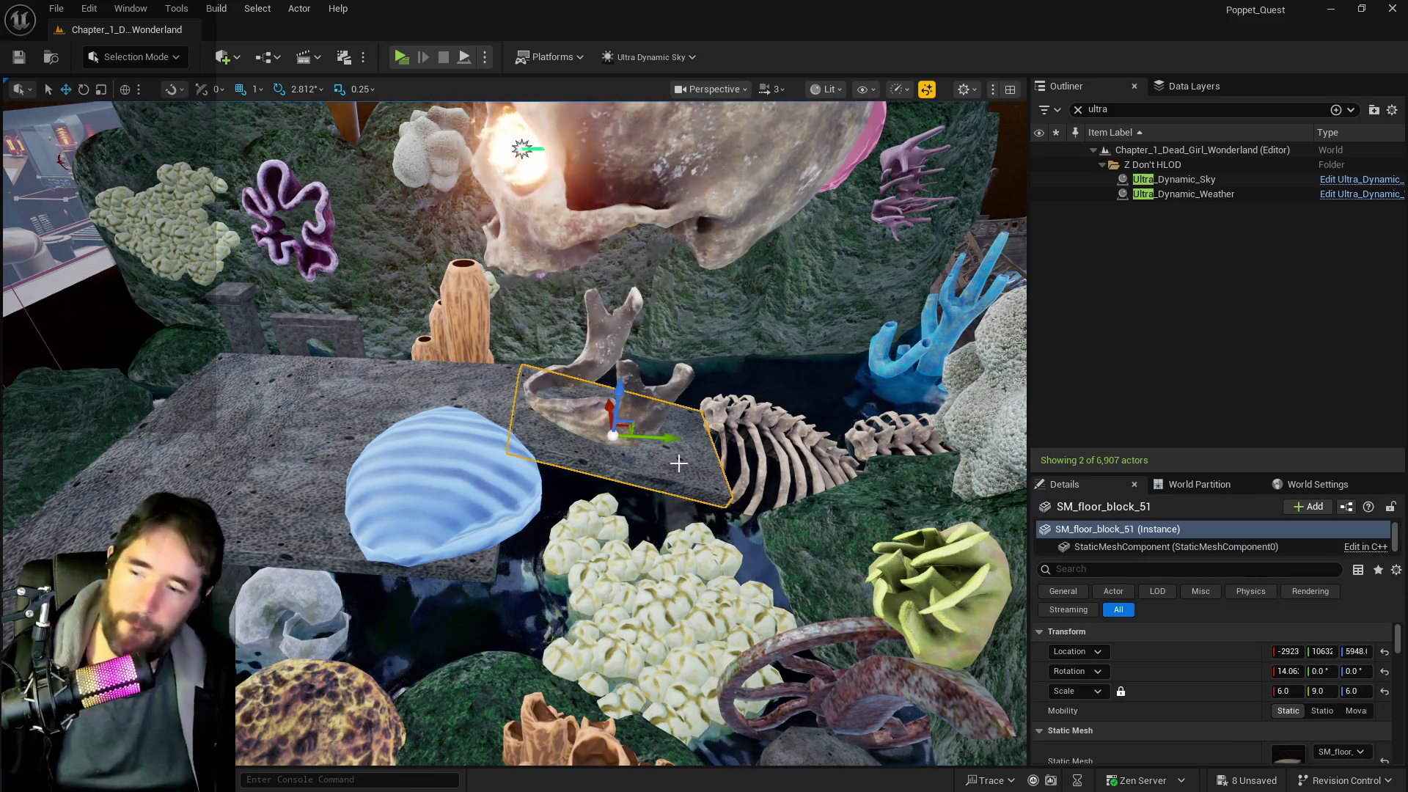
- Lay floor block SM_floor_block_51 flat with Roll 0 and lower it slightly
key("Delete")
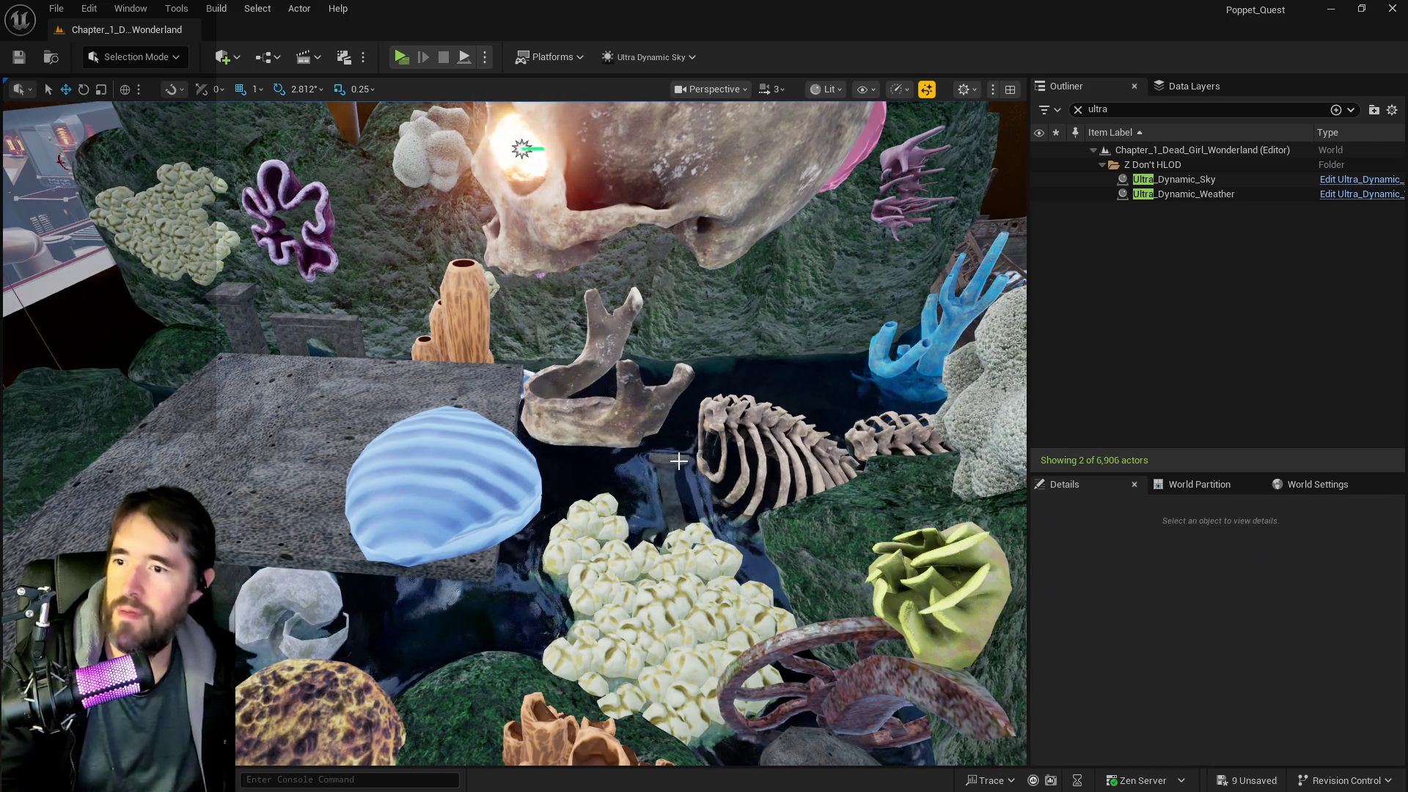
left_click(671, 447)
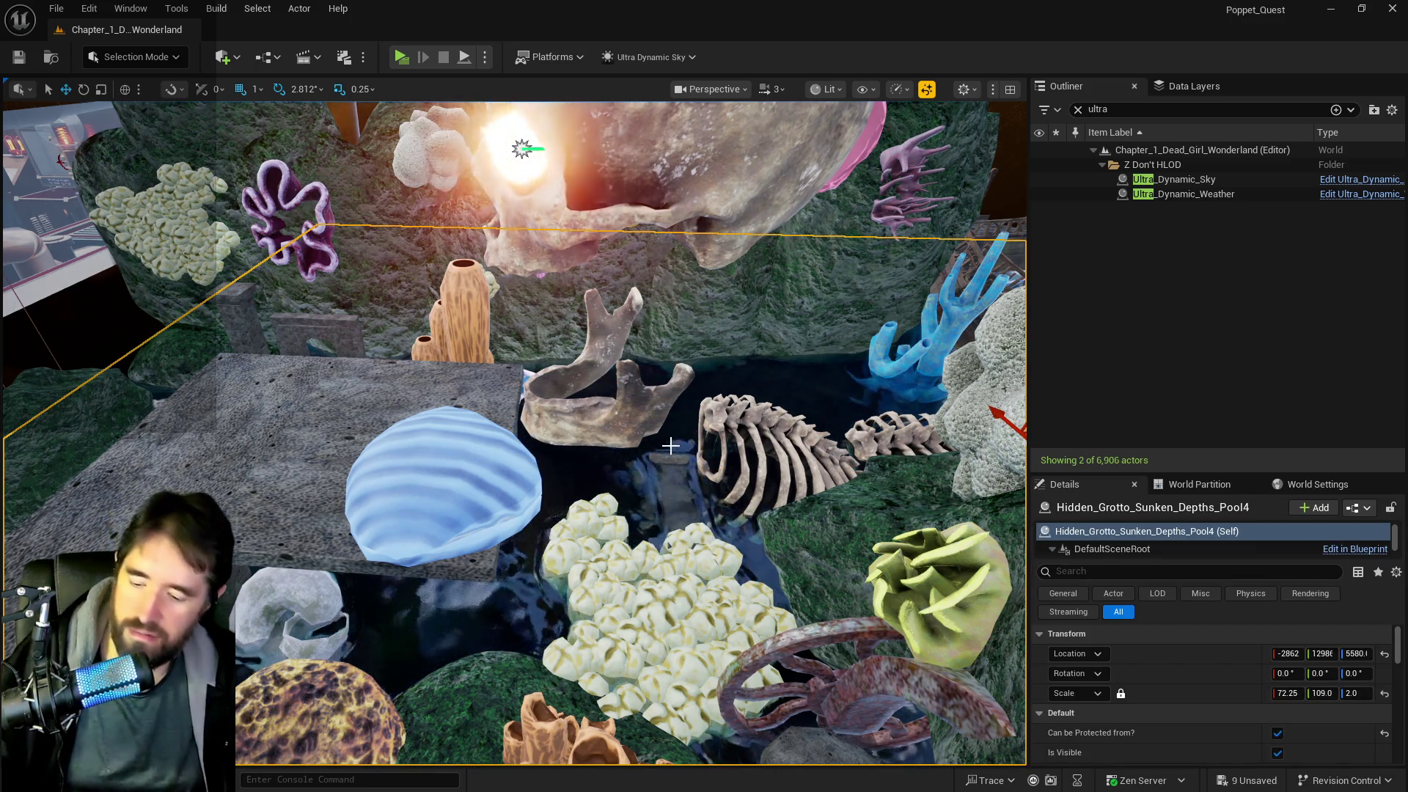
key("ctrl+z")
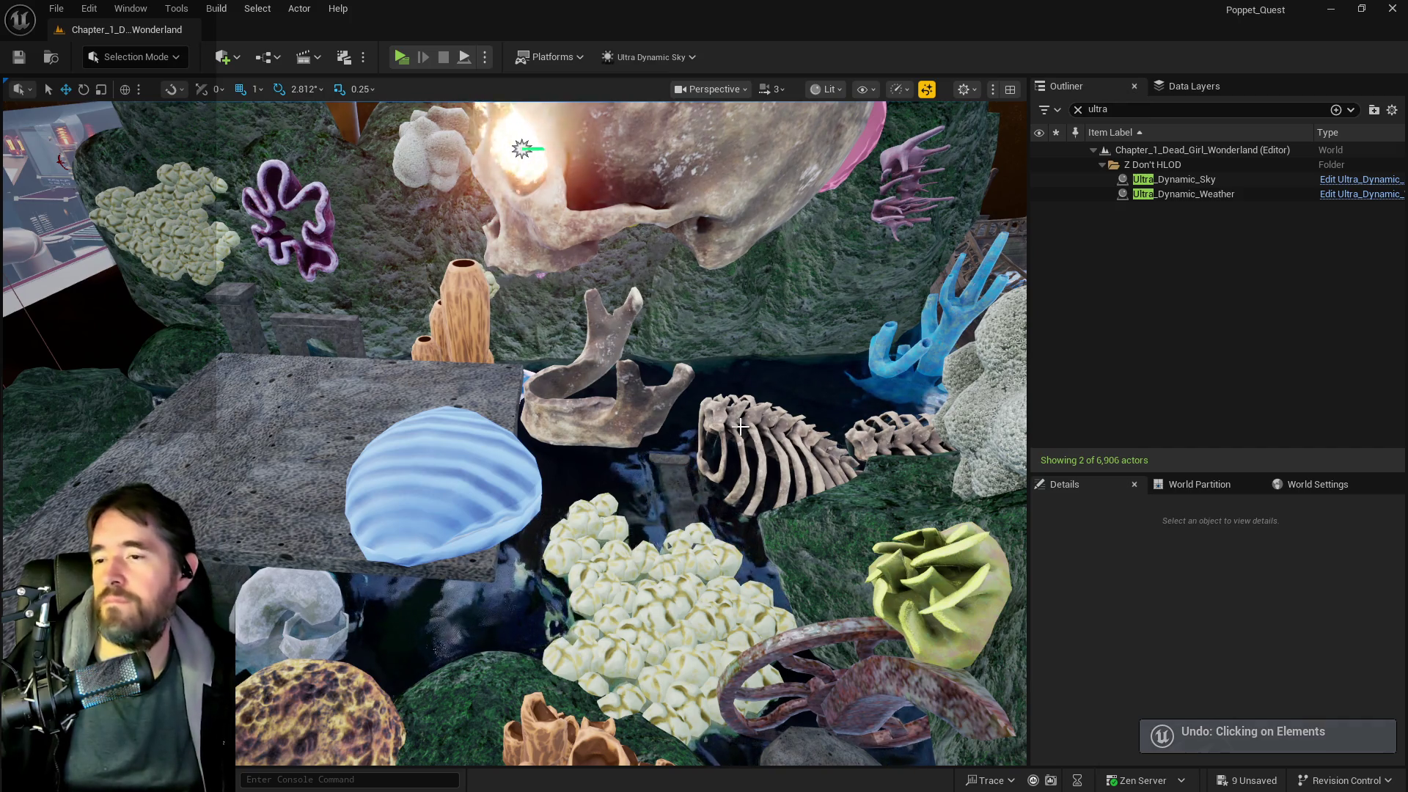
key("ctrl+z")
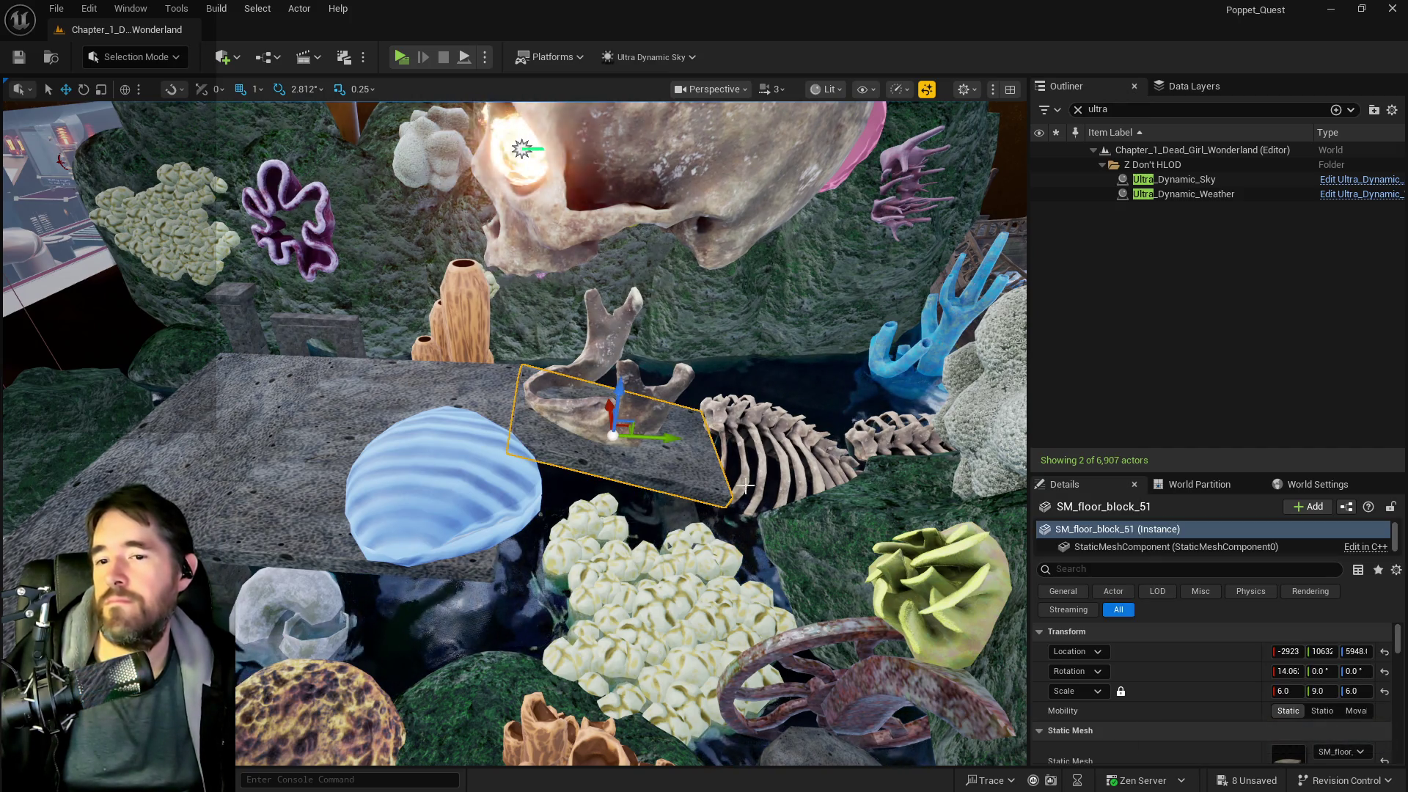
left_click(1294, 672)
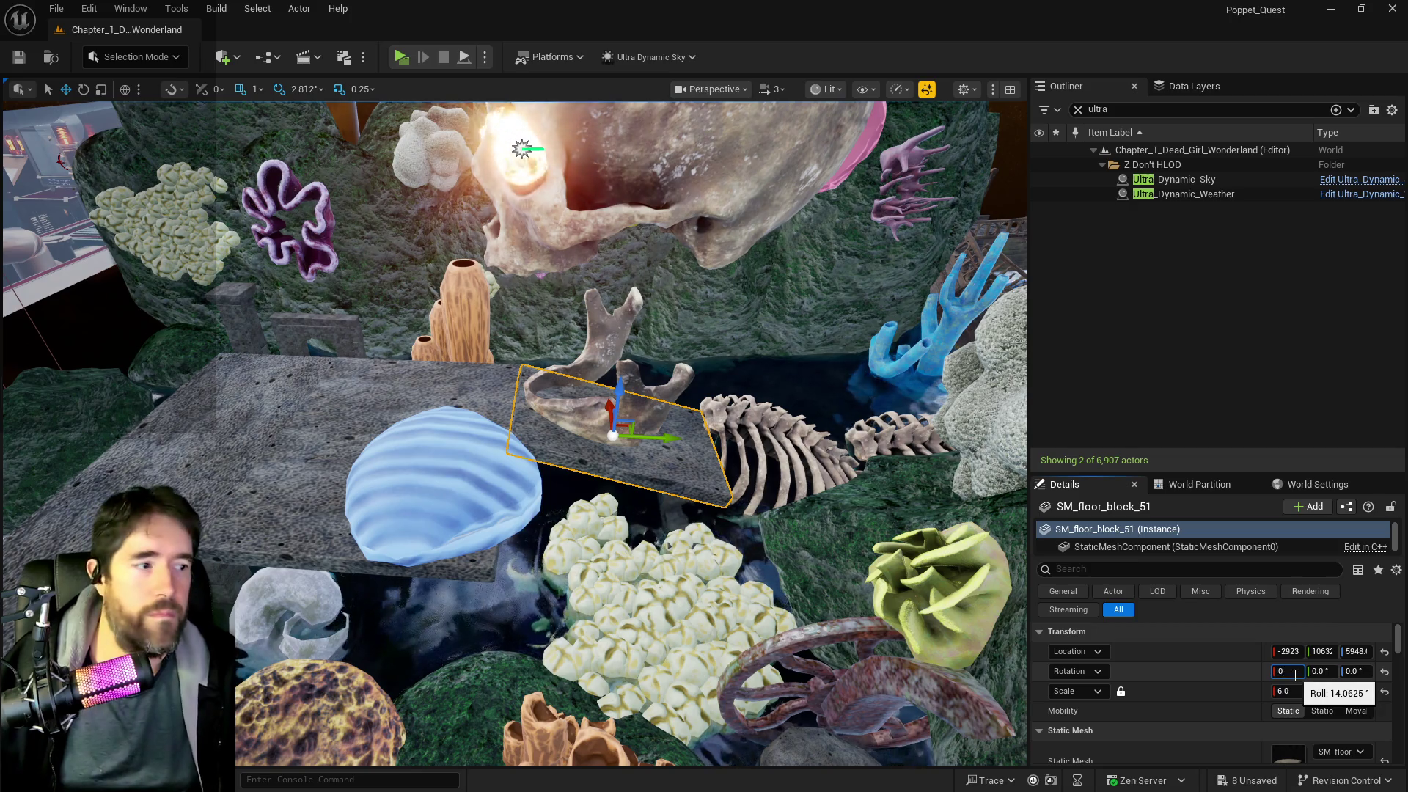
type("0")
key("Return")
left_click_drag(628, 392, 618, 406)
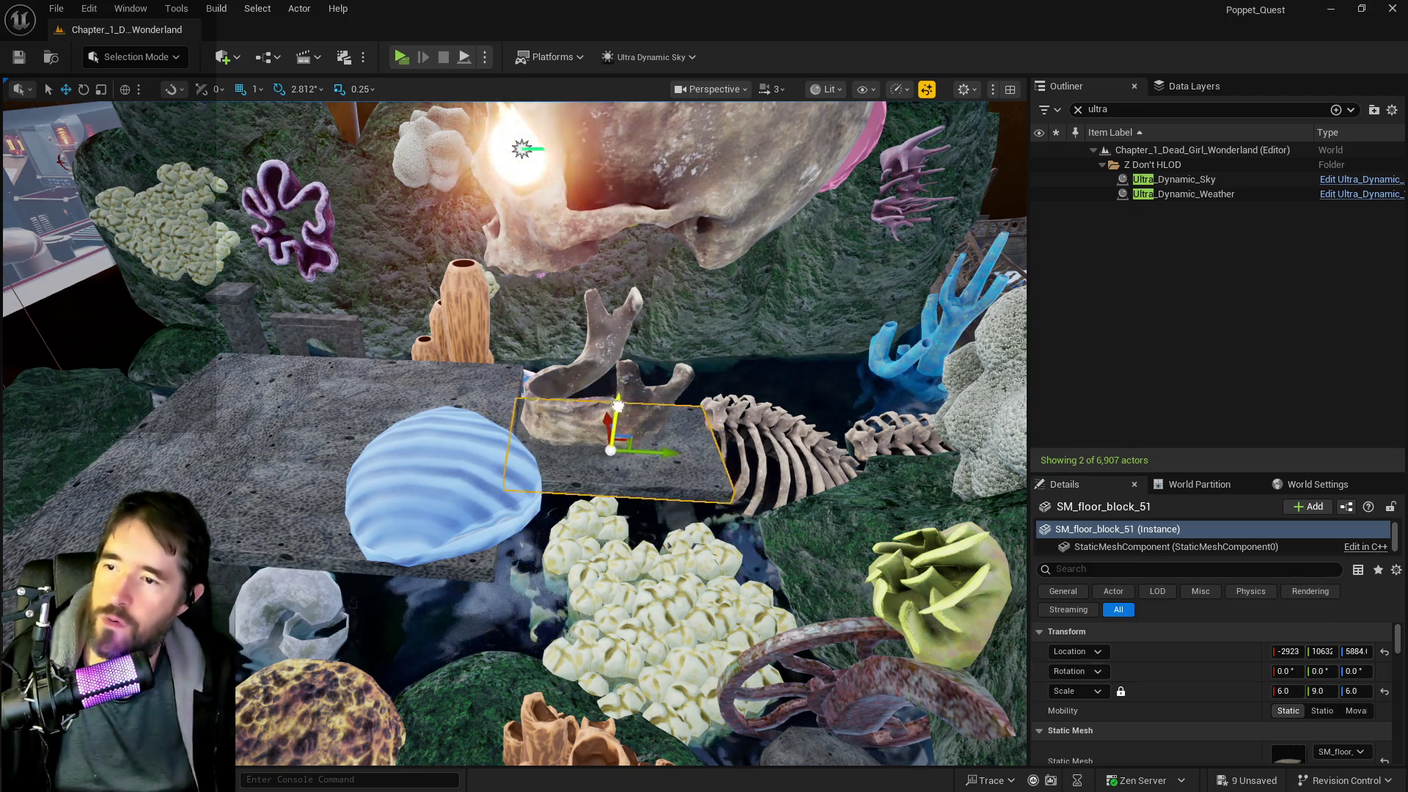
- Select the nearer rib cage and slide it sideways
scroll(620, 415, "up", 5)
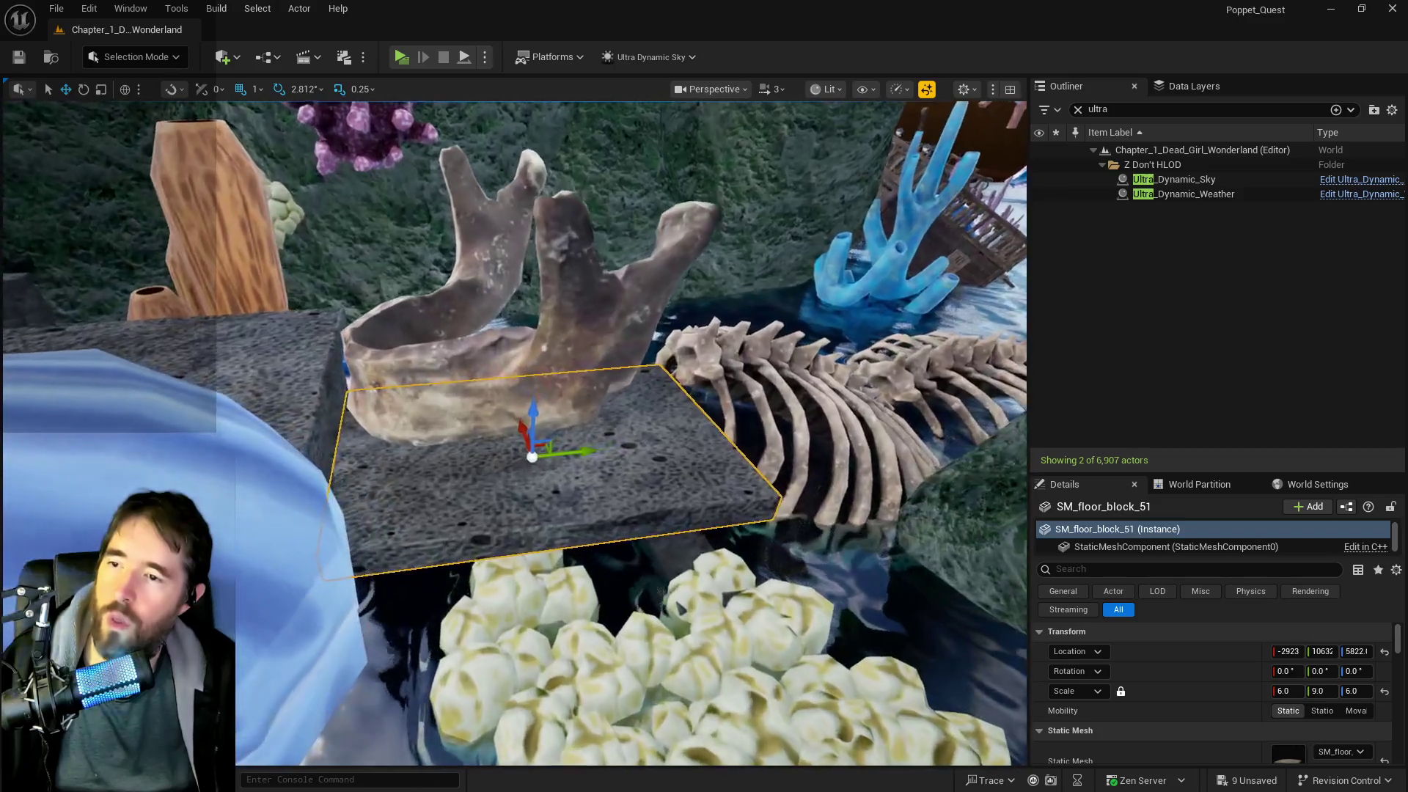
left_click(734, 382)
scroll(821, 320, "down", 3)
left_click_drag(836, 321, 766, 324)
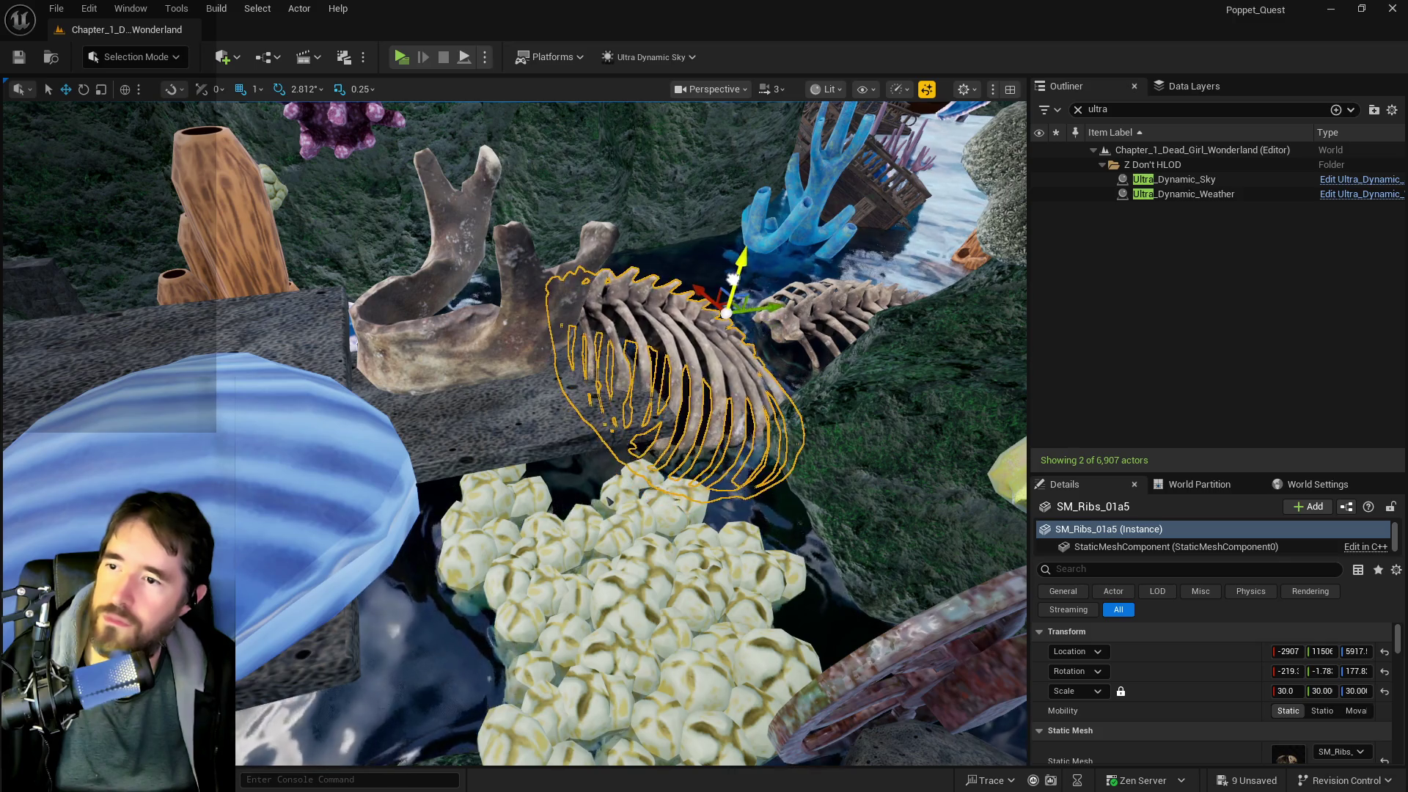
- Lower rib cage SM_Ribs_01a5 to Z 5888 and shift SM_Ribs_01a4 along Y to 12653
left_click_drag(734, 279, 352, 301)
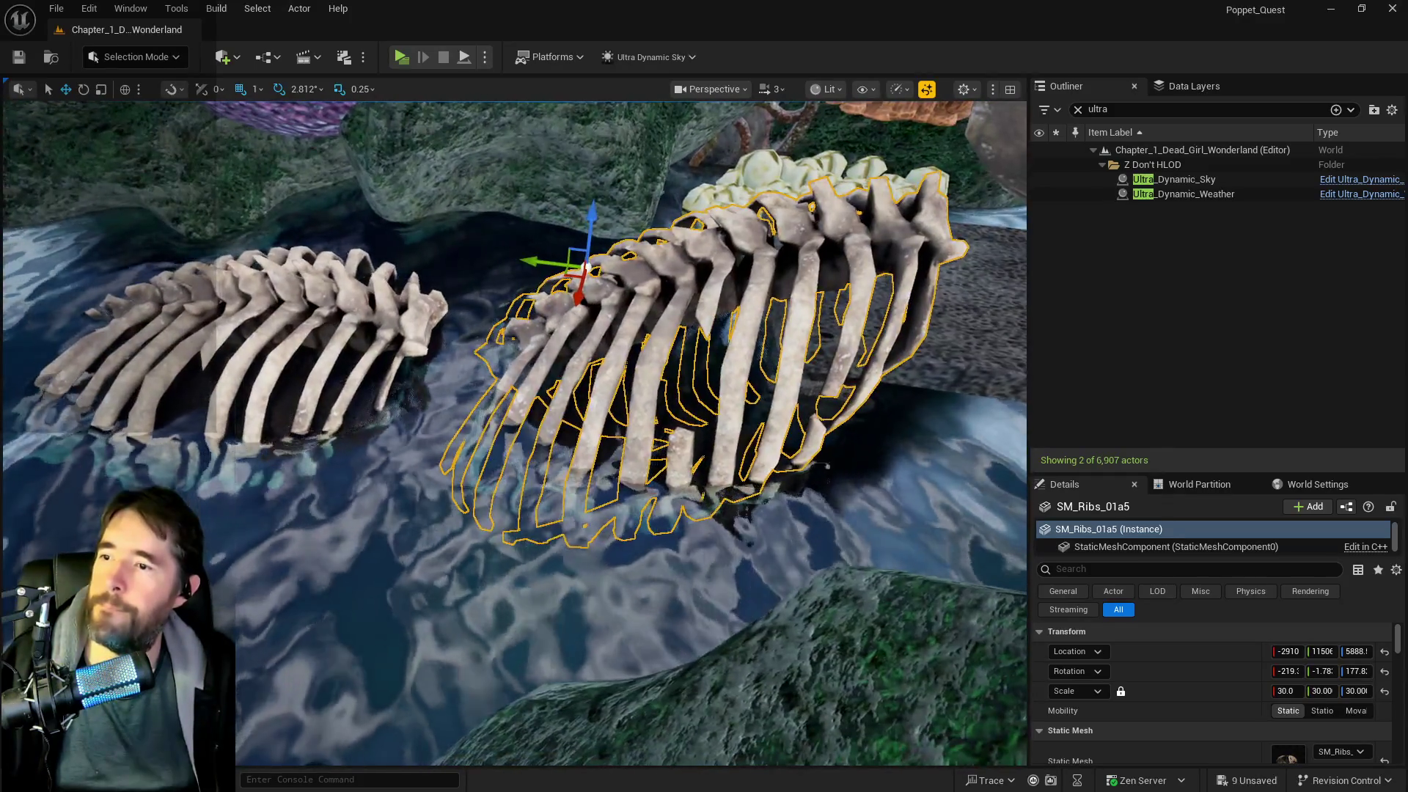
left_click(191, 335)
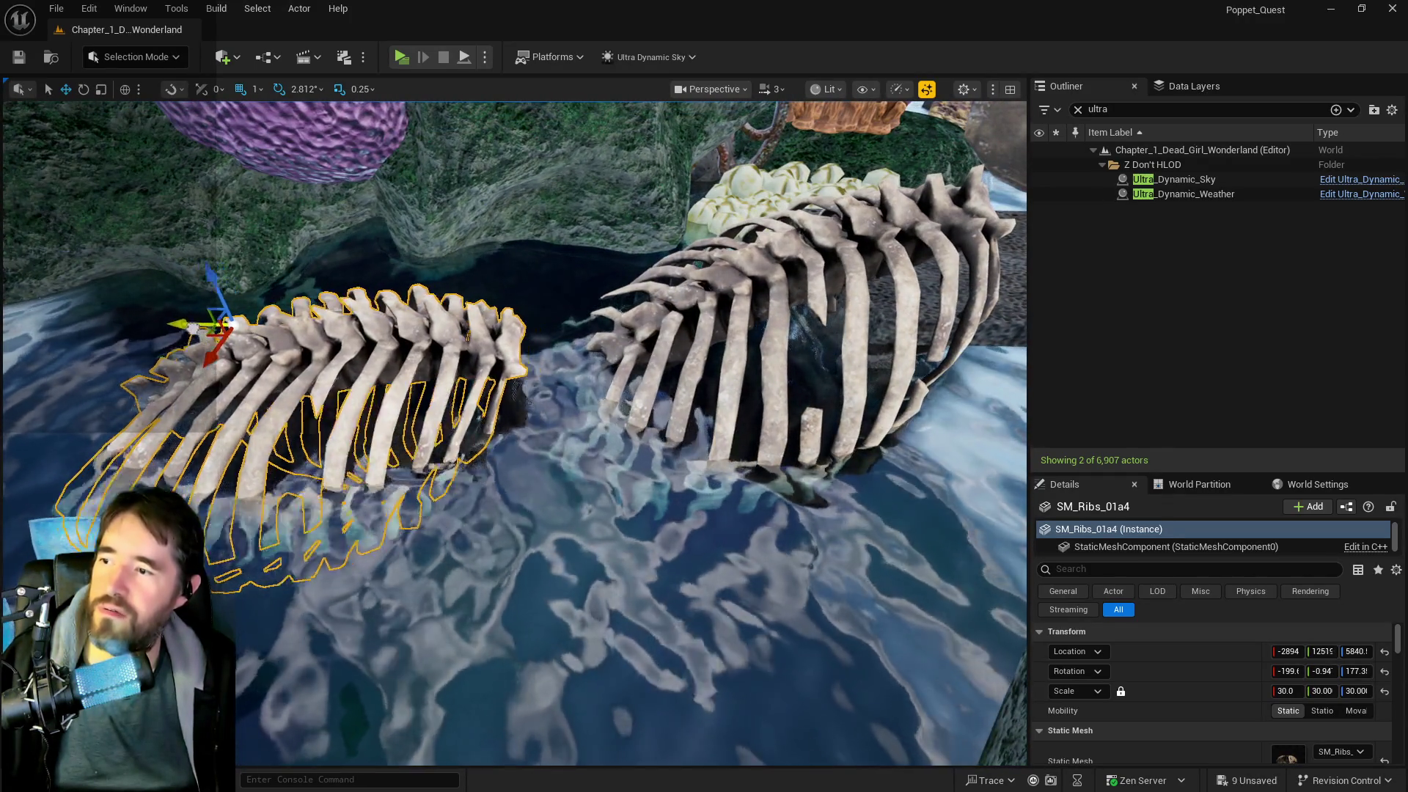
mouse_move(191, 336)
left_mouse_down()
mouse_move(249, 293)
mouse_move(191, 234)
mouse_move(207, 397)
left_mouse_up()
left_click(470, 359)
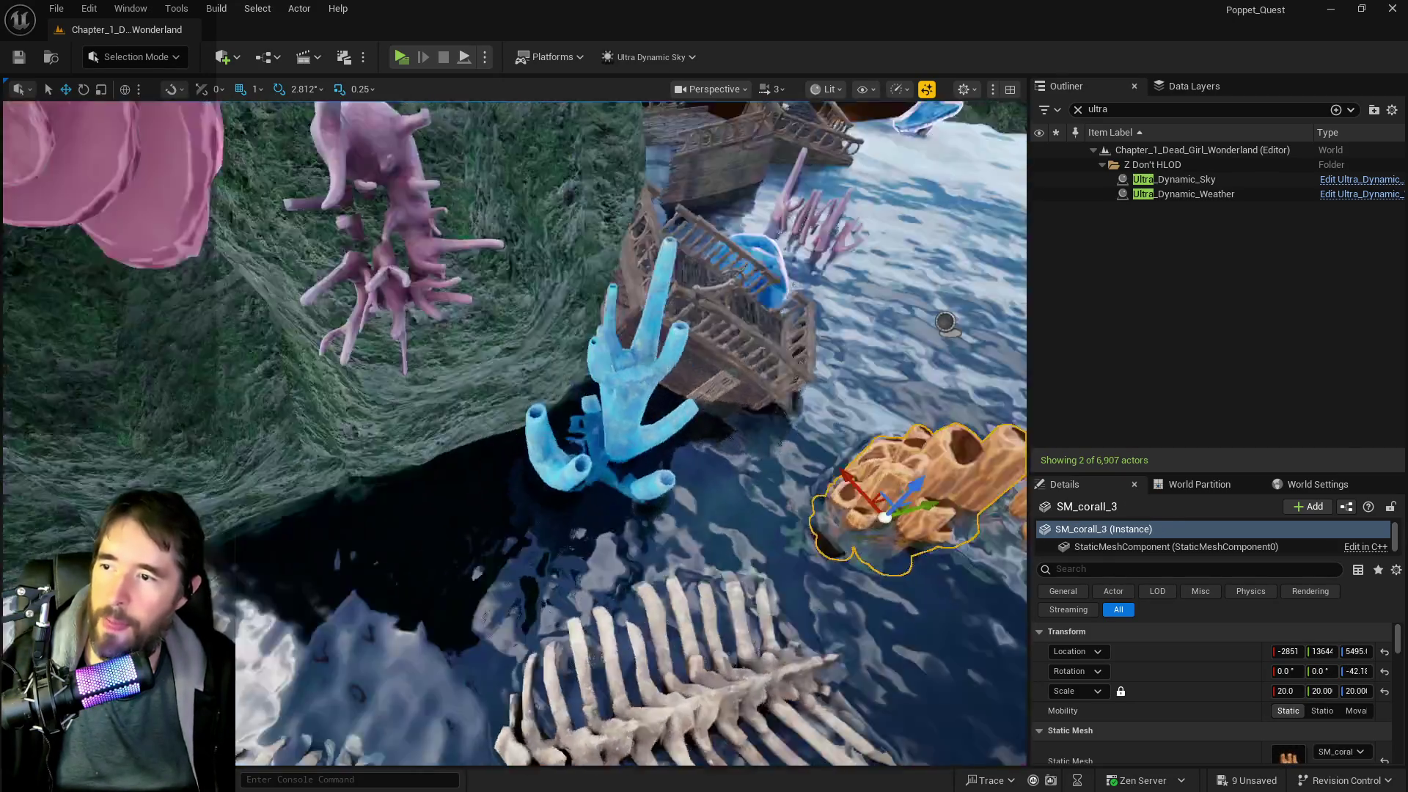
- Move the other orange tube coral onto the rib cages
left_click_drag(470, 360, 708, 453)
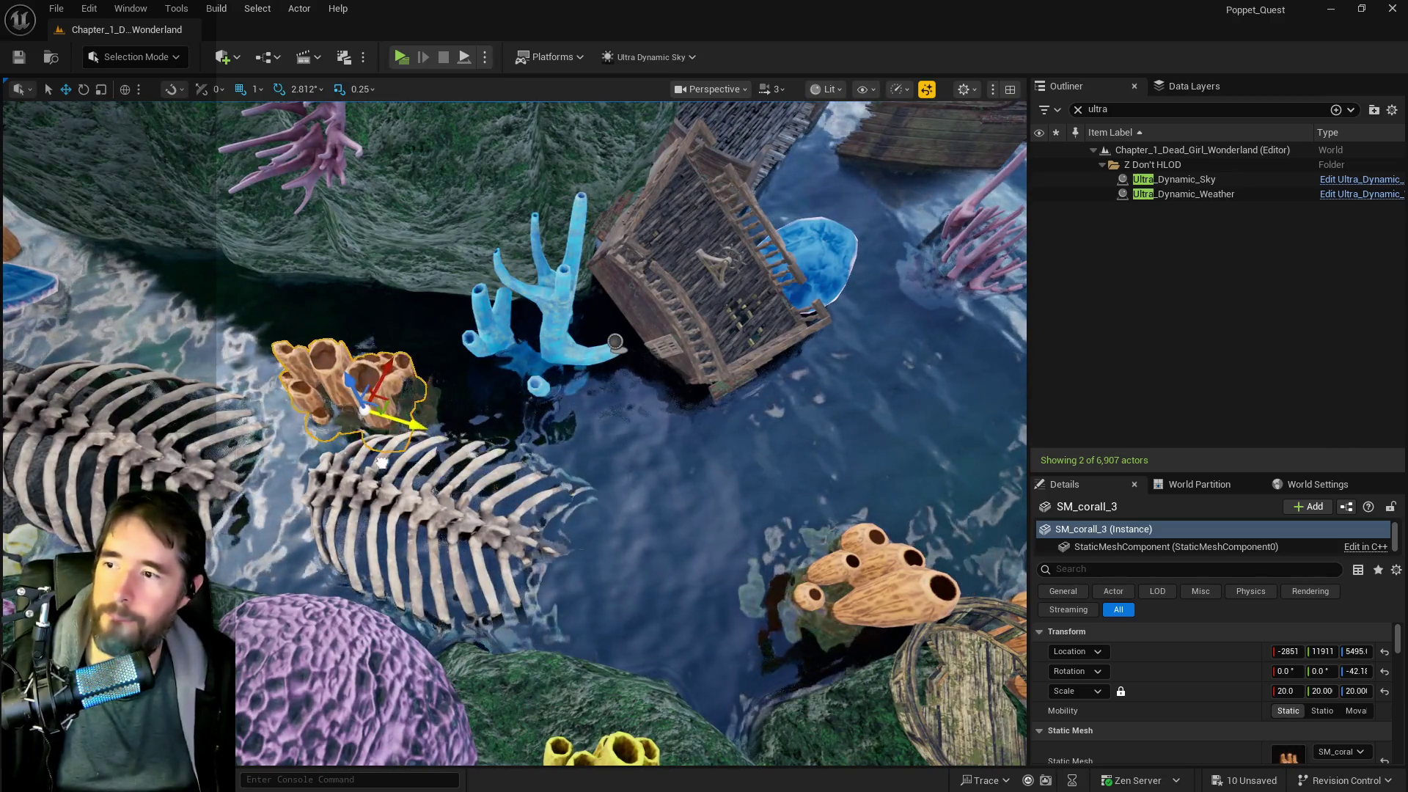
mouse_move(484, 367)
left_mouse_down()
mouse_move(535, 440)
mouse_move(575, 440)
left_mouse_up()
left_click(771, 505)
mouse_move(772, 505)
left_mouse_down()
mouse_move(309, 396)
mouse_move(408, 396)
left_mouse_up()
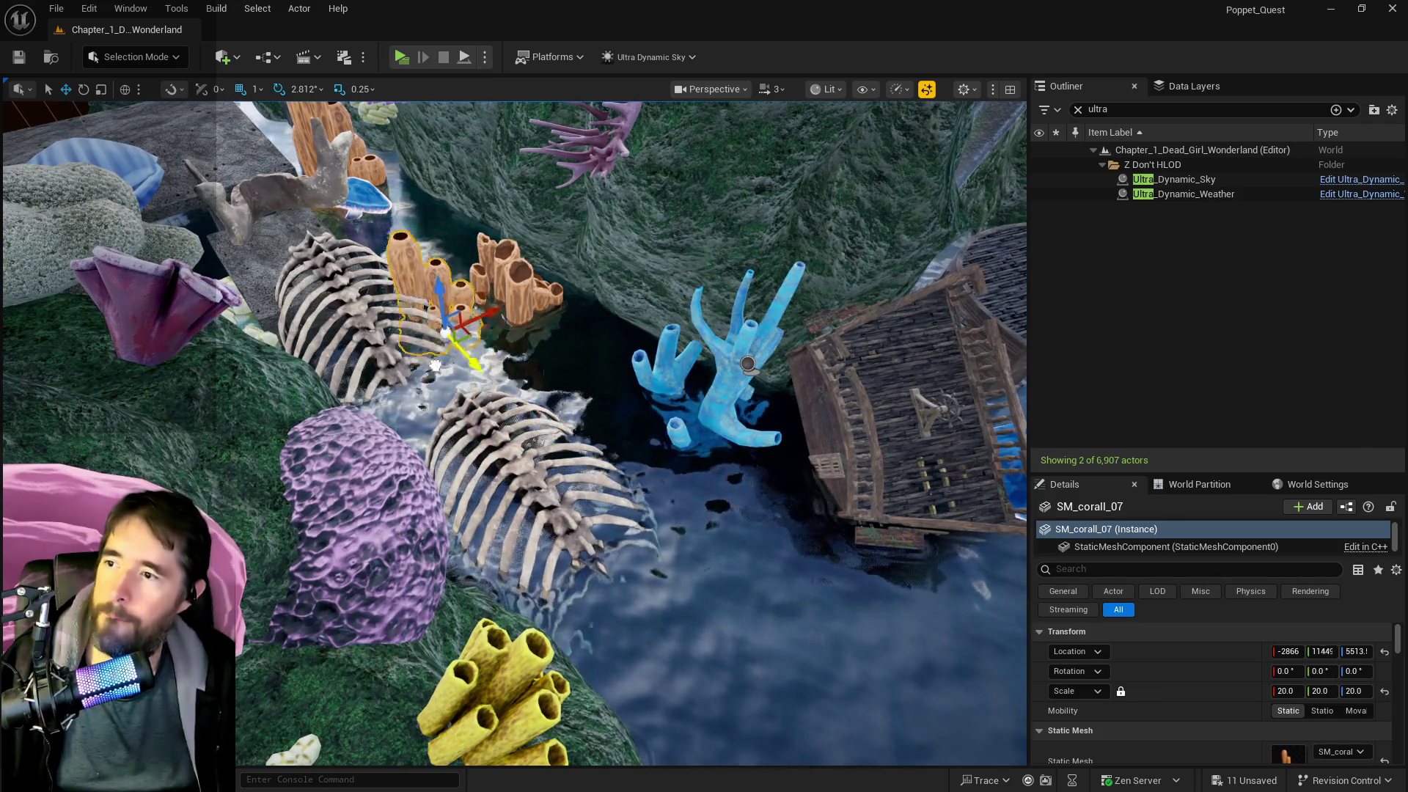
left_click_drag(430, 303, 629, 301)
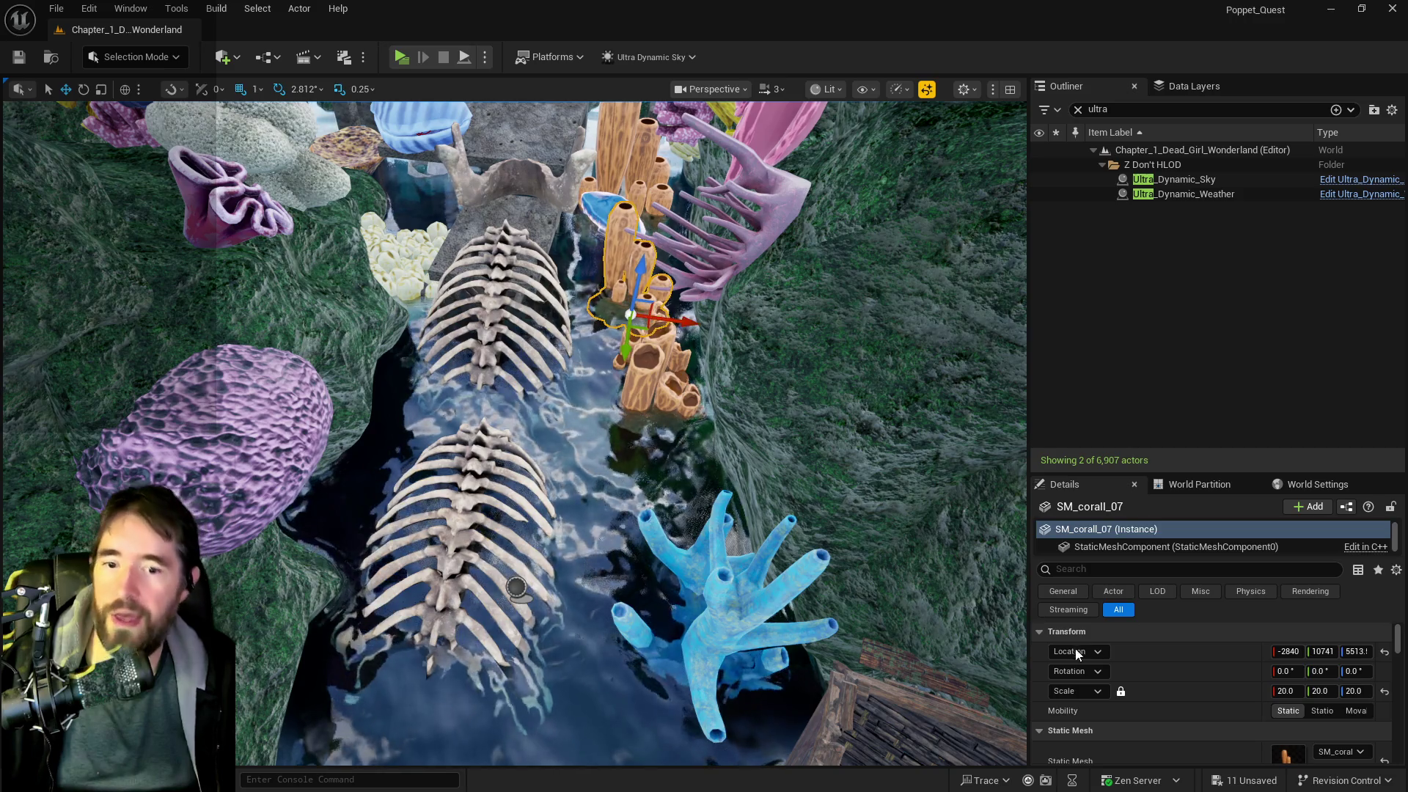
- Shrink the moved coral's Scale to 10 in the Details panel
left_click(1293, 691)
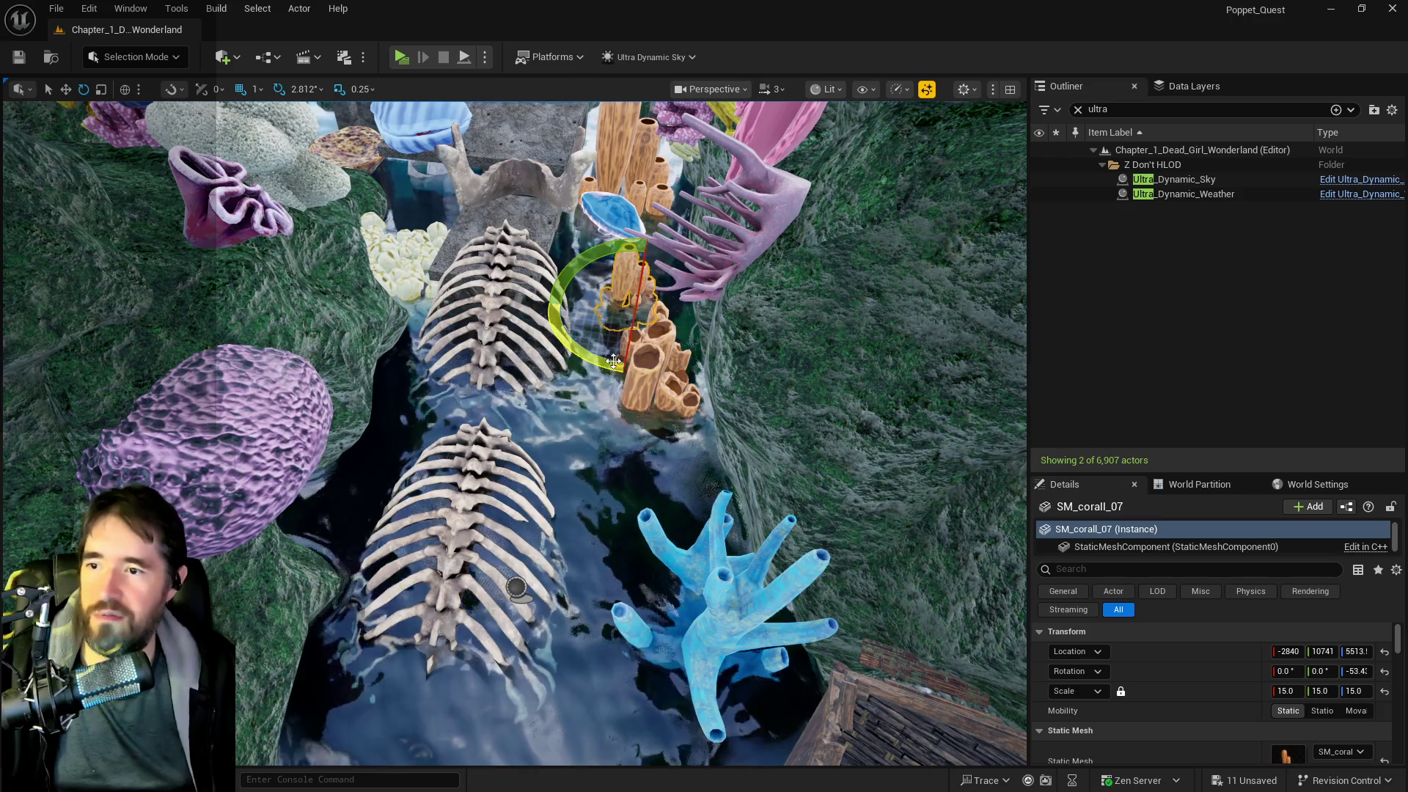
left_click(1295, 691)
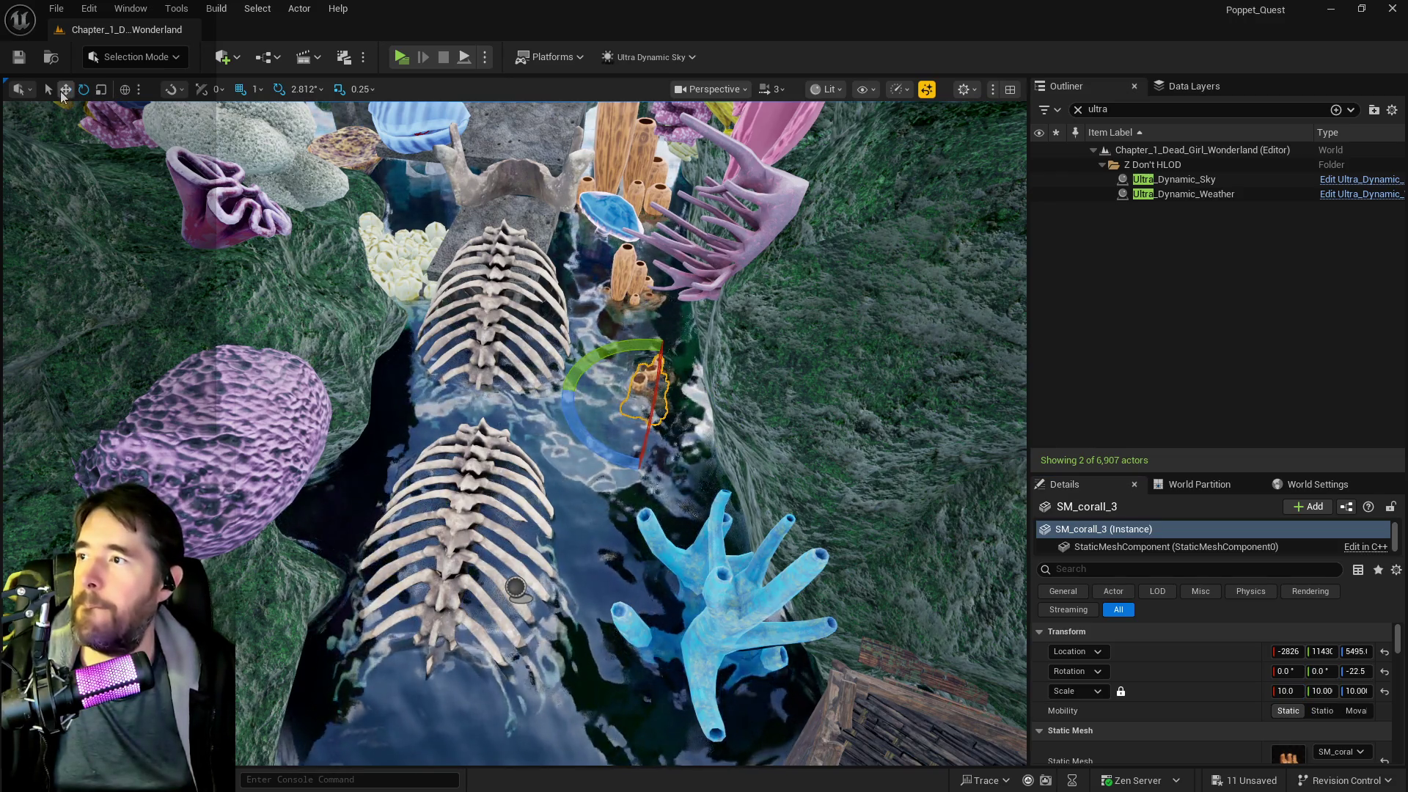
left_click_drag(649, 440, 635, 425)
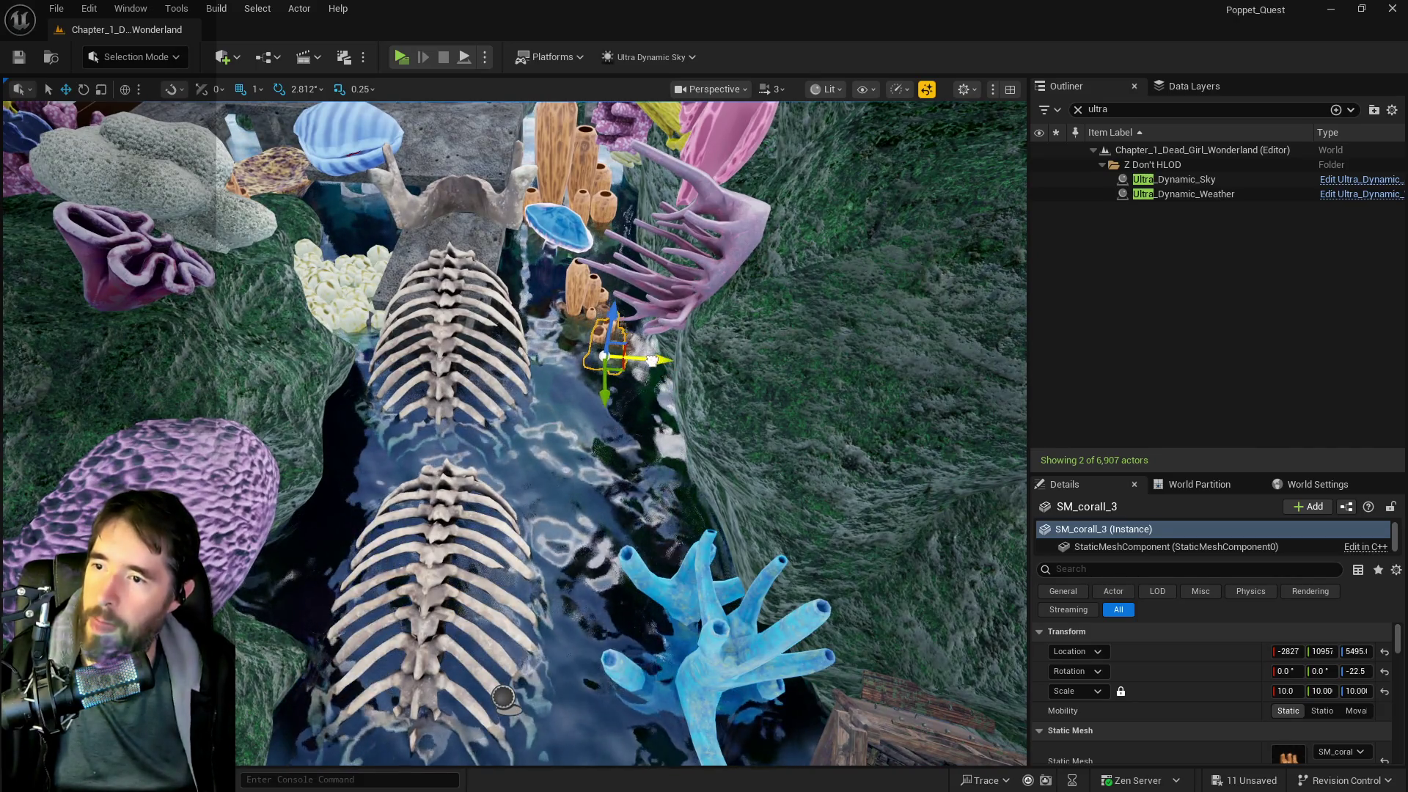
left_click_drag(651, 361, 708, 352)
left_click(715, 351)
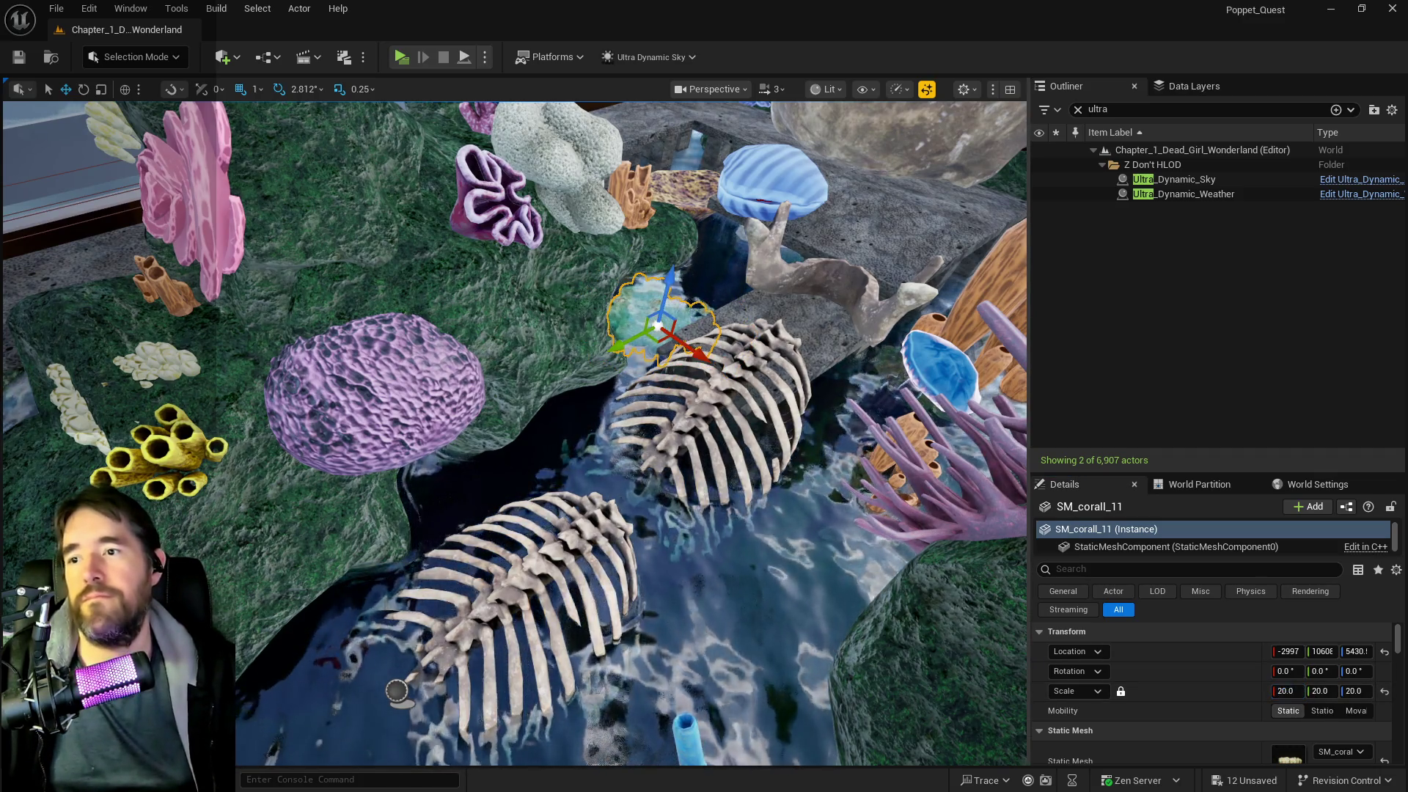
- Focus on the white coral and fly in close among the rock and skeletons
key("f")
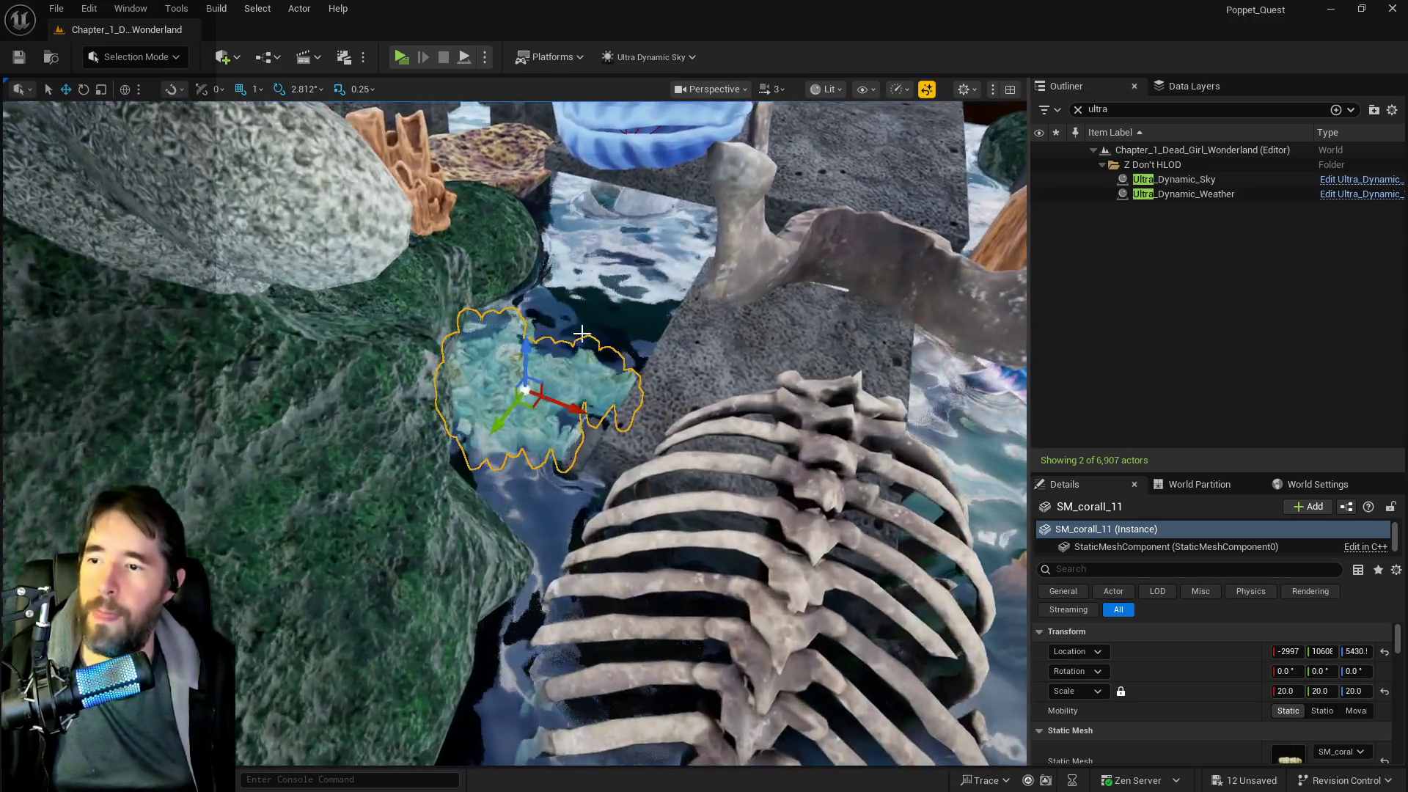
left_click_drag(582, 334, 476, 374)
key("w")
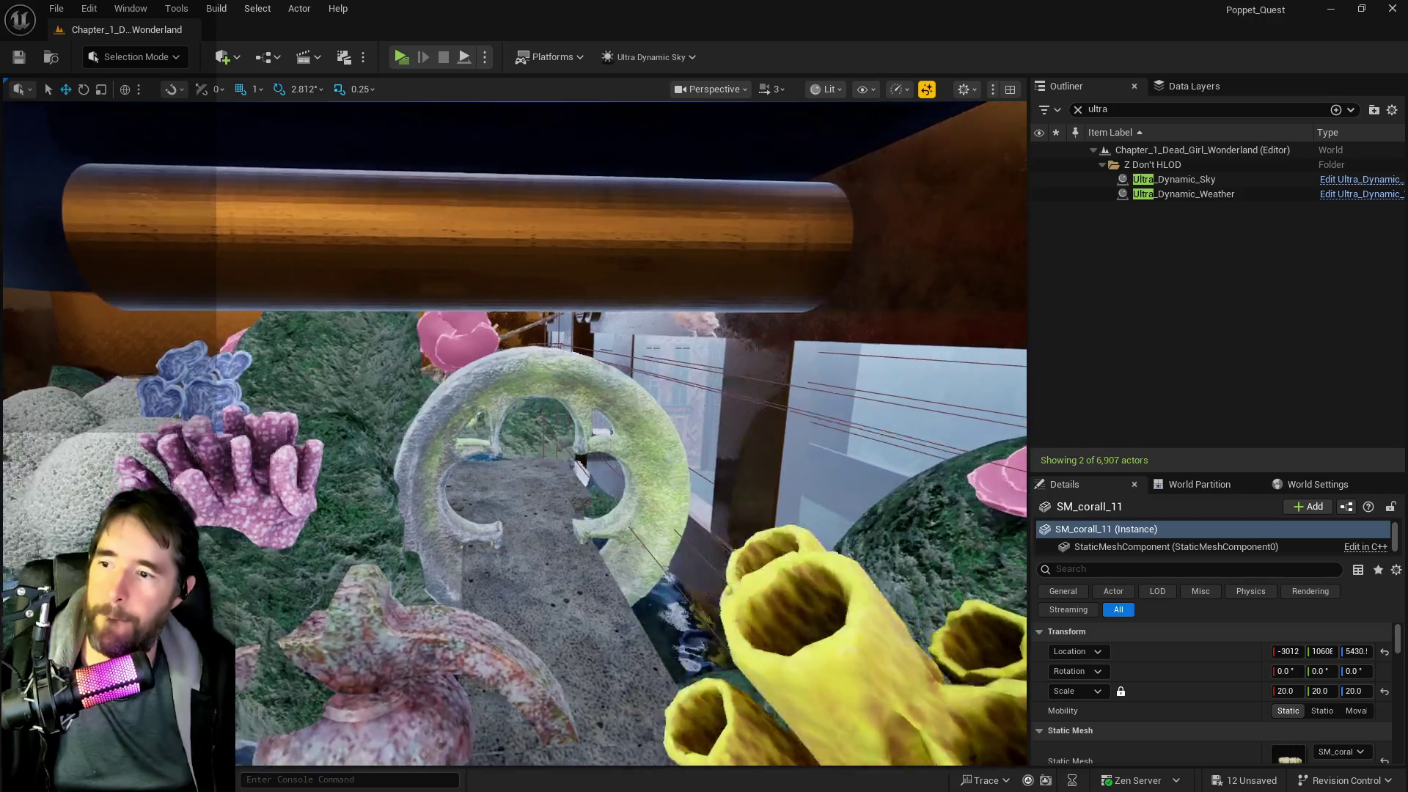
key("s")
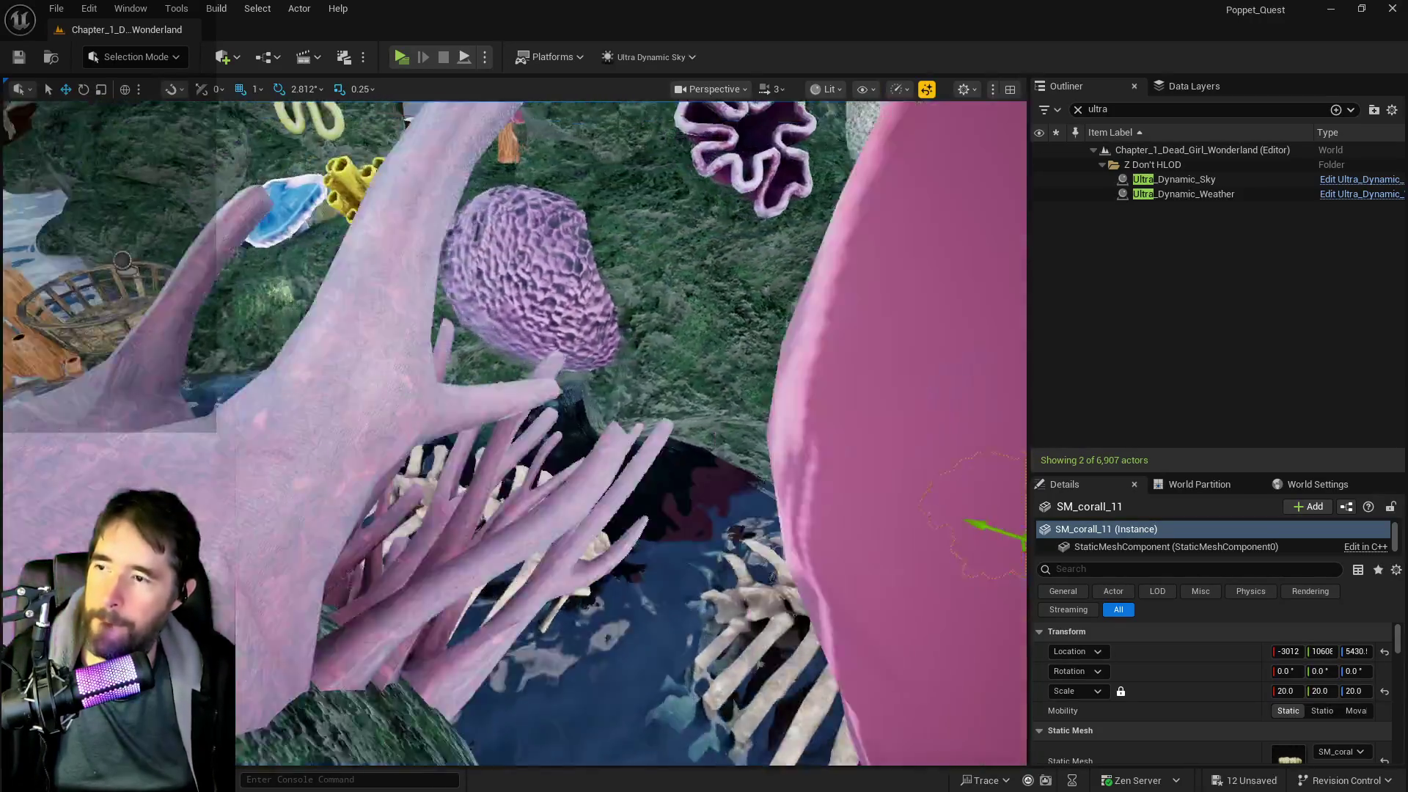
key("w")
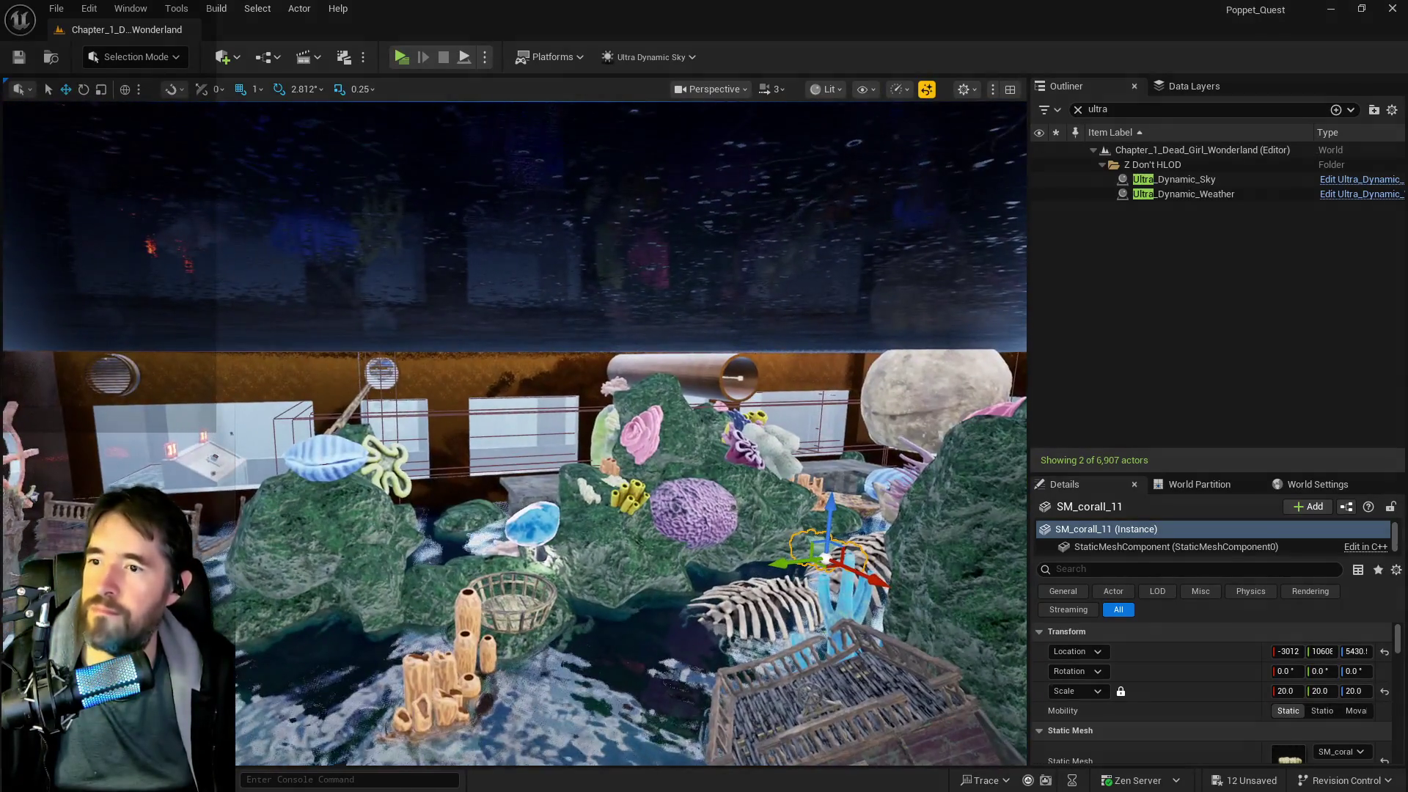
key("w")
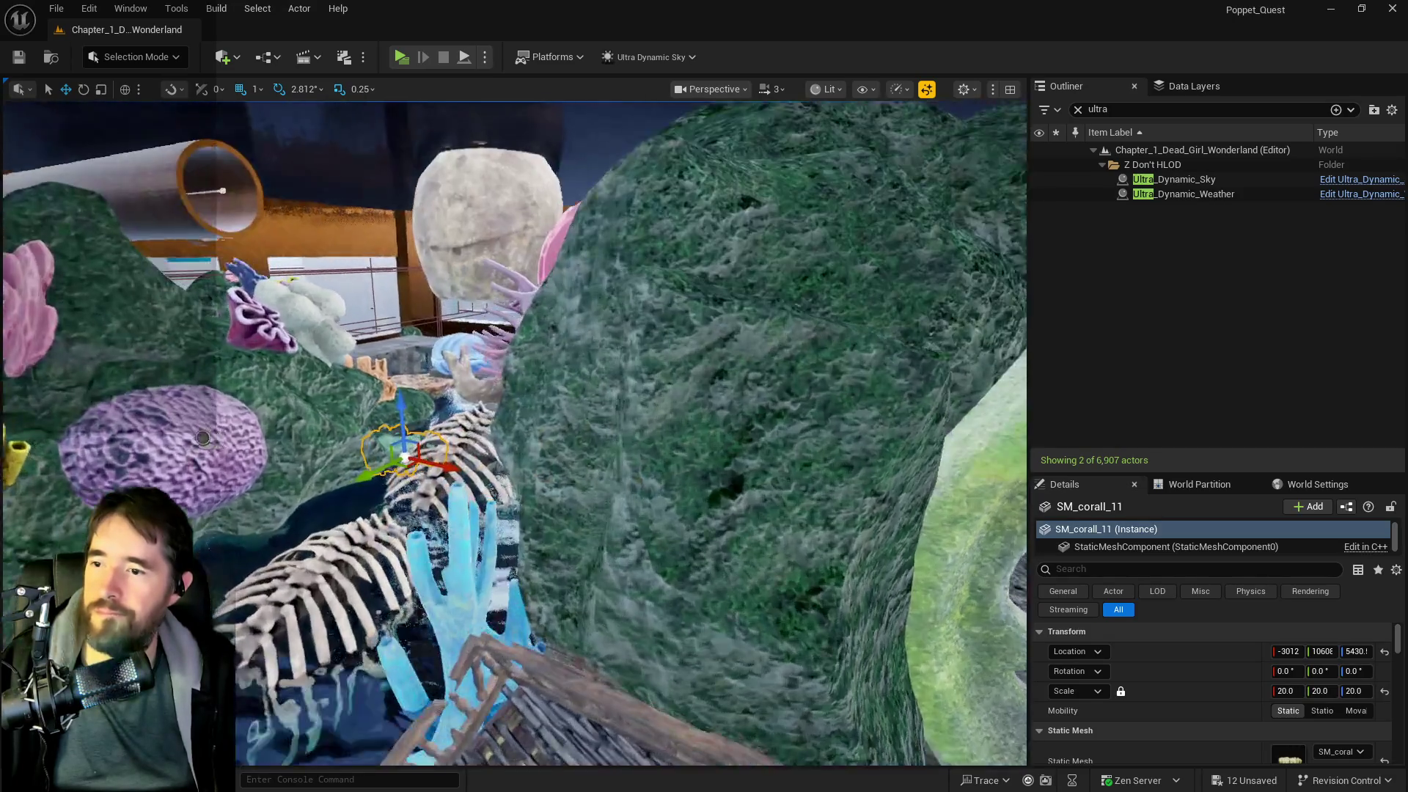
- Select both rib meshes, the round skull and the hand-like blue mesh, then show Data Layers
left_click(303, 555)
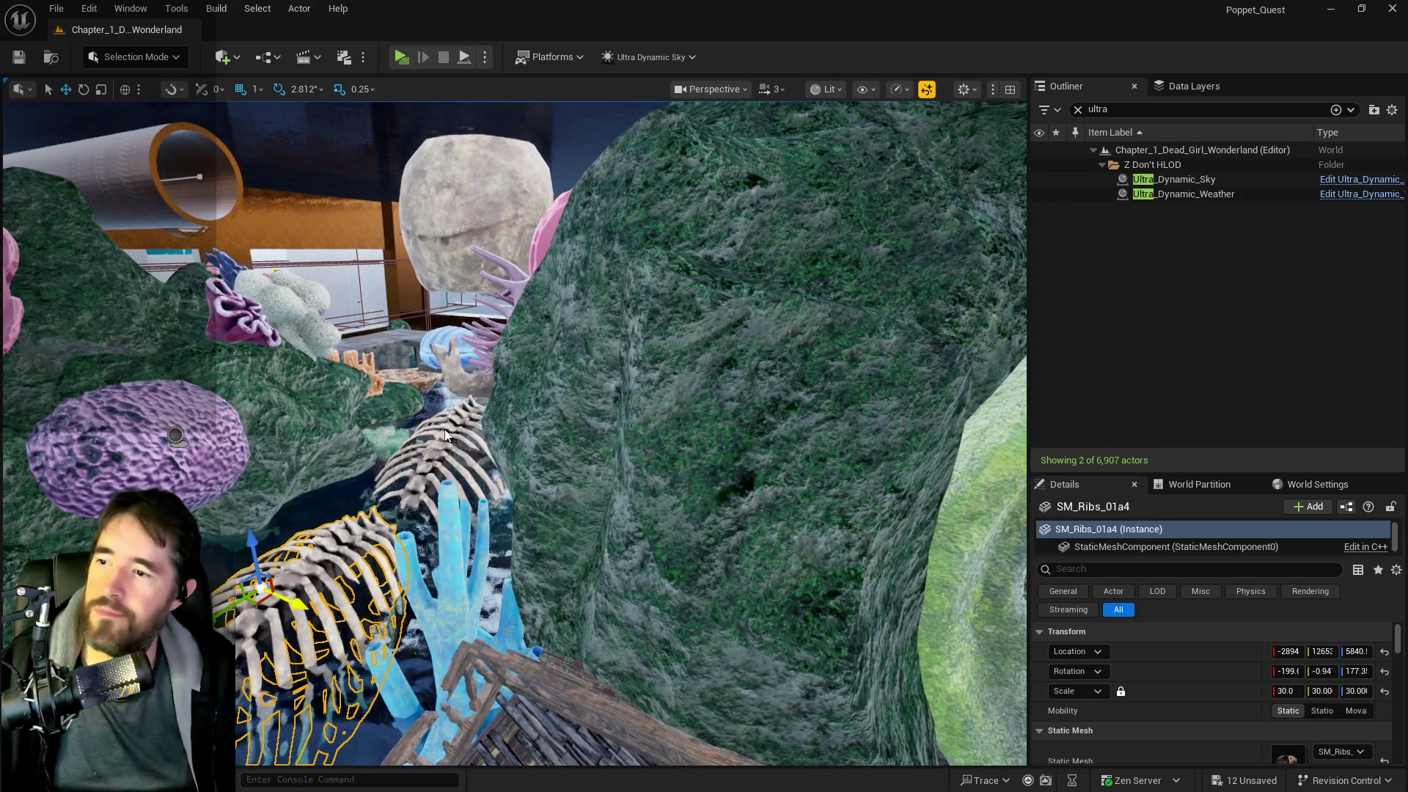
left_click(445, 434, "ctrl")
left_click(492, 250, "ctrl")
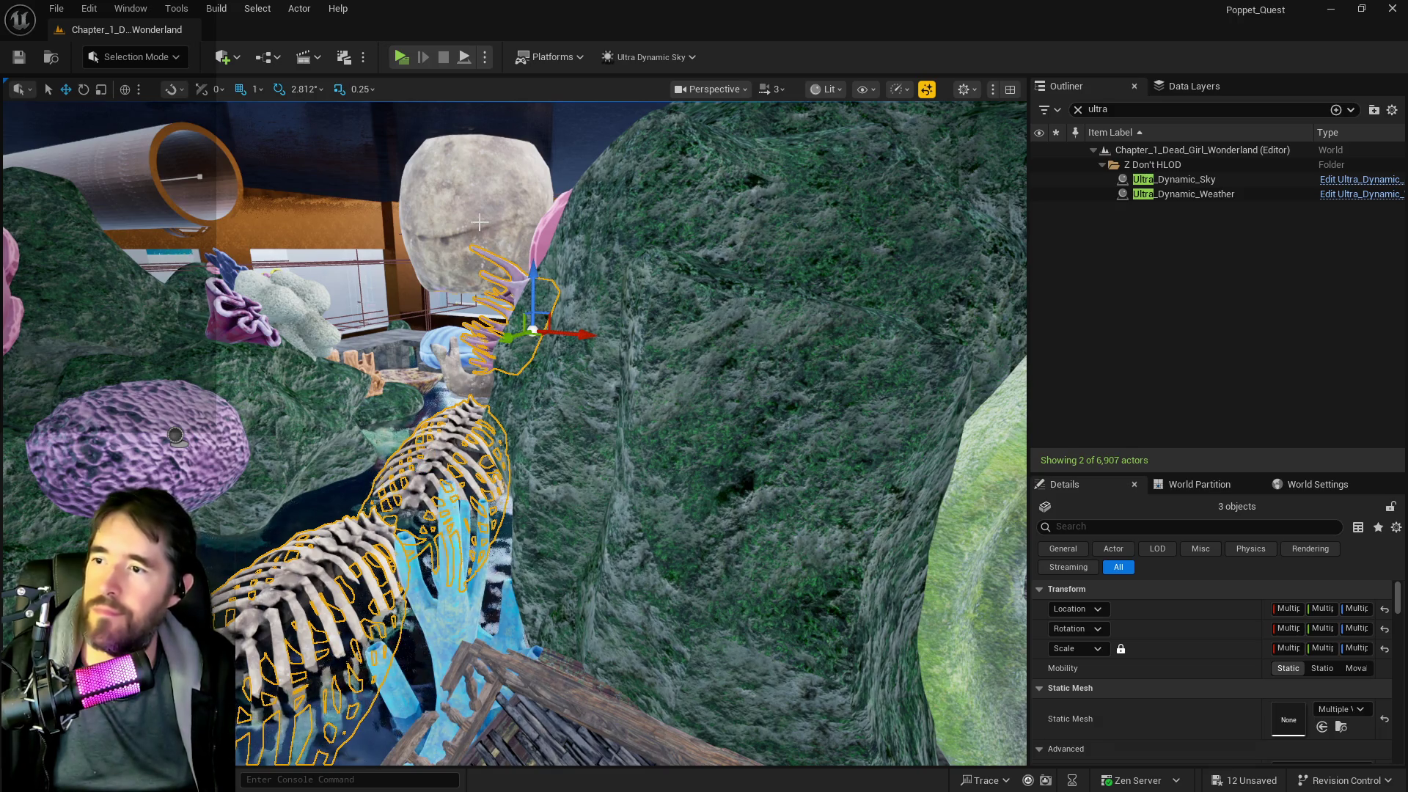
left_click(479, 222, "ctrl")
left_click(512, 291, "ctrl")
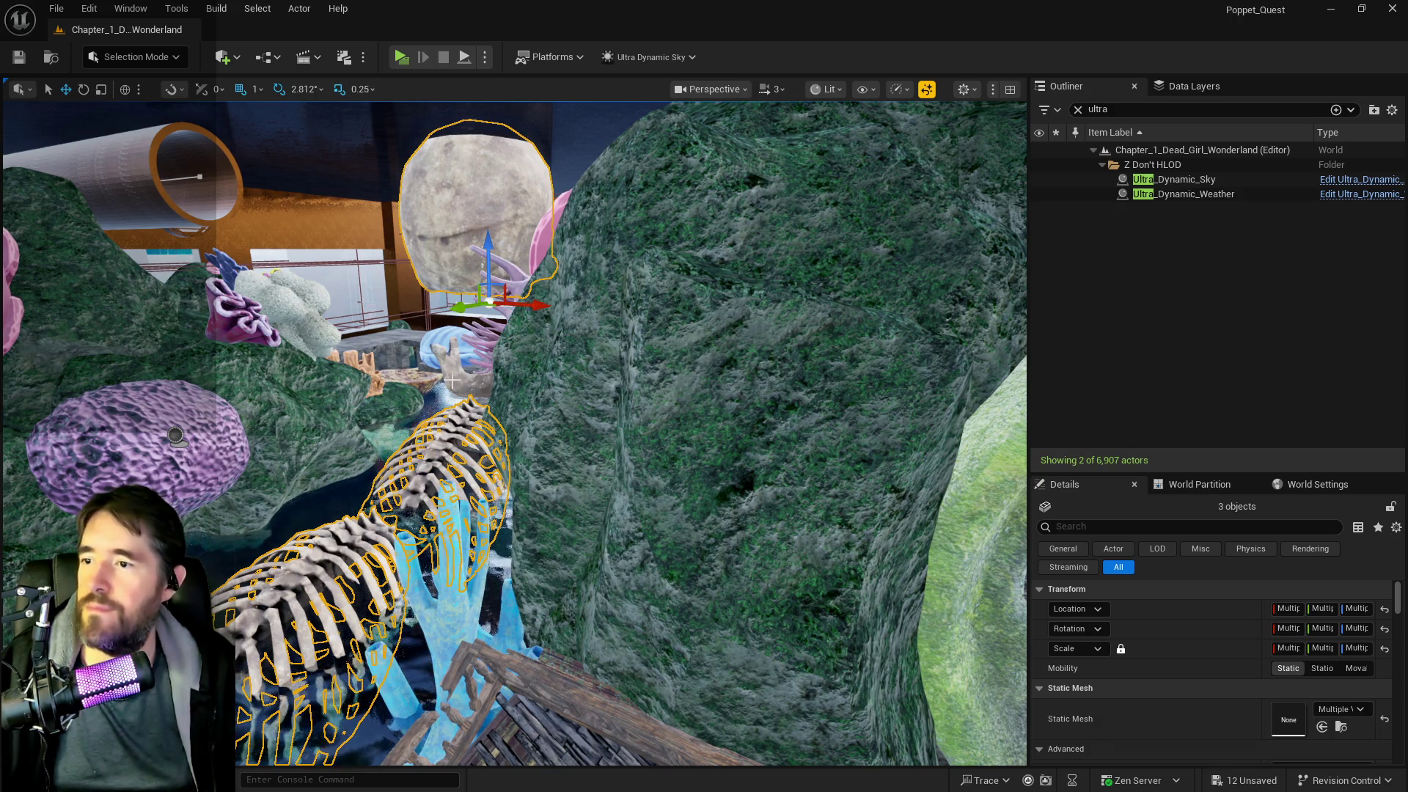
left_click(516, 378, "ctrl")
left_click(1181, 86)
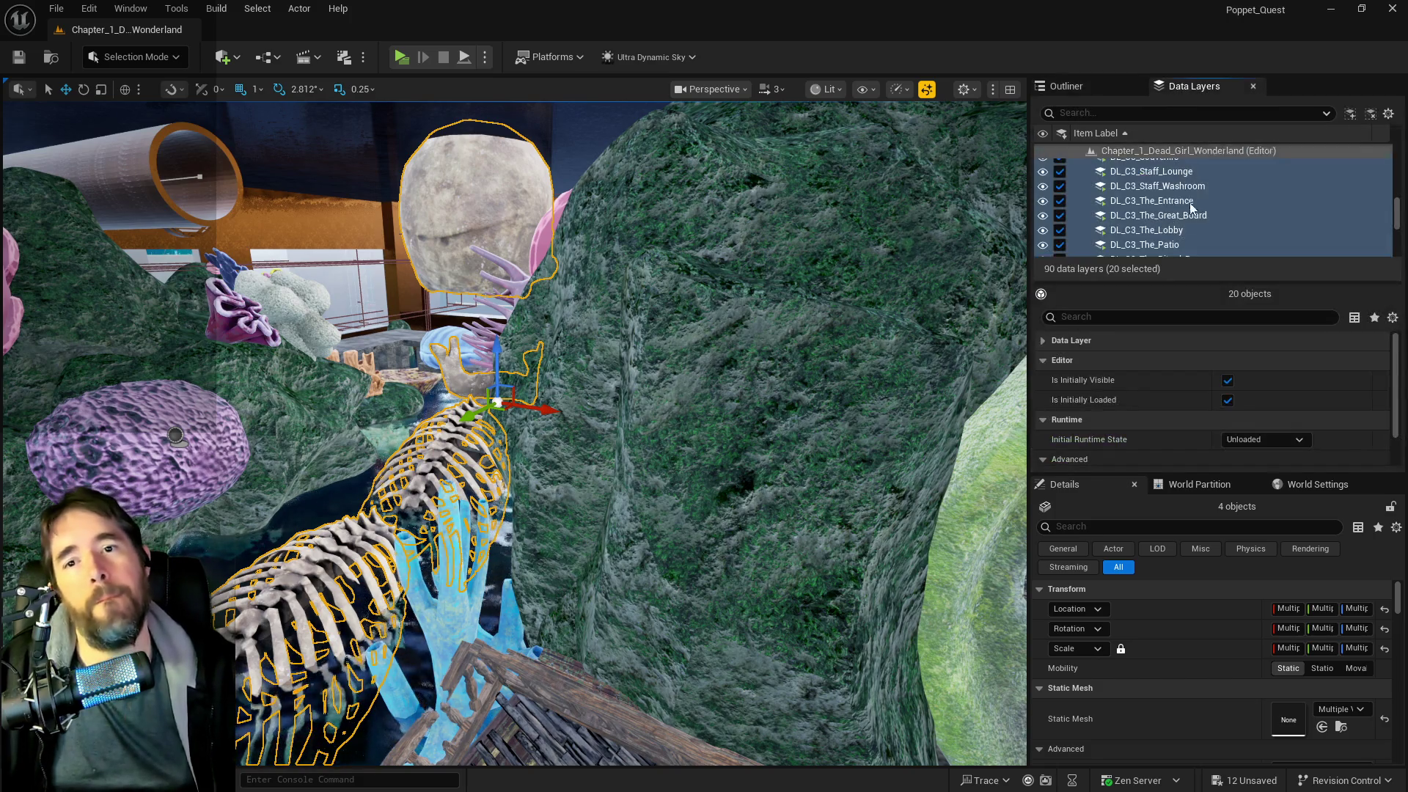
- Untick Loaded In Editor for the selected Chapter 3 DL_C3 data layers
scroll(1165, 230, "down", 5)
scroll(1166, 232, "up", 5)
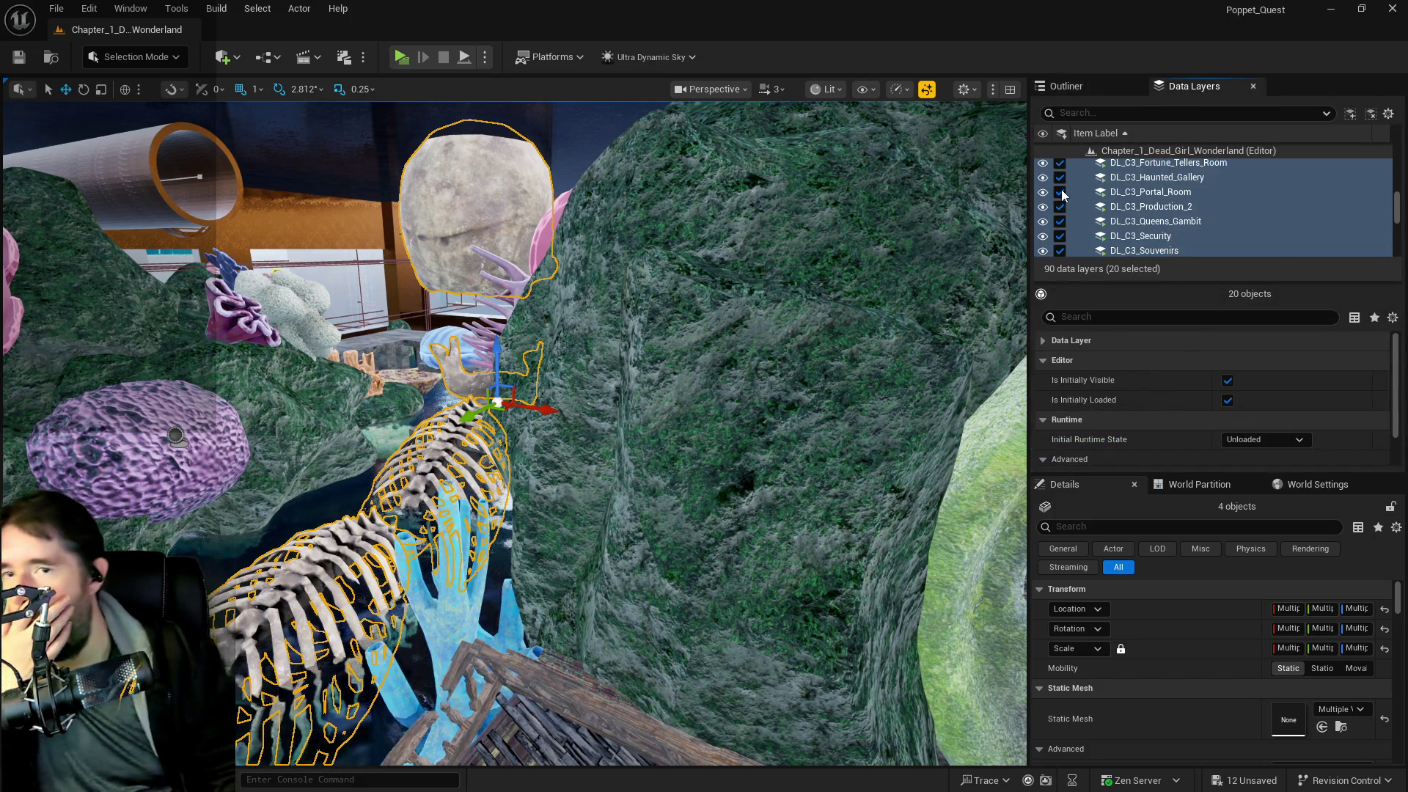
scroll(1063, 233, "down", 2)
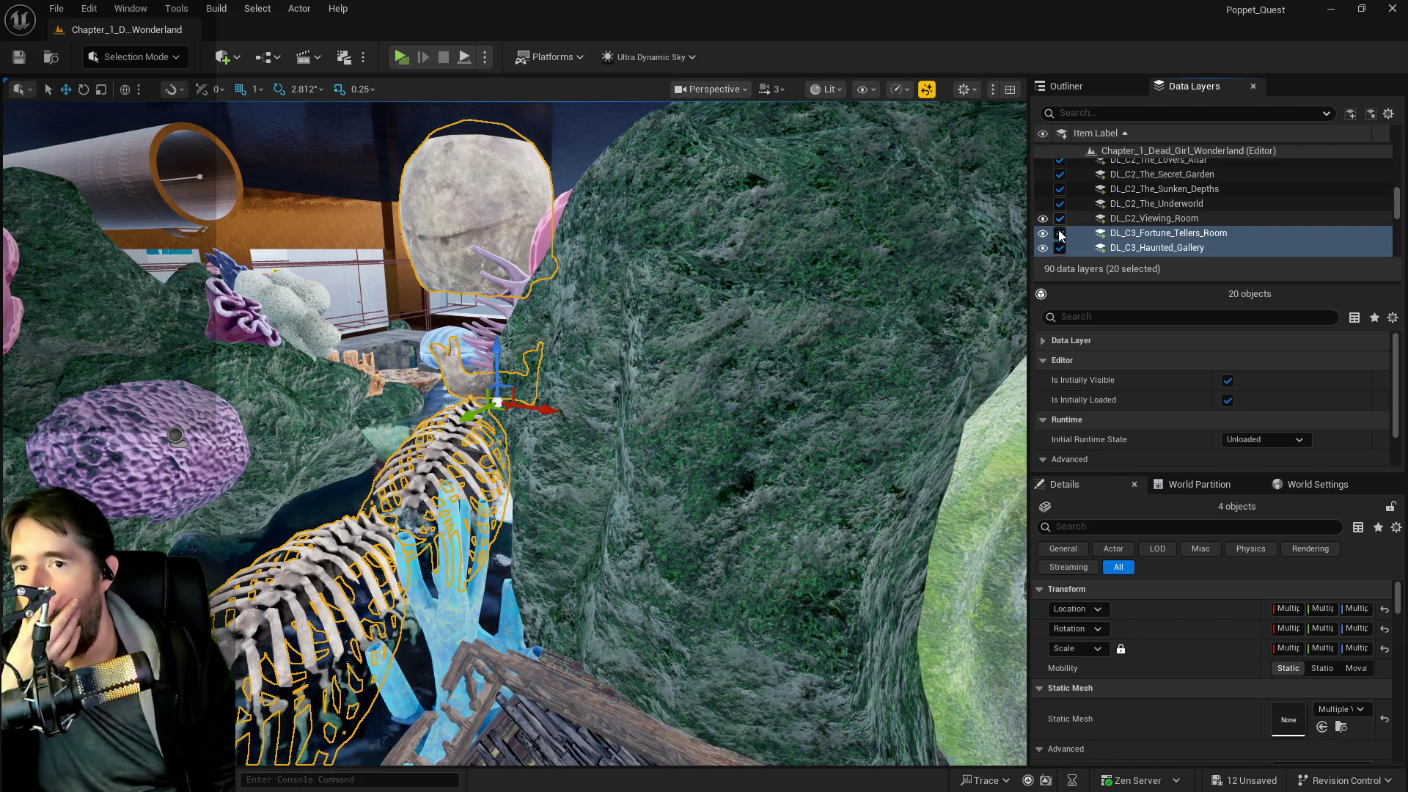
left_click(1060, 234)
scroll(1058, 233, "down", 2)
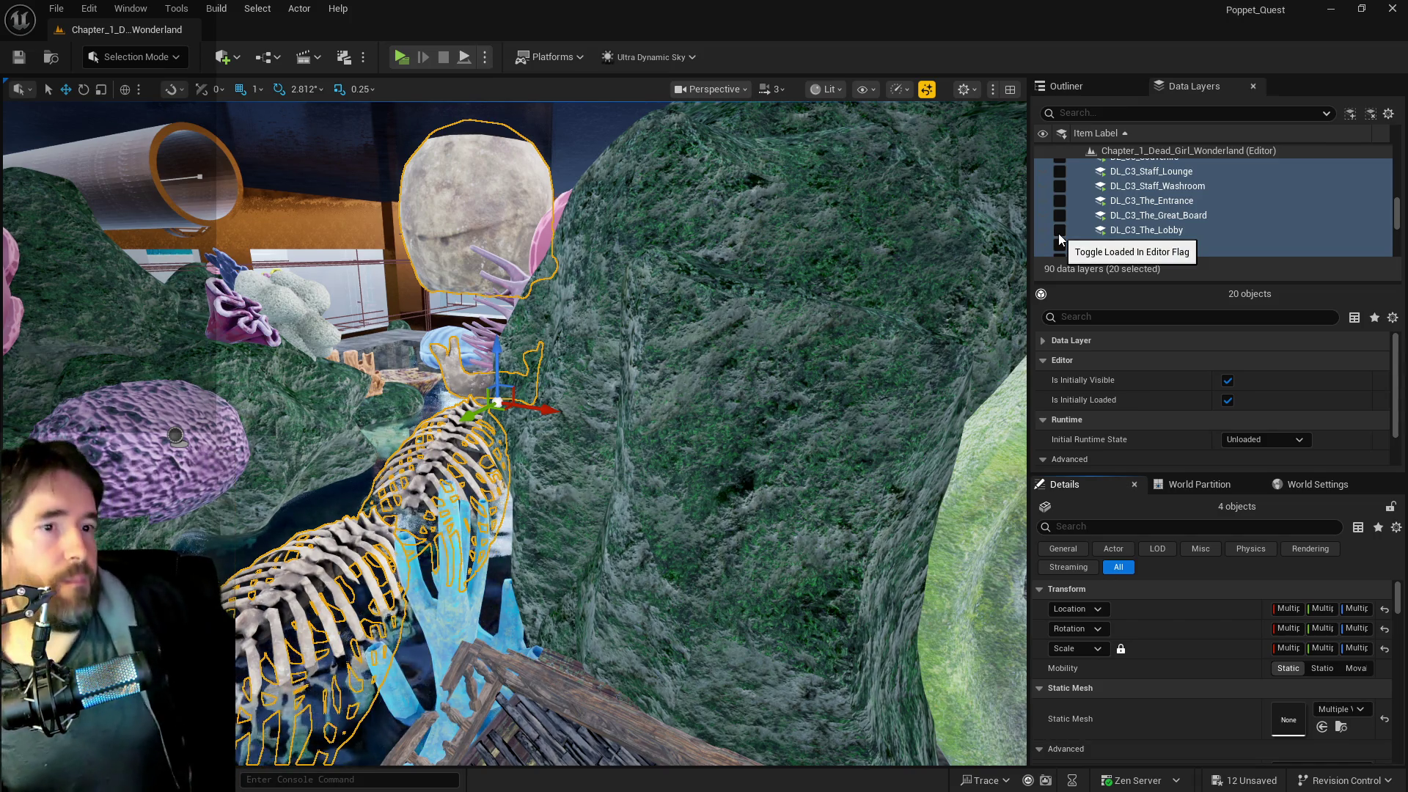
scroll(1120, 226, "up", 5)
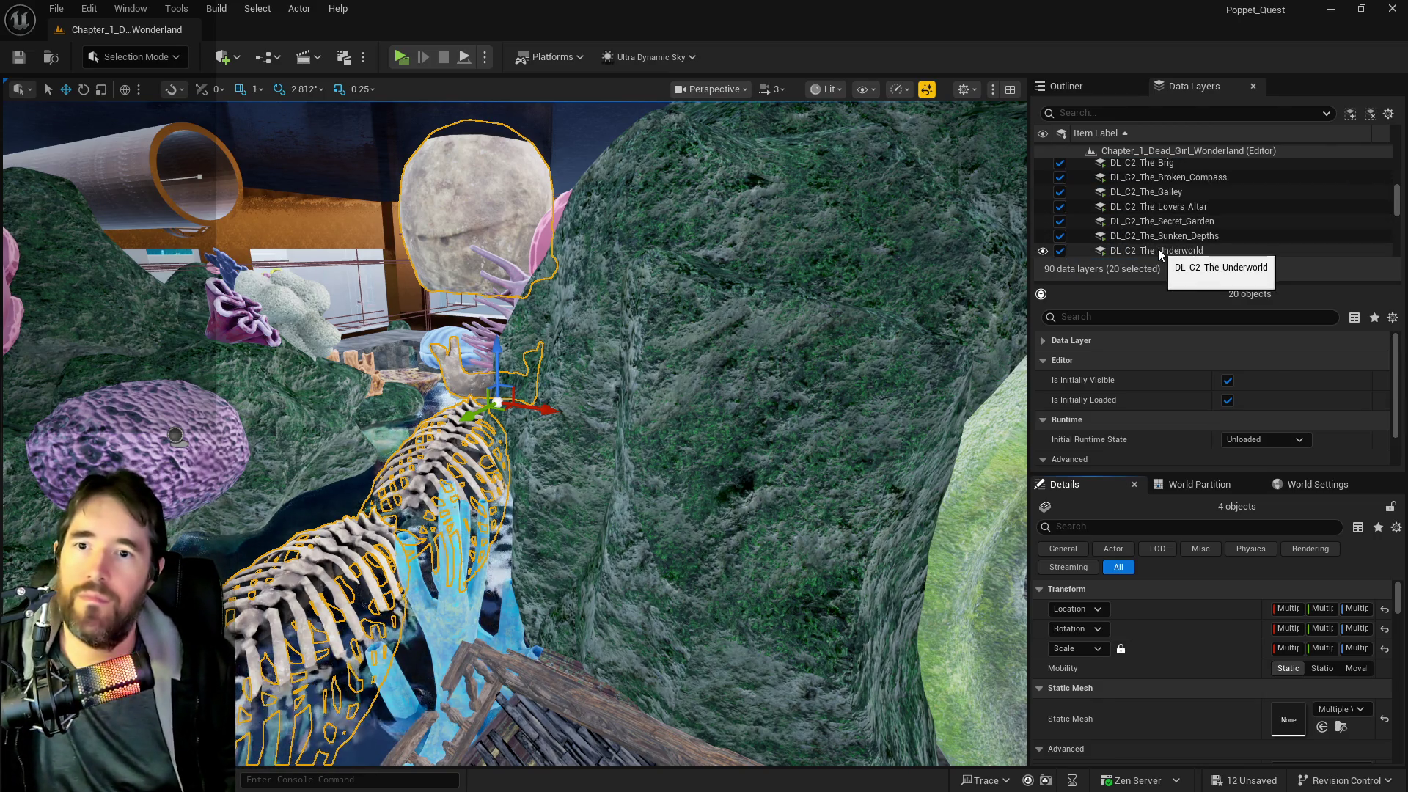
scroll(1156, 250, "up", 5)
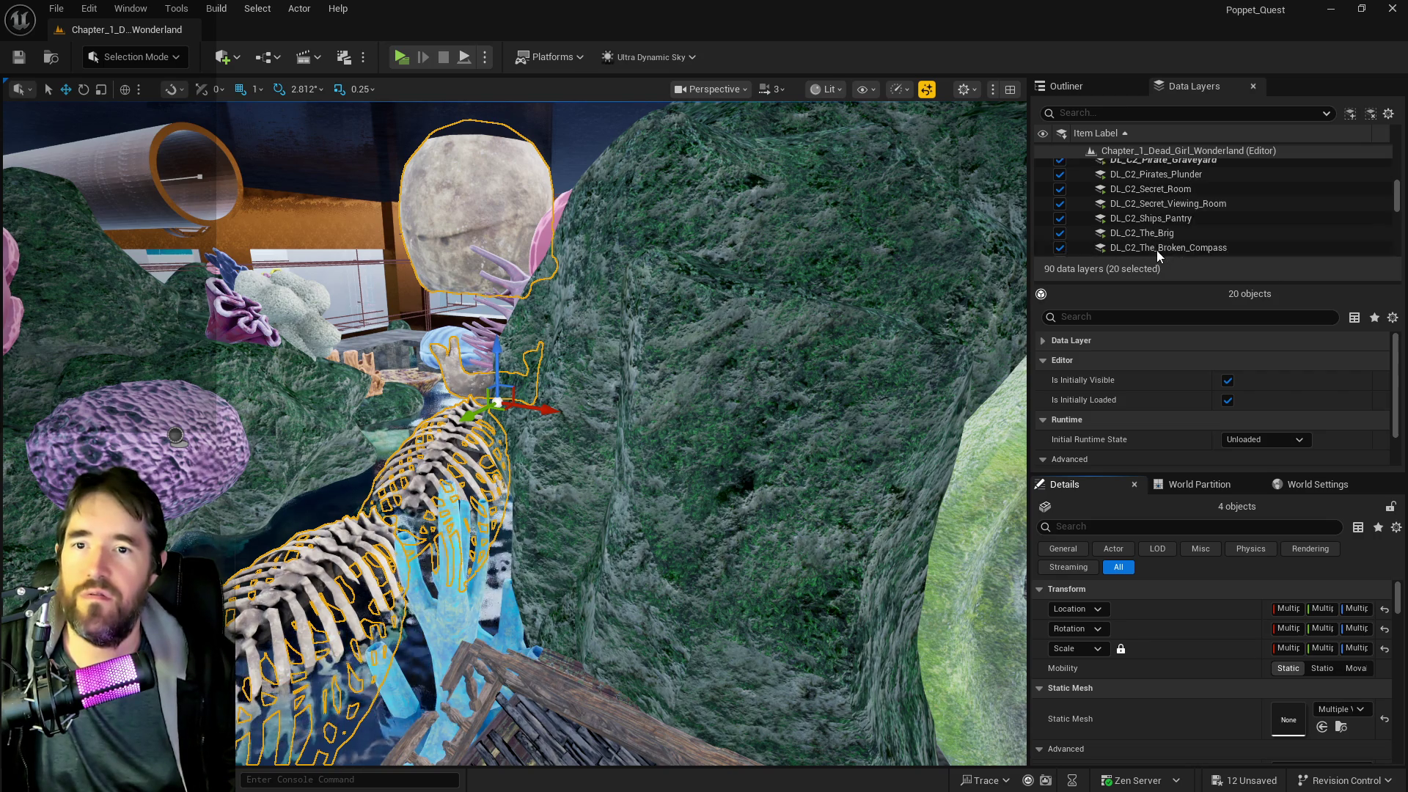
- Open the layer actions on DL_C2_Pirate_Graveyard, then scroll to DL_C2_The_Sunken_Depths
left_click(1146, 228)
right_click(1146, 224)
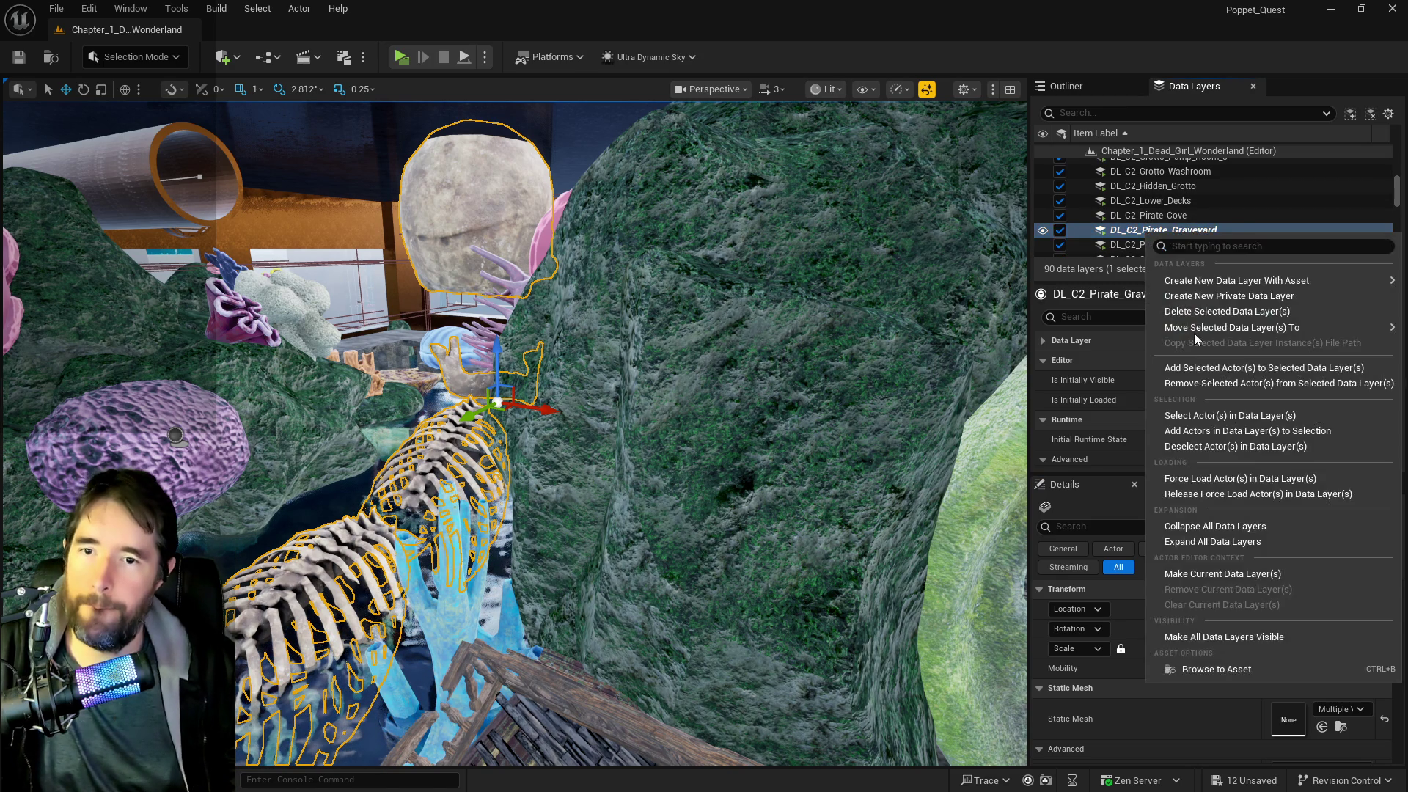
left_click(1196, 377)
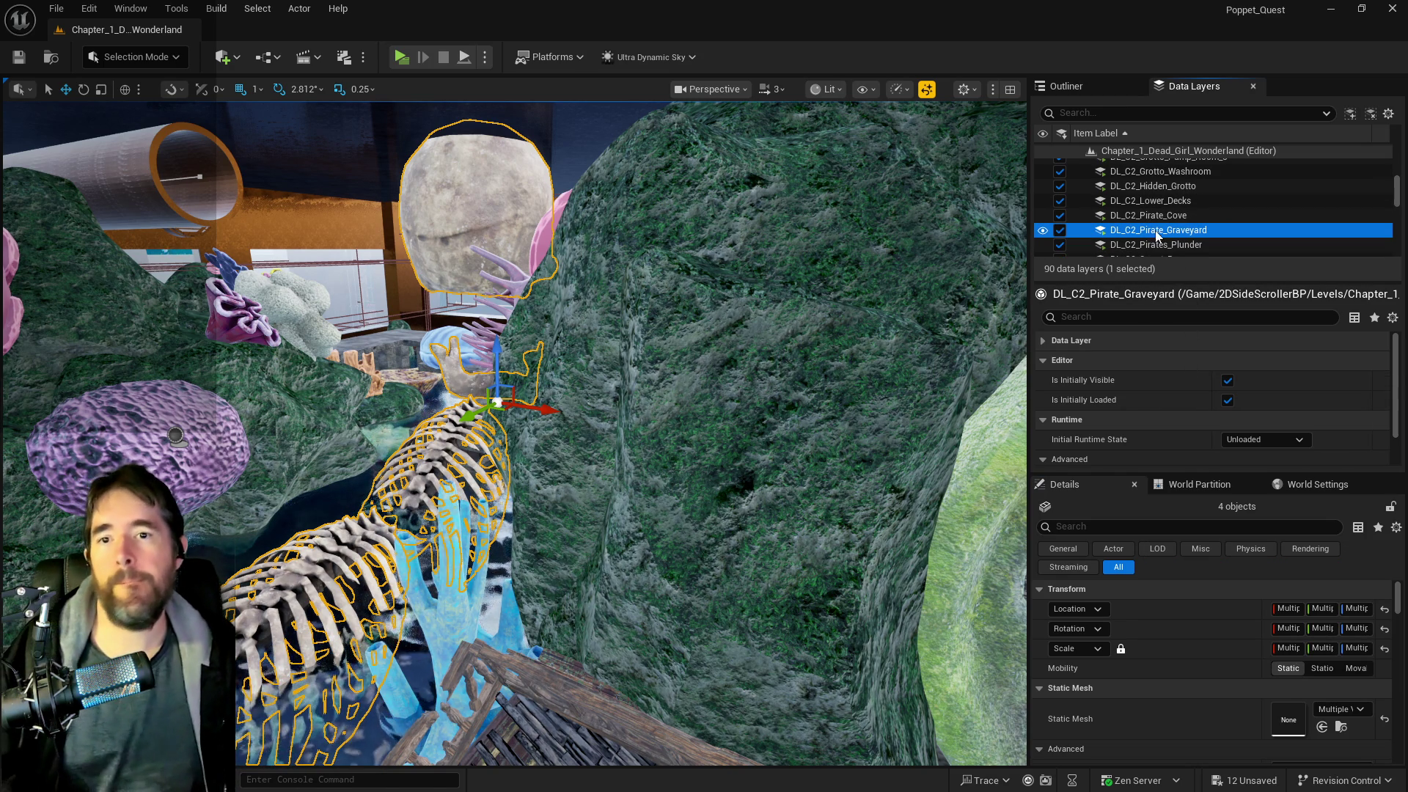
scroll(1148, 218, "down", 2)
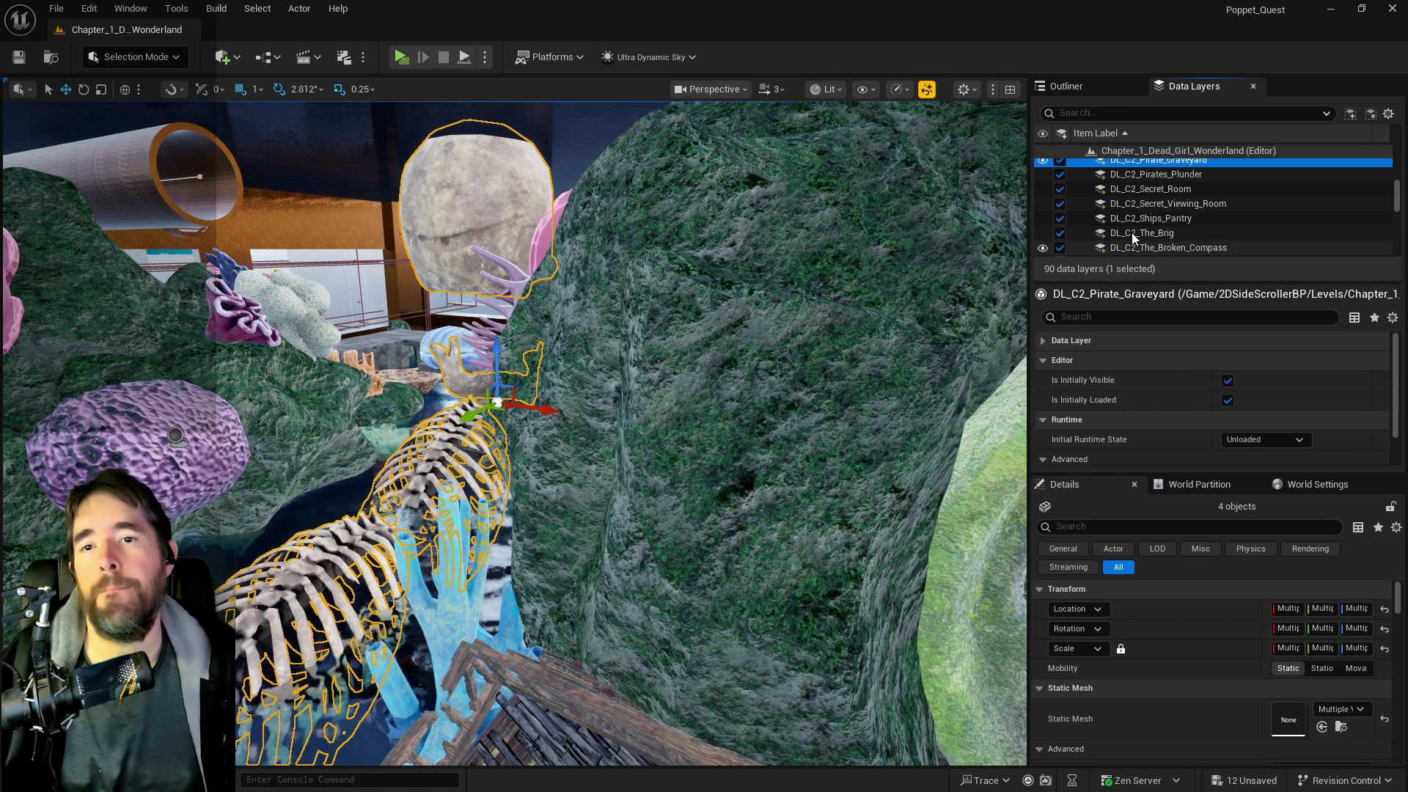
scroll(1132, 217, "down", 2)
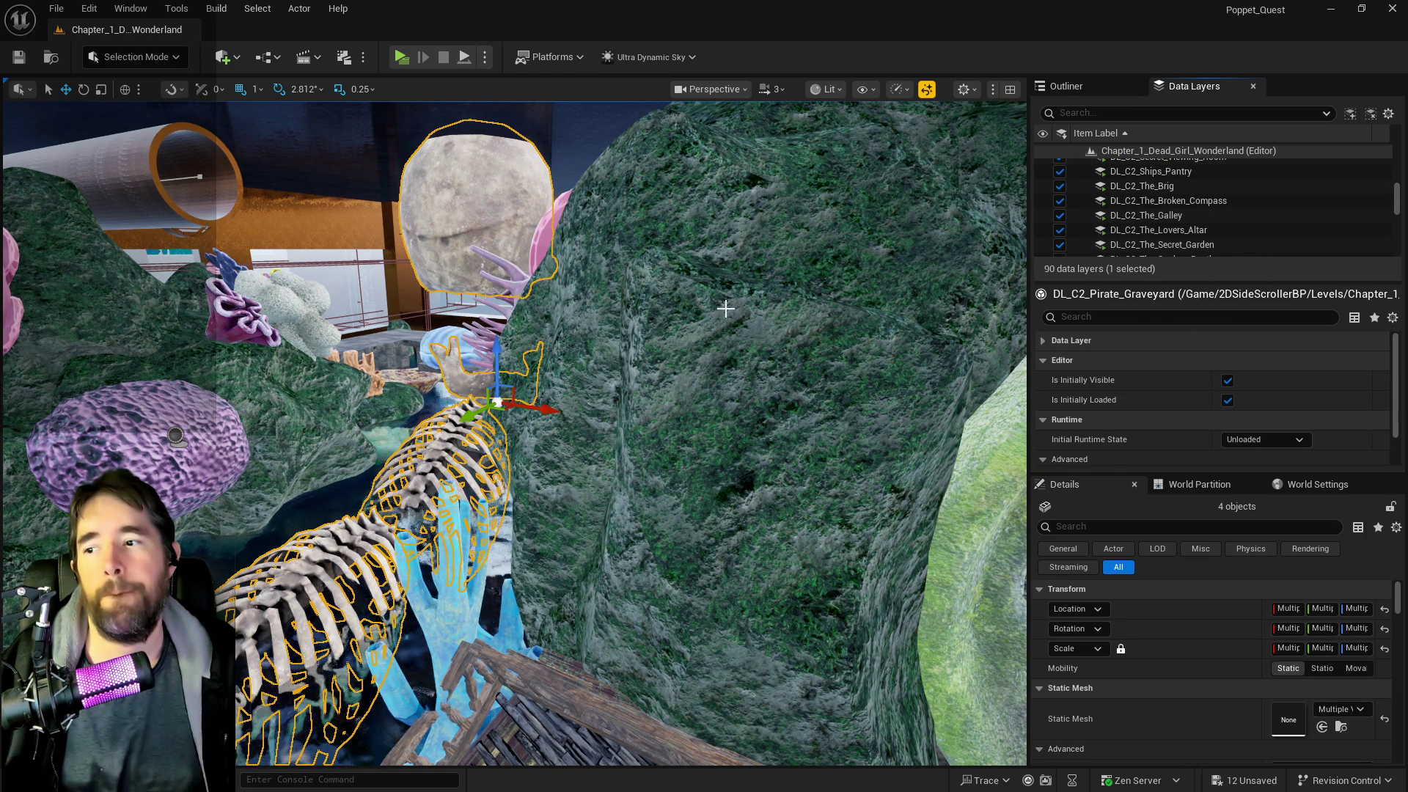
scroll(1187, 235, "up", 3)
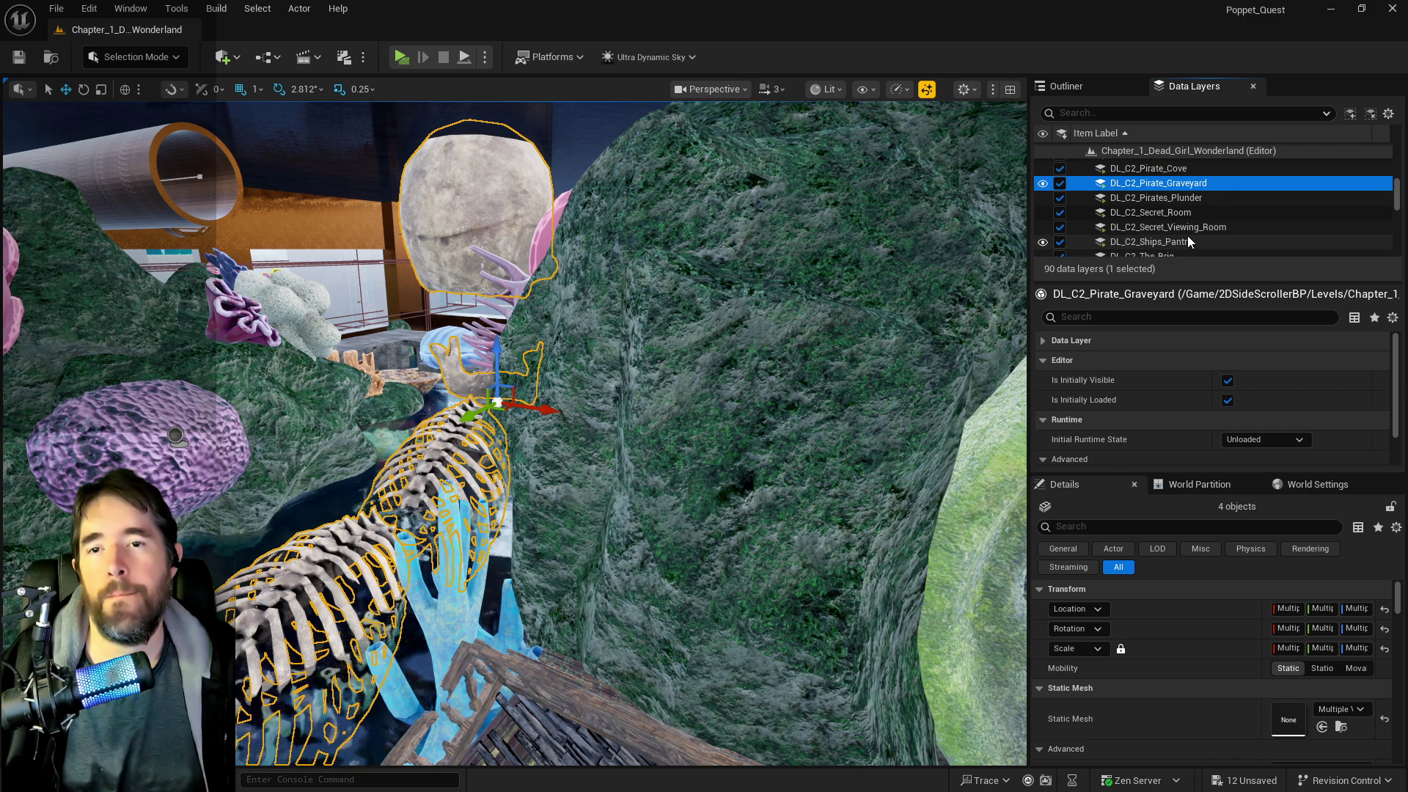
scroll(1187, 235, "down", 3)
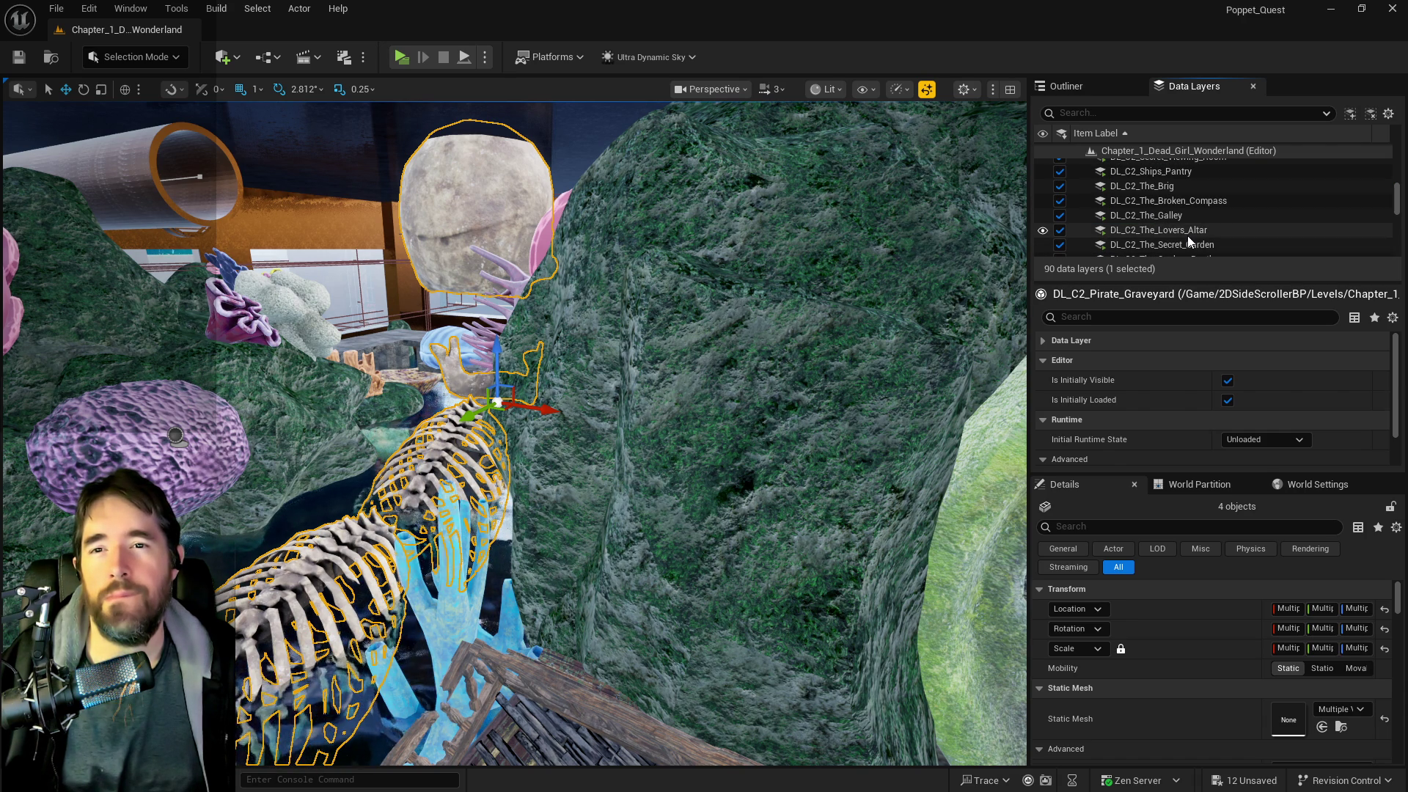
scroll(1182, 244, "down", 1)
- Add the four selected skeleton, skull and hand meshes to DL_C2_The_Sunken_Depths
left_click(1184, 241)
right_click(1183, 247)
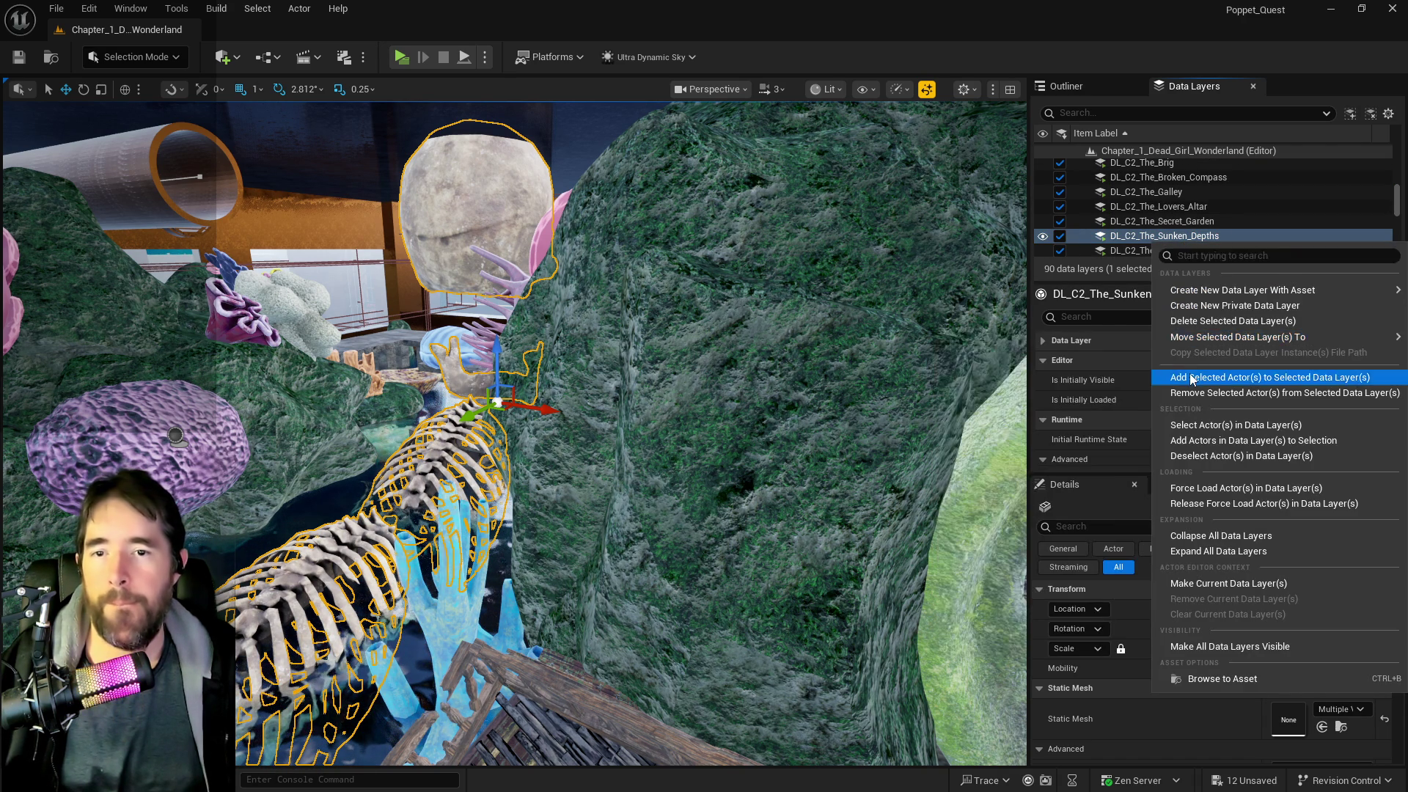
left_click(1093, 377)
mouse_move(520, 414)
left_mouse_down()
mouse_move(520, 477)
mouse_move(477, 385)
left_mouse_up()
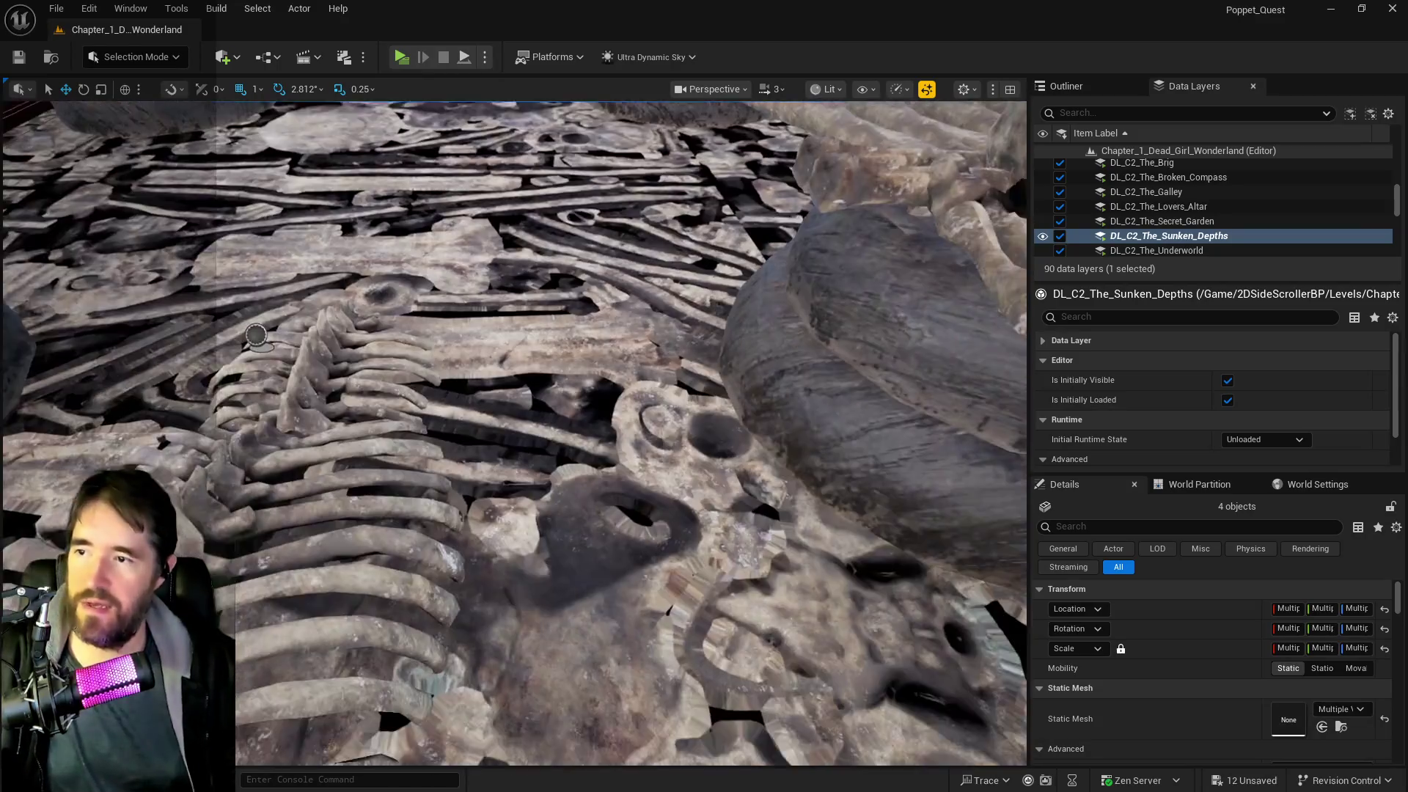
- Select all 243 actors in DL_C2_Pirate_Graveyard via Select Actor(s) in Data Layer(s) and frame them
left_click(779, 323)
scroll(1203, 219, "down", 5)
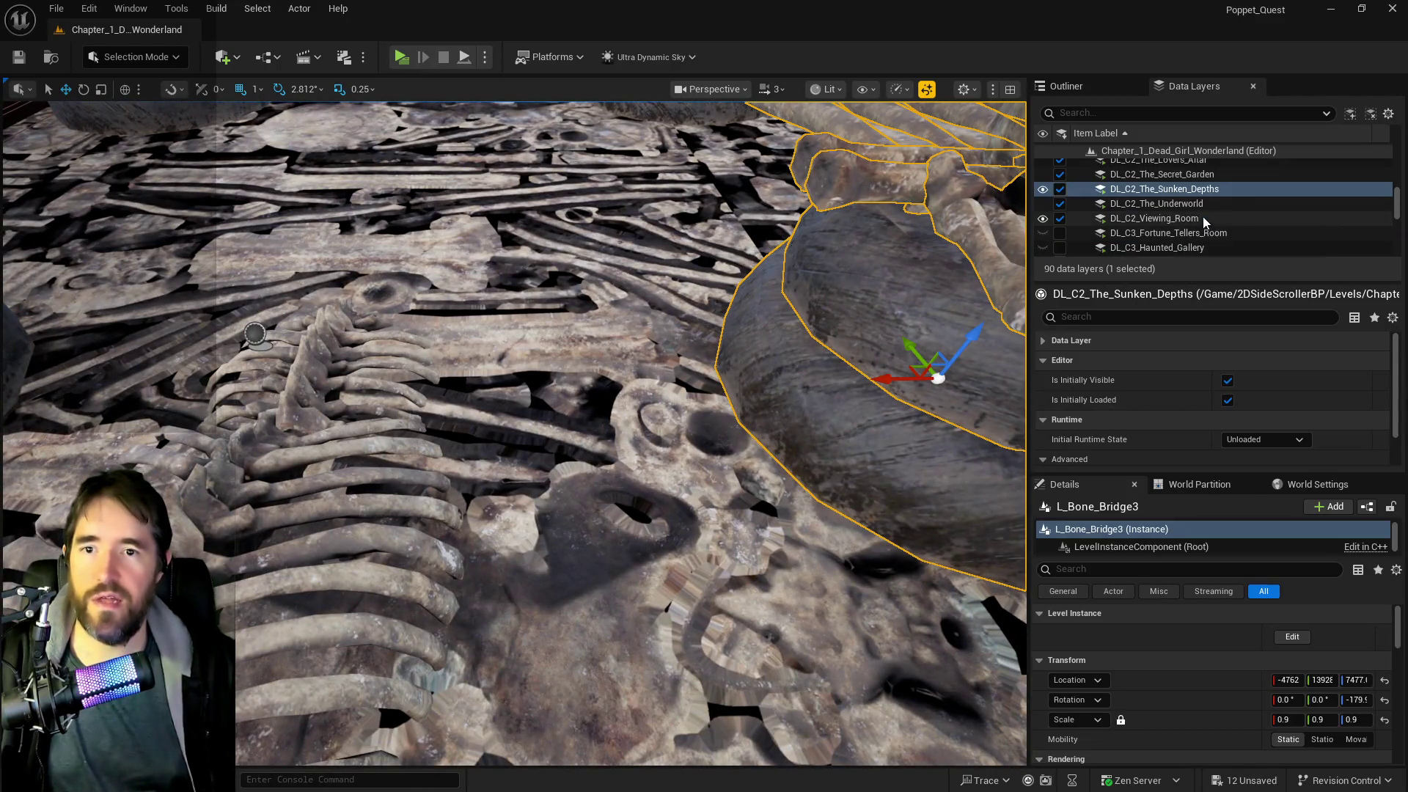
scroll(1134, 231, "down", 3)
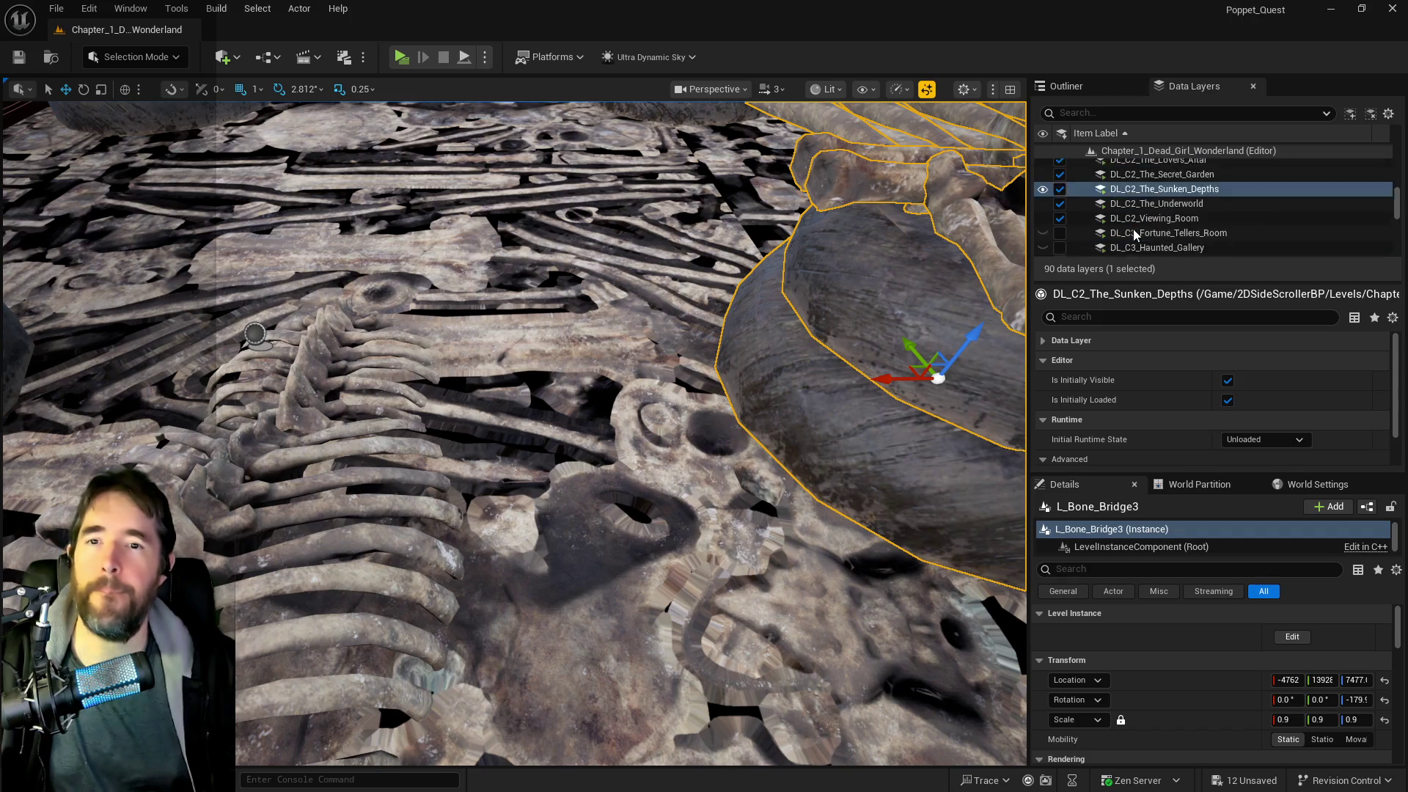
scroll(1133, 230, "up", 5)
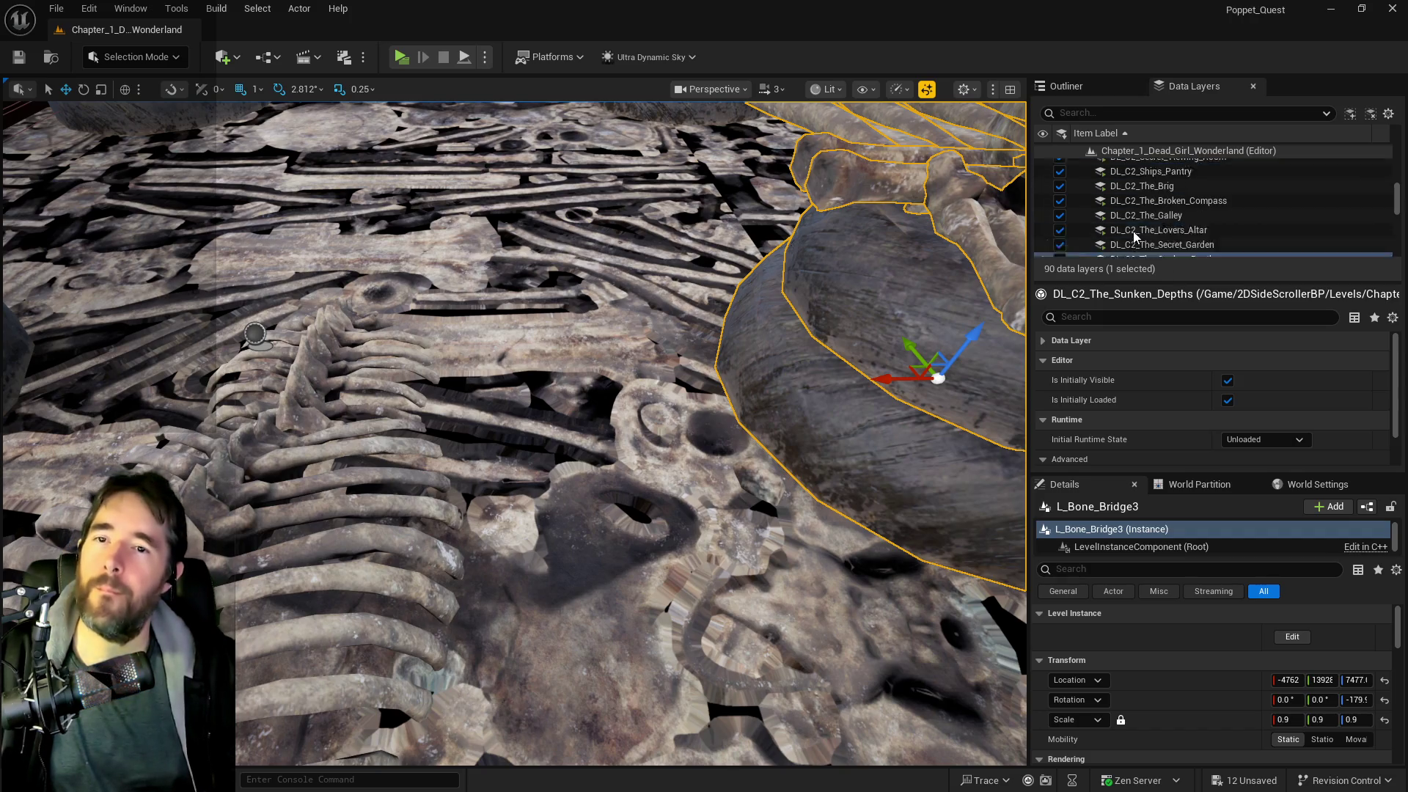
scroll(1127, 213, "up", 2)
left_click(1145, 184)
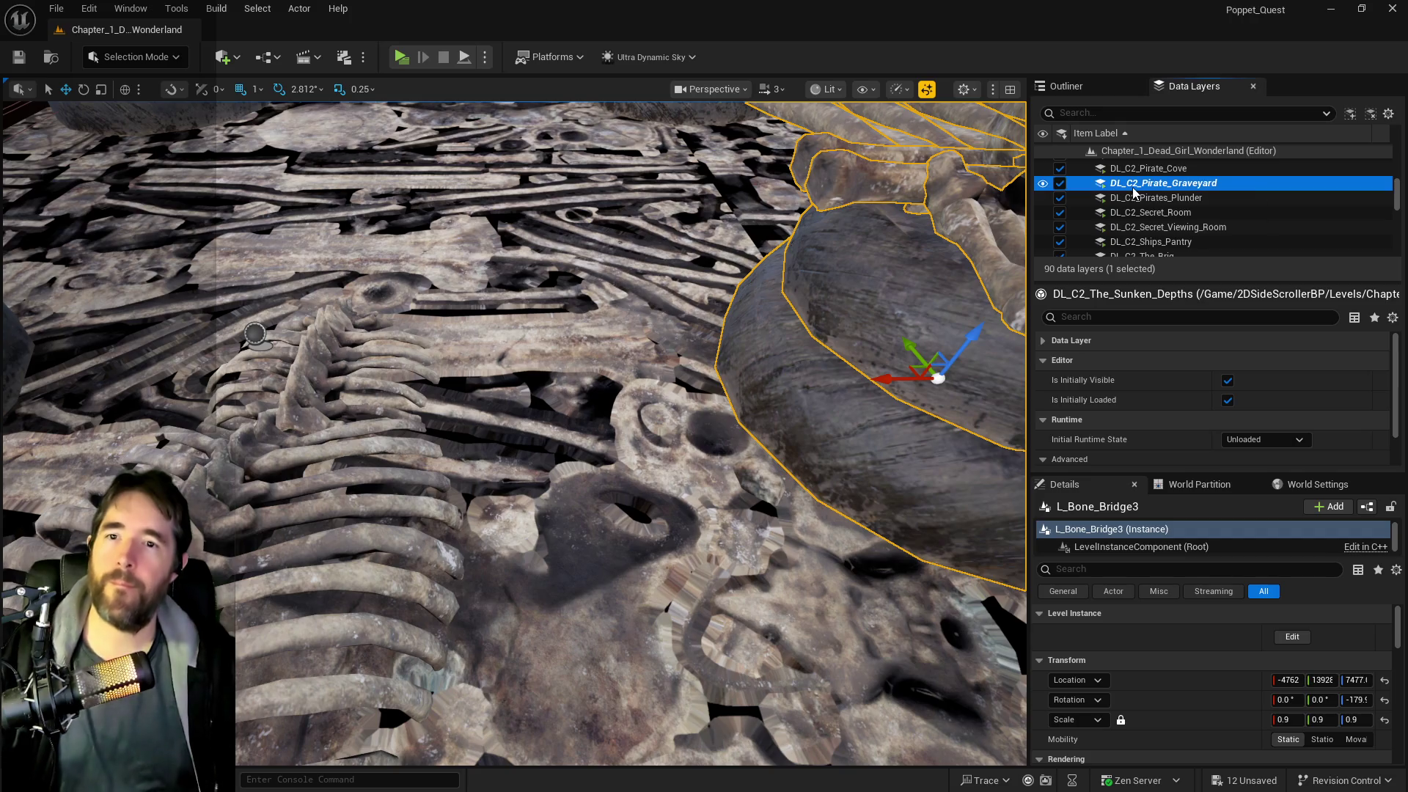
right_click(1136, 187)
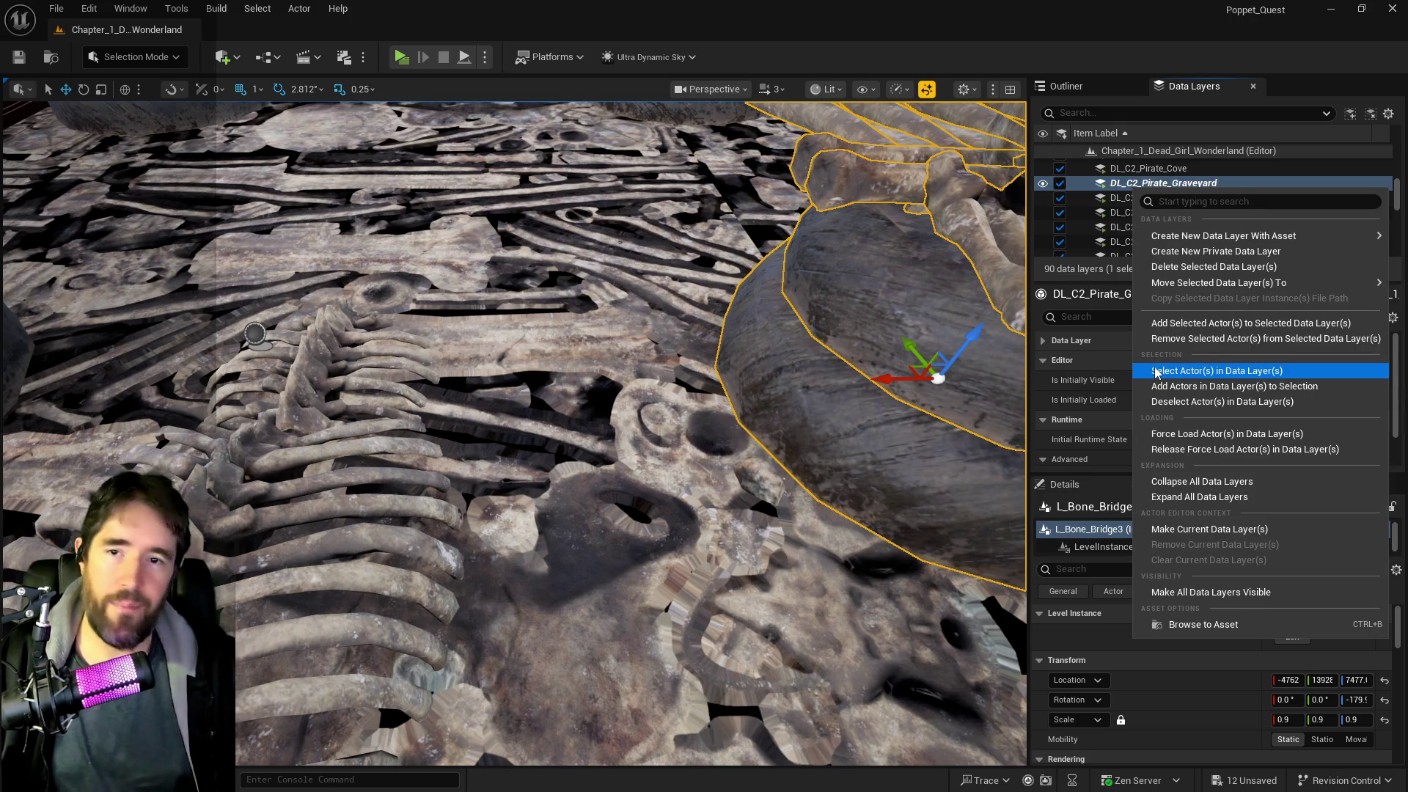
left_click(1156, 372)
key("f")
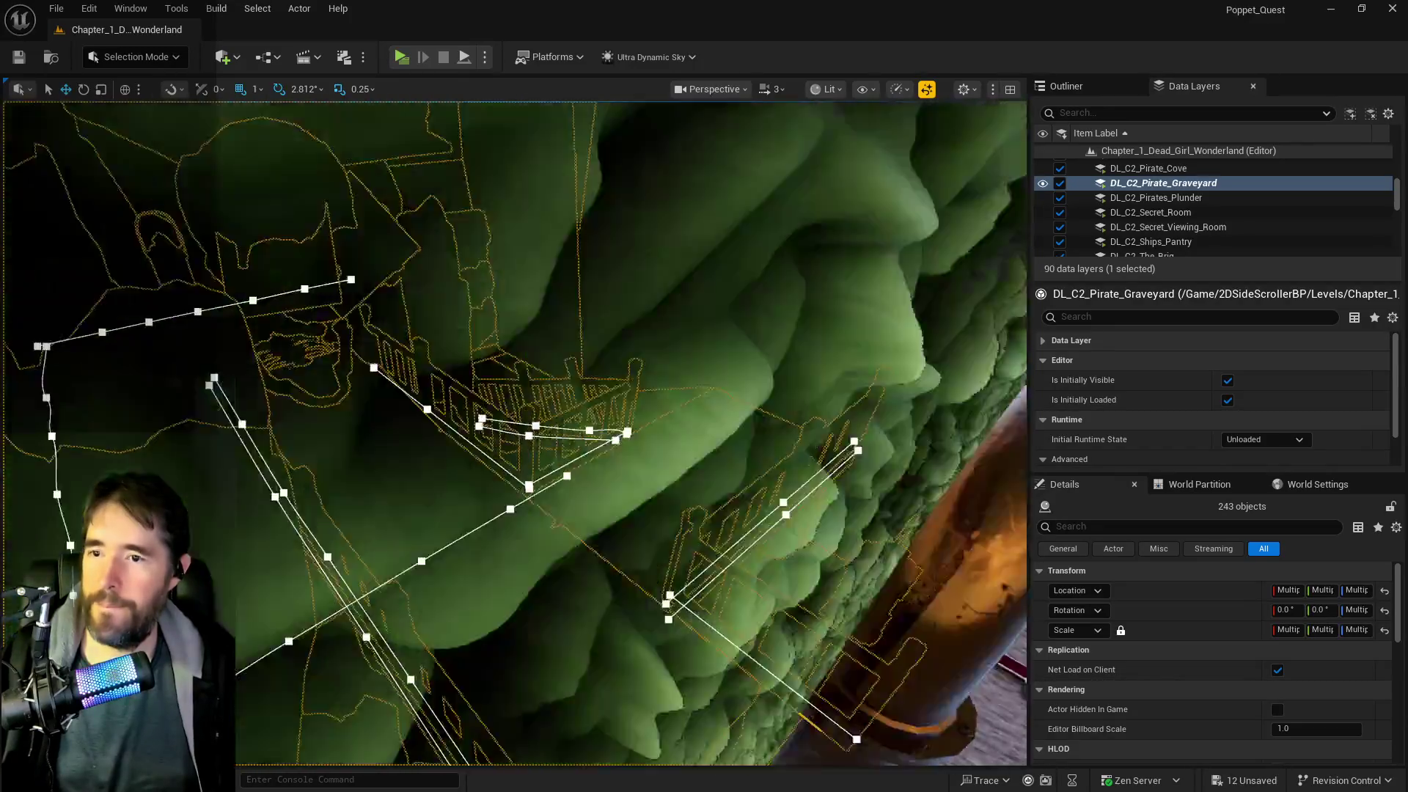
- In the Outliner, select every actor inside the Pirate Graveyard folder
key("f")
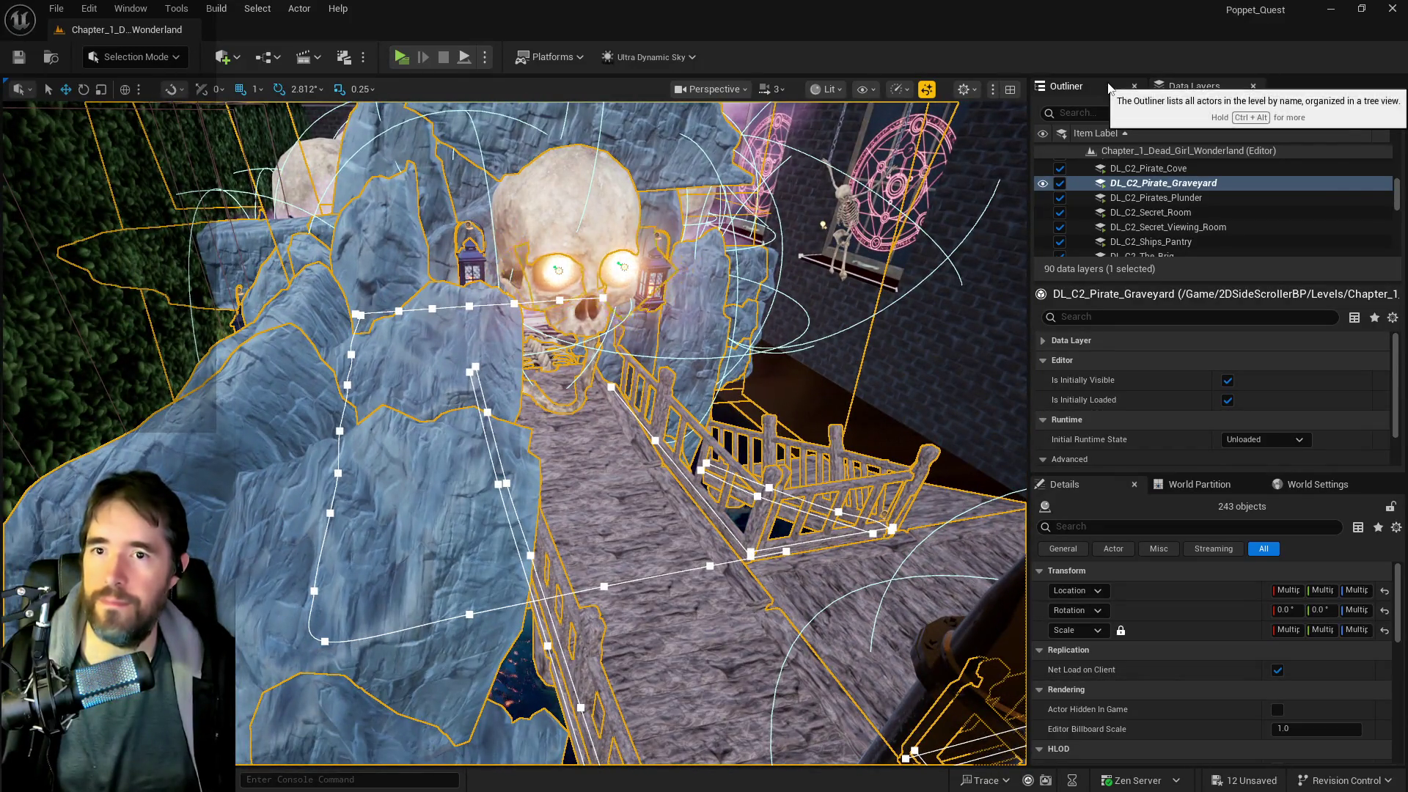
left_click(1109, 87)
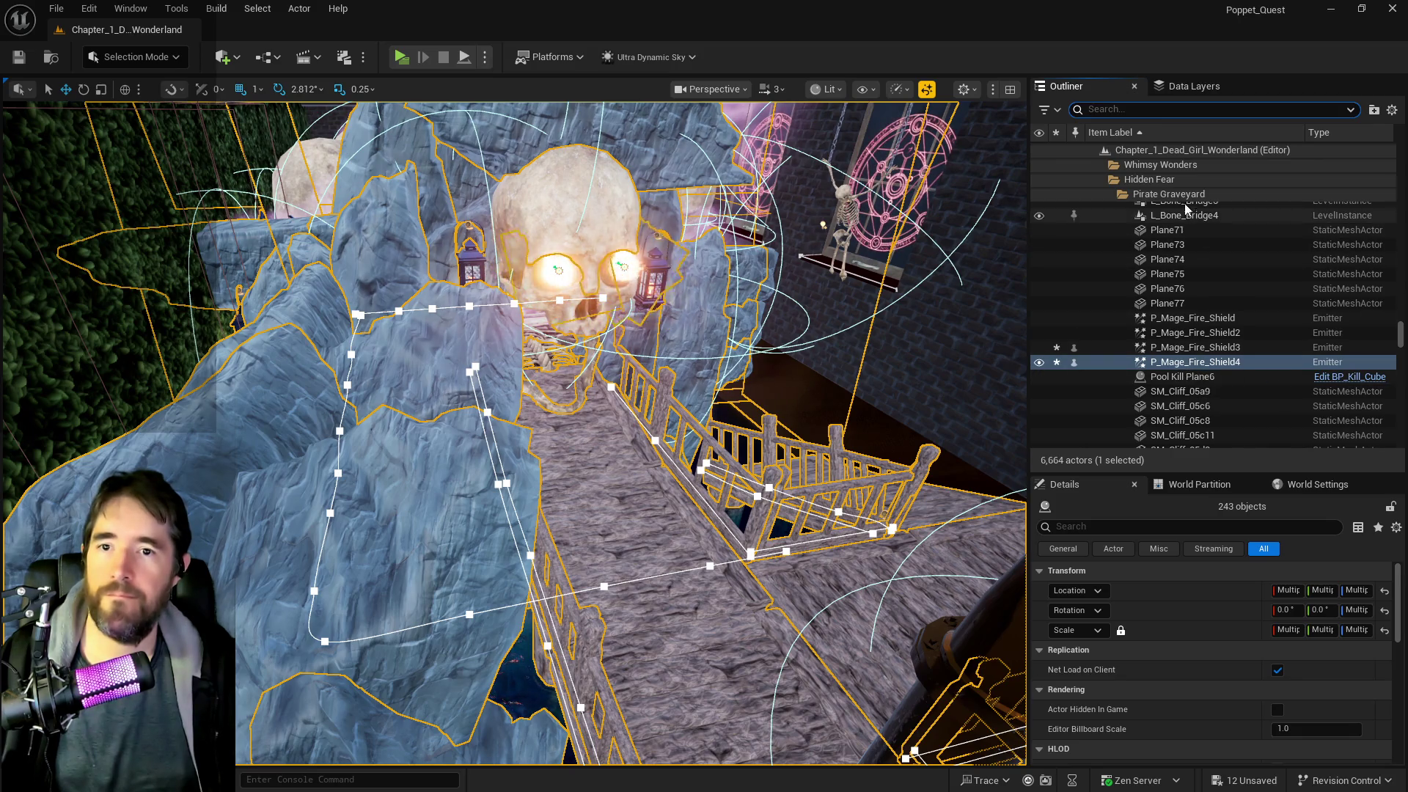
scroll(884, 261, "down", 5)
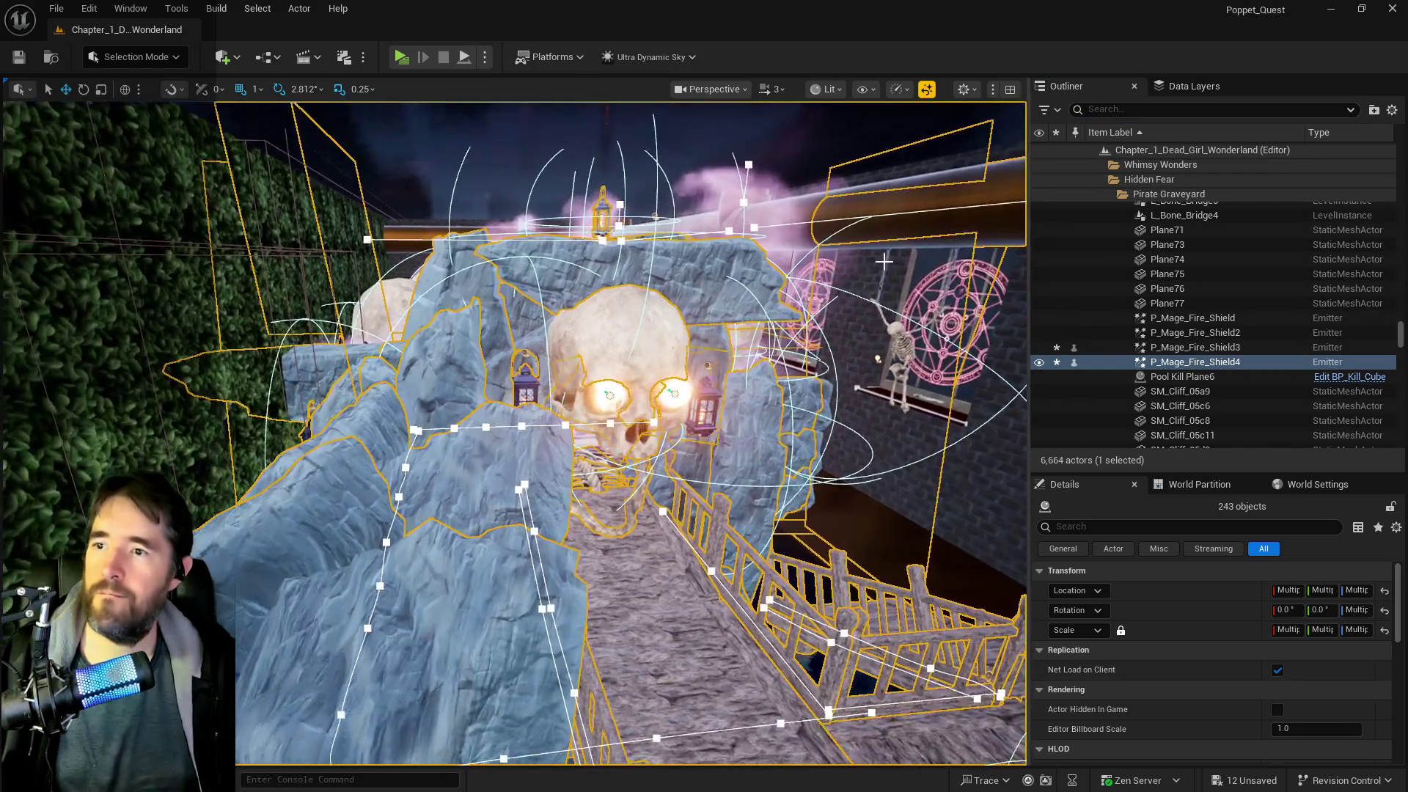
left_click(1168, 196)
right_click(1159, 334)
mouse_move(1192, 413)
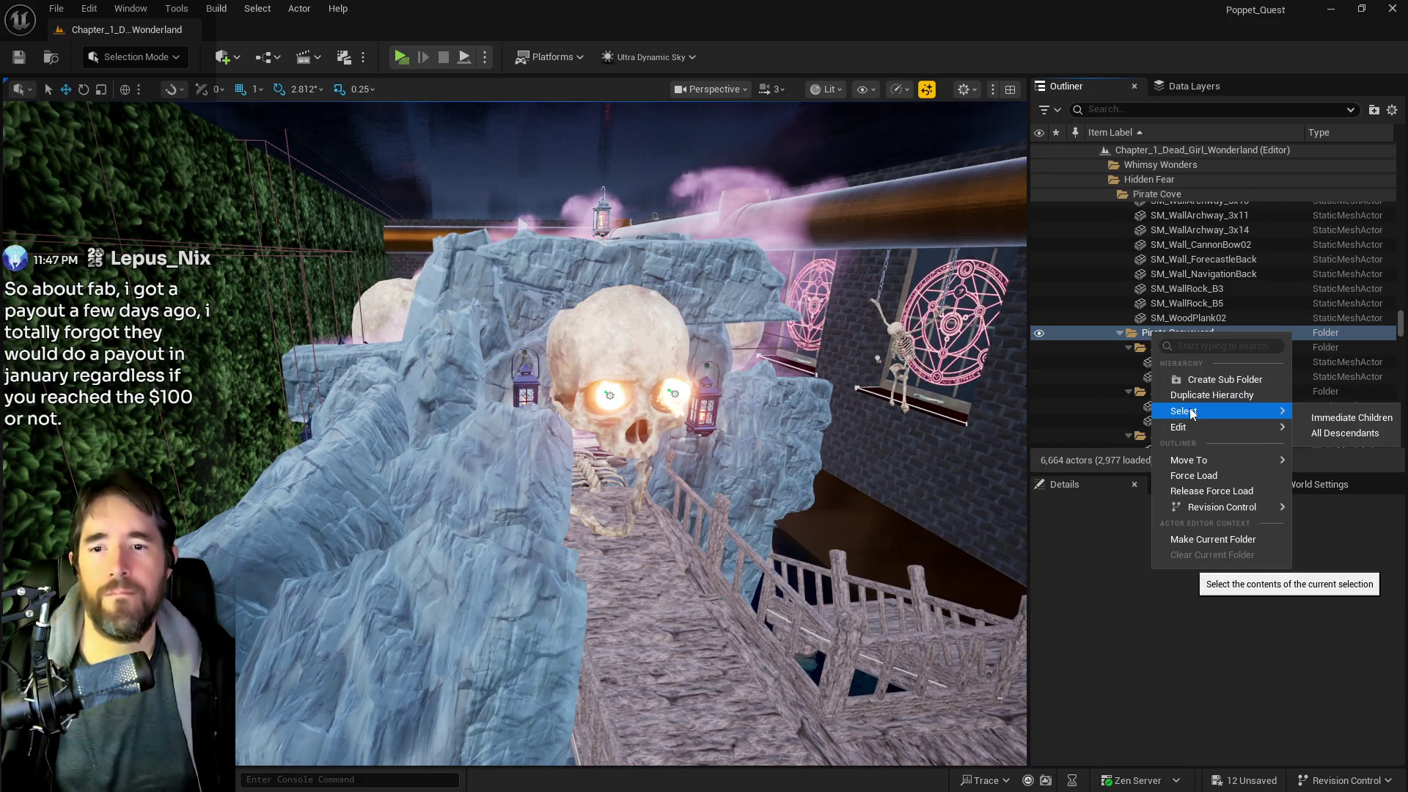
left_click(1345, 432)
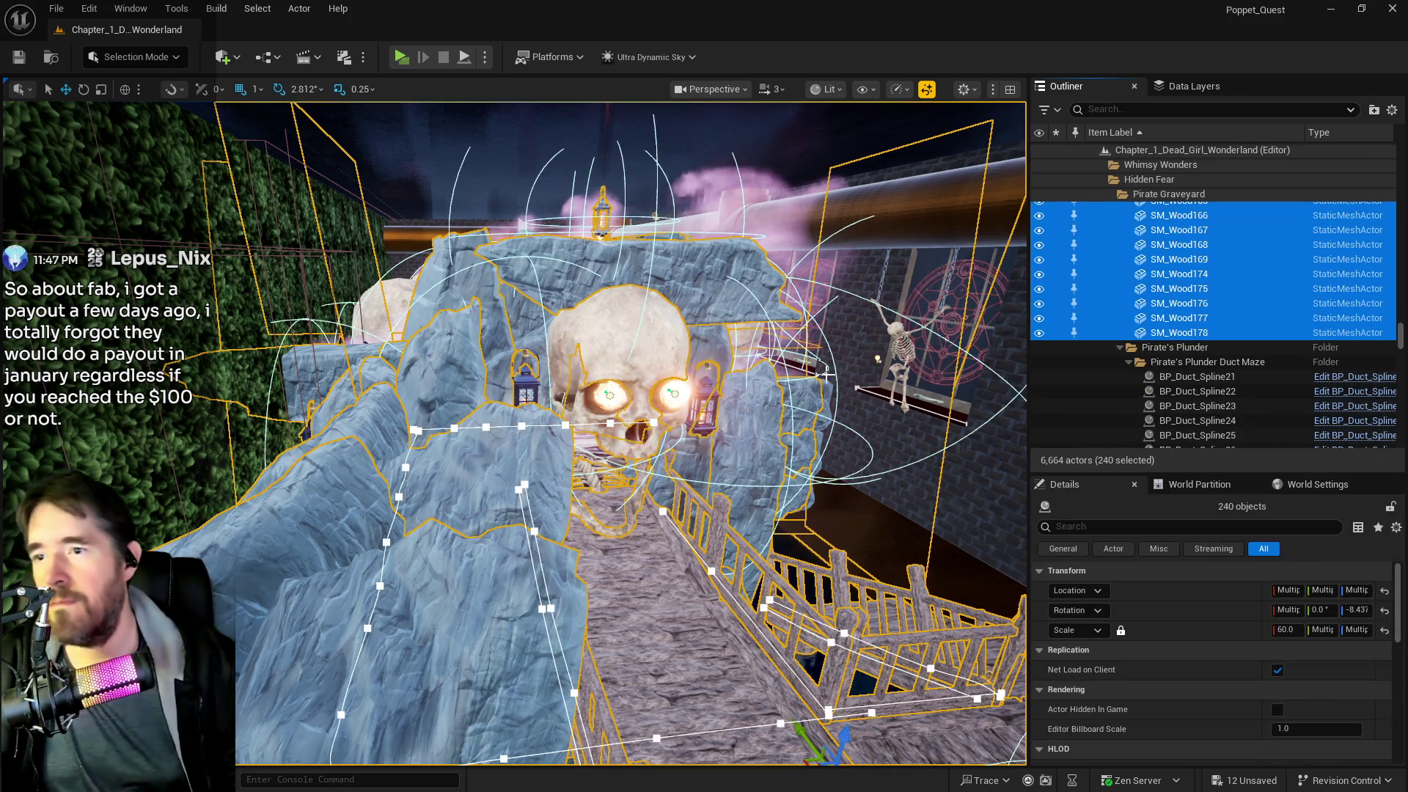
scroll(827, 374, "up", 10)
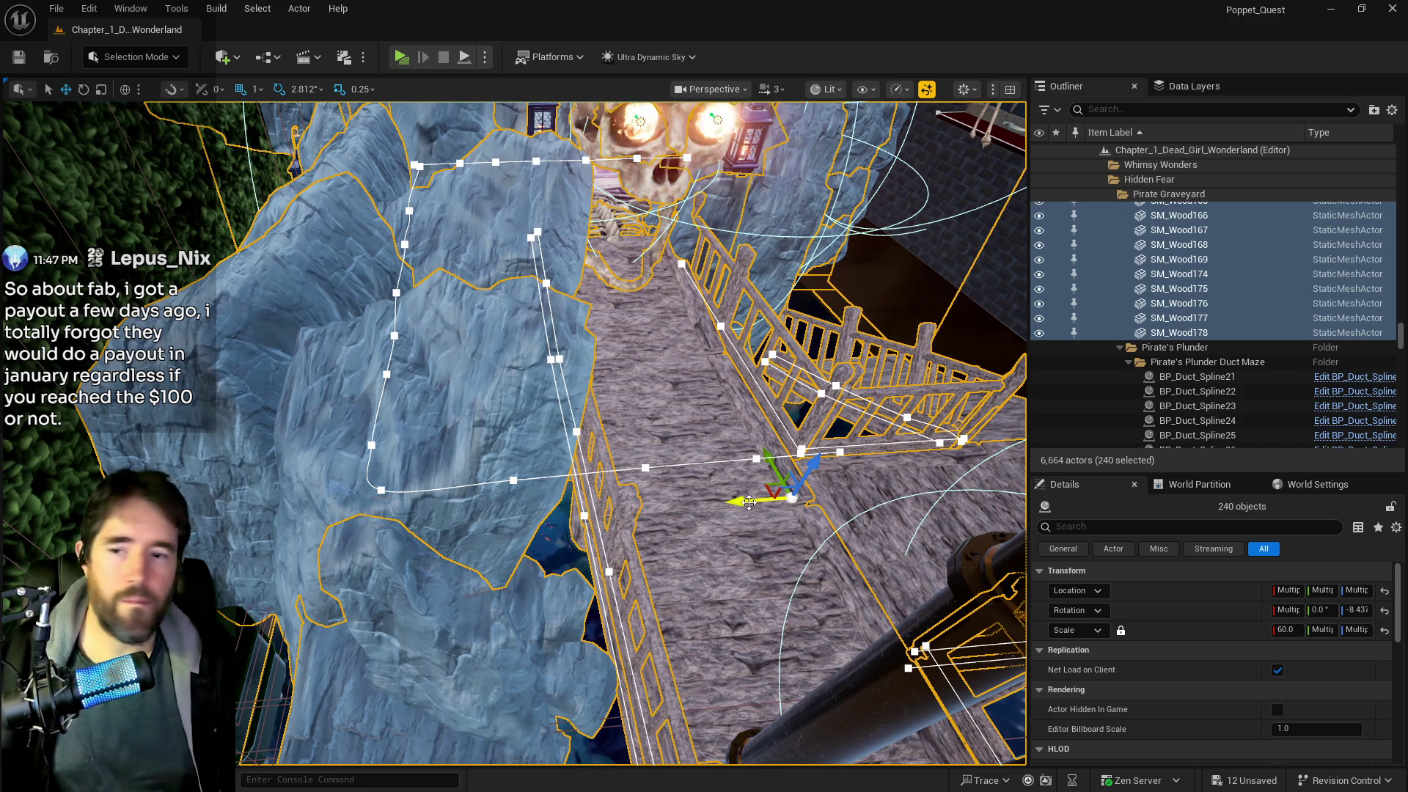
- Drag the 240 selected graveyard actors left along X, away from the bridge
left_click_drag(746, 502, 688, 512)
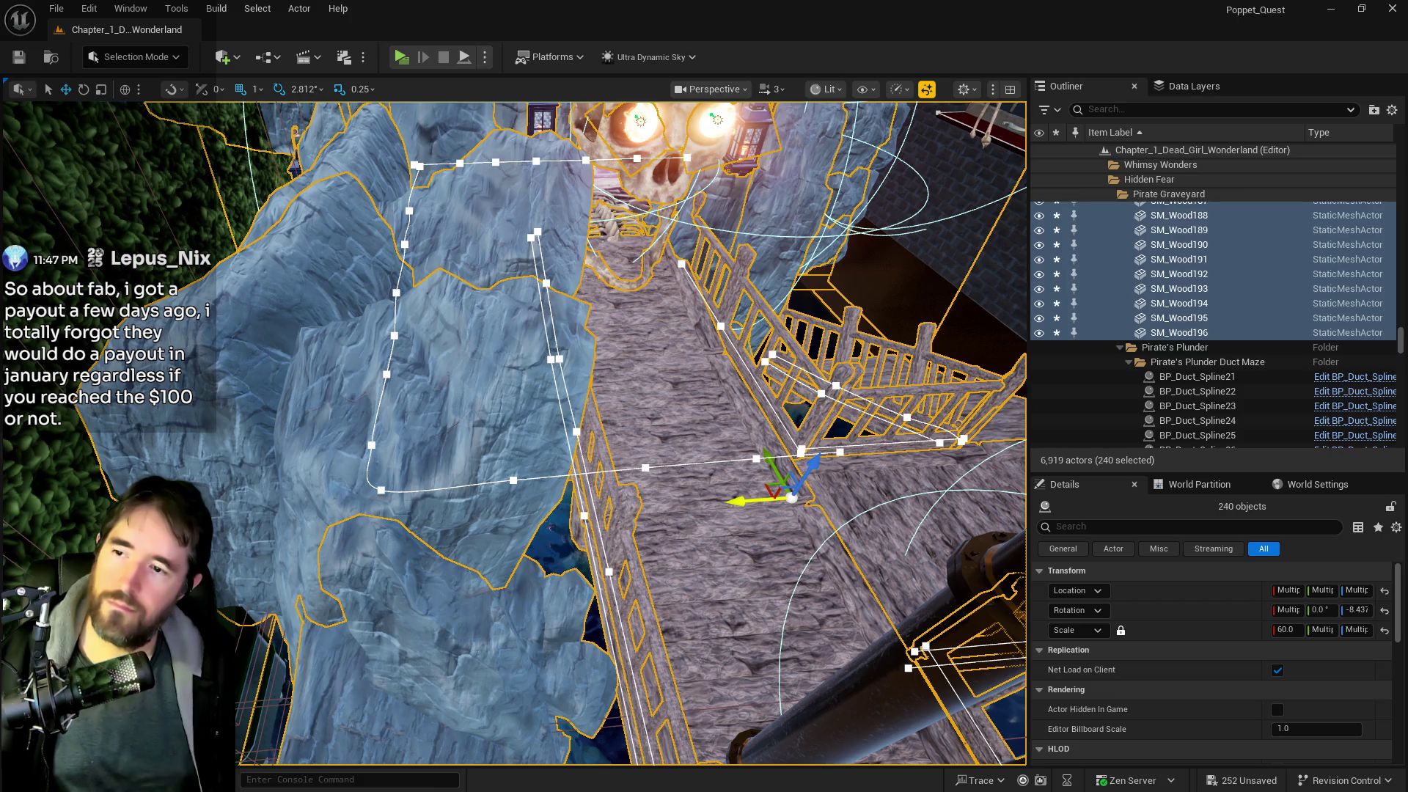
left_click_drag(763, 501, 440, 506)
left_click(1180, 332)
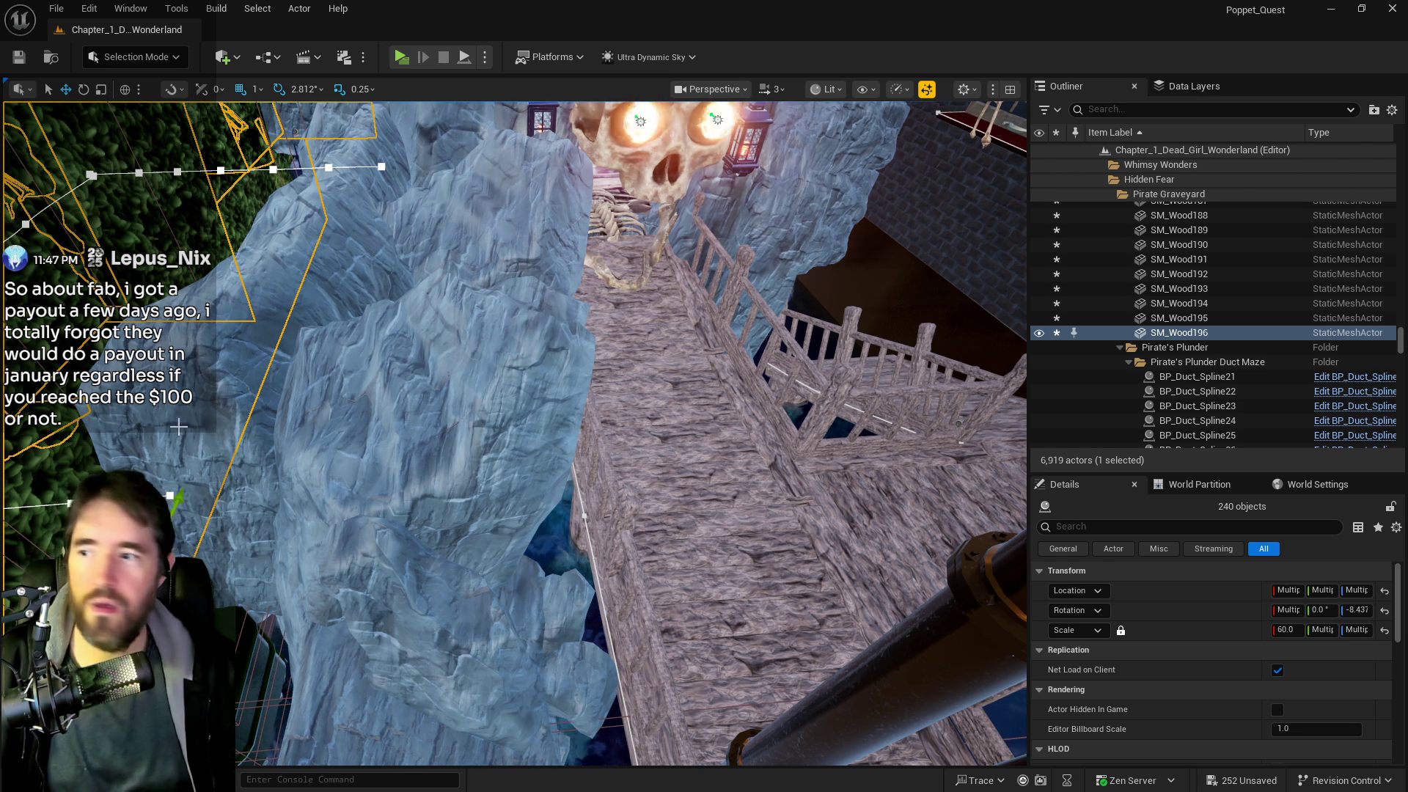
- Frame SM_Wood196, then fly over the rocks into the textured wooden scene
key("f")
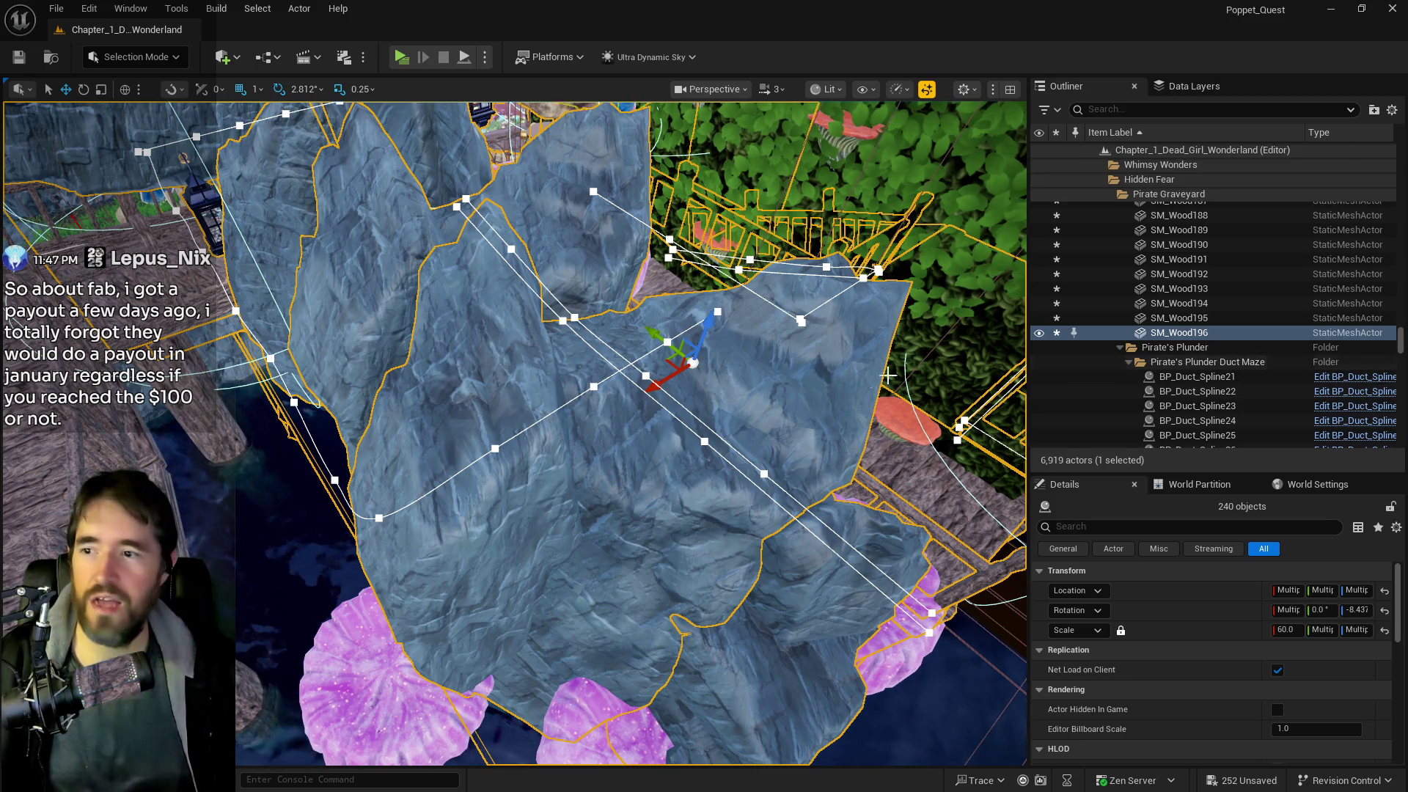
mouse_move(749, 425)
left_mouse_down()
mouse_move(733, 418)
mouse_move(747, 572)
mouse_move(869, 501)
left_mouse_up()
scroll(313, 522, "down", 2)
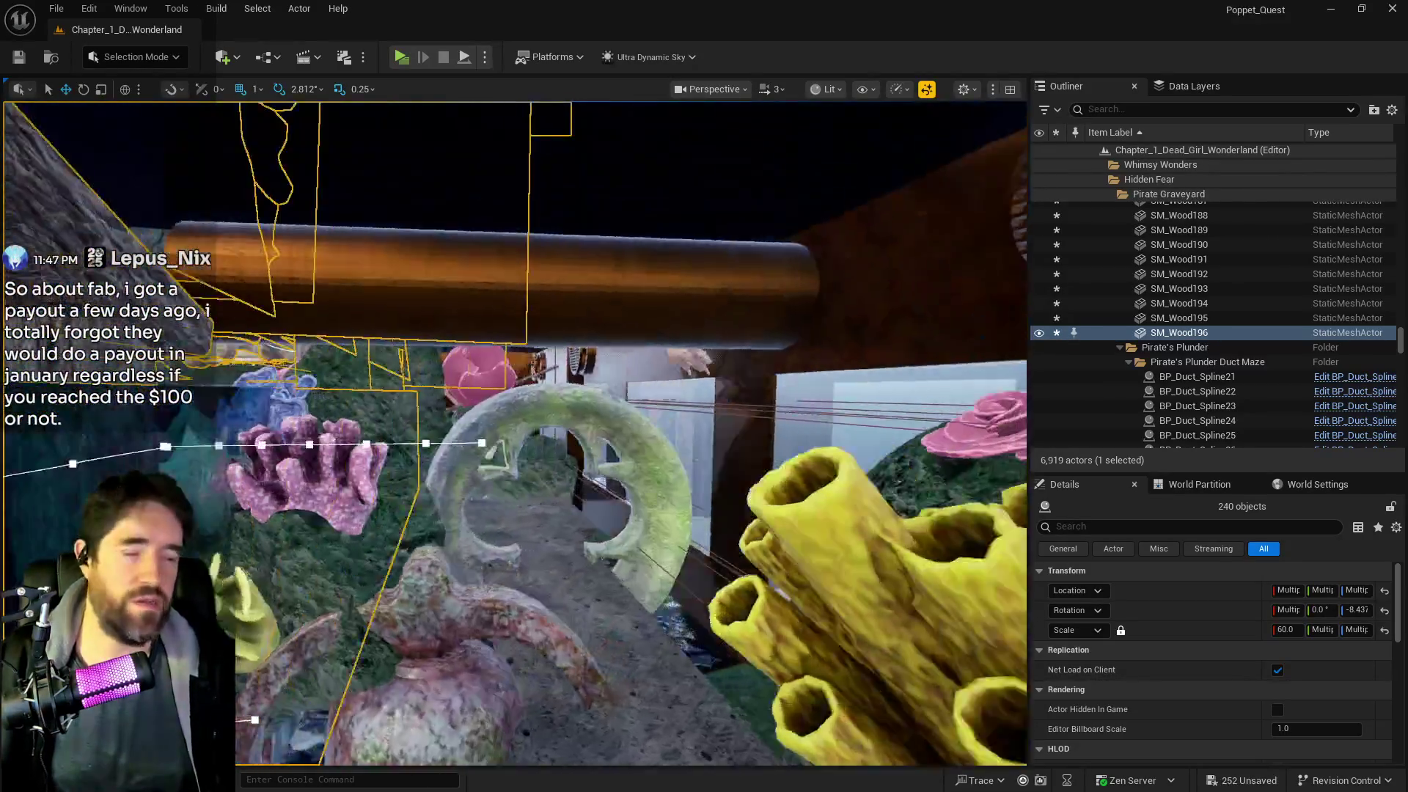
key("w")
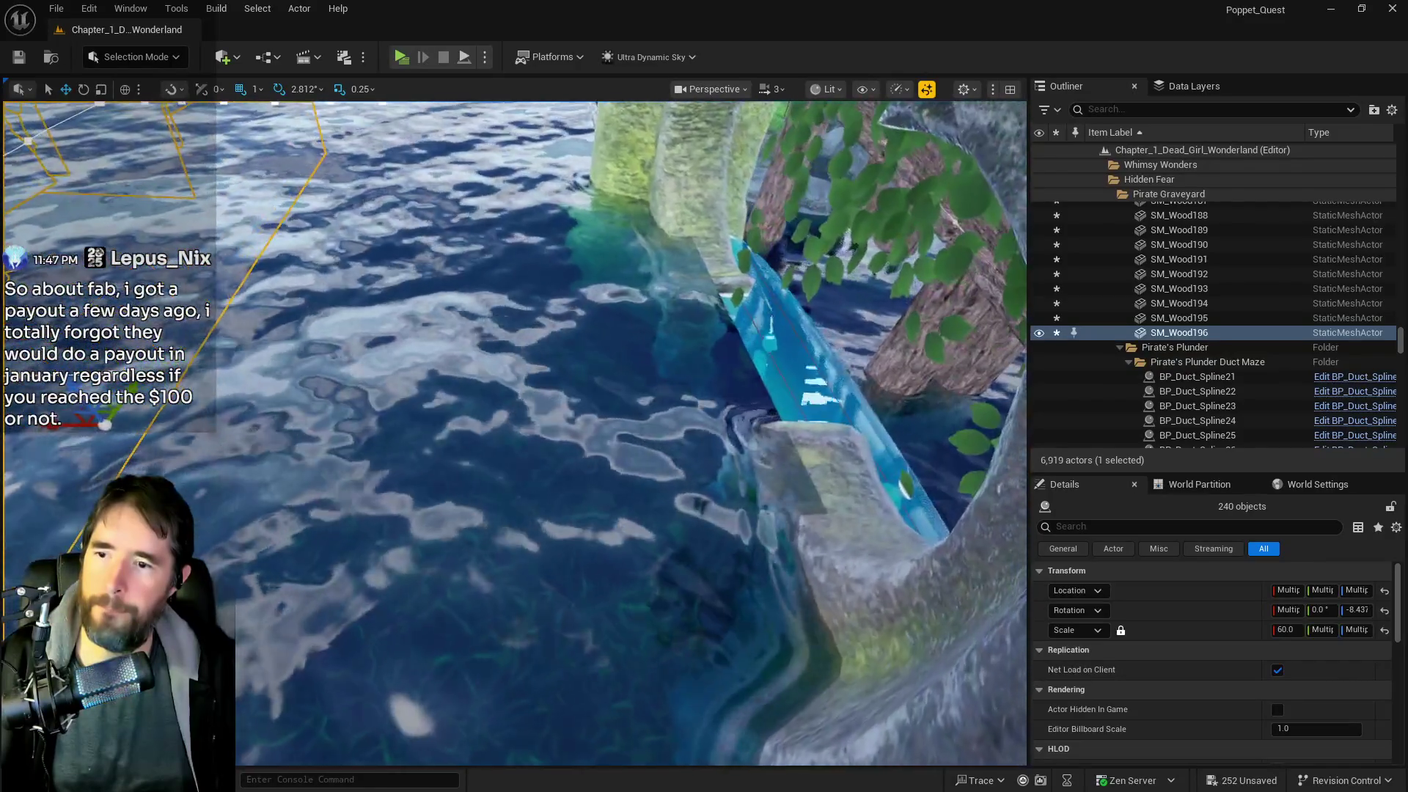
key("s")
- Frame the pier splines, then fly through the coral and mushroom pillars toward the green boat
key("f")
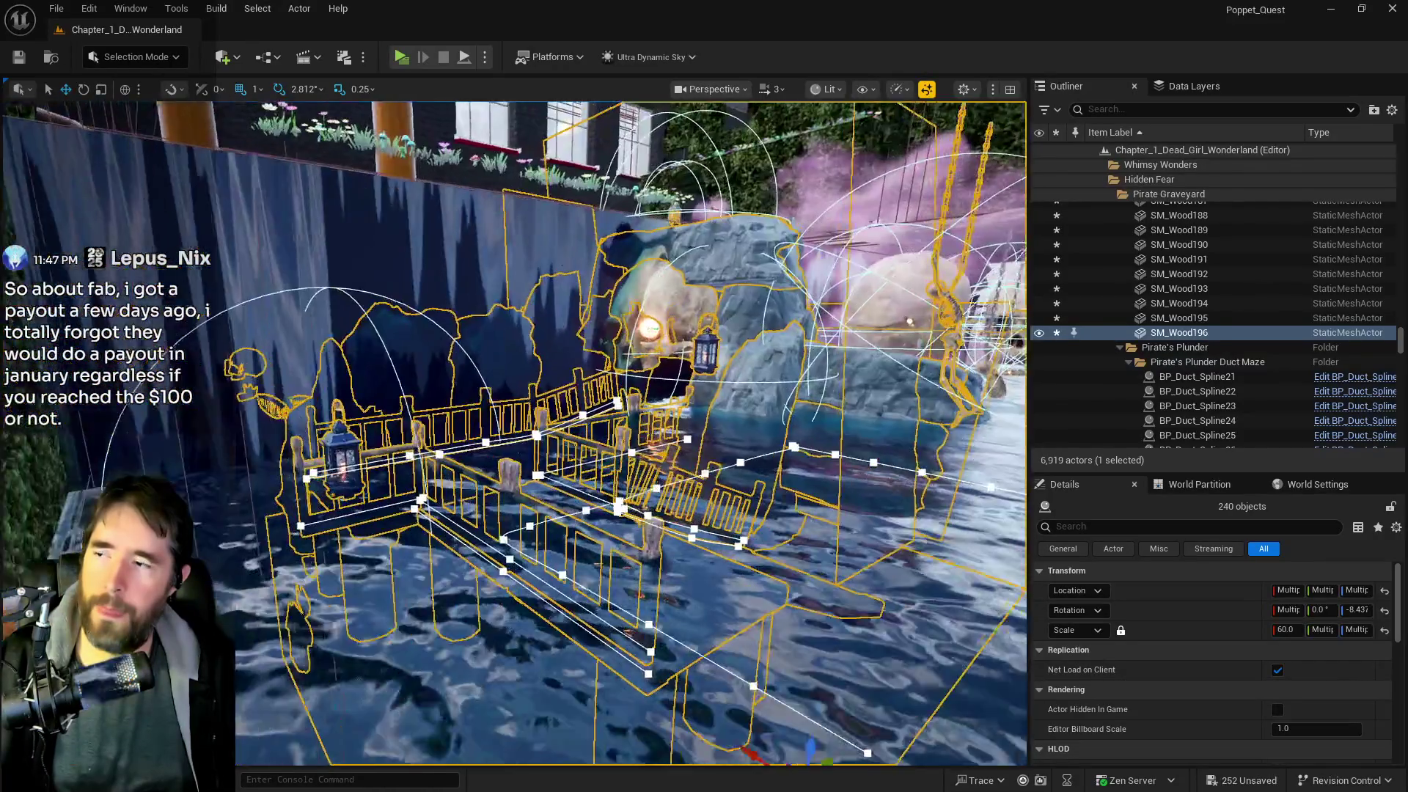
key("w")
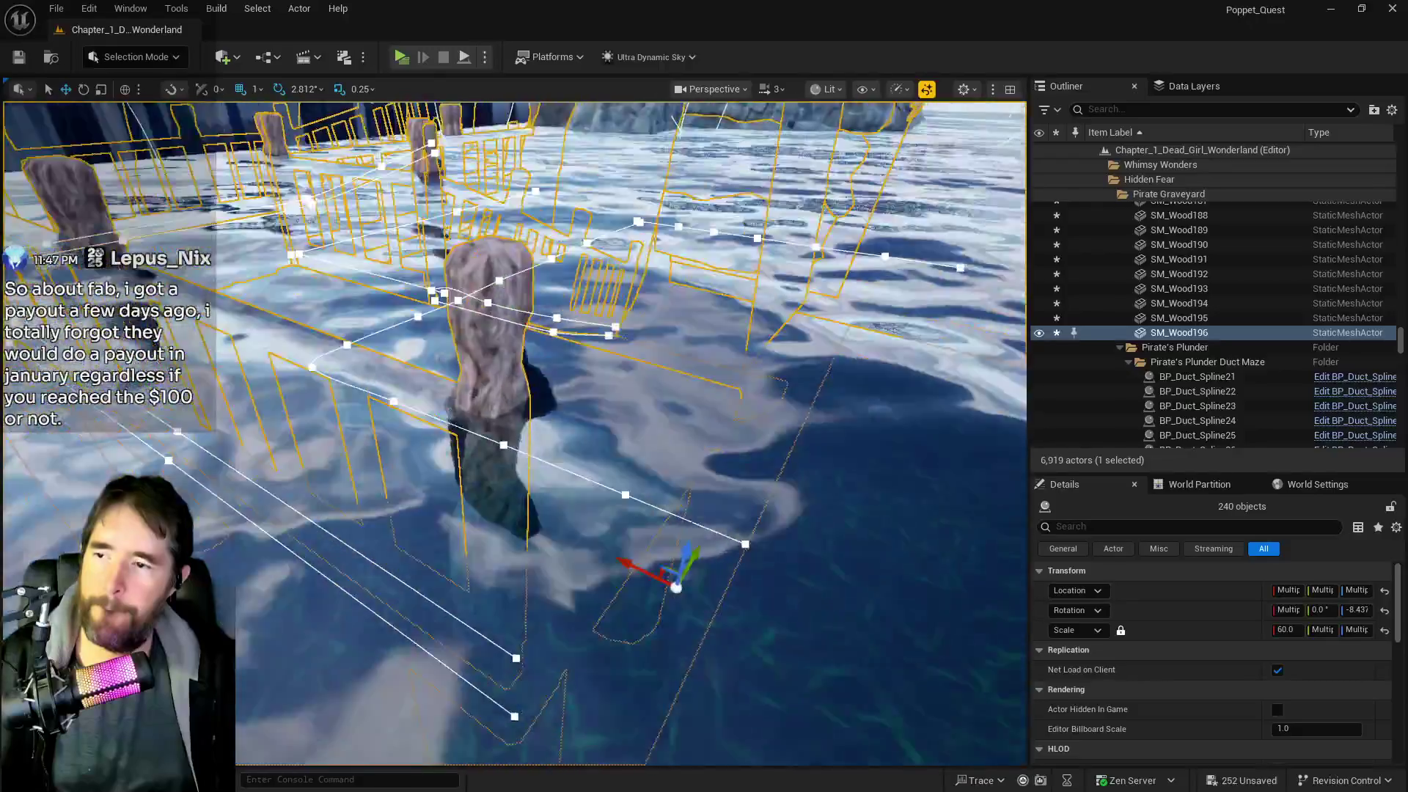
key("s")
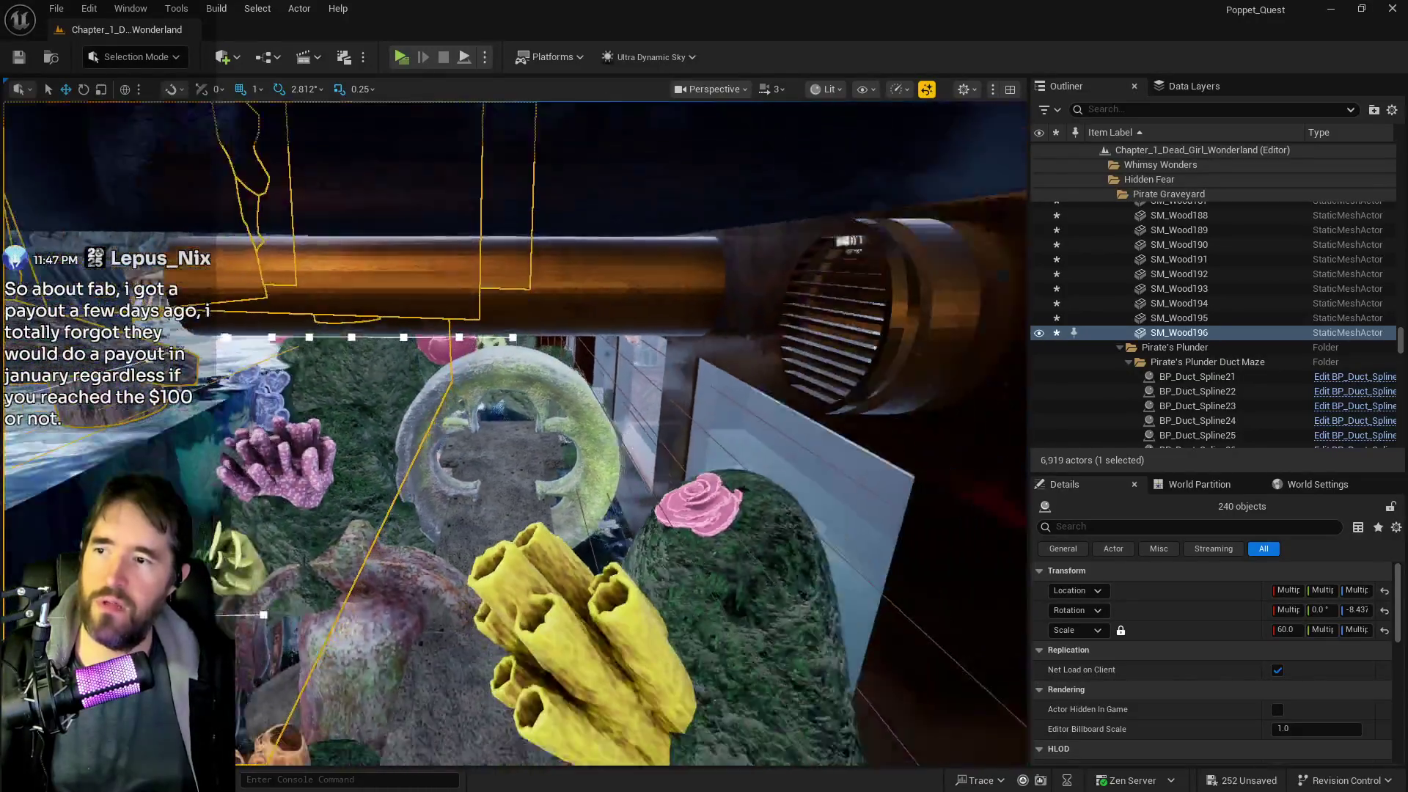
key("w")
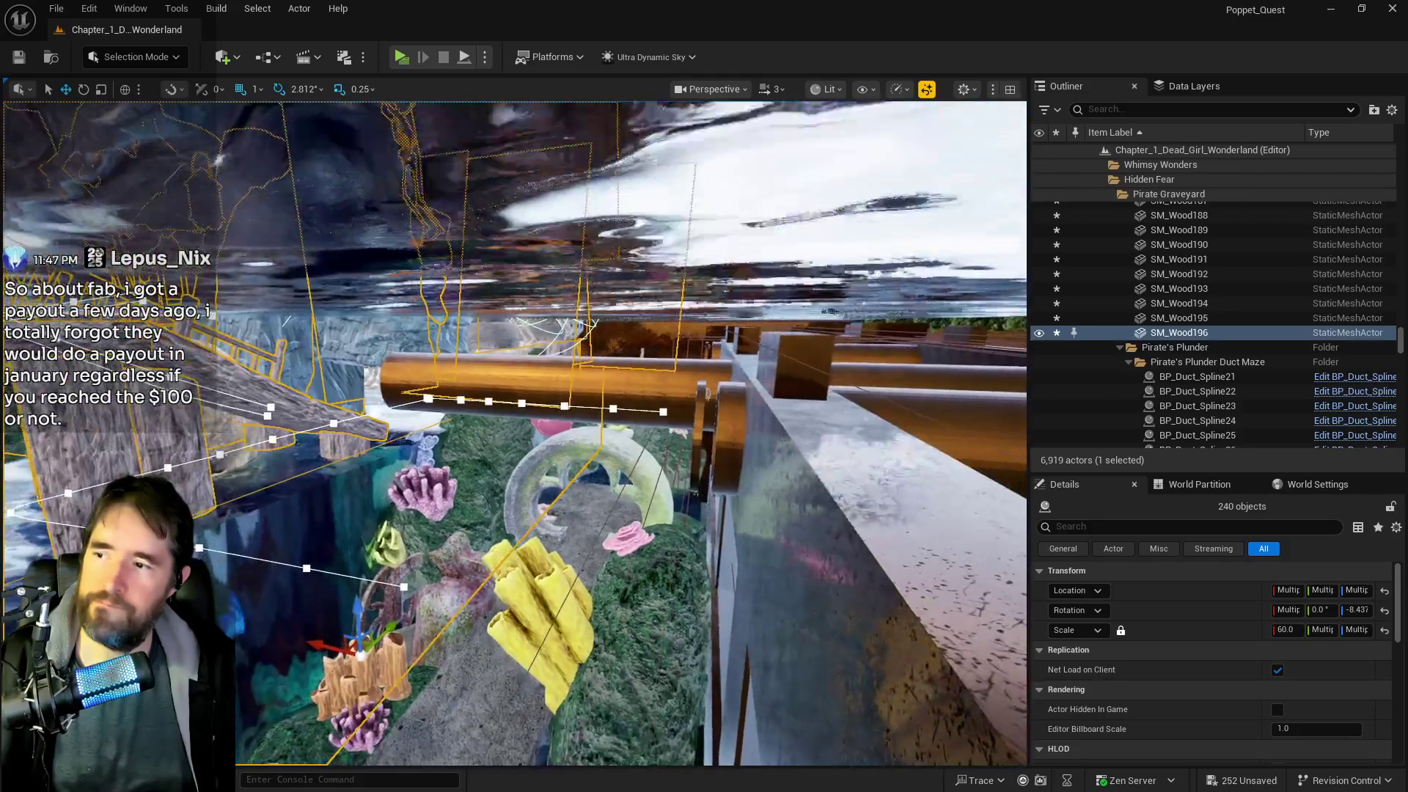
key("w")
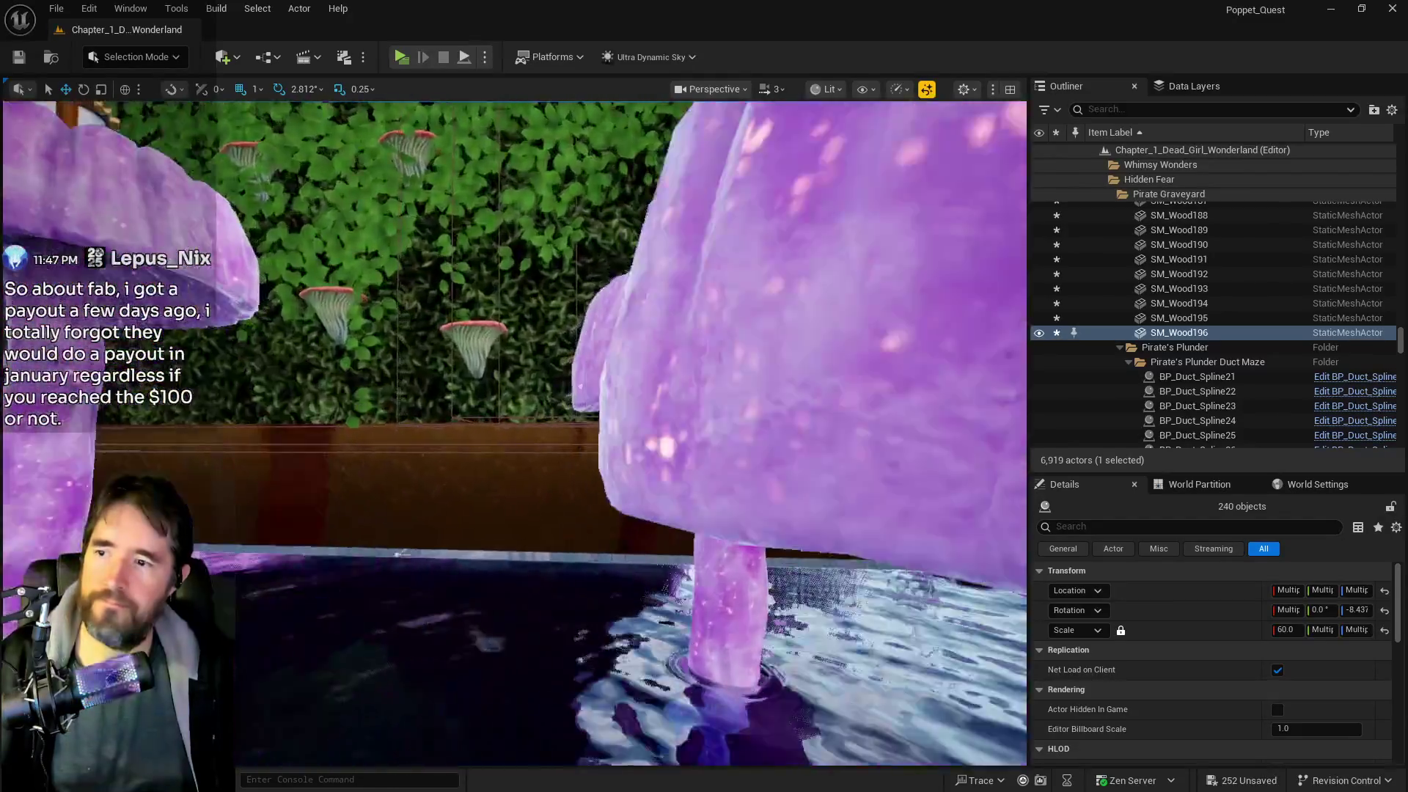
key("w")
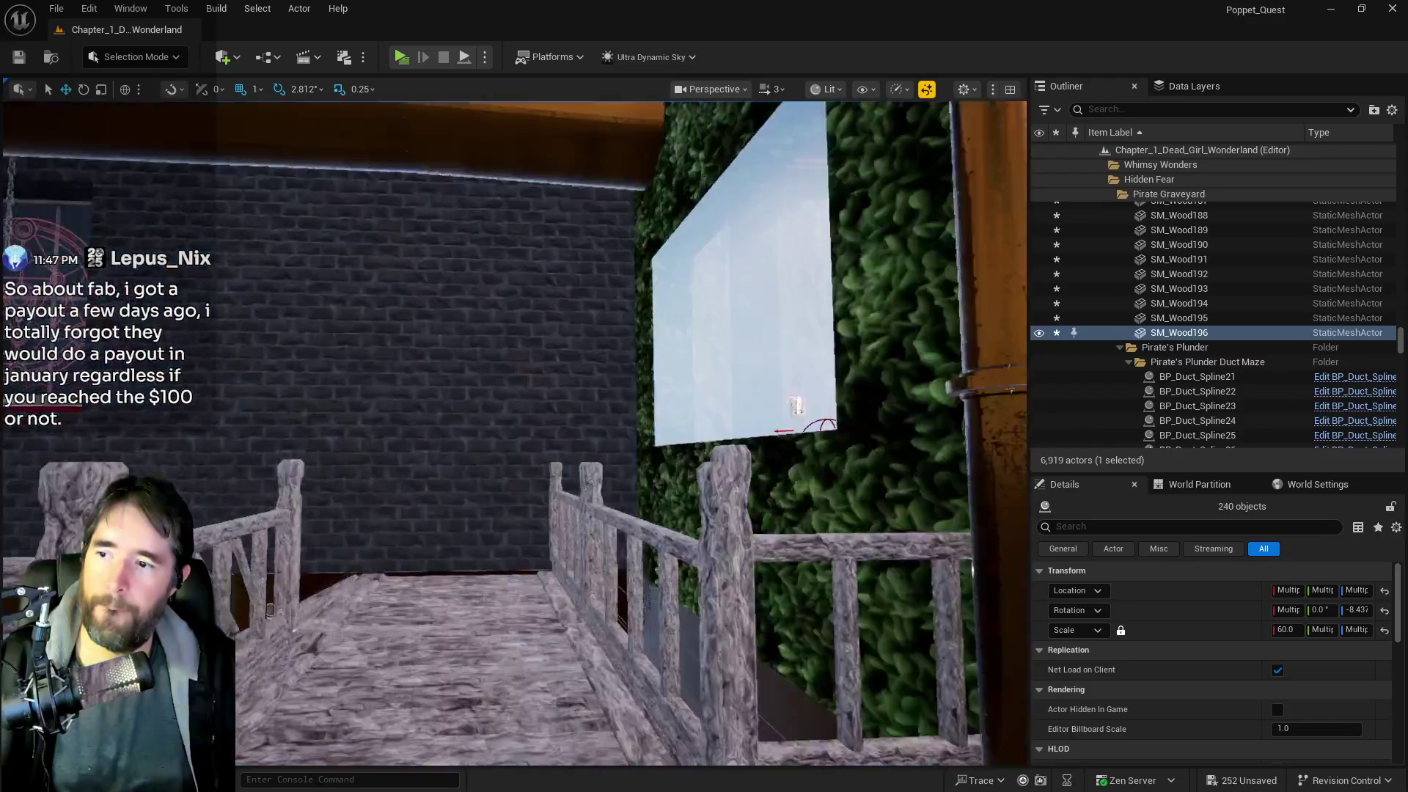
key("w")
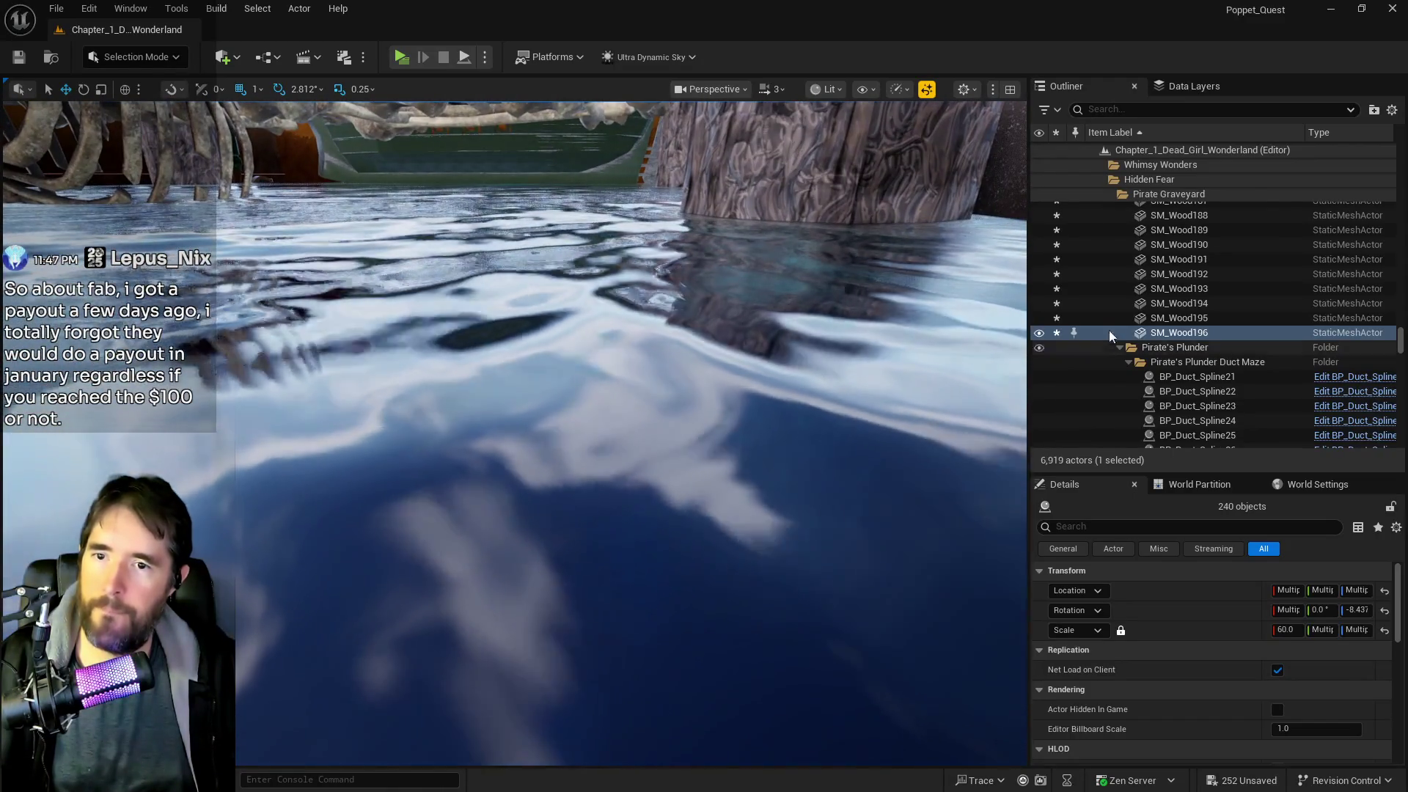
- Put the selected graveyard actors into a new folder named Sunken Pirate Graveyard
right_click(1161, 337)
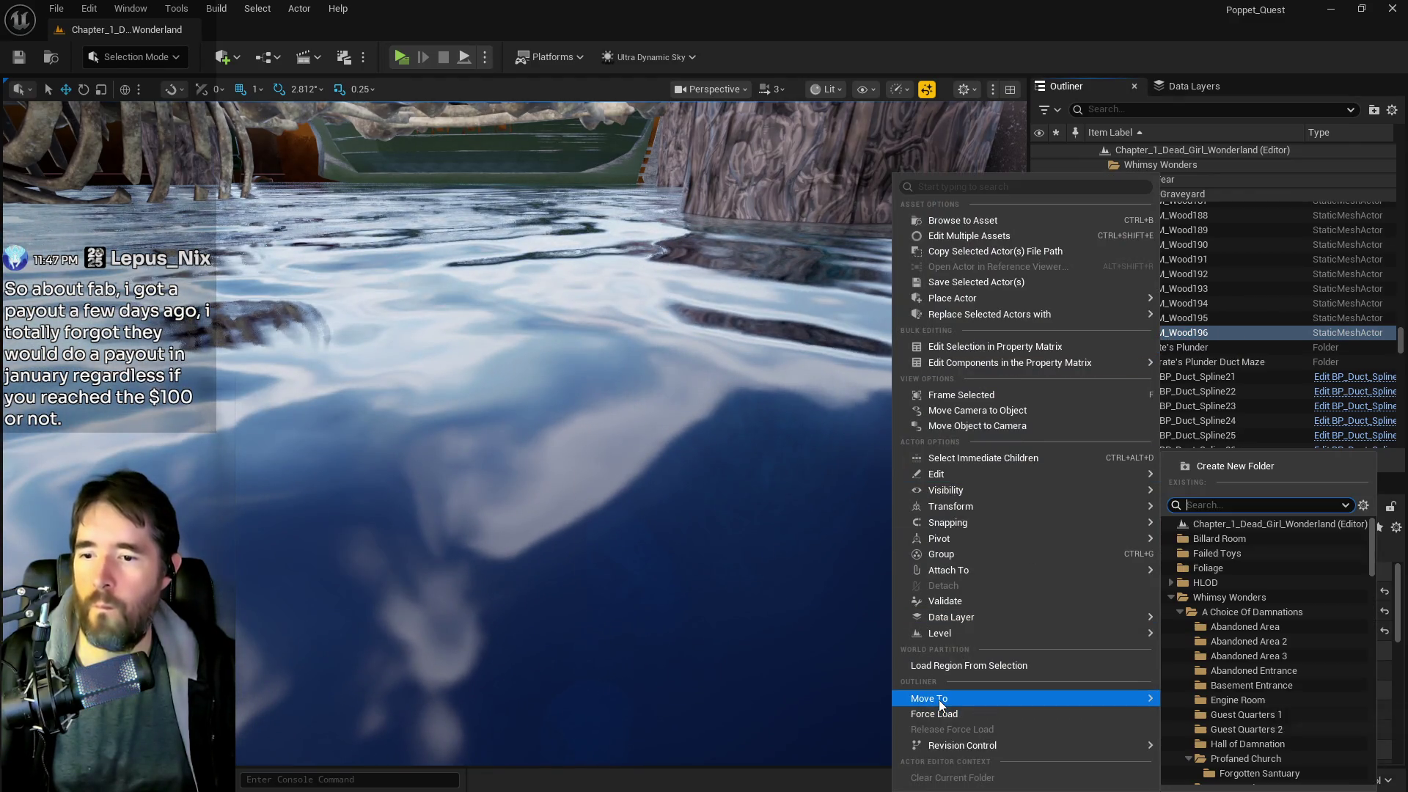
left_click(1225, 468)
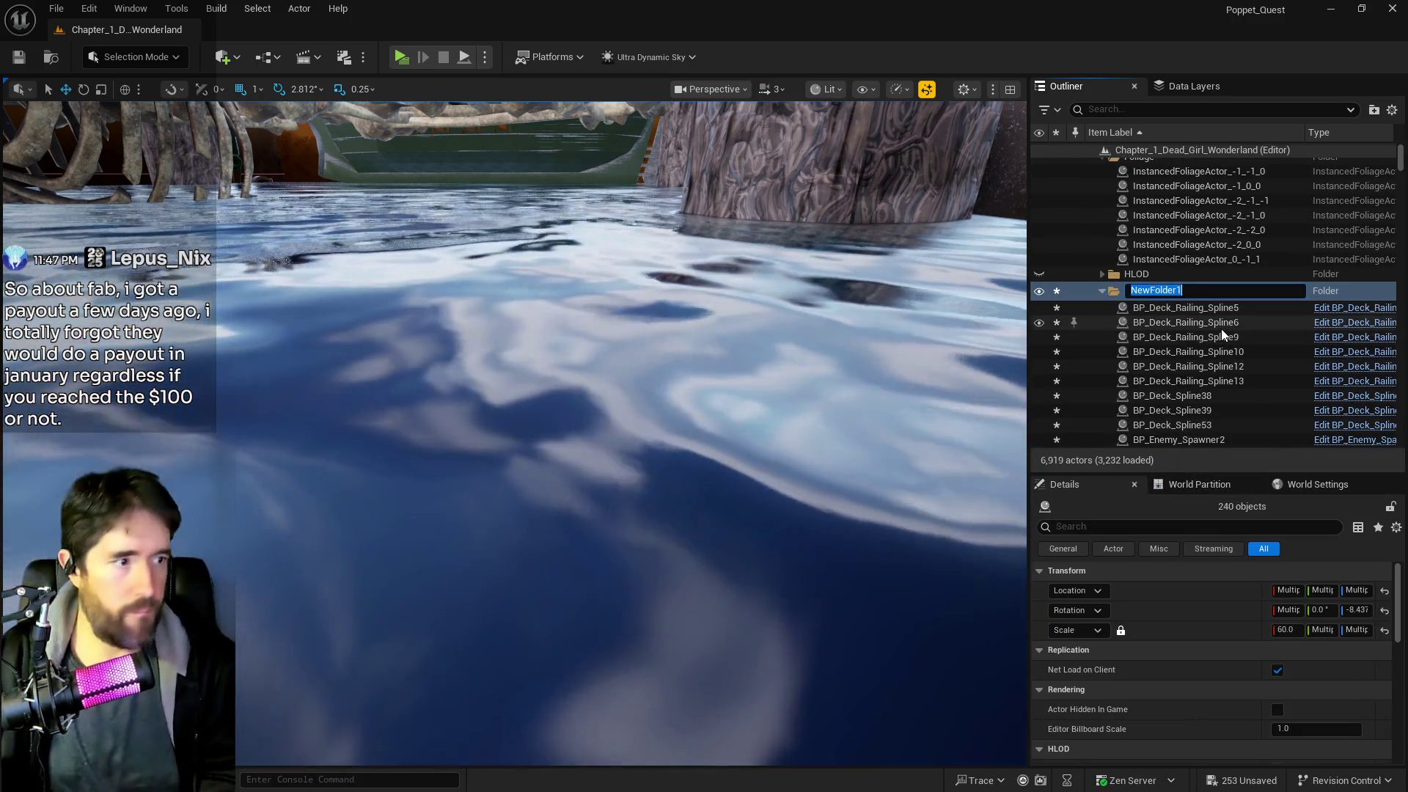
type("Sunken")
key("Return")
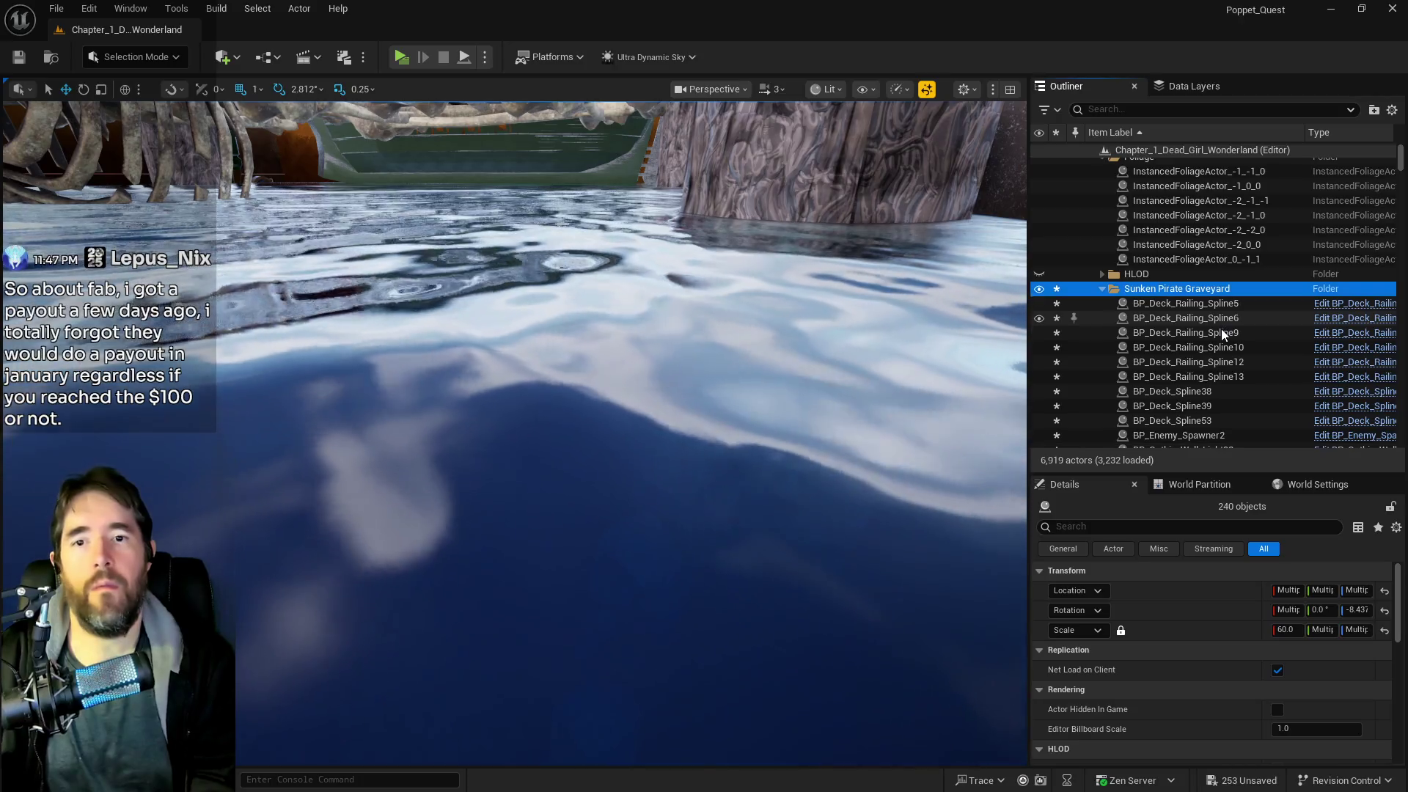
- Move the Sunken Pirate Graveyard folder inside the Sunken Depths folder
right_click(1147, 301)
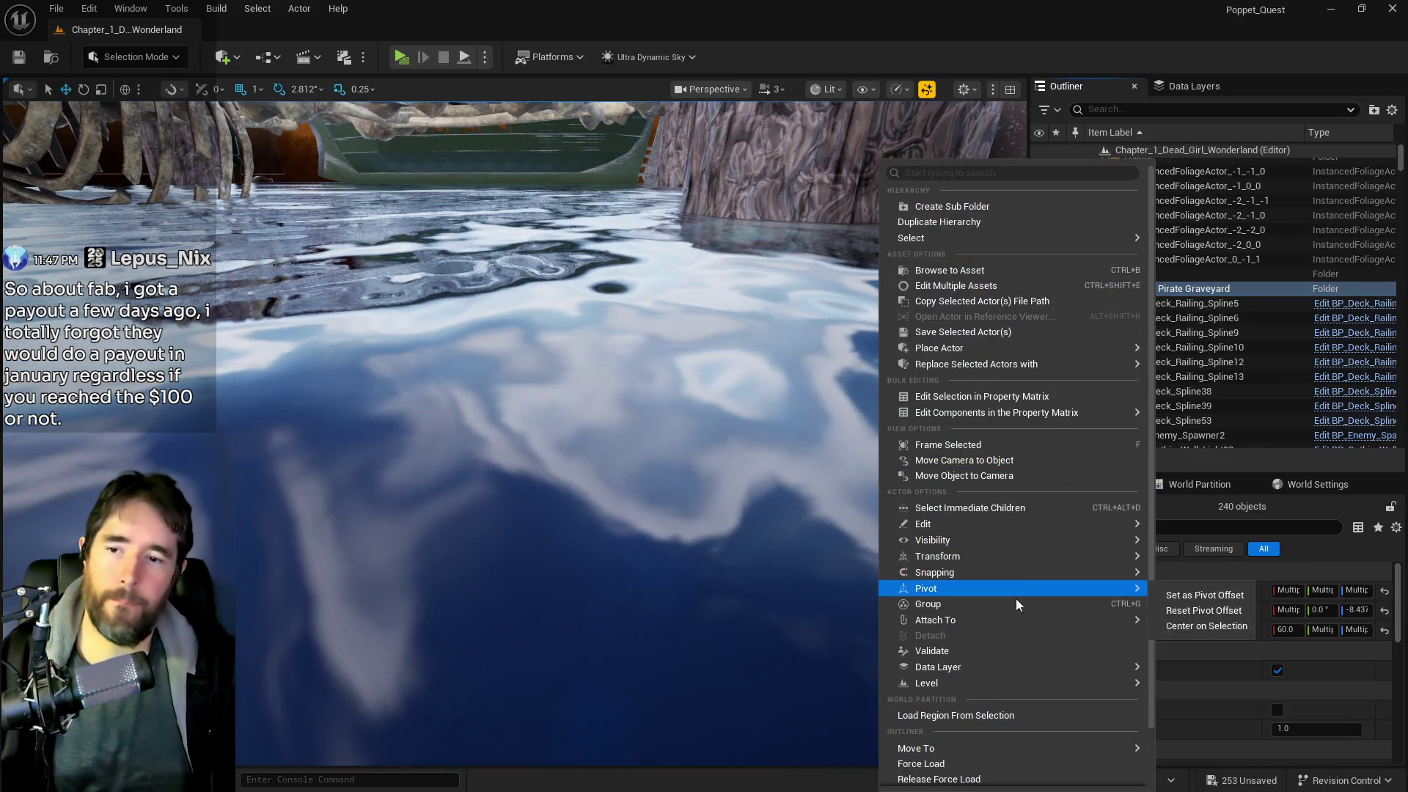
mouse_move(952, 747)
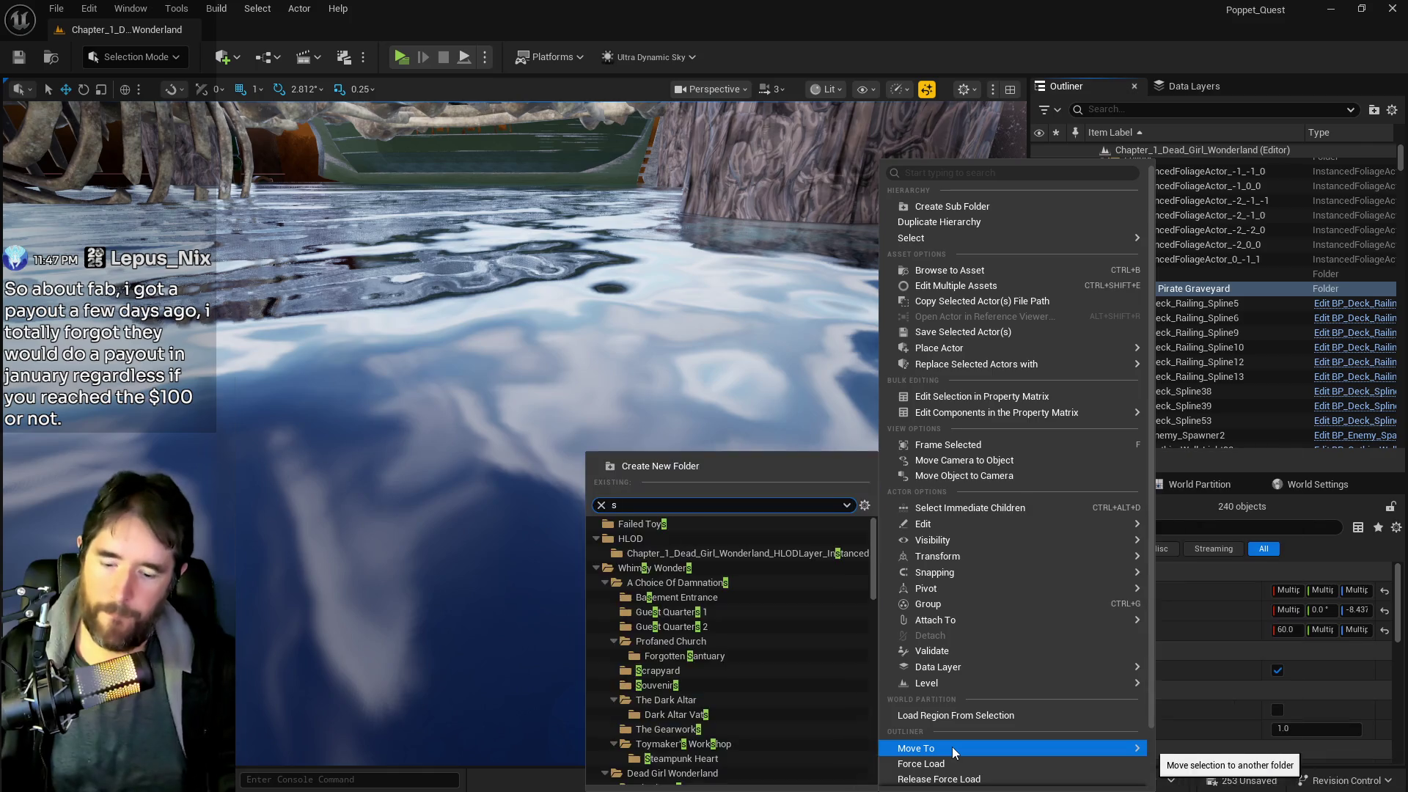
type("sunken")
left_click(1217, 778)
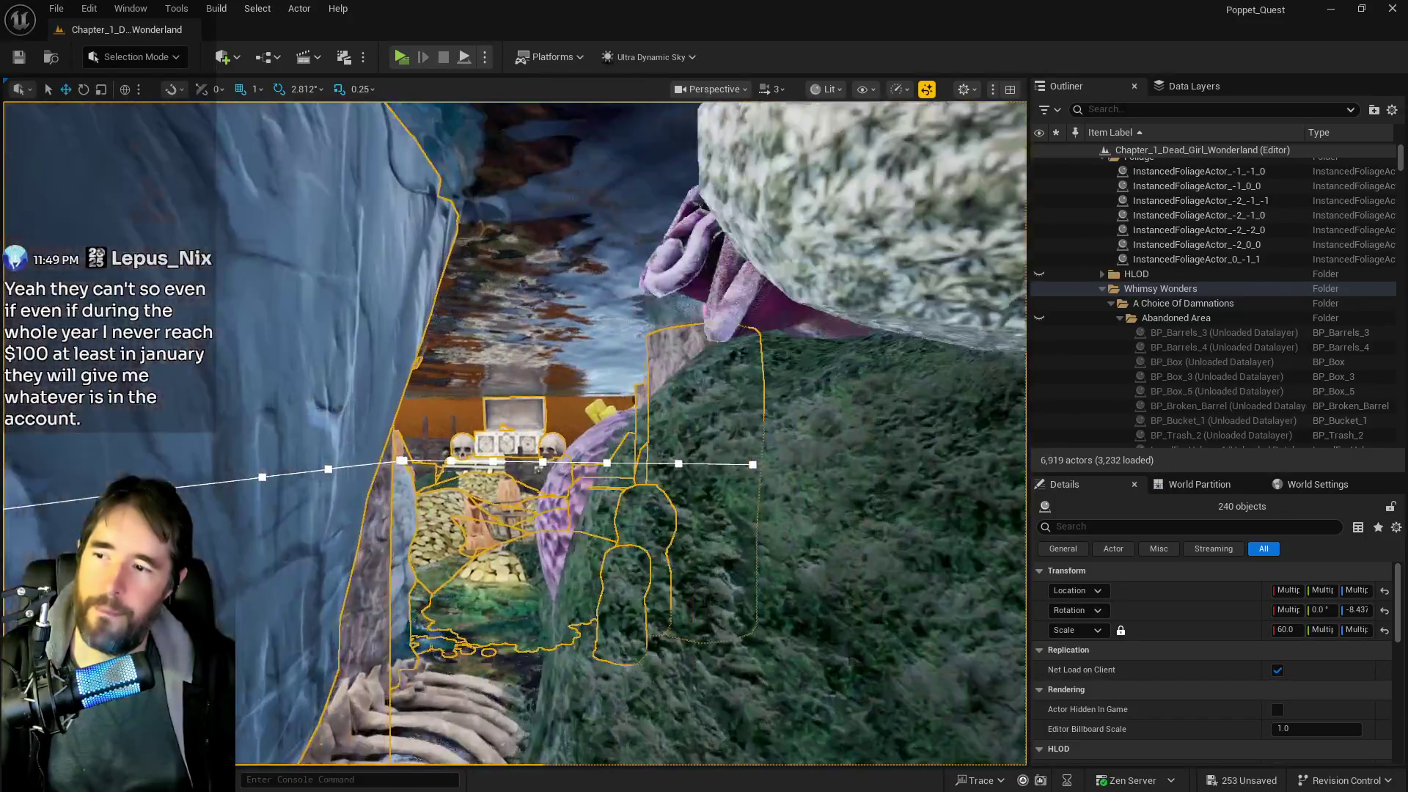
key("w")
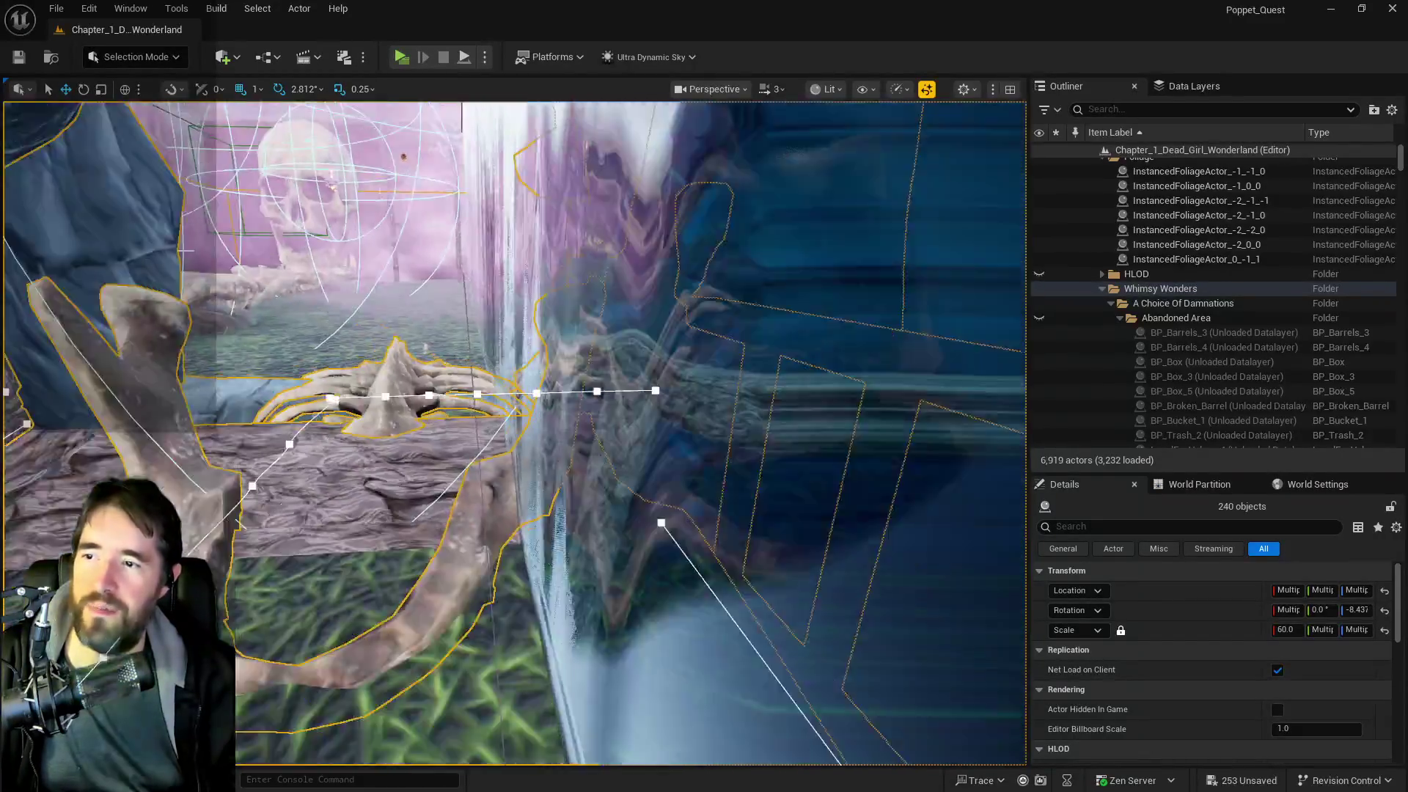
- Delete the 240 selected graveyard actors, exposing the bare corridor
scroll(539, 489, "up", 3)
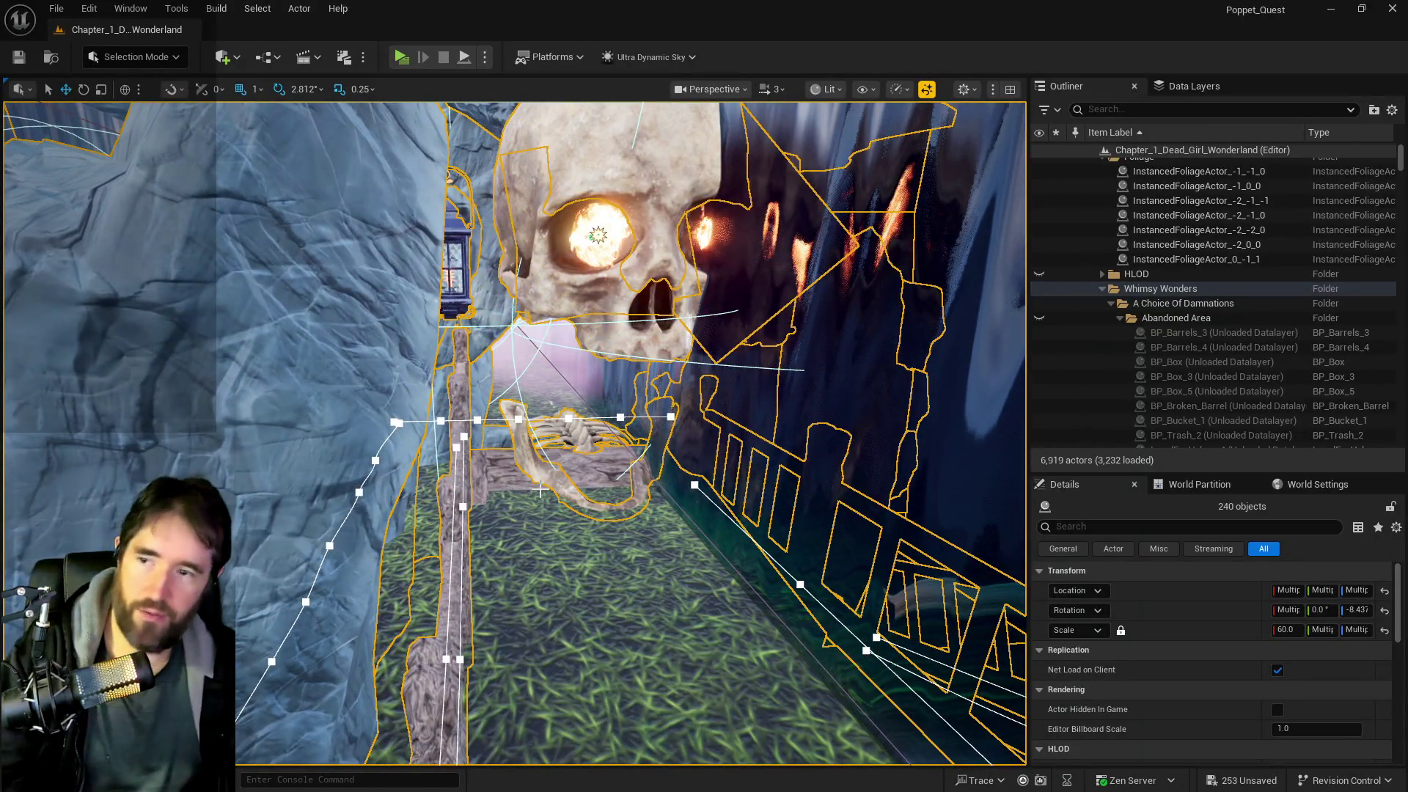
key("Delete")
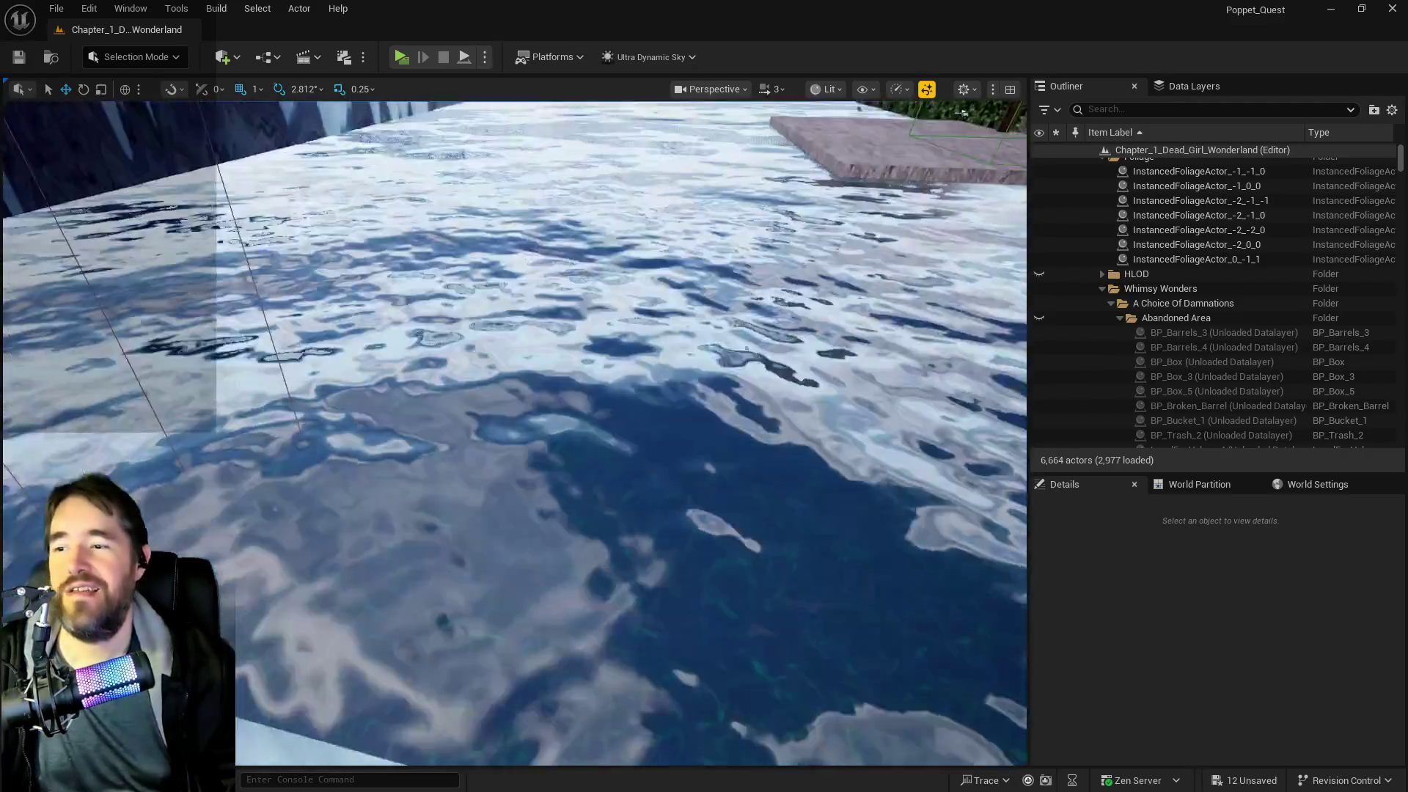
- Fly toward the Engine Room door and into its red-brick room
scroll(513, 432, "down", 3)
scroll(513, 433, "up", 3)
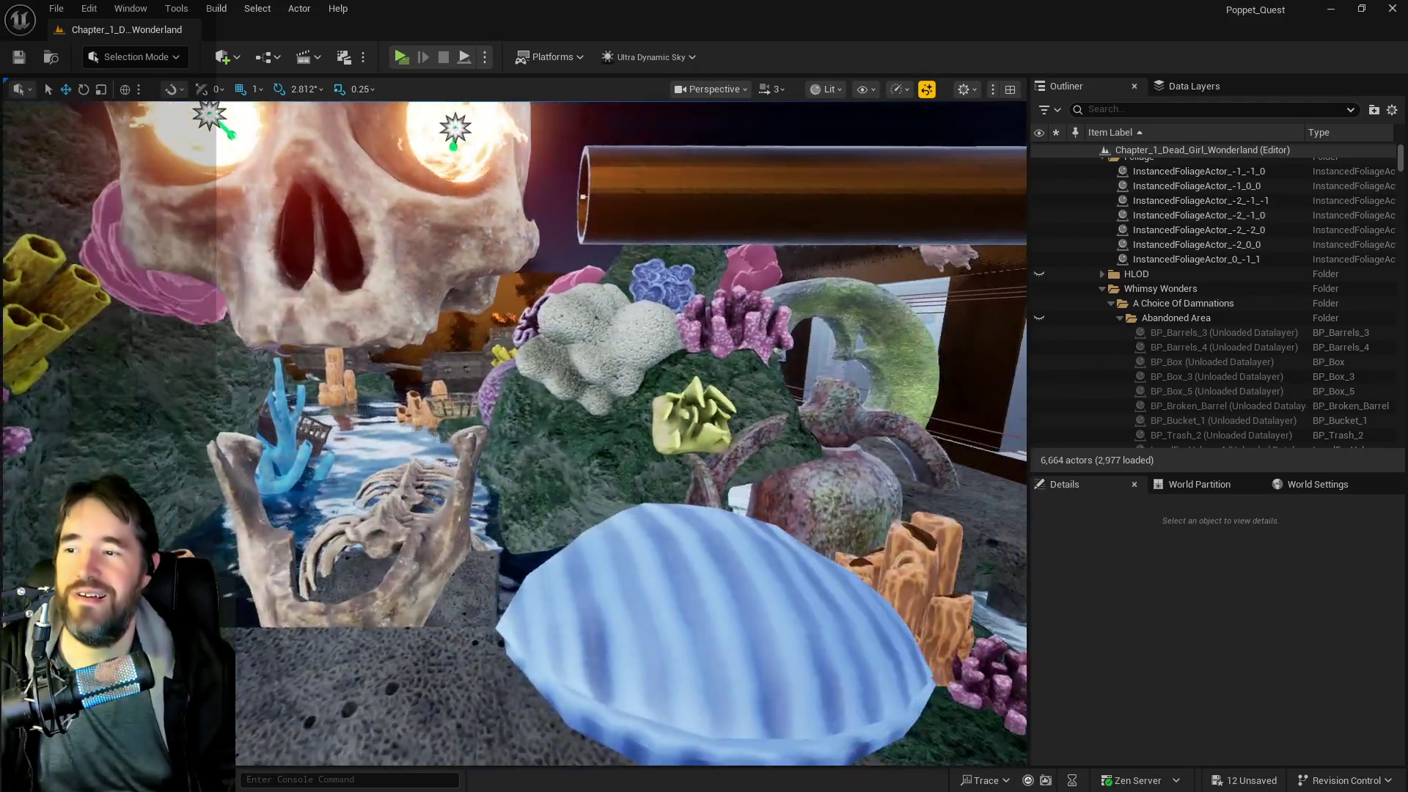
scroll(513, 433, "up", 3)
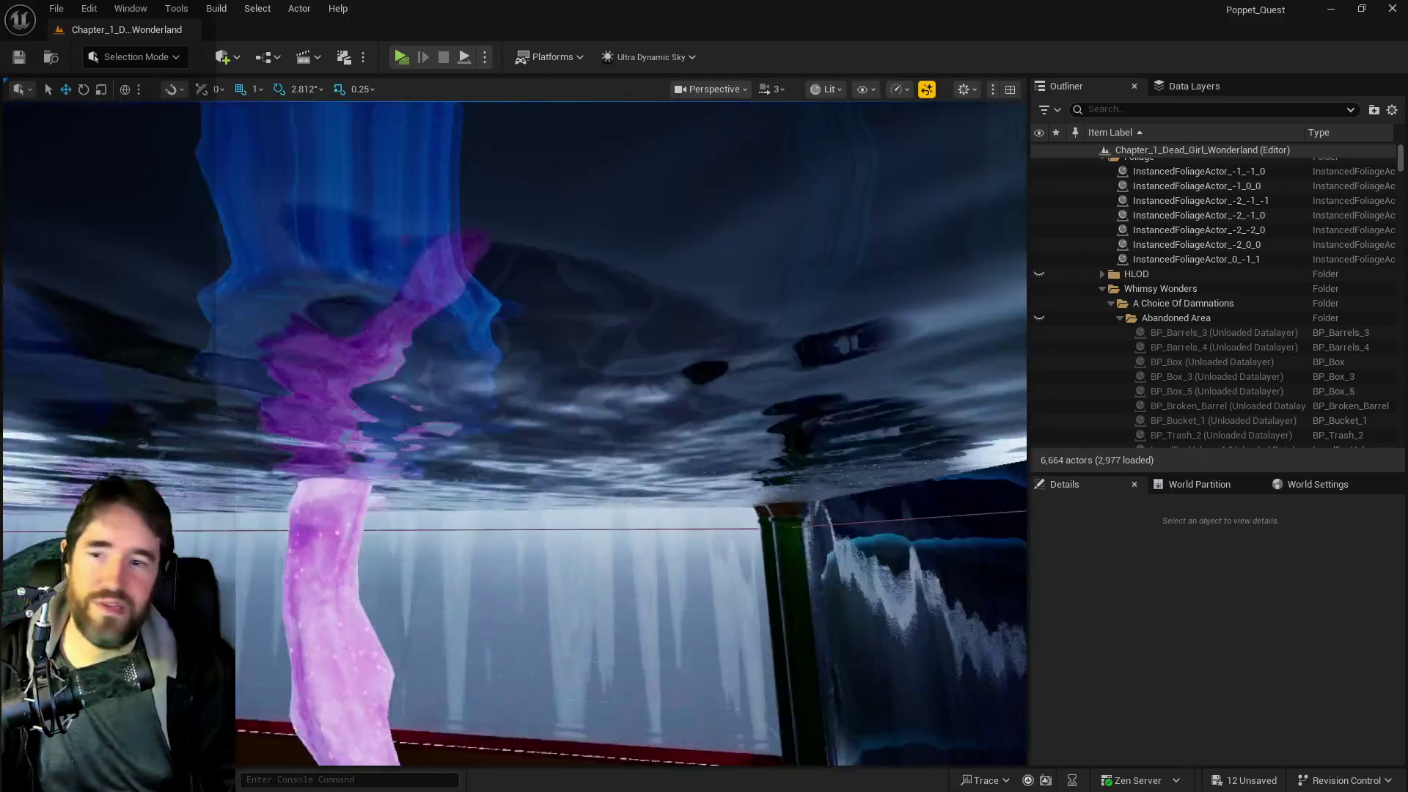
scroll(513, 433, "up", 5)
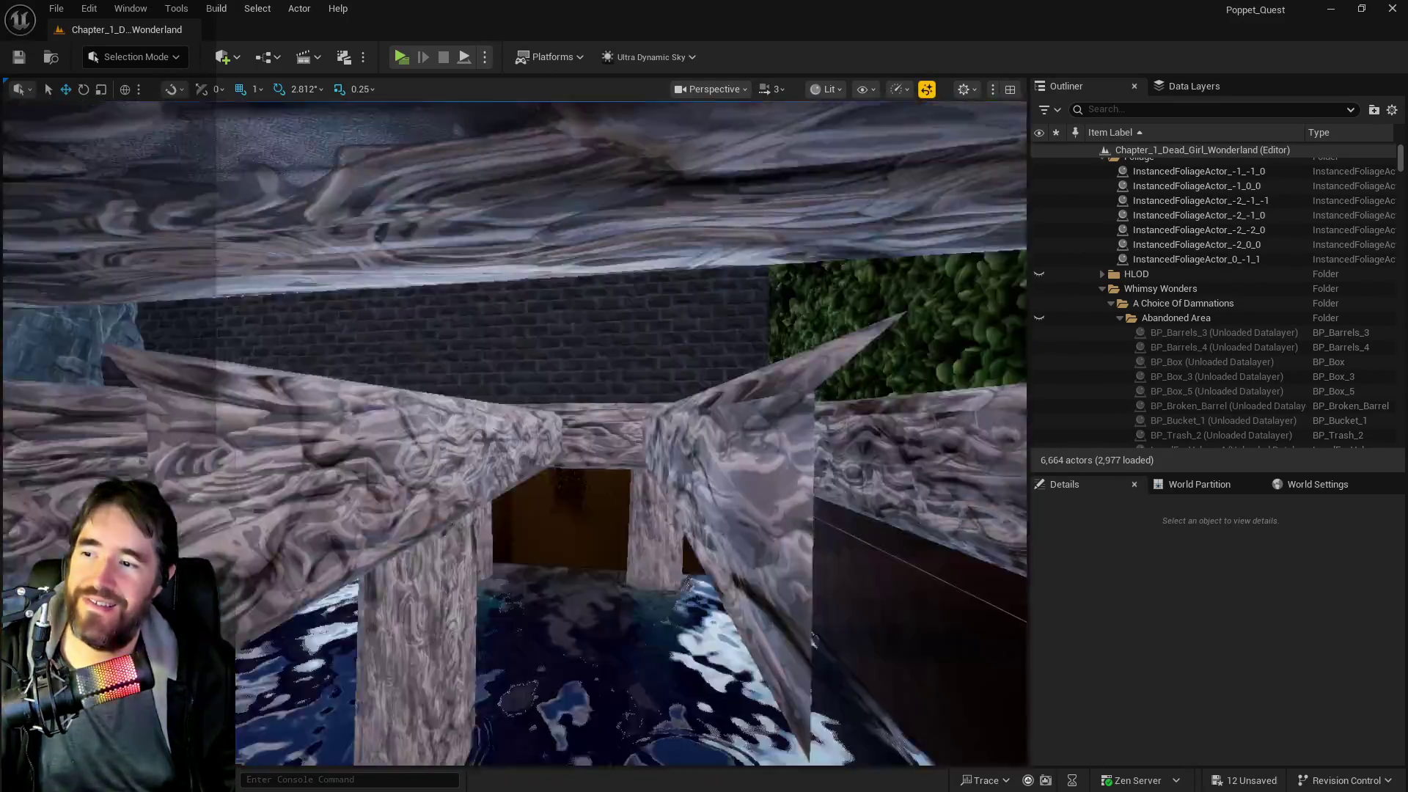
scroll(513, 432, "up", 3)
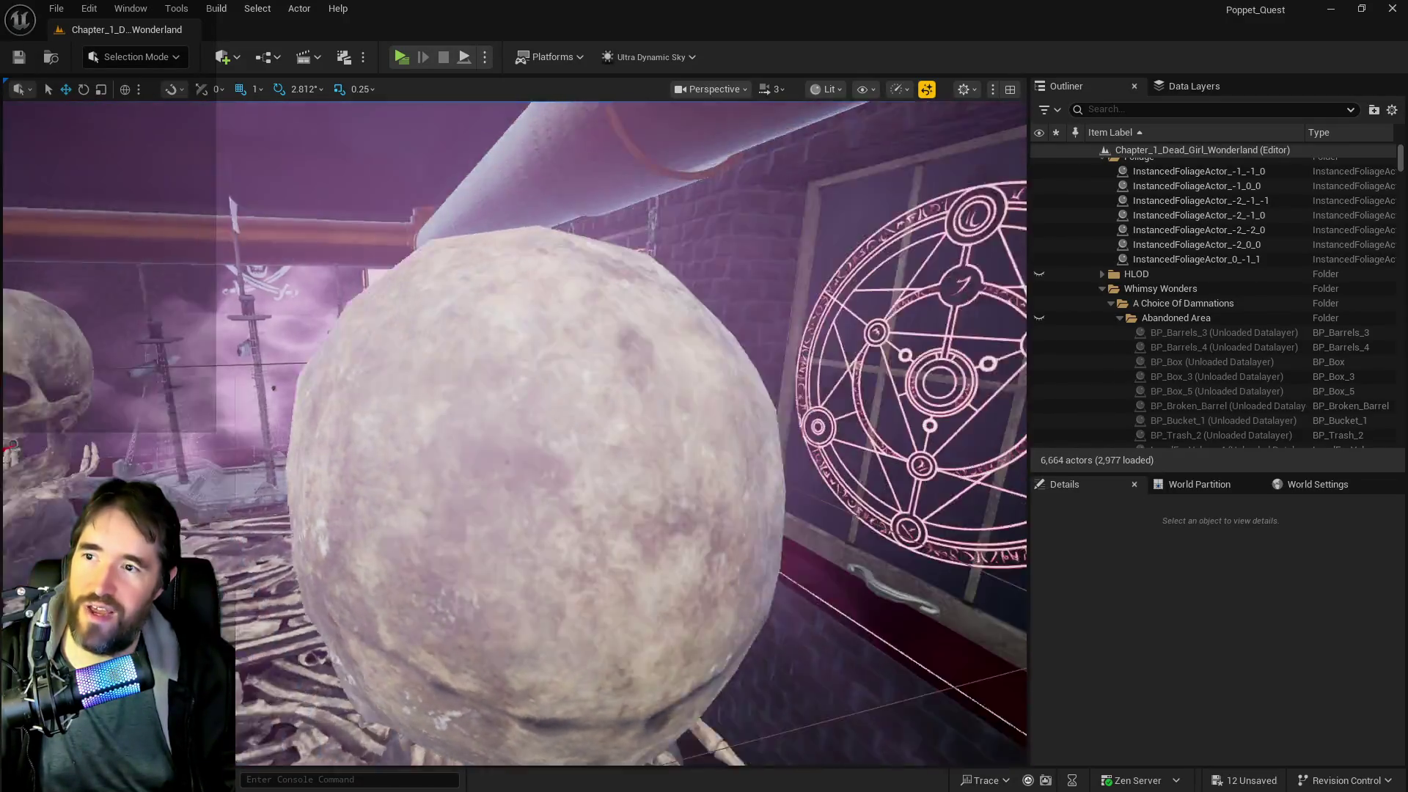
scroll(513, 432, "up", 3)
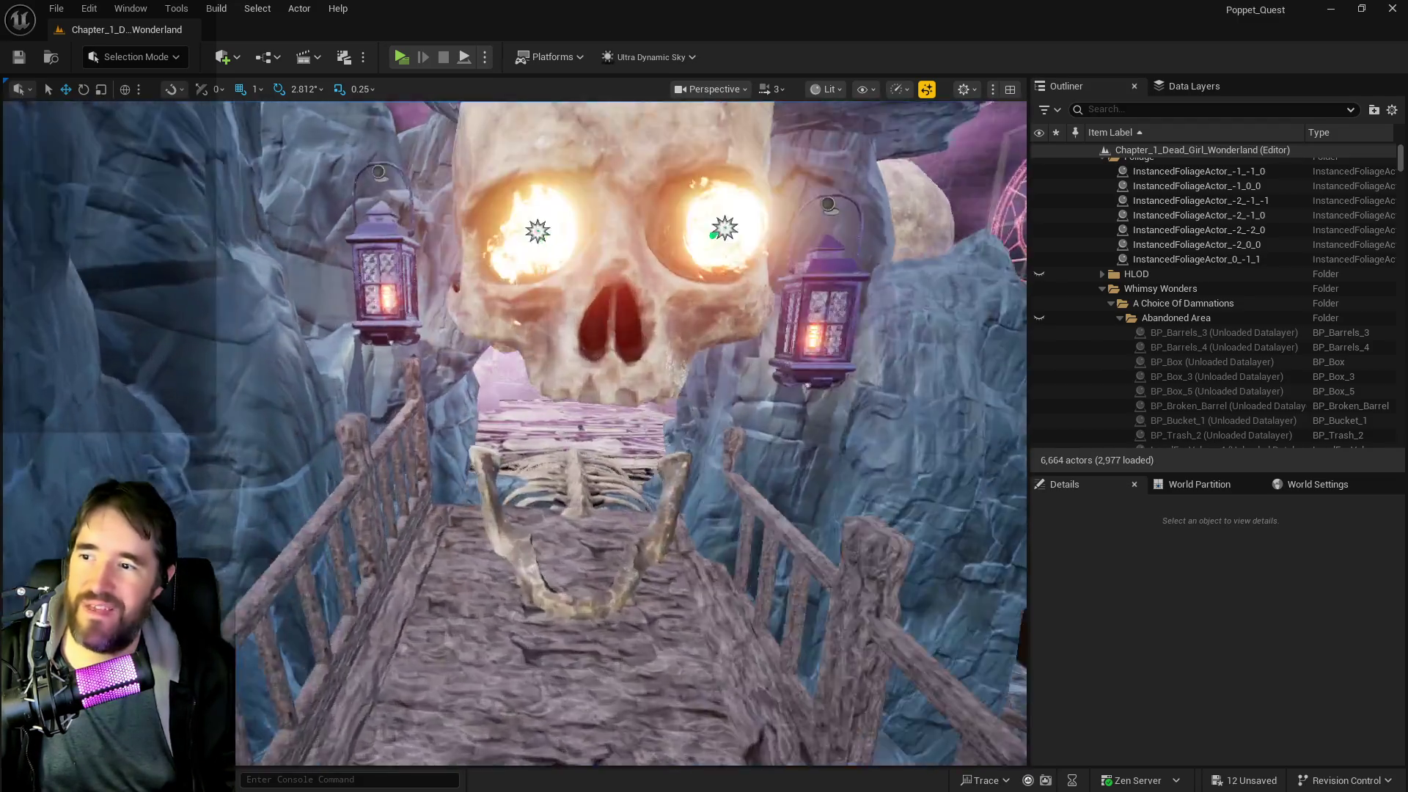
scroll(513, 433, "down", 5)
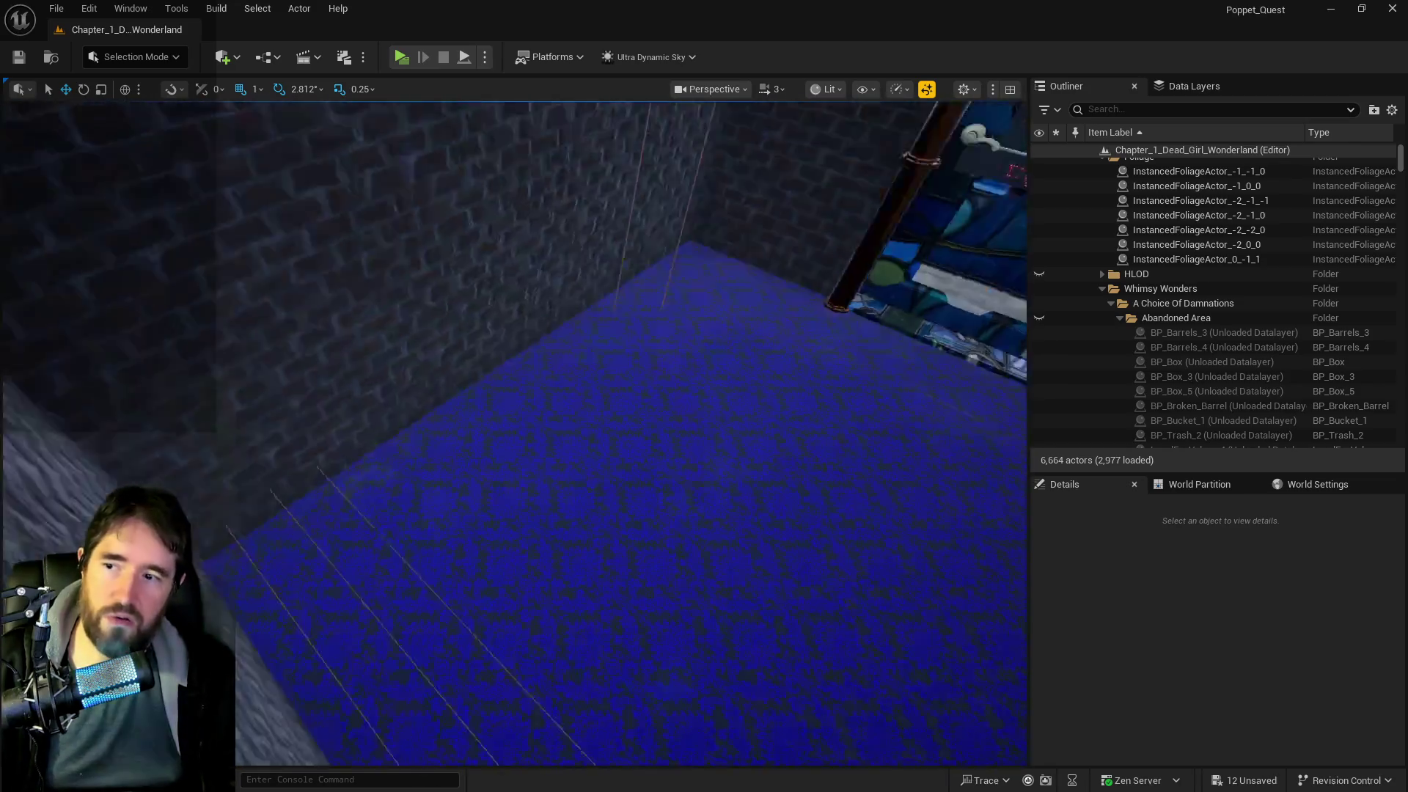
key("w")
key("w")
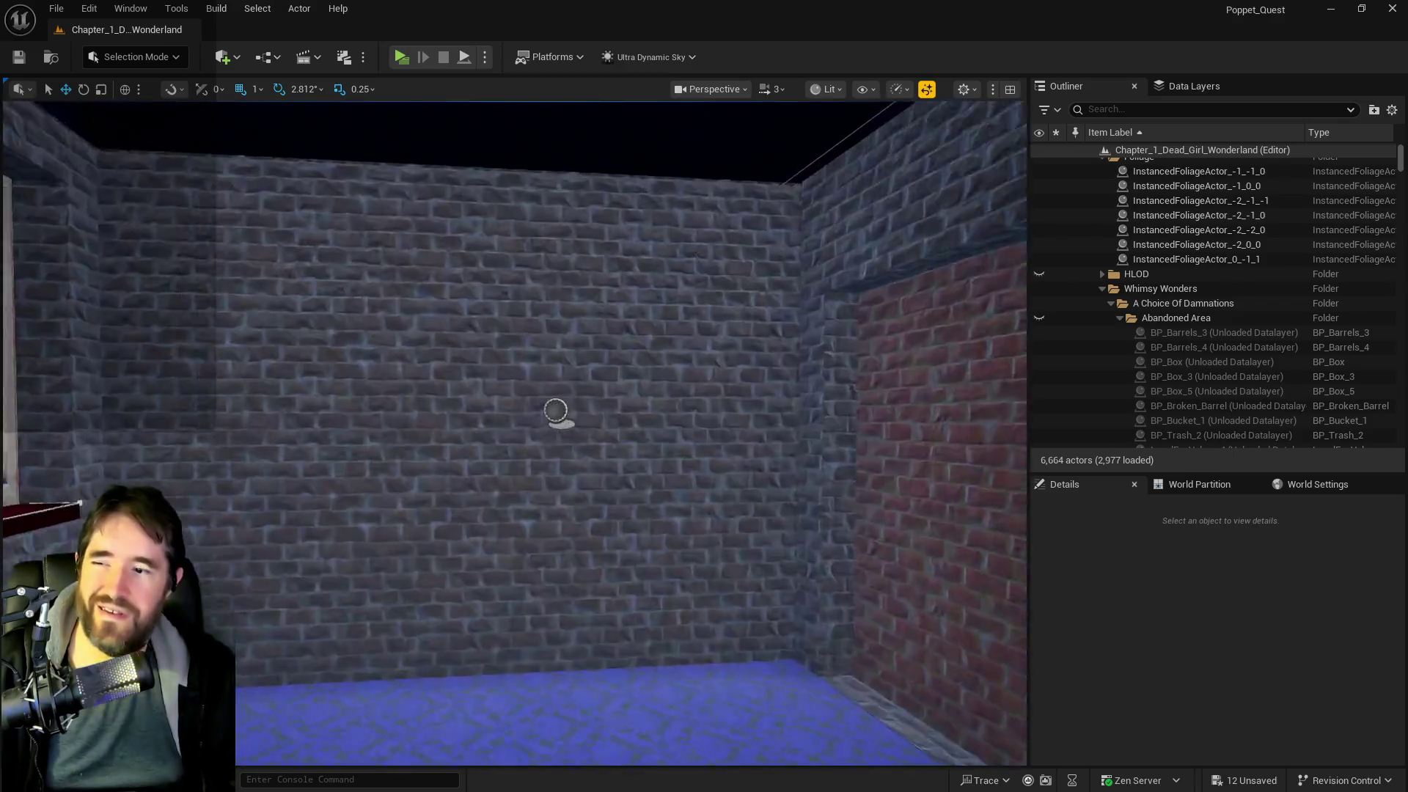
left_click_drag(486, 448, 487, 448)
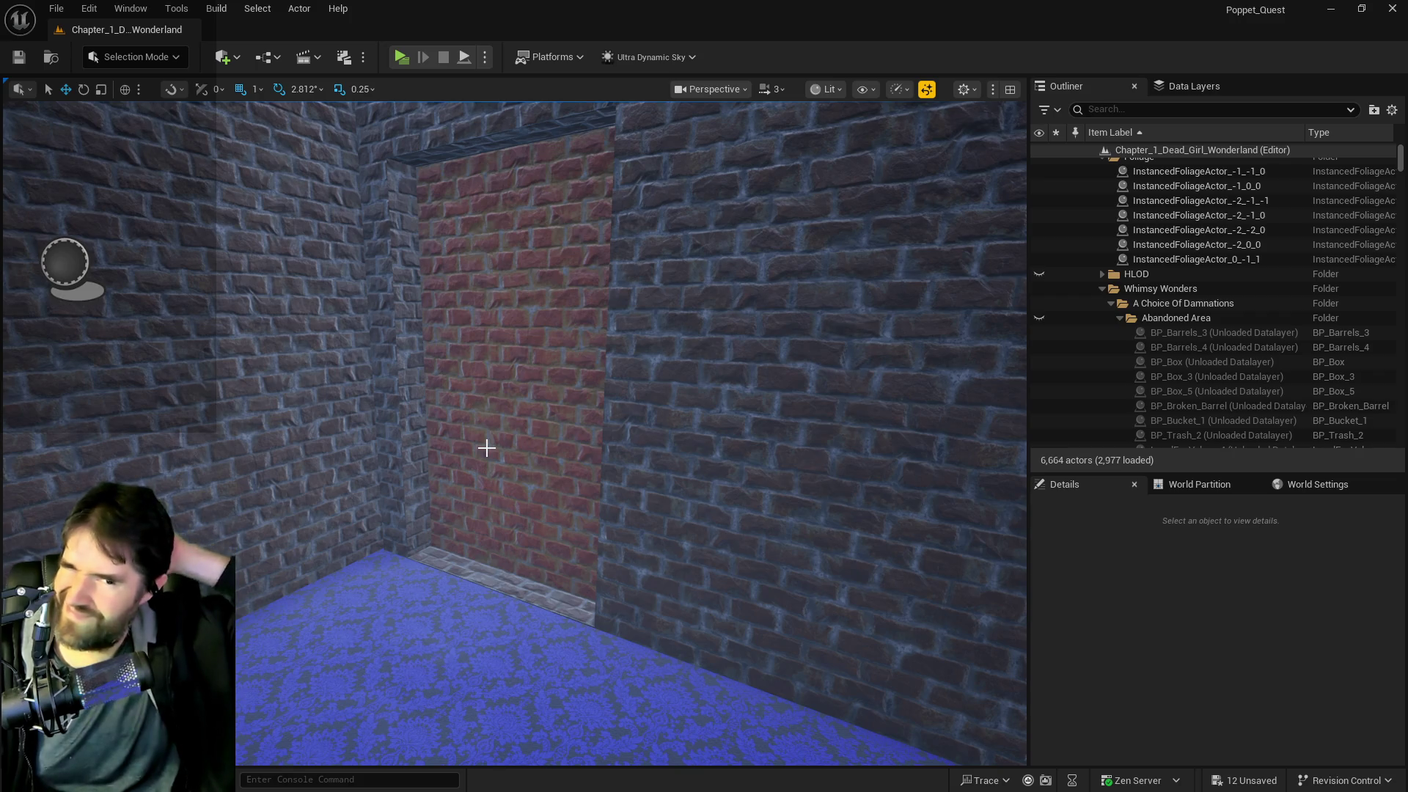
mouse_move(591, 503)
left_mouse_down()
mouse_move(543, 381)
mouse_move(661, 374)
left_mouse_up()
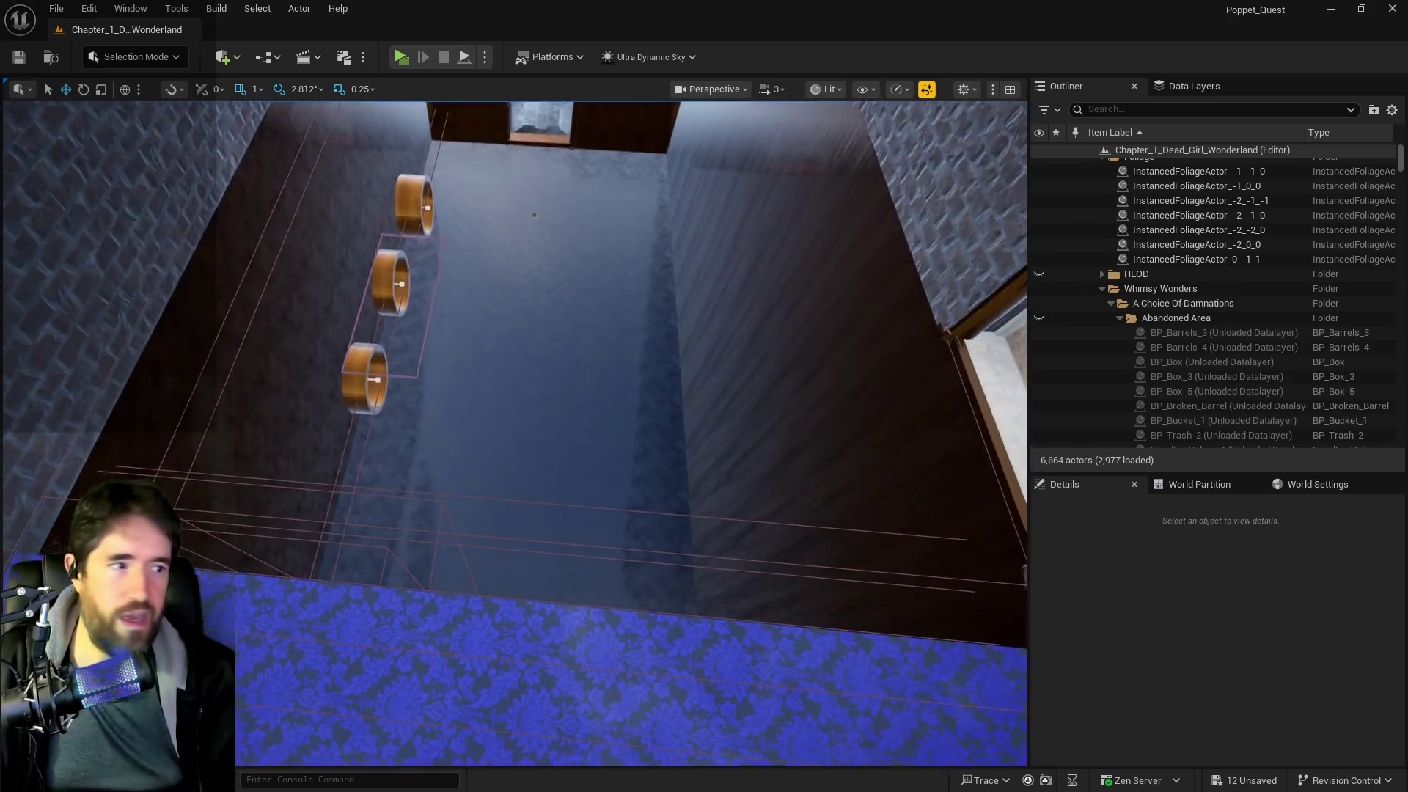
- Fly past the Stairway door into the coin treasure room, then view the blue-floored brick room
left_click_drag(534, 215, 533, 513)
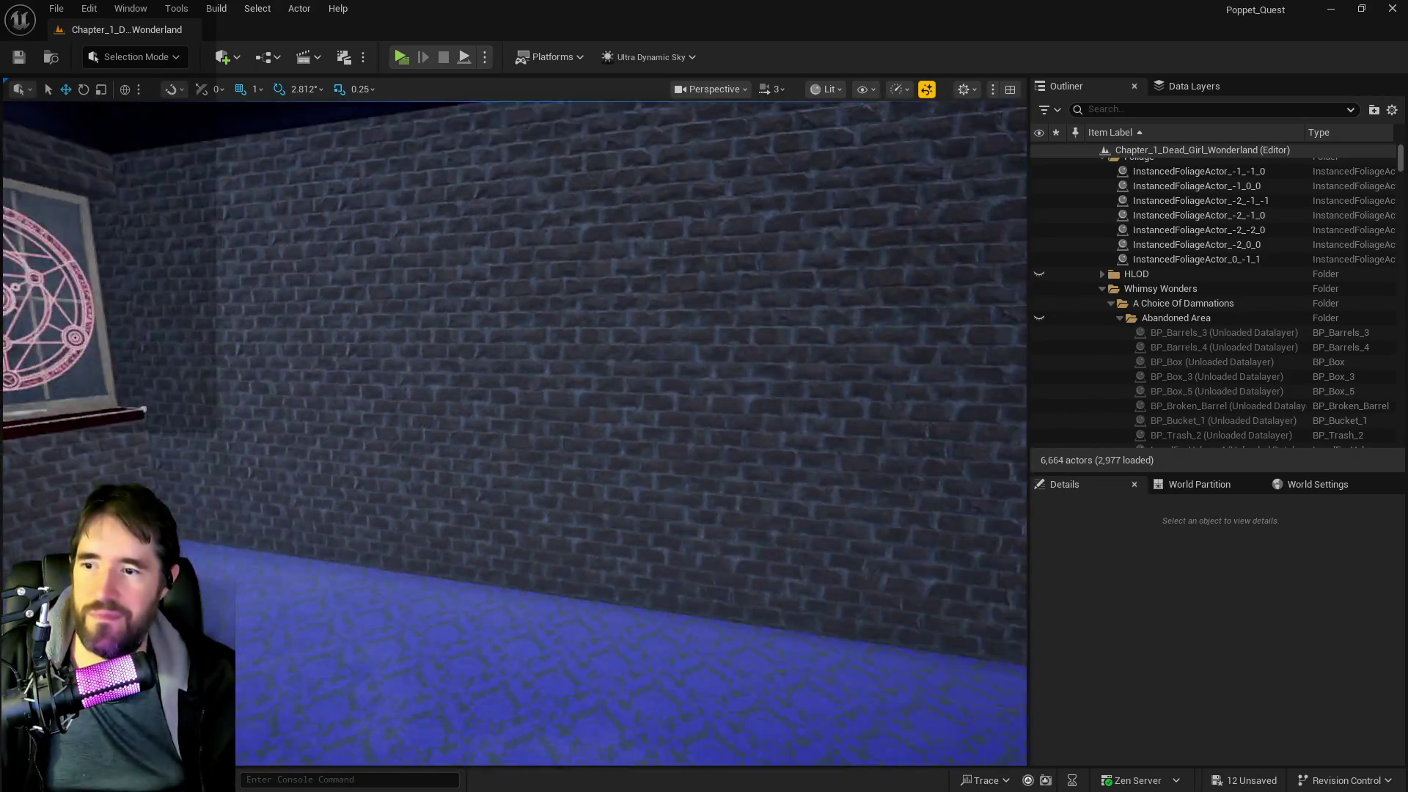
left_click_drag(534, 513, 609, 514)
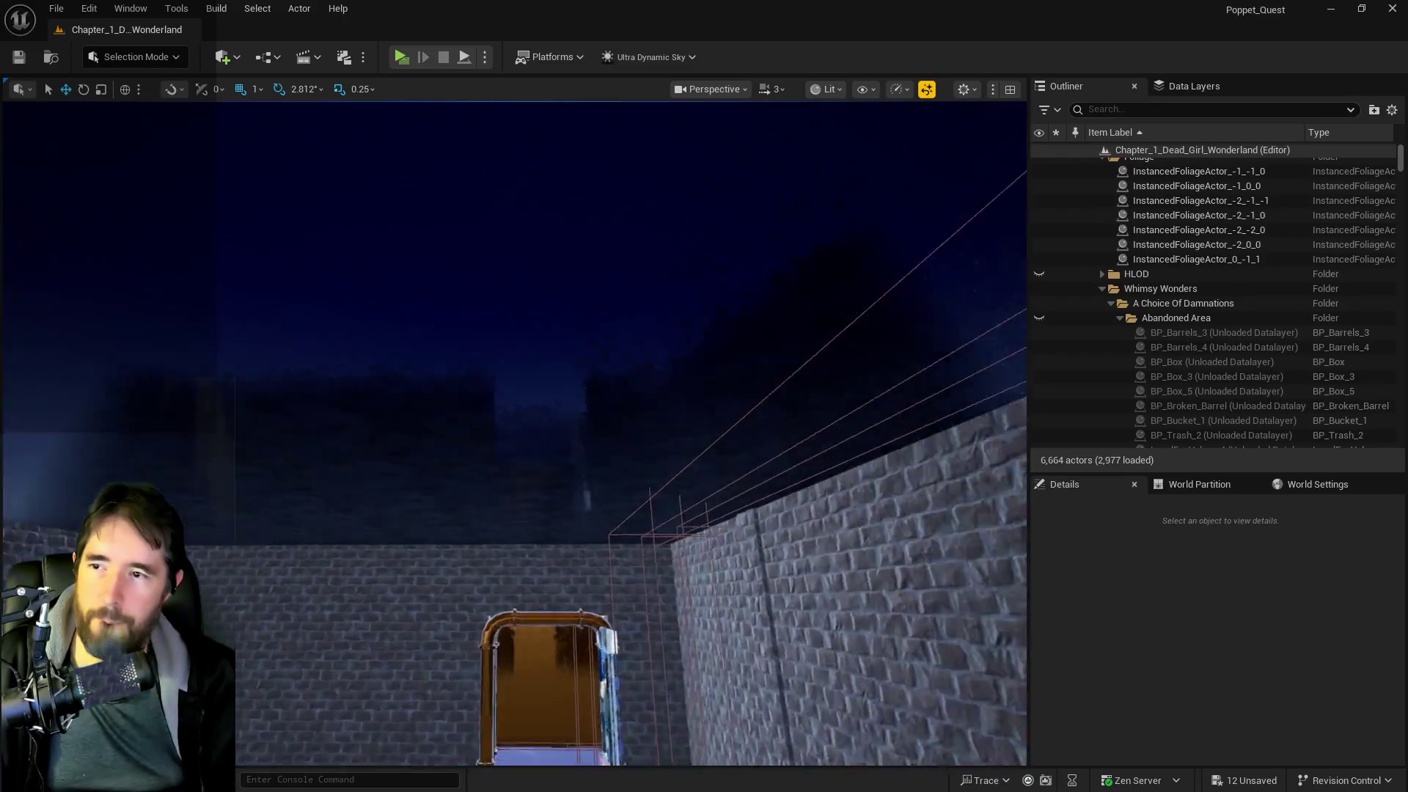
mouse_move(609, 513)
left_mouse_down()
mouse_move(609, 440)
mouse_move(609, 513)
mouse_move(609, 455)
mouse_move(609, 513)
mouse_move(660, 514)
mouse_move(609, 499)
mouse_move(609, 381)
mouse_move(587, 506)
mouse_move(572, 499)
mouse_move(586, 528)
mouse_move(528, 499)
left_mouse_up()
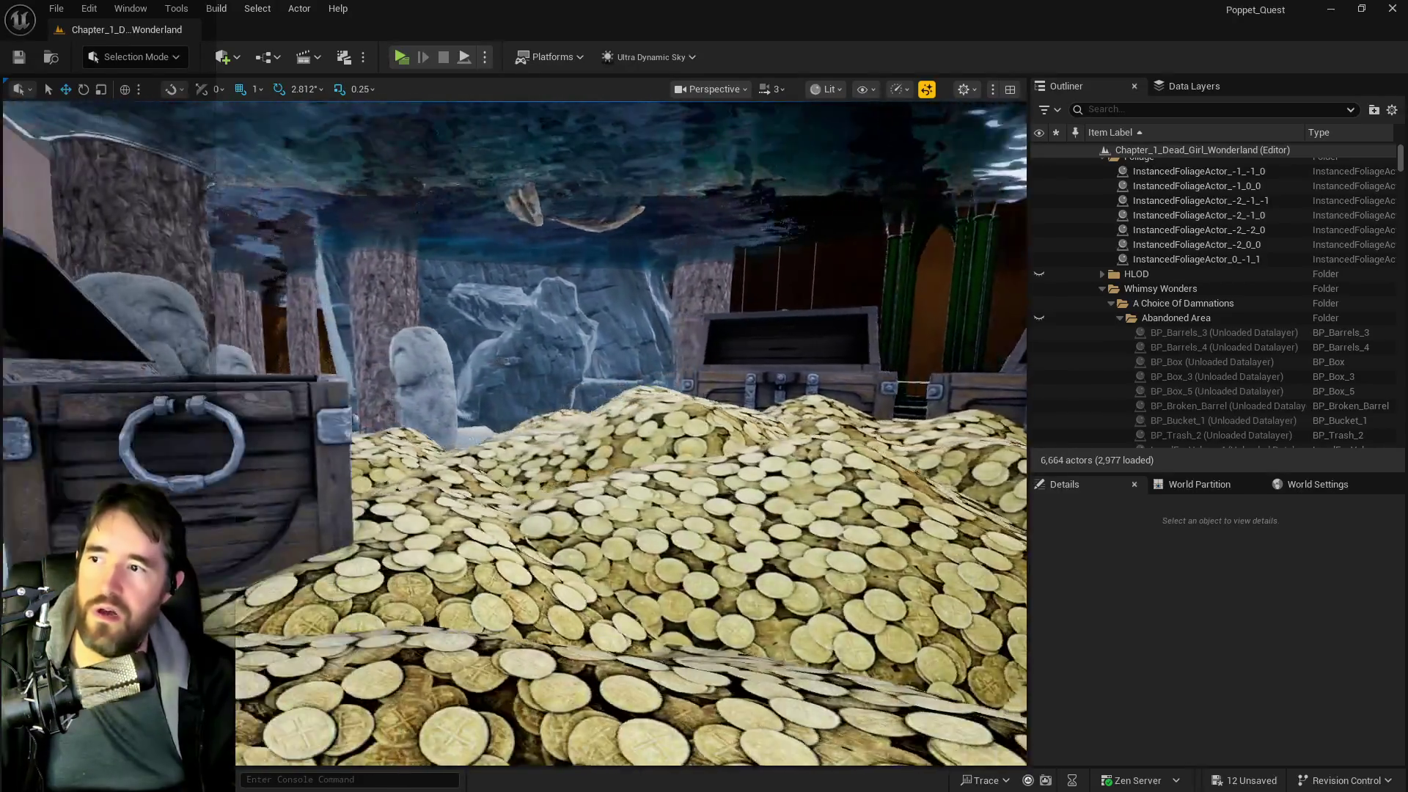
left_click_drag(439, 418, 438, 400)
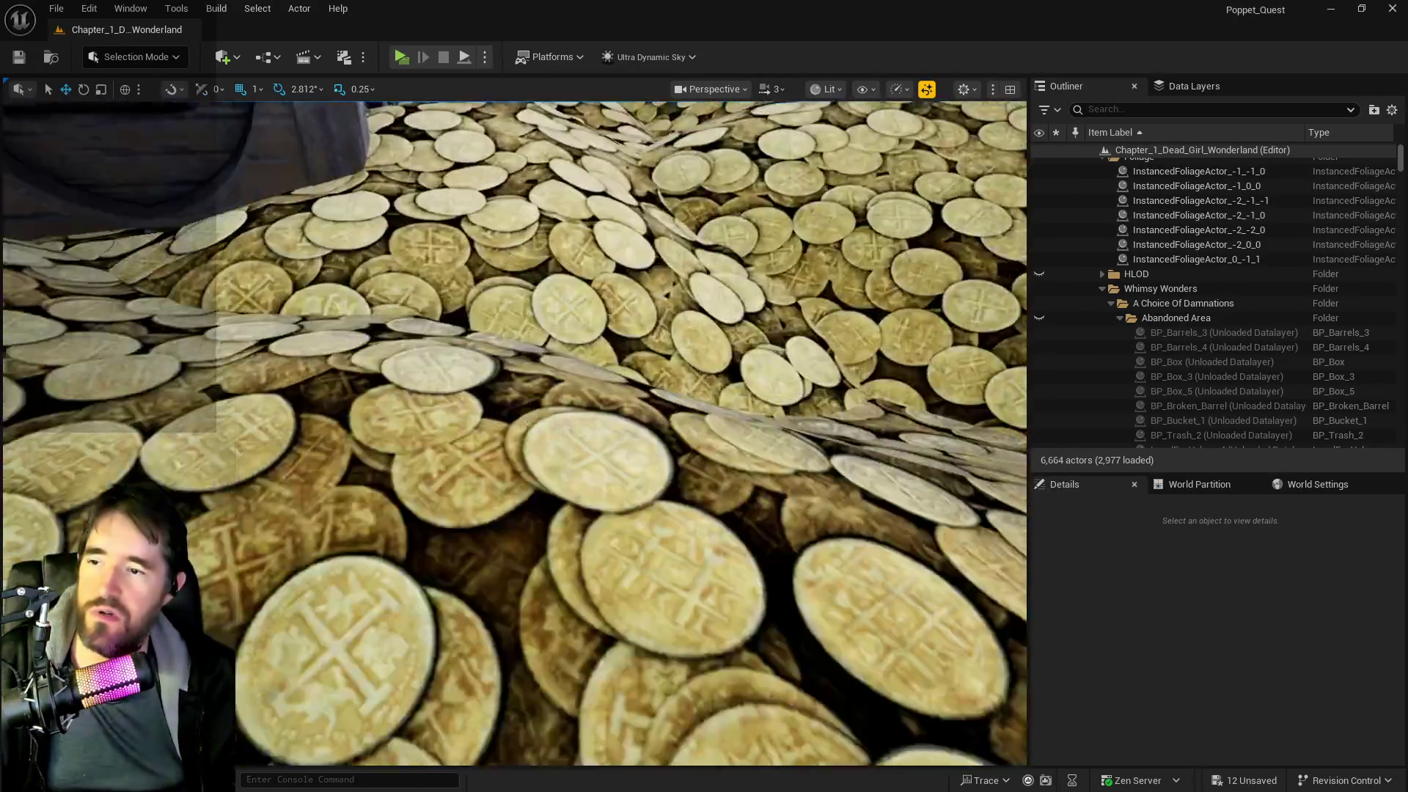
left_click_drag(514, 440, 484, 411)
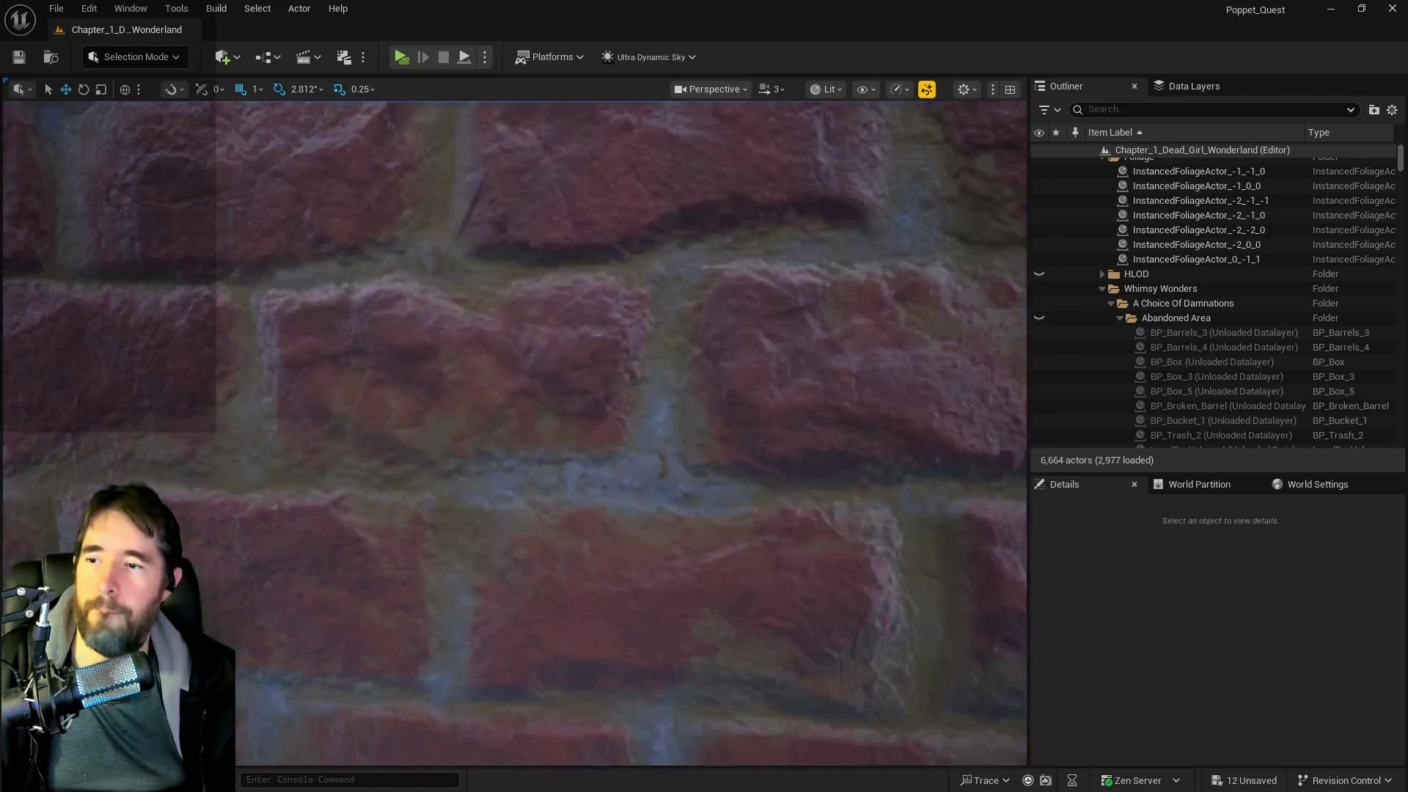
left_click_drag(484, 410, 484, 440)
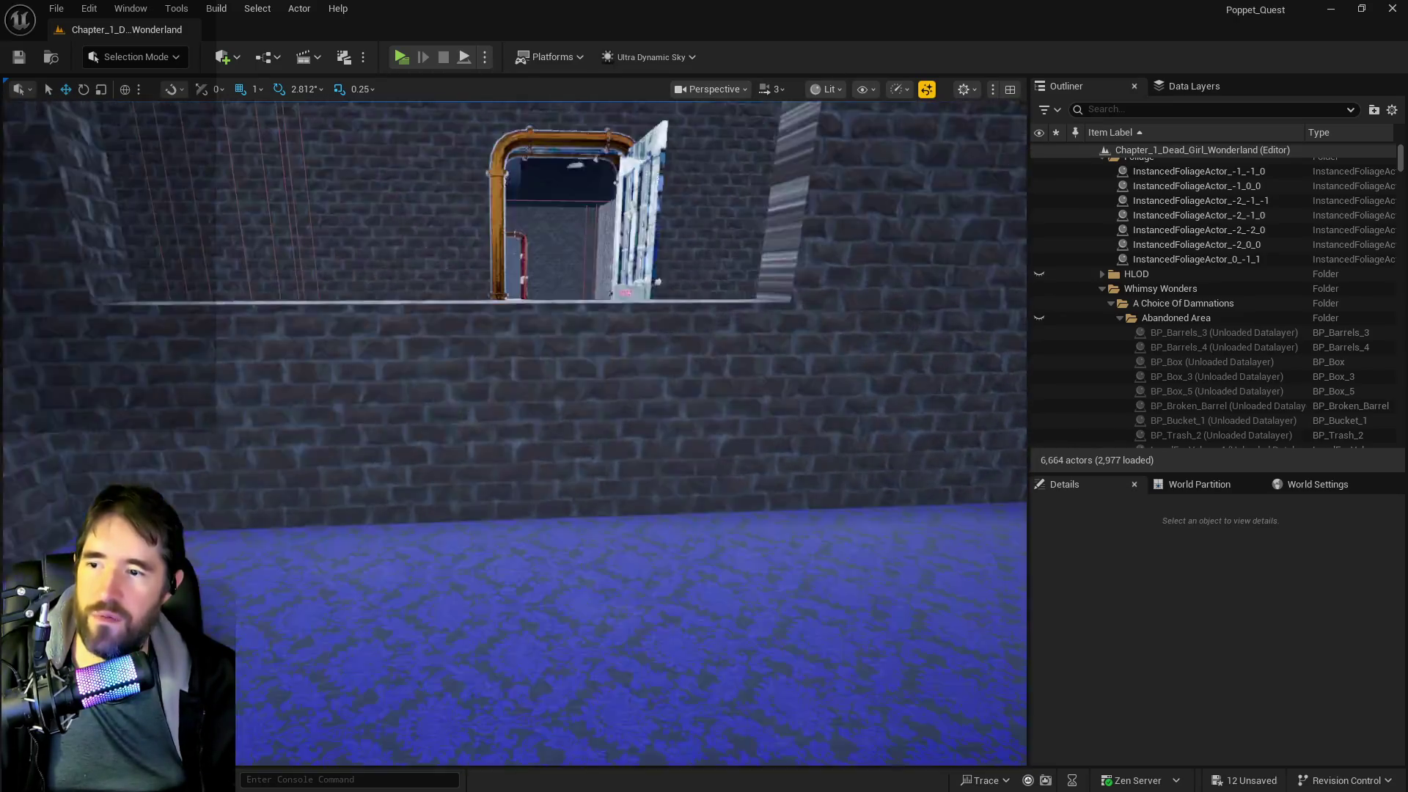
left_click_drag(484, 440, 484, 499)
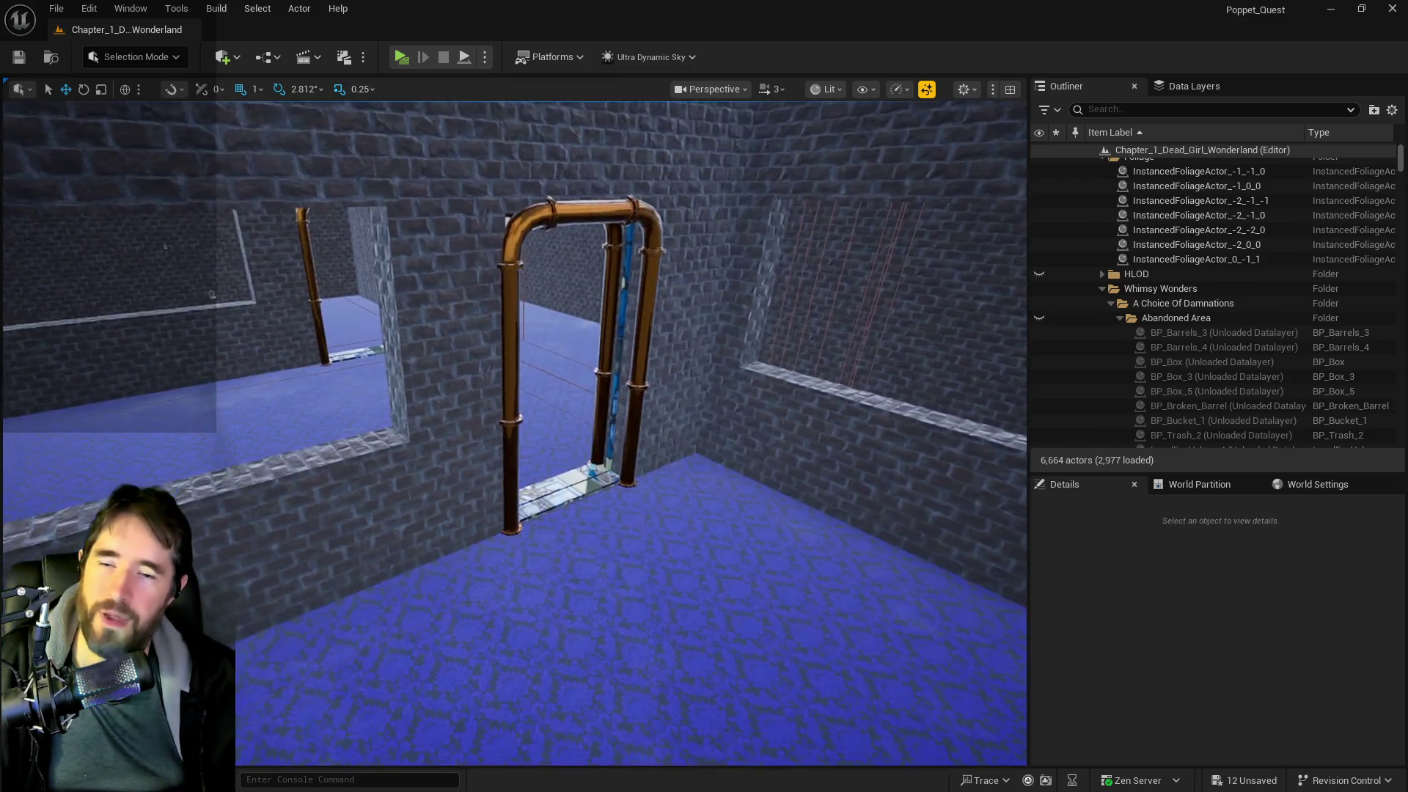
left_click_drag(484, 499, 484, 528)
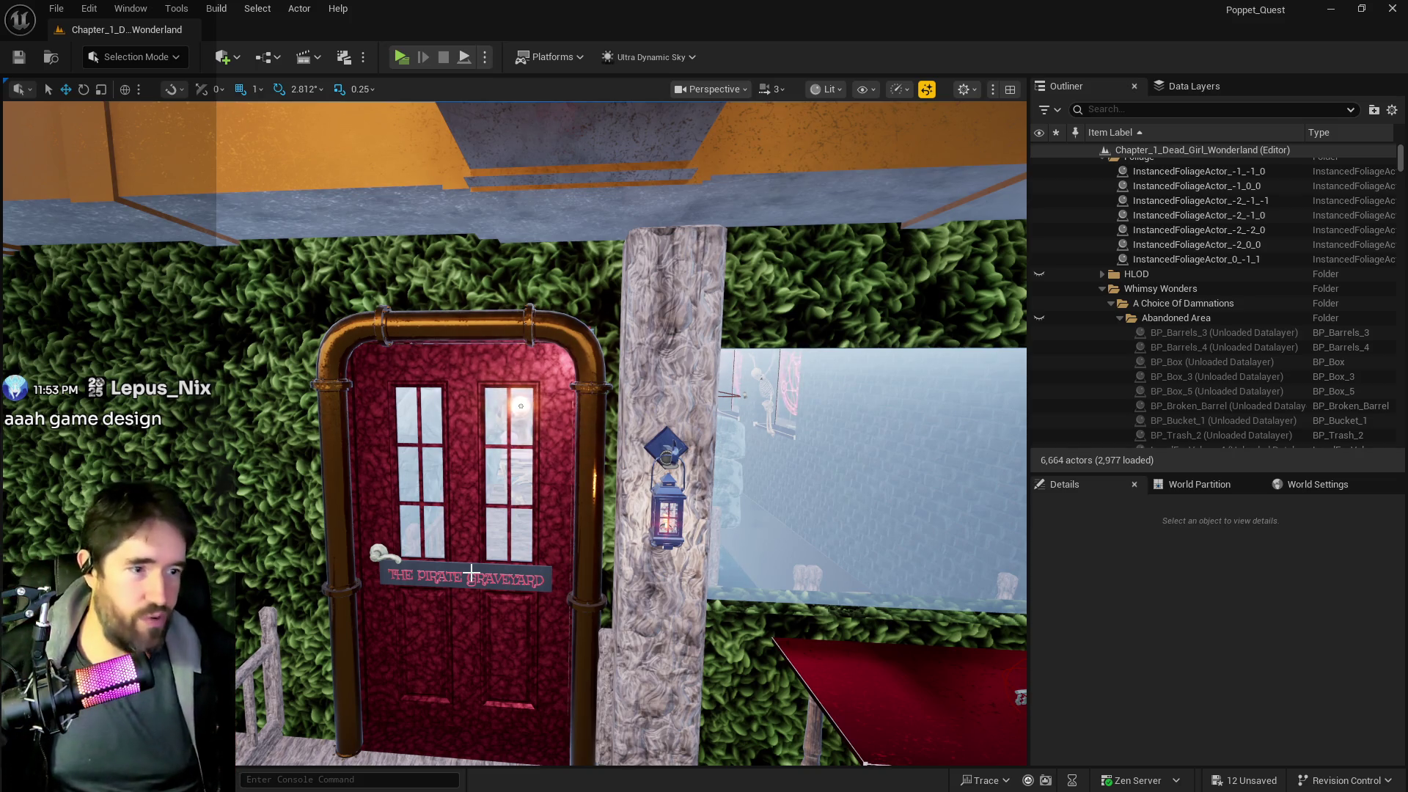
- Fly out to the glowing Whimsy Wonders sign and look over its facade
scroll(471, 573, "up", 5)
mouse_move(564, 757)
left_mouse_down()
mouse_move(557, 660)
mouse_move(631, 557)
mouse_move(459, 569)
left_mouse_up()
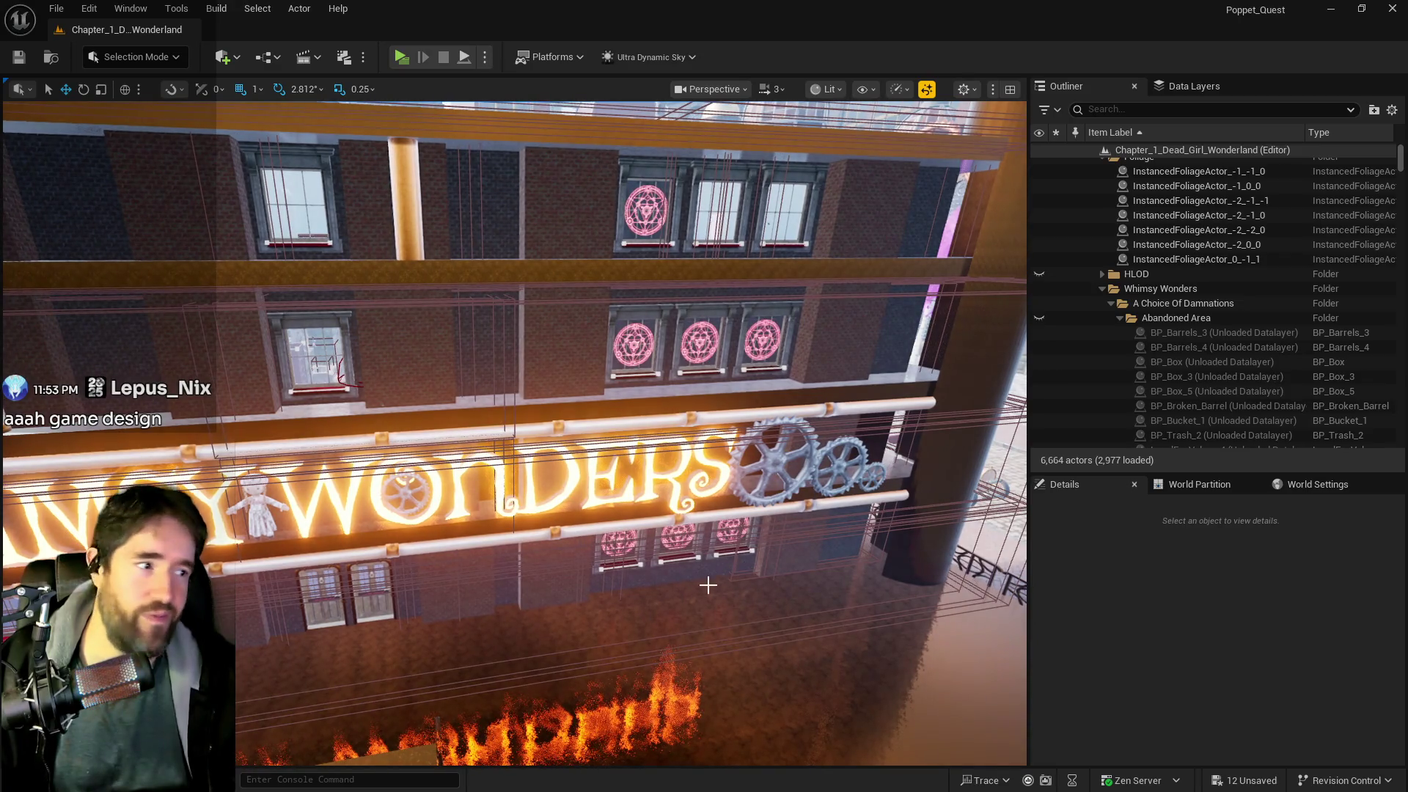
mouse_move(680, 641)
left_mouse_down()
mouse_move(680, 609)
mouse_move(680, 642)
left_mouse_up()
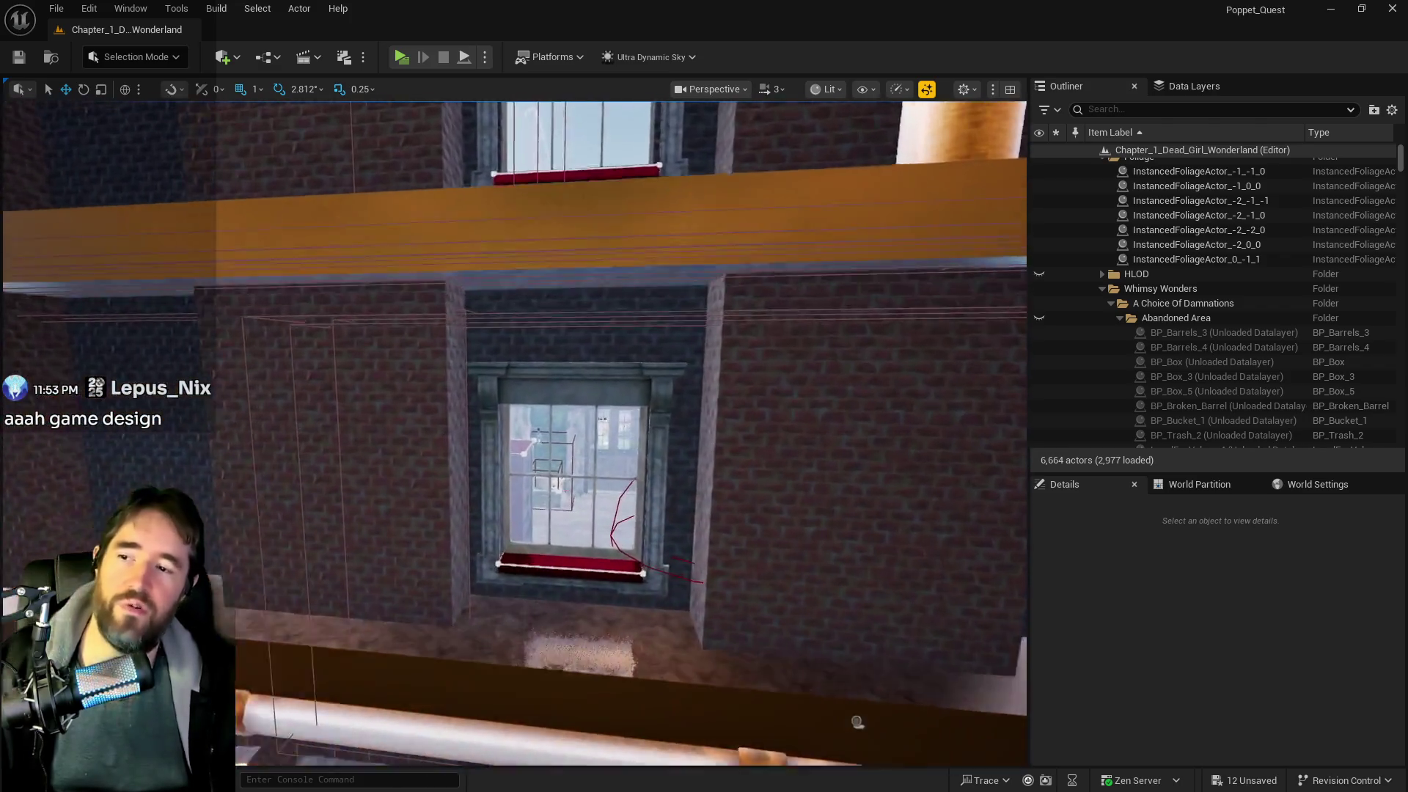
left_click_drag(857, 722, 857, 683)
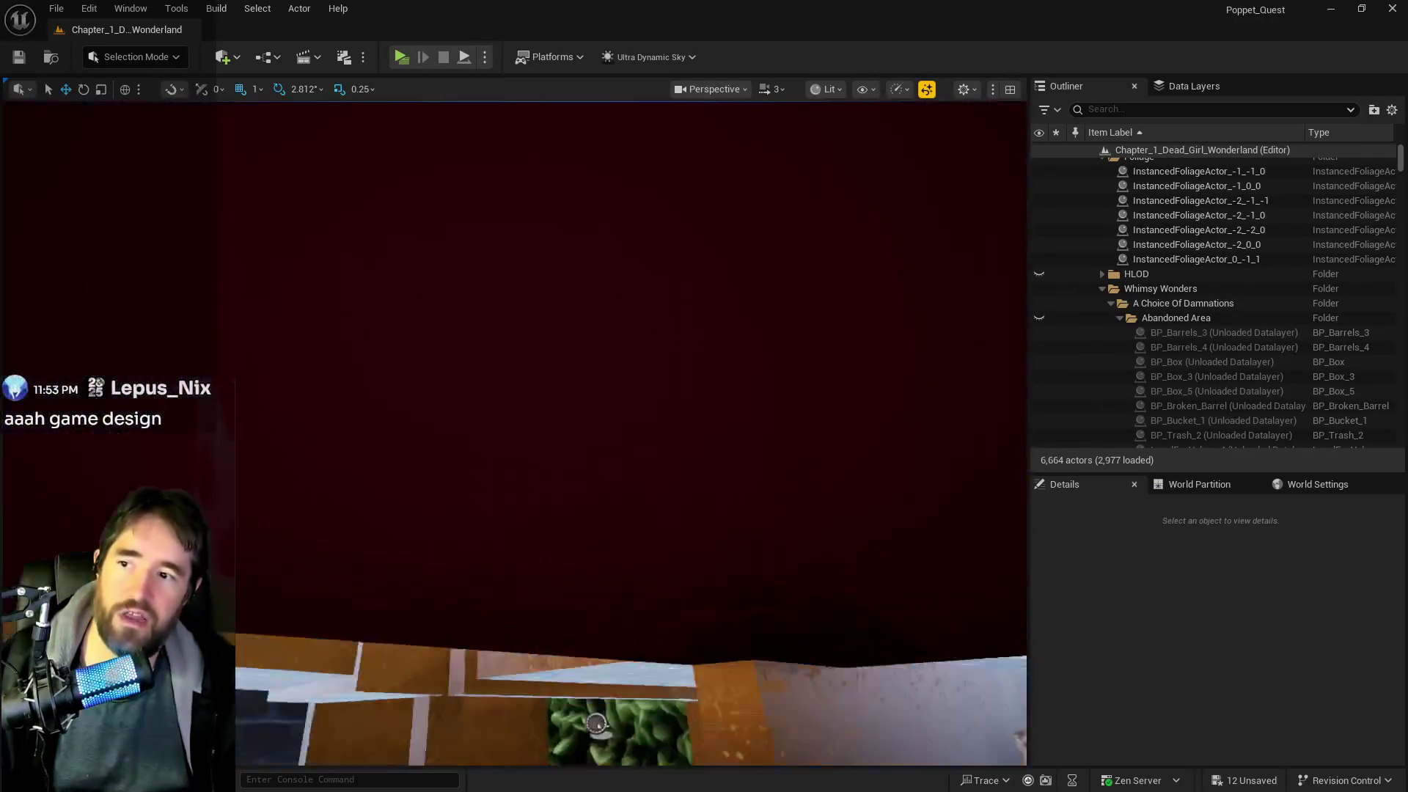
left_click_drag(596, 724, 595, 428)
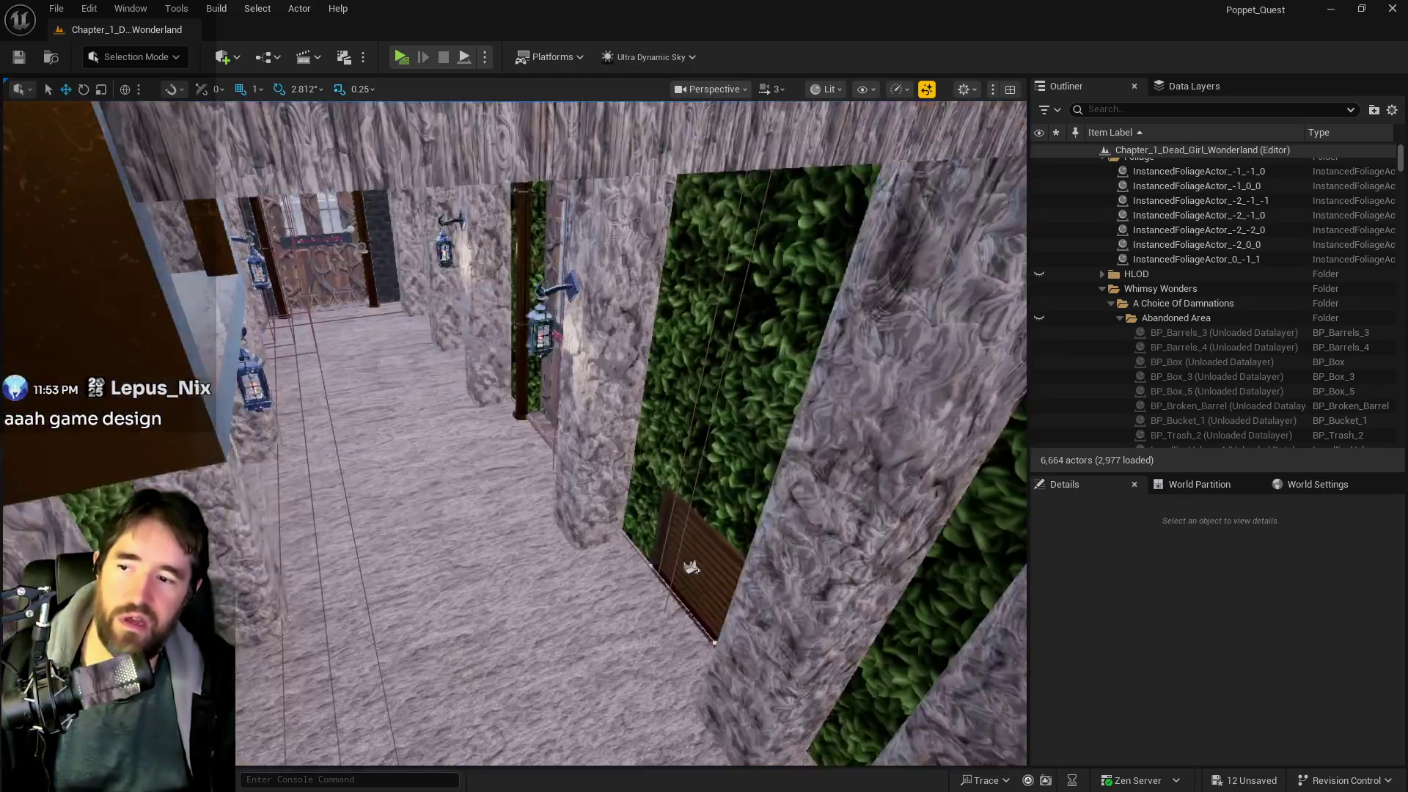
- Fly along the lantern-lit stone corridor to the ornate door and the Whimsy Wonders counters
left_click_drag(691, 567, 661, 514)
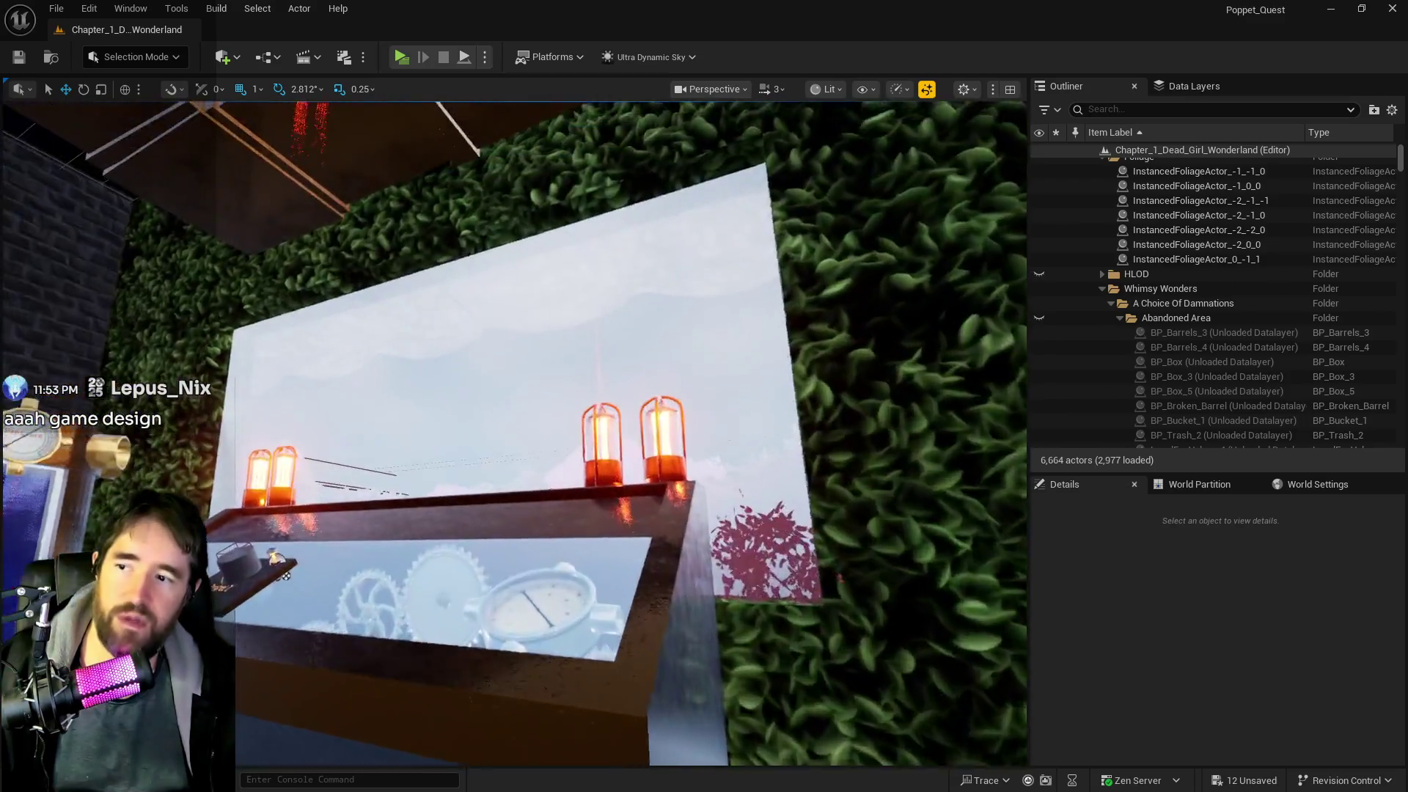
mouse_move(539, 396)
left_mouse_down()
mouse_move(519, 264)
mouse_move(517, 396)
left_mouse_up()
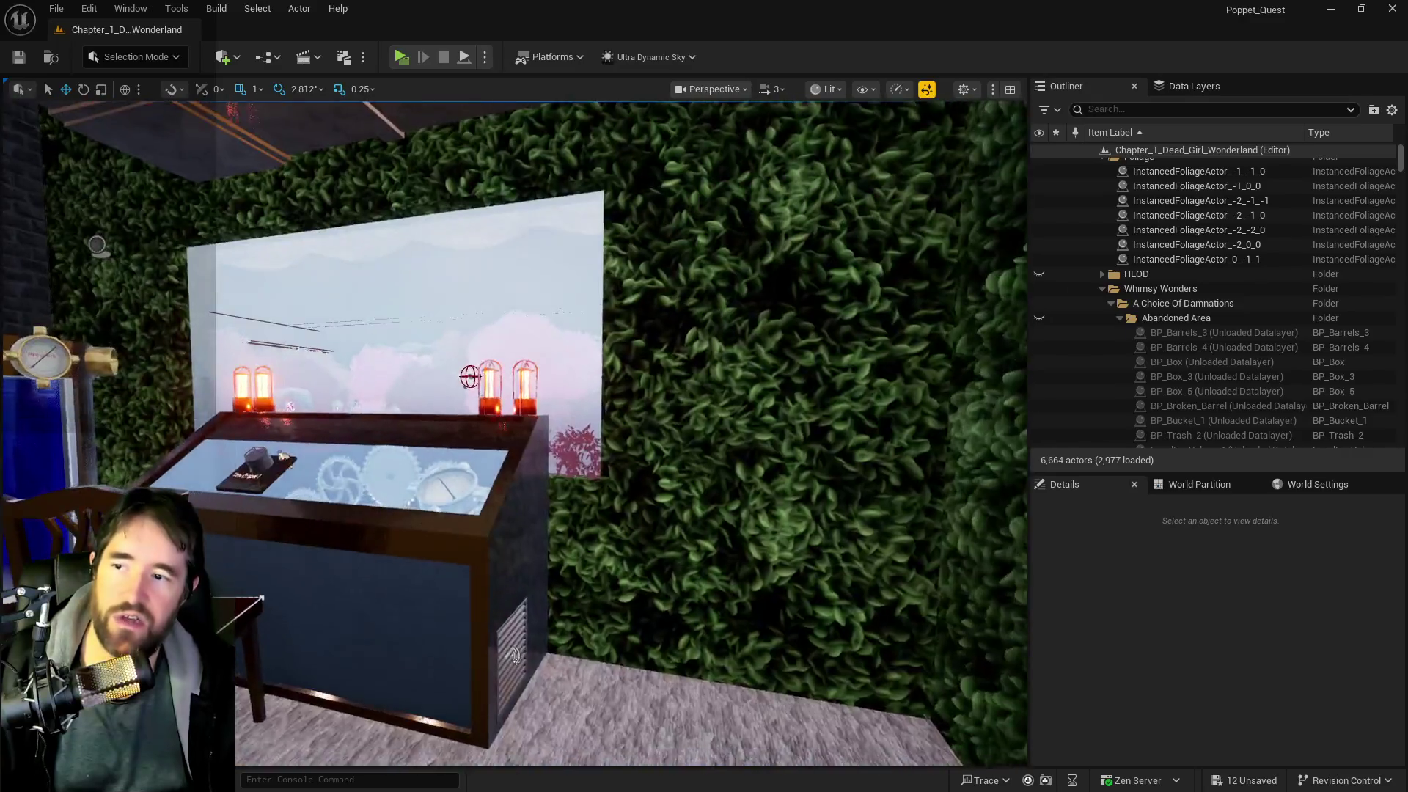
mouse_move(517, 397)
left_mouse_down()
mouse_move(476, 396)
mouse_move(660, 397)
left_mouse_up()
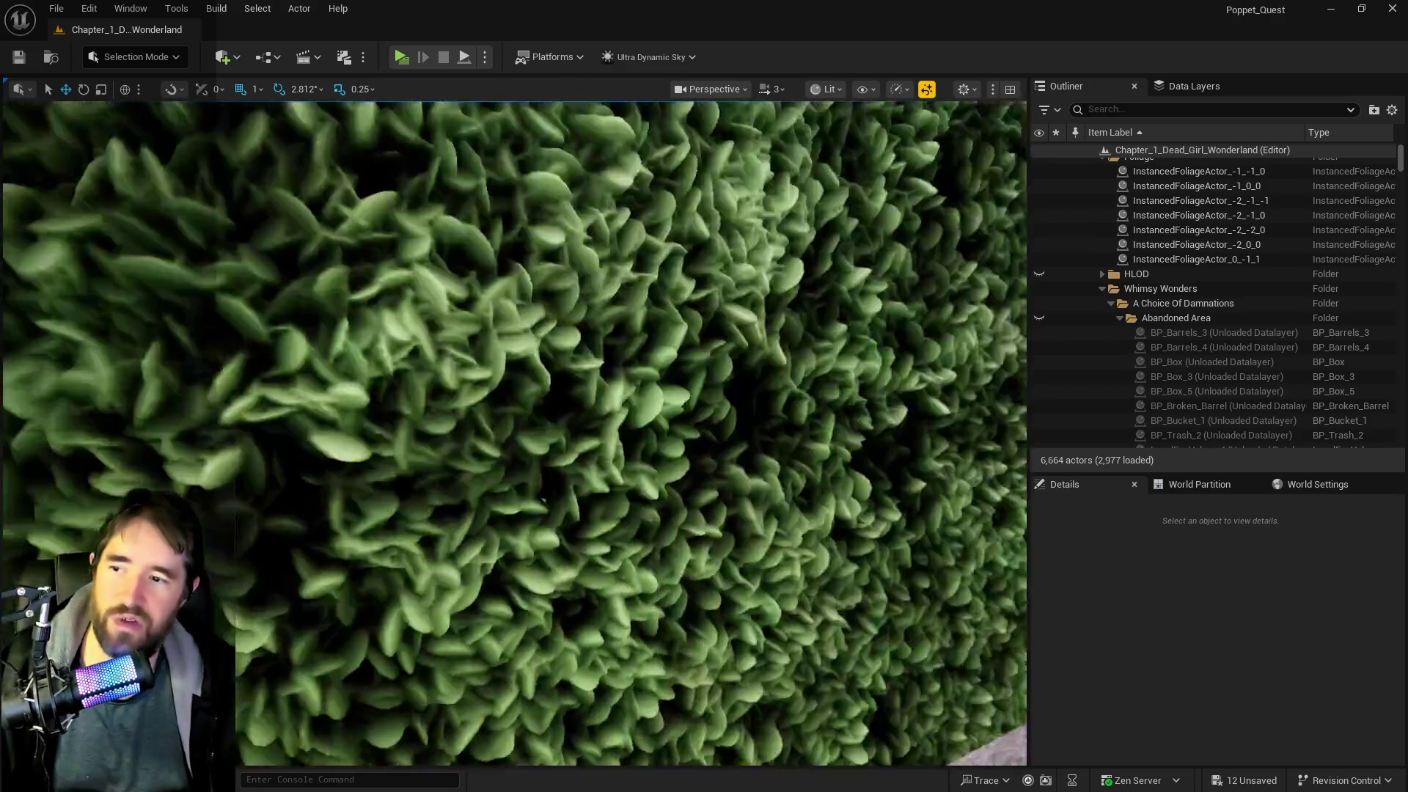
left_click_drag(517, 396, 645, 396)
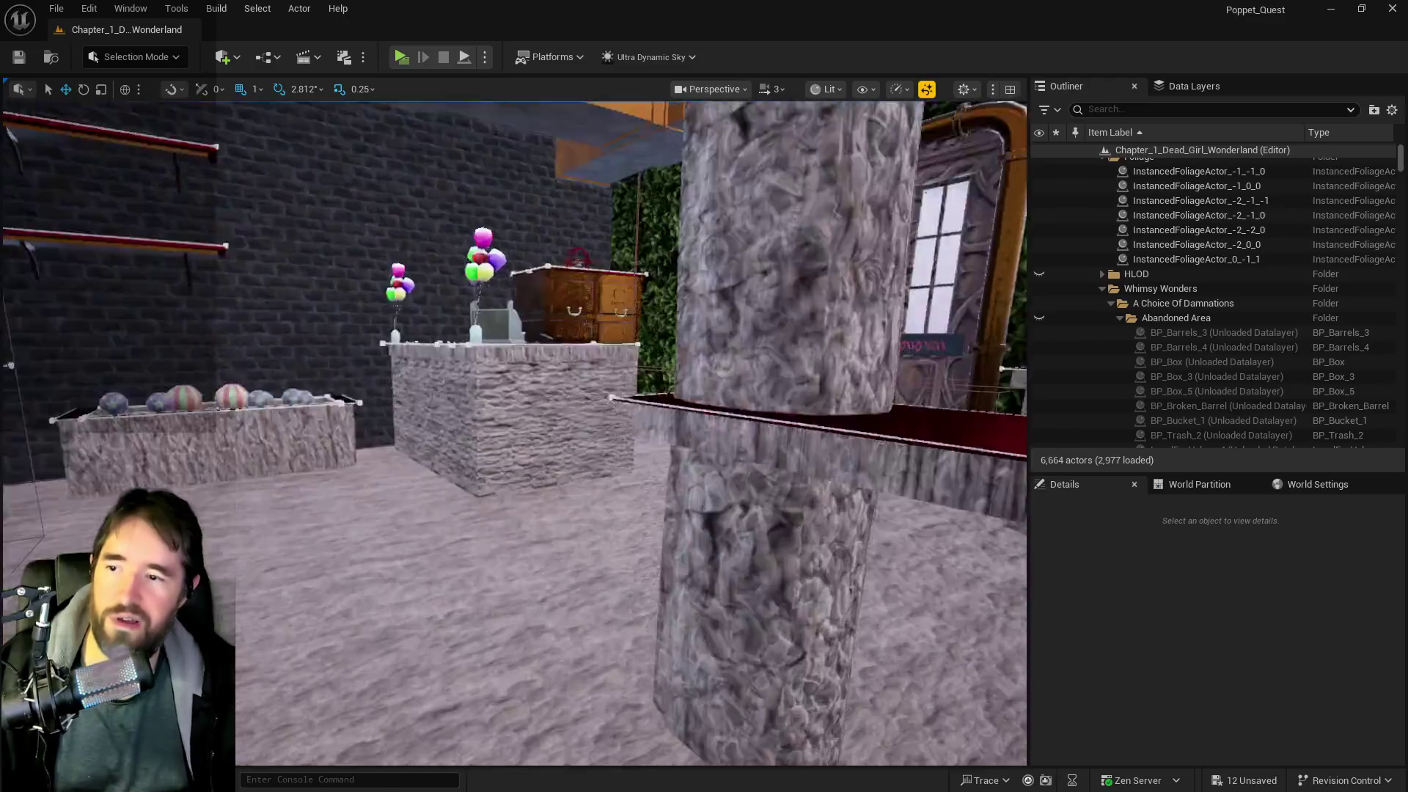
left_click_drag(517, 396, 517, 470)
left_click_drag(518, 396, 517, 323)
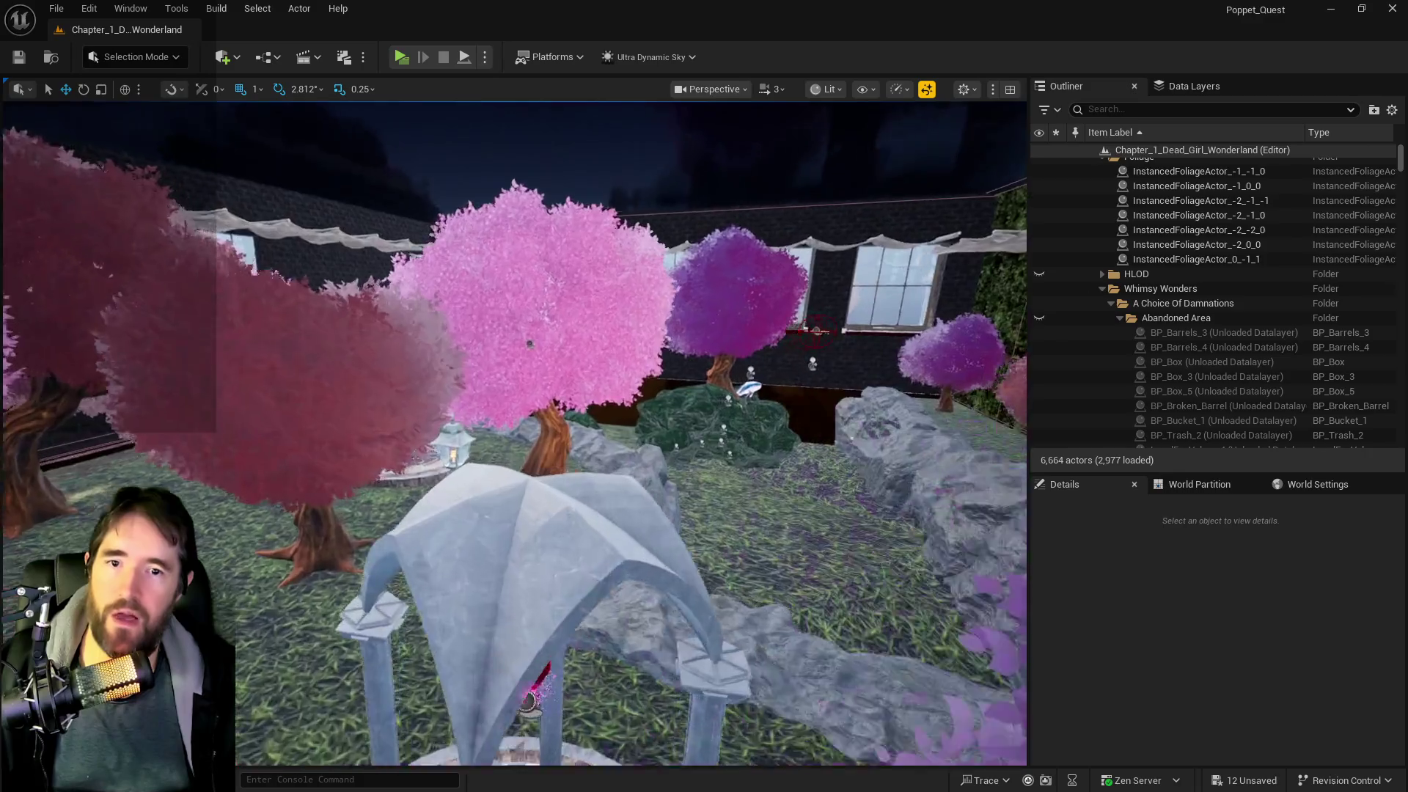
- Move from the pink trees past the rock and rise to look down on the gazebo
left_click_drag(513, 433, 514, 470)
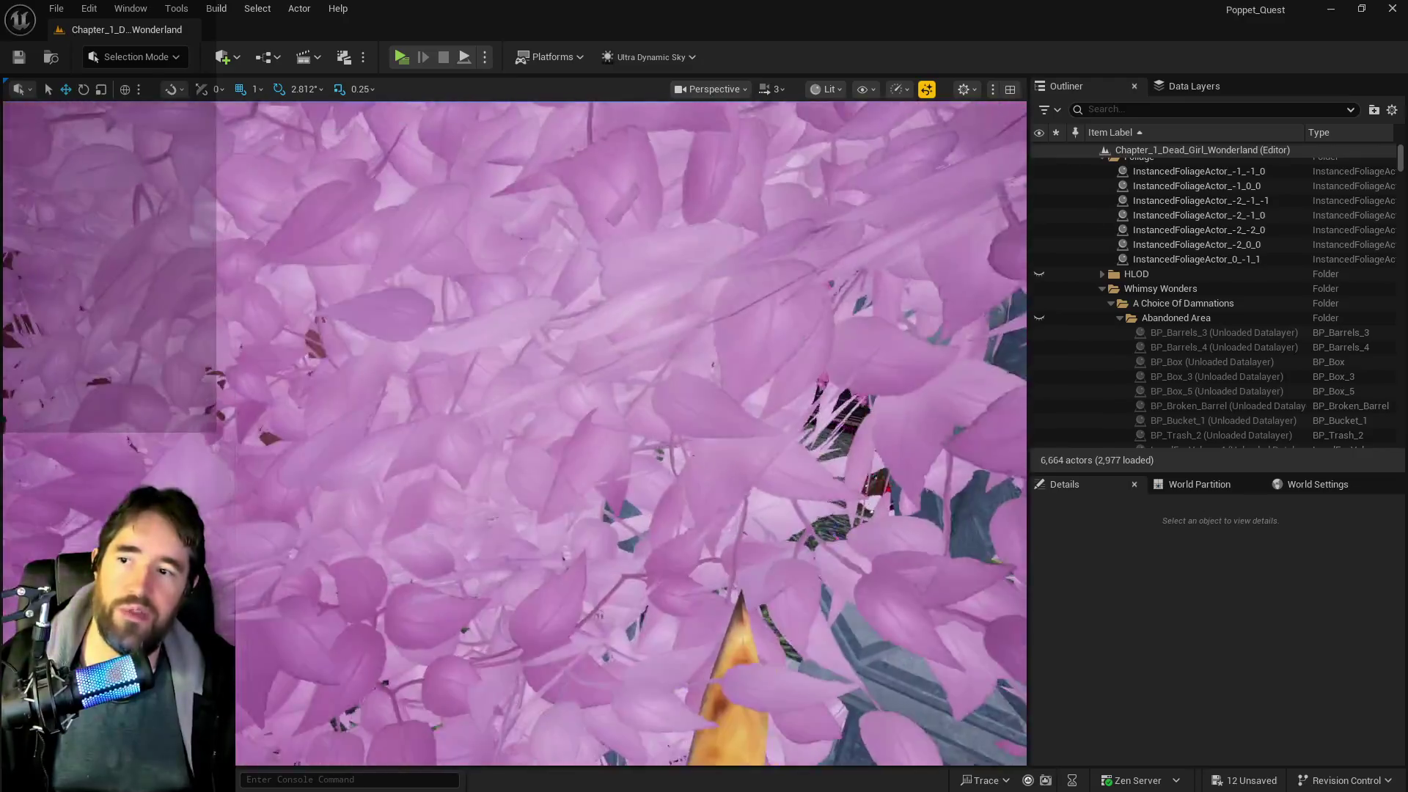
left_click_drag(899, 221, 899, 118)
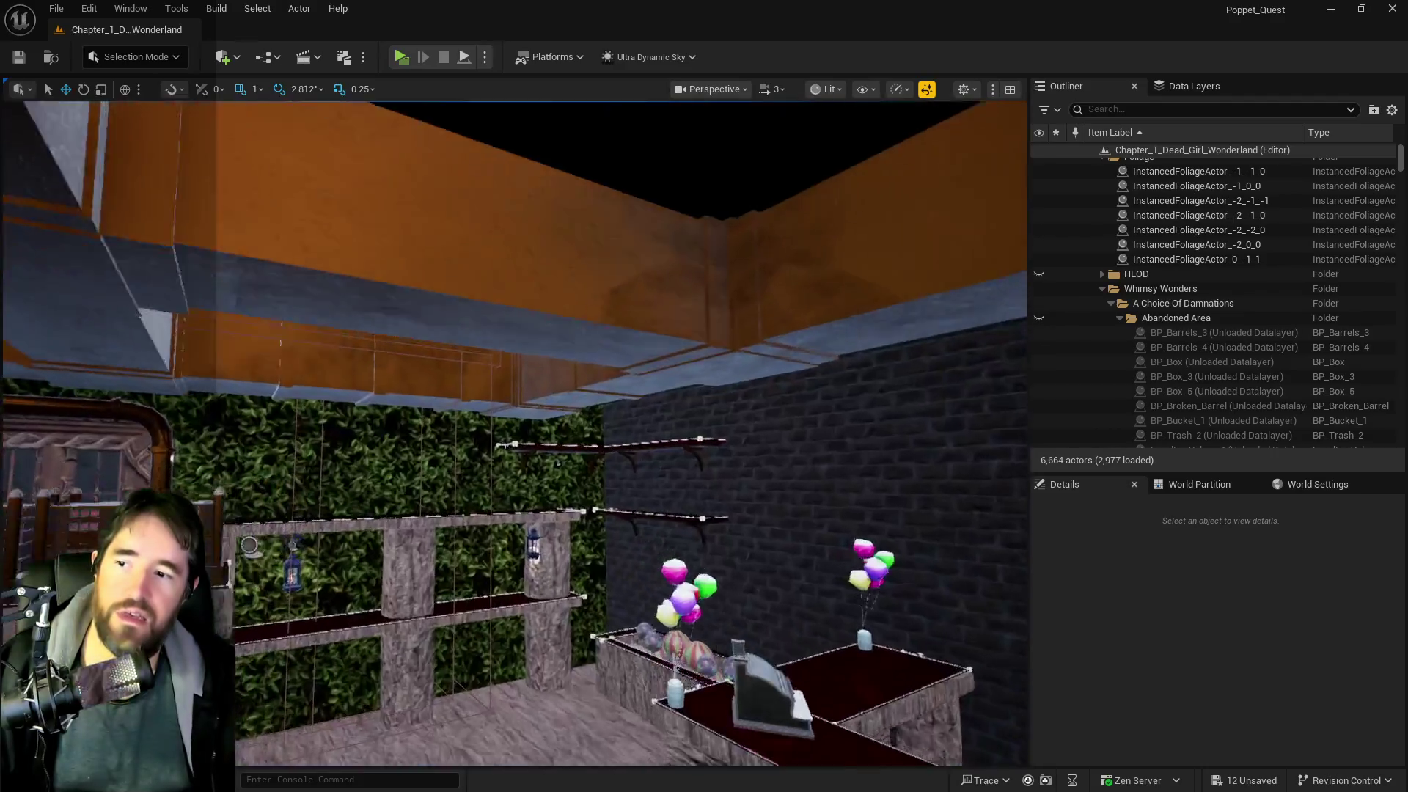
scroll(679, 455, "up", 5)
scroll(514, 433, "up", 5)
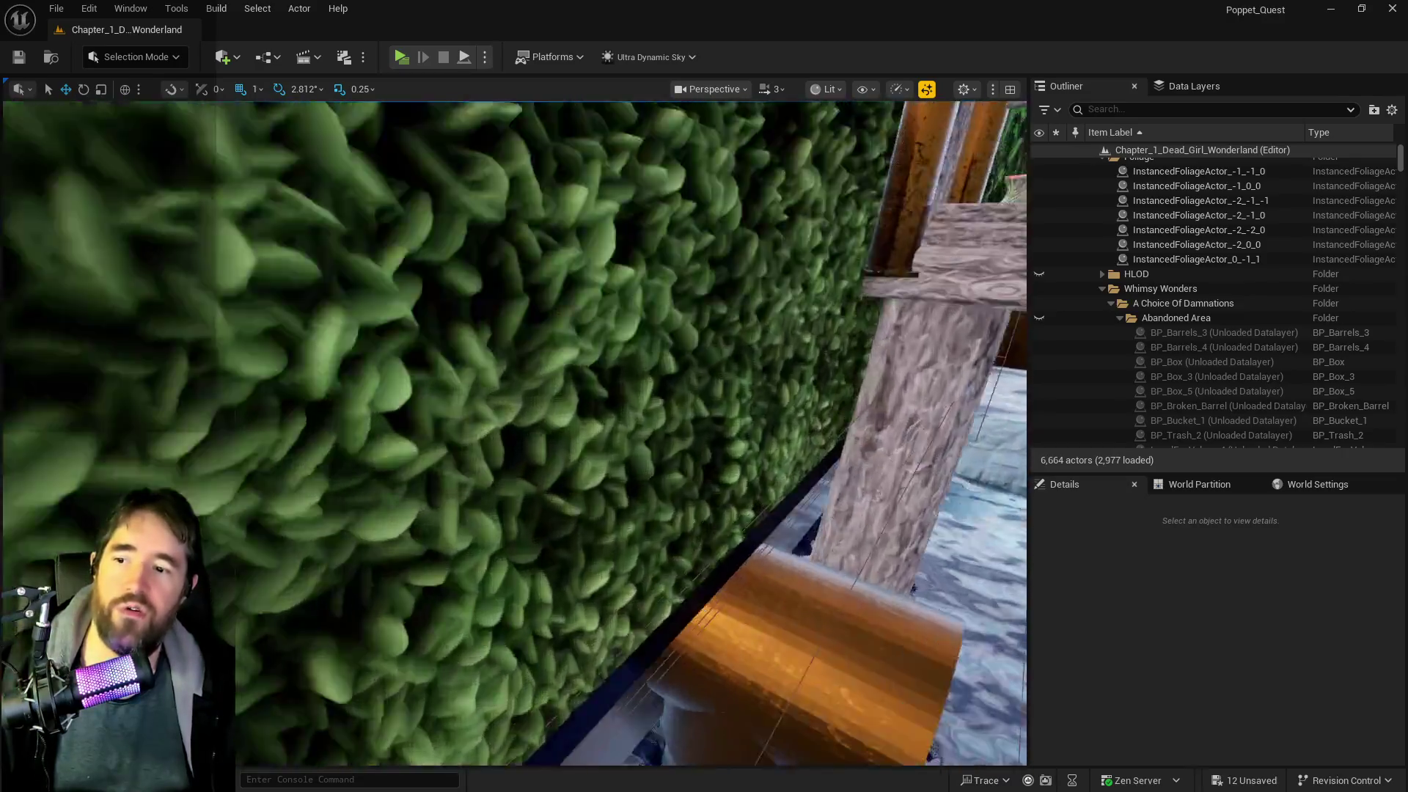
scroll(513, 433, "up", 5)
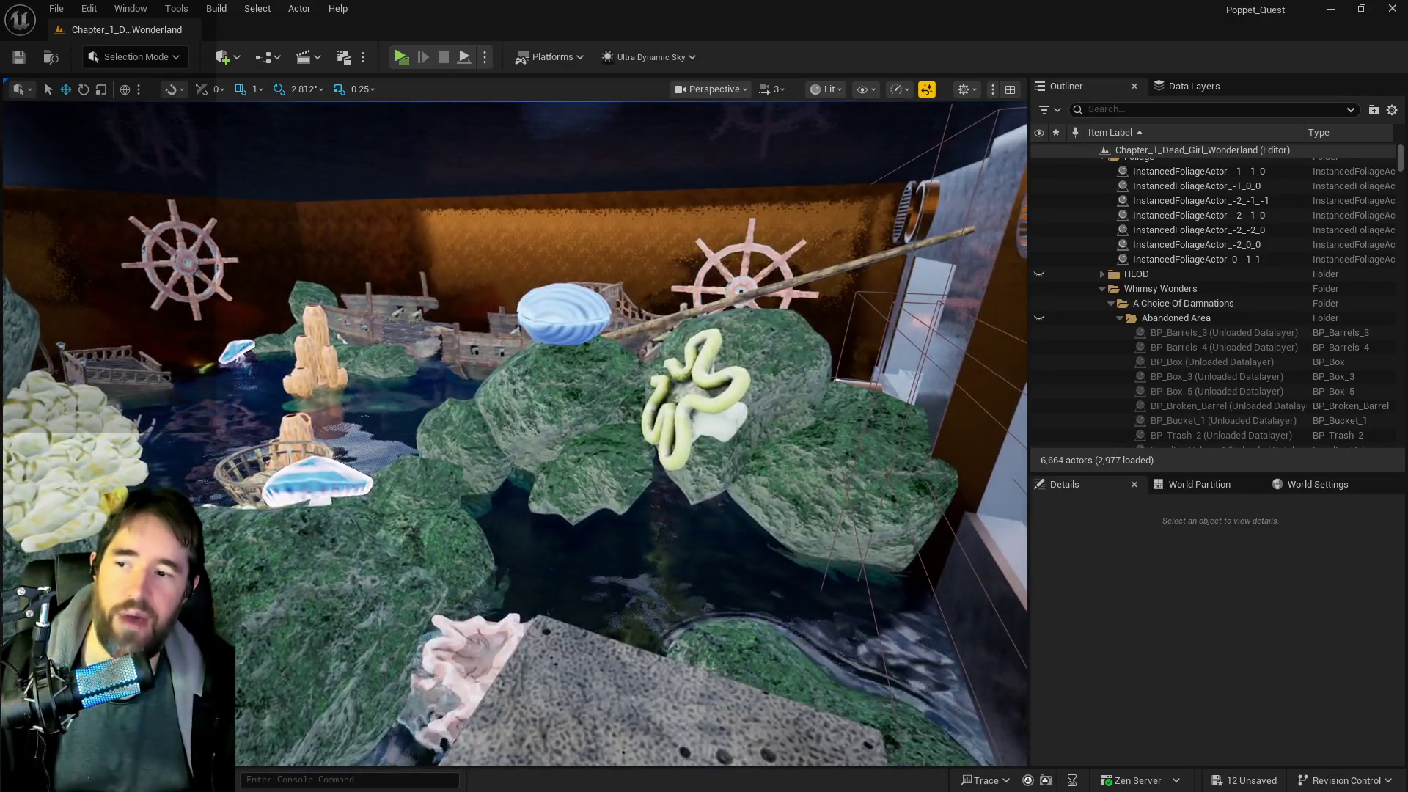
scroll(514, 433, "up", 5)
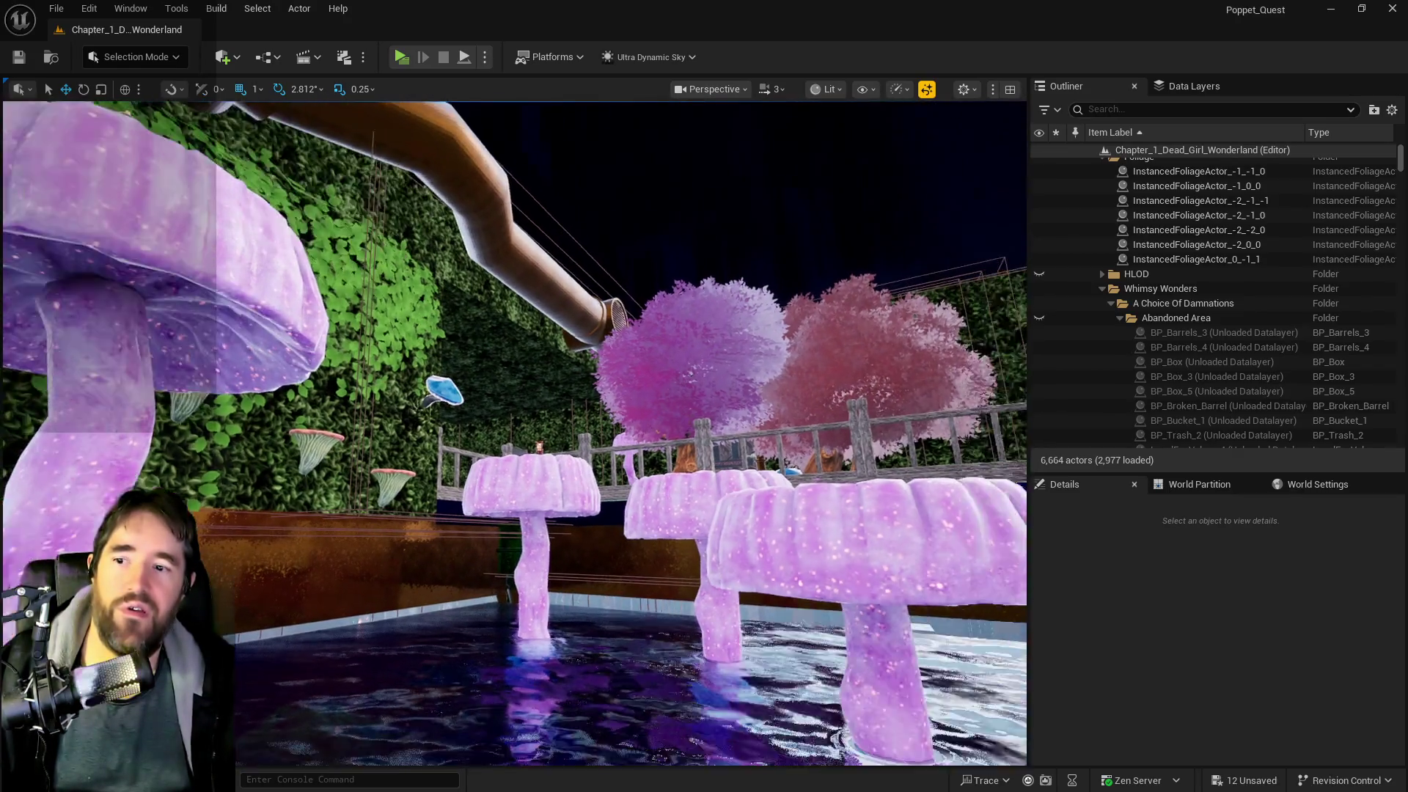
scroll(514, 433, "up", 5)
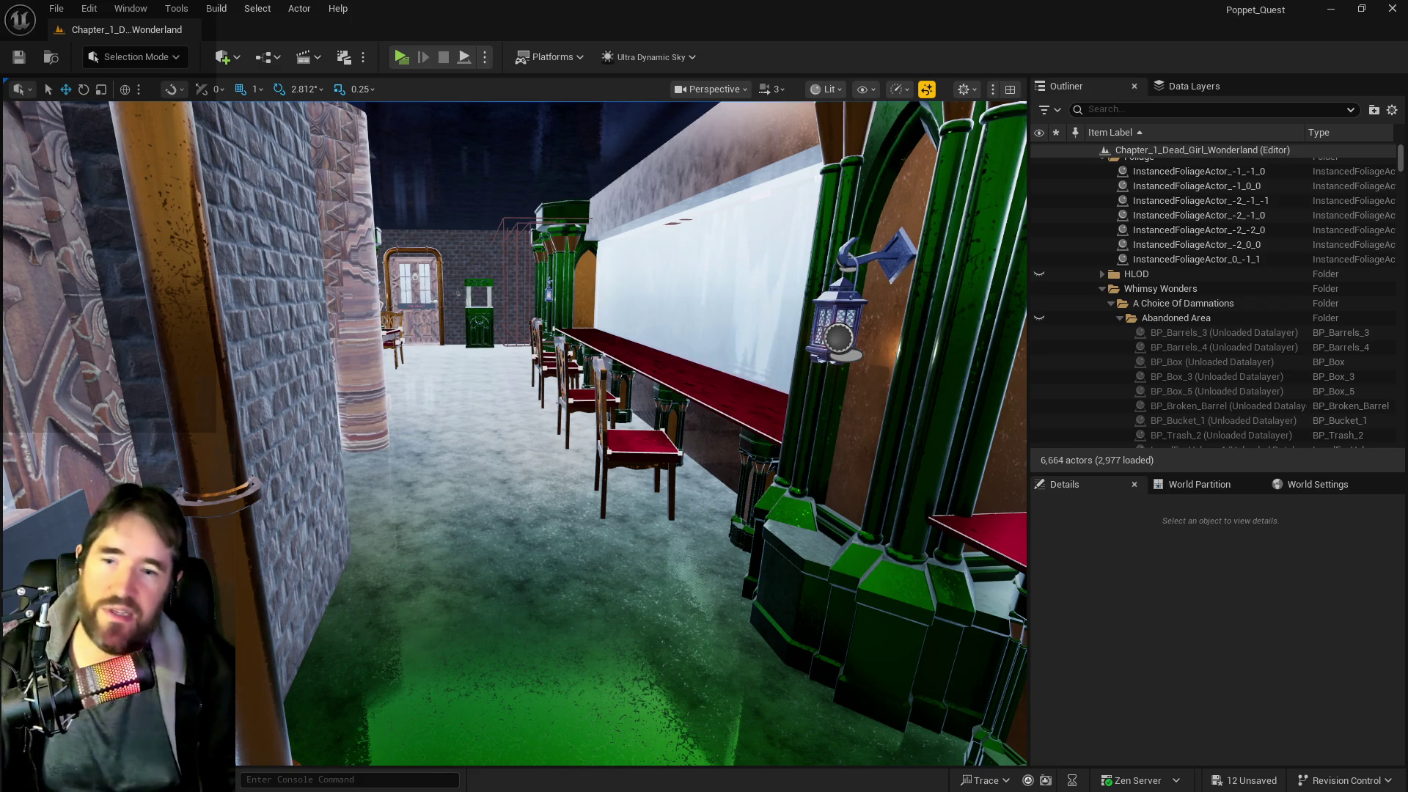
- Fly past the pump room window and down the Lower Decks corridor toward the staircase
key("w")
key("w")
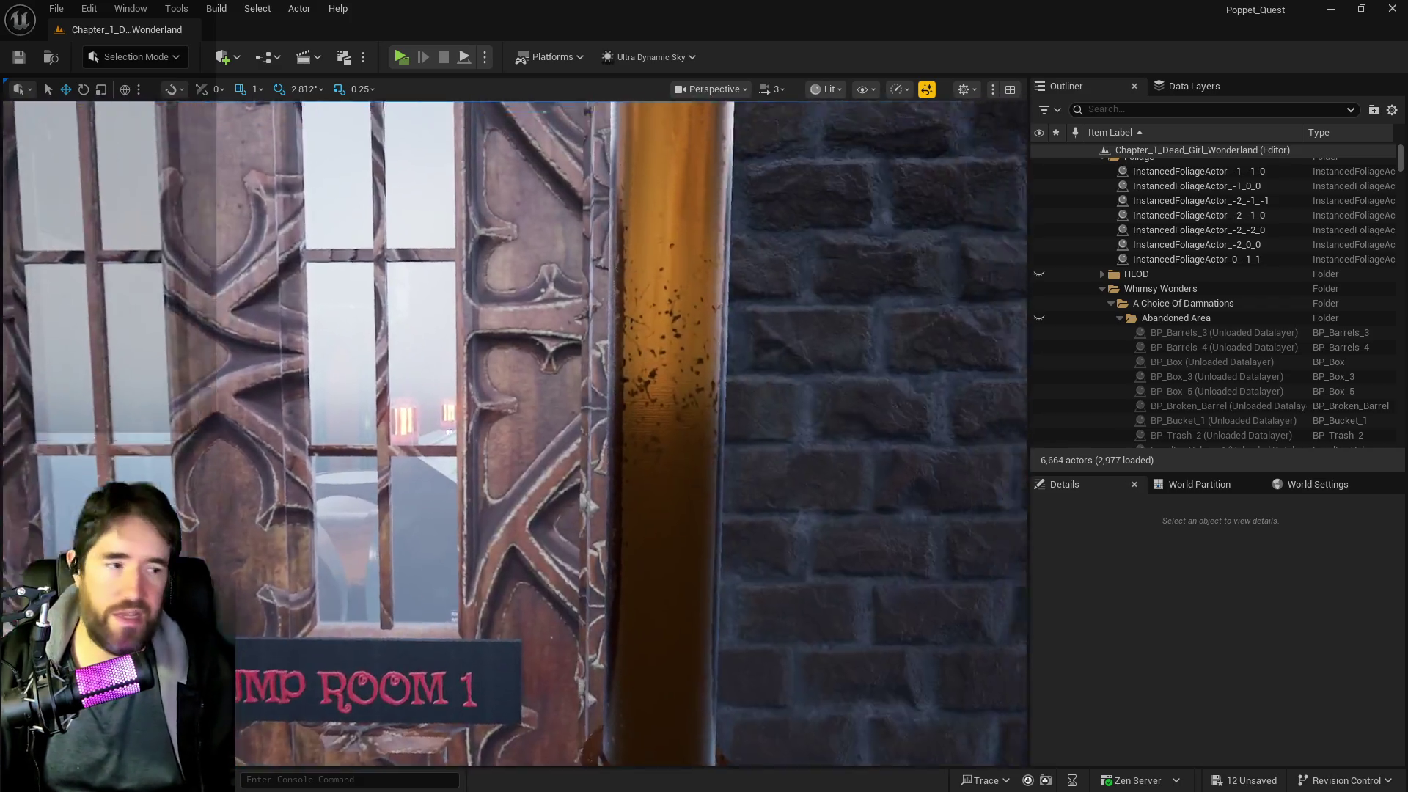
key("s")
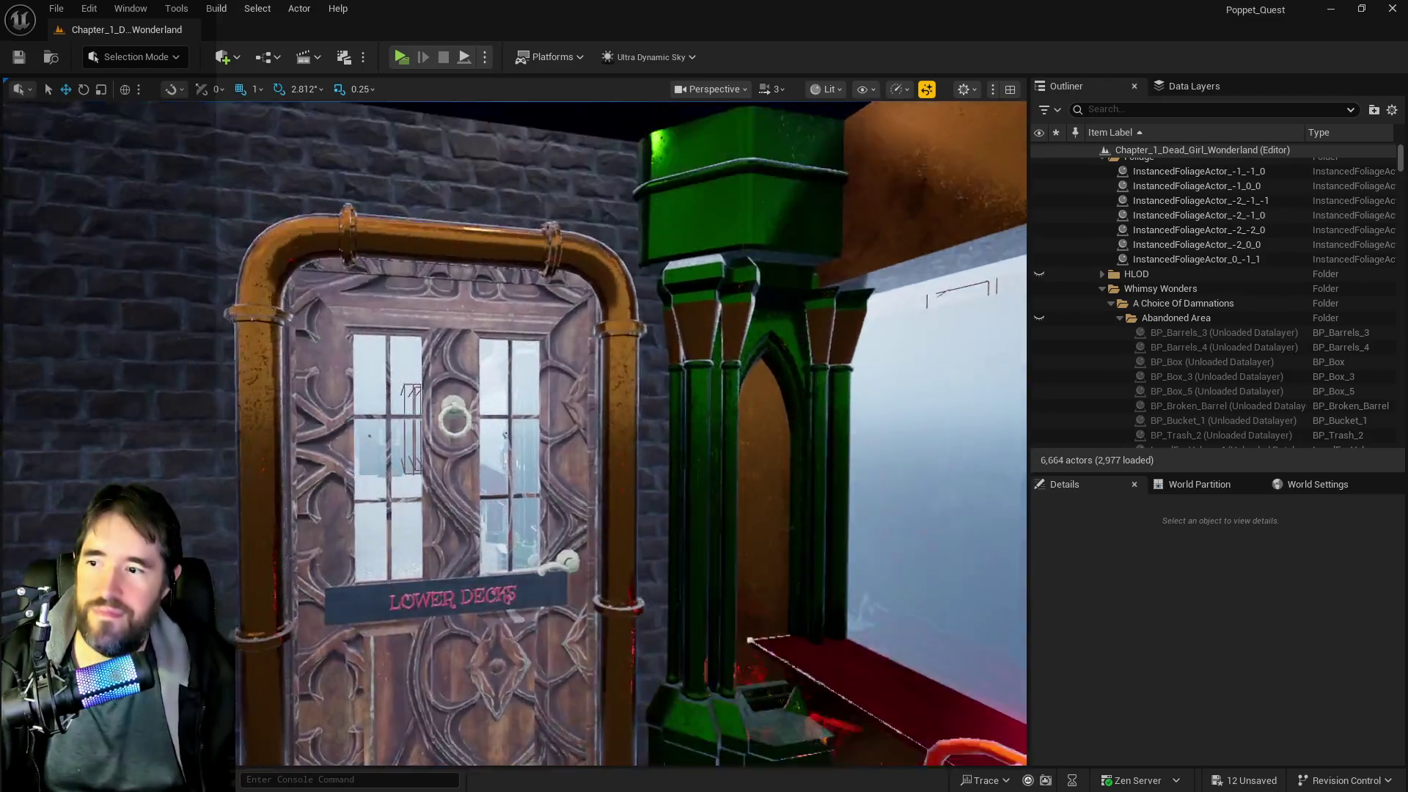
key("w")
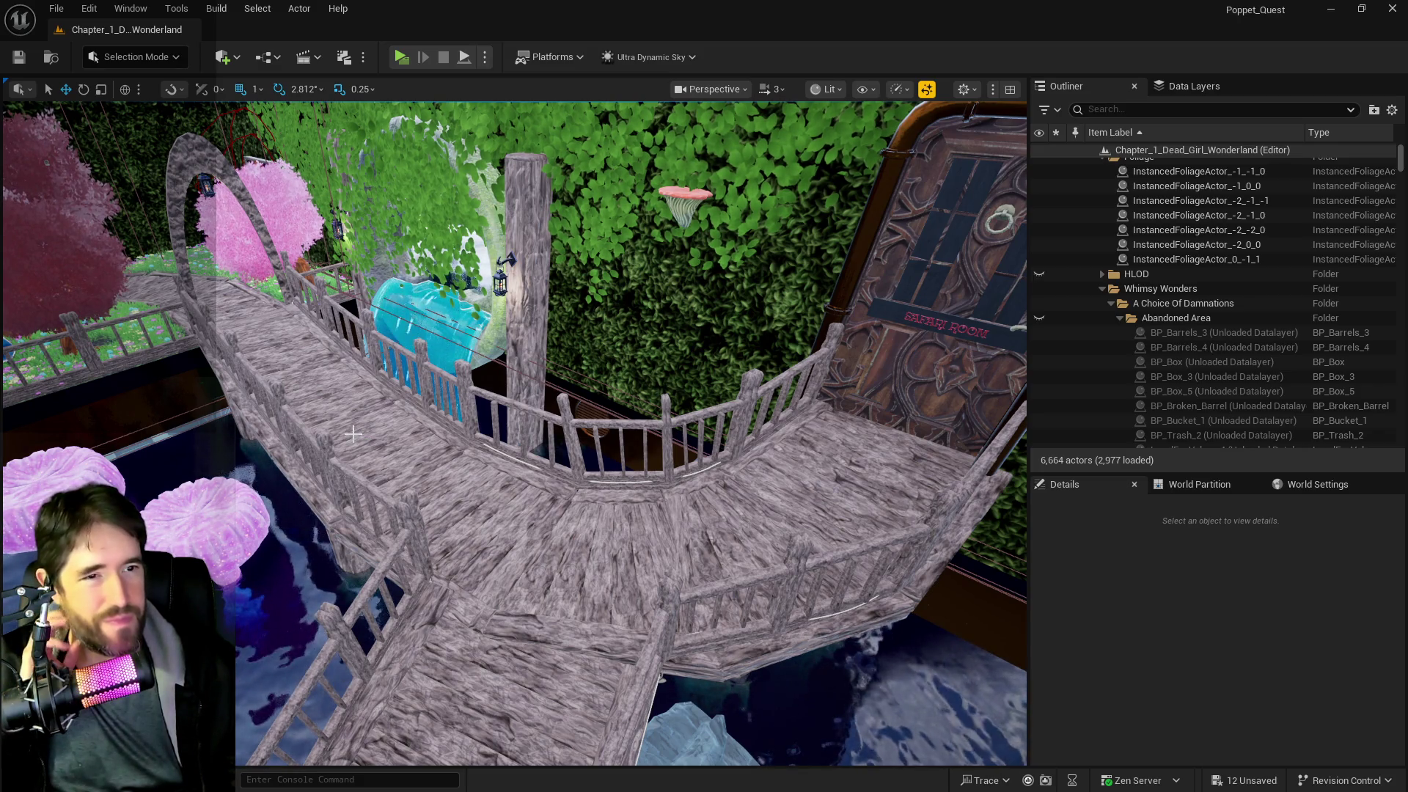
- Fly over the mushroom pond and through the hedge-walled table room to the machinery pipes
left_click_drag(405, 554, 220, 565)
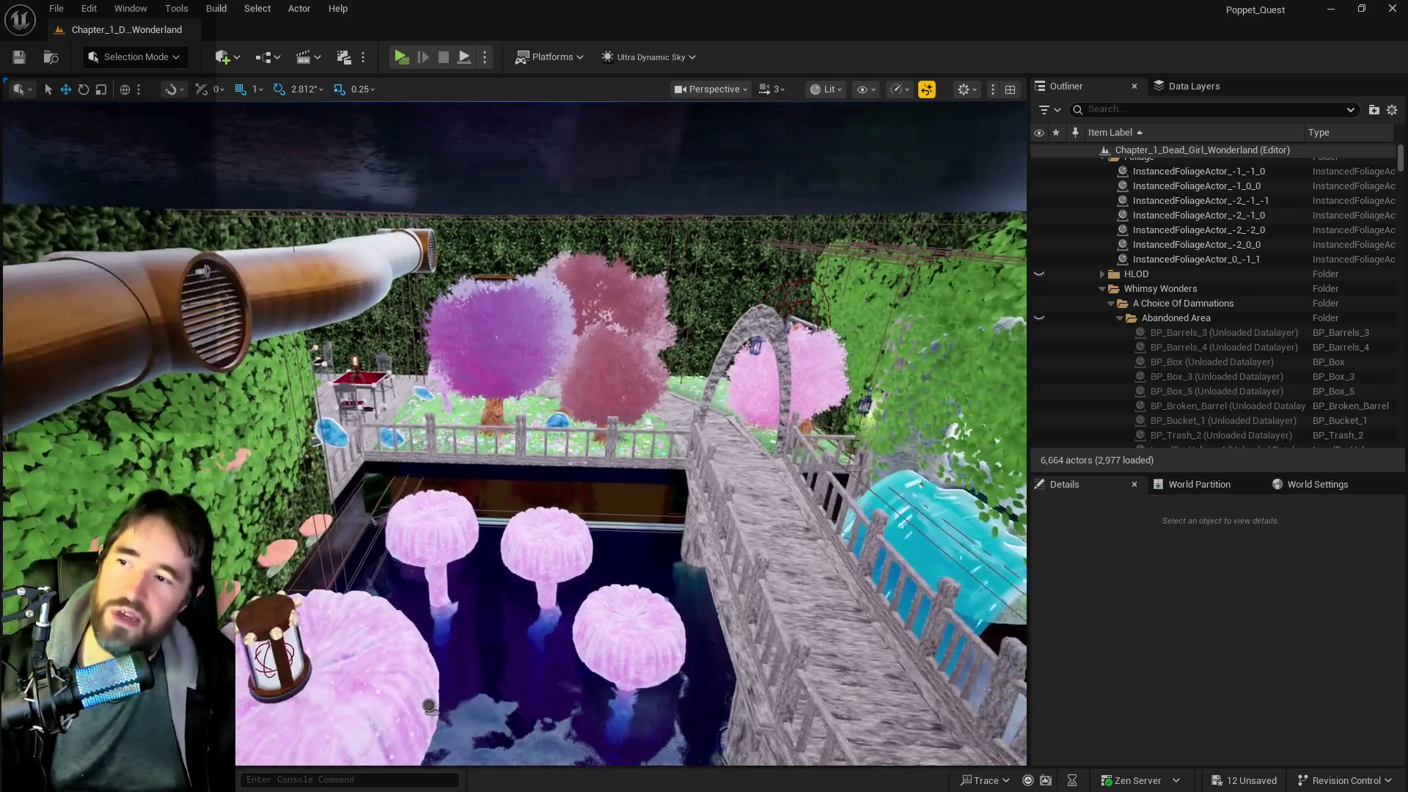
left_click_drag(514, 514, 513, 440)
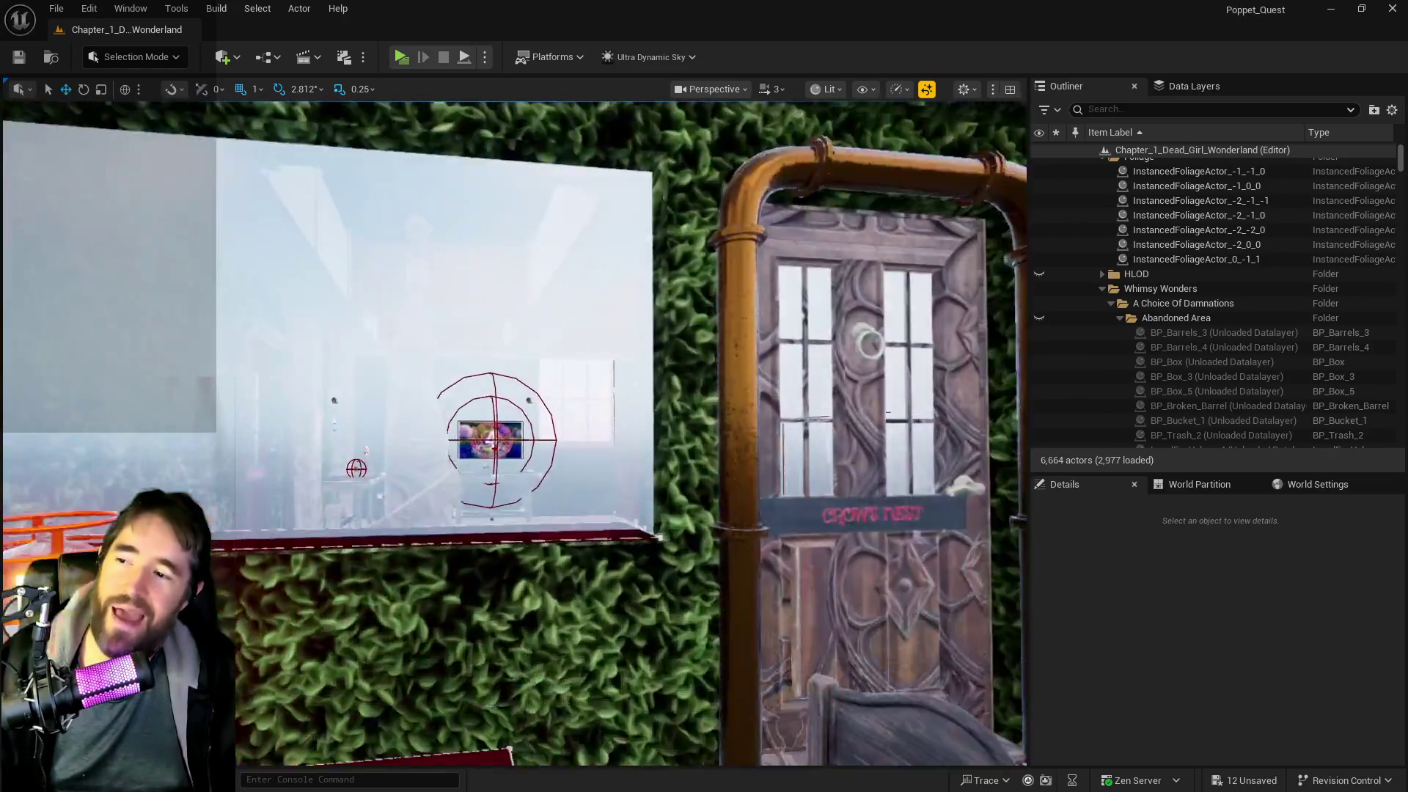
left_click_drag(513, 440, 514, 389)
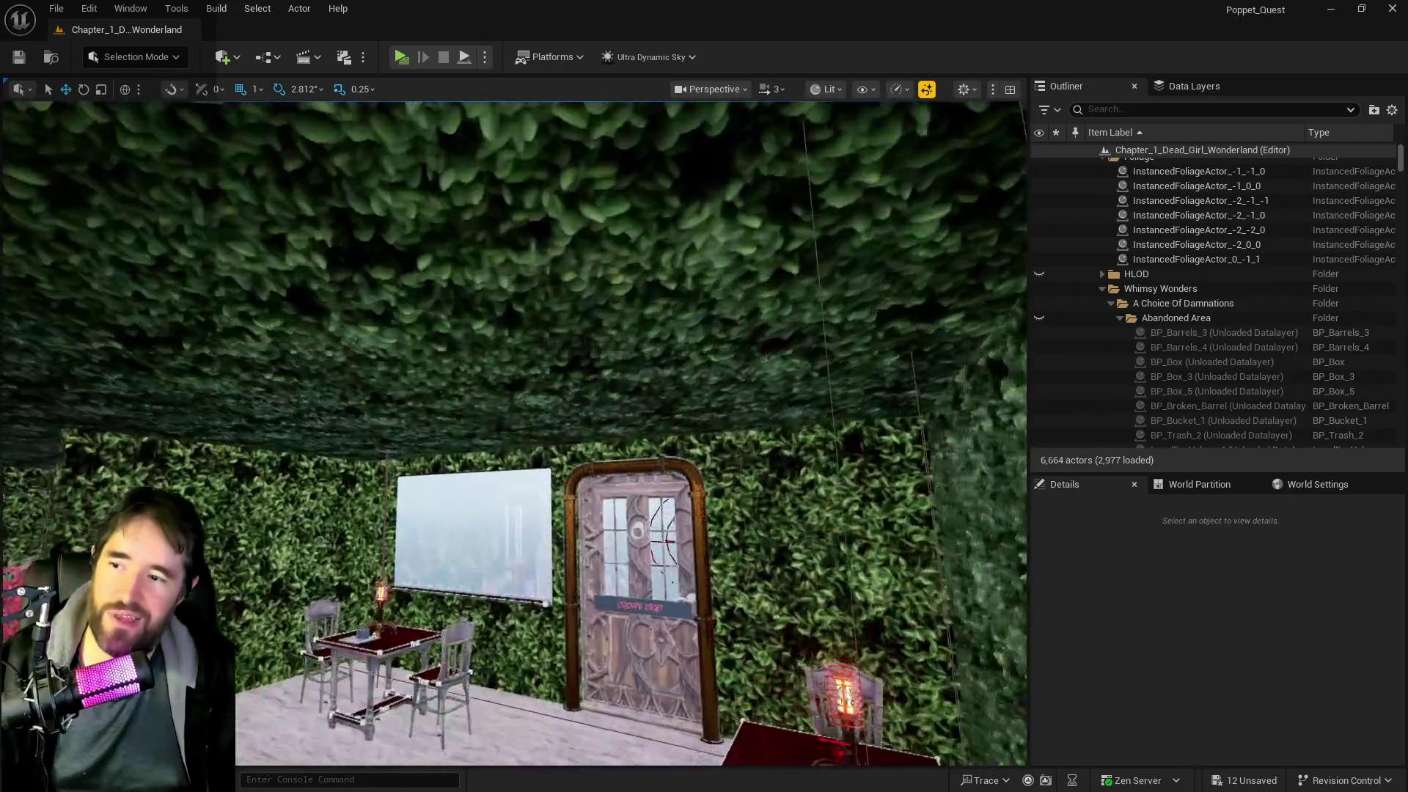
key("d")
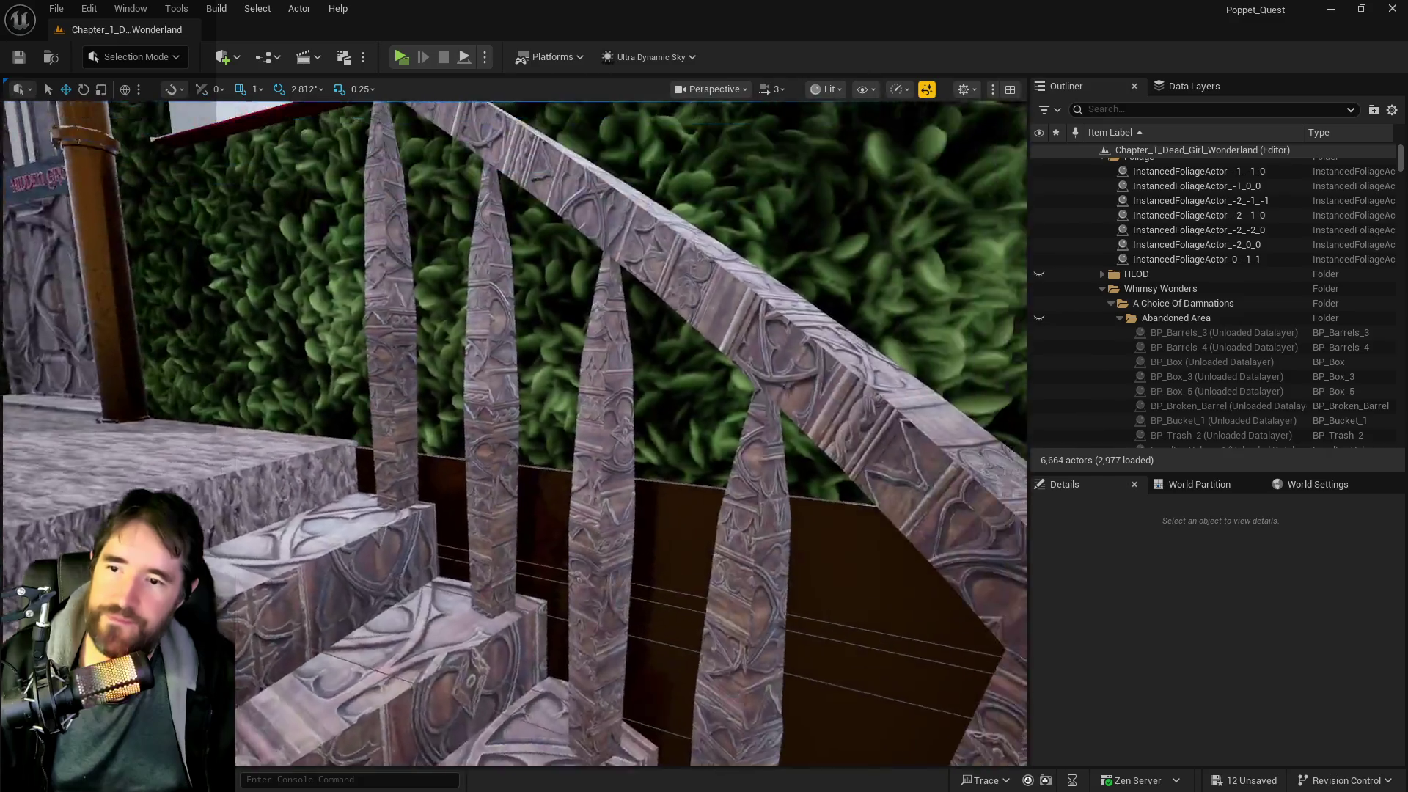
key("w")
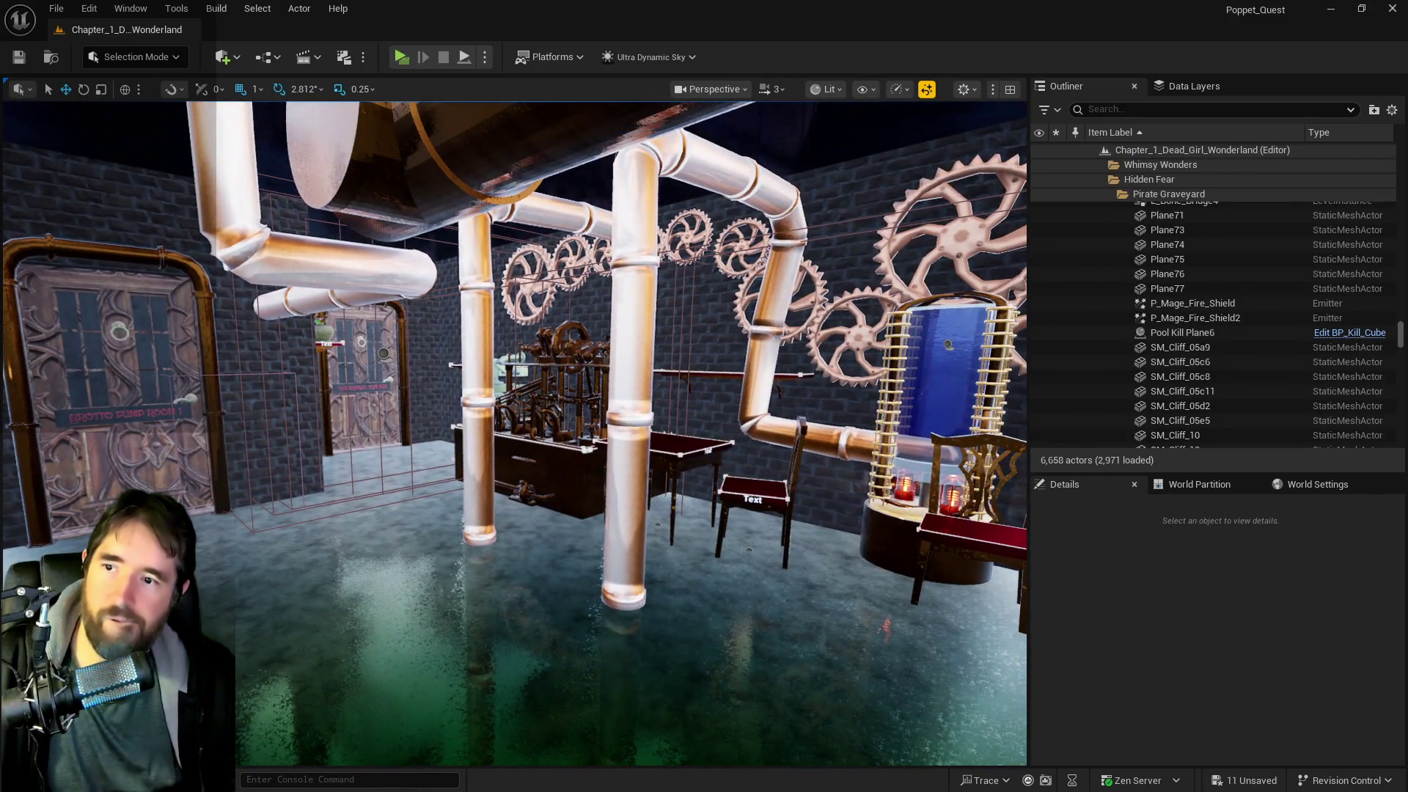
- Select a pipe, focus on SM_Machinery_Room_Pipes_6, then select the L-shaped SM_Machinery_Room_Pipes_8
left_click(624, 513)
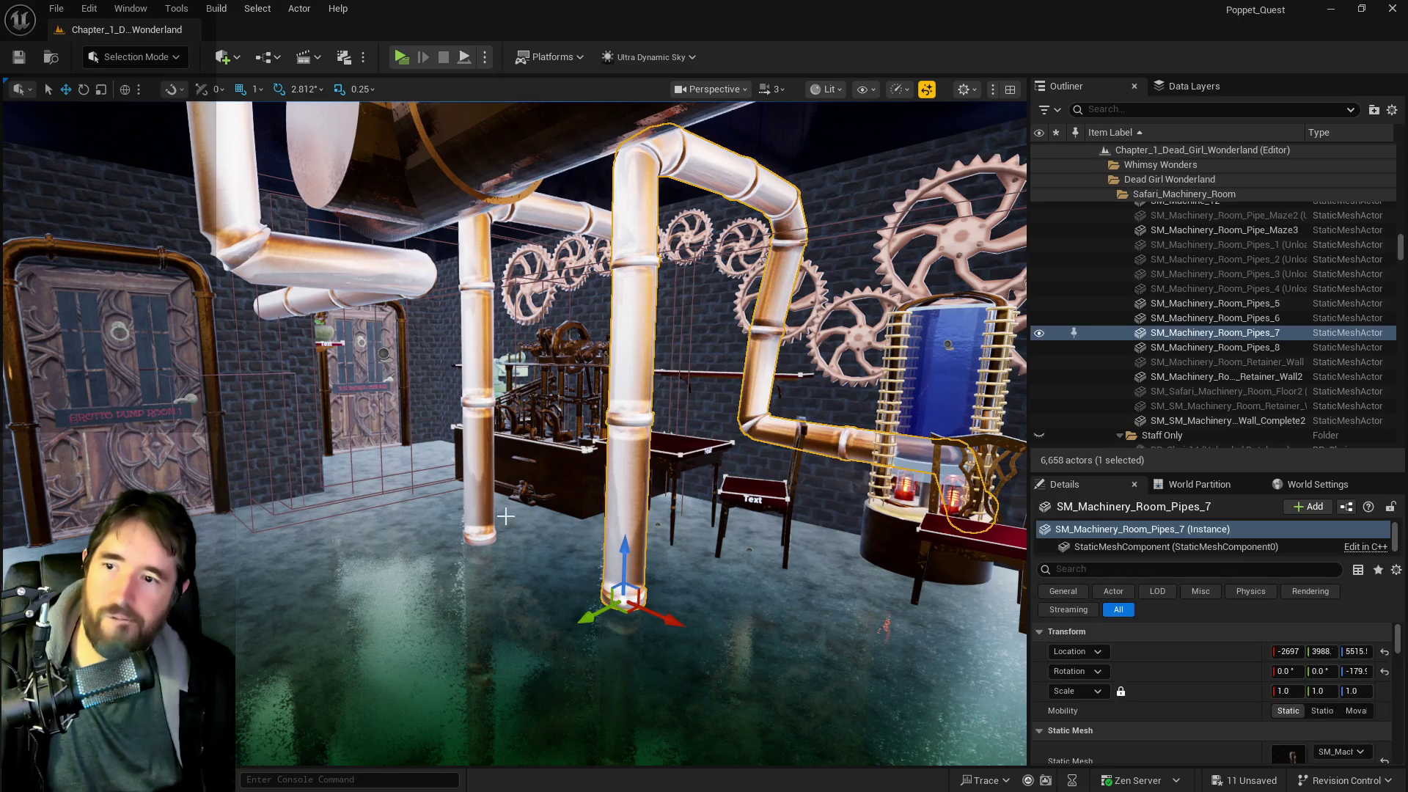
double_click(1214, 318)
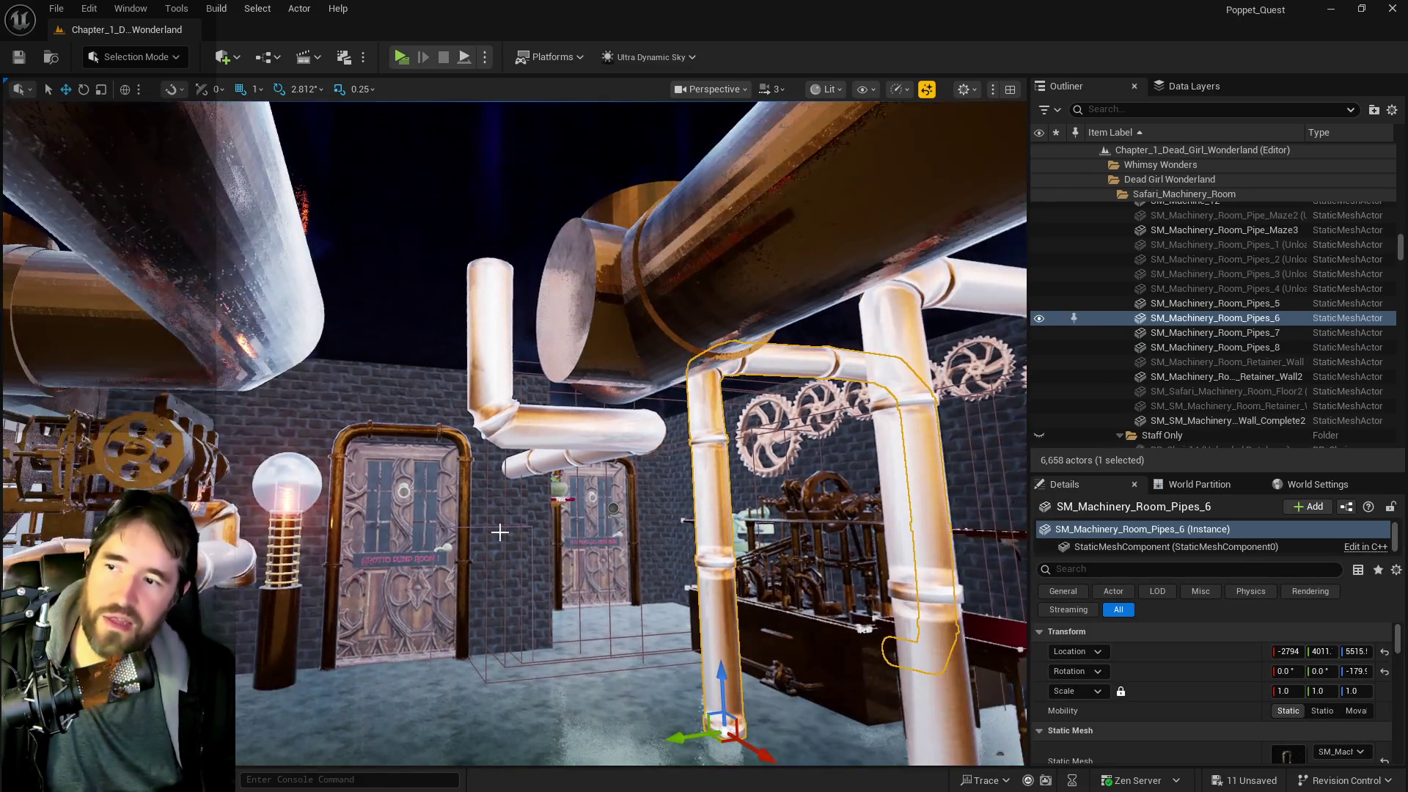
left_click(509, 437)
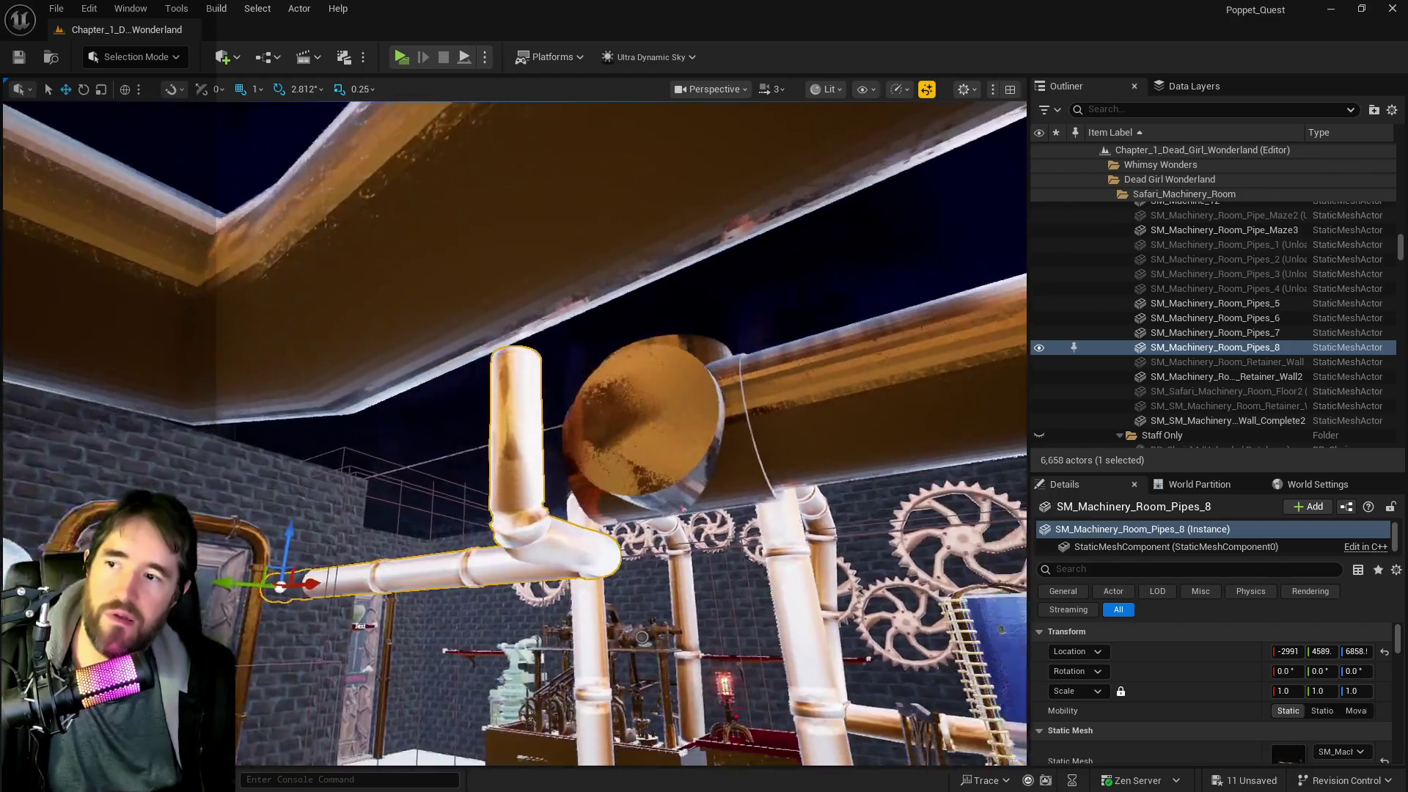
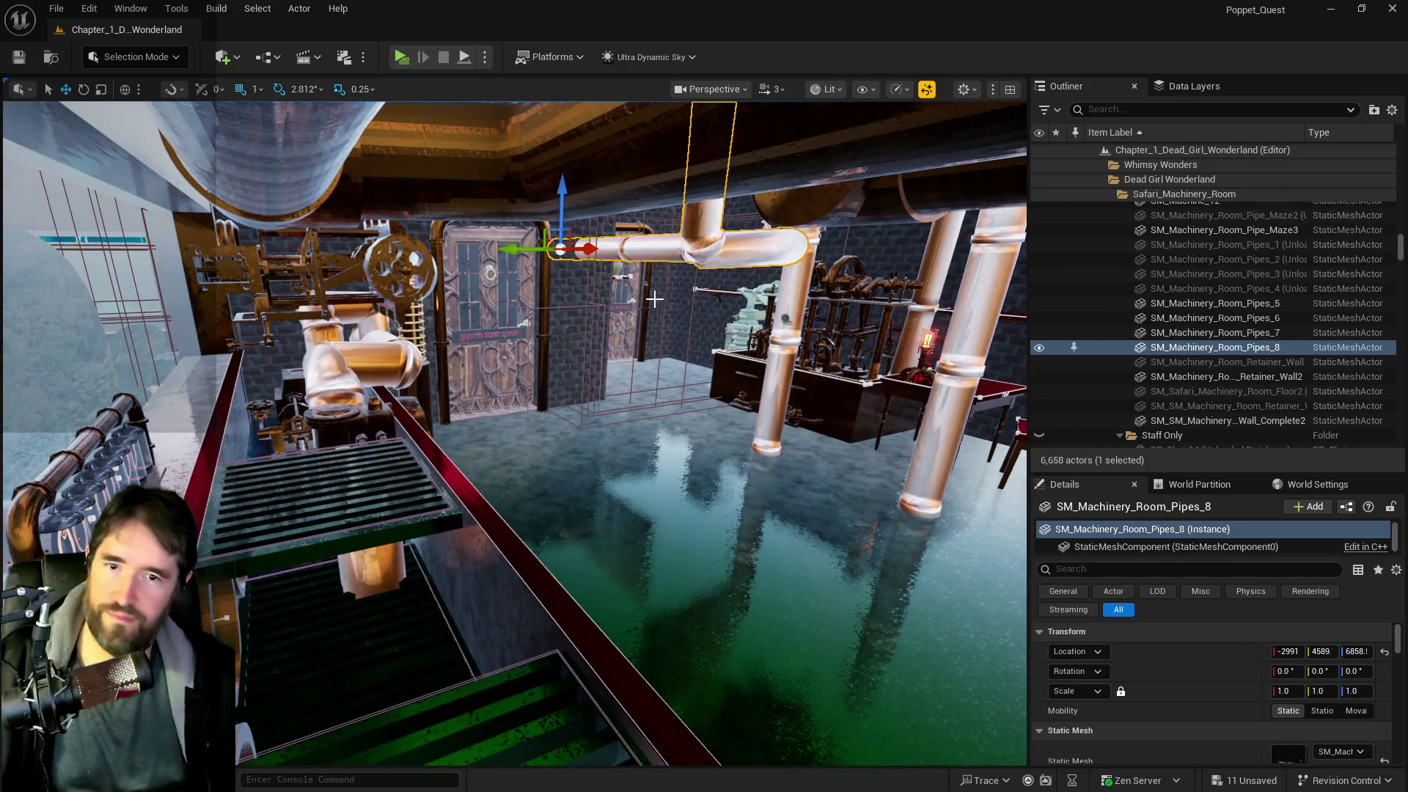
- Select the machinery room wall, SM_Machine_8, the duct vent and the traversable block
left_click(831, 326)
left_click(830, 325)
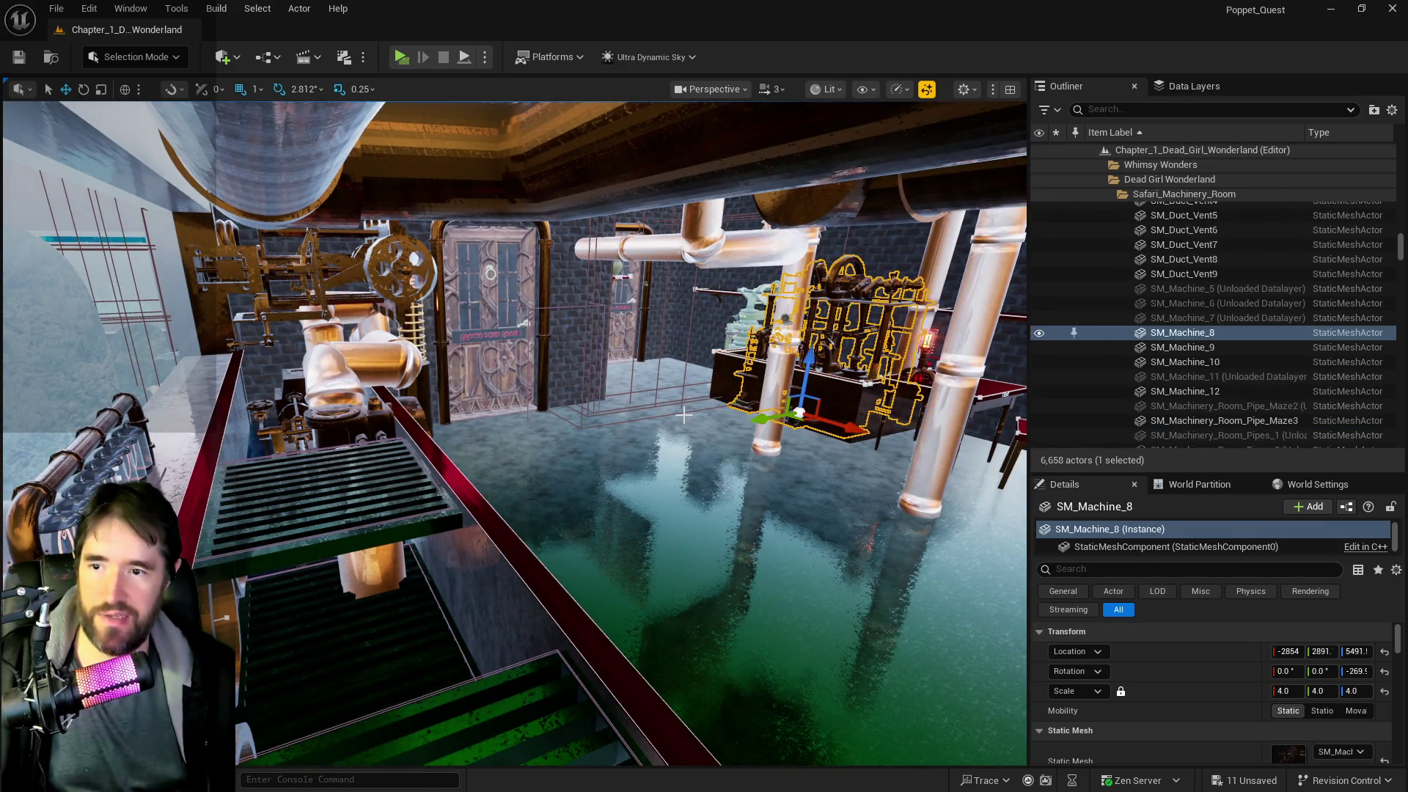
left_click(440, 536)
left_click(443, 538)
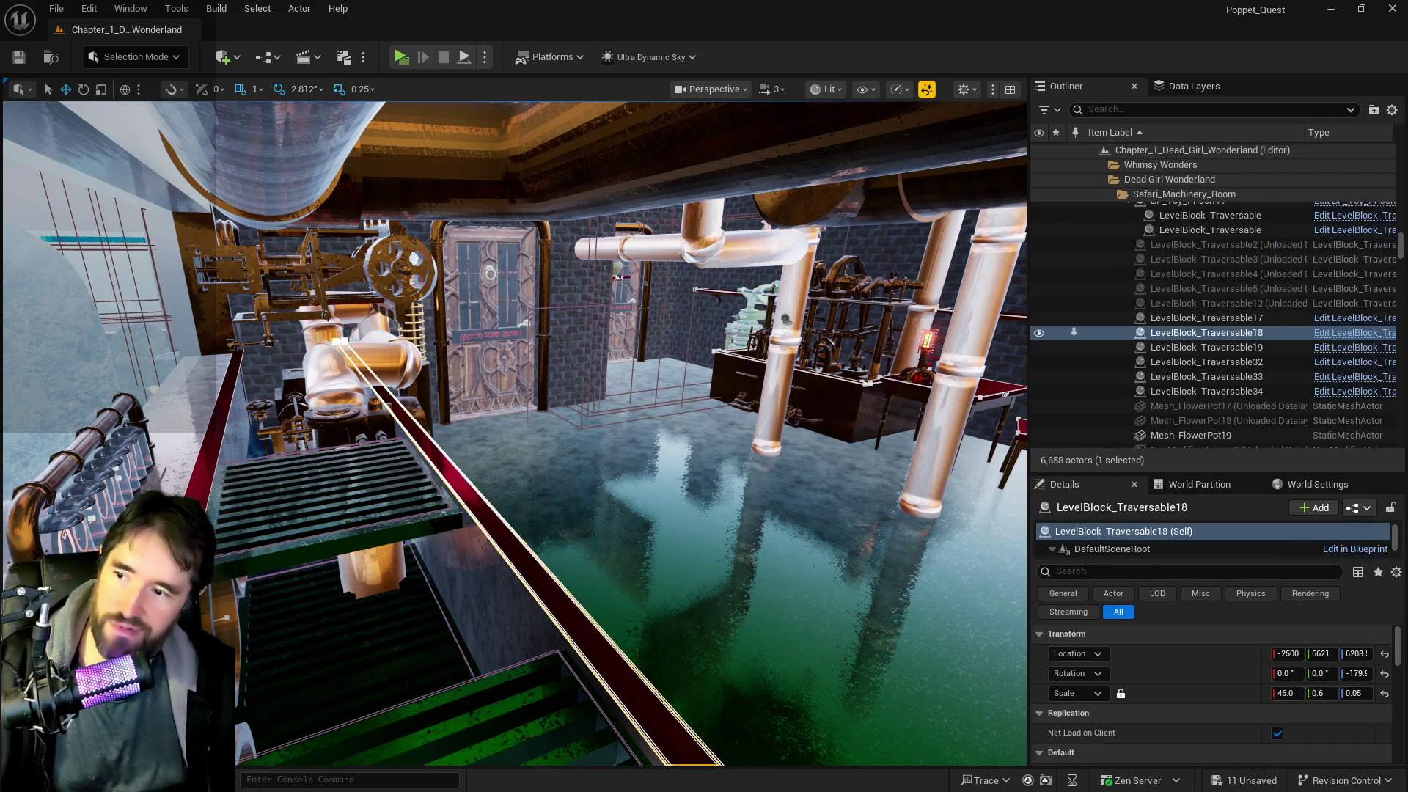
left_click(444, 540)
- Fly through the orange machinery room to the retainer wall above the green water
left_click_drag(444, 539, 433, 553)
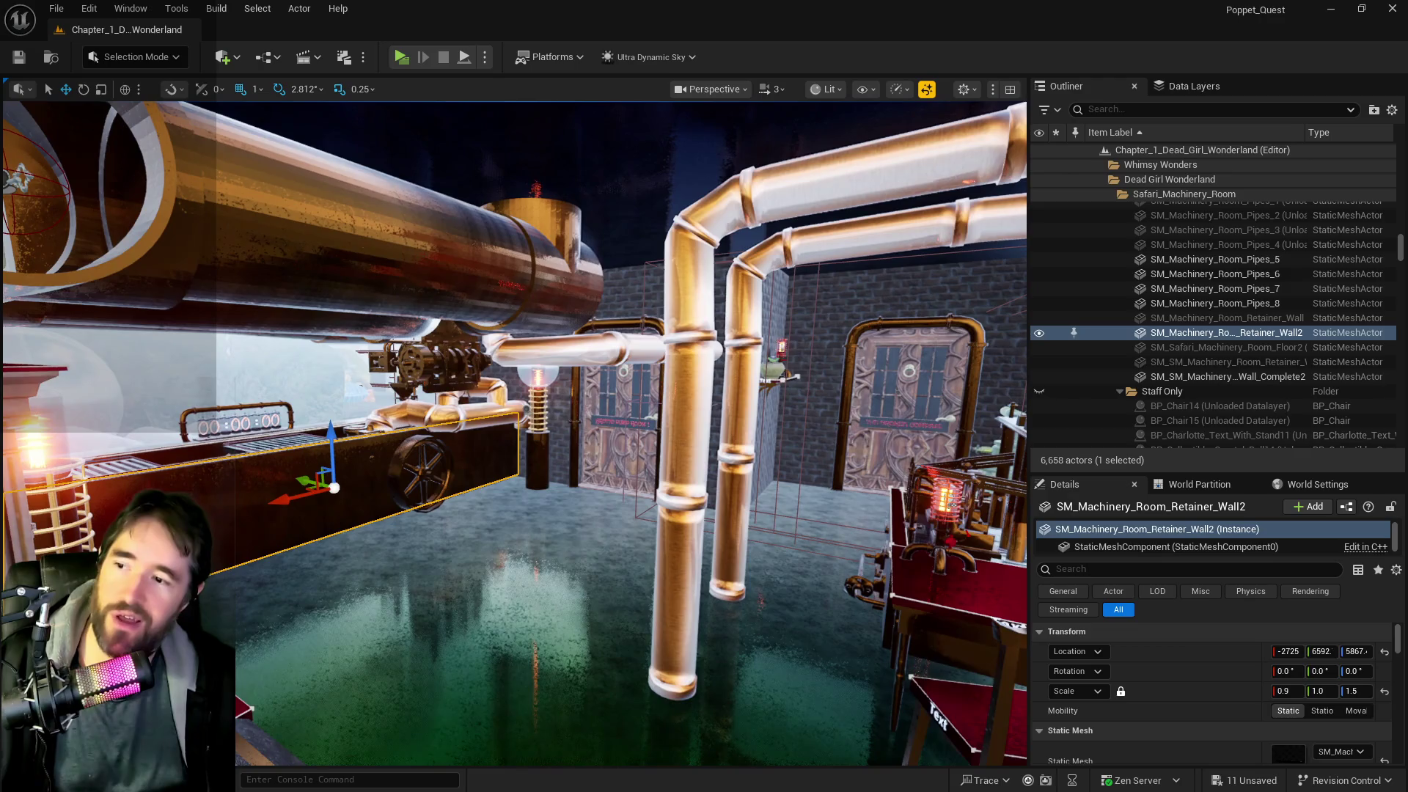
left_click_drag(433, 553, 432, 553)
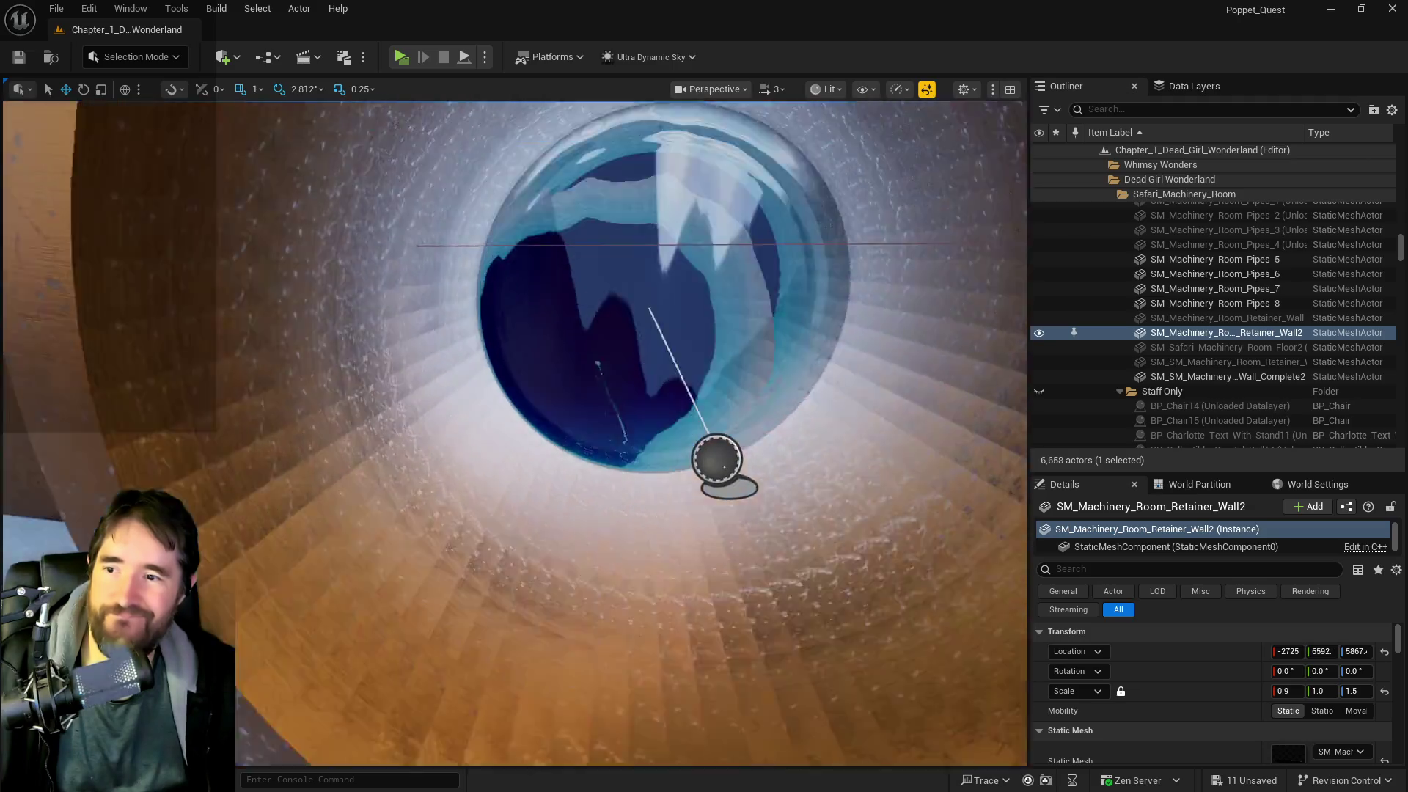
left_click_drag(433, 553, 433, 553)
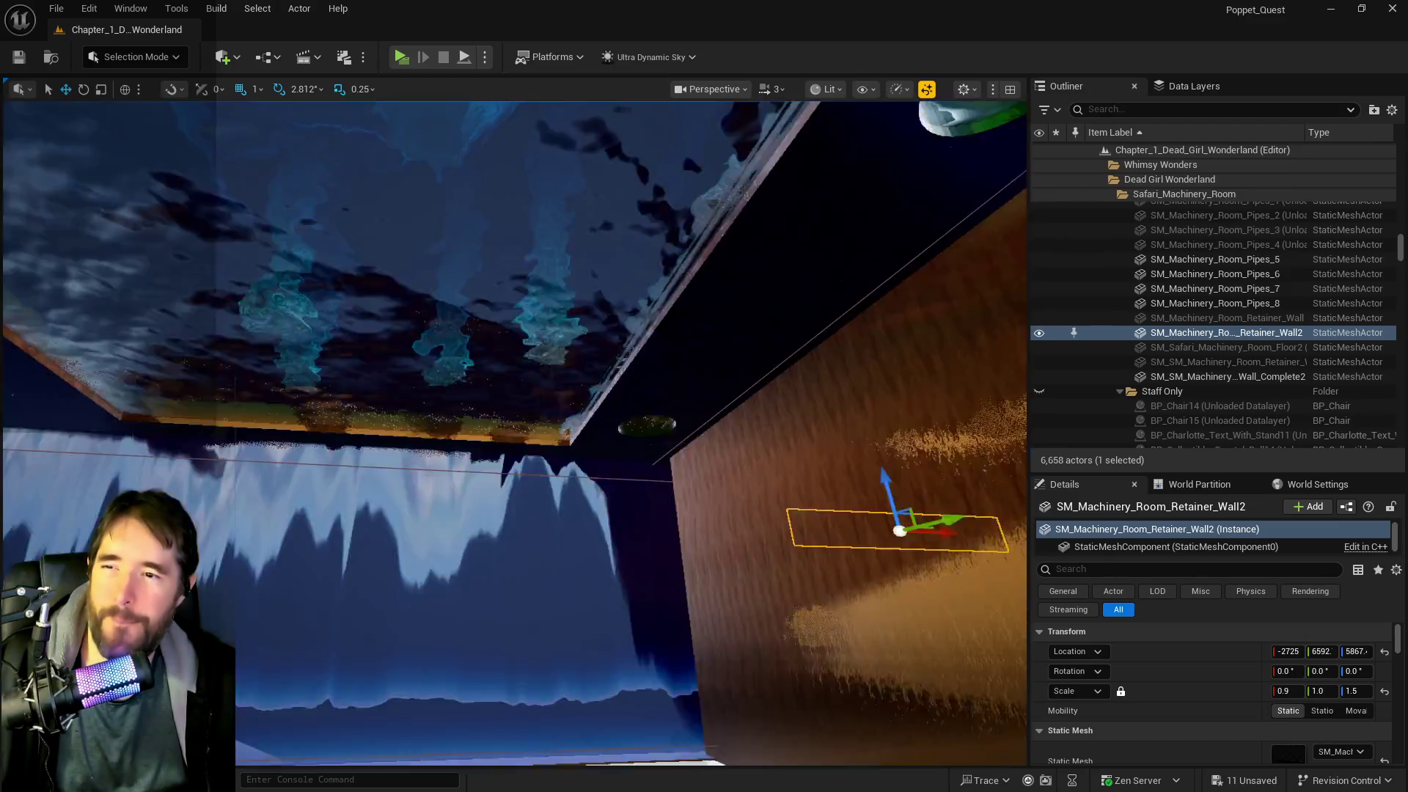
left_click_drag(433, 553, 433, 553)
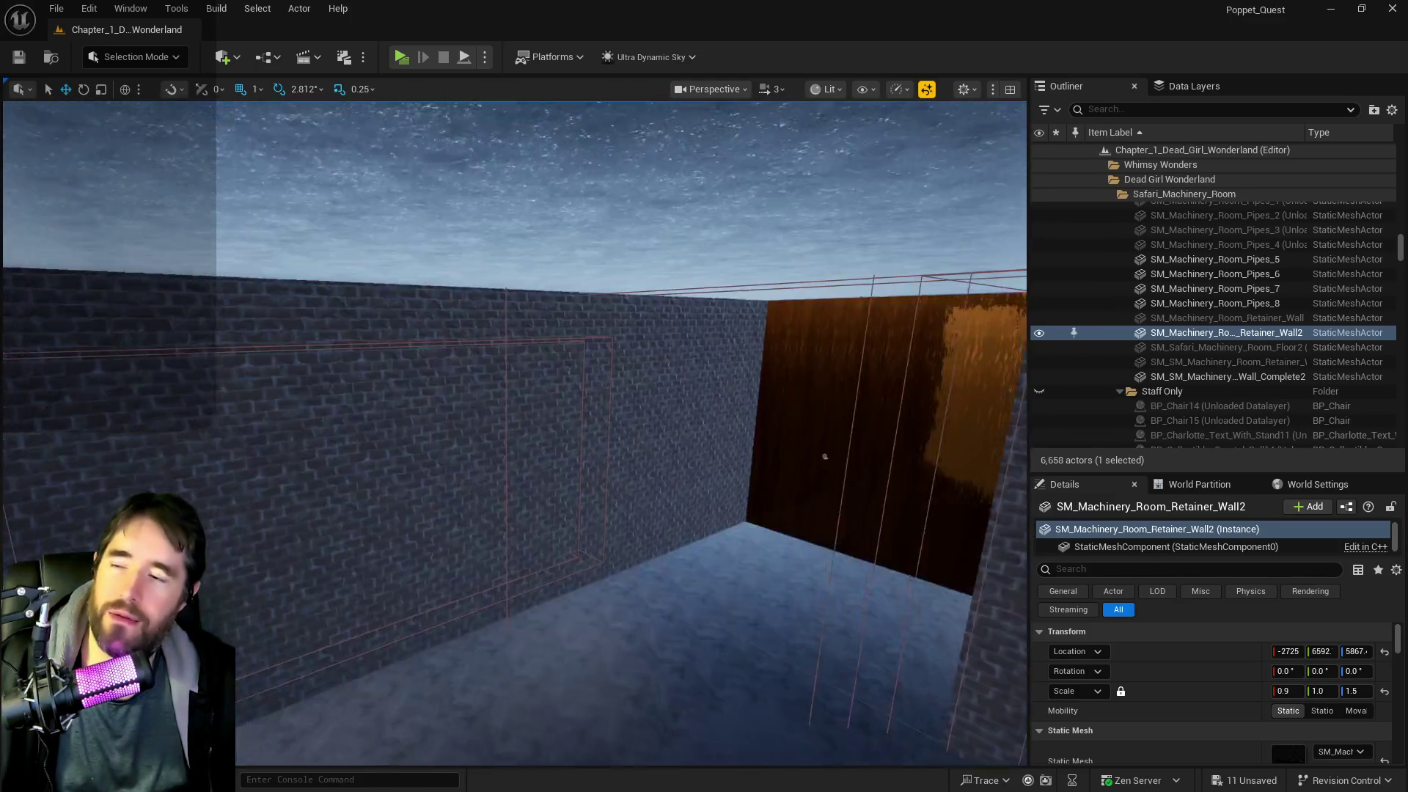
left_click_drag(433, 553, 433, 553)
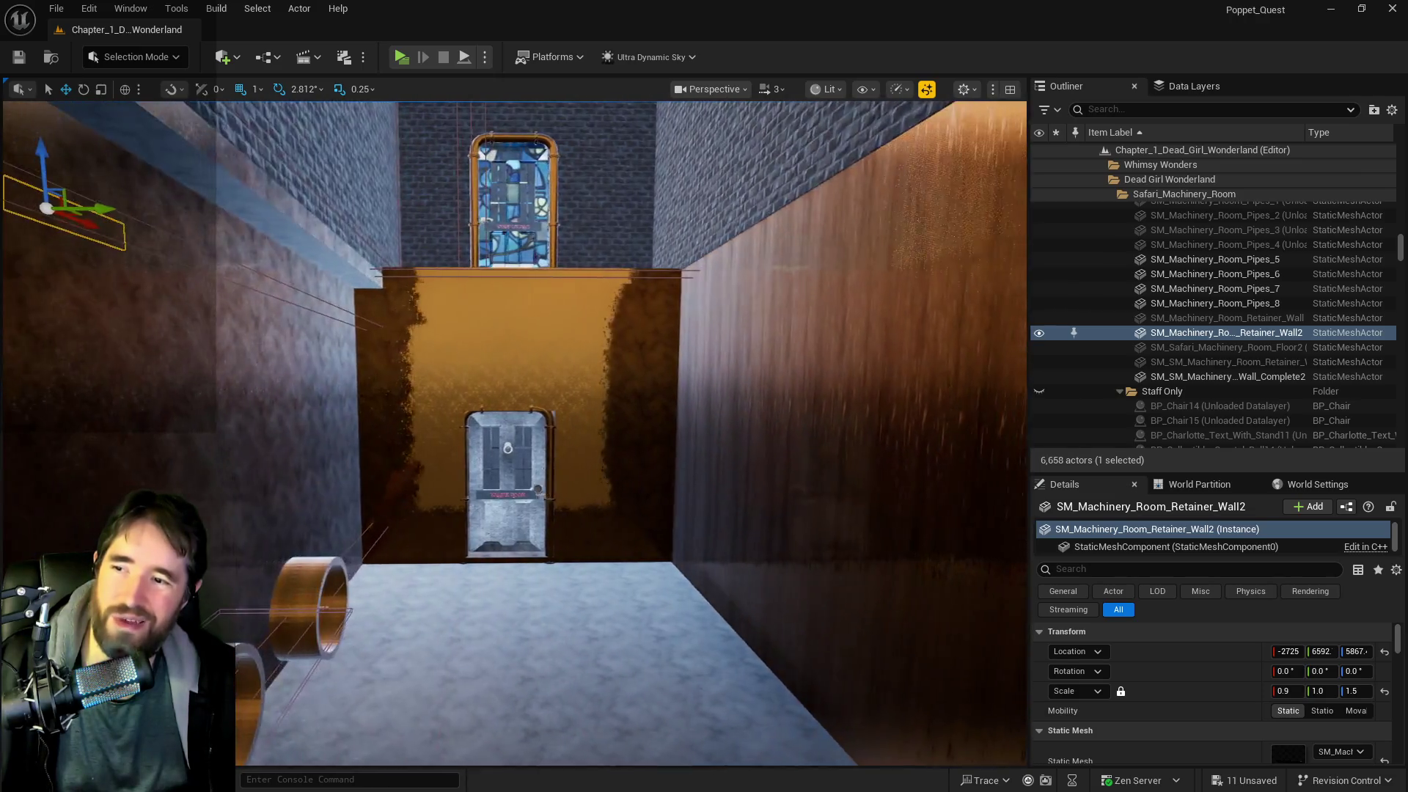
left_click_drag(432, 553, 432, 553)
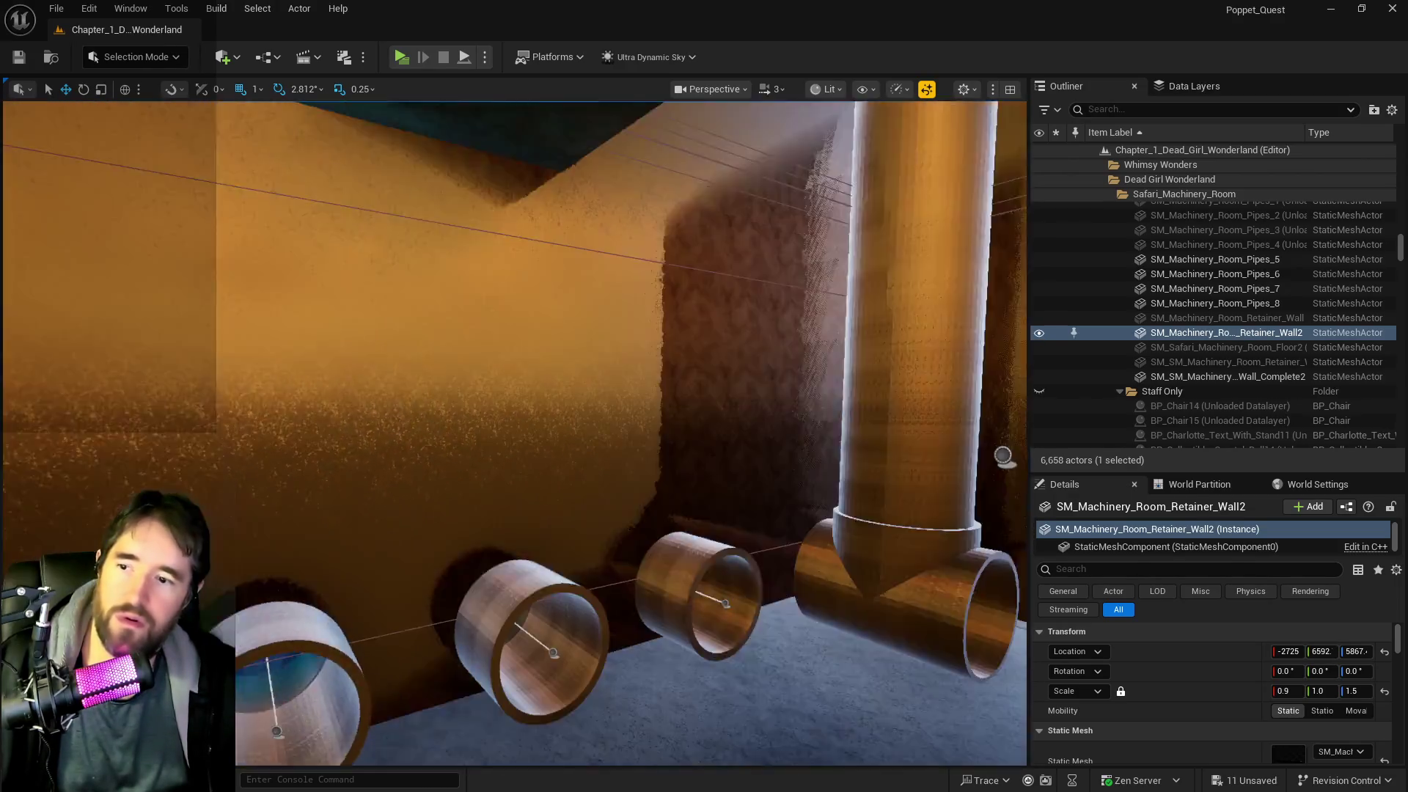
left_click_drag(433, 553, 433, 553)
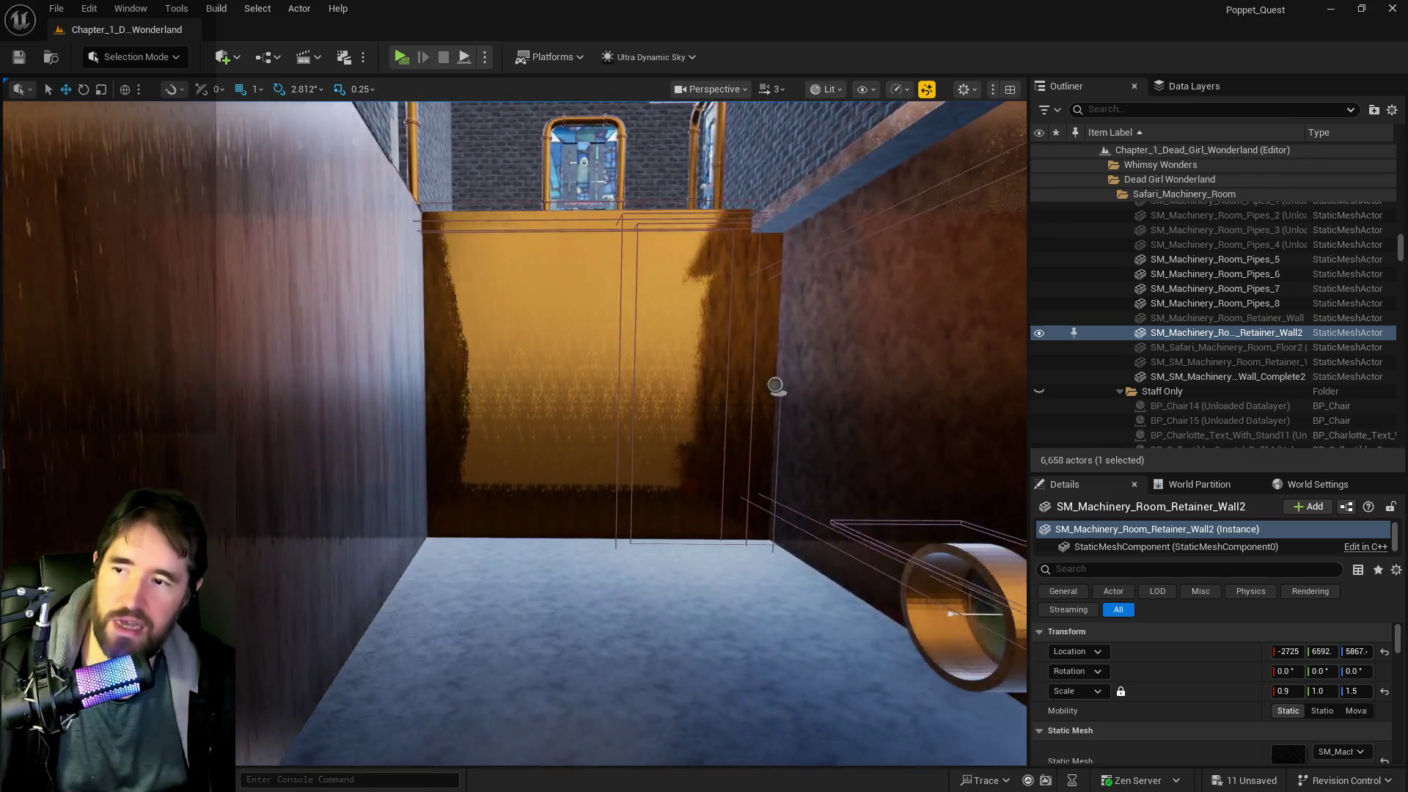
mouse_move(775, 385)
left_mouse_down()
mouse_move(839, 360)
mouse_move(733, 418)
mouse_move(733, 367)
mouse_move(719, 382)
left_mouse_up()
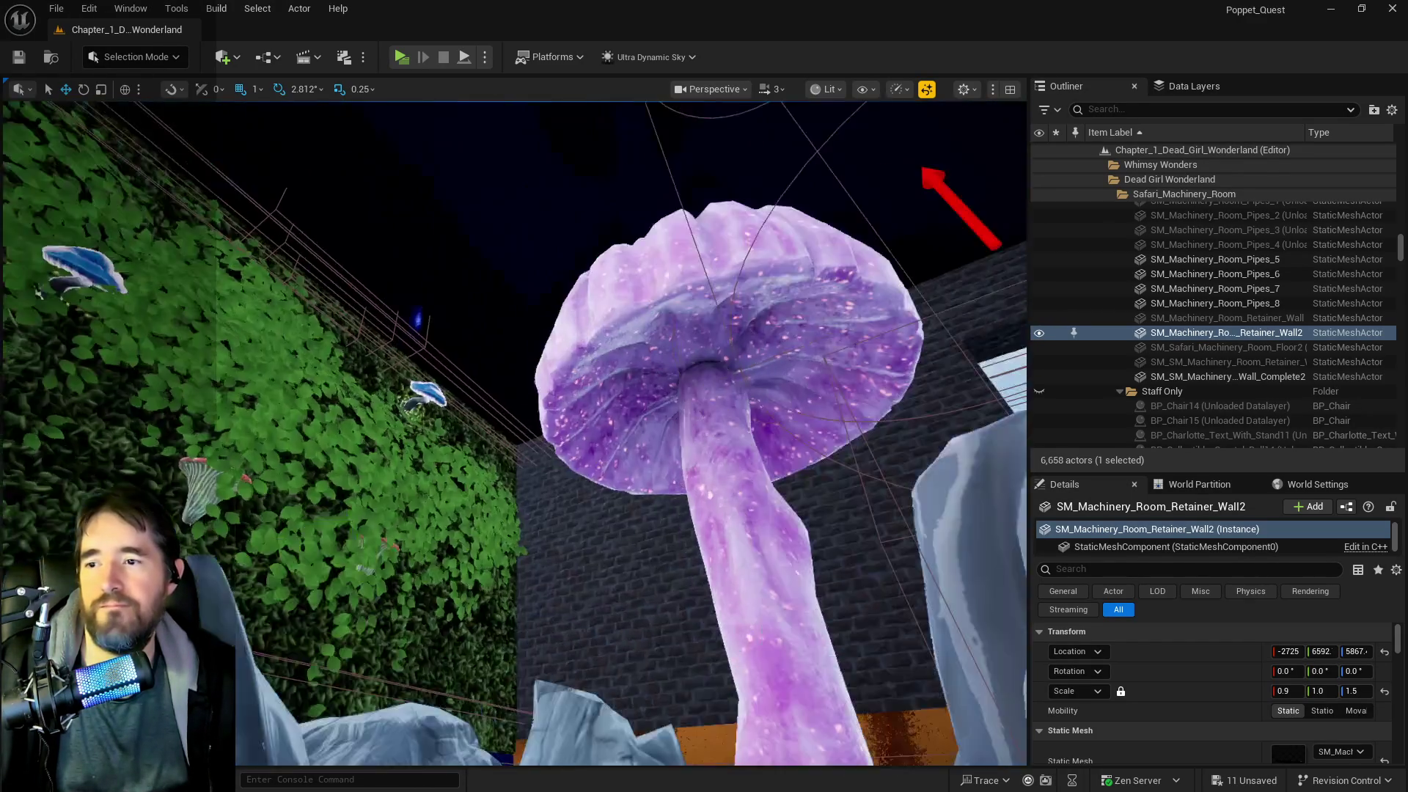
left_click_drag(719, 382, 719, 425)
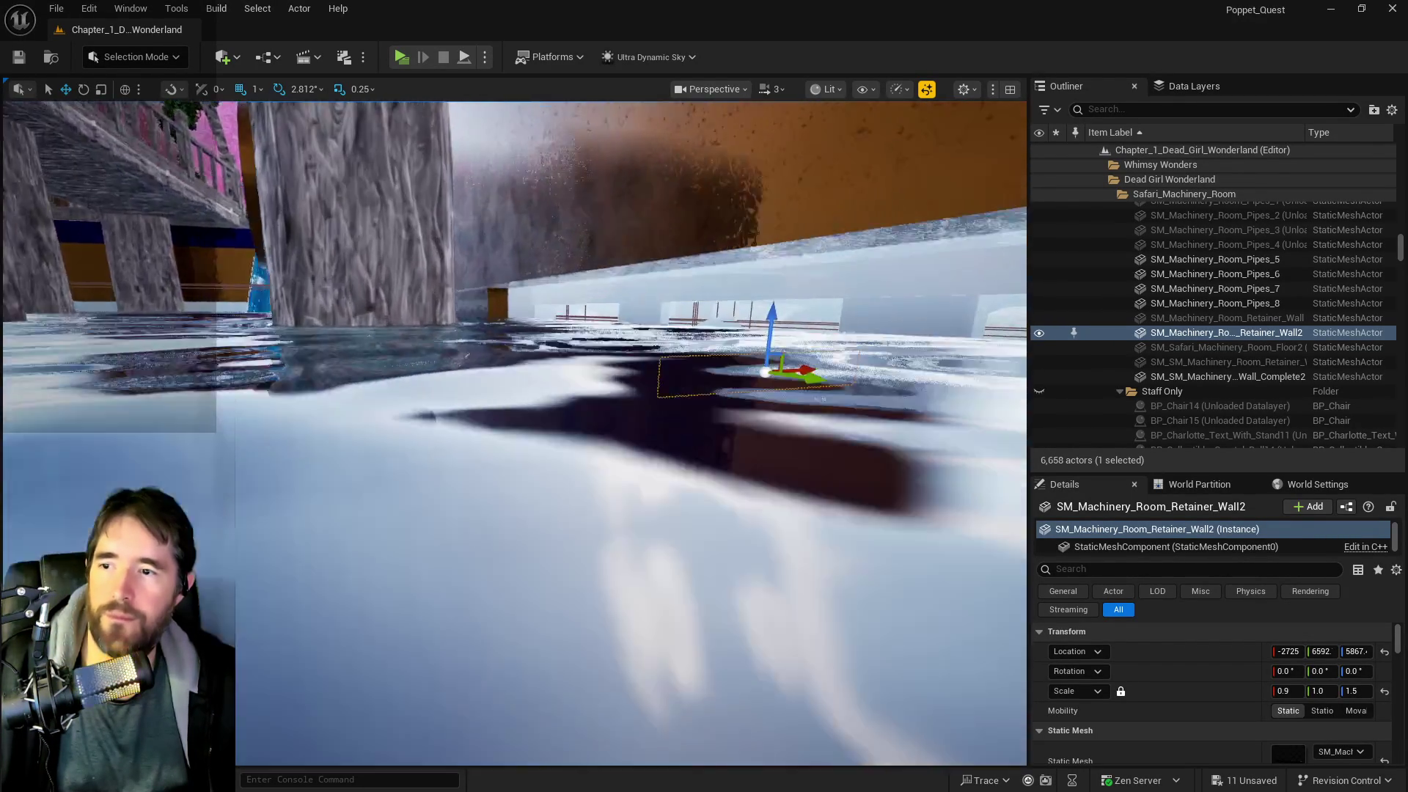
mouse_move(719, 425)
left_mouse_down()
mouse_move(689, 421)
mouse_move(690, 400)
left_mouse_up()
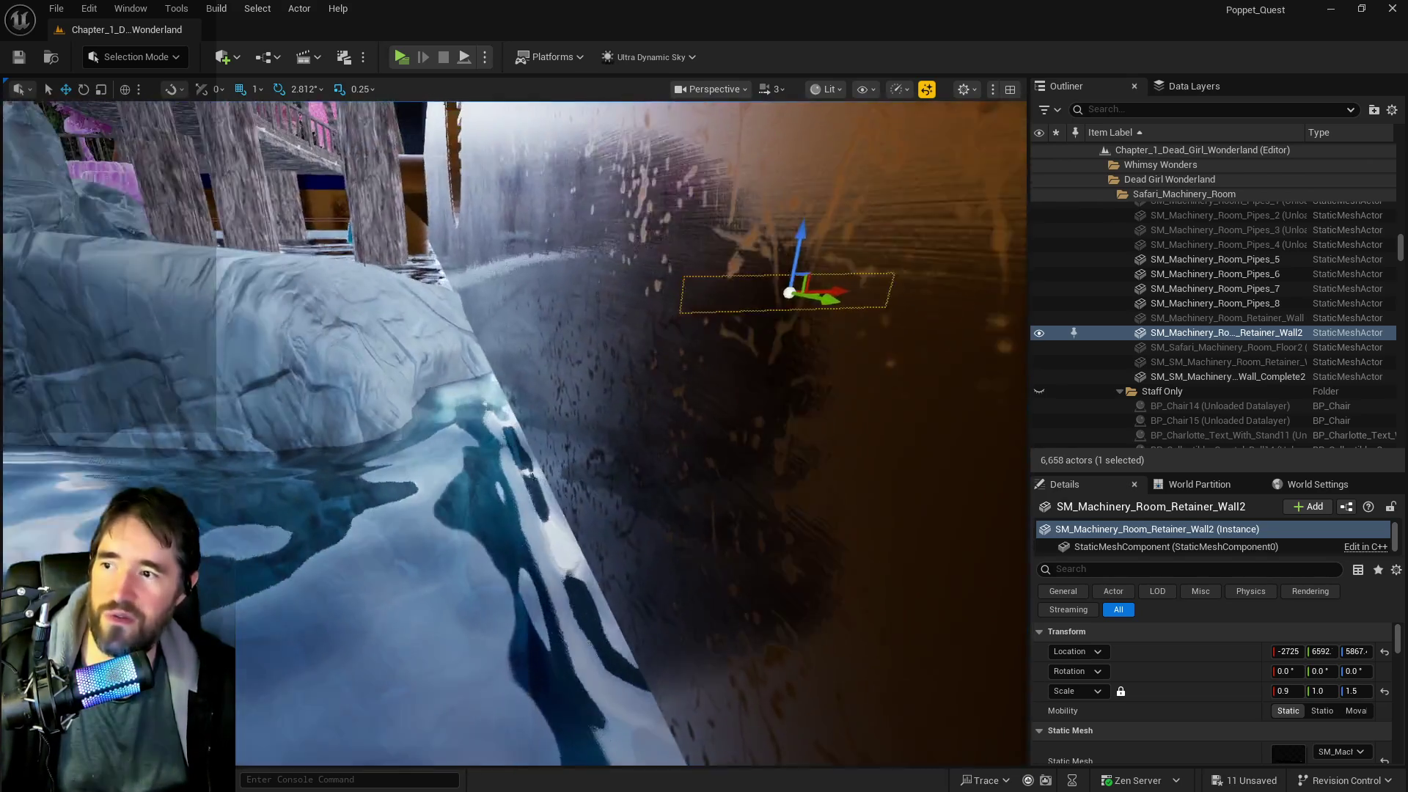
left_click_drag(690, 399, 726, 396)
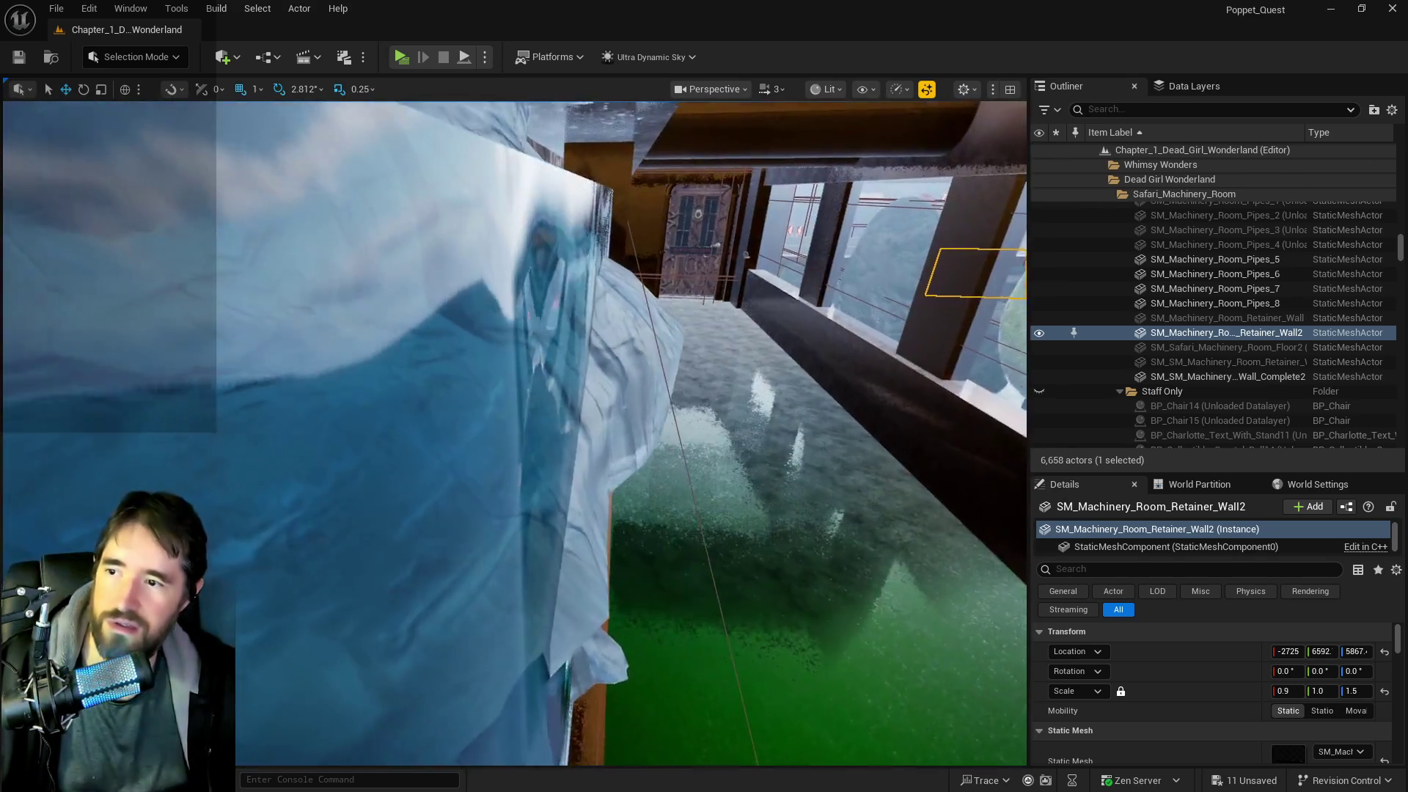
- Nudge SM_Cliff_11 along X from -3535 to -3551 and frame it
double_click(1184, 347)
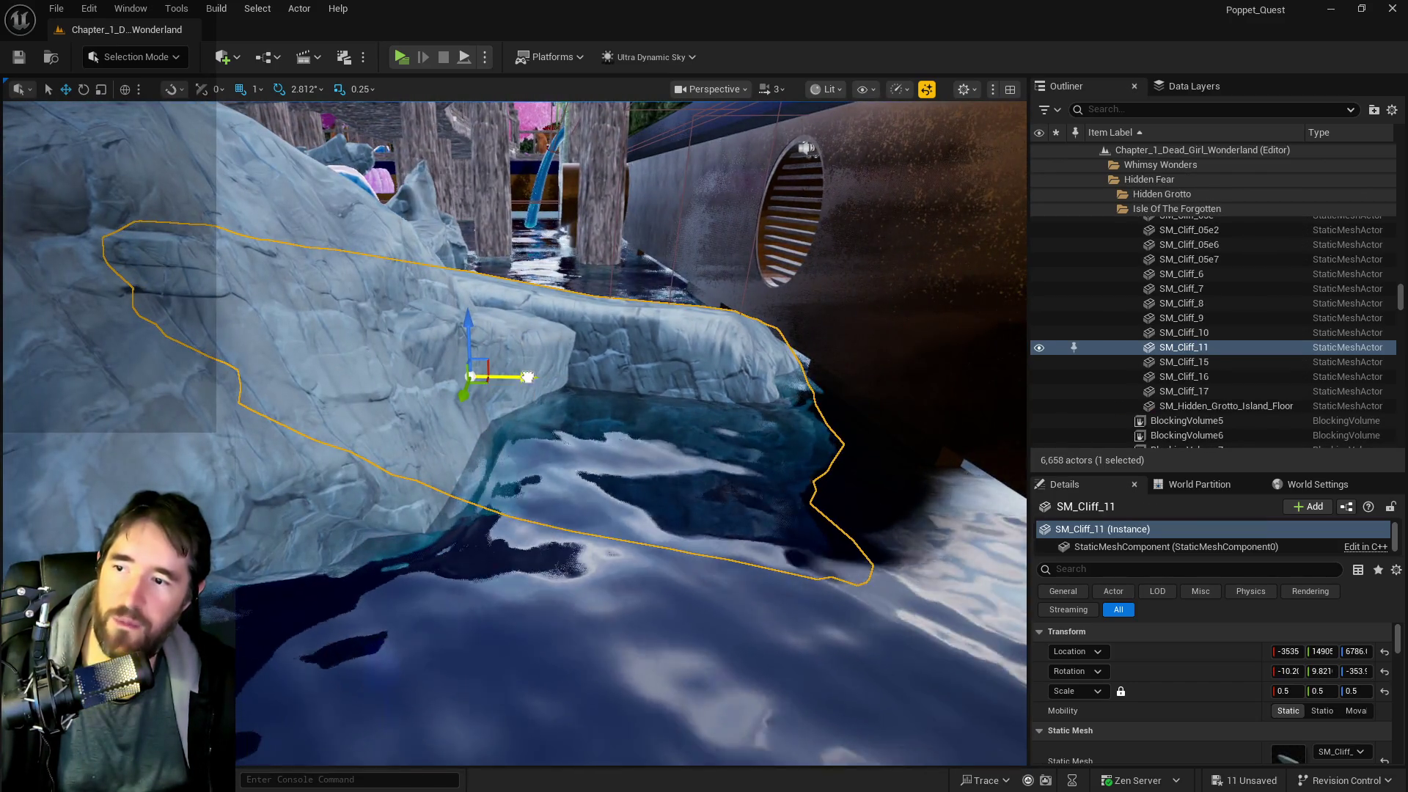
left_click_drag(528, 377, 480, 375)
key("w")
key("w")
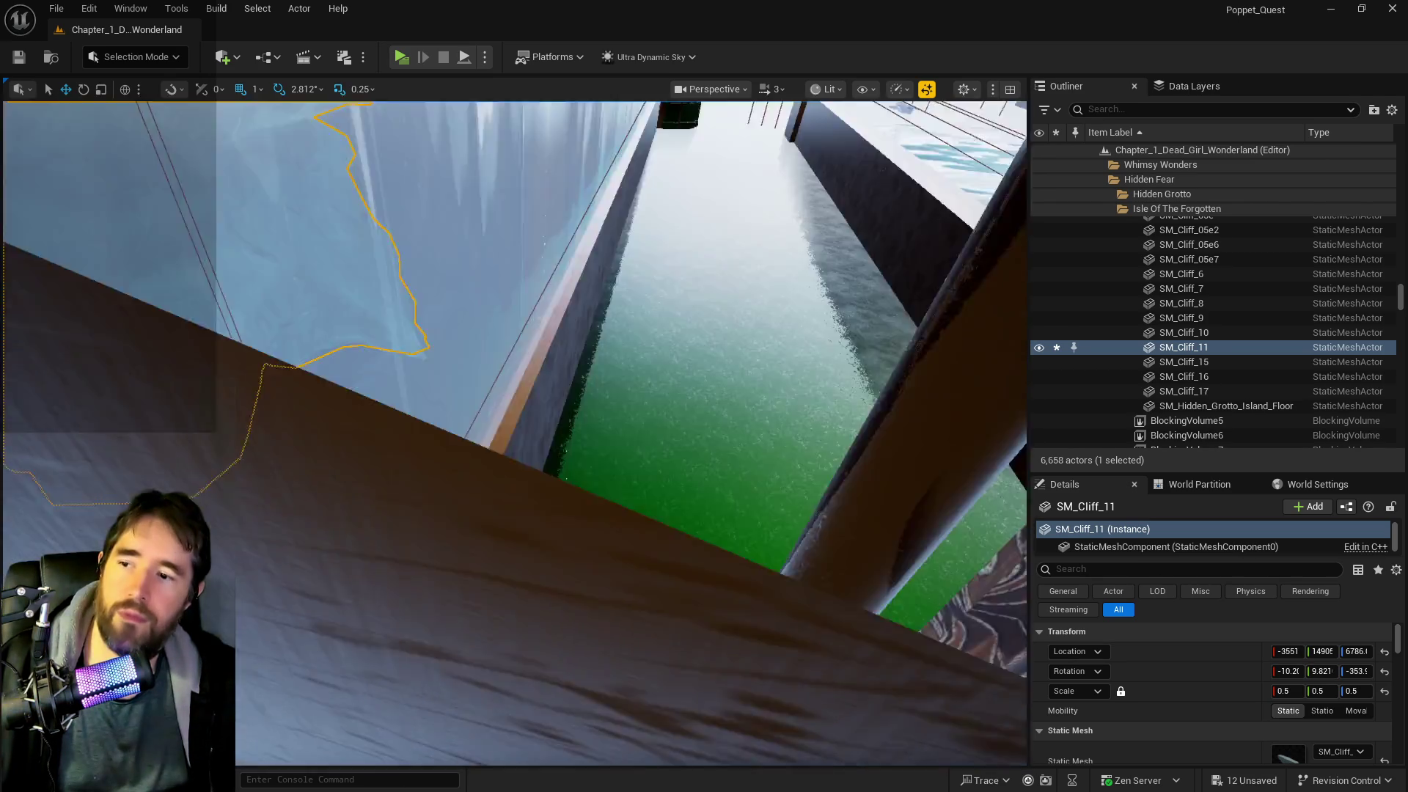
key("f")
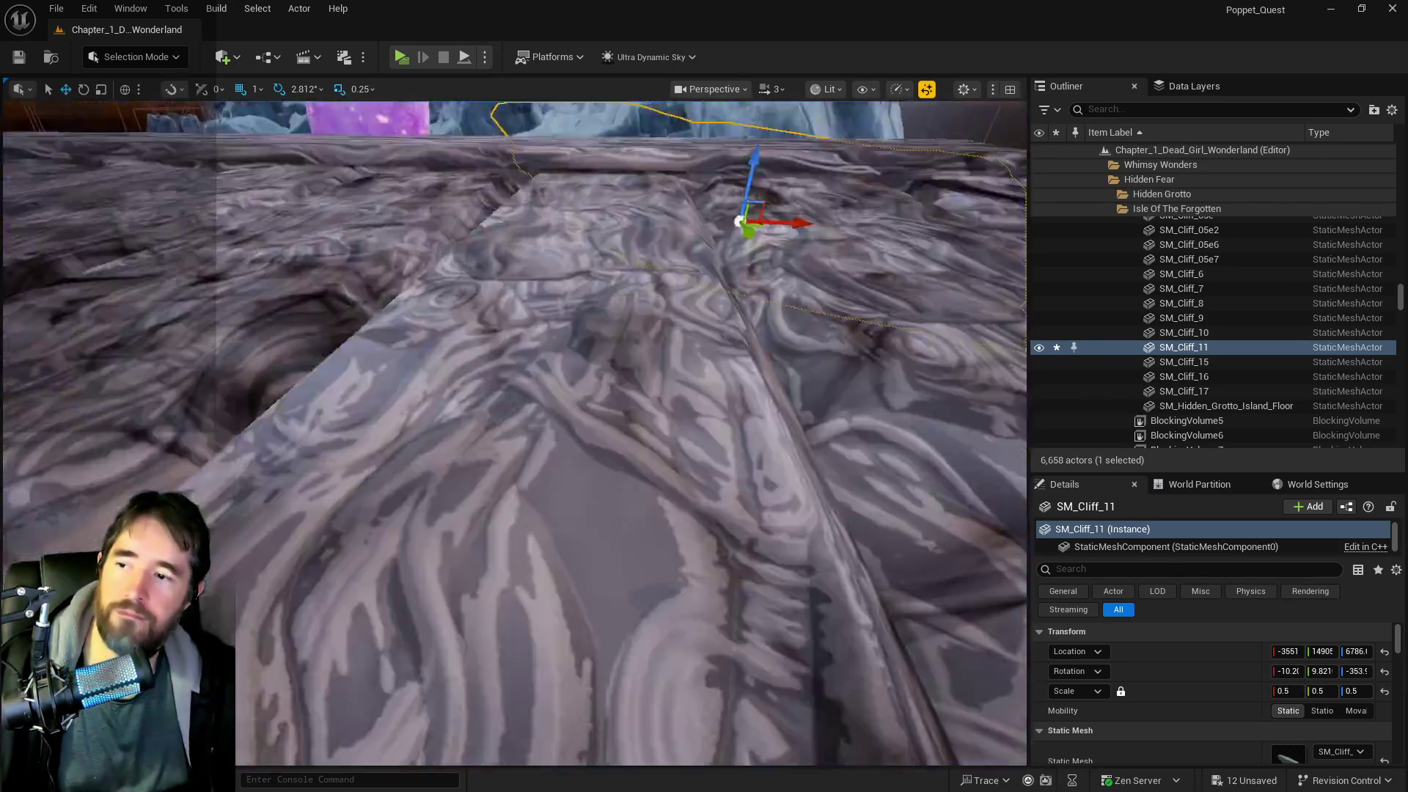
key("s")
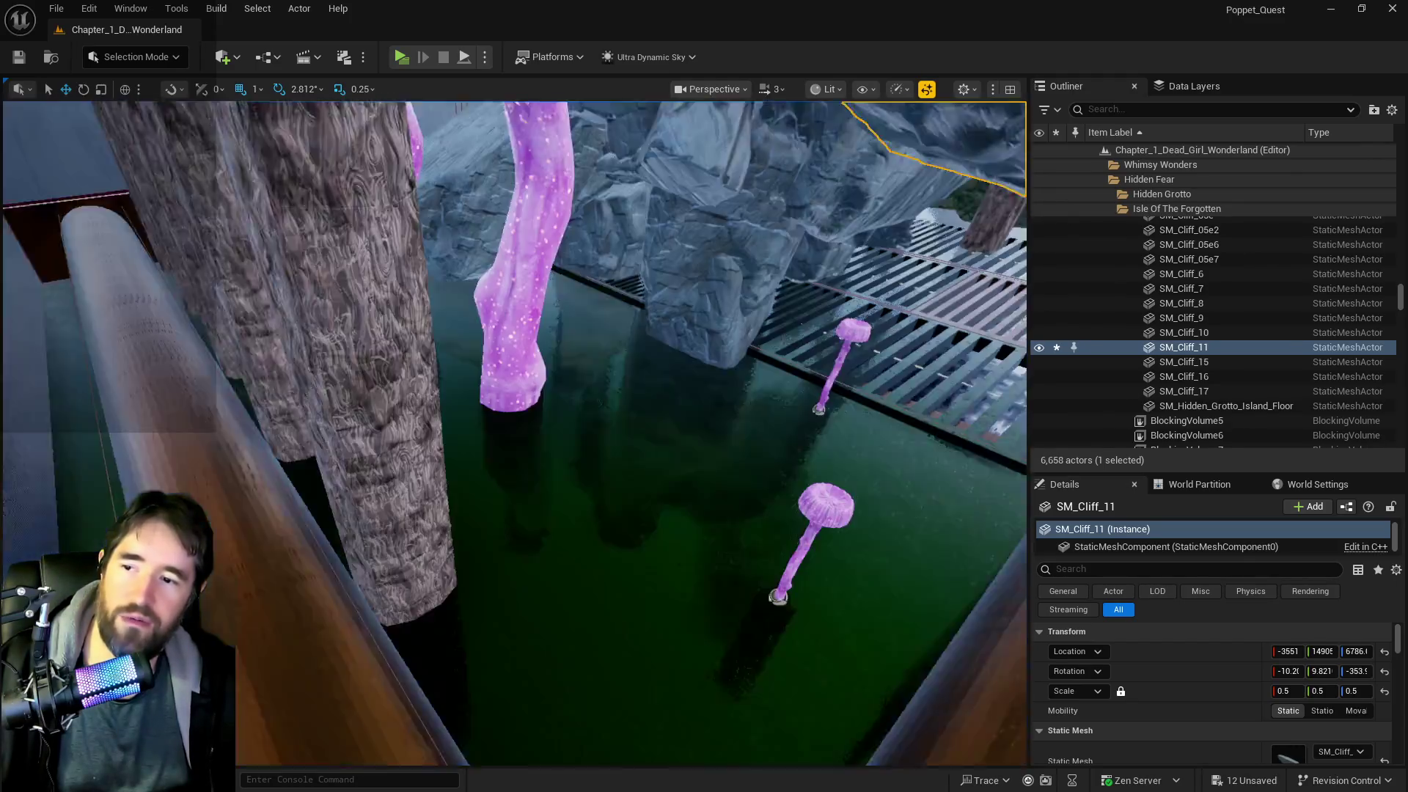
- Fly through the coral grotto and select the ship forecastle piece
key("w")
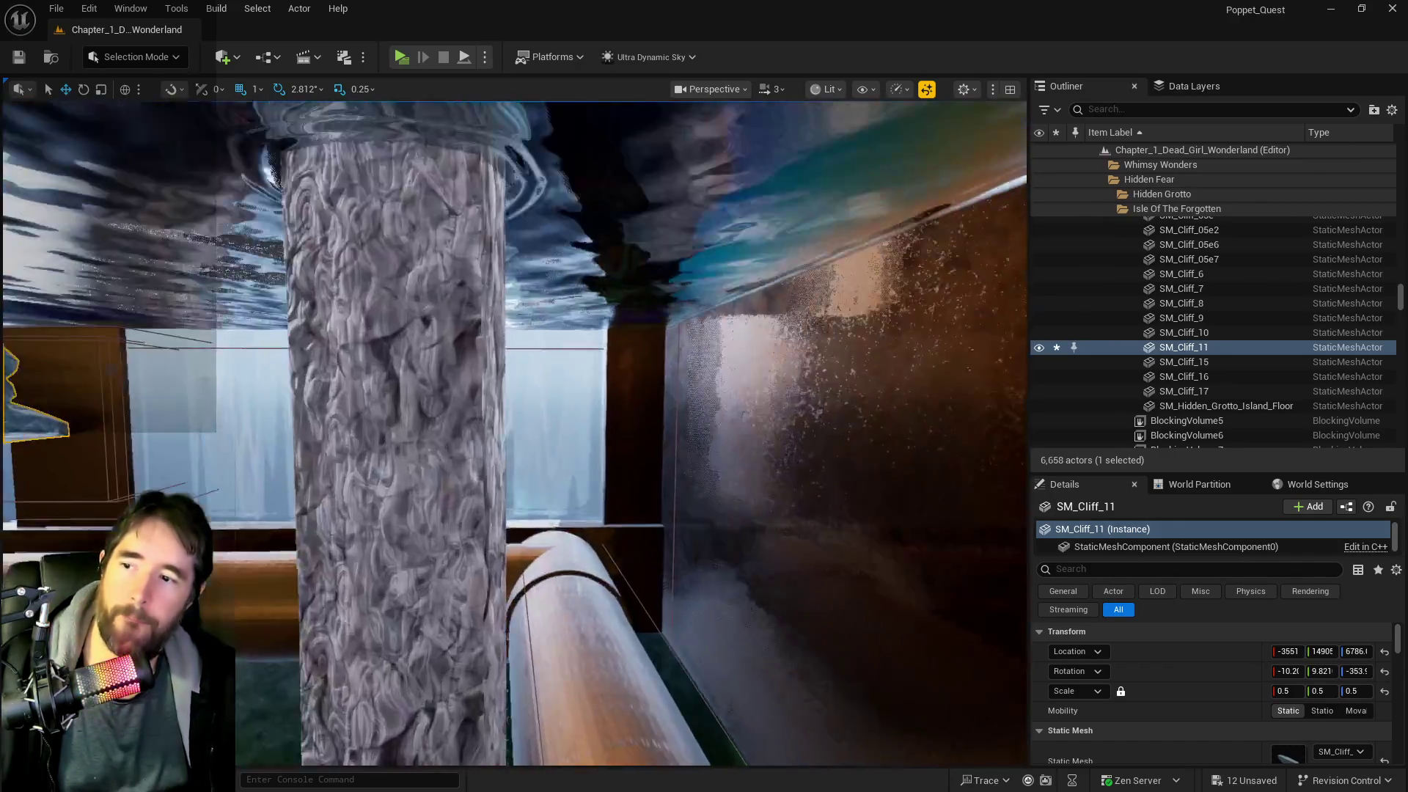
key("w")
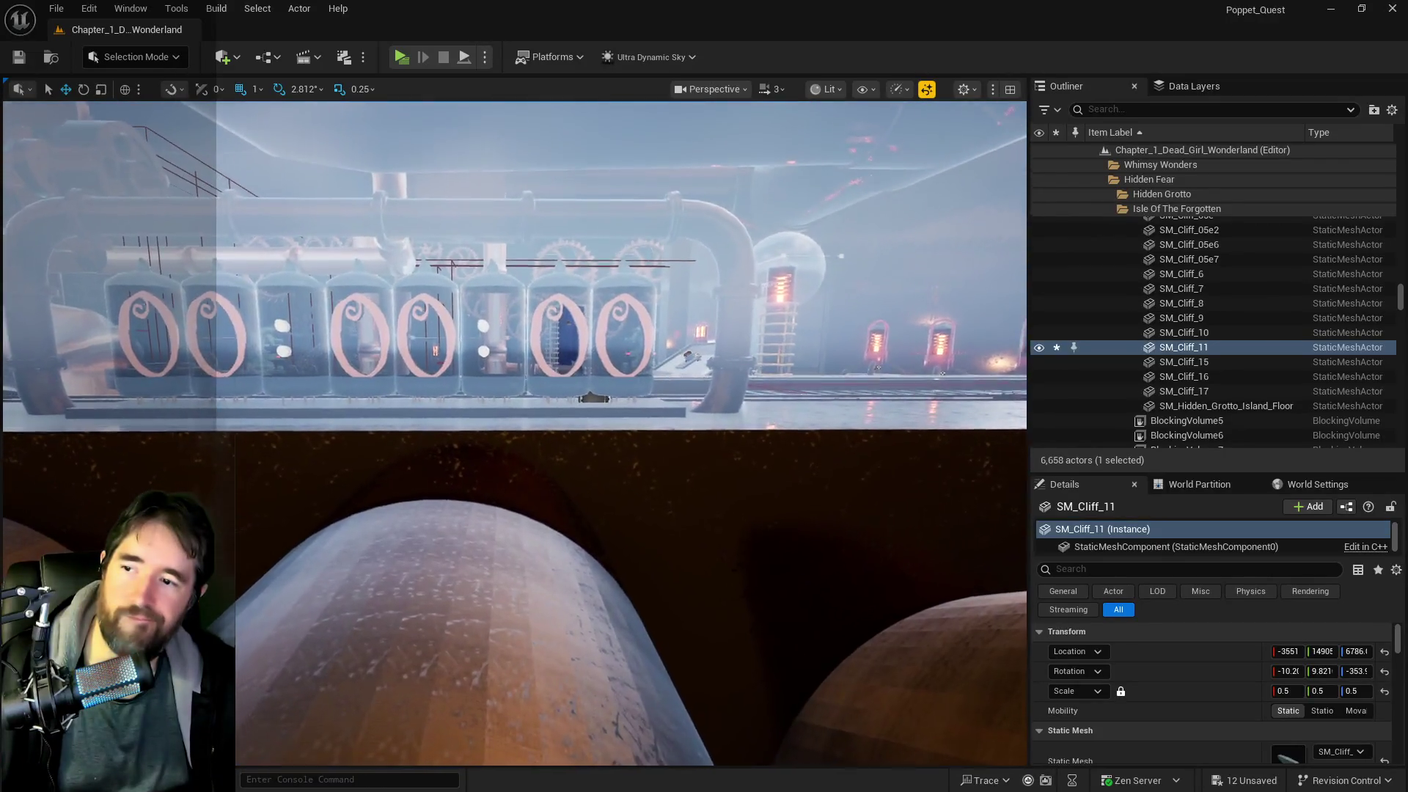
key("w")
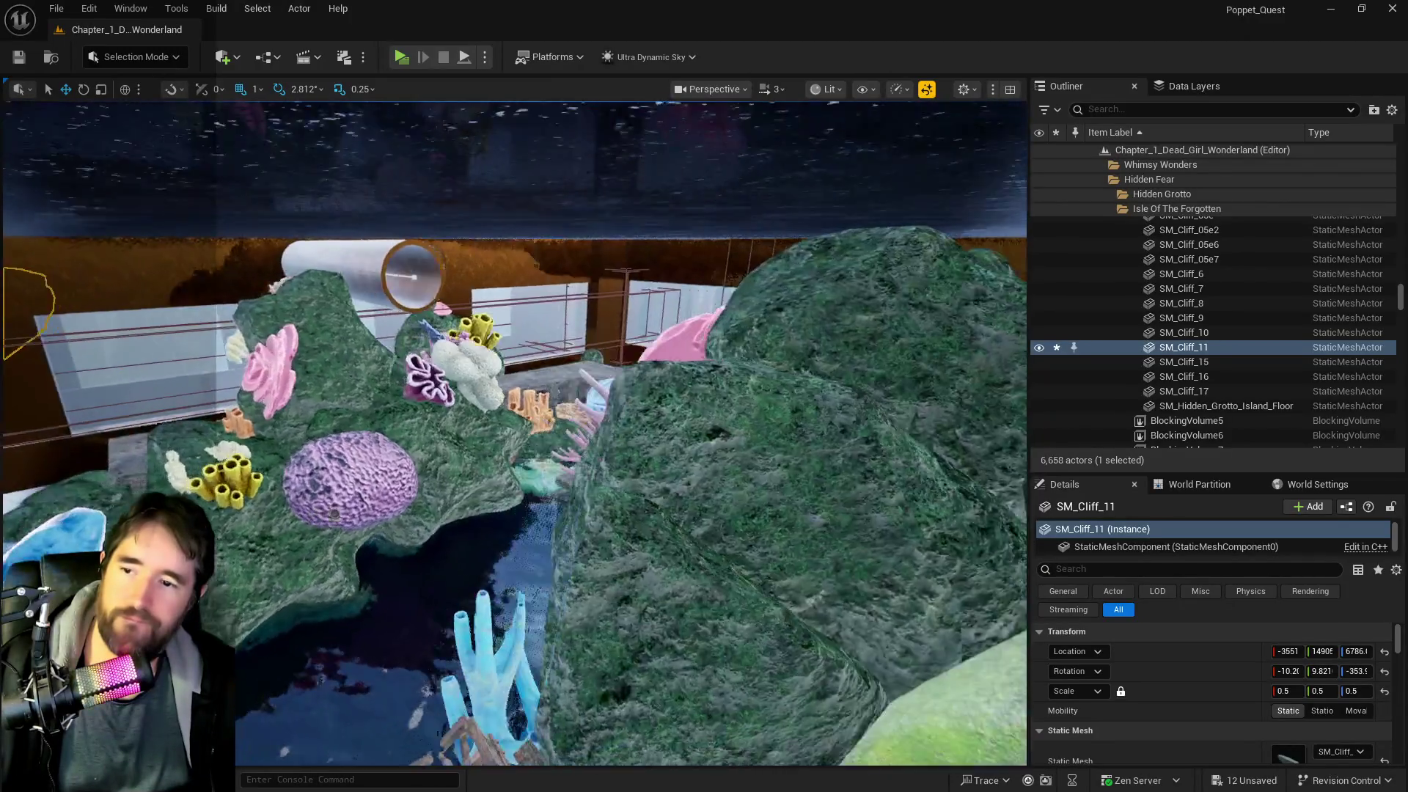
key("w")
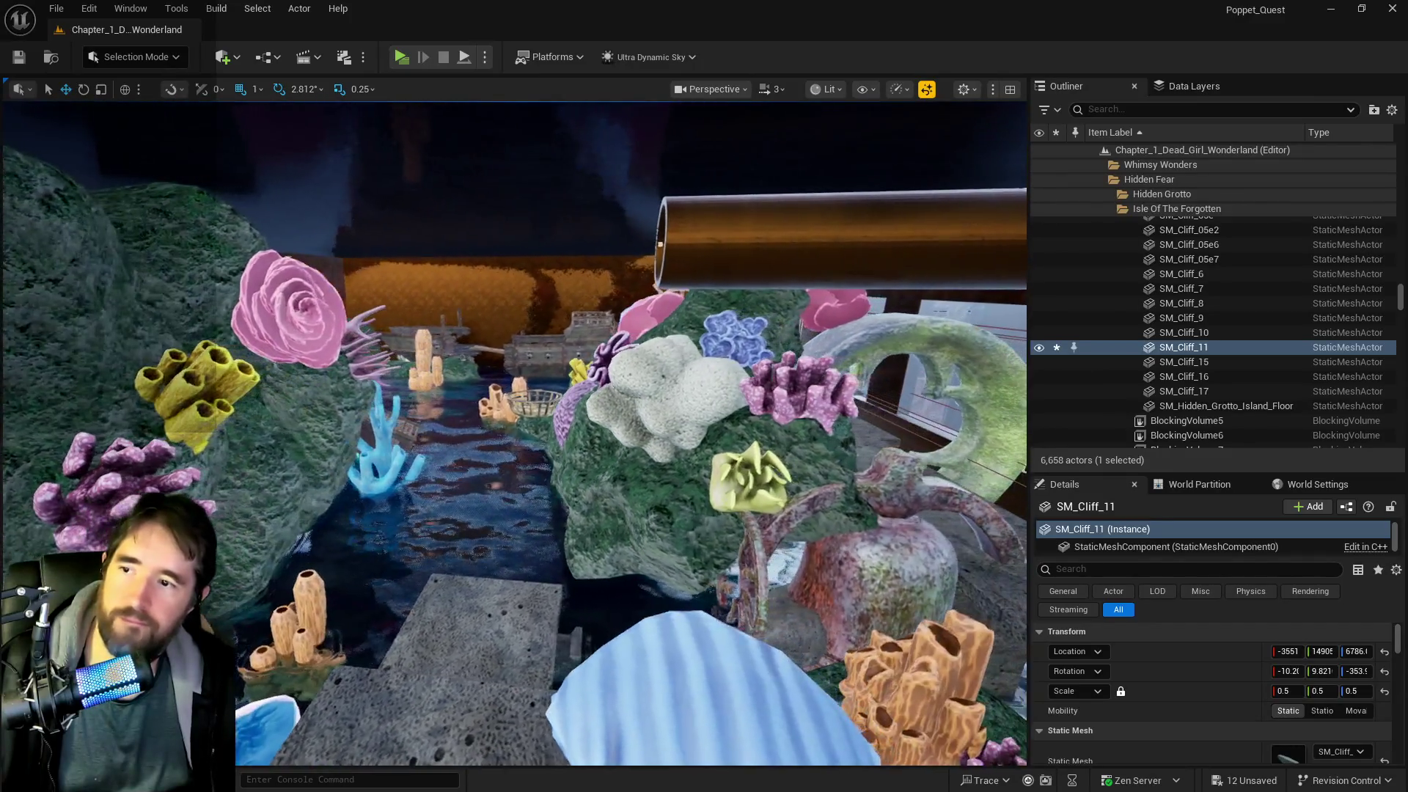
key("s")
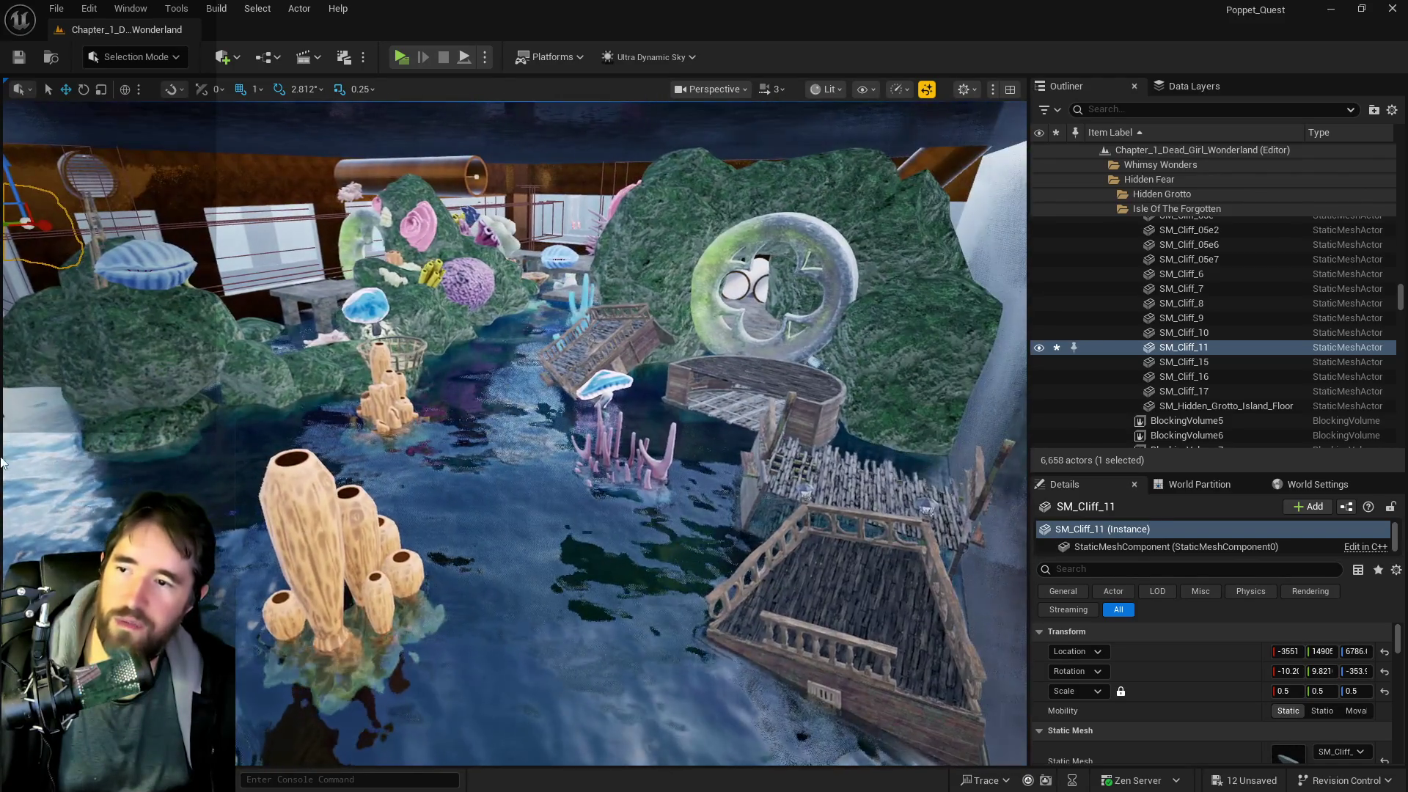
key("w")
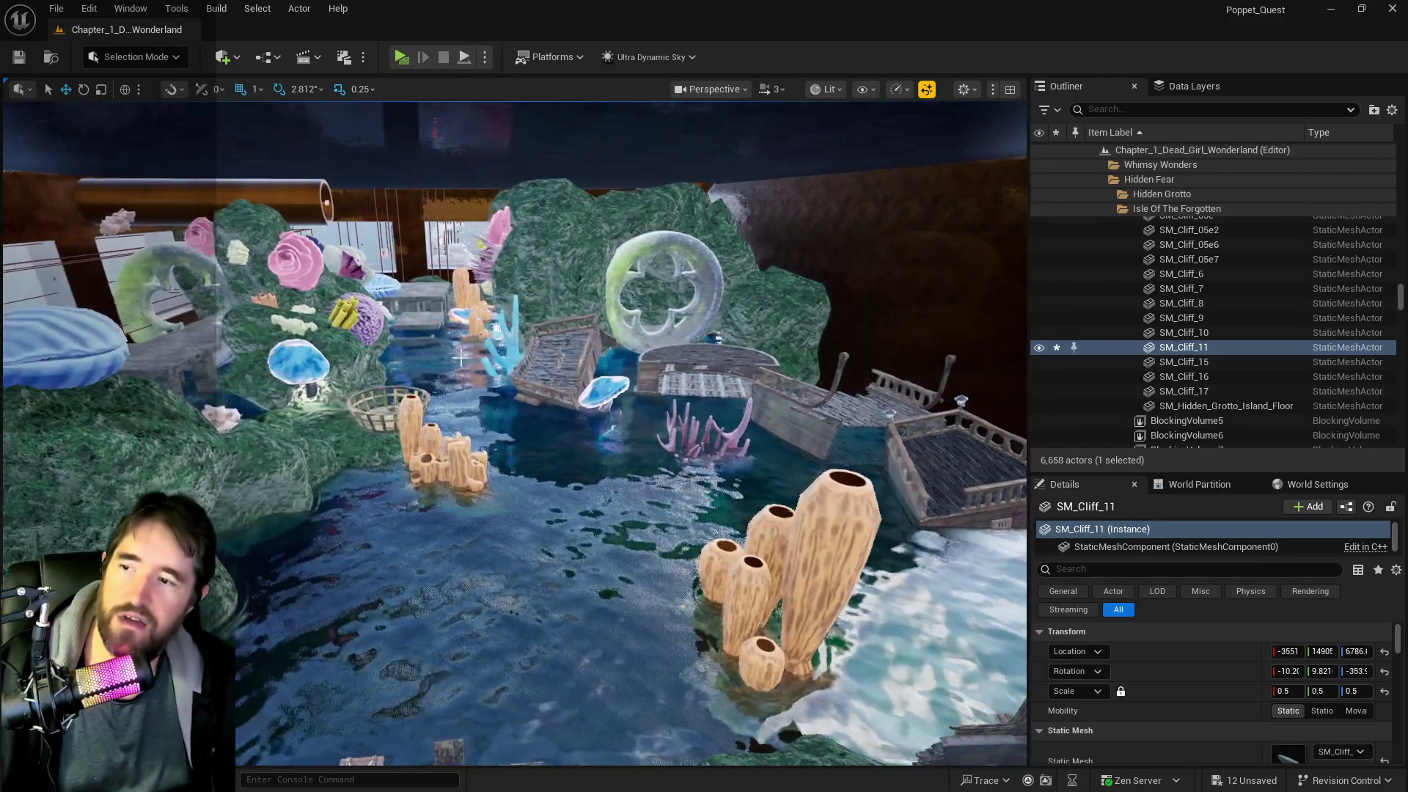
left_click(562, 374)
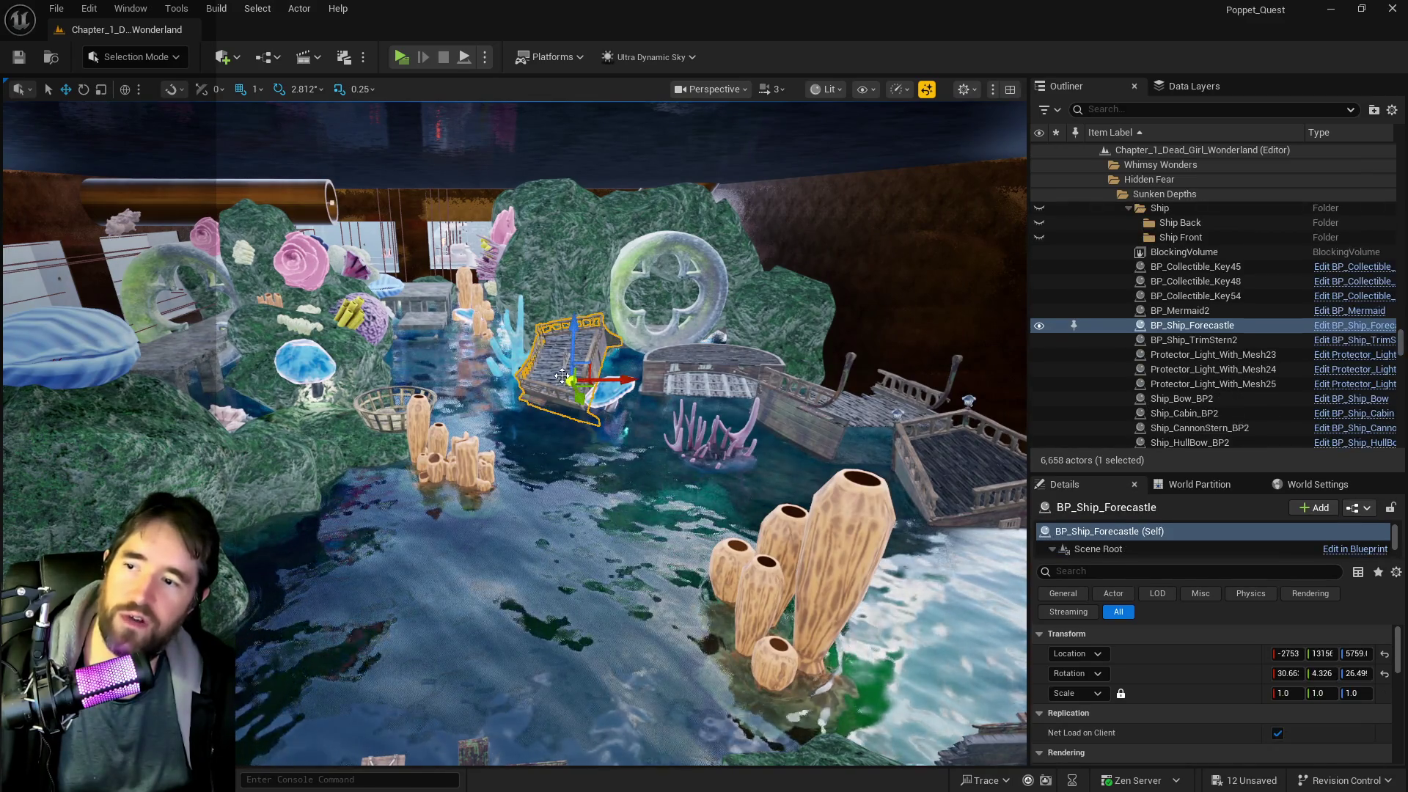
- Slide the ship forecastle piece and the glowing protector light slightly along X
left_click_drag(607, 379, 648, 380)
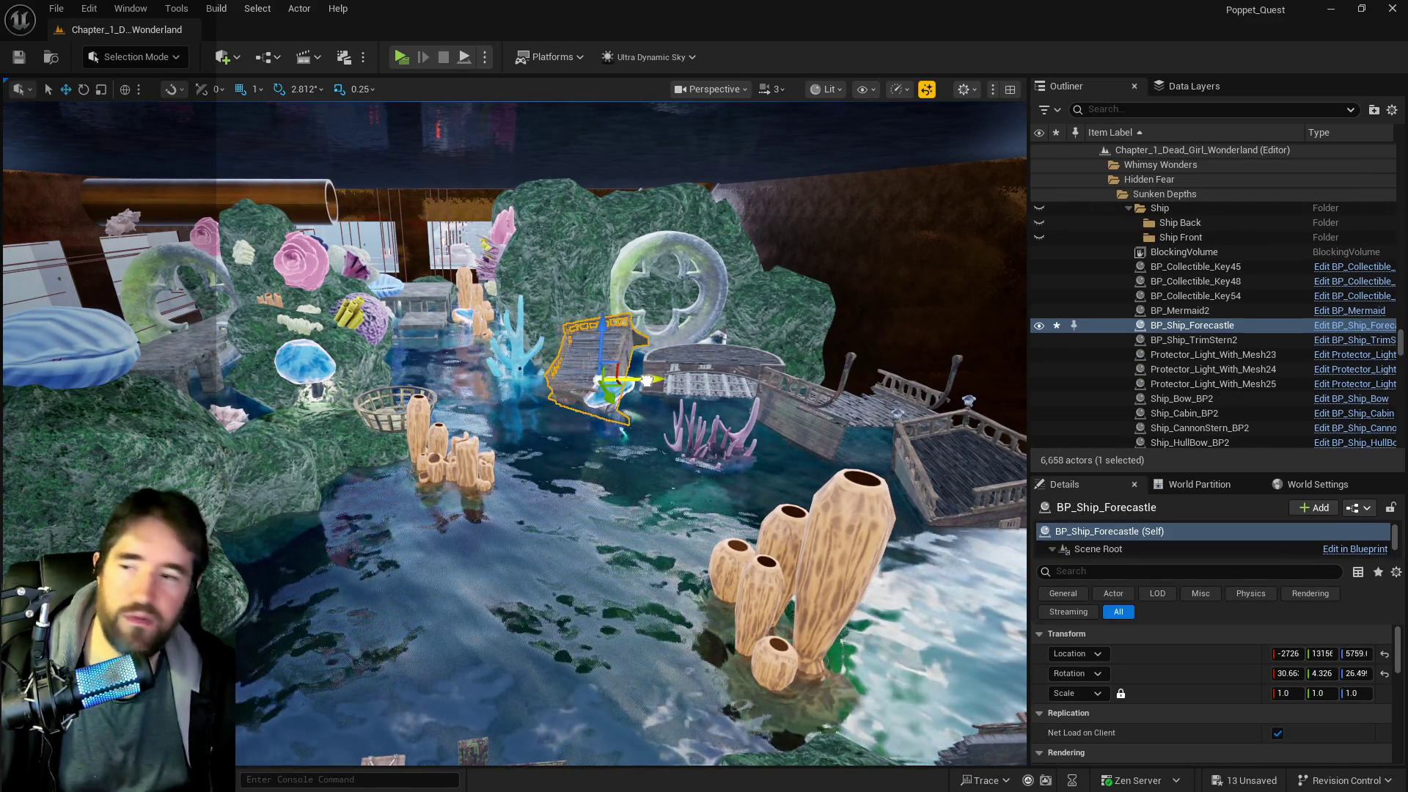
left_click(642, 402)
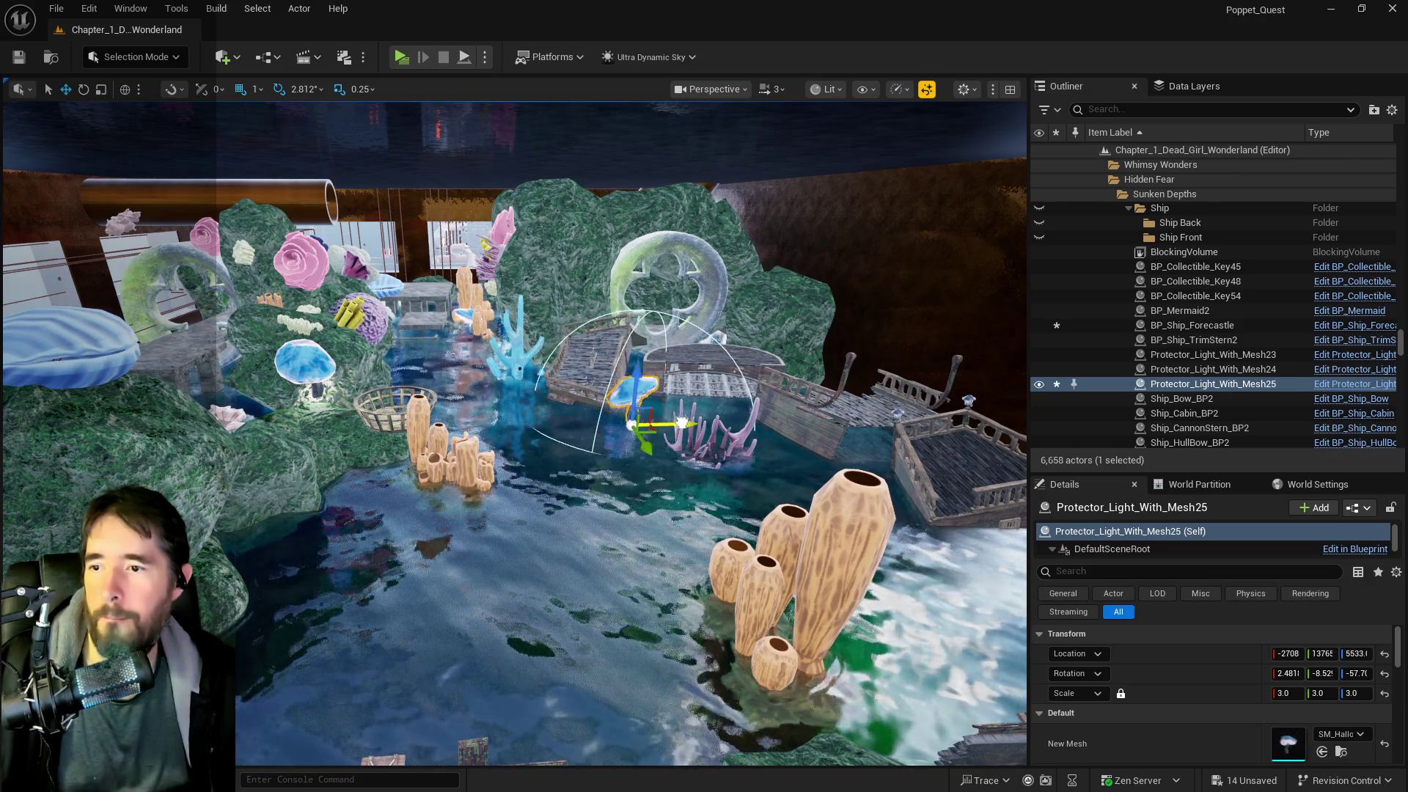
left_click_drag(682, 423, 690, 423)
key("f")
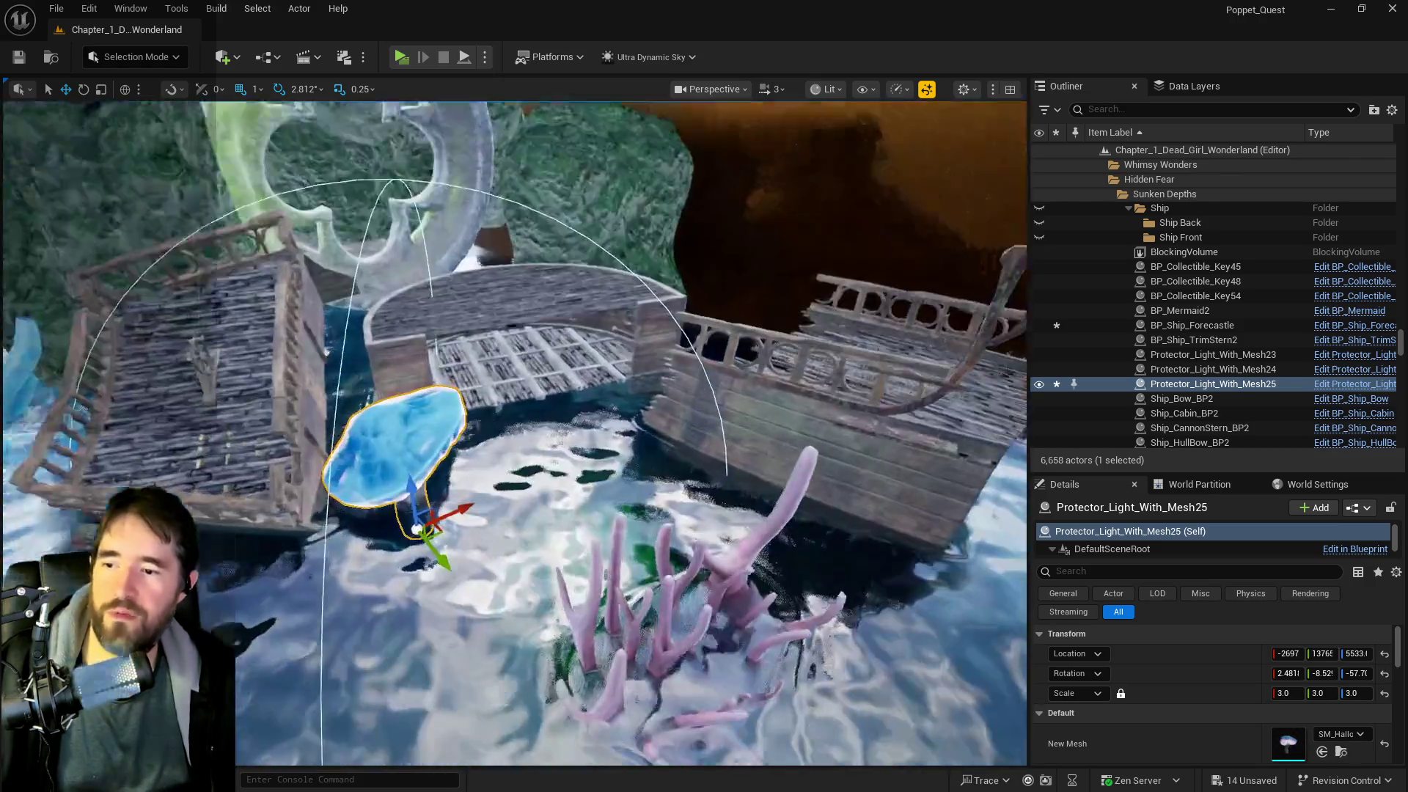
- Move the purple branching coral along Y
left_click(624, 496)
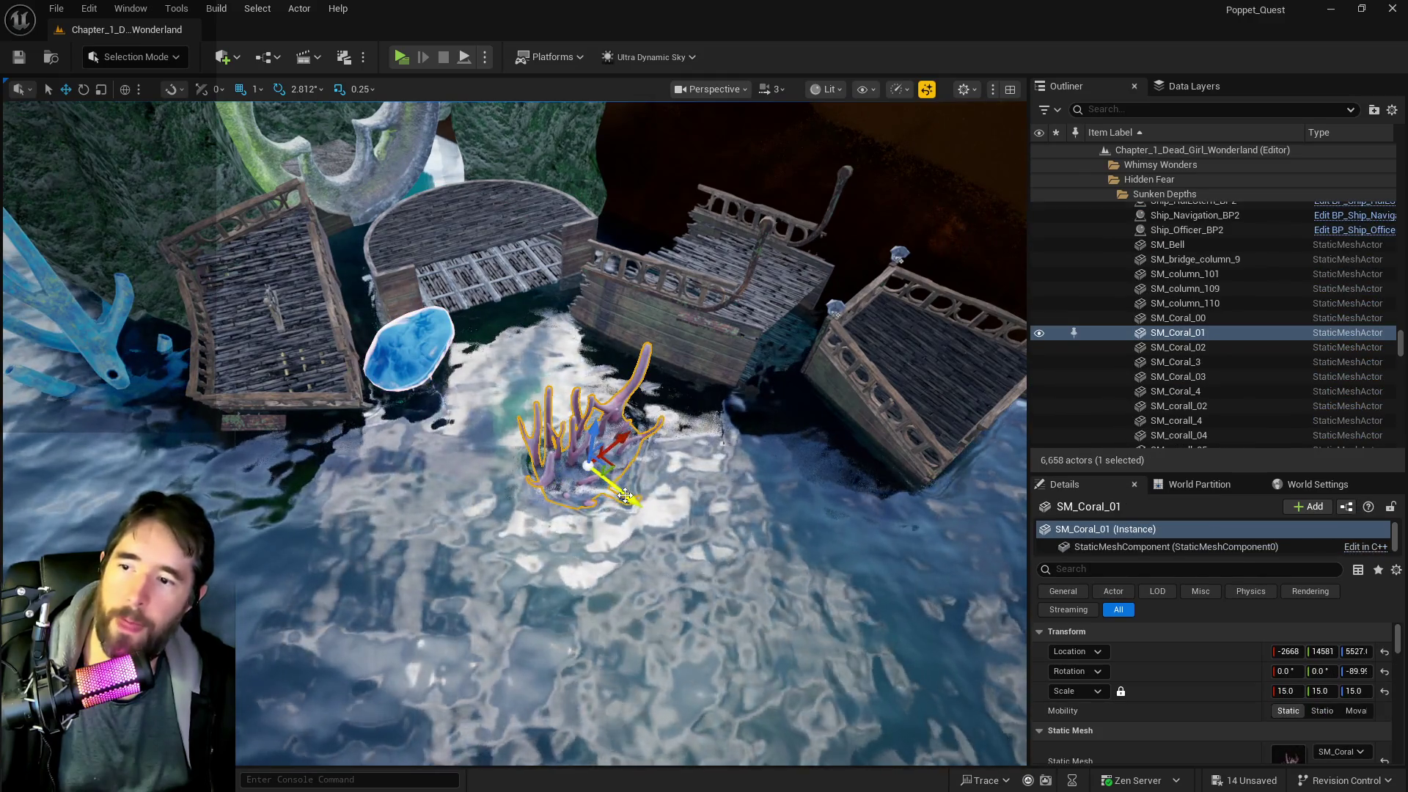
mouse_move(624, 496)
left_mouse_down()
mouse_move(731, 615)
mouse_move(819, 637)
left_mouse_up()
key("f")
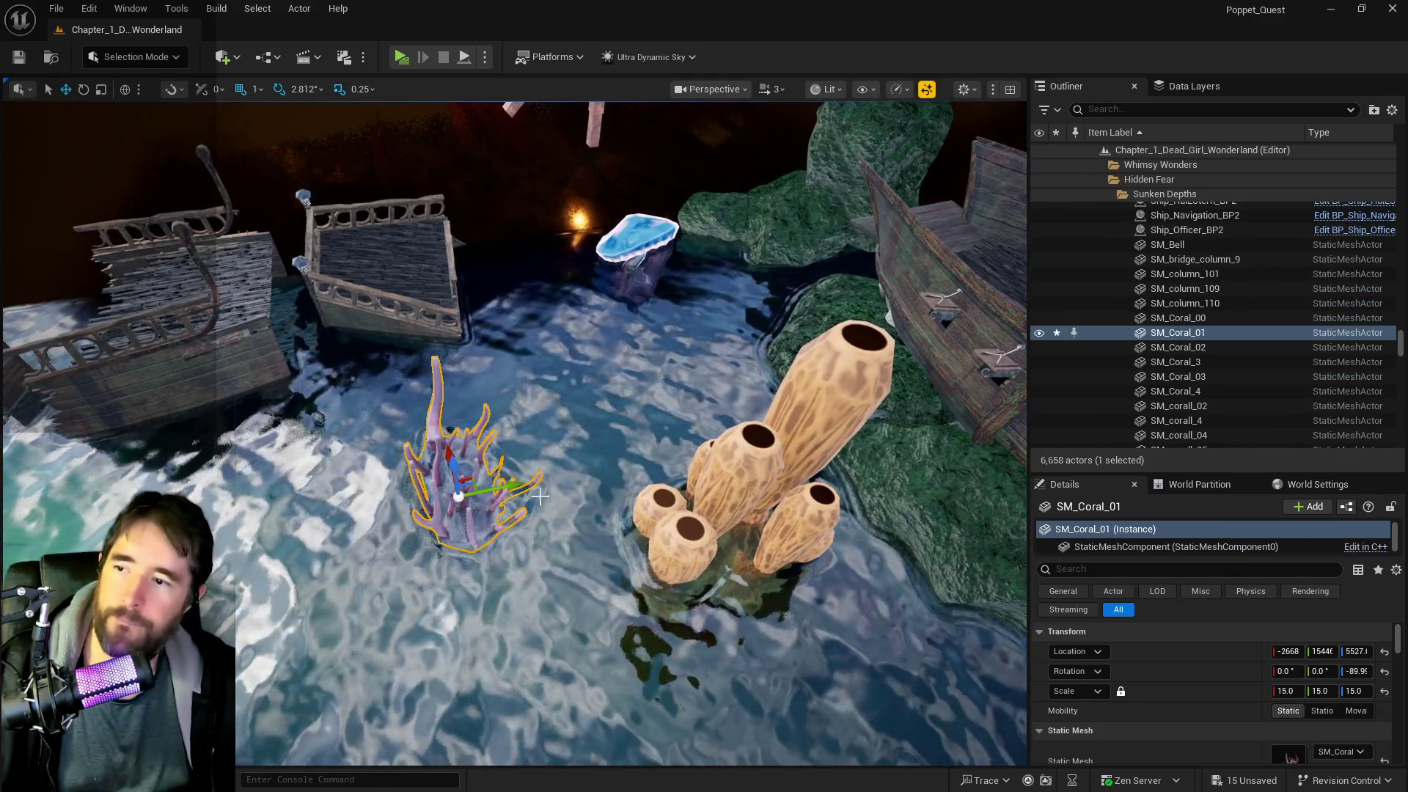
left_click_drag(532, 489, 562, 478)
- Shrink the tan pipe coral to scale 15 and shift it across the water
left_click(690, 542)
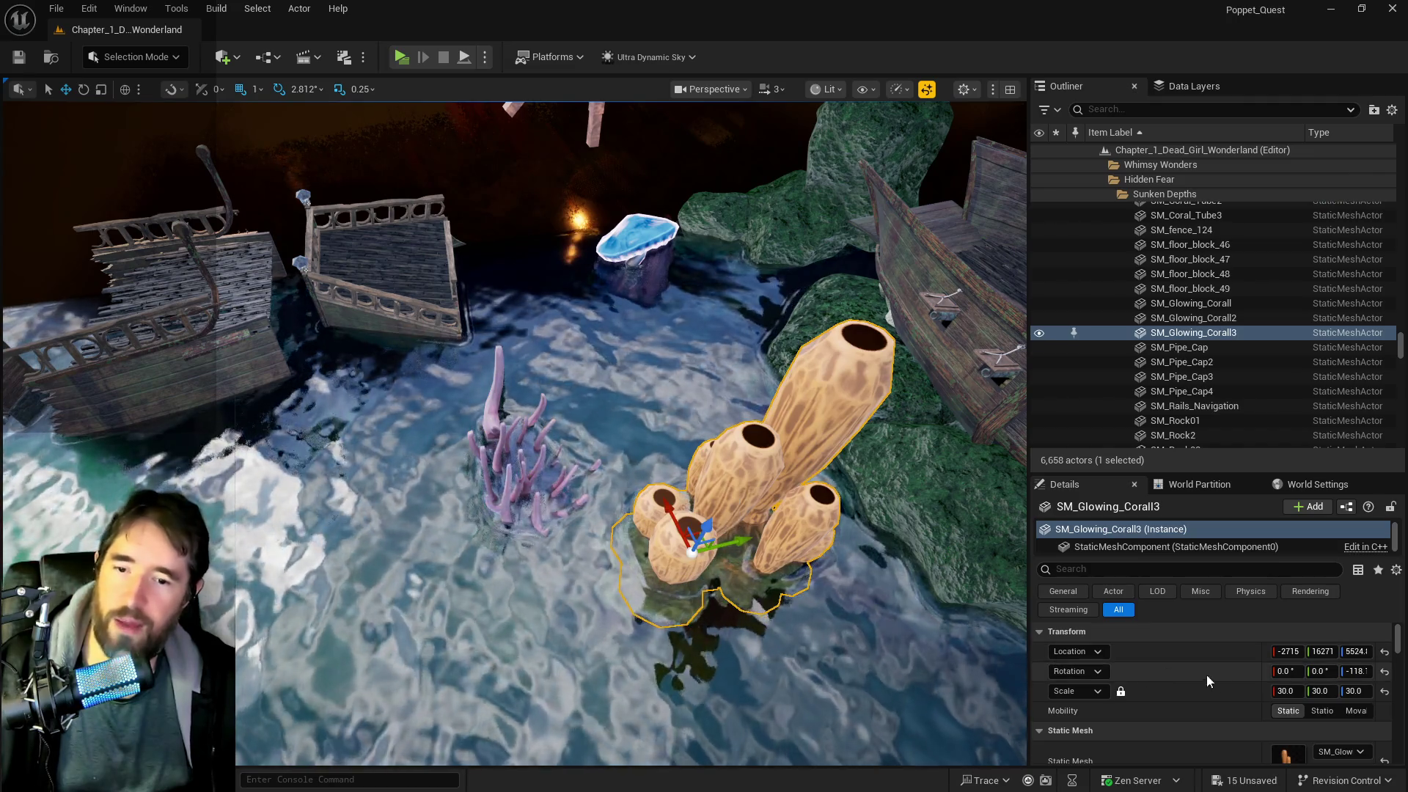
left_click(1298, 691)
type("15")
key("Return")
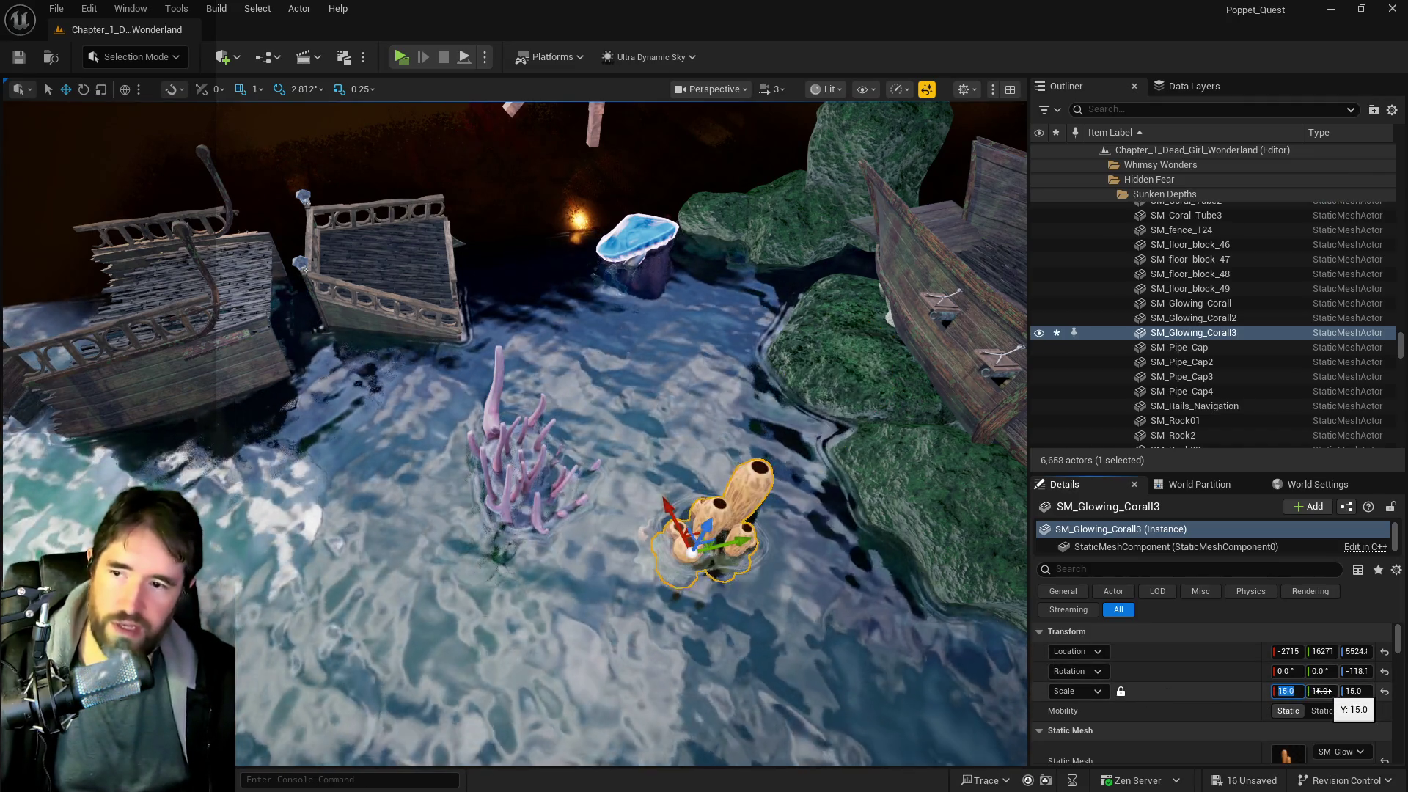
left_click_drag(654, 521, 611, 443)
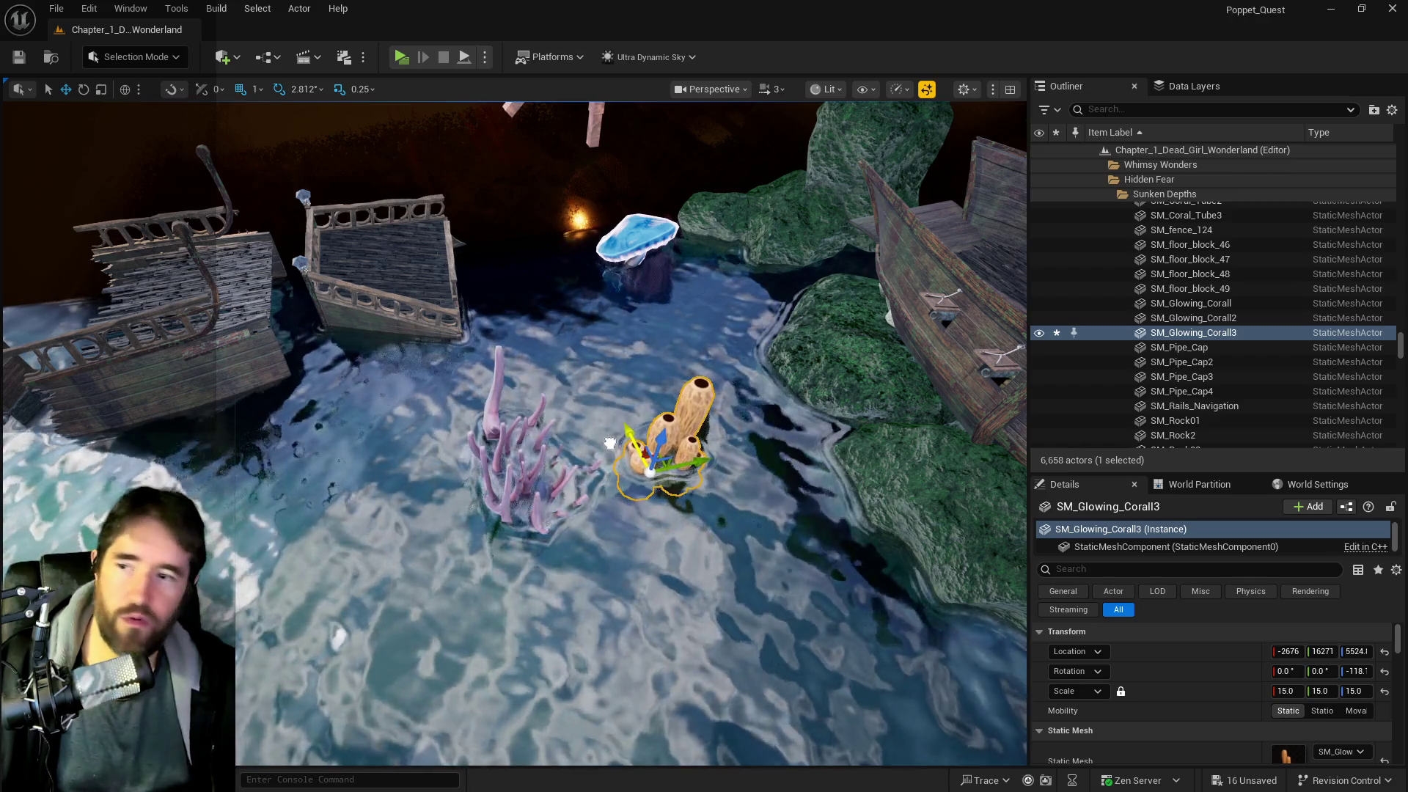
- Nudge the purple coral SM_Coral_01 across the water
left_click(533, 467)
left_click(536, 470)
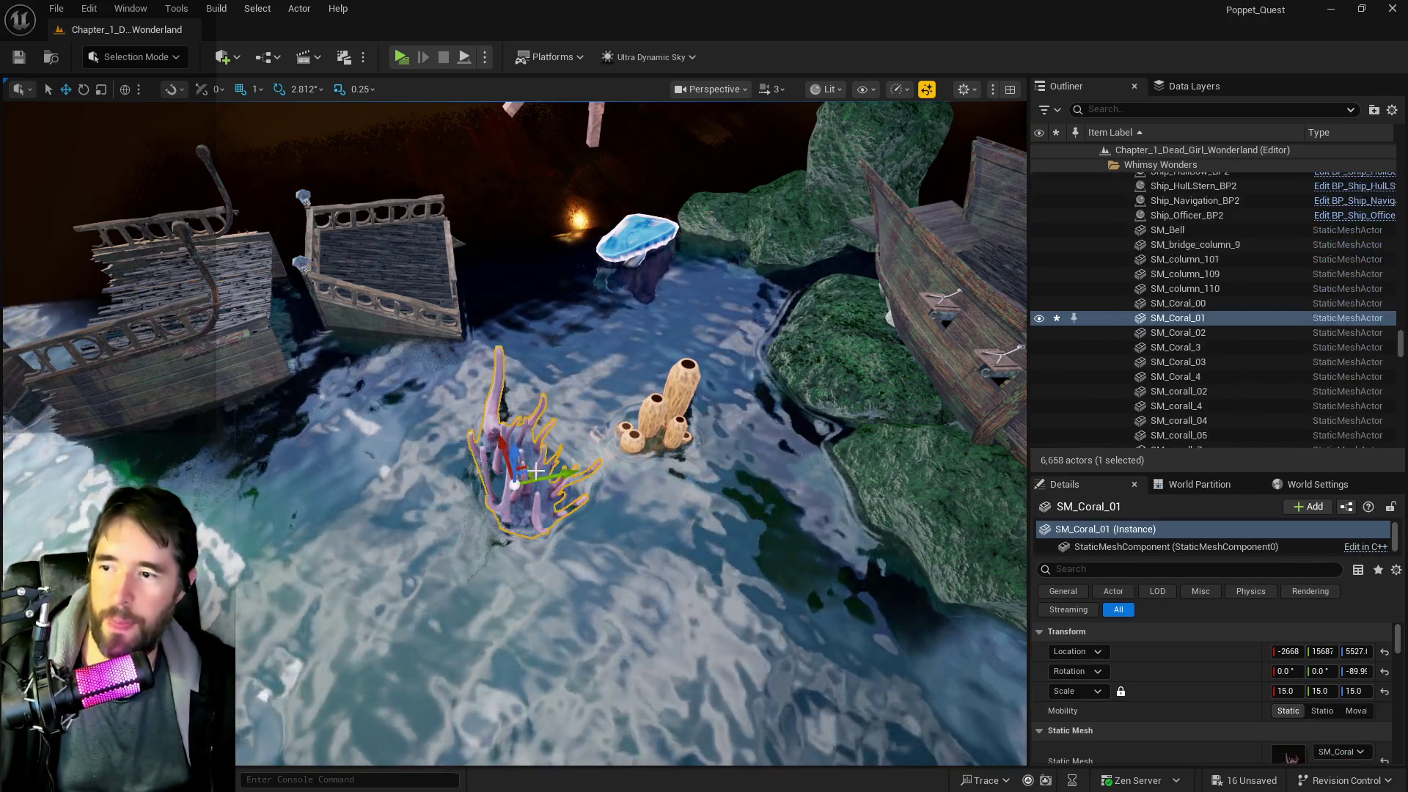
mouse_move(455, 407)
left_mouse_down()
mouse_move(499, 411)
mouse_move(440, 389)
mouse_move(411, 411)
mouse_move(528, 448)
mouse_move(662, 458)
mouse_move(370, 499)
mouse_move(294, 397)
left_mouse_up()
- Set SM_corall_2's scale to 10 and slide it left toward the rocks
left_click(389, 433)
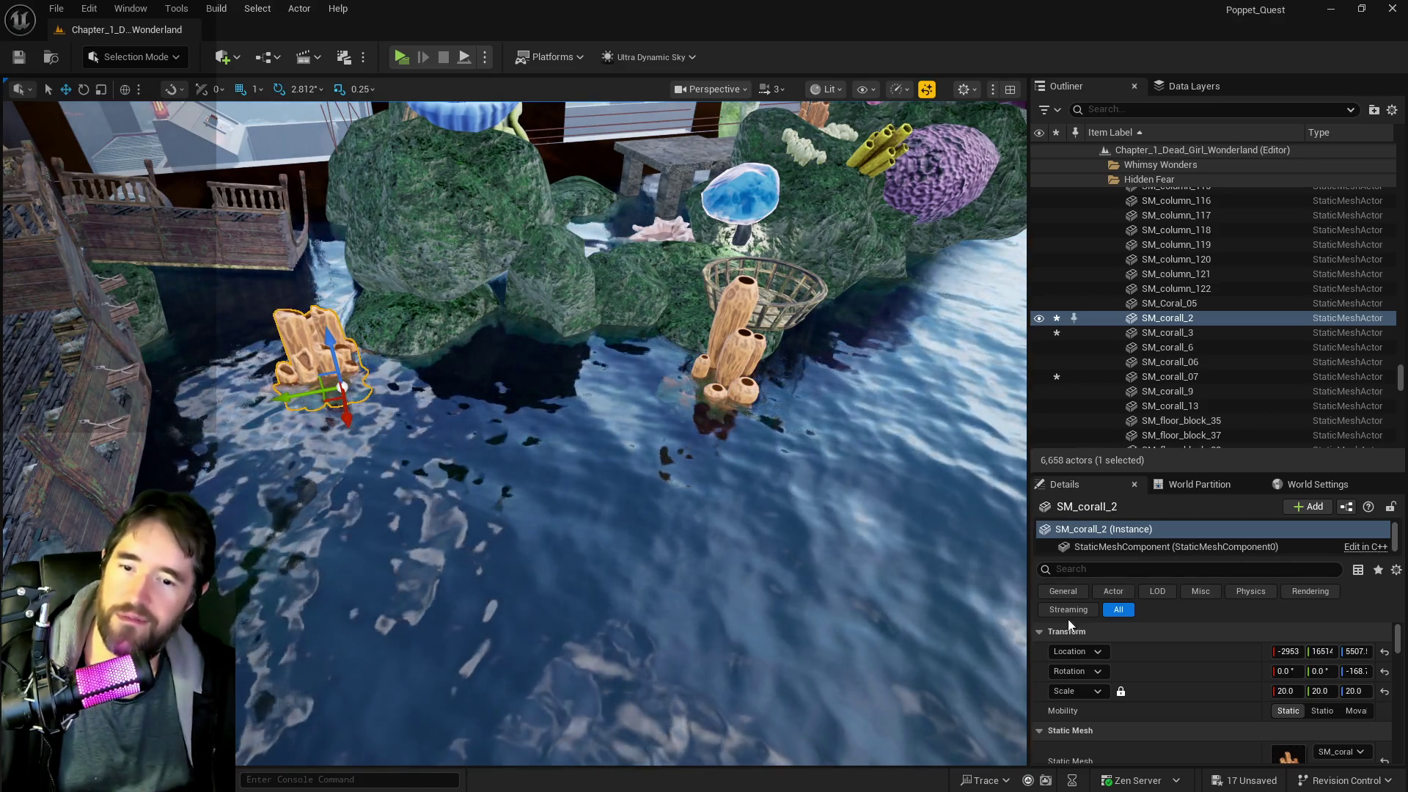
left_click(1291, 691)
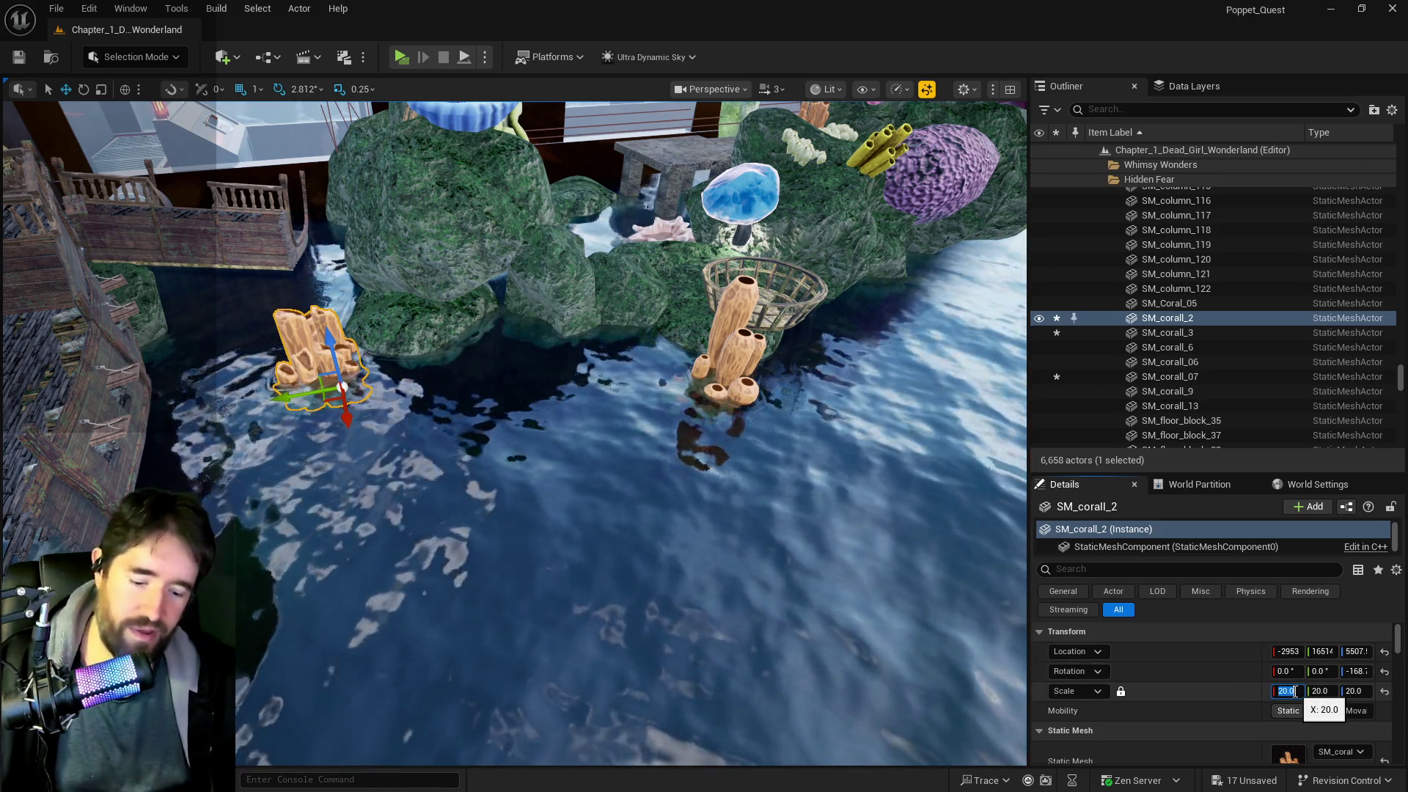
type("10")
key("Return")
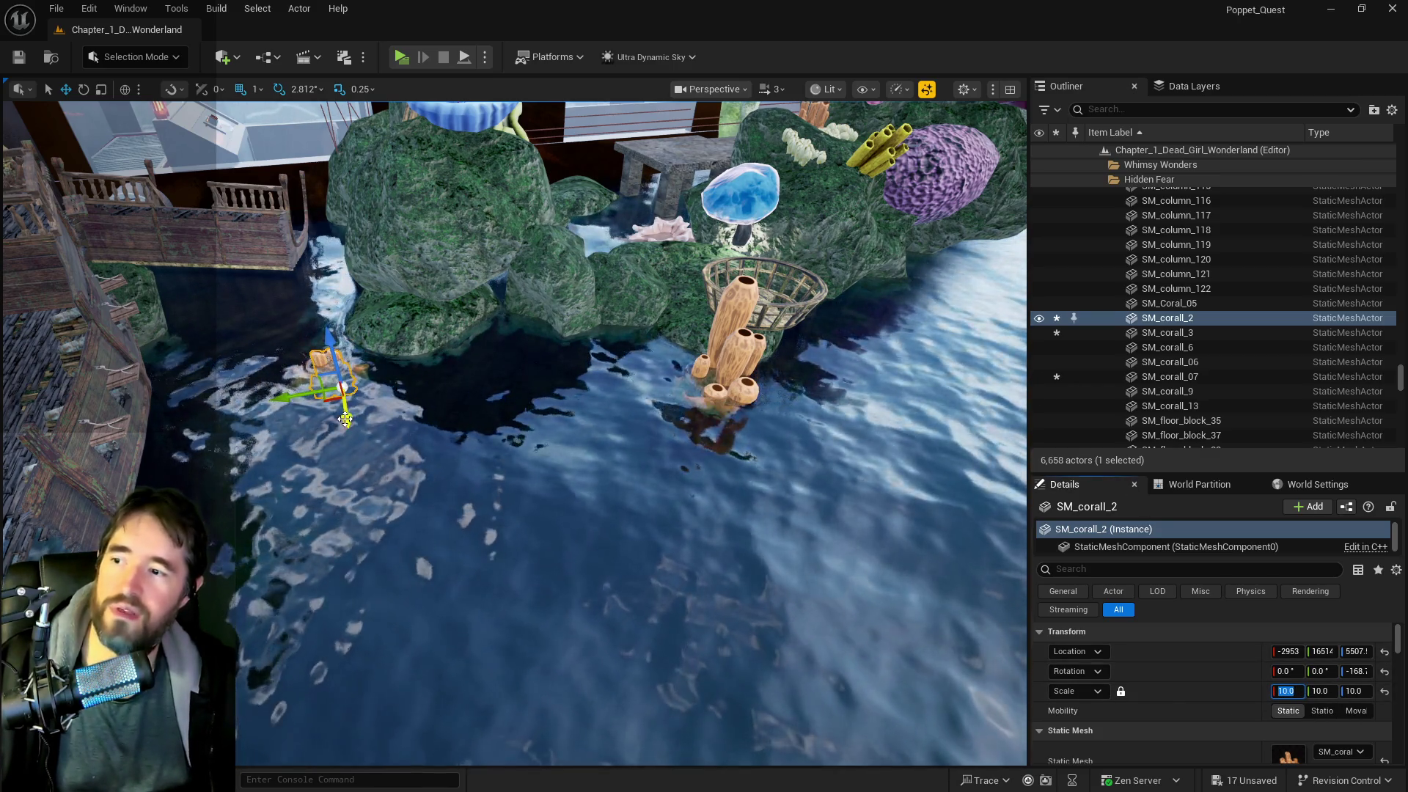
mouse_move(346, 419)
left_mouse_down()
mouse_move(334, 399)
mouse_move(311, 407)
left_mouse_up()
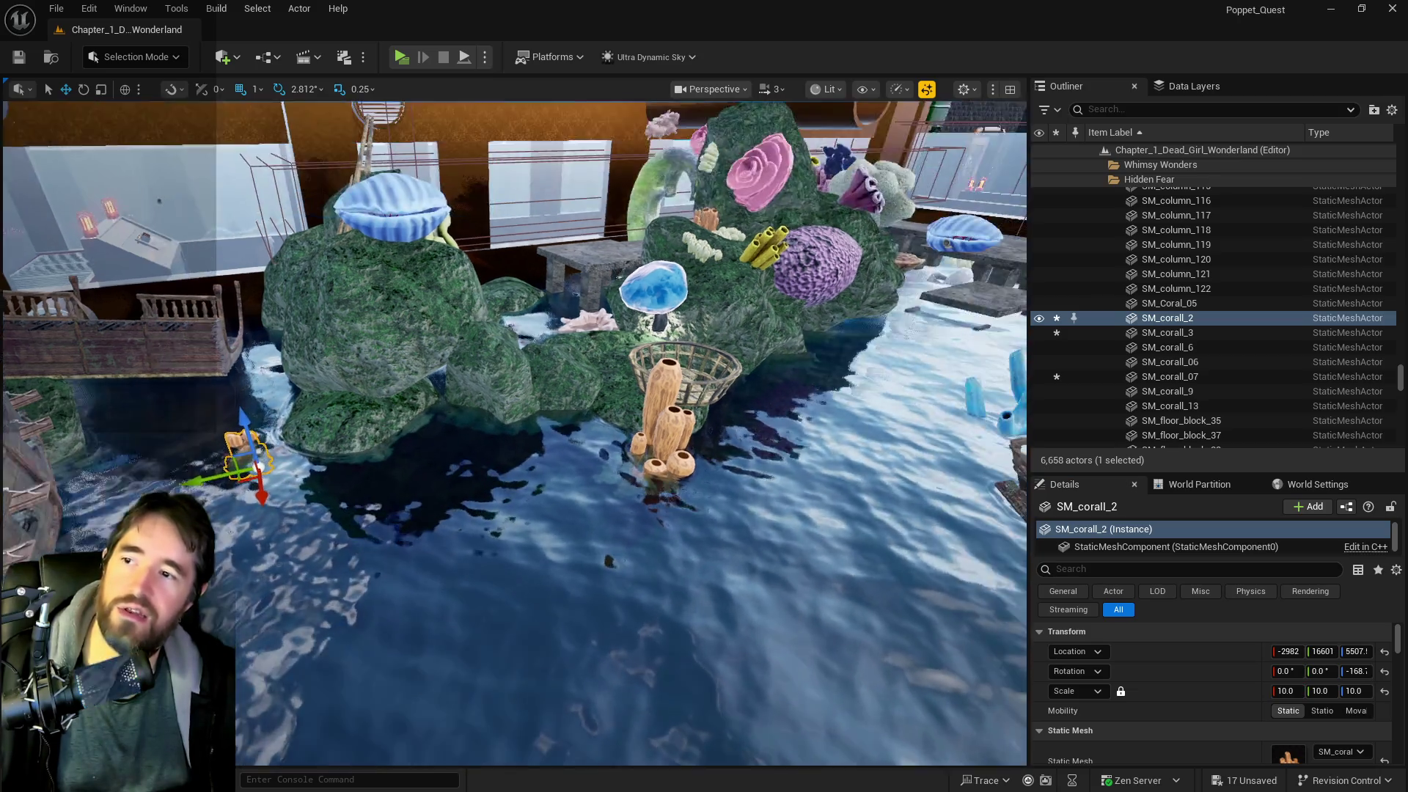
- Move the view around the reef and select the rock SM_Rock16
scroll(675, 367, "down", 5)
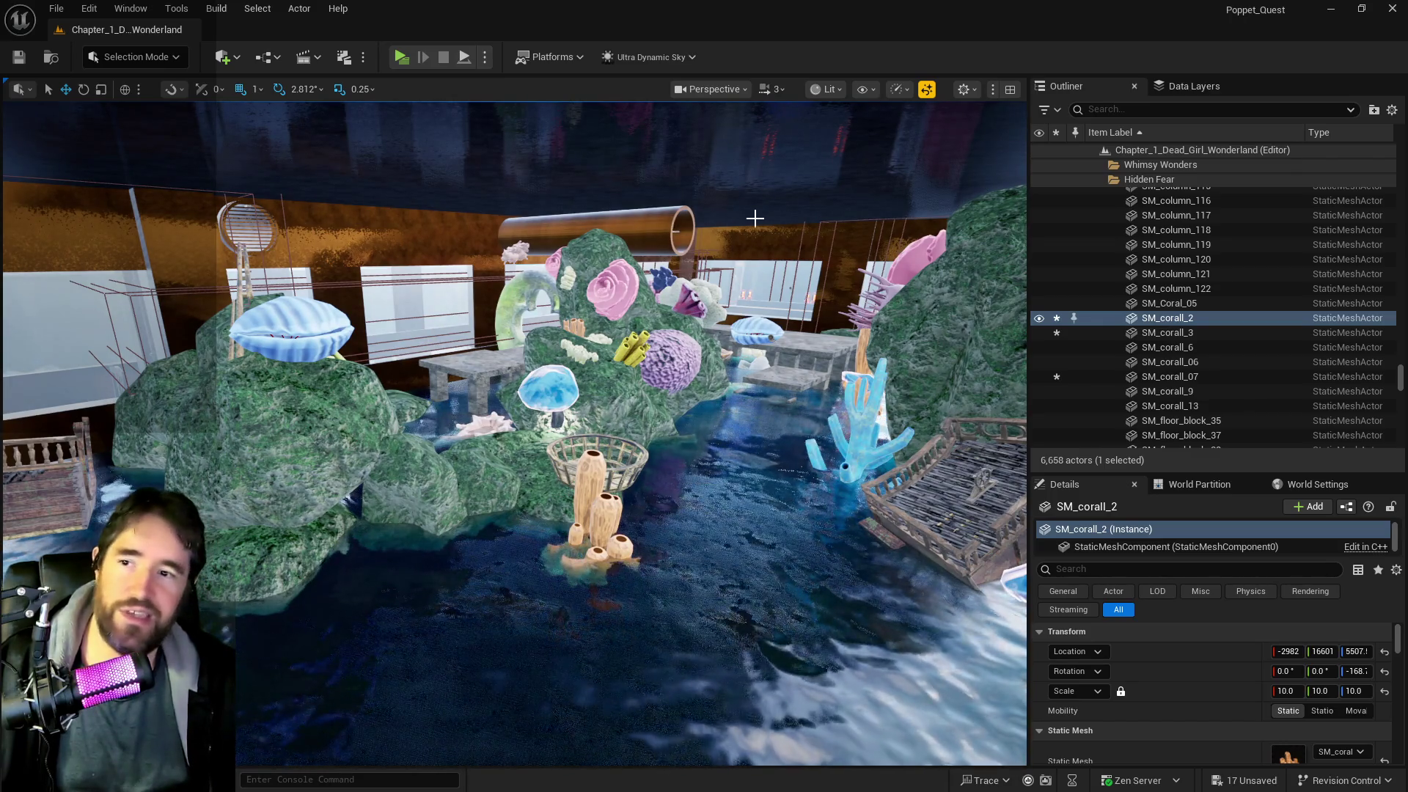
left_click_drag(514, 440, 337, 441)
left_click_drag(734, 409, 689, 409)
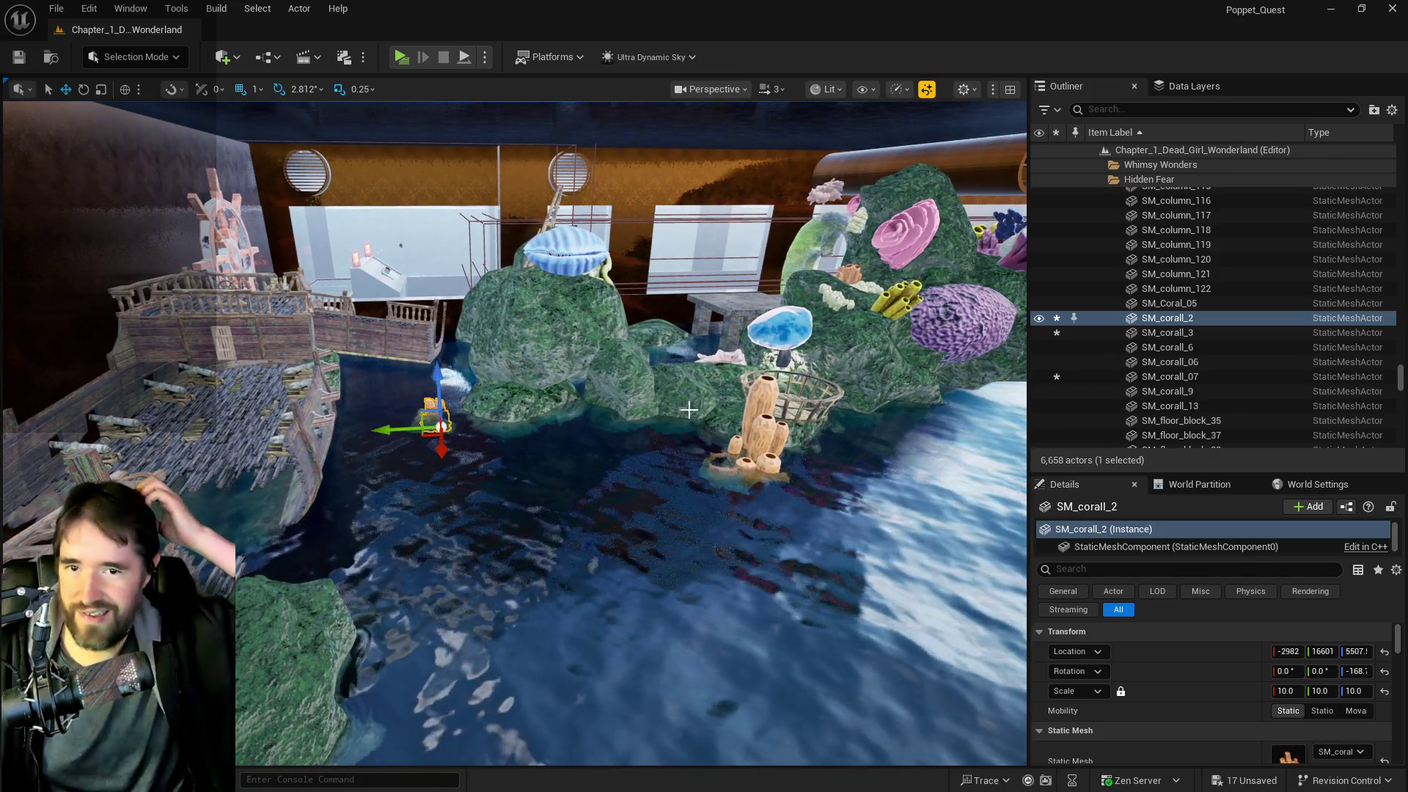
mouse_move(689, 407)
left_mouse_down()
mouse_move(671, 358)
mouse_move(682, 345)
left_mouse_up()
left_click(671, 358)
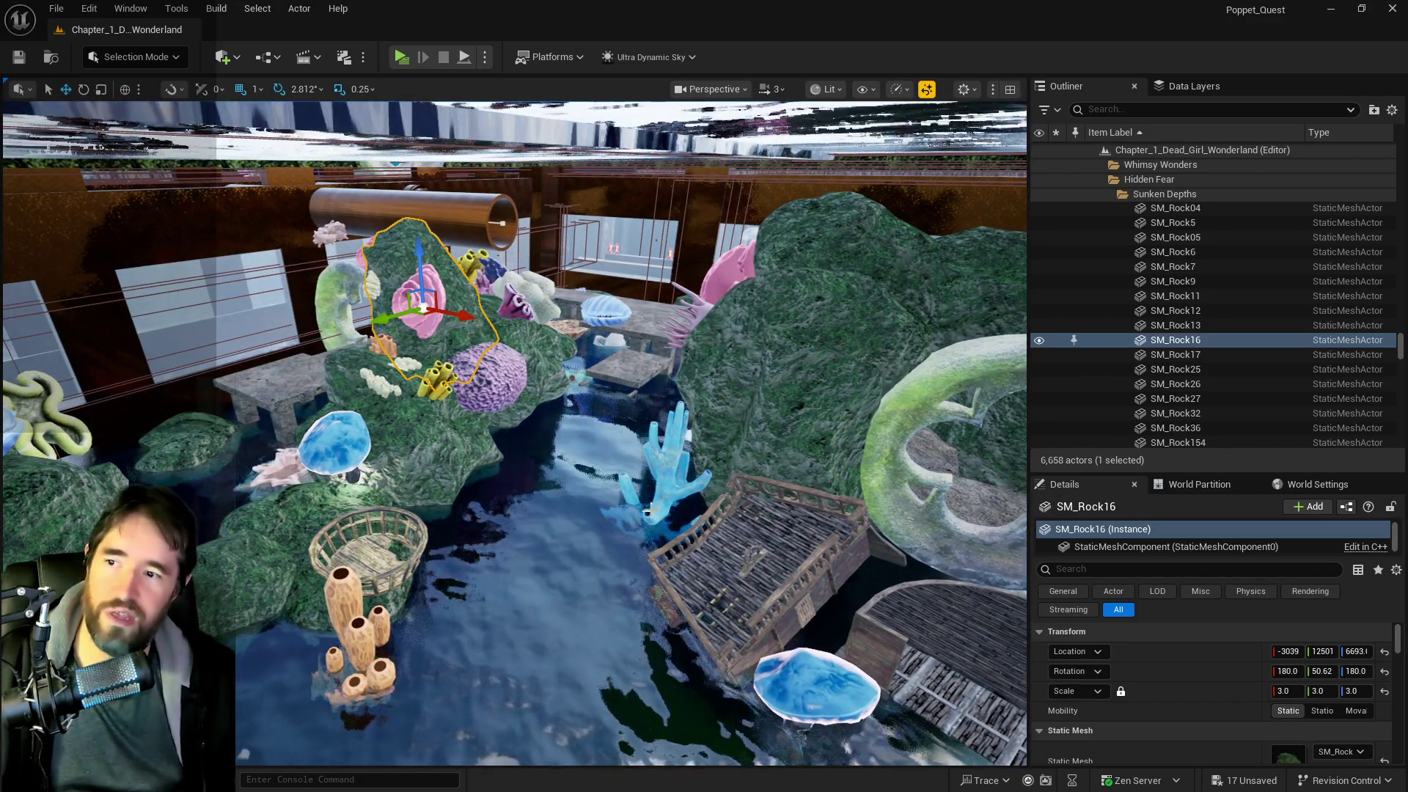
left_click_drag(310, 229, 316, 194)
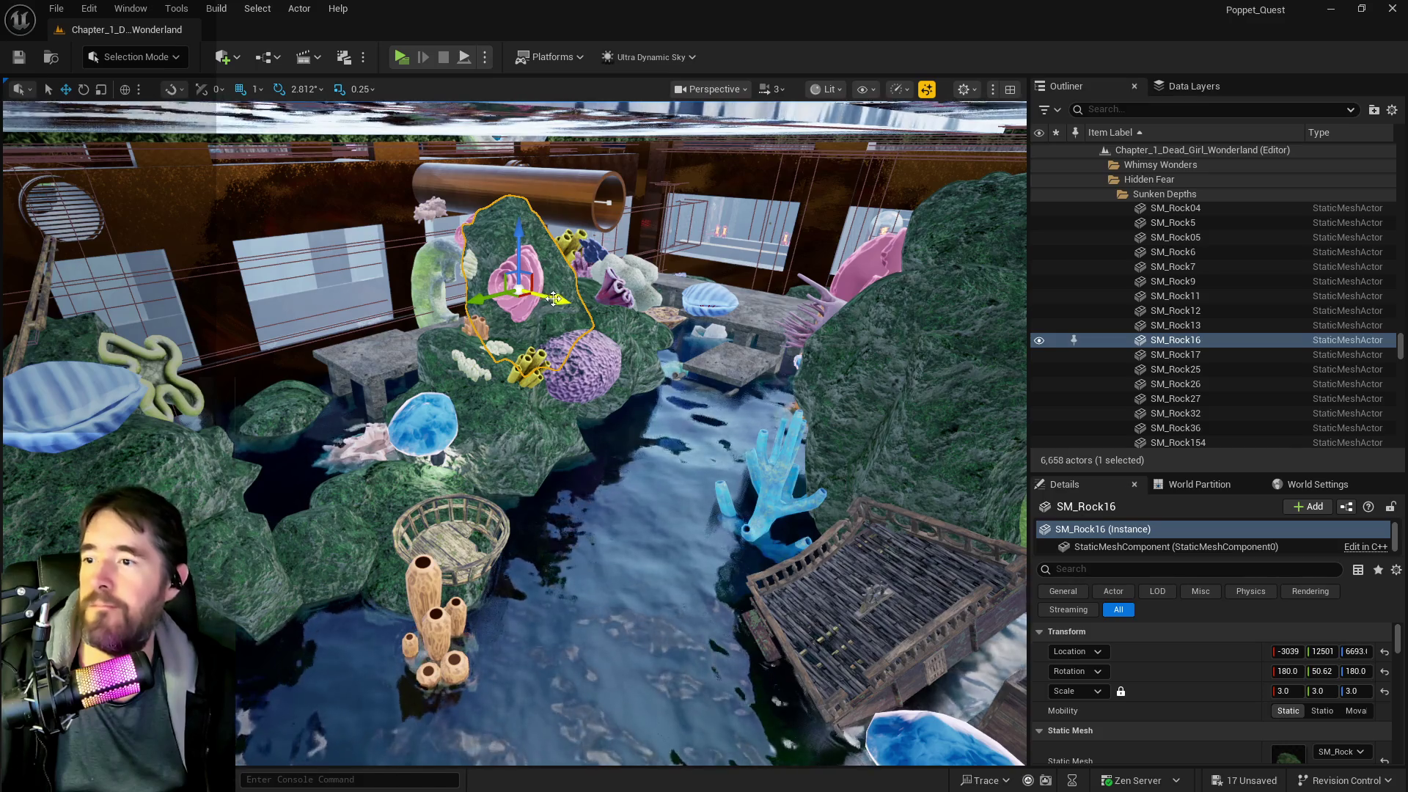
- Move SM_Rock16 behind the wrecked ship beside the ship wheel
left_click_drag(714, 368, 735, 370)
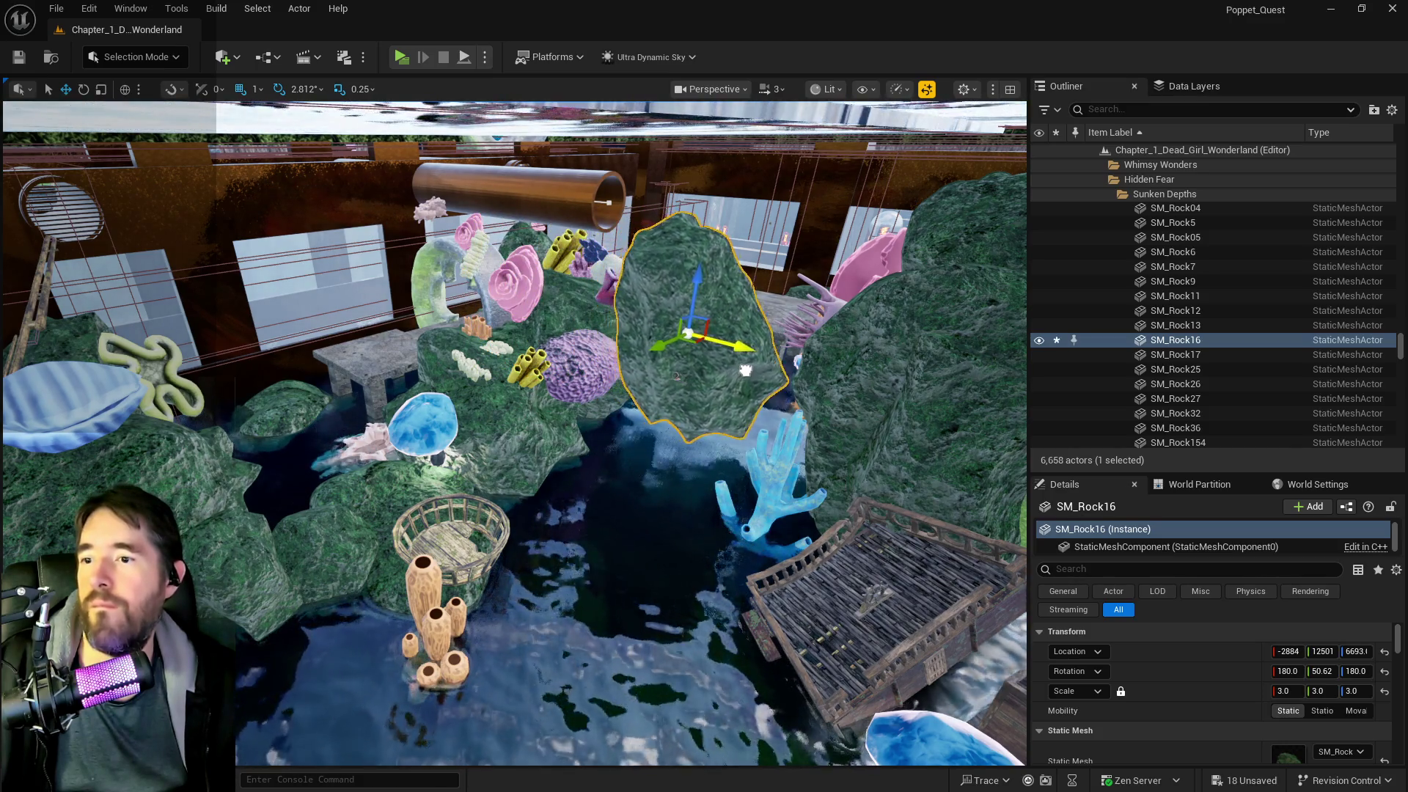
left_click_drag(864, 412, 1006, 463)
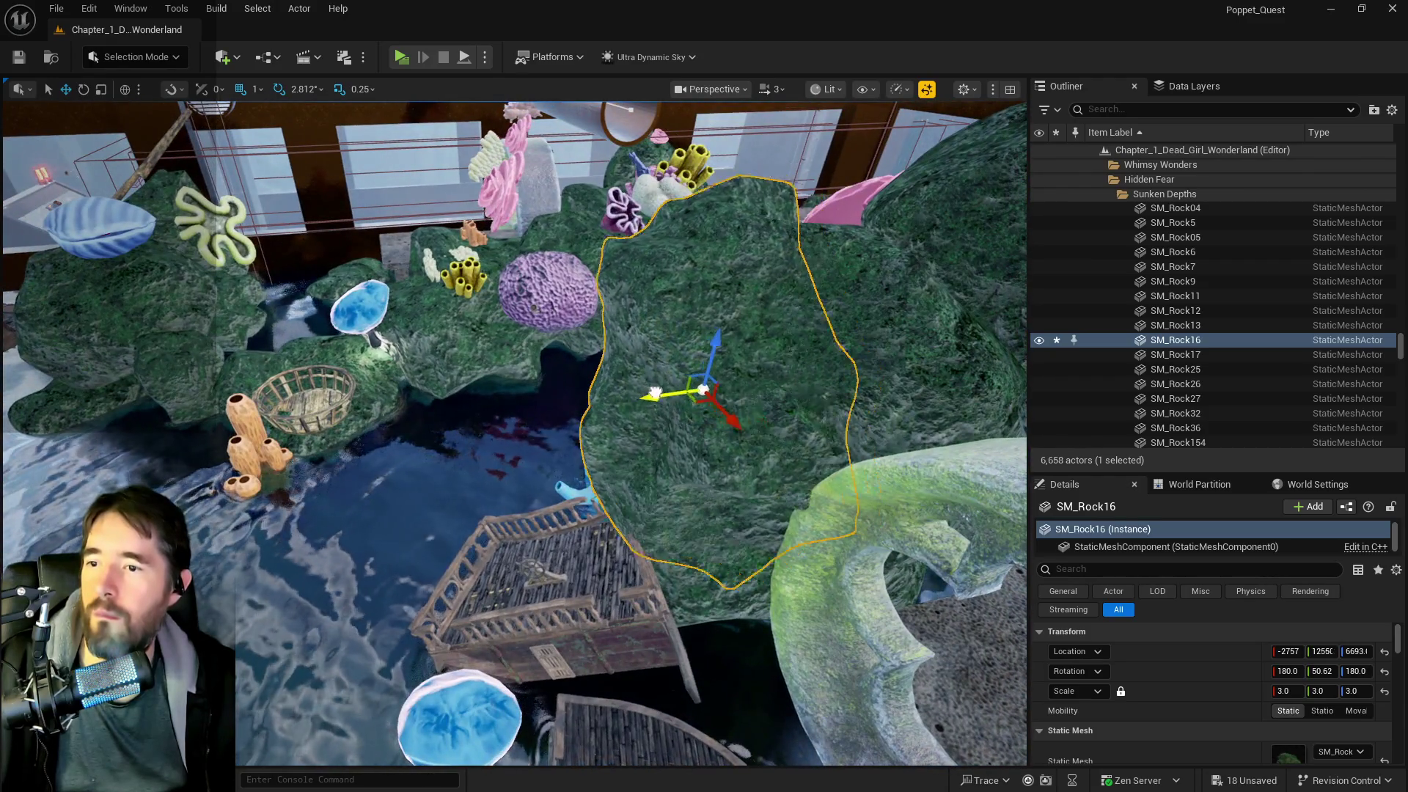
left_click_drag(655, 392, 88, 429)
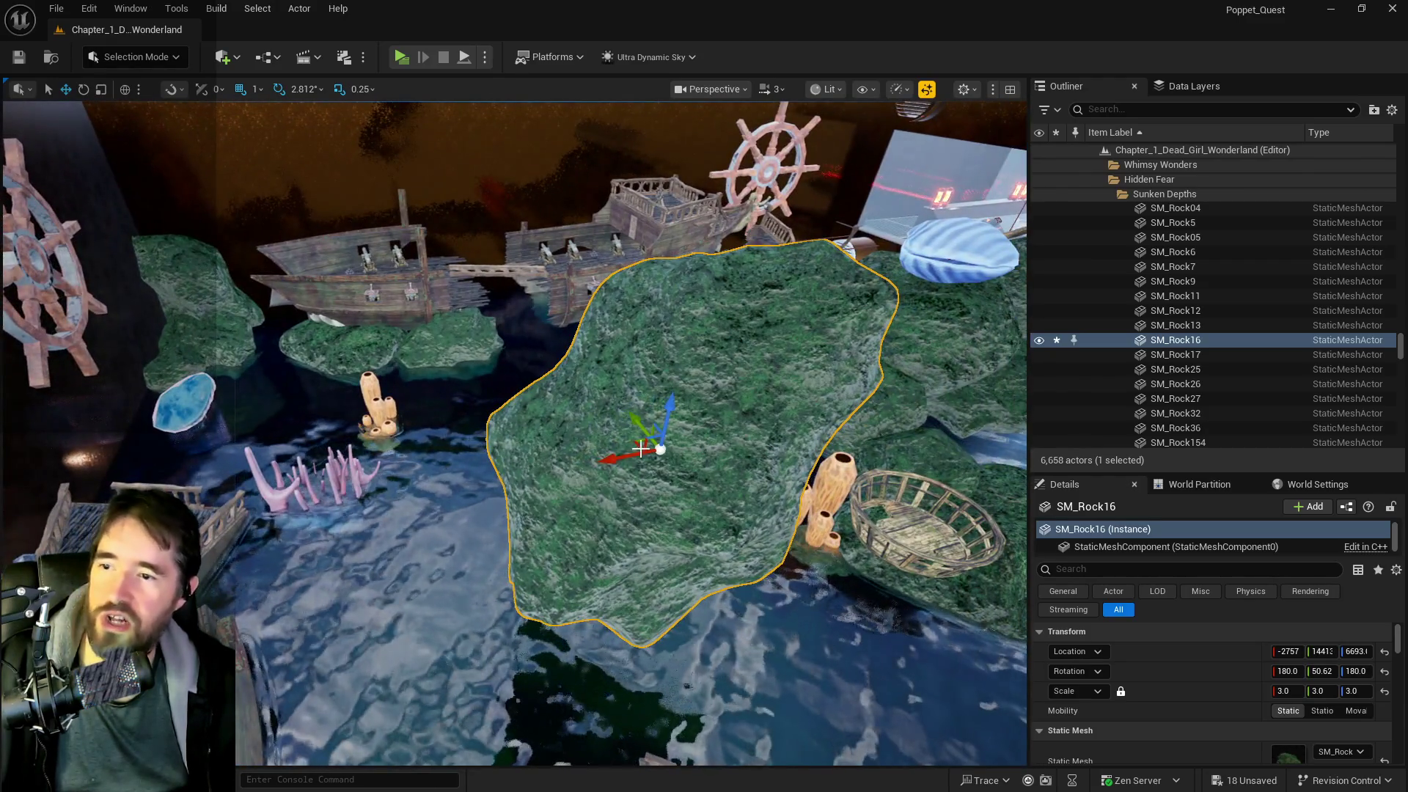
mouse_move(641, 448)
left_mouse_down()
mouse_move(452, 242)
mouse_move(421, 227)
mouse_move(449, 218)
left_mouse_up()
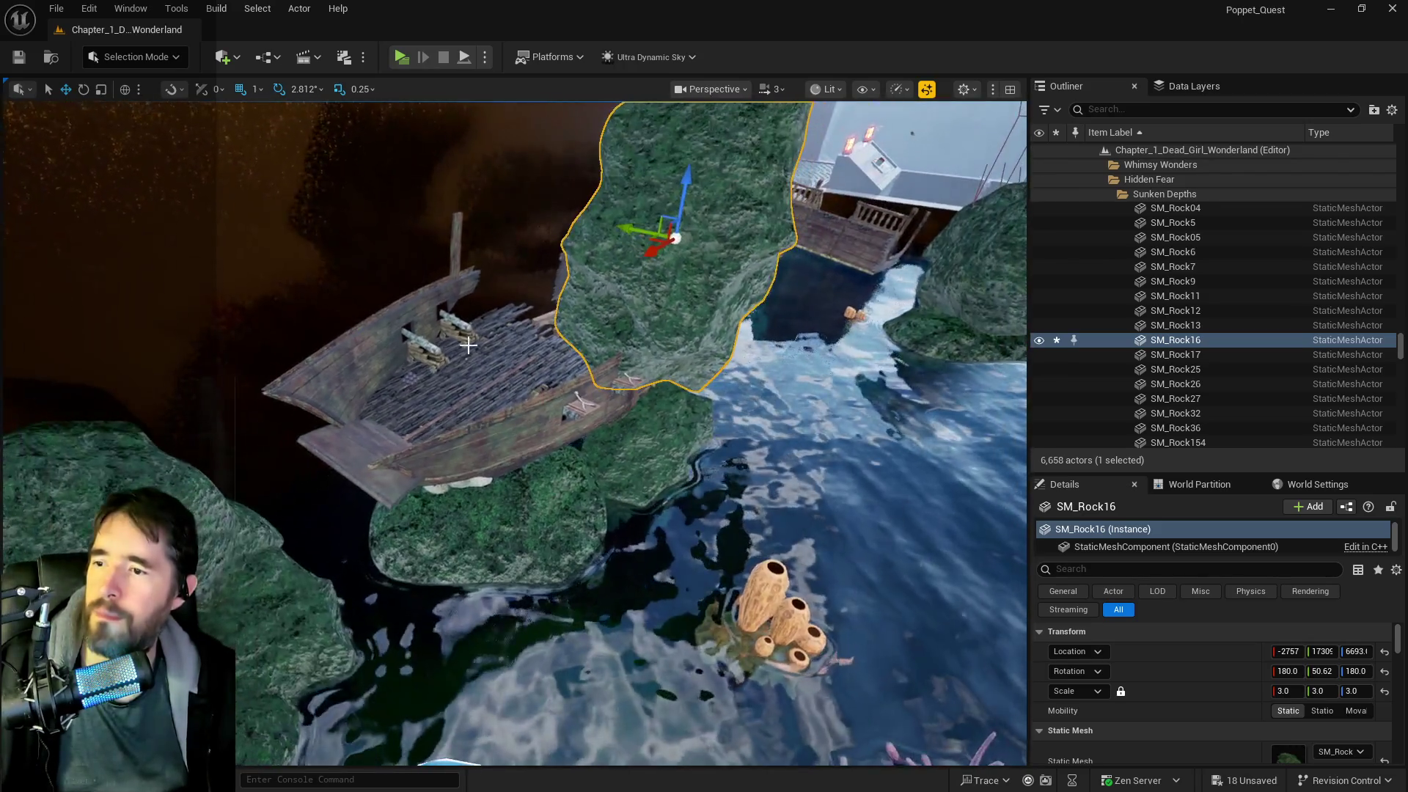
left_click_drag(608, 228, 484, 212)
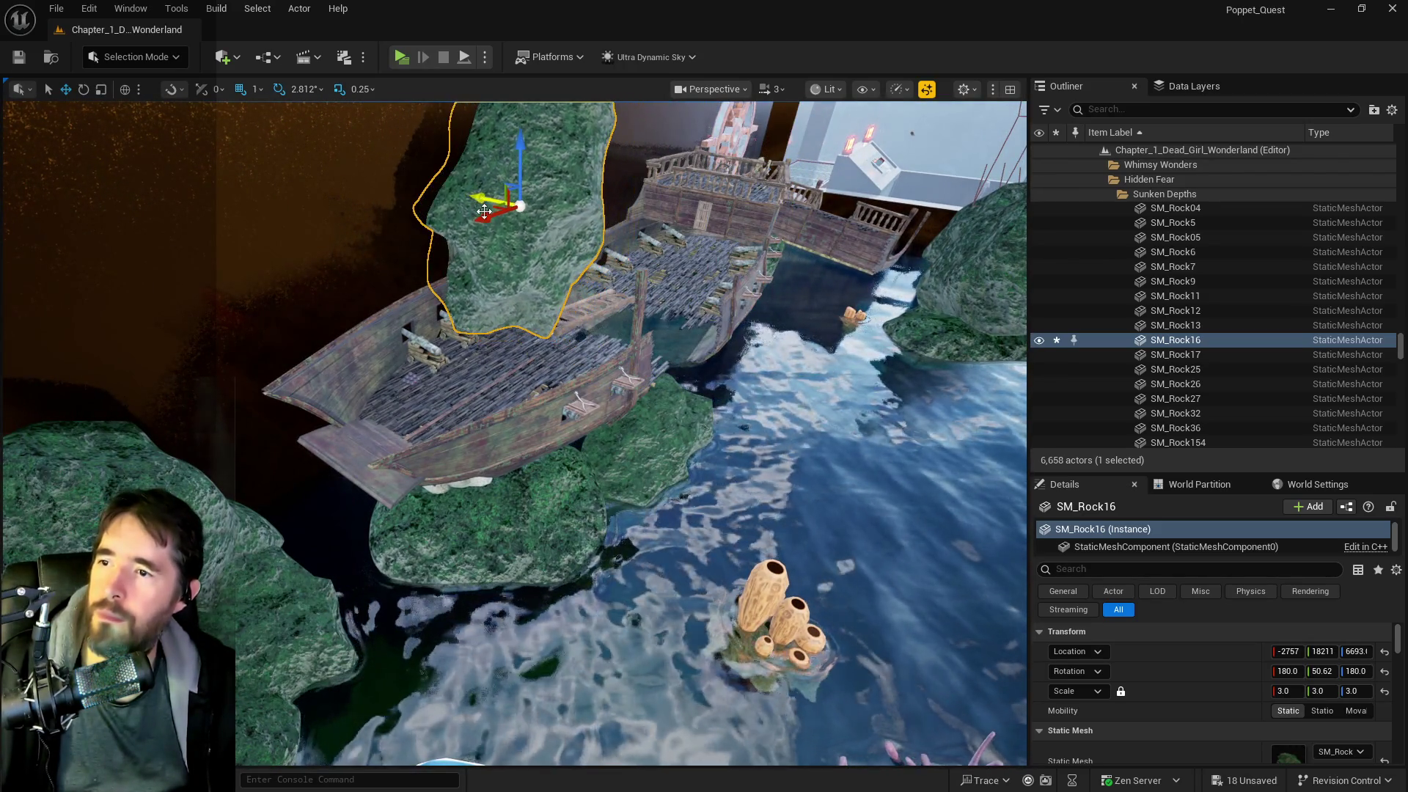
left_click_drag(426, 246, 184, 309)
- Frame SM_Rock16, rotate it to a new angle and nudge it sideways
key("f")
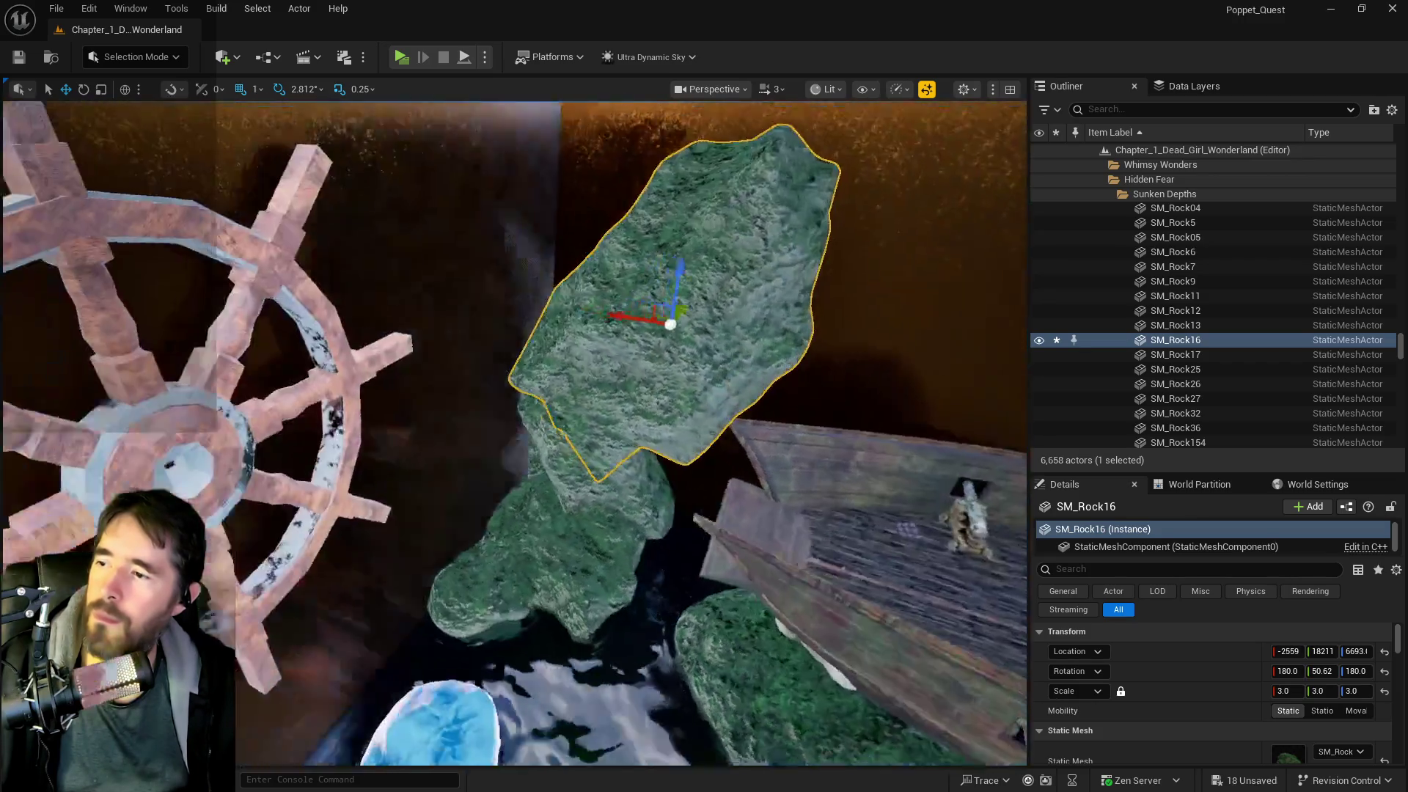
key("e")
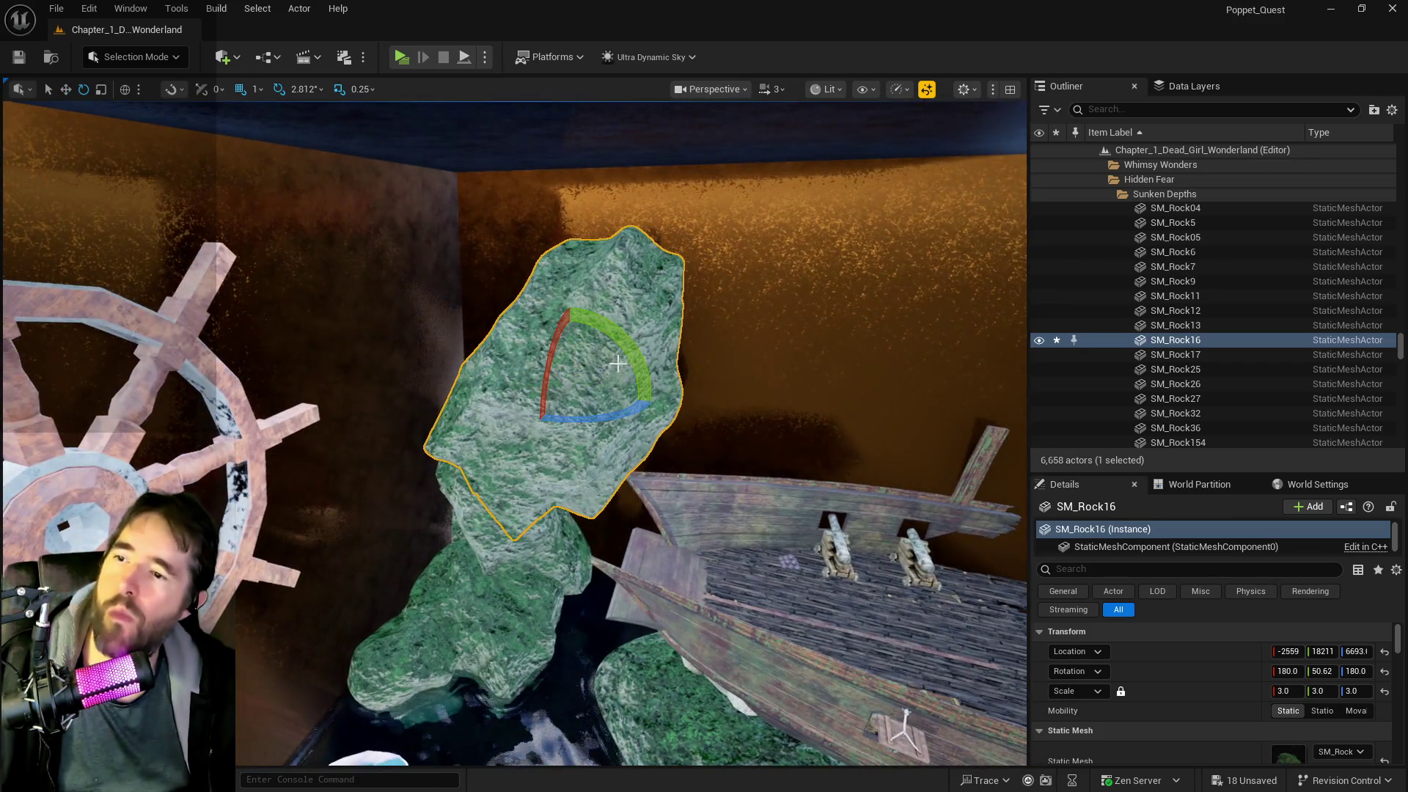
mouse_move(495, 378)
left_mouse_down()
mouse_move(579, 304)
mouse_move(627, 323)
left_mouse_up()
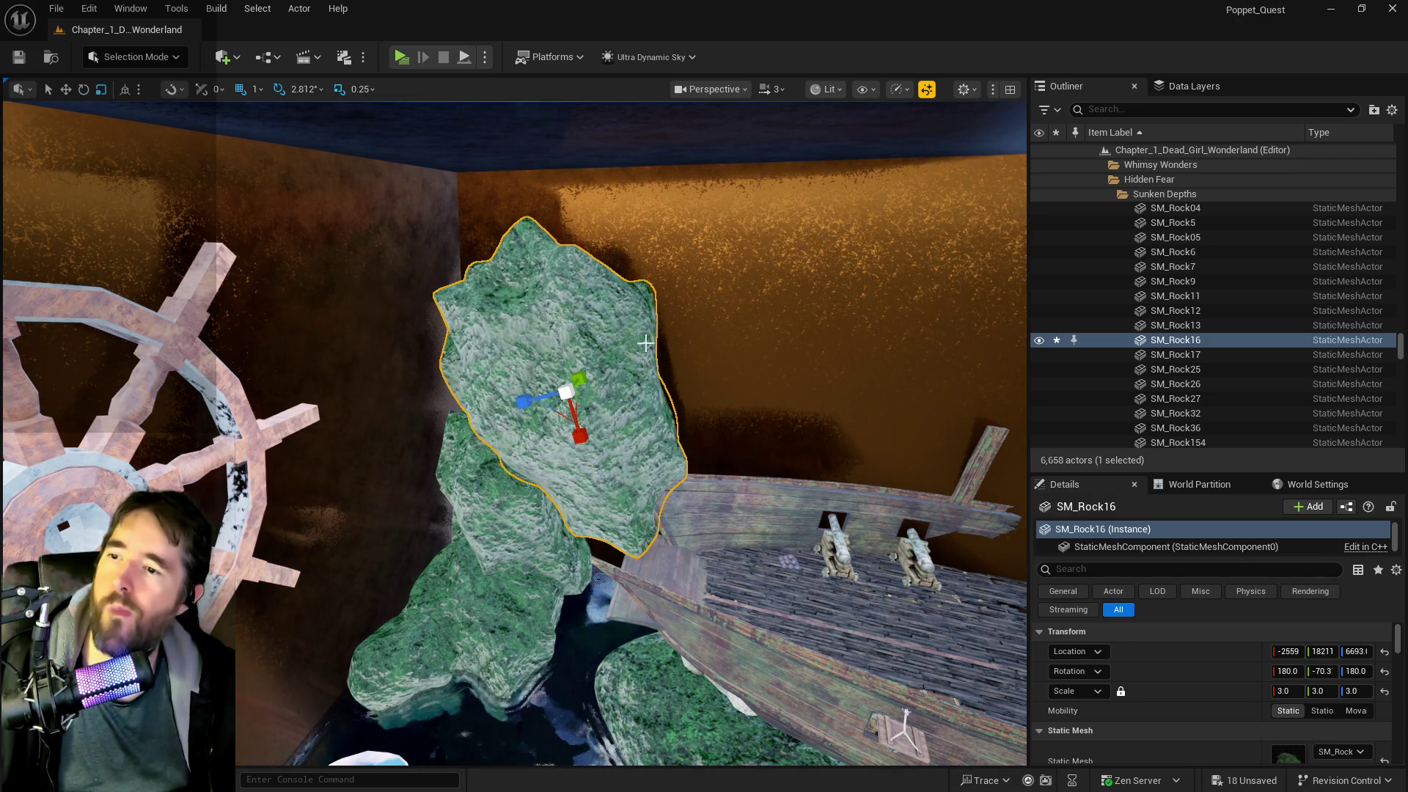
mouse_move(538, 388)
left_mouse_down()
mouse_move(511, 380)
mouse_move(515, 477)
mouse_move(528, 352)
mouse_move(565, 397)
mouse_move(555, 378)
left_mouse_up()
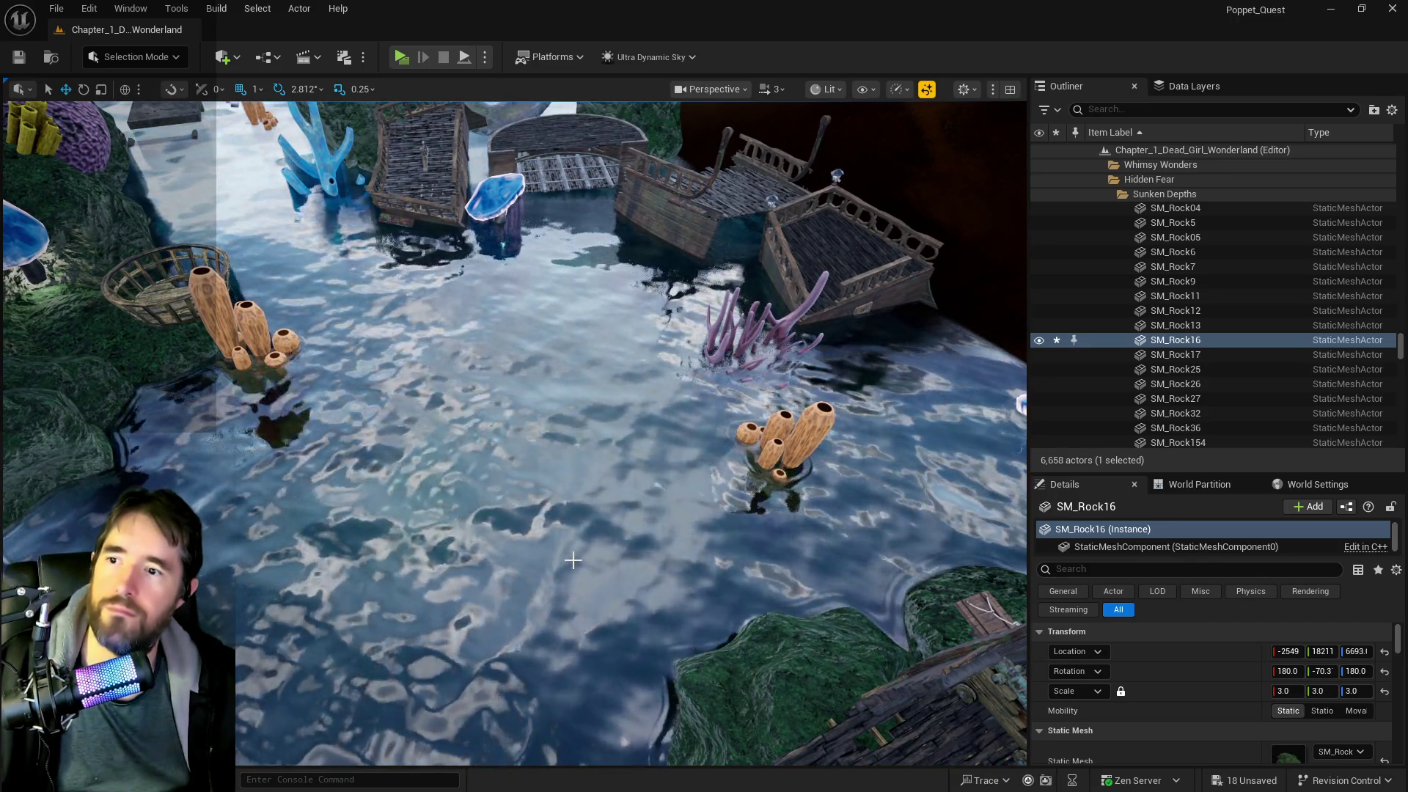
- Pull back and fly over the water to review the rock layout
left_click_drag(573, 560, 573, 623)
mouse_move(519, 535)
left_mouse_down()
mouse_move(550, 518)
mouse_move(519, 535)
left_mouse_up()
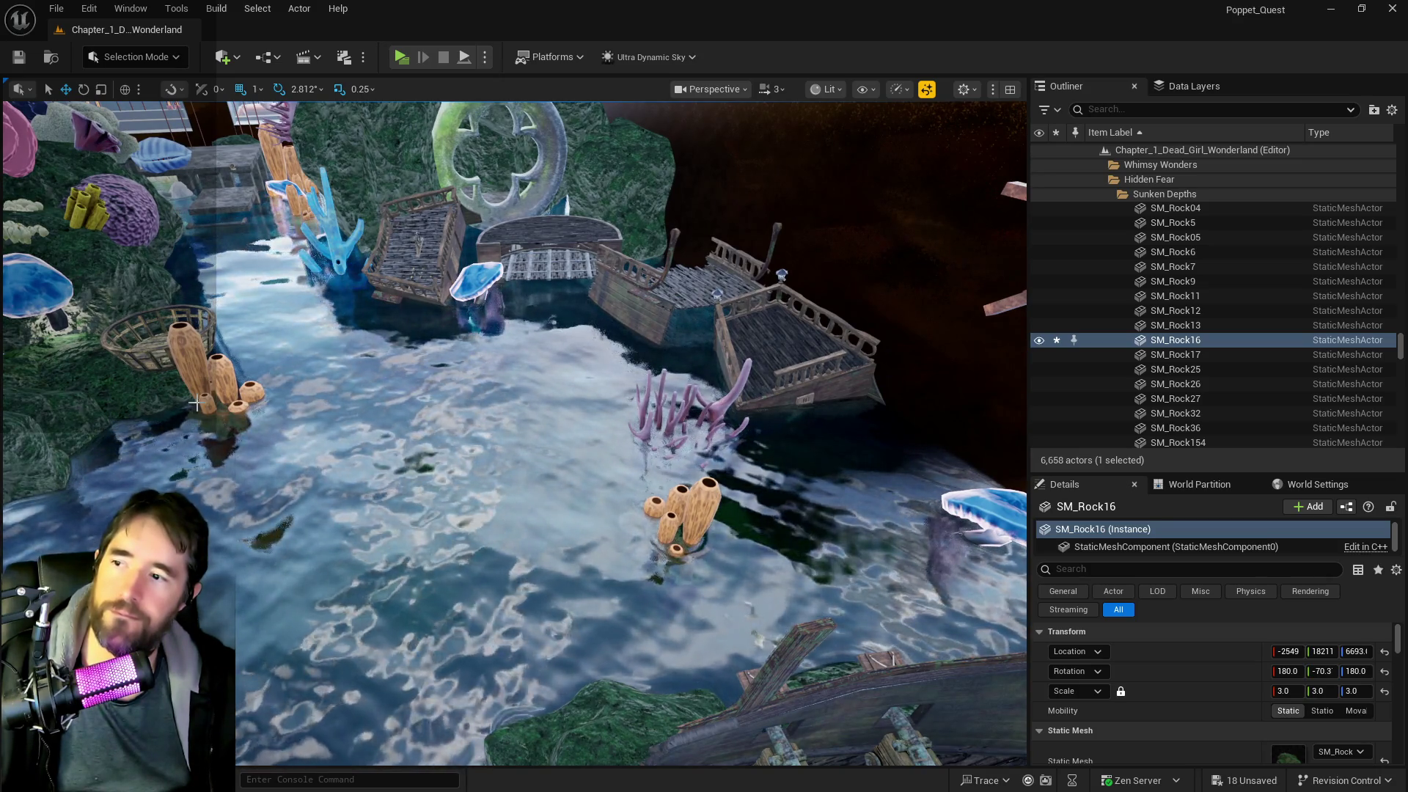
mouse_move(691, 629)
left_mouse_down()
mouse_move(656, 605)
mouse_move(684, 620)
left_mouse_up()
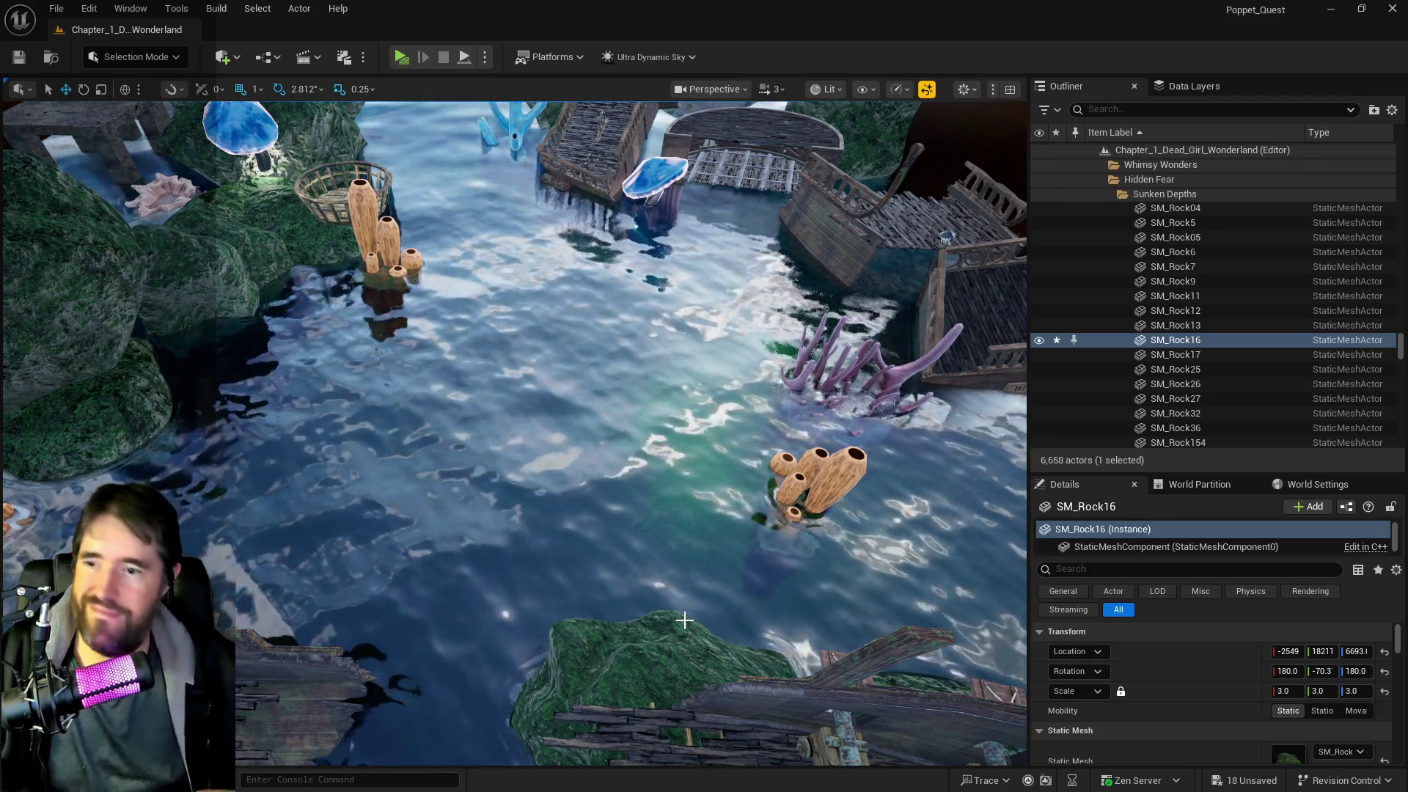
left_click_drag(684, 620, 684, 514)
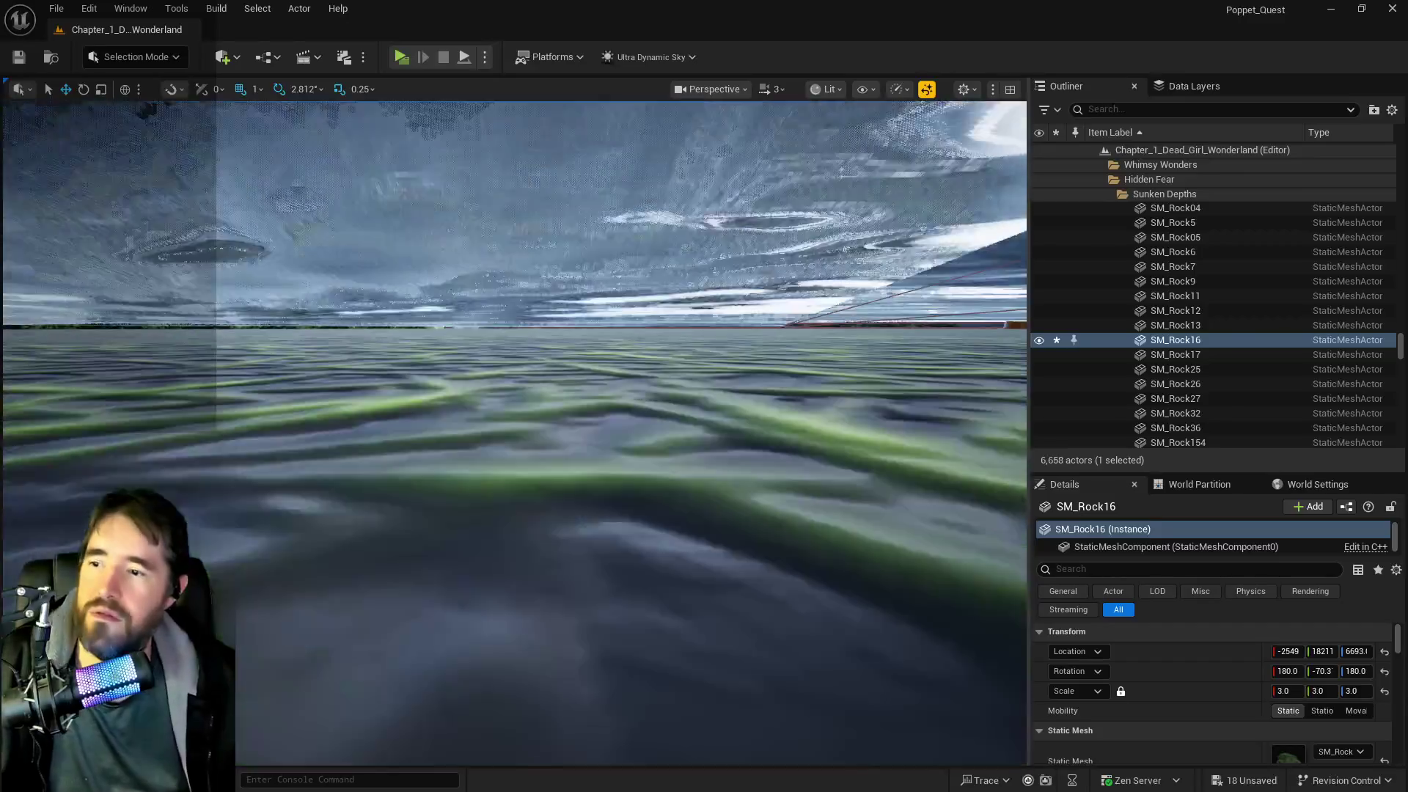
mouse_move(574, 397)
left_mouse_down()
mouse_move(575, 381)
mouse_move(595, 389)
mouse_move(575, 397)
left_mouse_up()
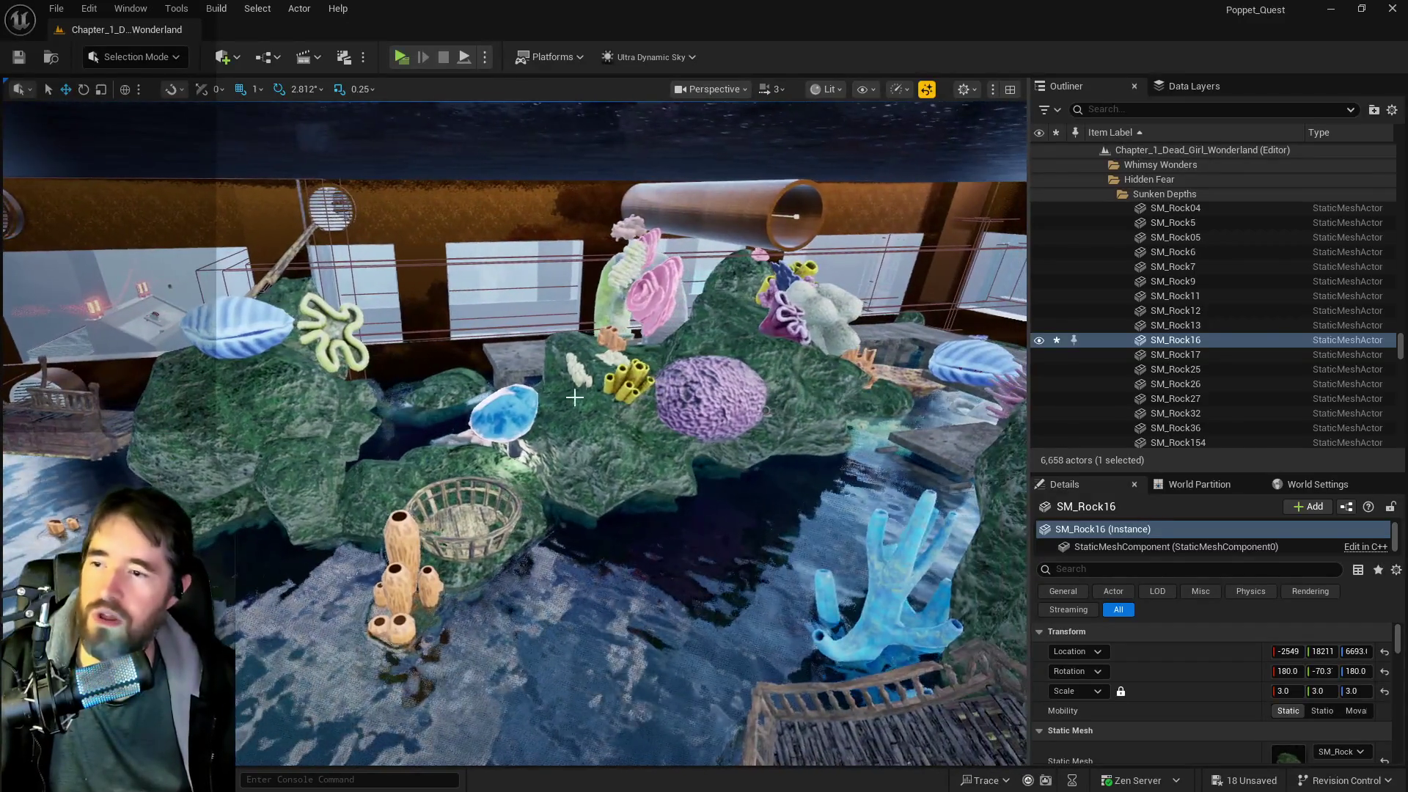
left_click(742, 334)
- Shift rock SM_Rock23 along the reef
left_click(765, 325)
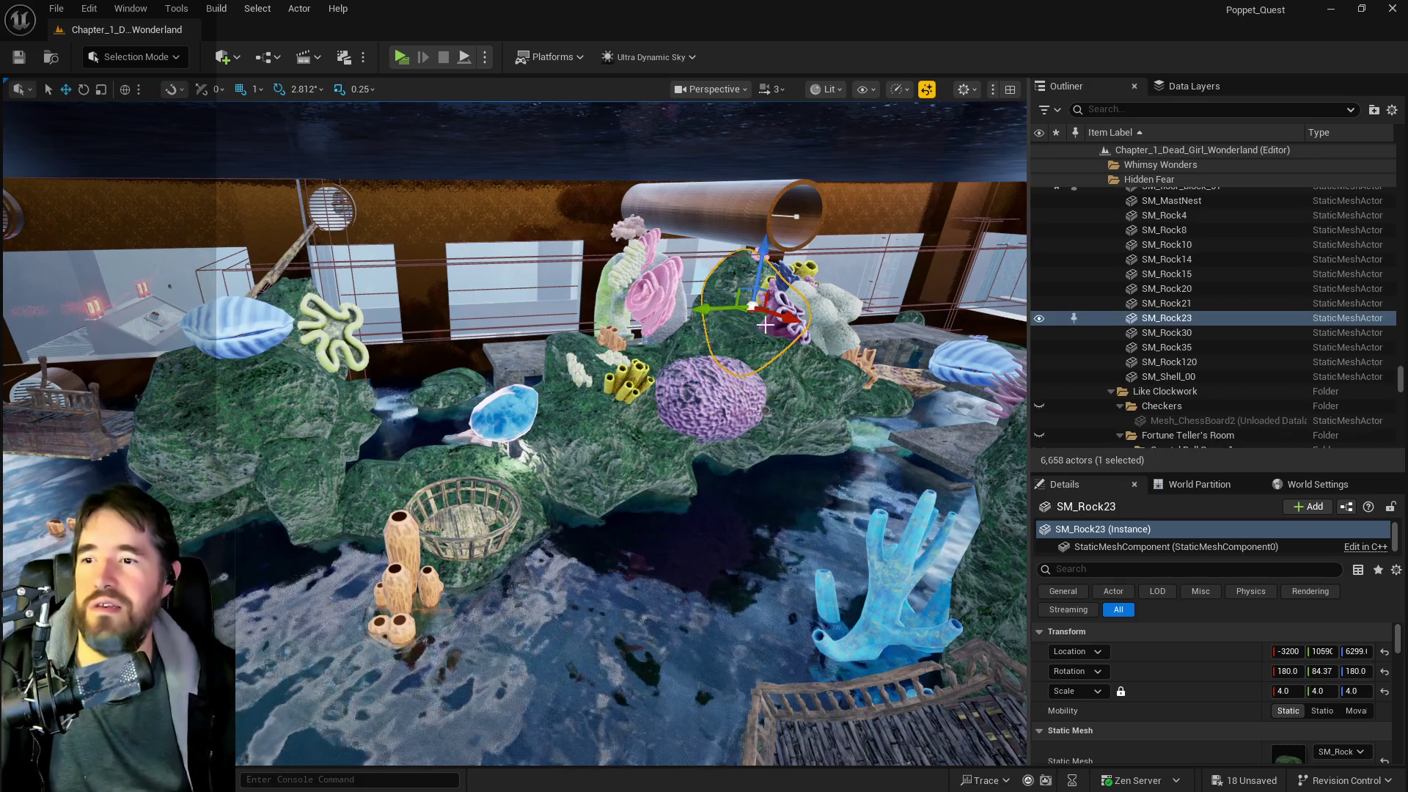
left_click_drag(393, 352, 345, 355)
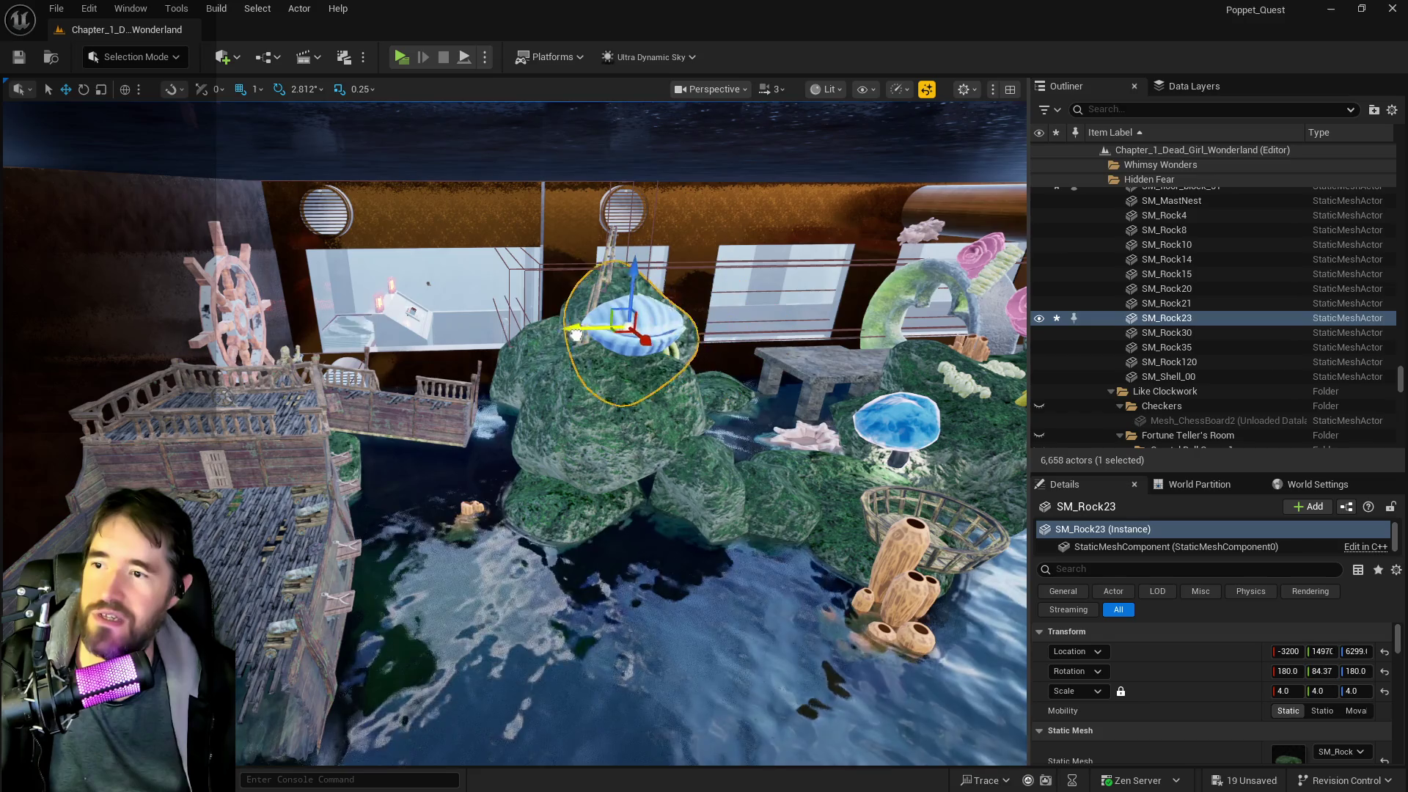
mouse_move(536, 339)
left_mouse_down()
mouse_move(536, 317)
mouse_move(536, 382)
left_mouse_up()
- Move round window SM_Window7 right beside the blue coral, then select rock SM_Rock2
left_click(291, 271)
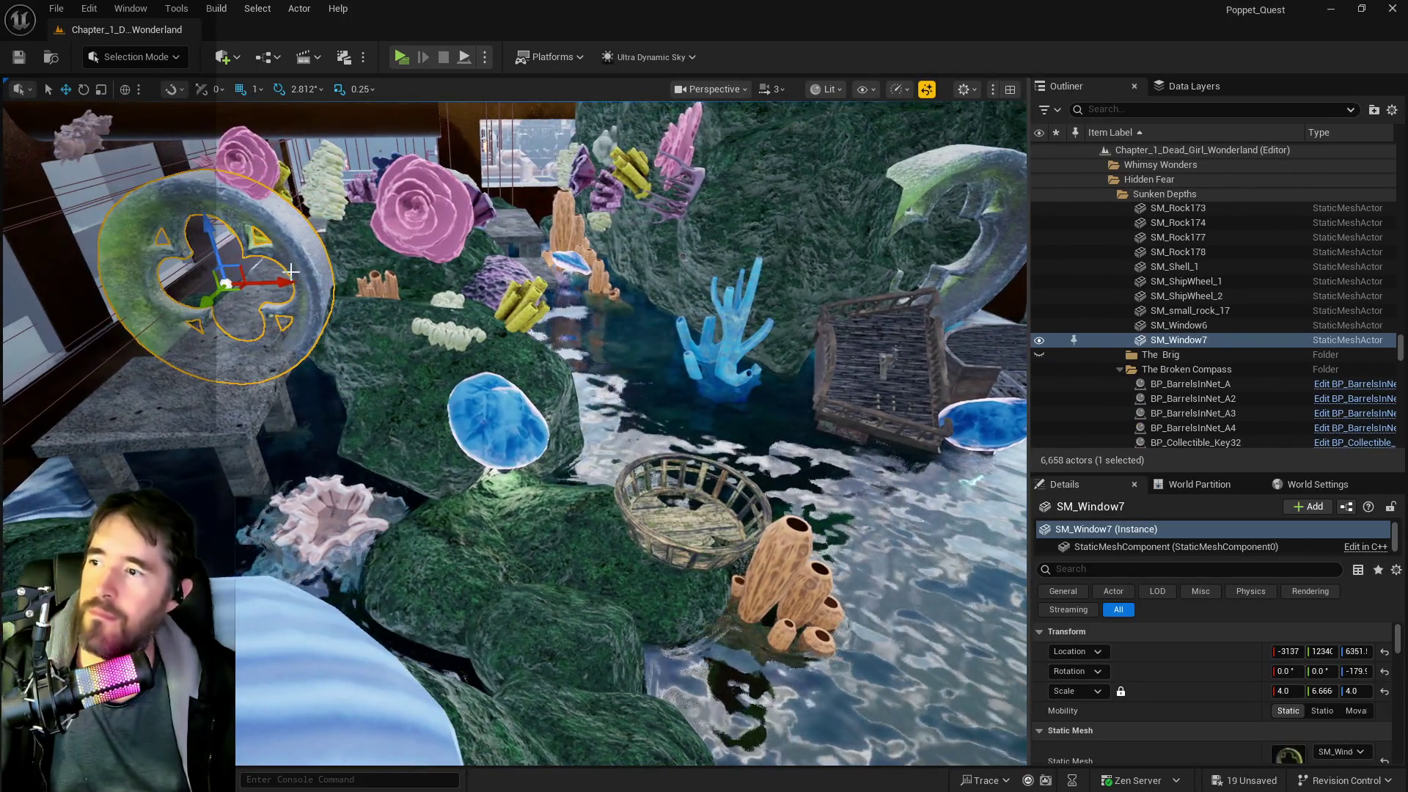
mouse_move(284, 282)
left_mouse_down()
mouse_move(646, 283)
mouse_move(638, 259)
mouse_move(527, 307)
left_mouse_up()
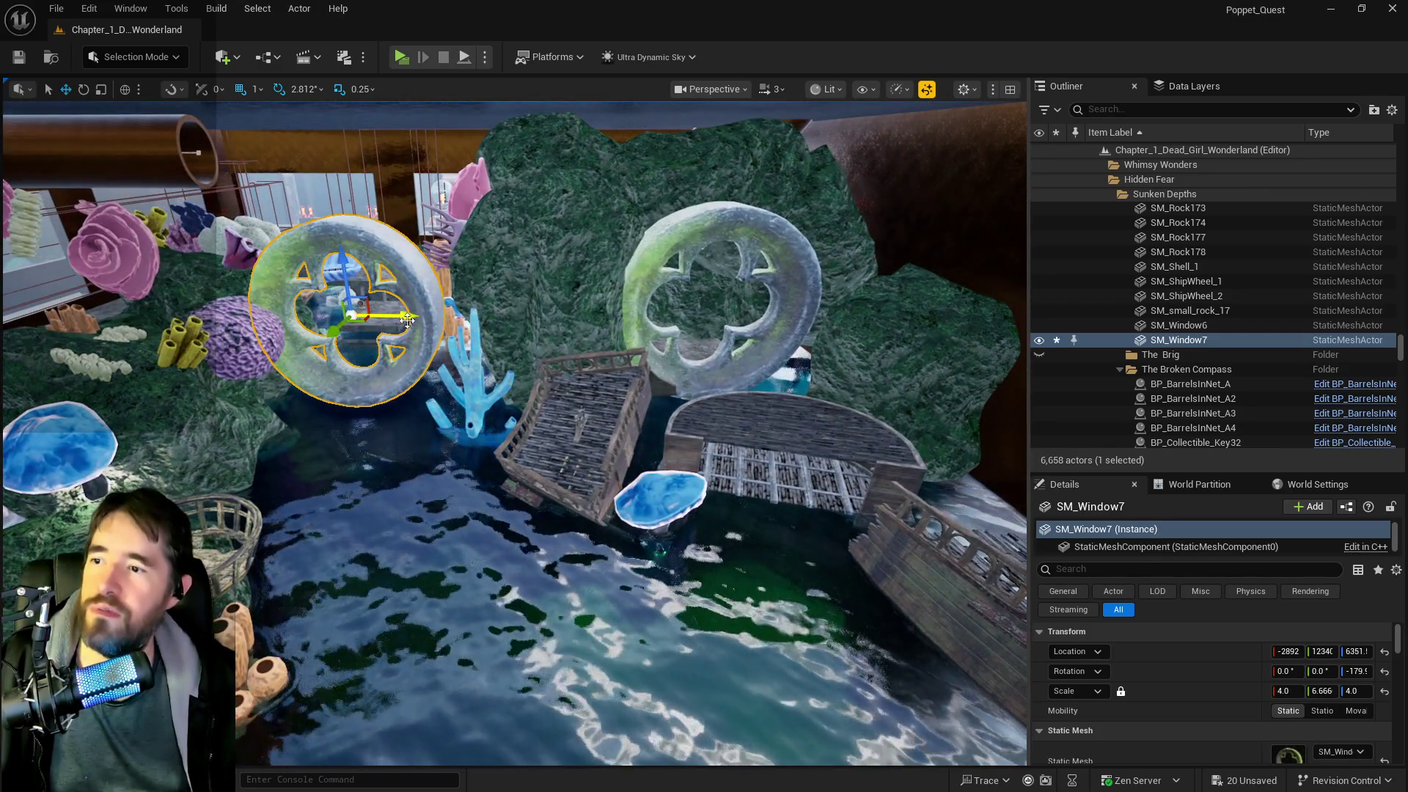
mouse_move(408, 320)
left_mouse_down()
mouse_move(437, 317)
mouse_move(367, 290)
mouse_move(332, 240)
left_mouse_up()
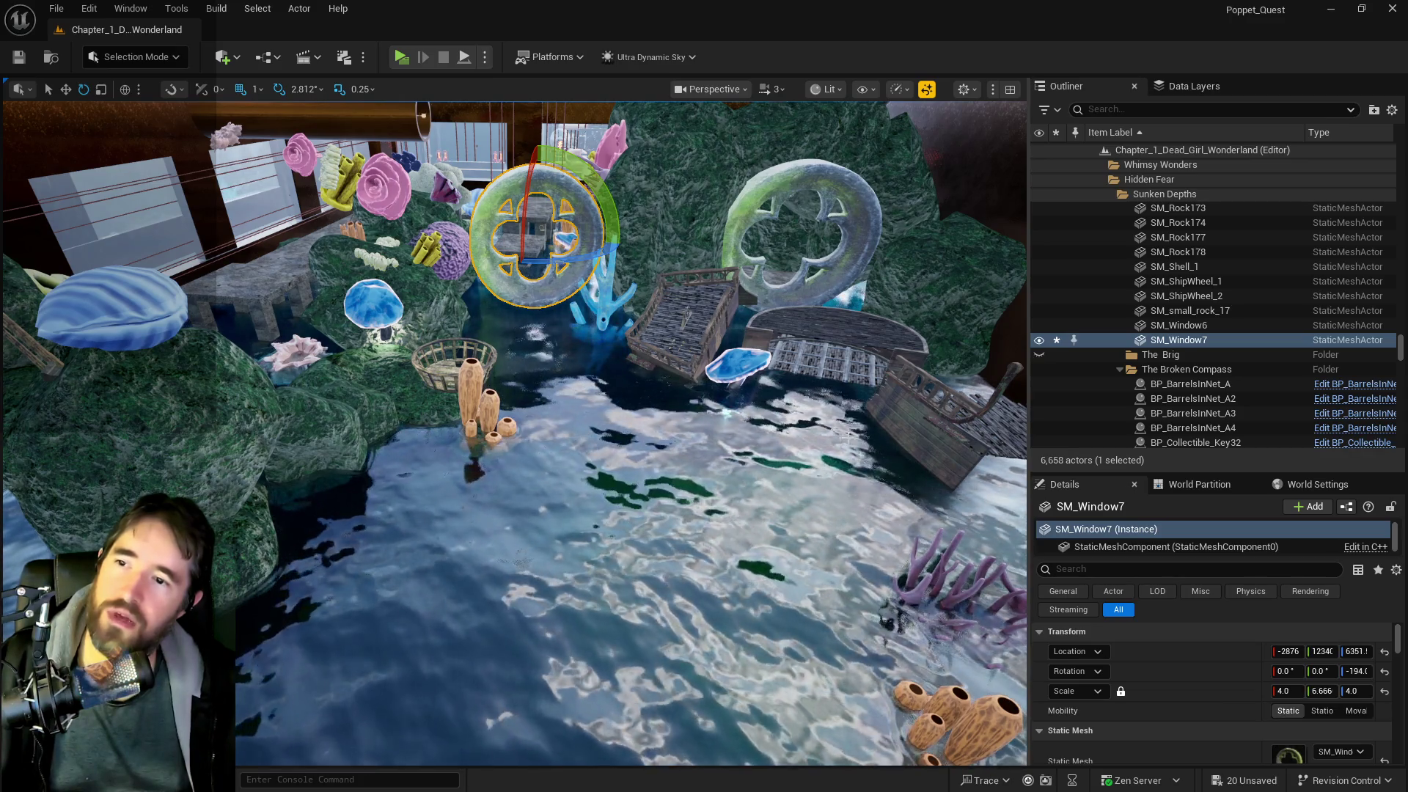
left_click_drag(313, 391, 383, 279)
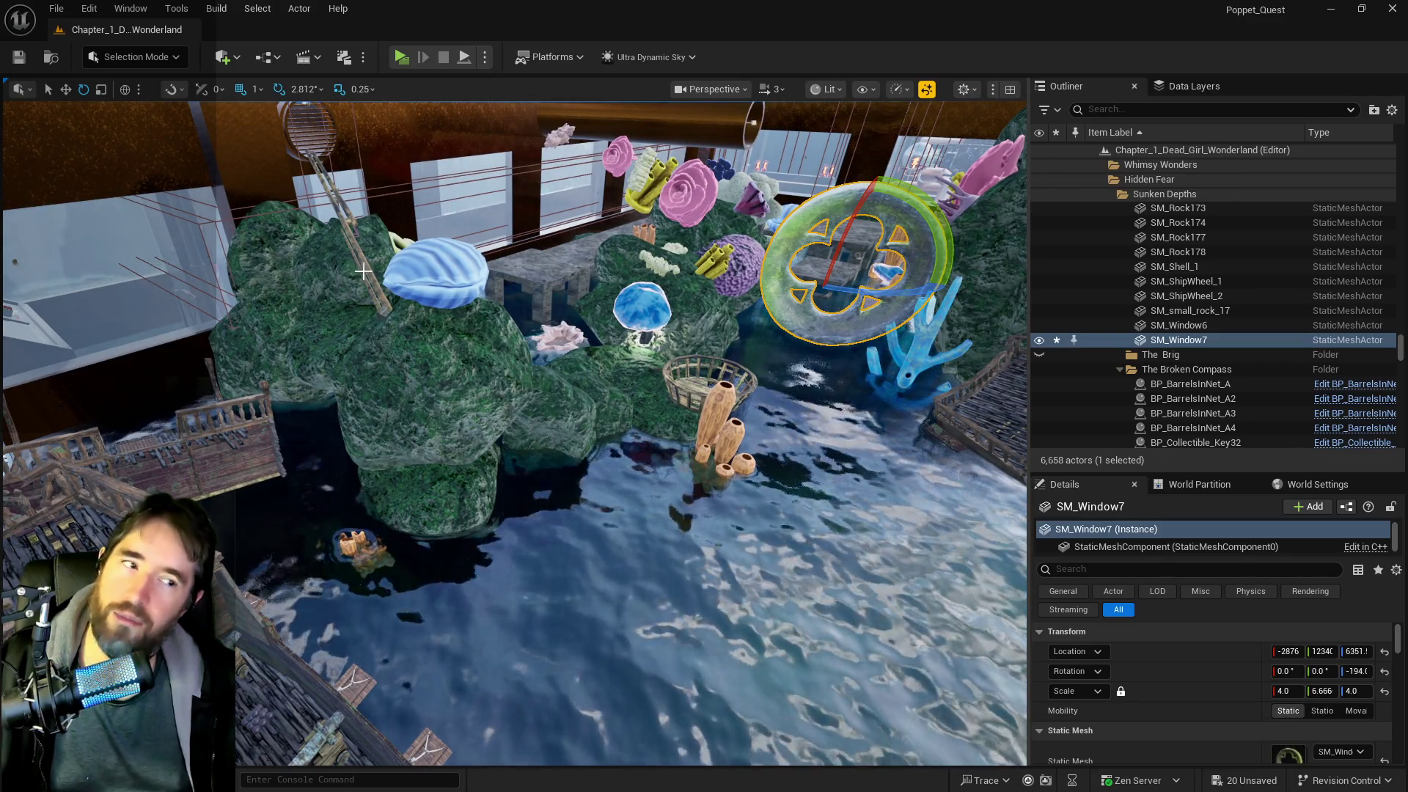
left_click(628, 280)
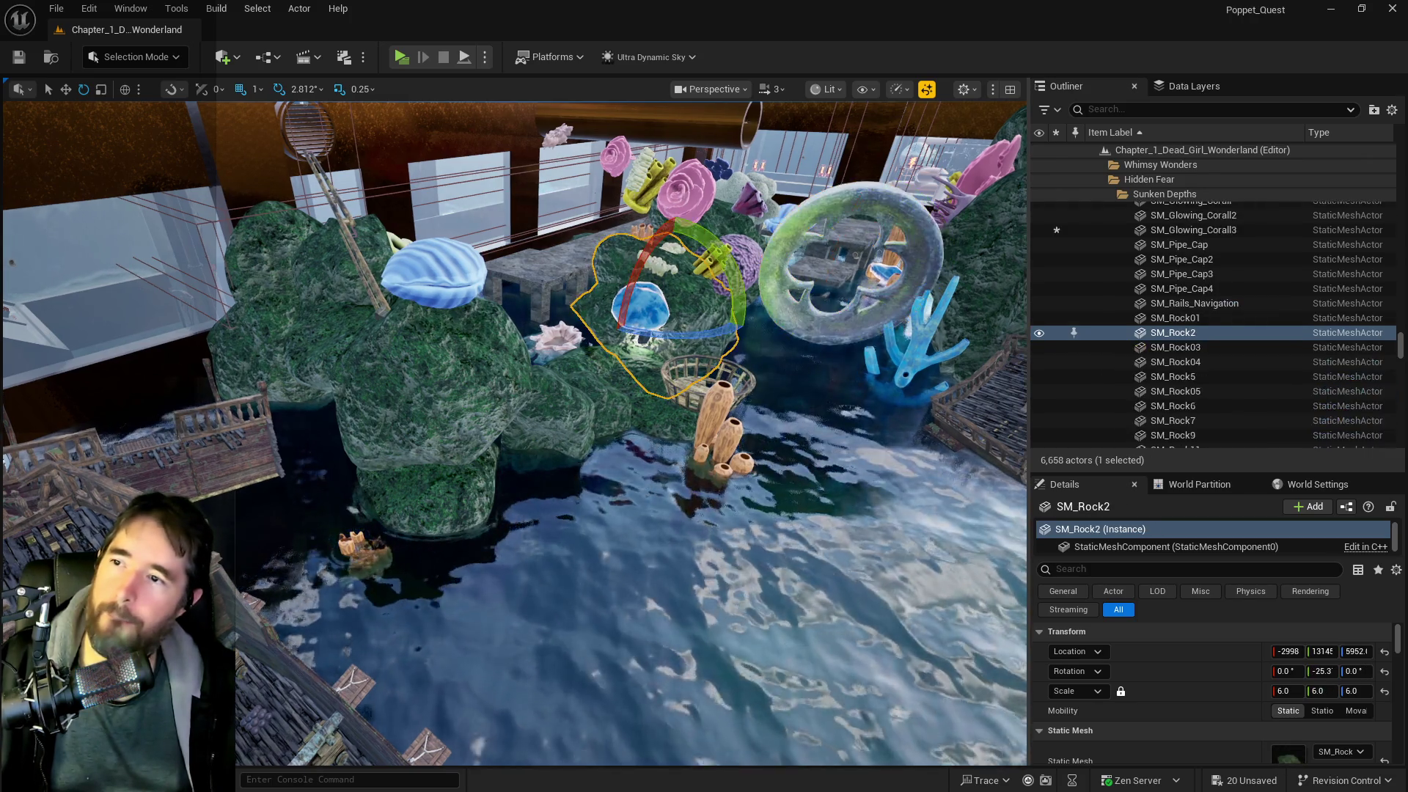
- Move the pink coral SM_corall_12 right across the reef
key("f")
left_click(522, 266)
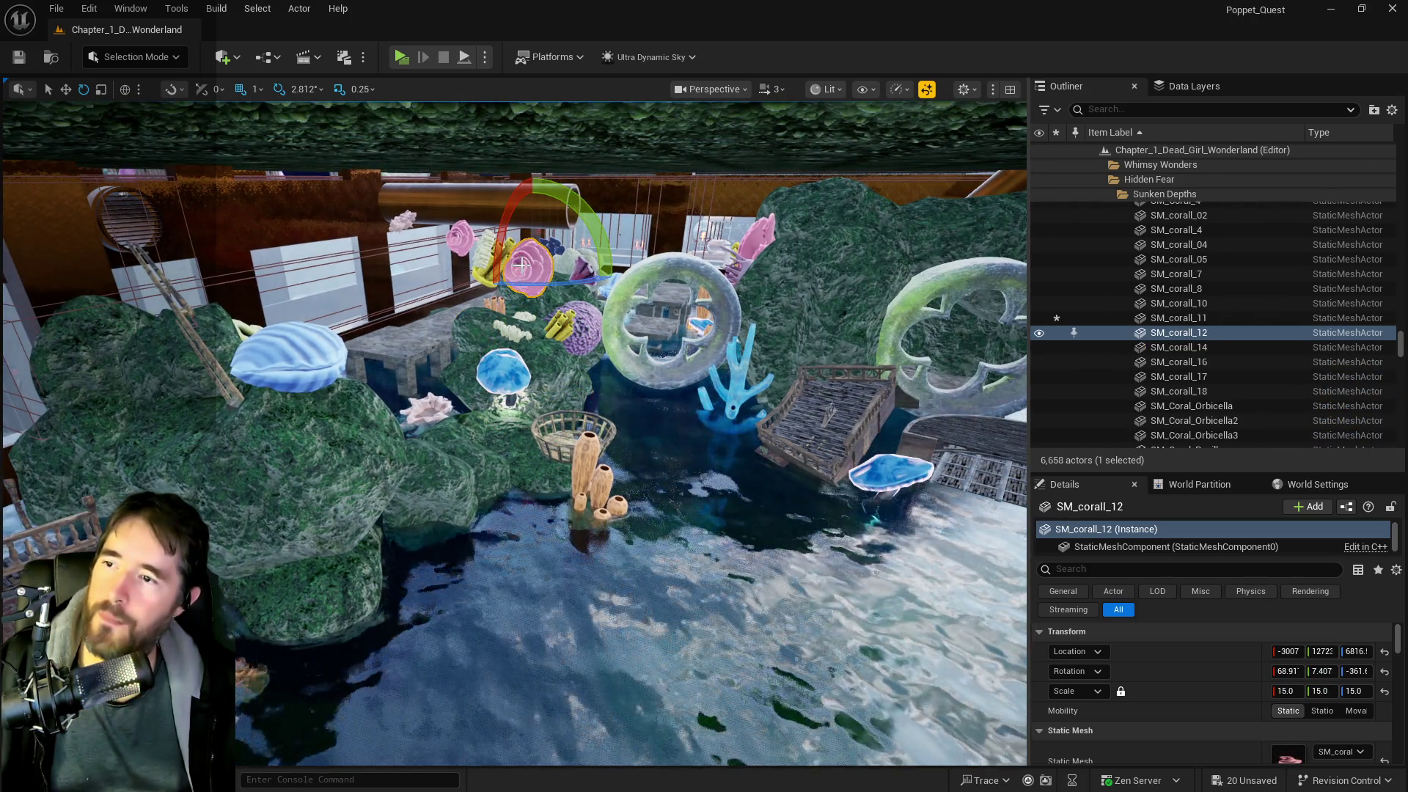
left_click_drag(567, 270, 888, 284)
key("f")
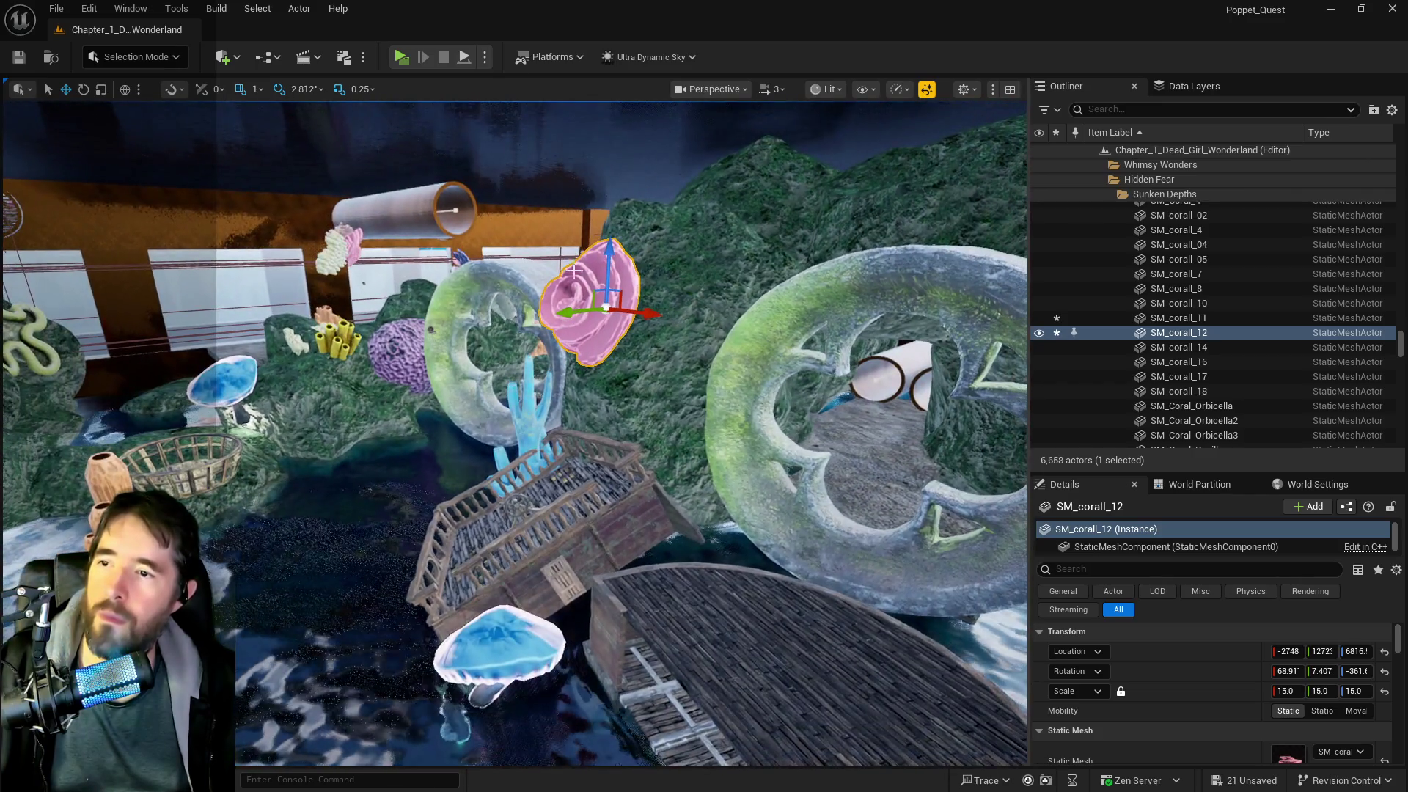
left_click_drag(575, 271, 389, 260)
- Move the pale coral to the right on the rock wall and inspect it
left_click(402, 201)
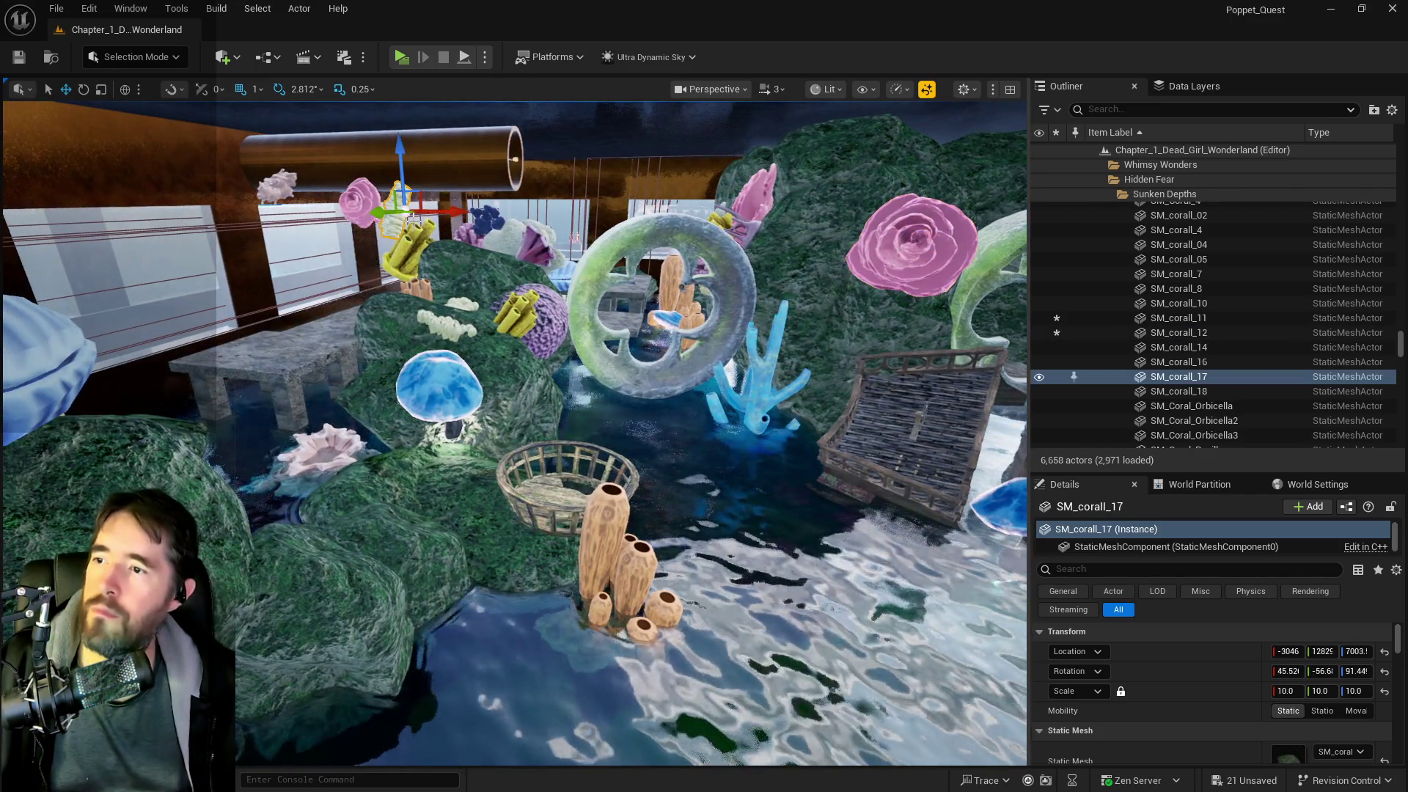
left_click_drag(441, 220, 742, 250)
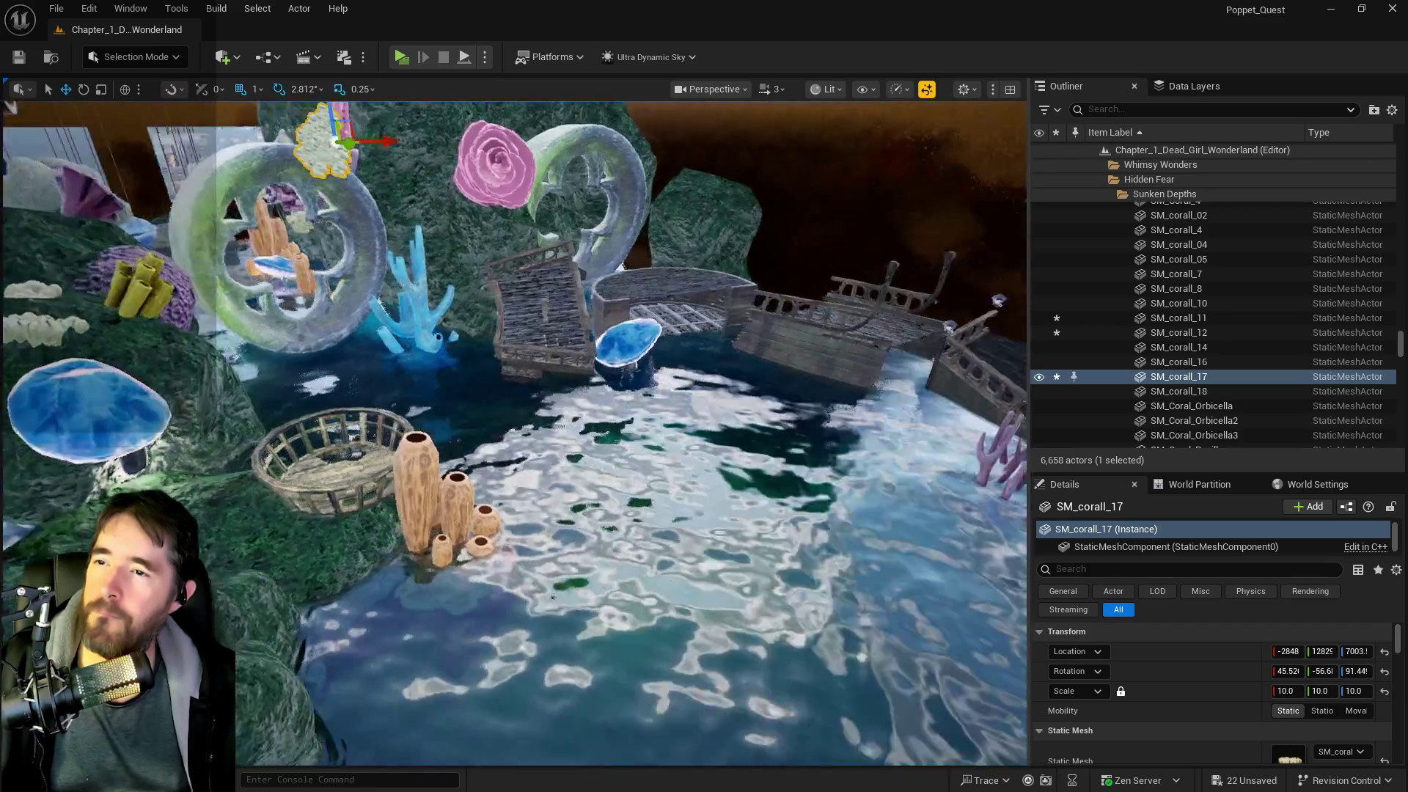
mouse_move(513, 293)
left_mouse_down()
mouse_move(431, 164)
mouse_move(714, 204)
left_mouse_up()
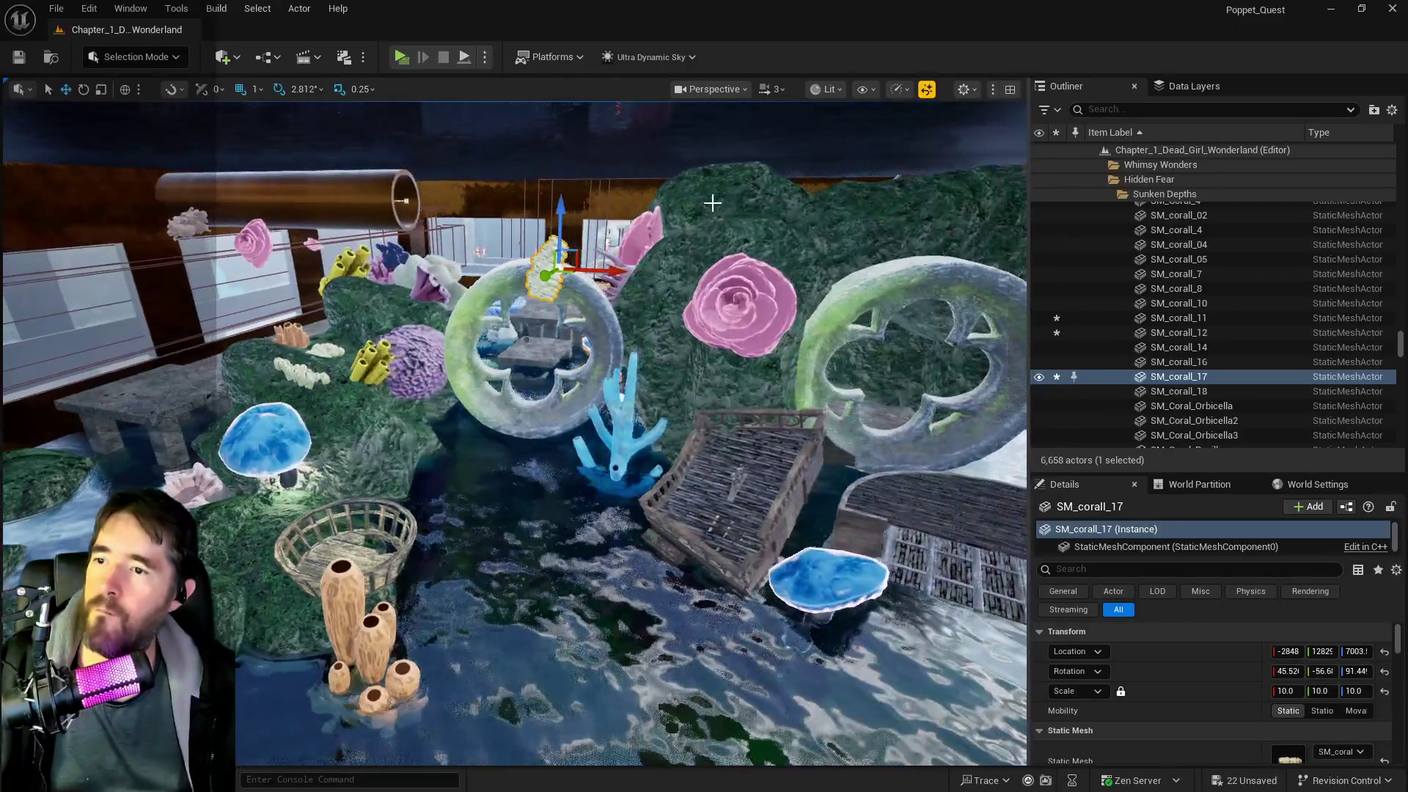
left_click_drag(789, 270, 925, 191)
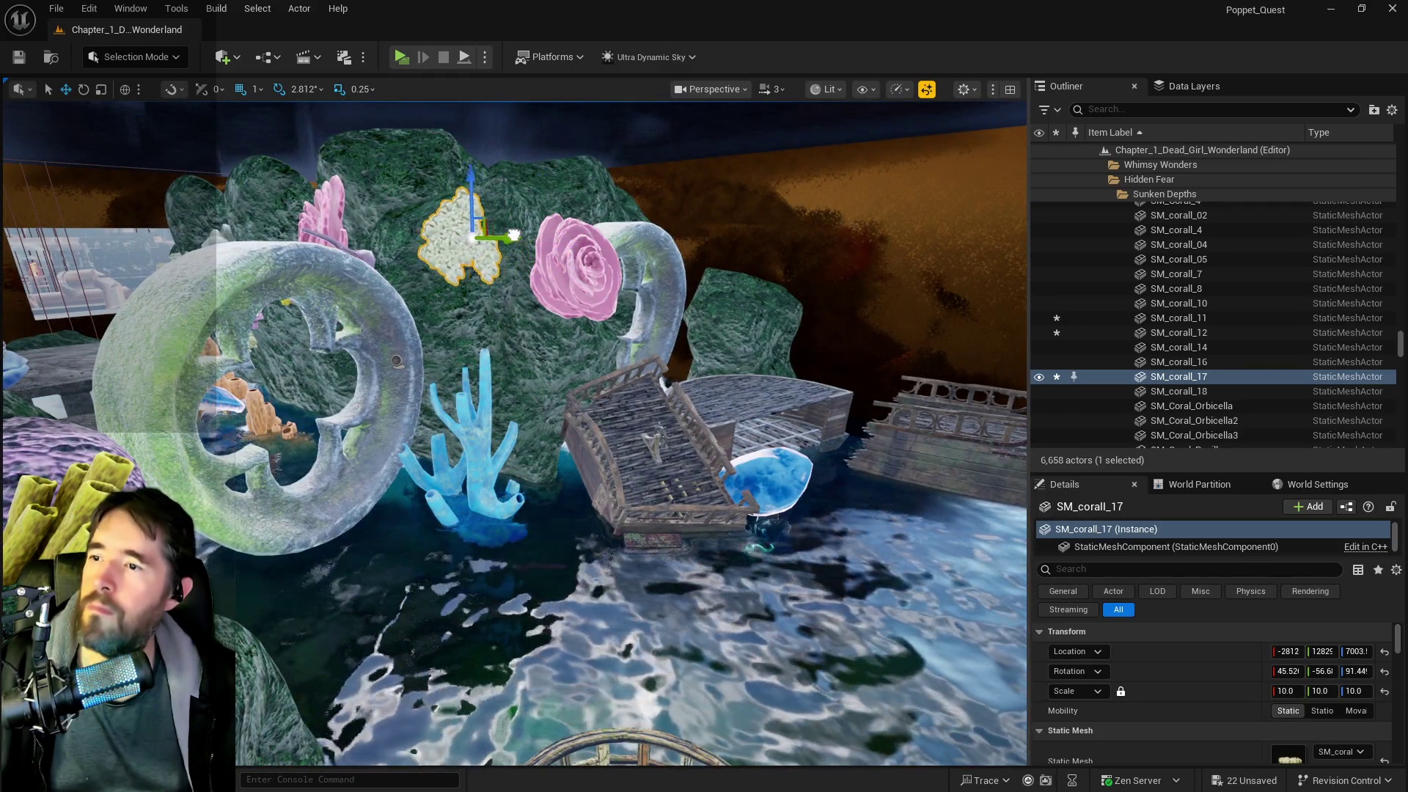
left_click_drag(518, 235, 573, 169)
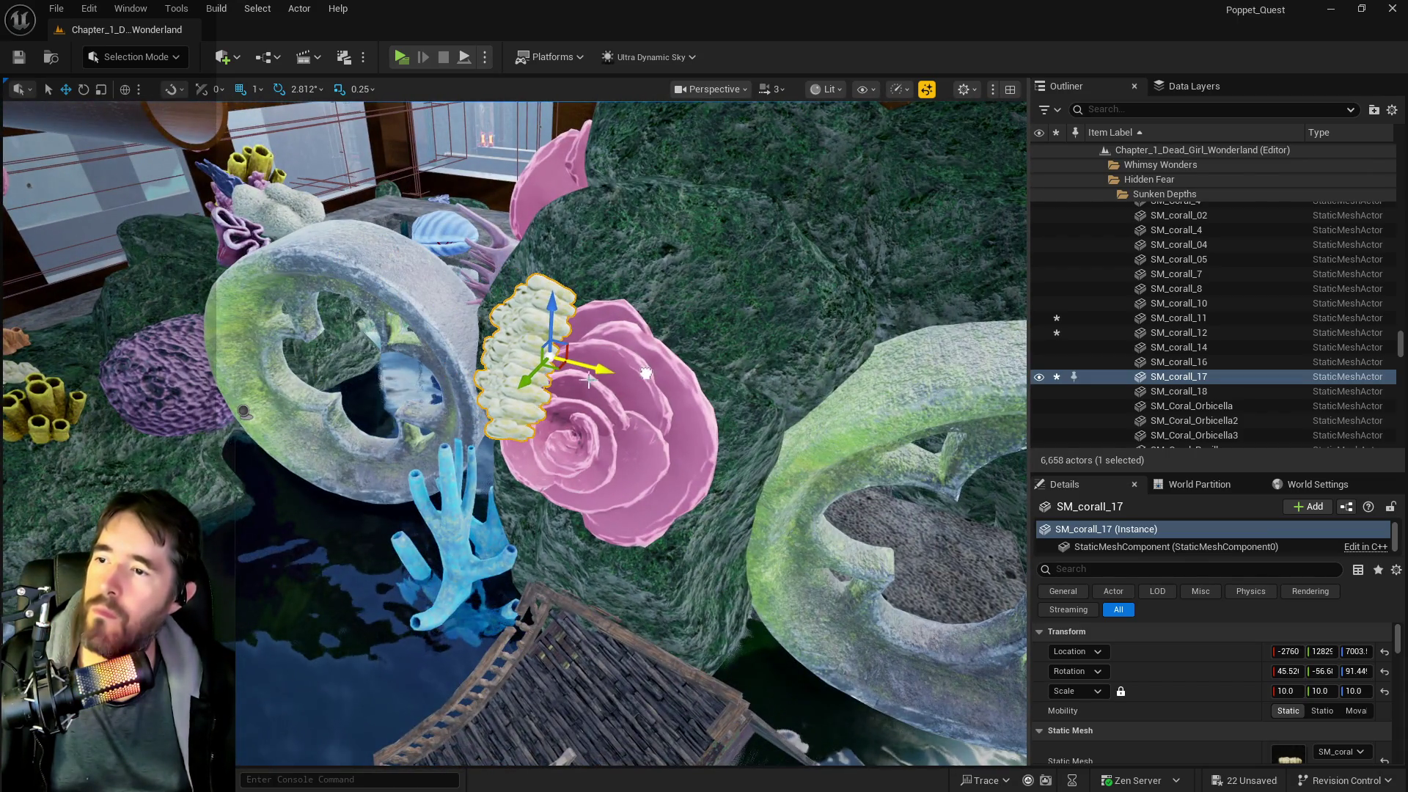
left_click_drag(588, 380, 631, 370)
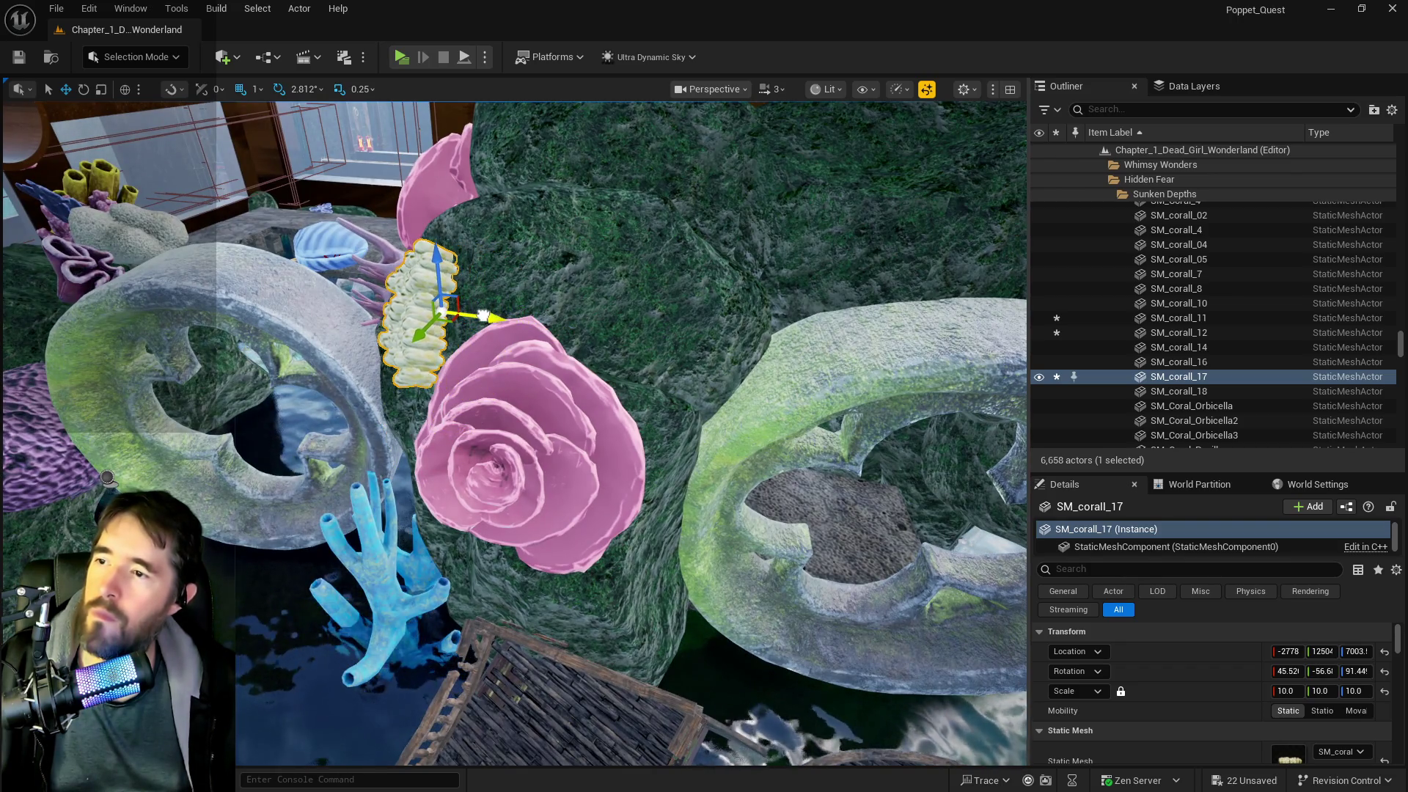
left_click_drag(484, 315, 964, 457)
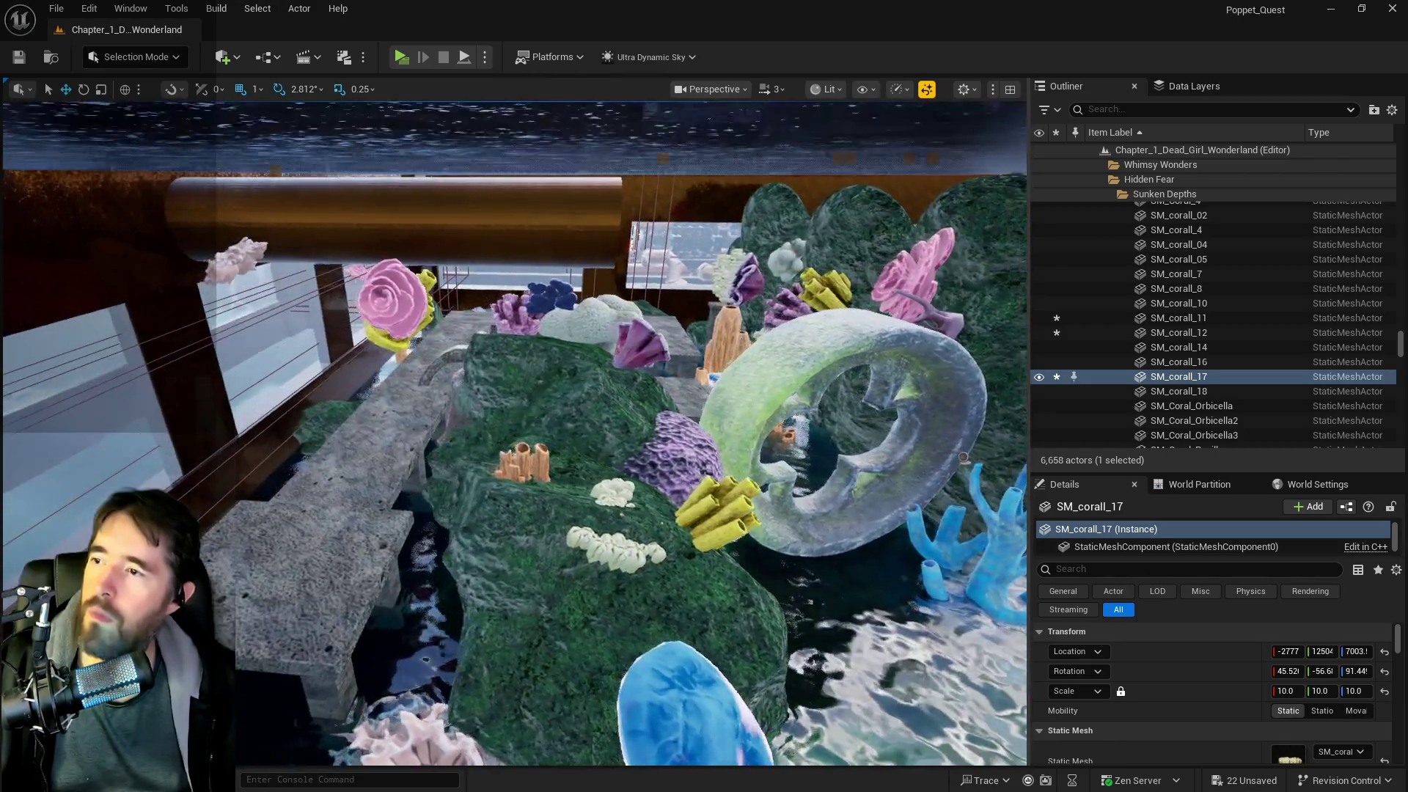
- Slide the pink rose coral toward the centre top of the wall, then select the yellow tube coral
left_click(432, 308)
left_click_drag(418, 299, 418, 299)
left_click_drag(209, 314, 721, 314)
scroll(513, 433, "down", 5)
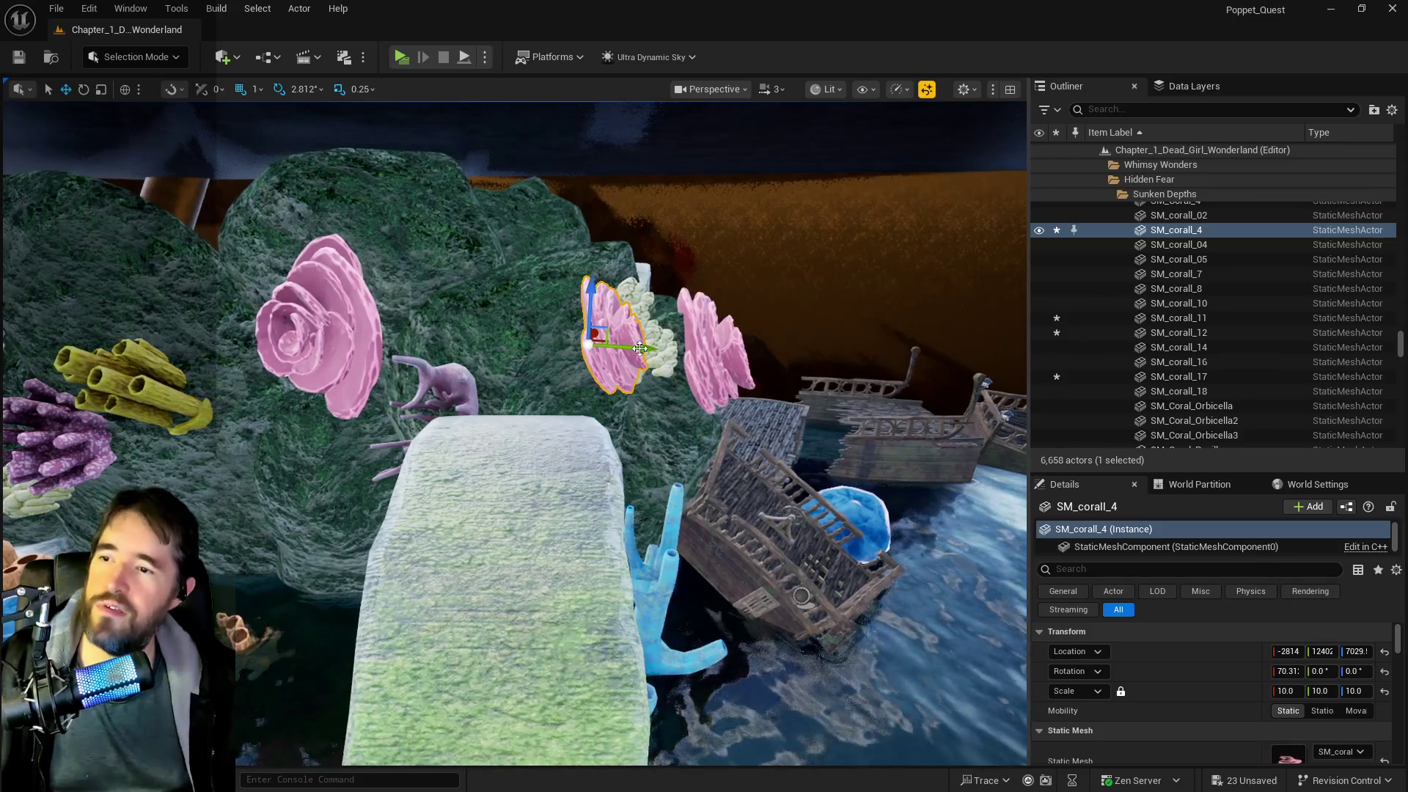
left_click_drag(639, 343, 528, 348)
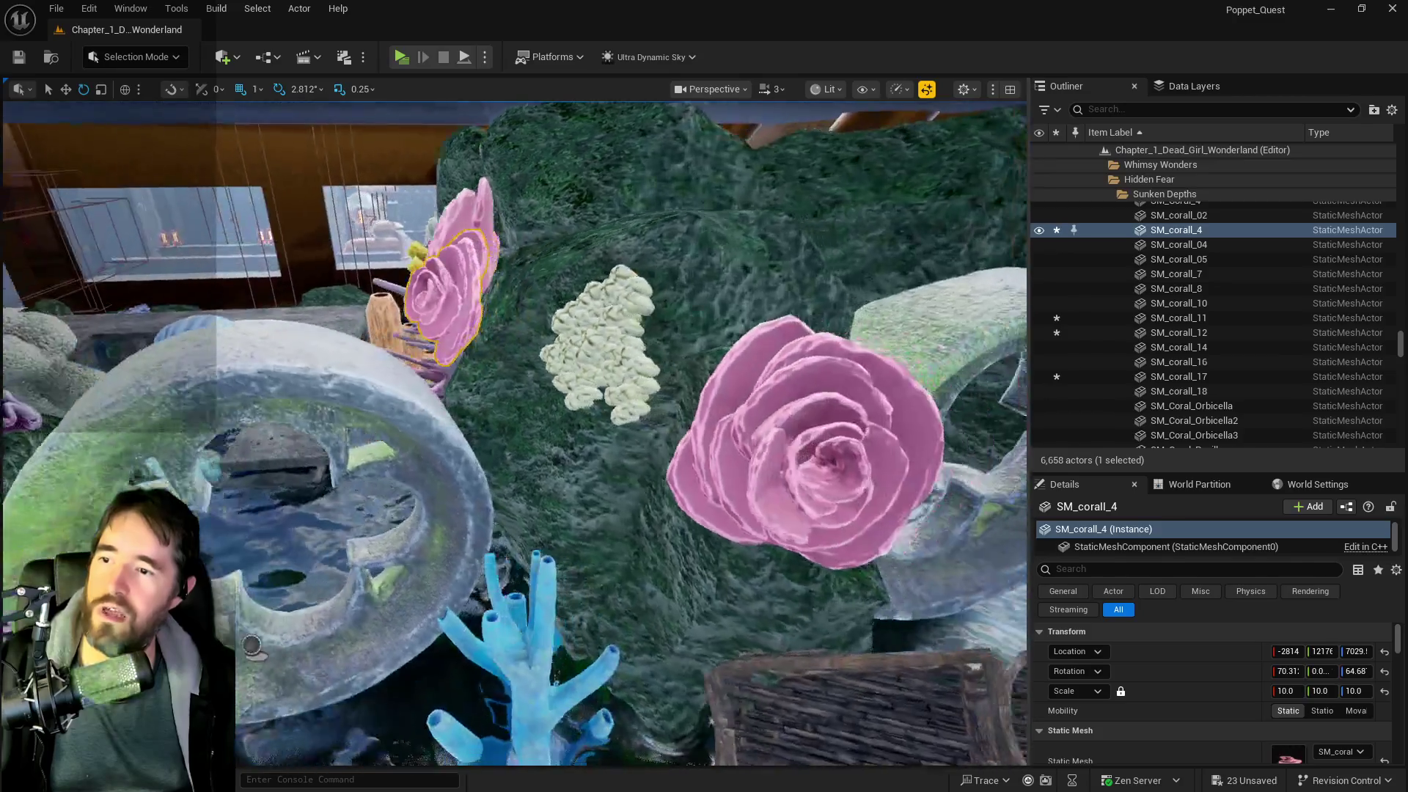
key("r")
mouse_move(473, 297)
left_mouse_down()
mouse_move(551, 295)
mouse_move(381, 323)
mouse_move(413, 338)
mouse_move(676, 335)
mouse_move(687, 354)
mouse_move(520, 433)
mouse_move(565, 422)
mouse_move(411, 411)
mouse_move(110, 440)
left_mouse_up()
left_click(385, 346)
- Set the yellow tube coral's scale to 4 and the white Orbicella coral's to 3
key("f")
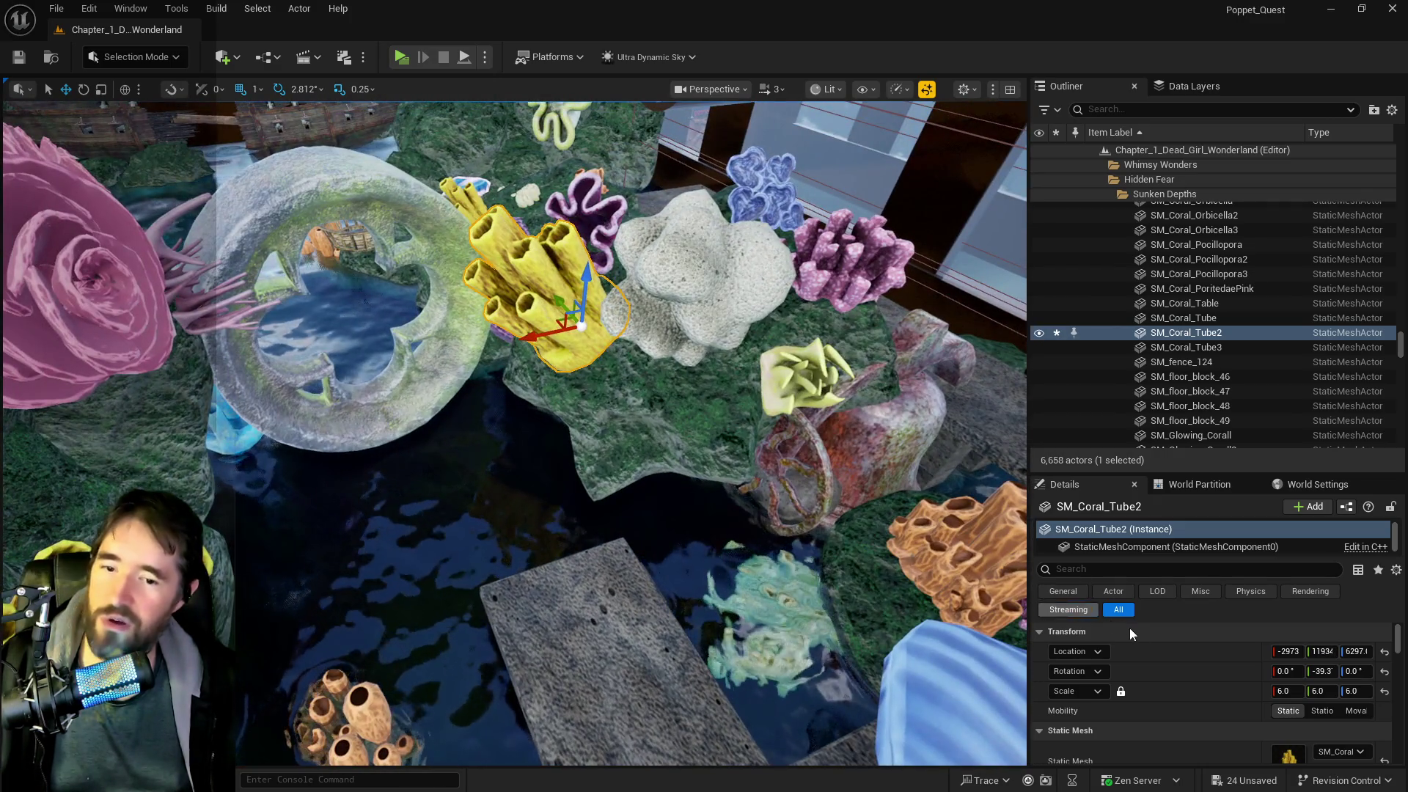
left_click(1285, 691)
type("4")
key("Return")
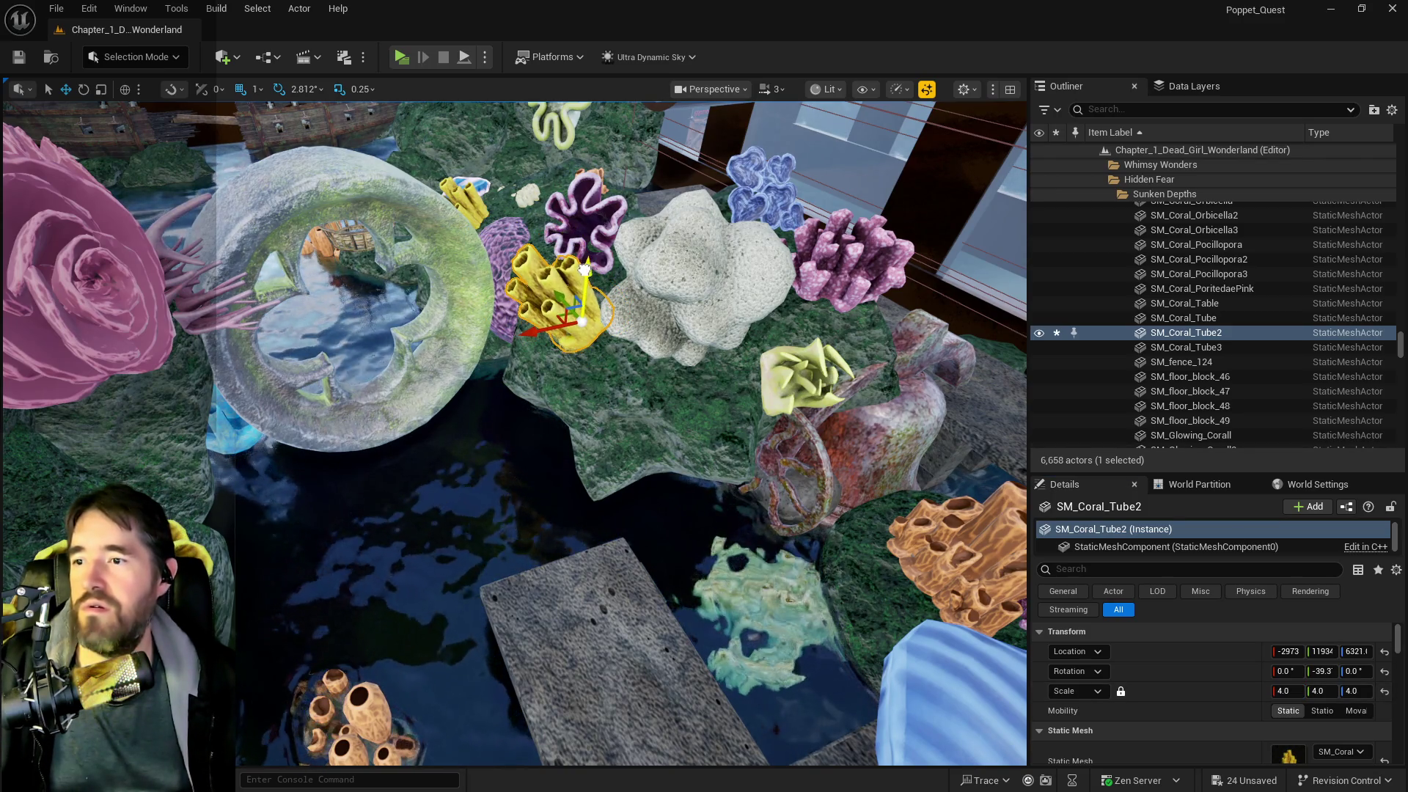
left_click(686, 294)
left_click(1285, 691)
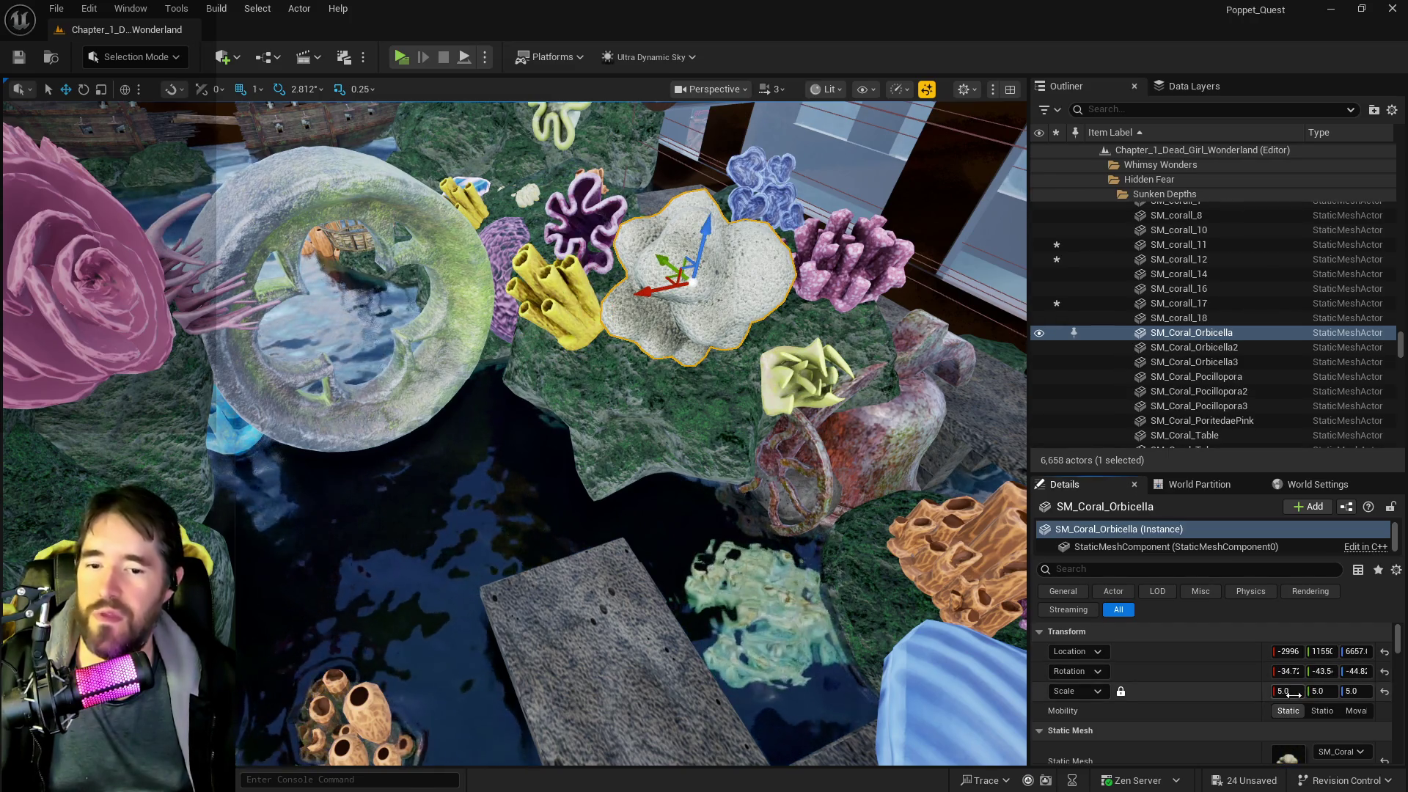
type("3")
key("Return")
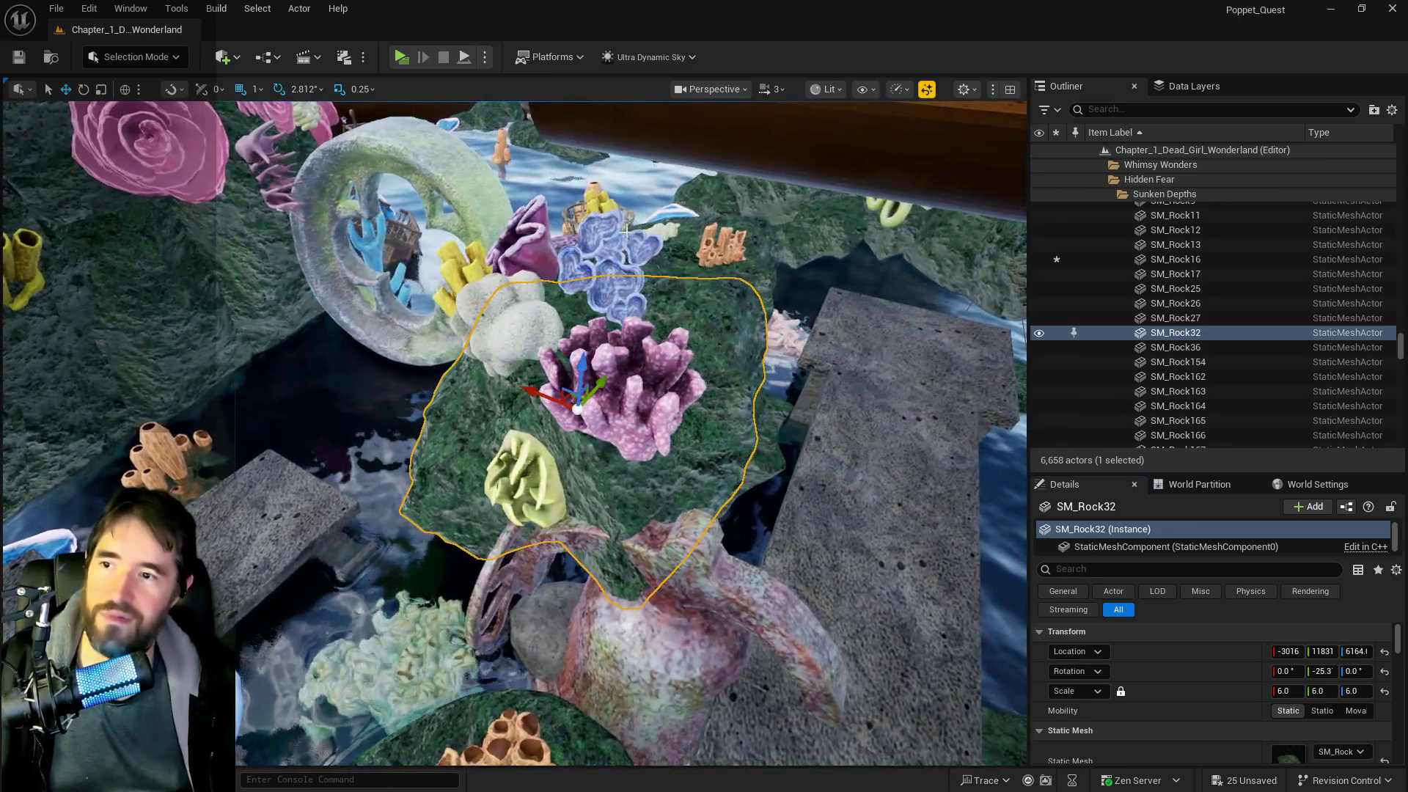
- Rotate the blue coral SM_corall_7 about 42 degrees to lie flat and settle it onto the rock
left_click(581, 284)
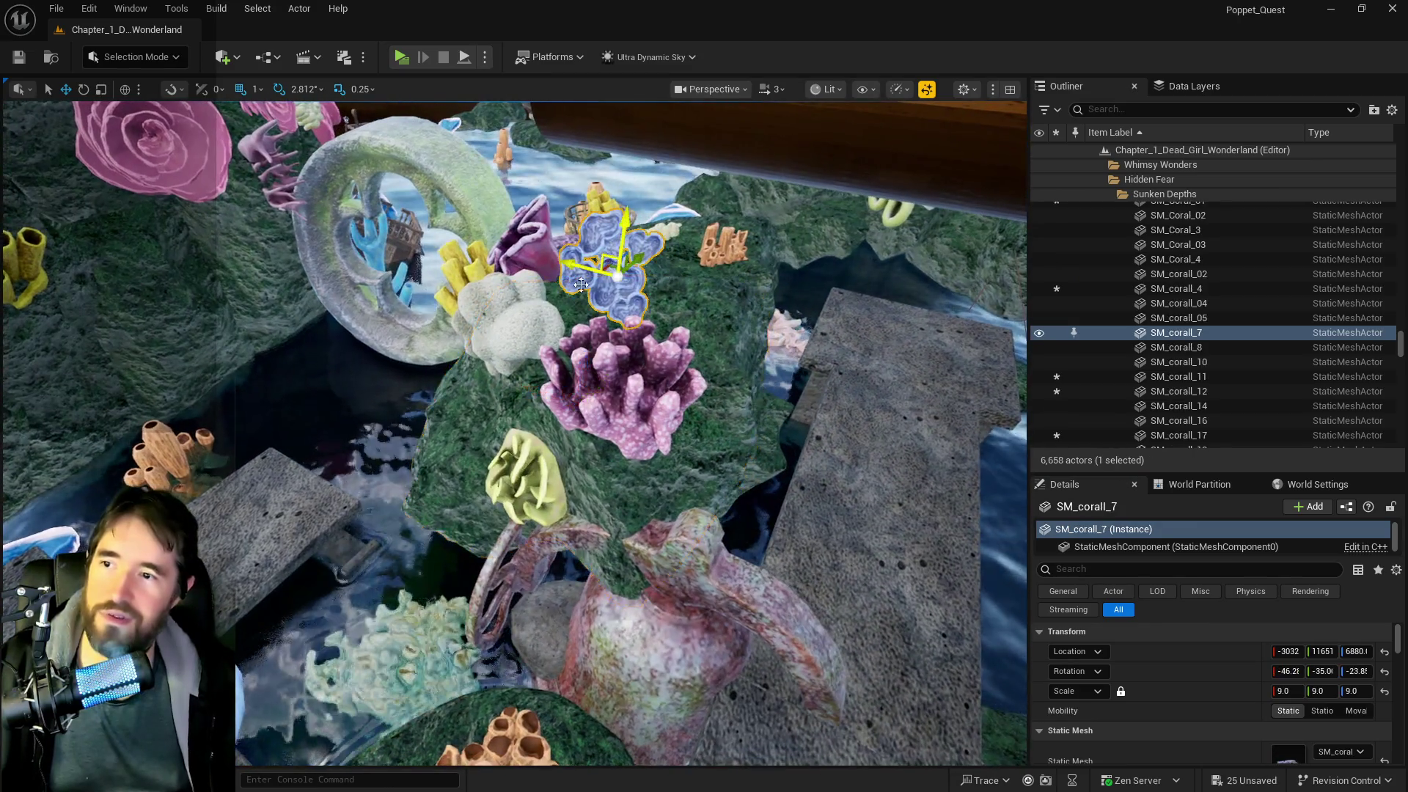
key("e")
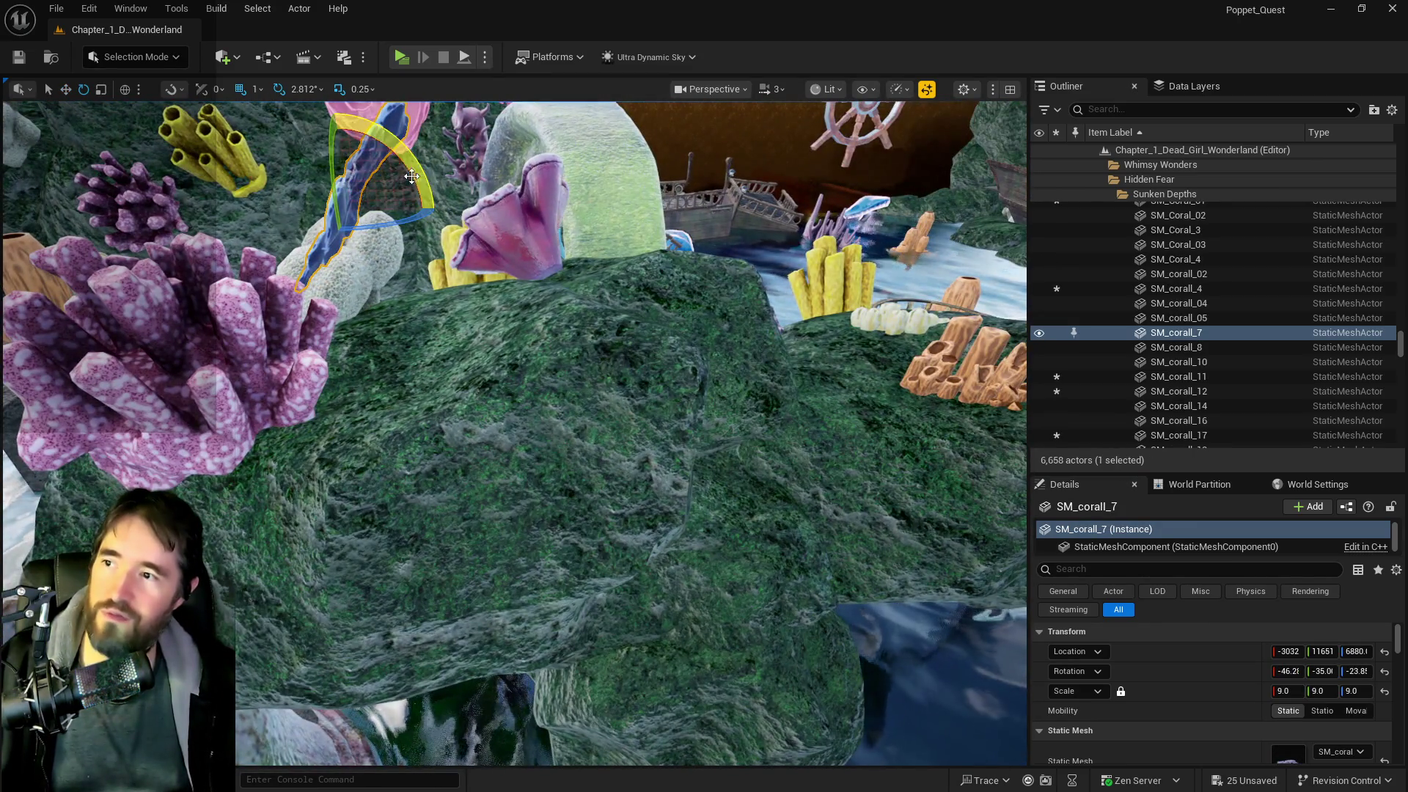
mouse_move(411, 176)
left_mouse_down()
mouse_move(357, 170)
mouse_move(432, 137)
mouse_move(357, 122)
mouse_move(363, 200)
left_mouse_up()
key("w")
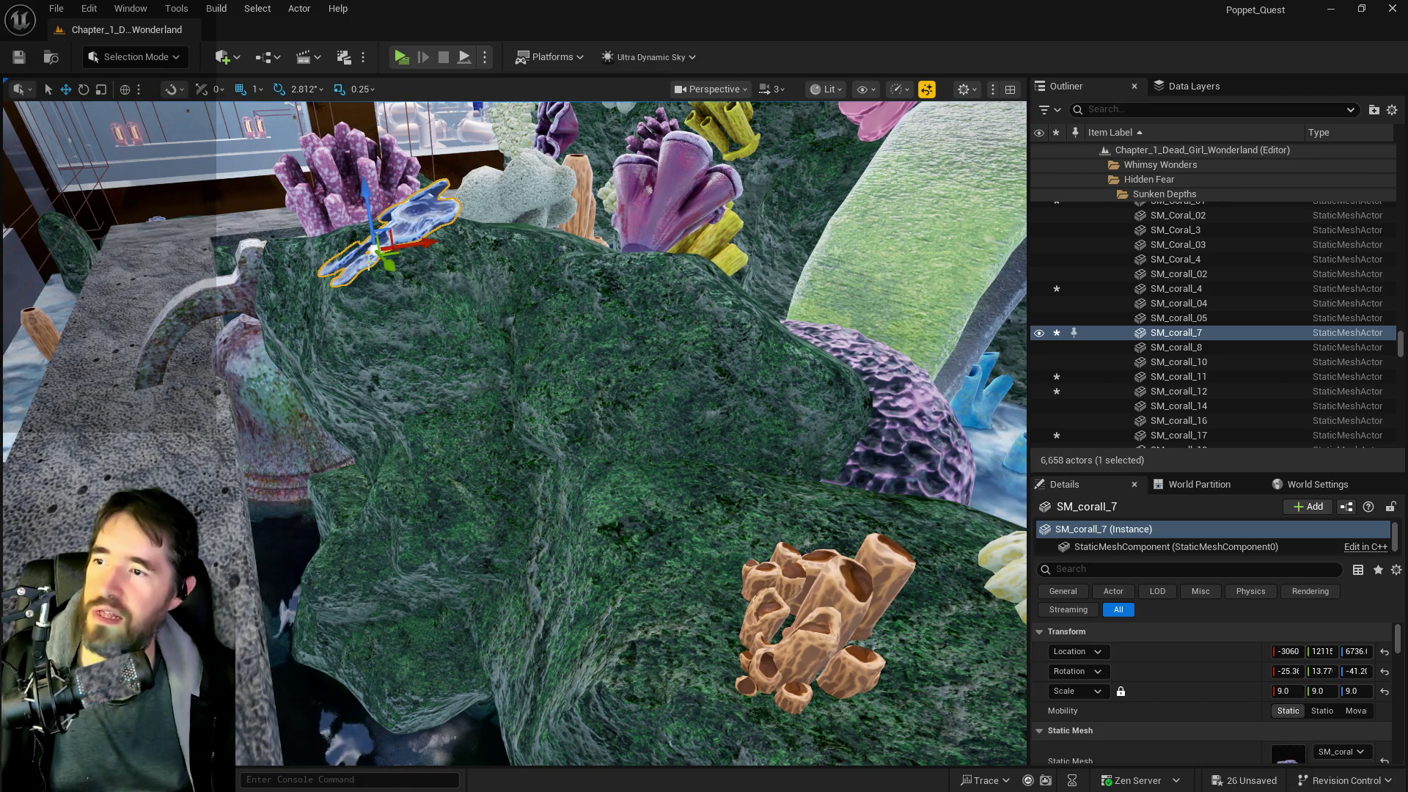
key("e")
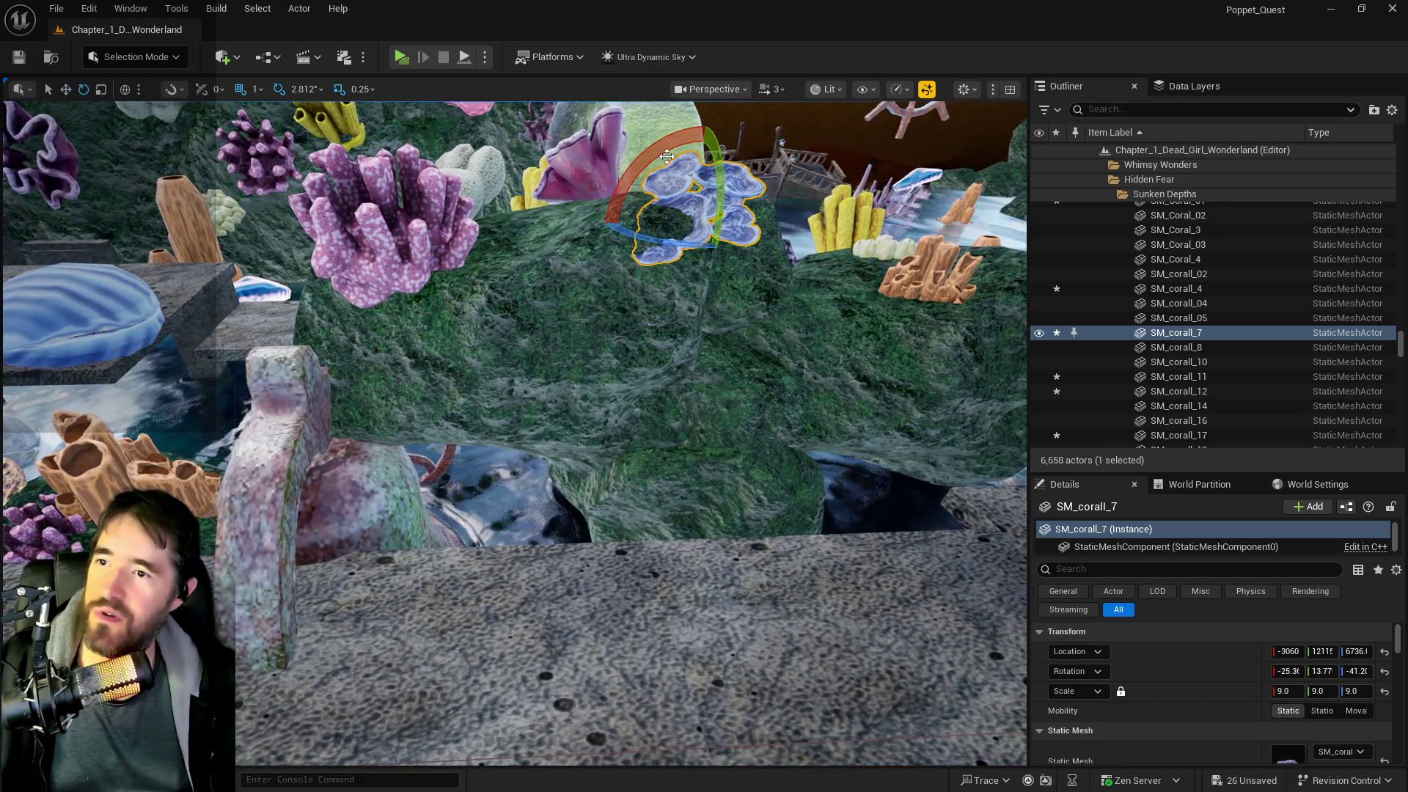
mouse_move(667, 156)
left_mouse_down()
mouse_move(737, 130)
mouse_move(767, 147)
left_mouse_up()
mouse_move(631, 220)
left_mouse_down()
mouse_move(646, 161)
mouse_move(664, 176)
left_mouse_up()
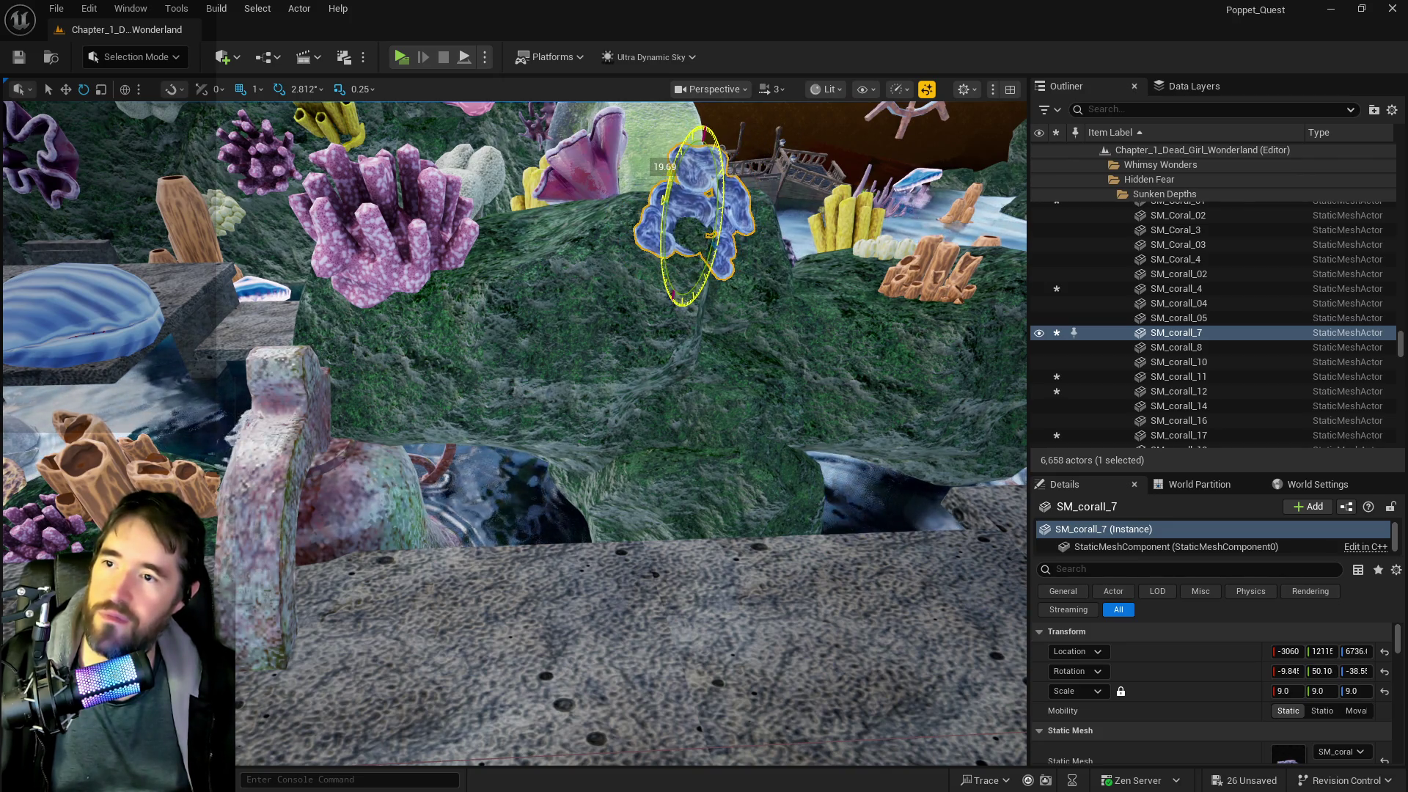
key("w")
left_click_drag(780, 218, 371, 220)
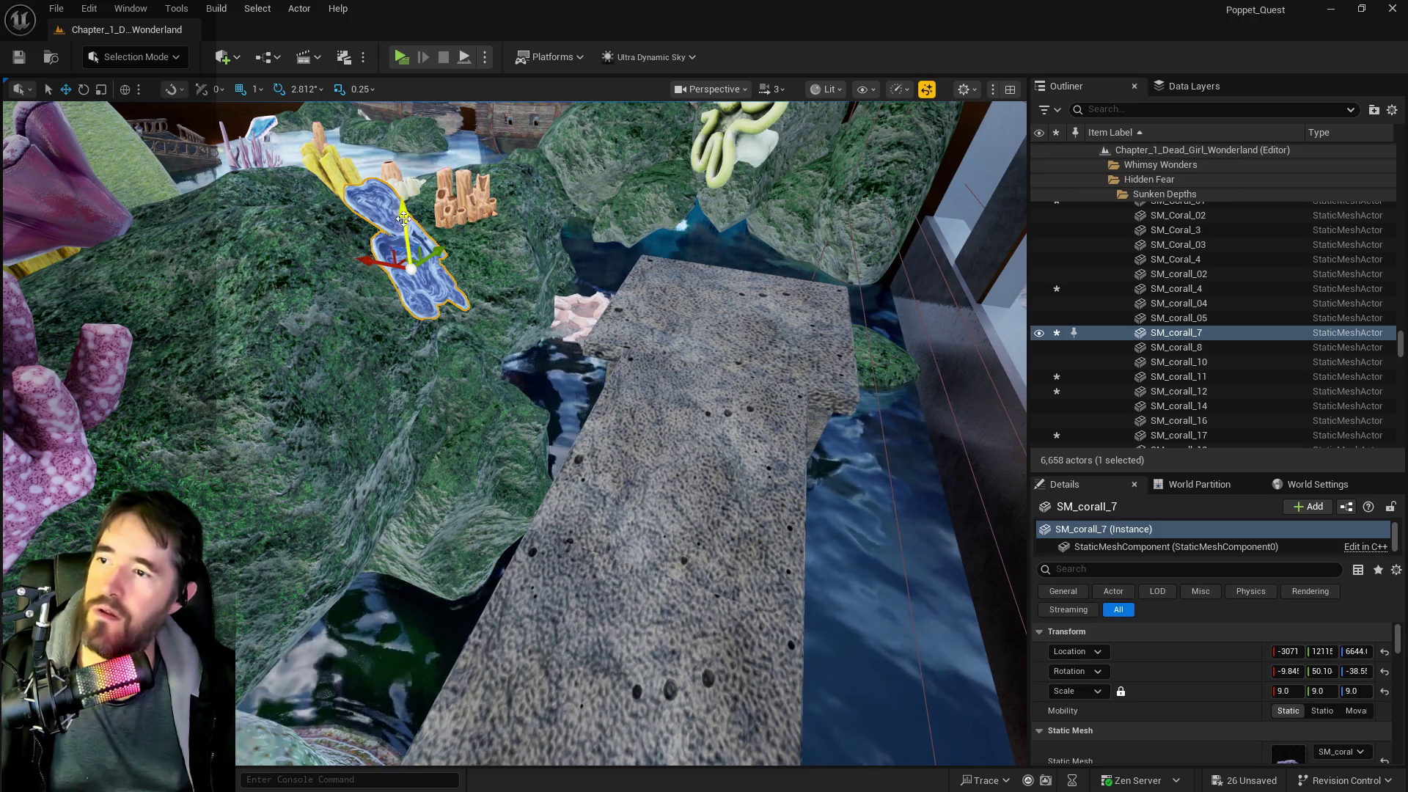
- Select the water pool volume and frame it
key("Up")
key("Up")
key("Up")
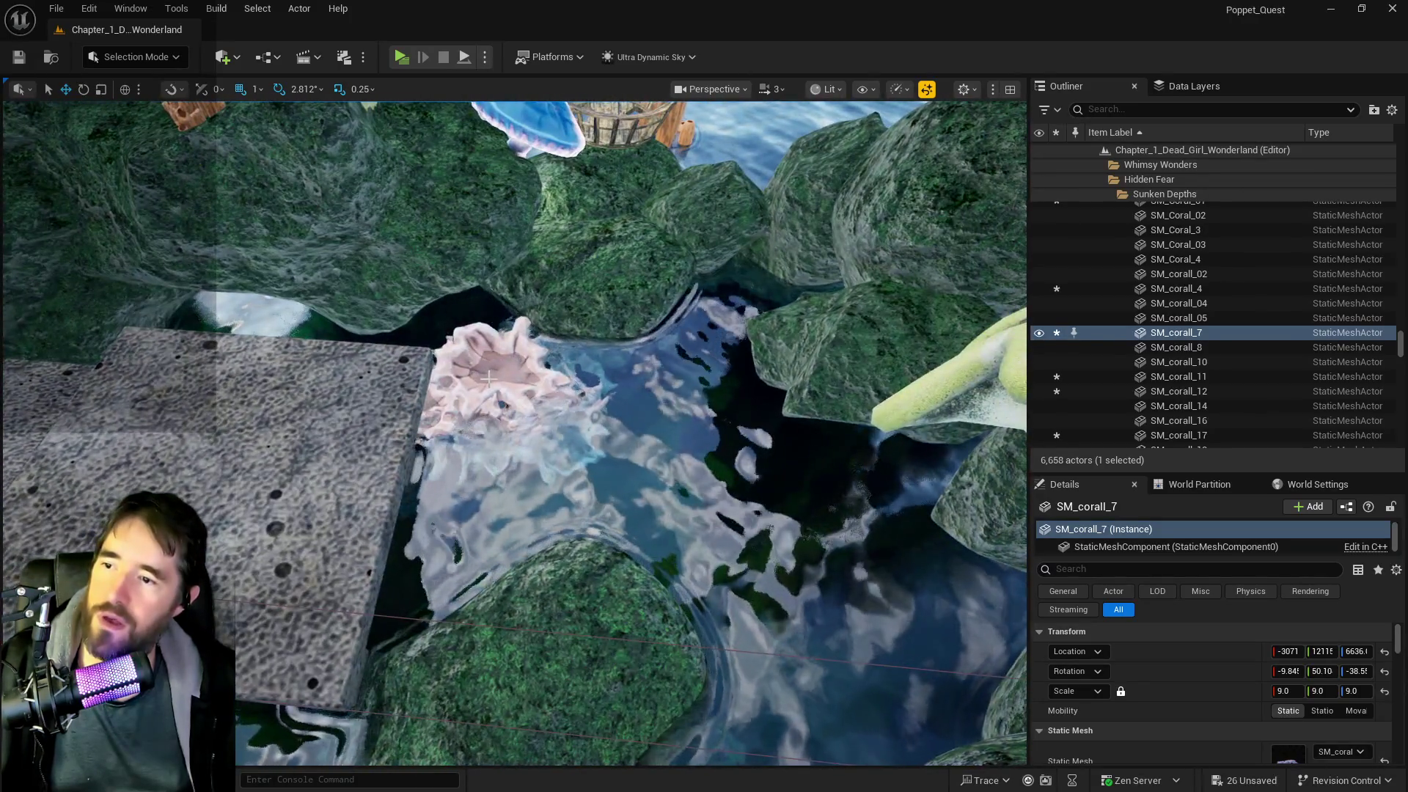
left_click(578, 226)
key("f")
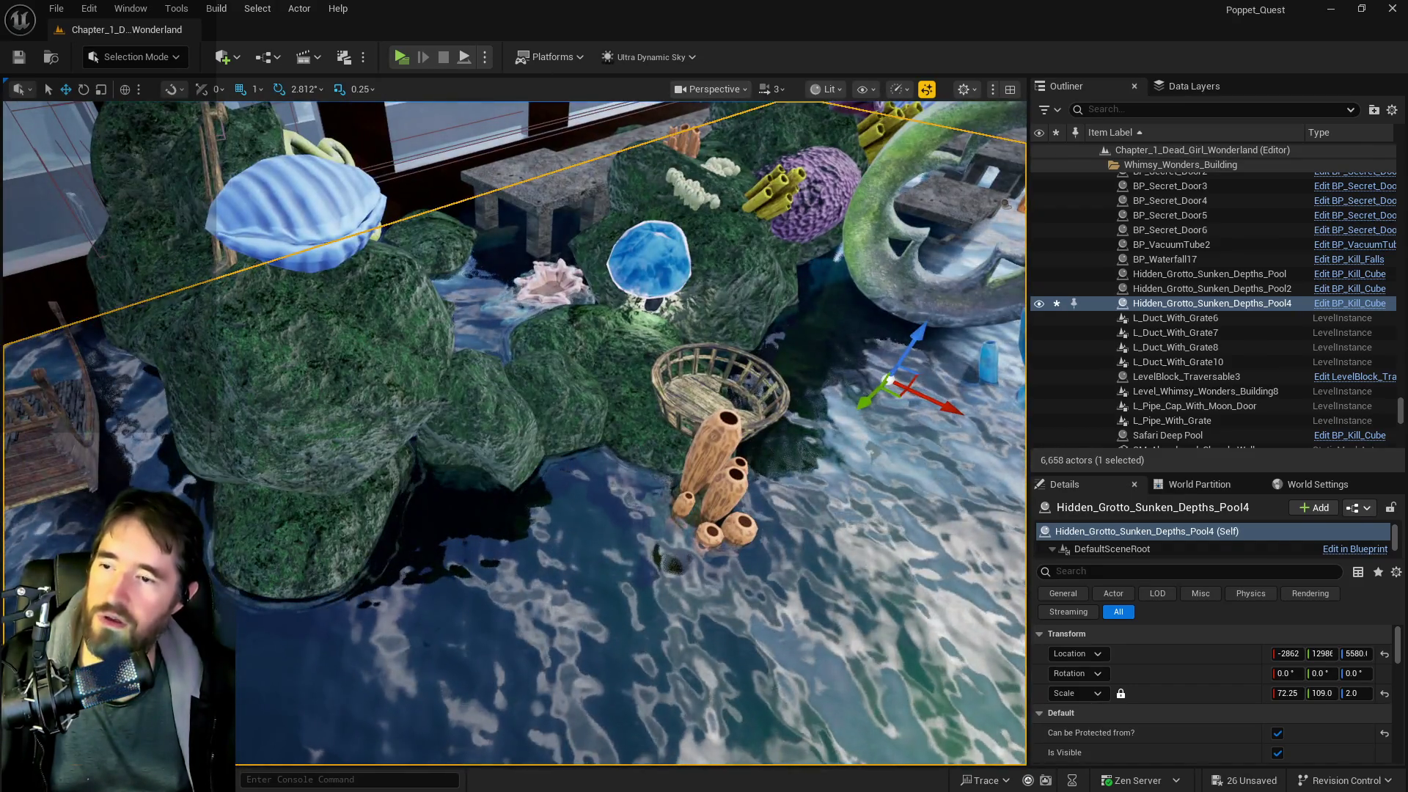
left_click(719, 377)
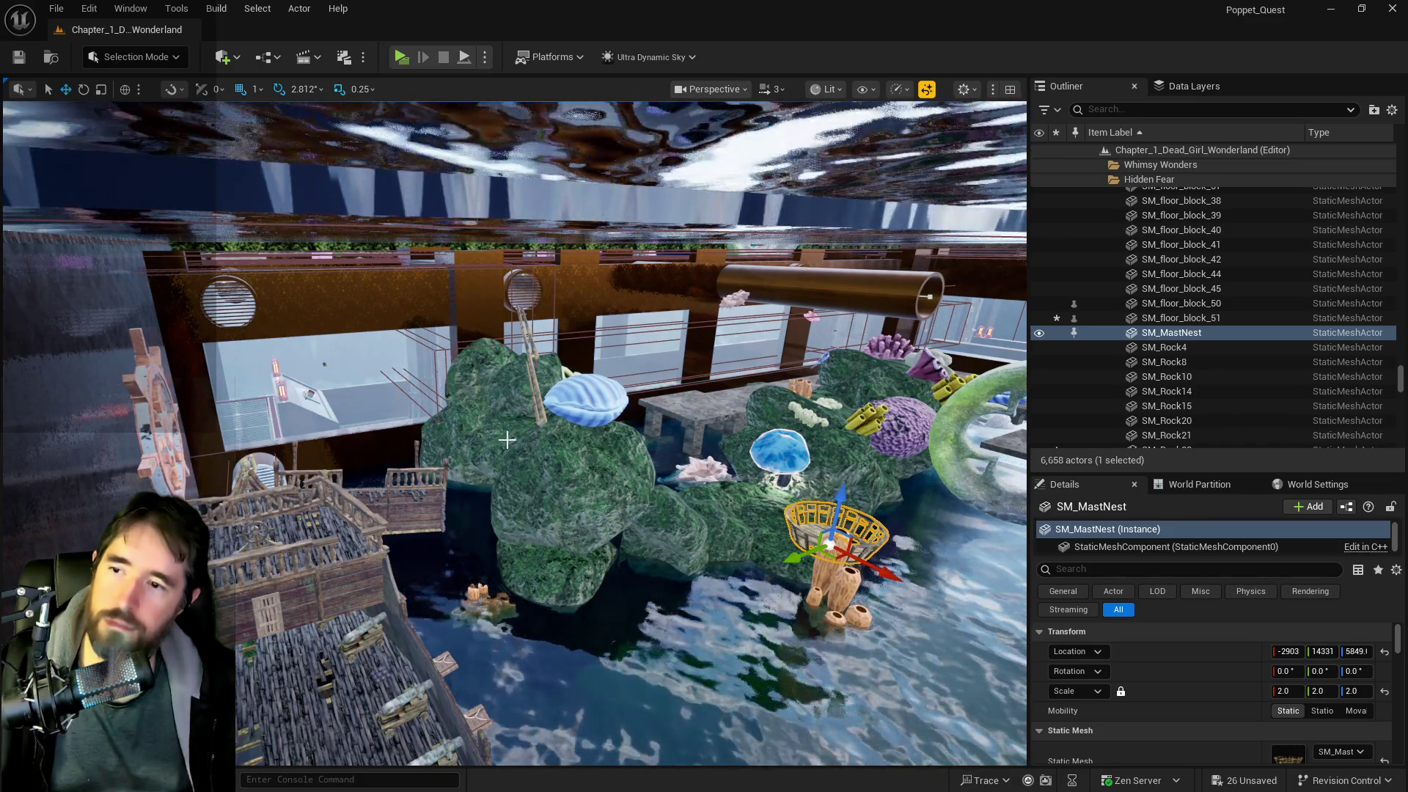
left_click(494, 432)
left_click(446, 431)
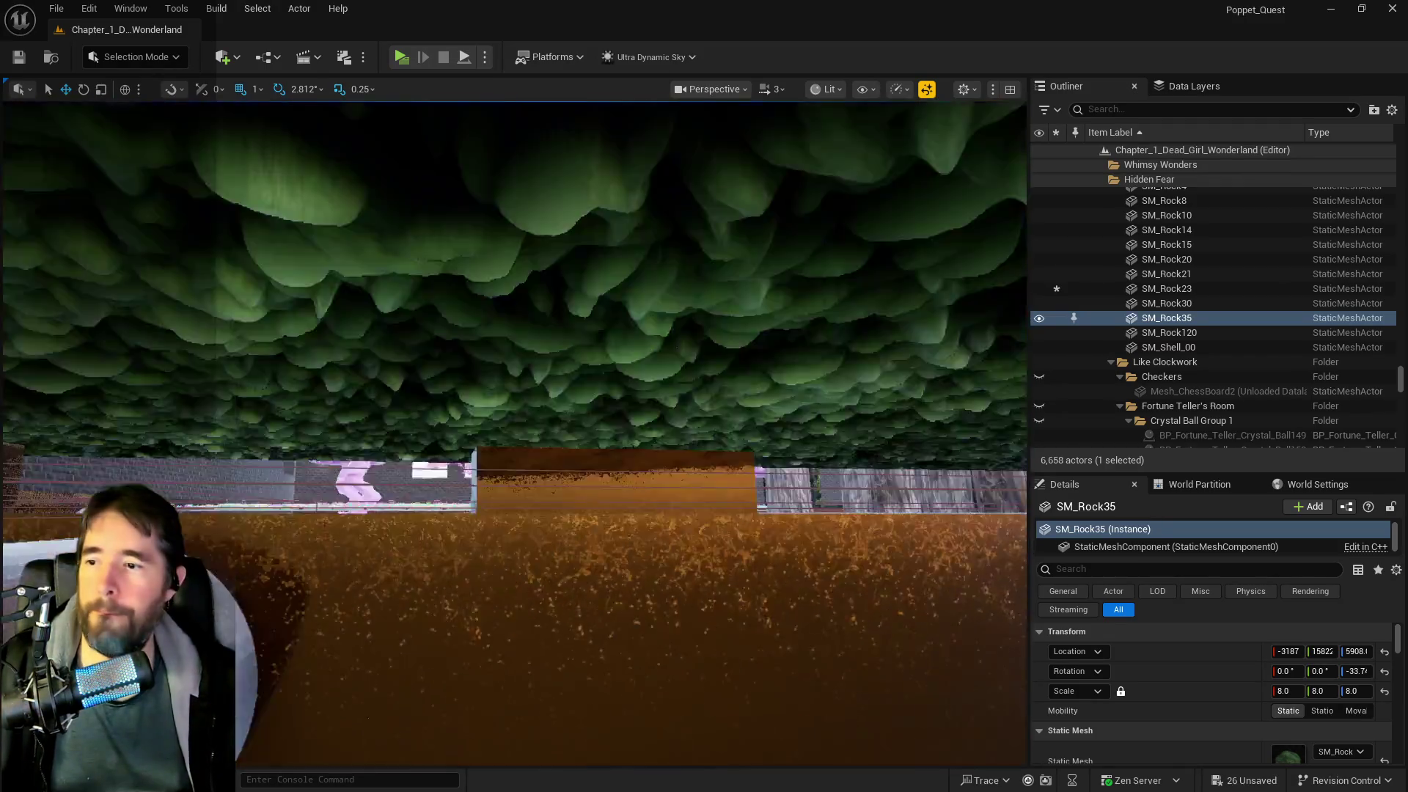
- Jump to the pirate graveyard and hide the purple Plane73 overlay
key("w")
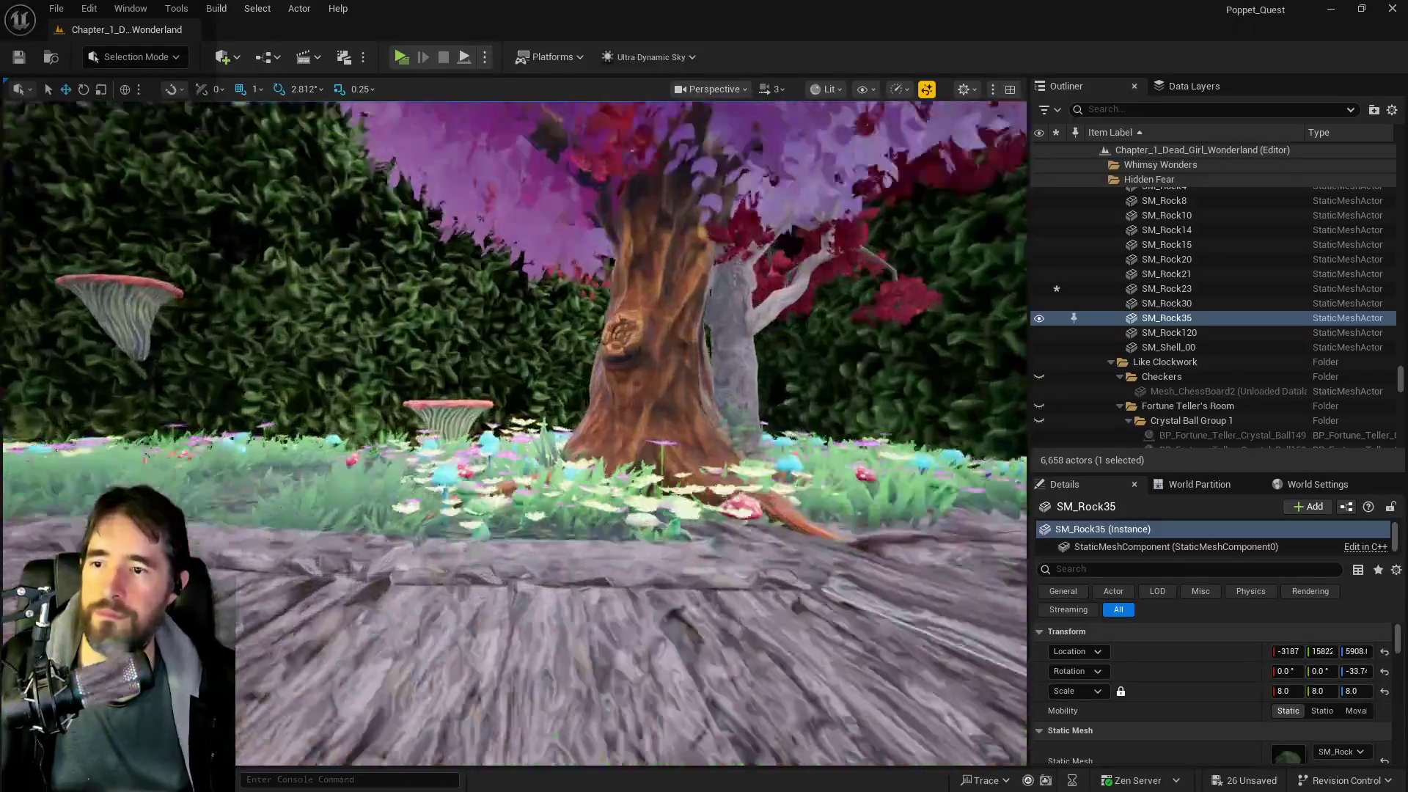
key("f")
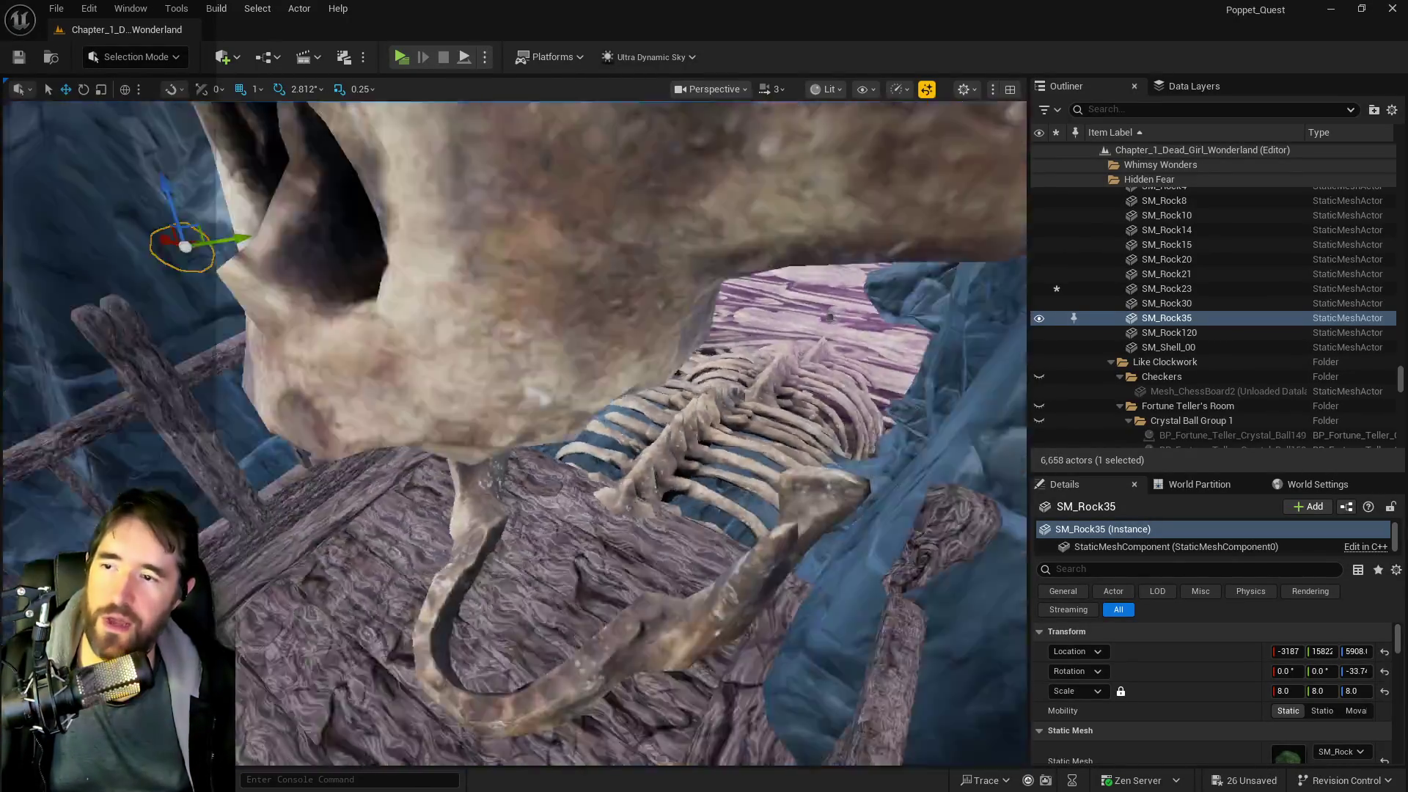
key("1")
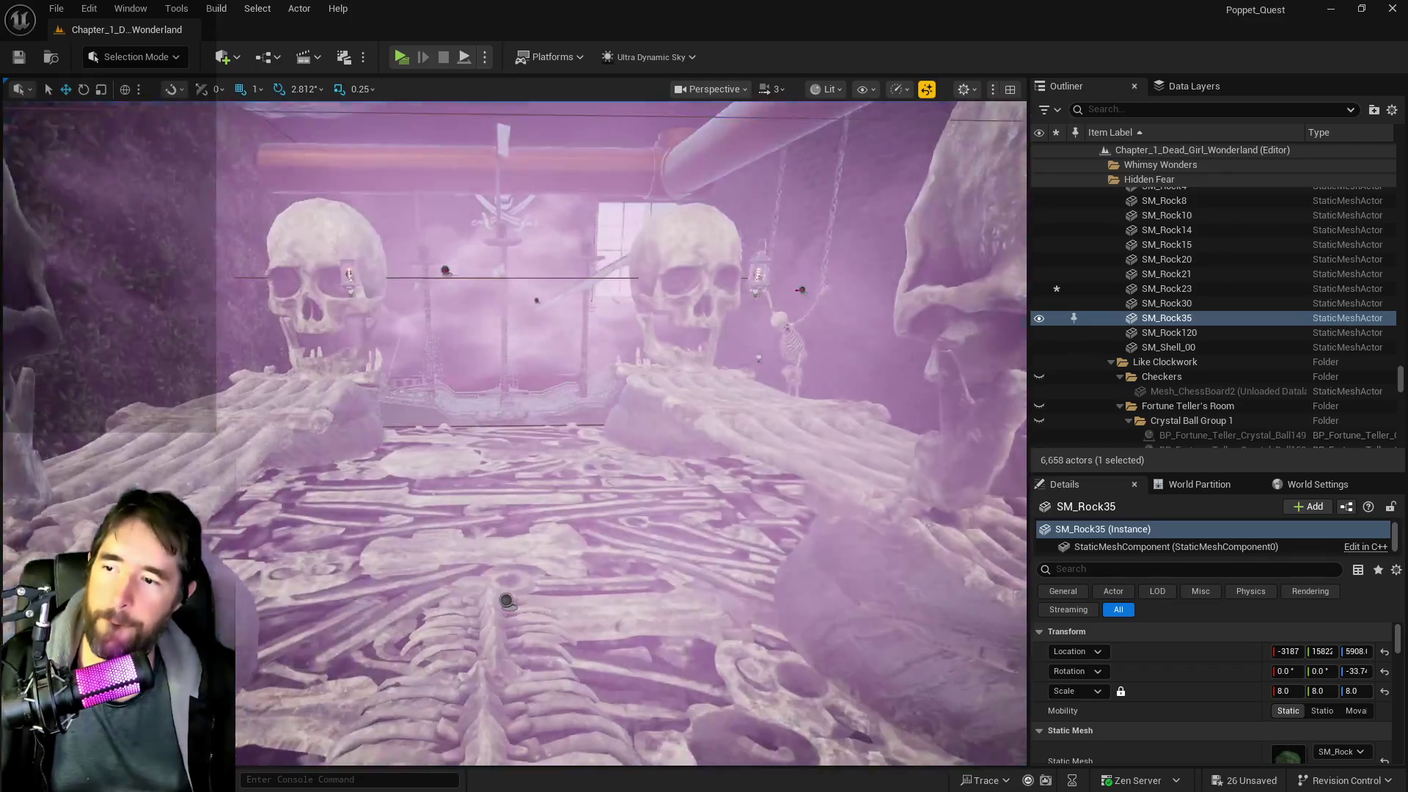
left_click(957, 217)
key("h")
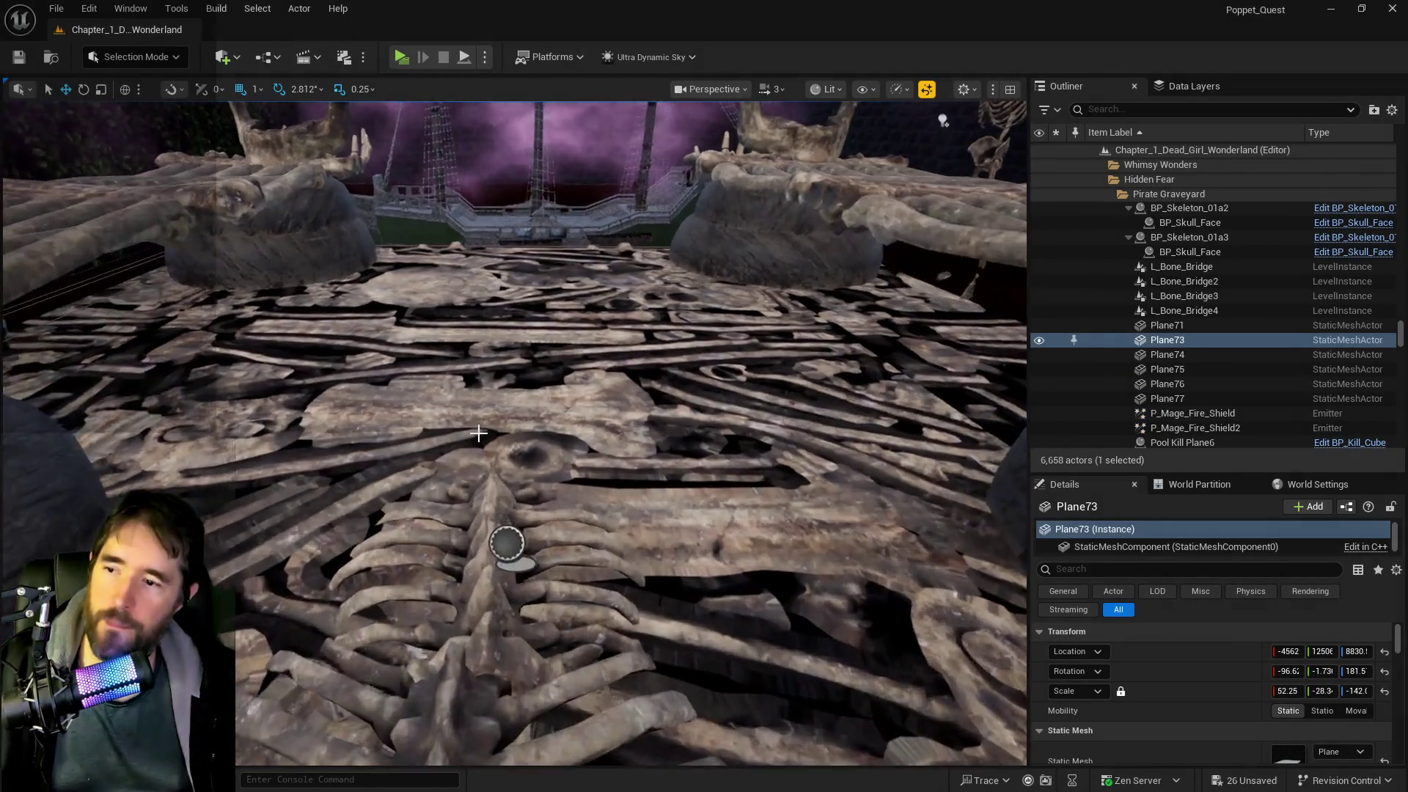
- Select SM_Pirate_Graveyard_Boss_Floor2 and paste the copied boss floor into the cove
left_click(478, 433)
scroll(485, 422, "up", 10)
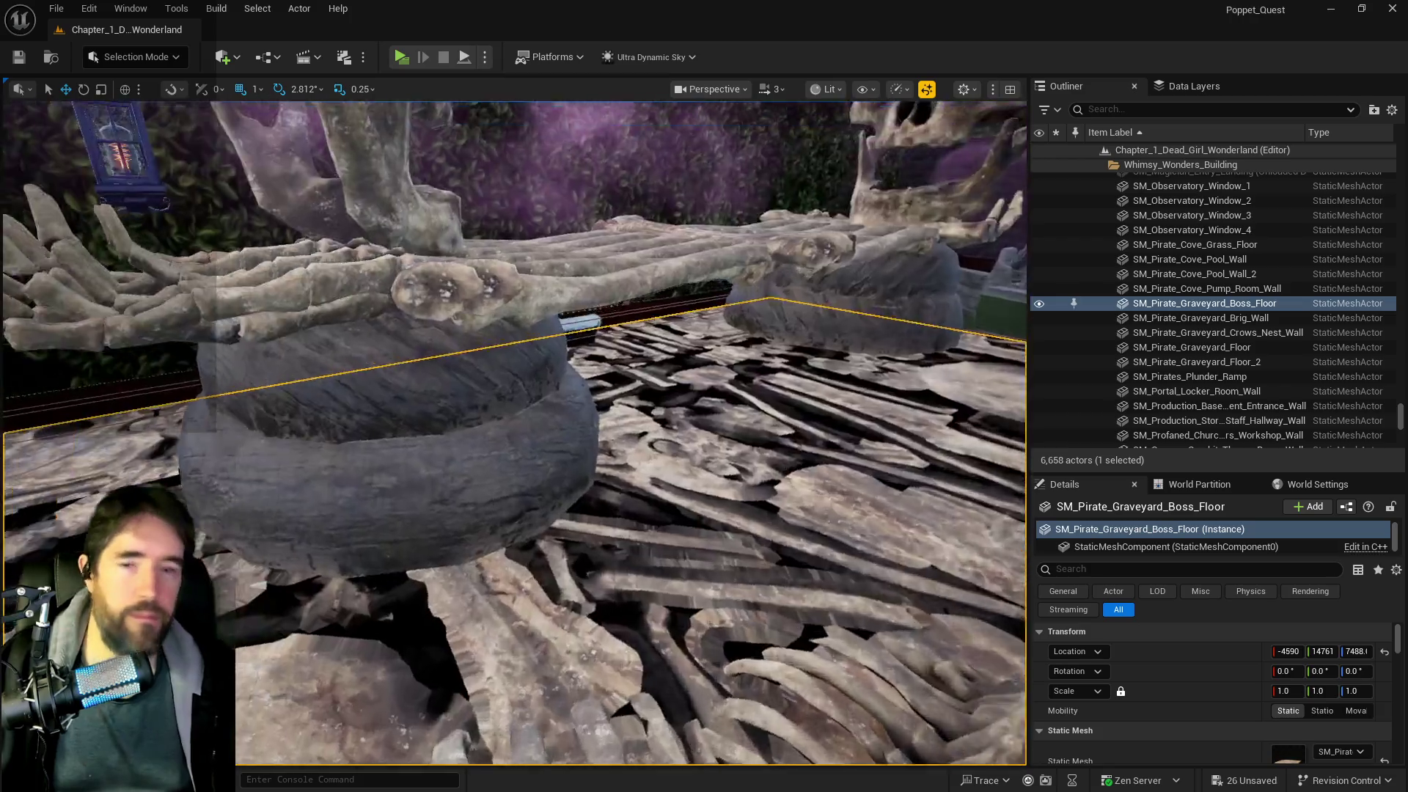
scroll(485, 422, "up", 10)
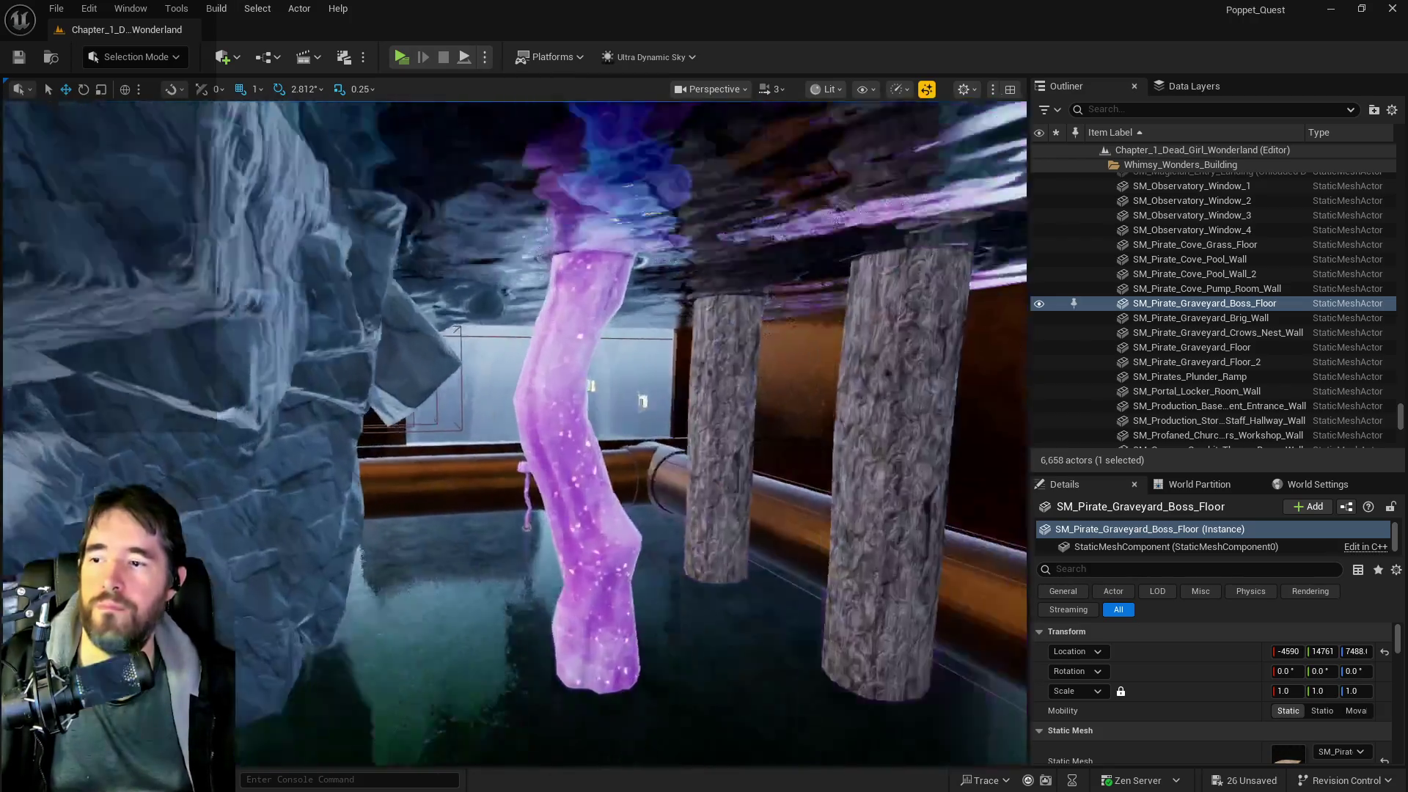
scroll(485, 422, "up", 10)
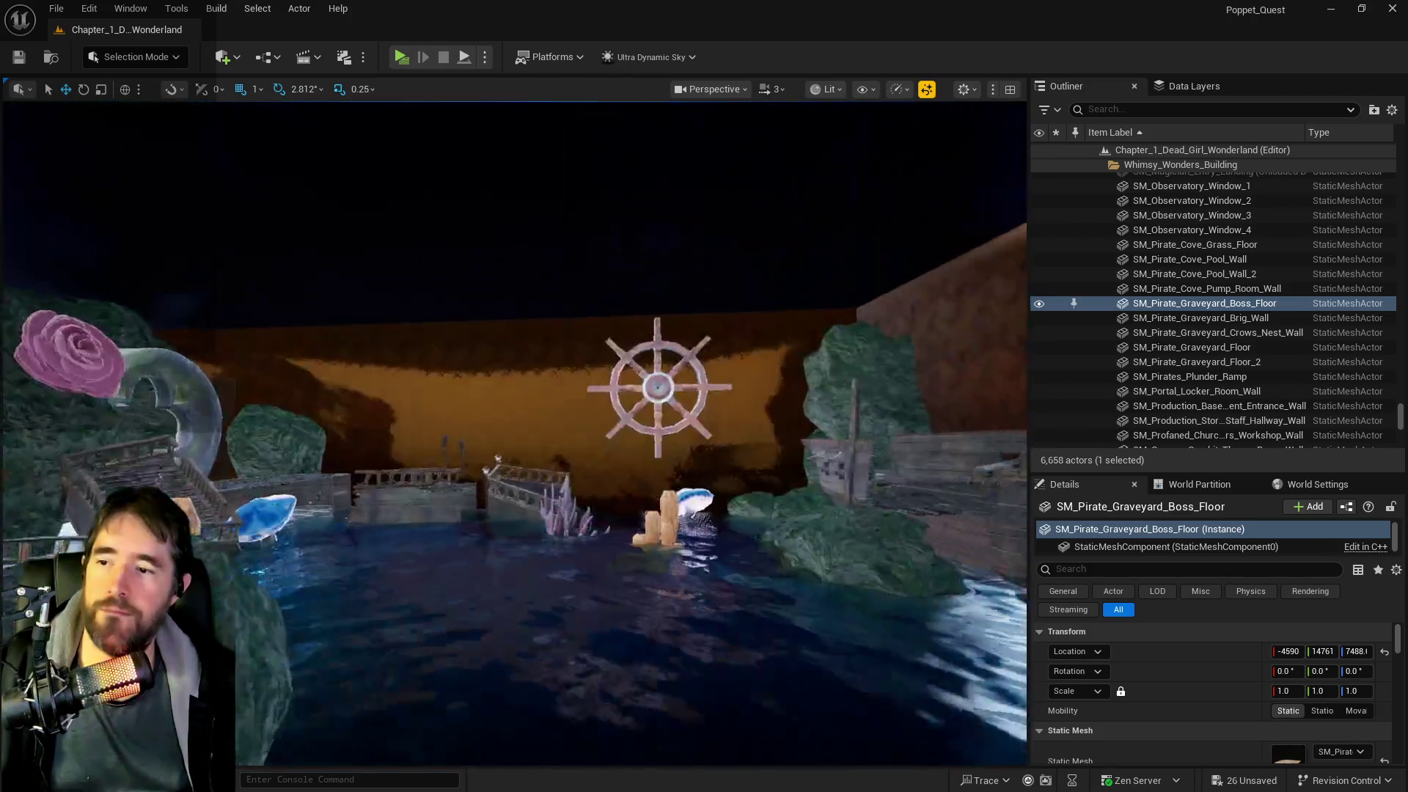
scroll(503, 449, "down", 5)
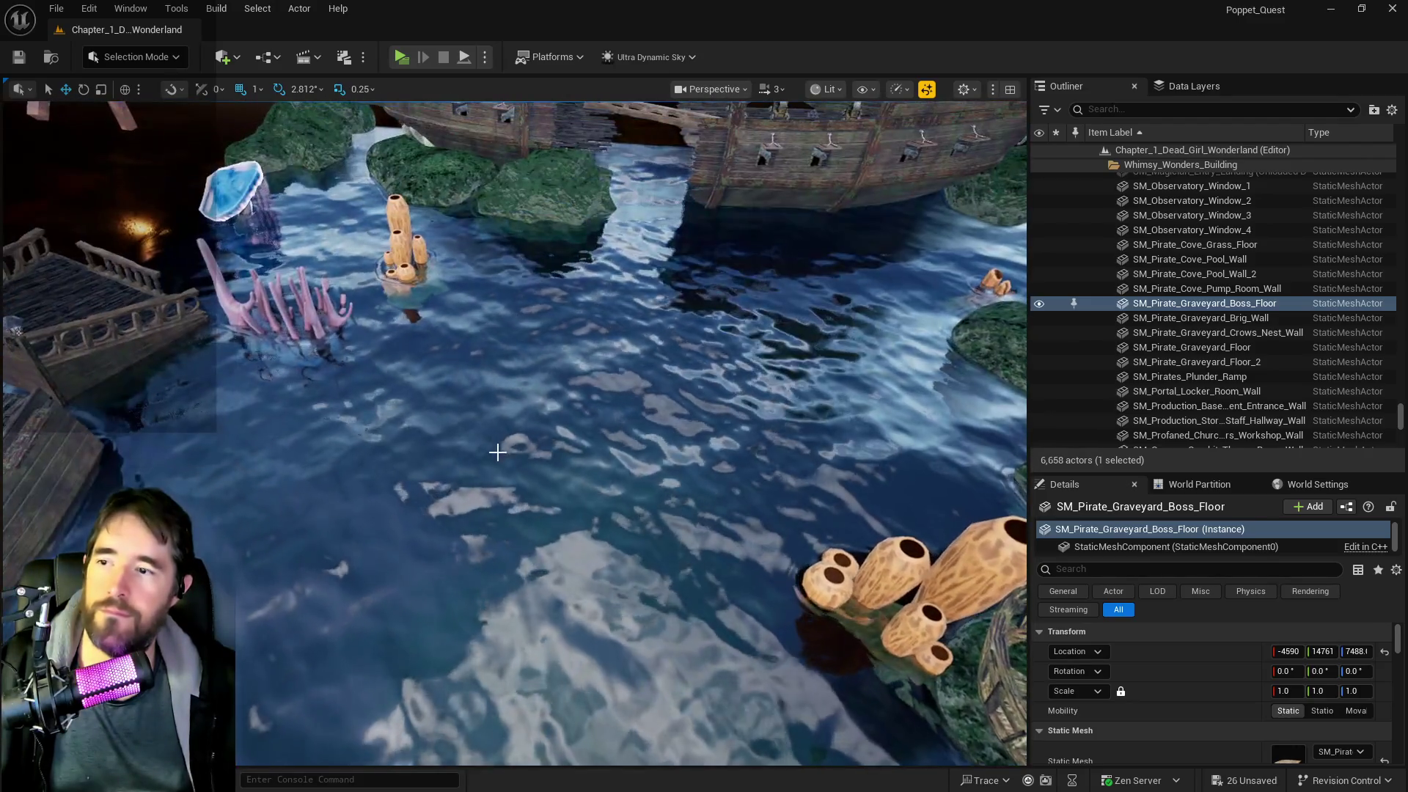
right_click(552, 493)
mouse_move(717, 551)
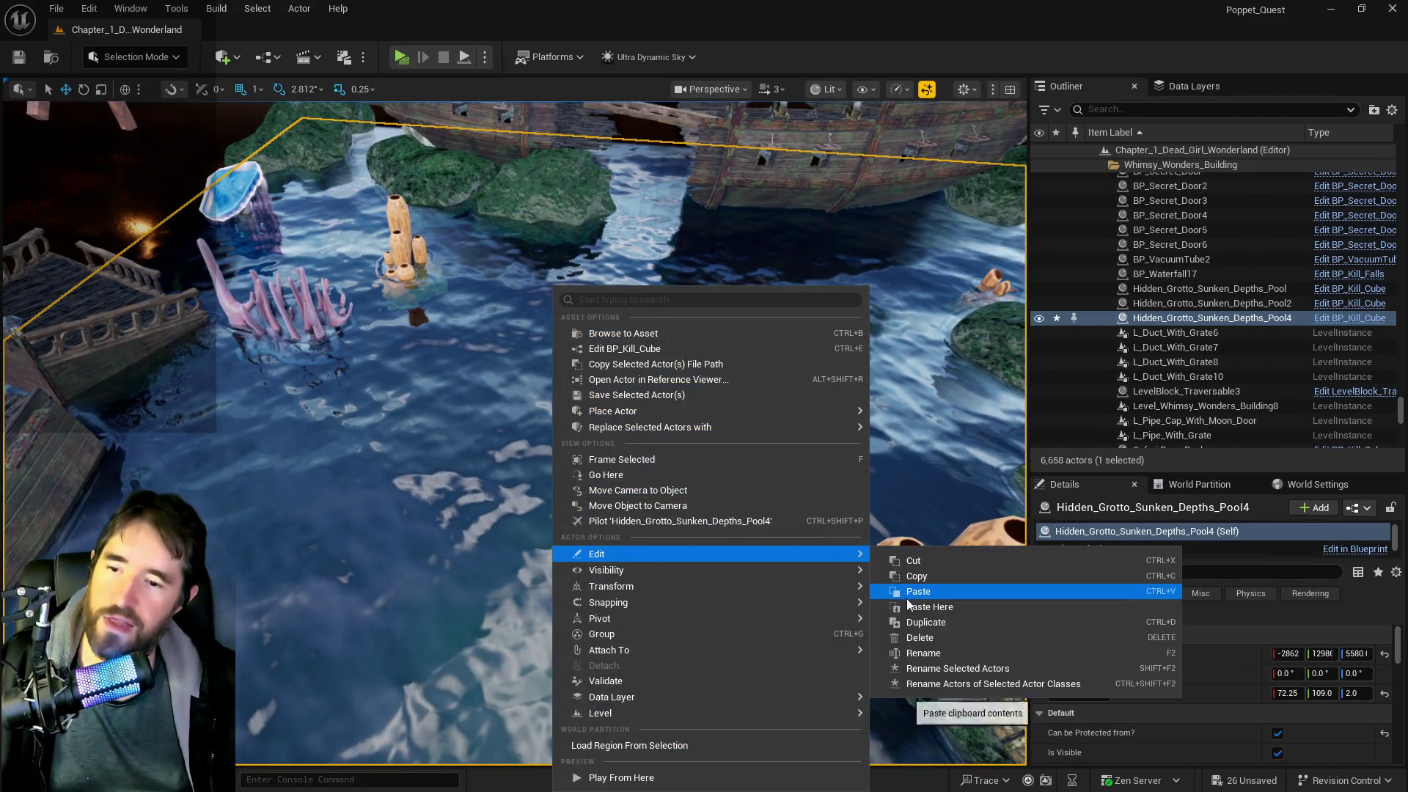
left_click(928, 607)
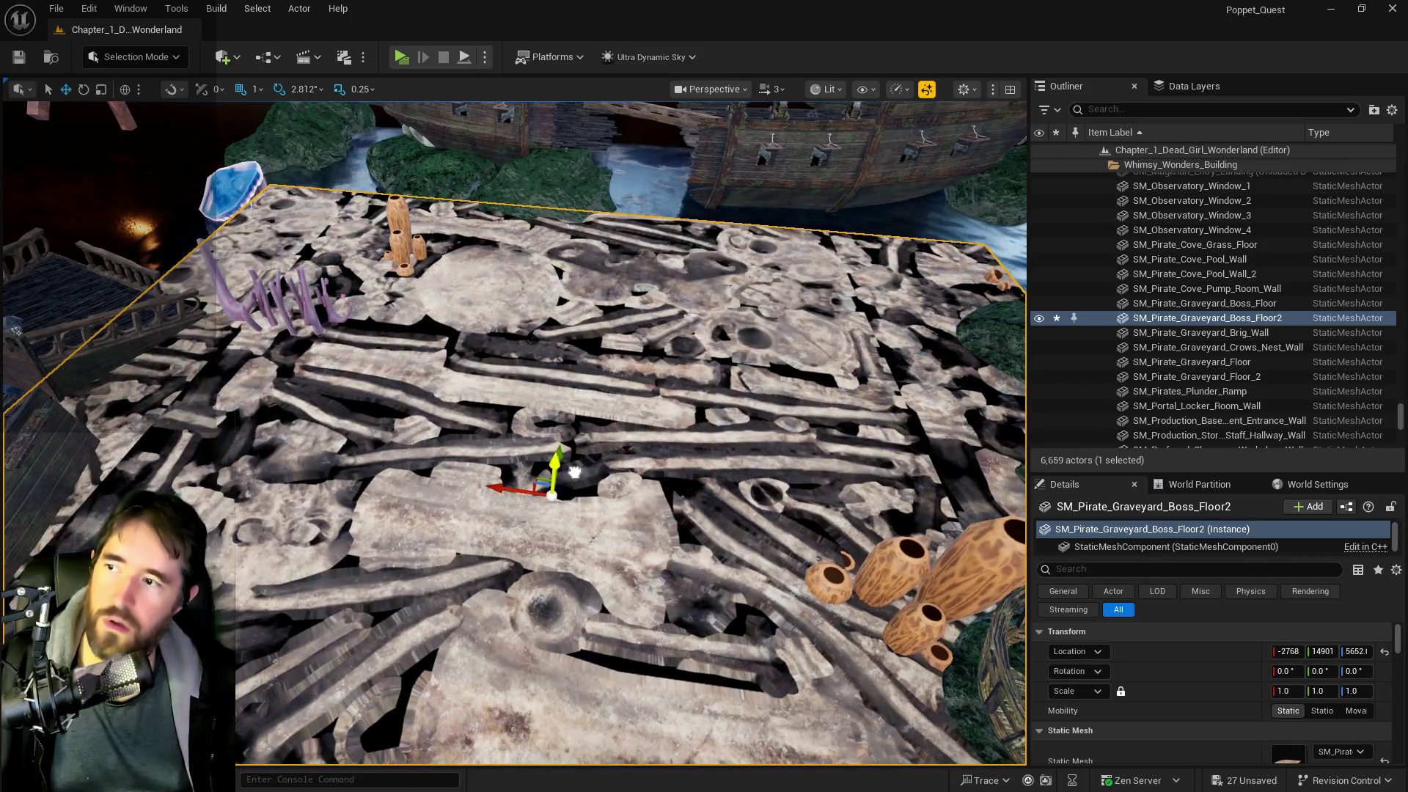
- Orbit around the boss floor slab to inspect its edges, then refocus on it
left_click_drag(575, 471, 777, 475)
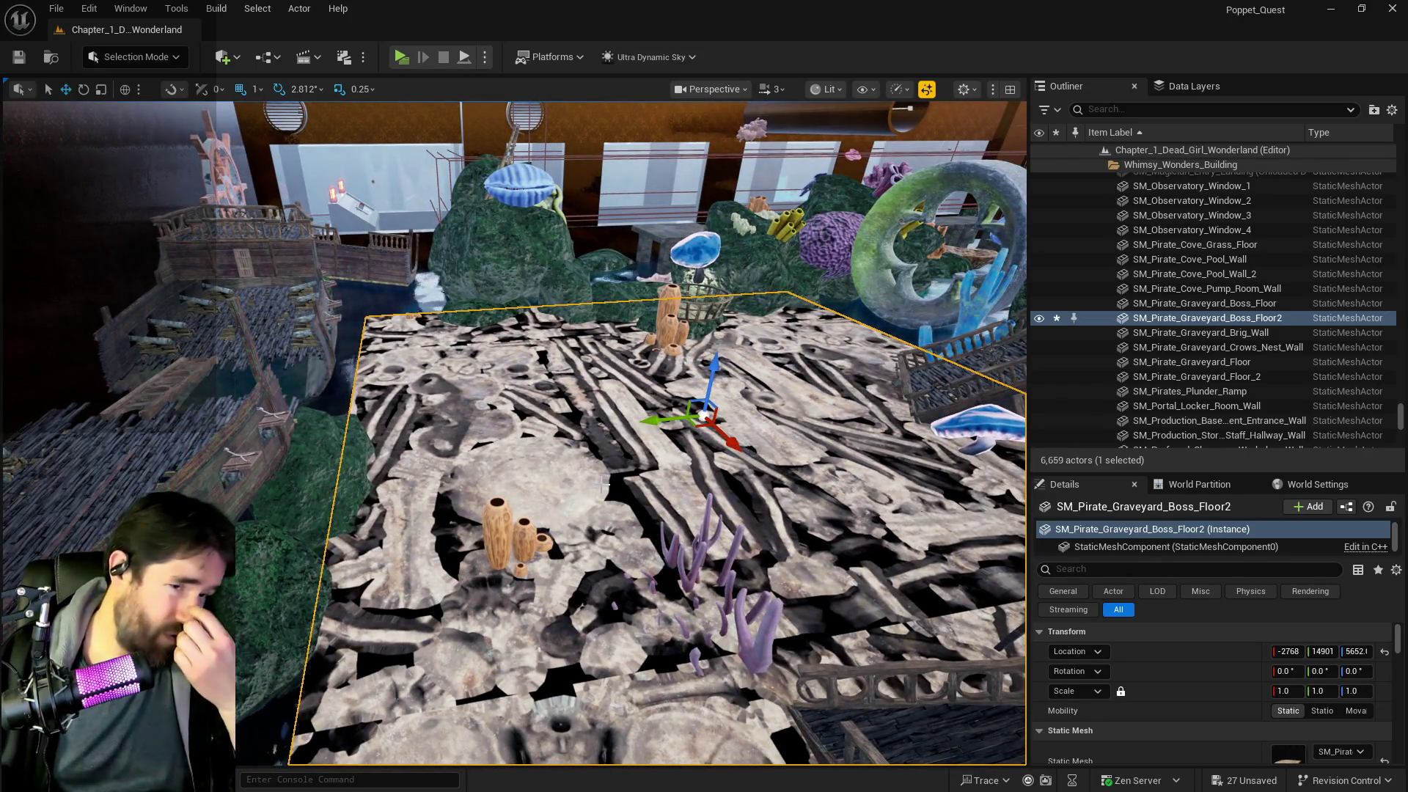
left_click_drag(514, 440, 602, 432)
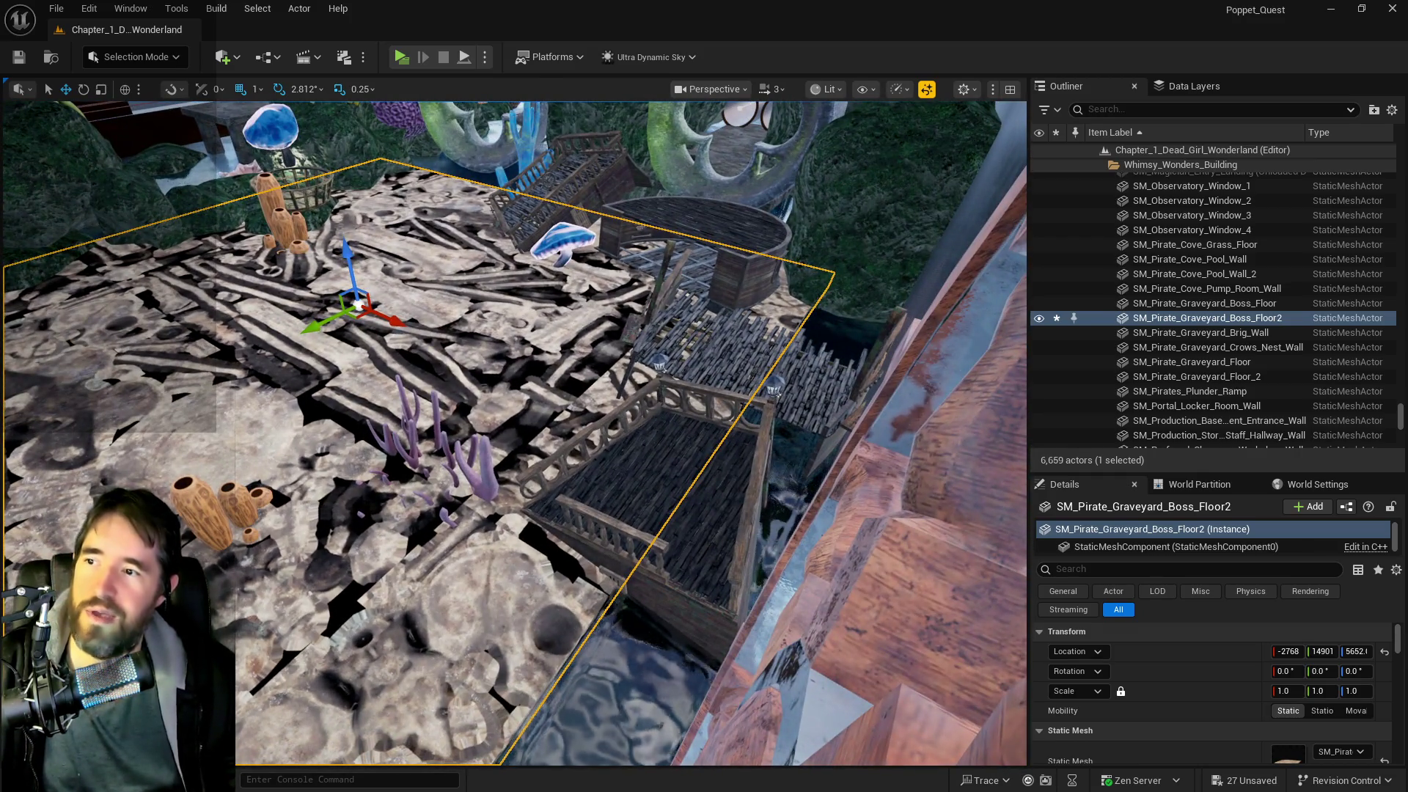
left_click_drag(513, 441, 660, 440)
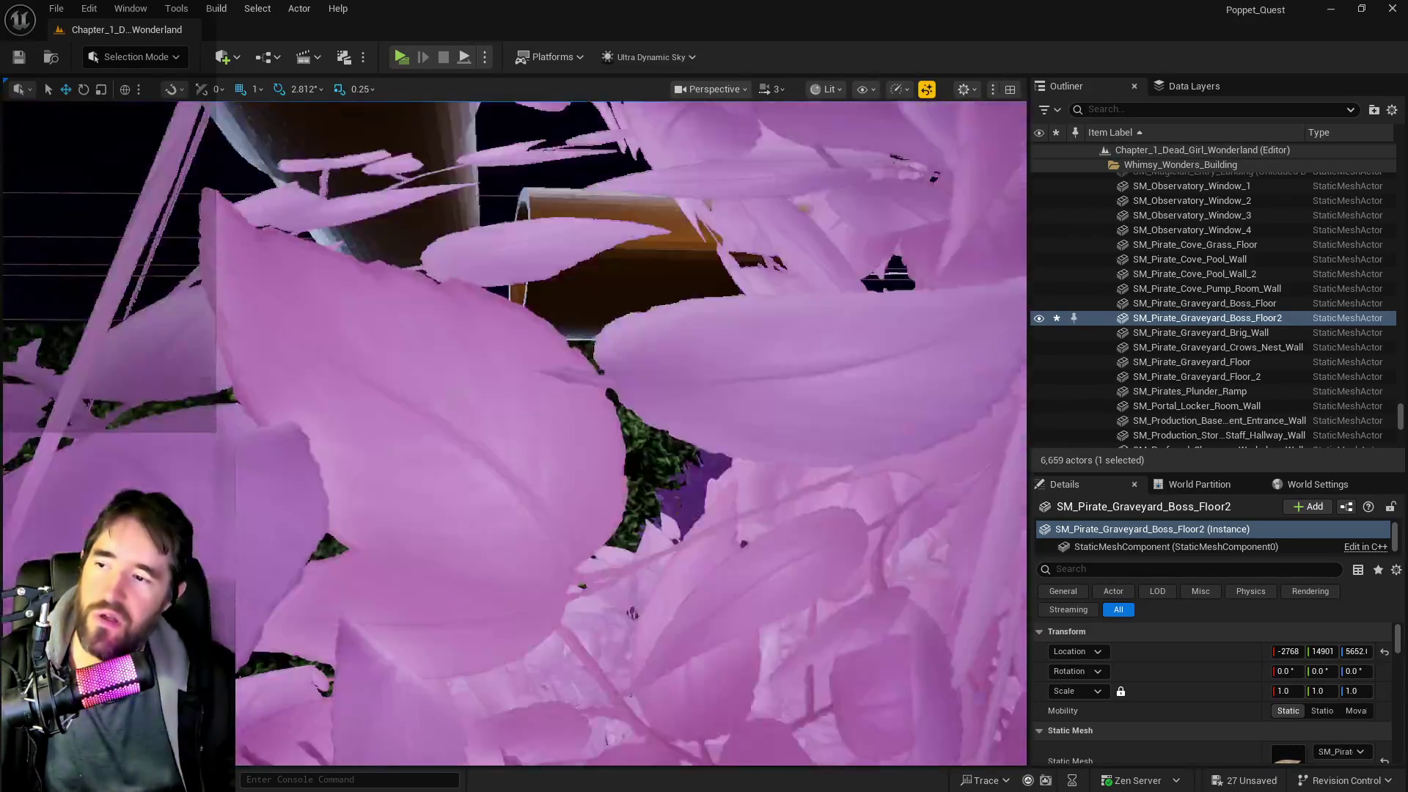
mouse_move(513, 440)
left_mouse_down()
mouse_move(557, 440)
mouse_move(558, 469)
left_mouse_up()
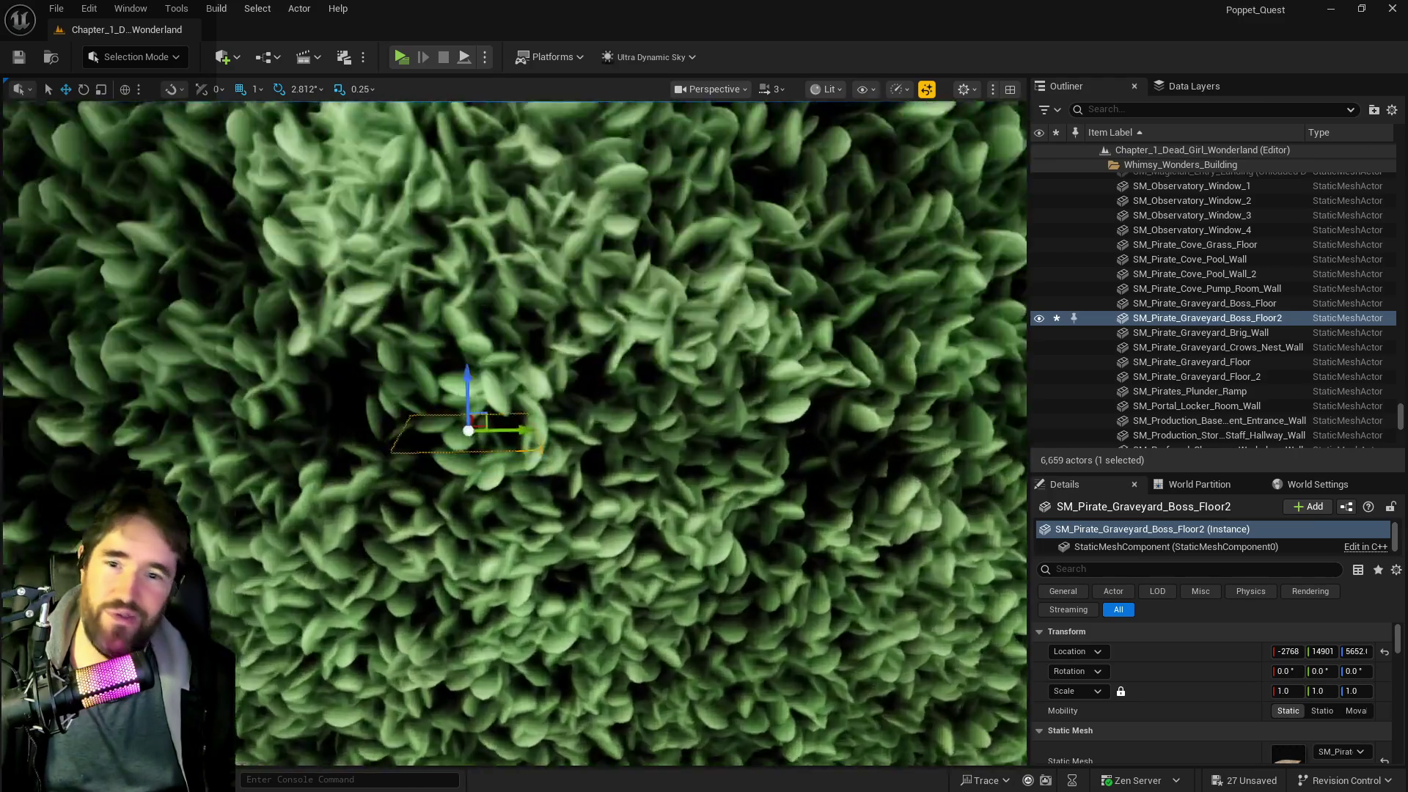
key("f")
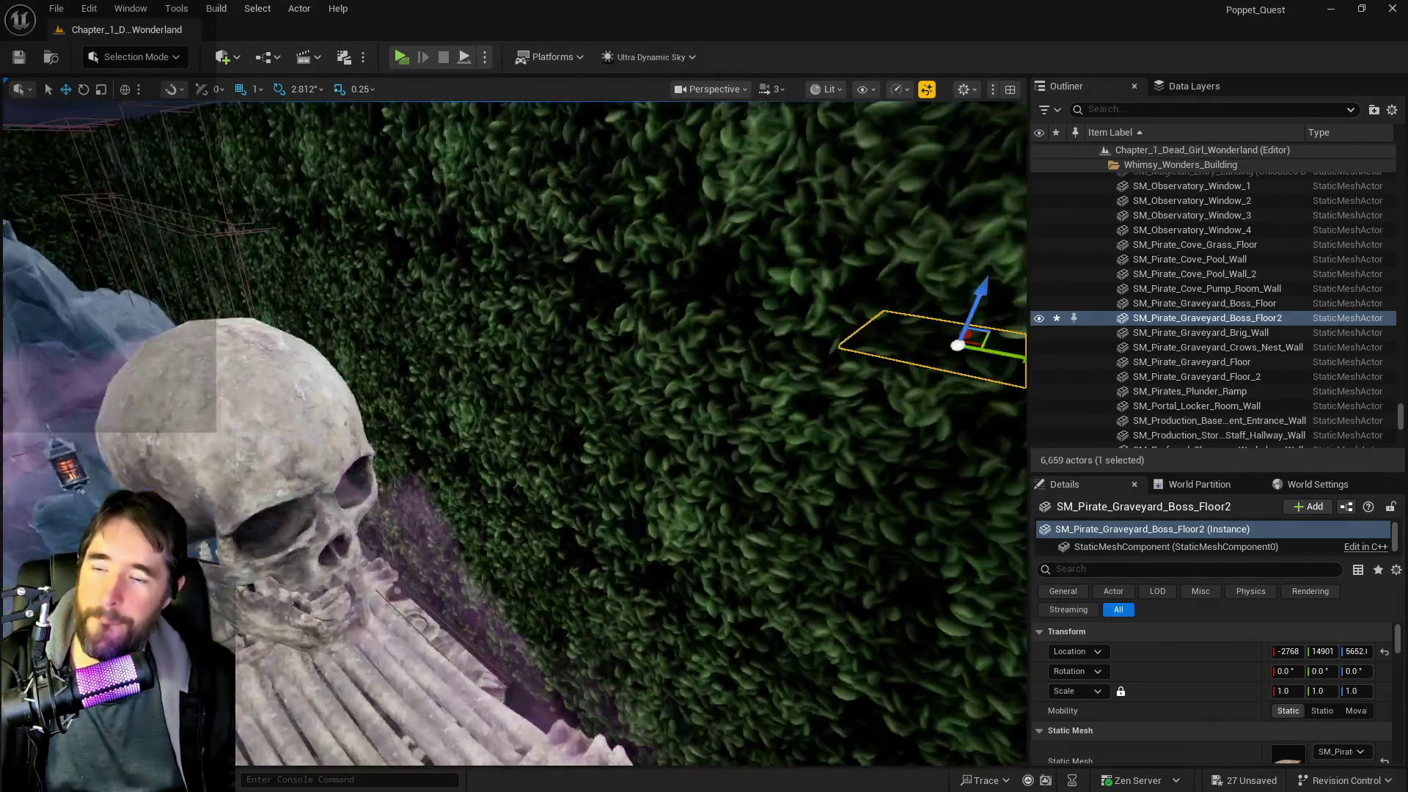
scroll(565, 514, "up", 3)
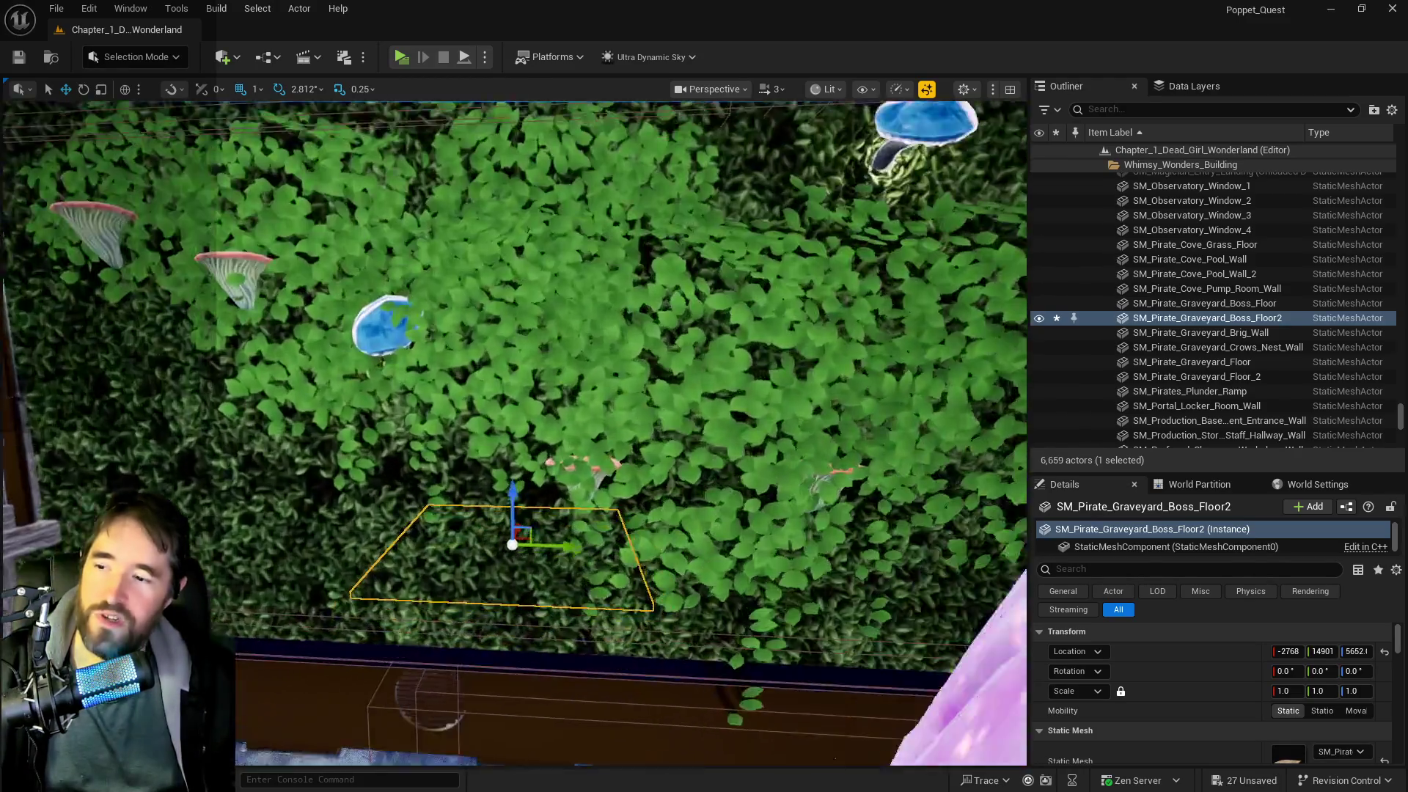
scroll(514, 433, "up", 3)
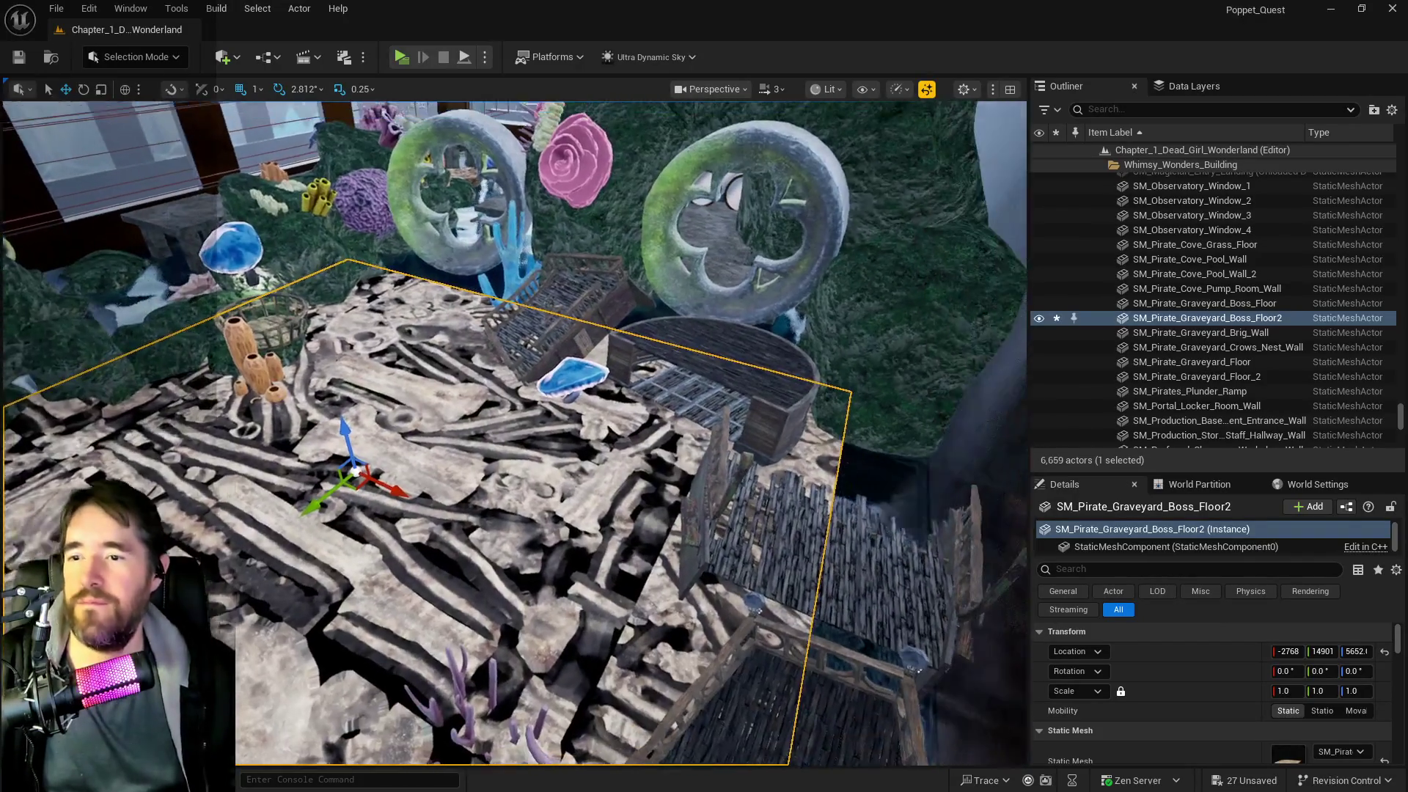
scroll(514, 432, "up", 2)
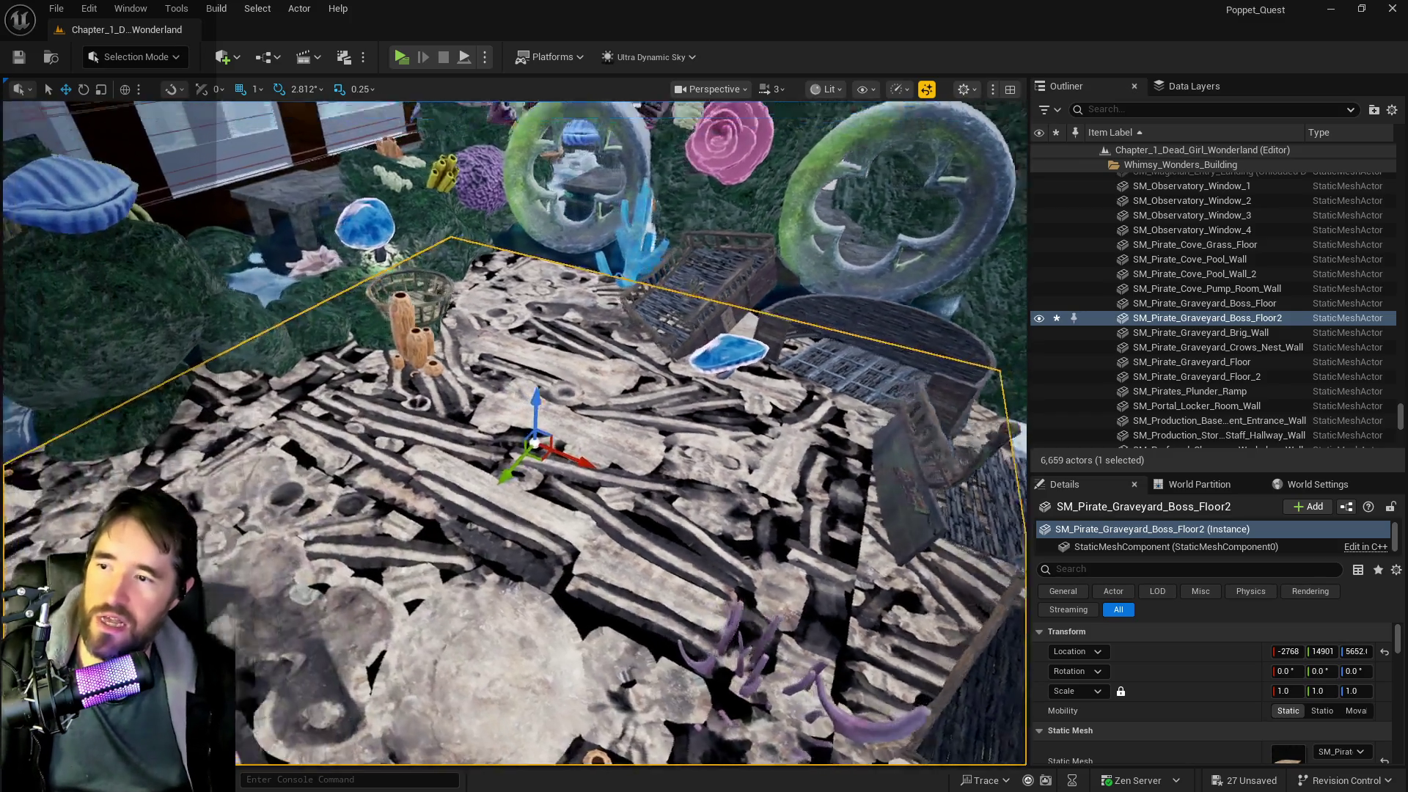
scroll(513, 433, "down", 2)
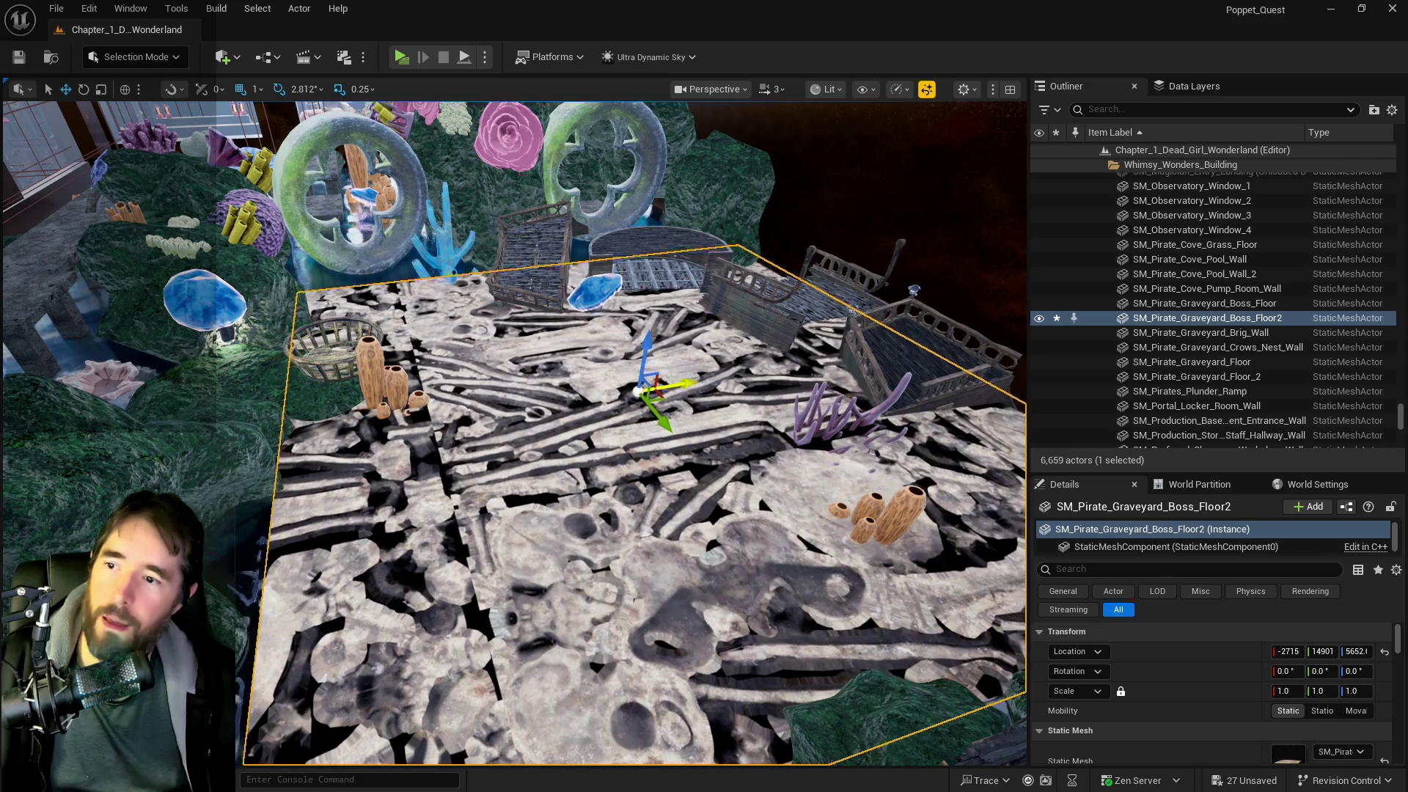
- Slide Boss_Floor2 toward the sunken ships, lifting it slightly, then select the SM_MastNest basket
mouse_move(636, 391)
left_mouse_down()
mouse_move(609, 391)
mouse_move(637, 391)
left_mouse_up()
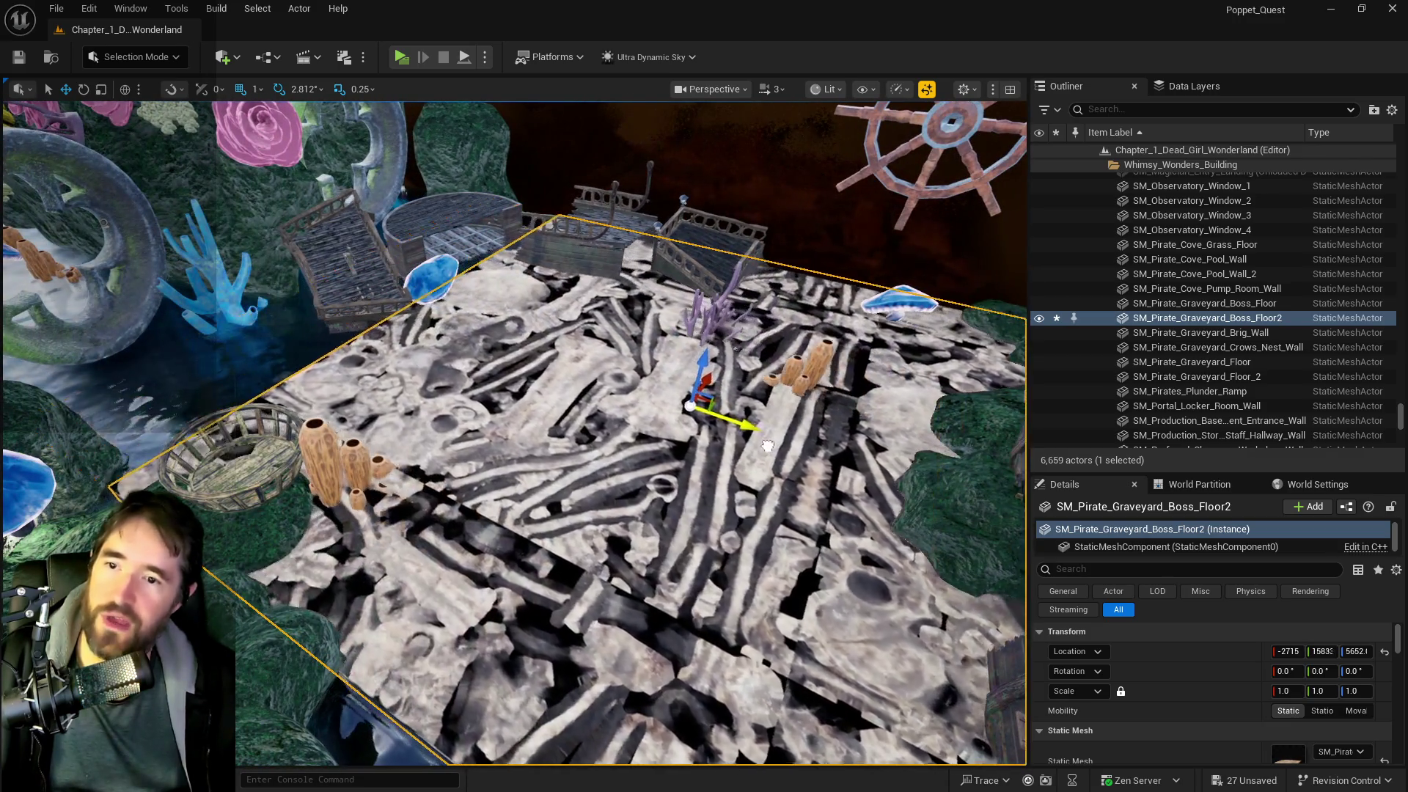
left_click_drag(768, 445, 532, 322)
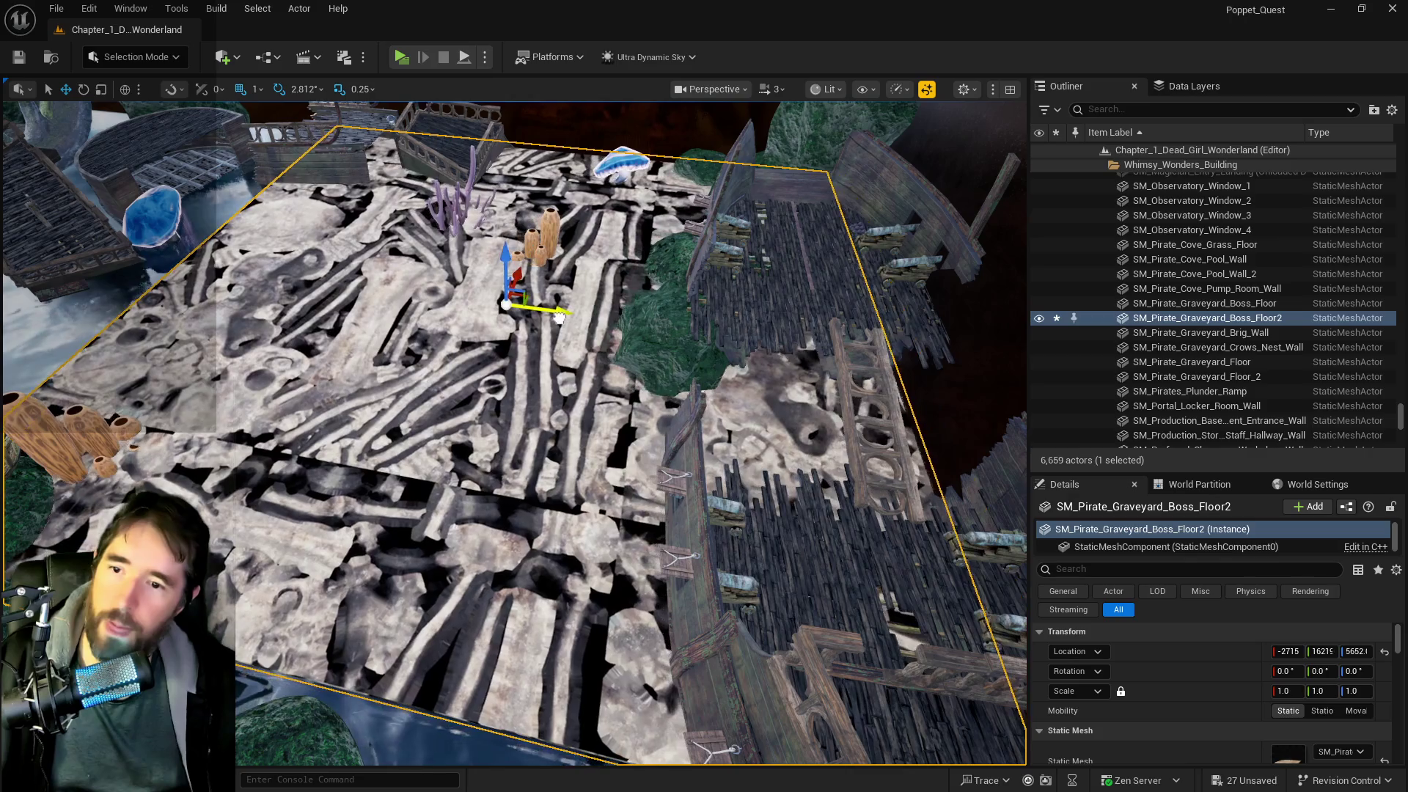
mouse_move(557, 316)
left_mouse_down()
mouse_move(550, 261)
mouse_move(497, 300)
left_mouse_up()
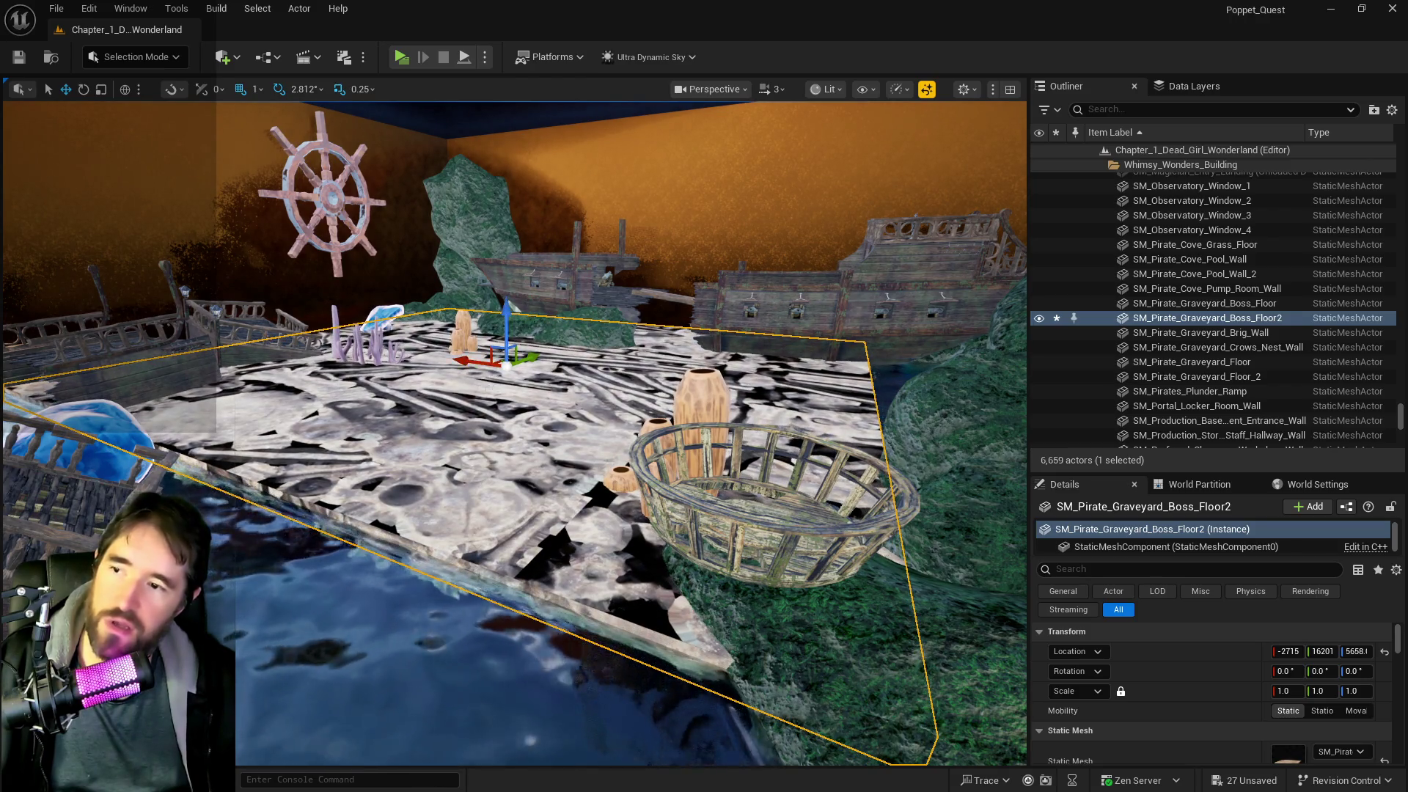
left_click_drag(497, 299, 609, 188)
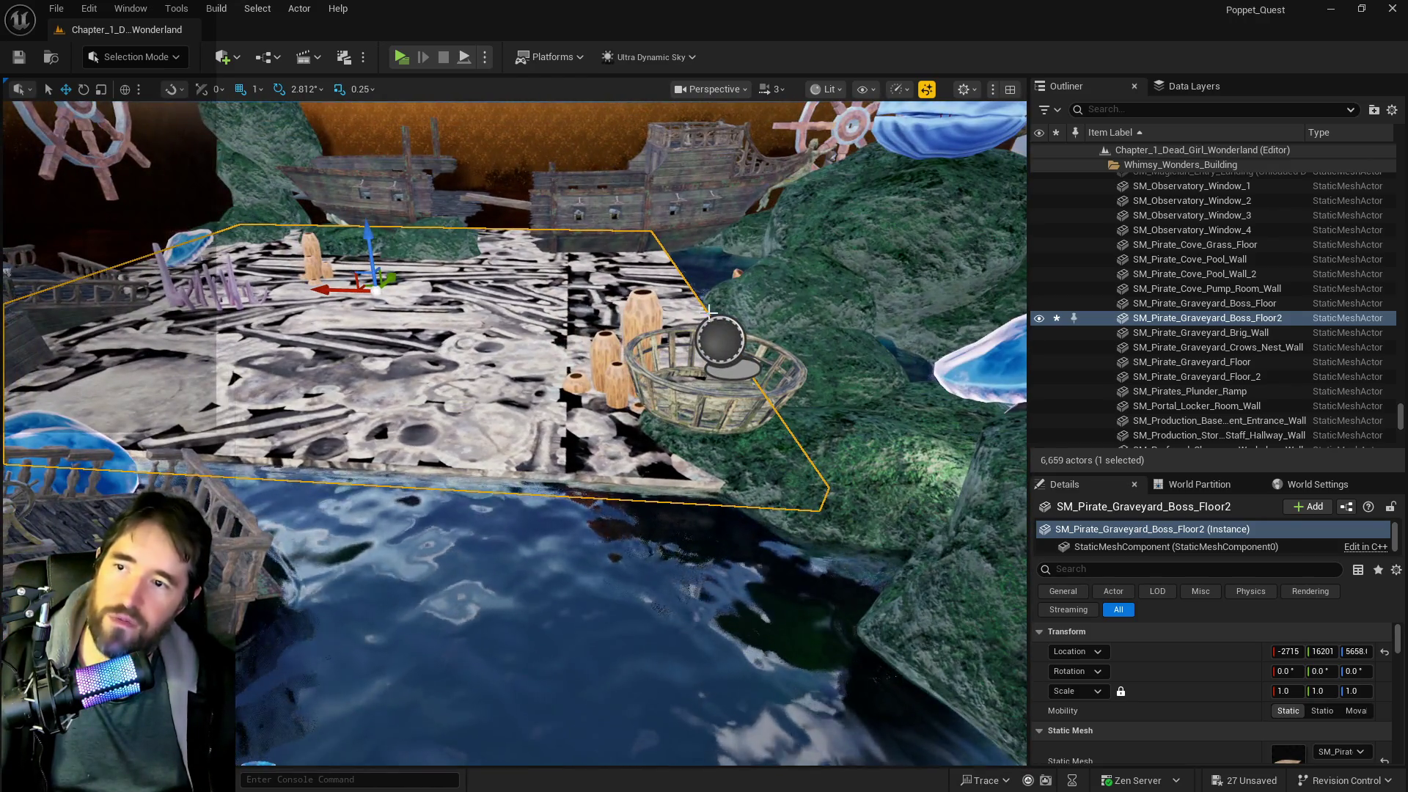
left_click_drag(757, 298, 721, 257)
mouse_move(741, 381)
left_mouse_down()
mouse_move(726, 396)
mouse_move(741, 381)
left_mouse_up()
left_click(807, 422)
- Duplicate the mast-nest basket and move the copy along X toward the ship's wheel
left_click_drag(807, 422, 620, 379)
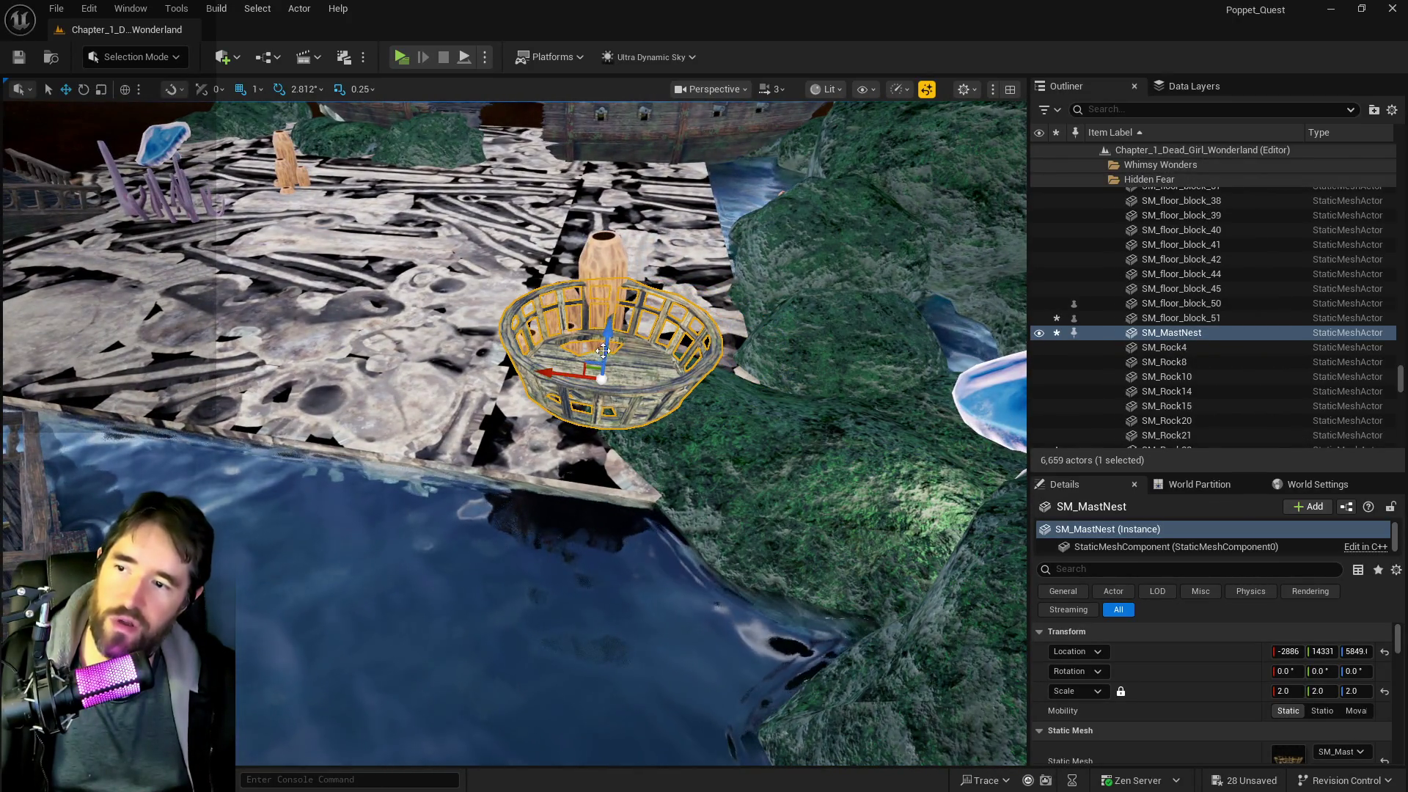
left_click_drag(551, 358, 110, 286)
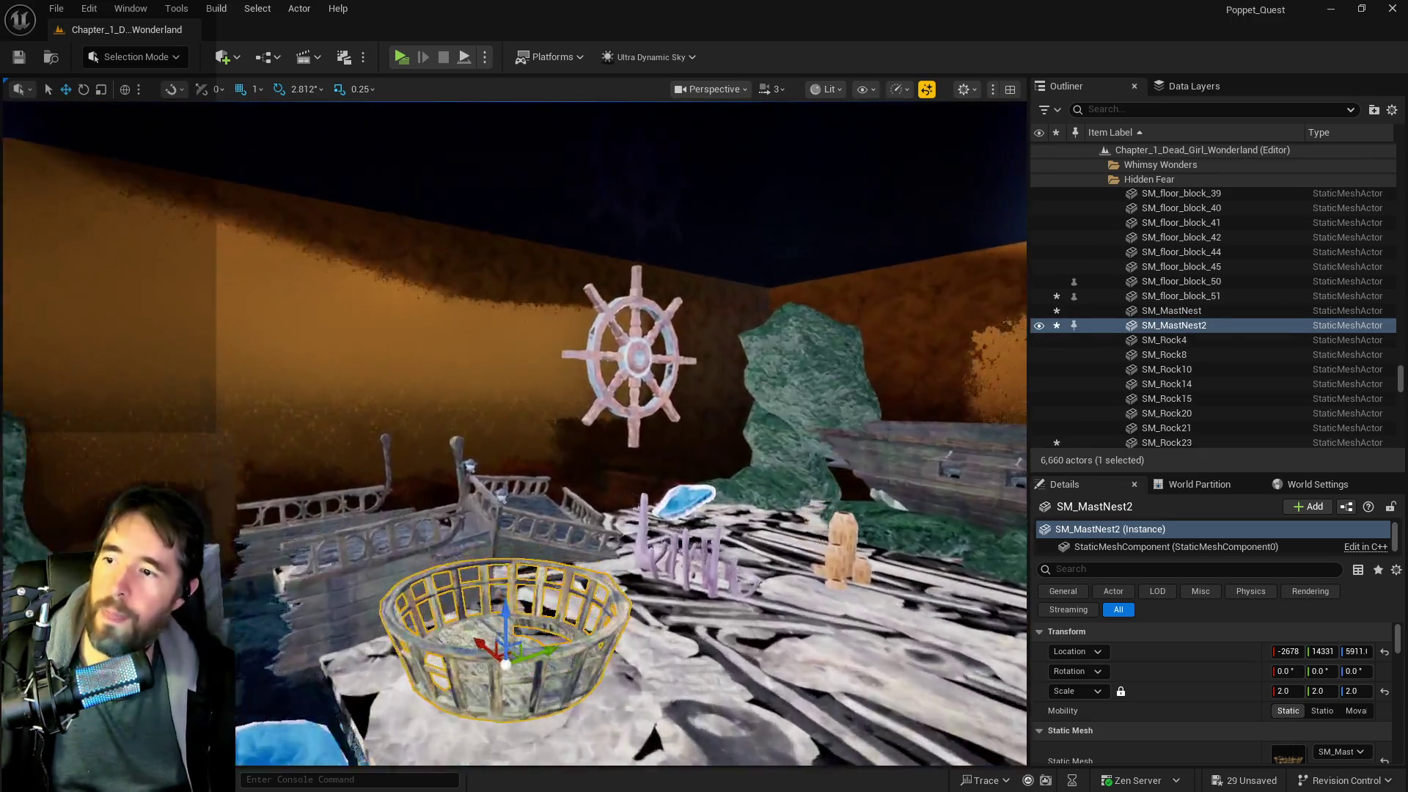
mouse_move(513, 440)
left_mouse_down()
mouse_move(575, 432)
mouse_move(183, 389)
mouse_move(173, 376)
left_mouse_up()
left_click_drag(297, 399, 600, 375)
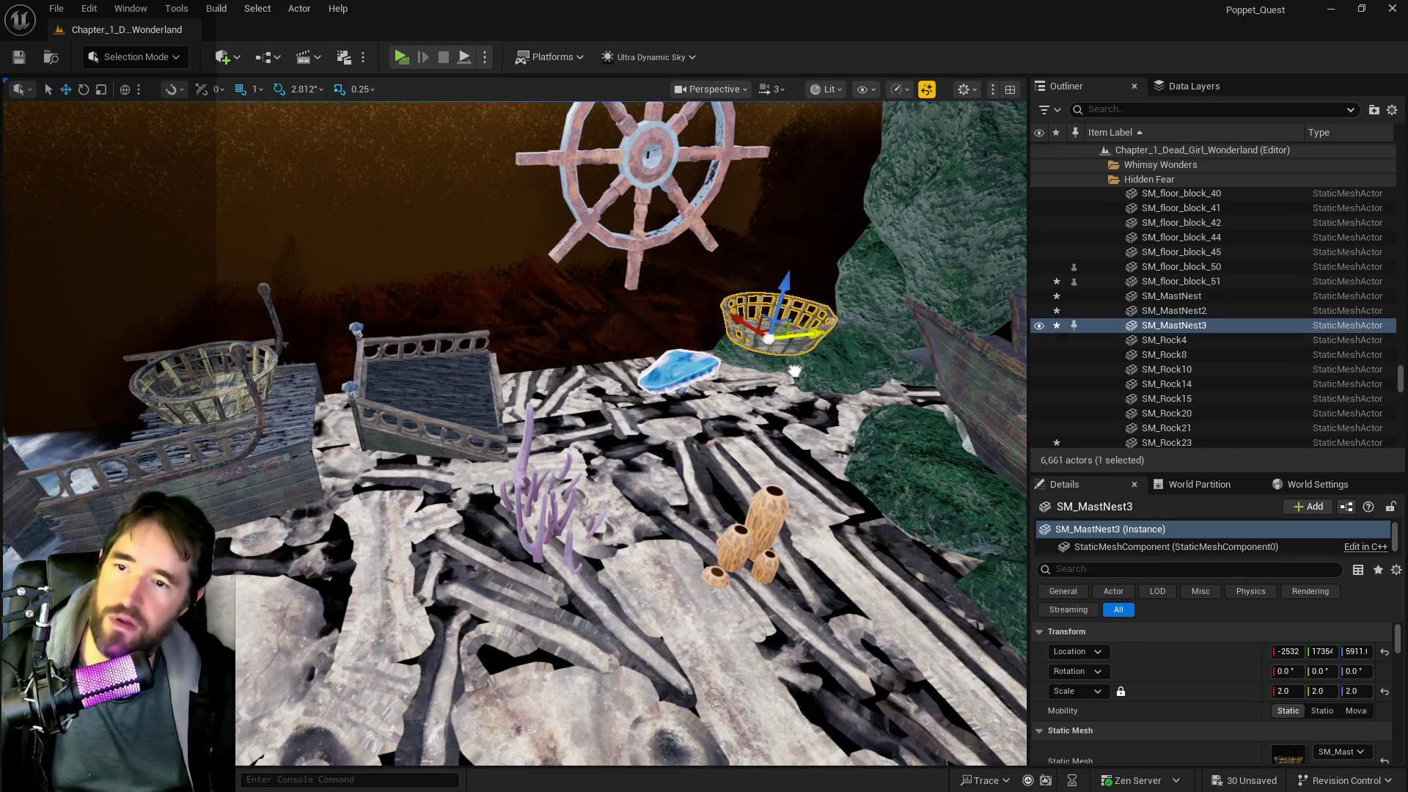
- Place another basket copy onto the middle of the sunken ship, then select the boss floor
mouse_move(795, 370)
left_mouse_down()
mouse_move(440, 293)
mouse_move(506, 308)
mouse_move(512, 336)
mouse_move(513, 316)
mouse_move(895, 334)
mouse_move(836, 433)
left_mouse_up()
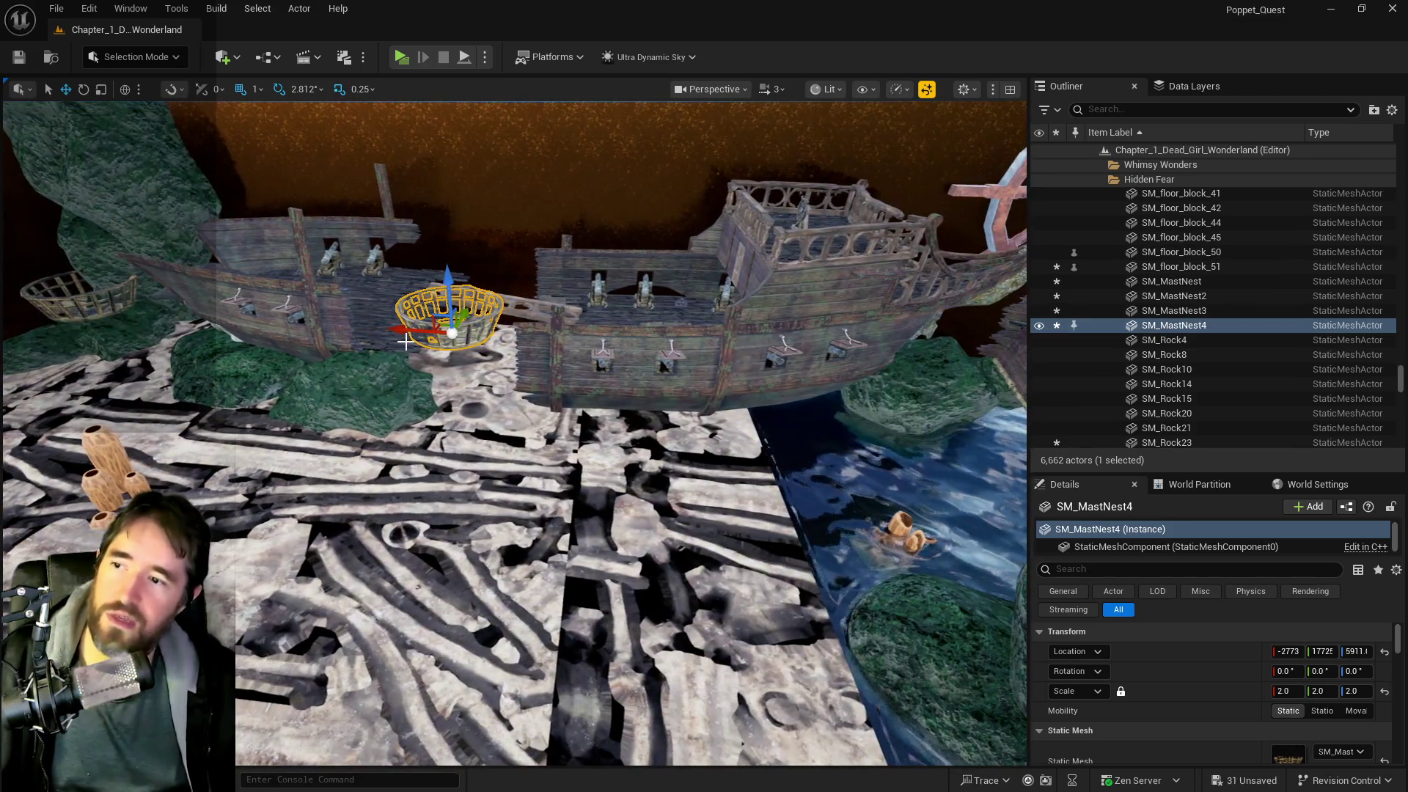
mouse_move(422, 332)
left_mouse_down()
mouse_move(622, 364)
mouse_move(557, 323)
mouse_move(542, 381)
mouse_move(506, 363)
left_mouse_up()
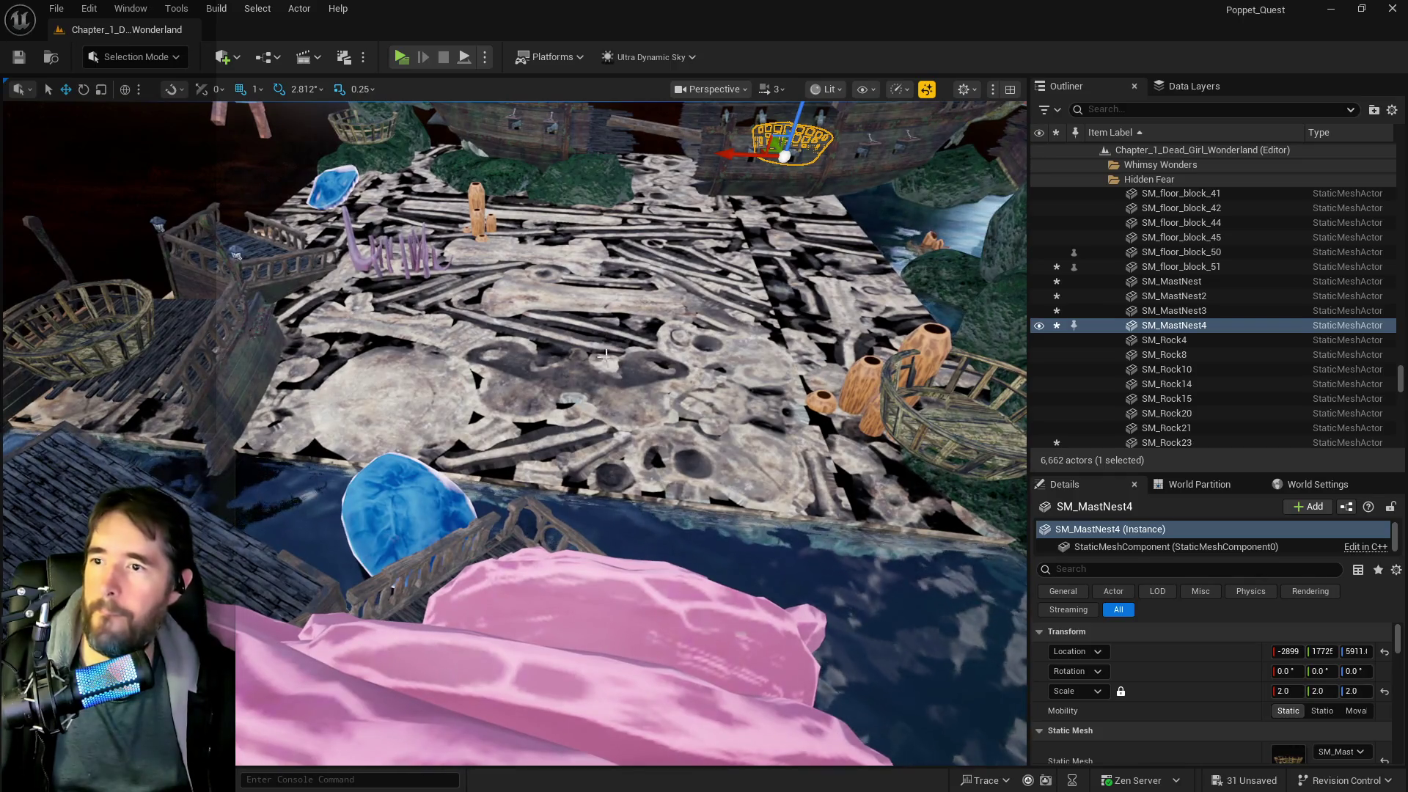
left_click(506, 363)
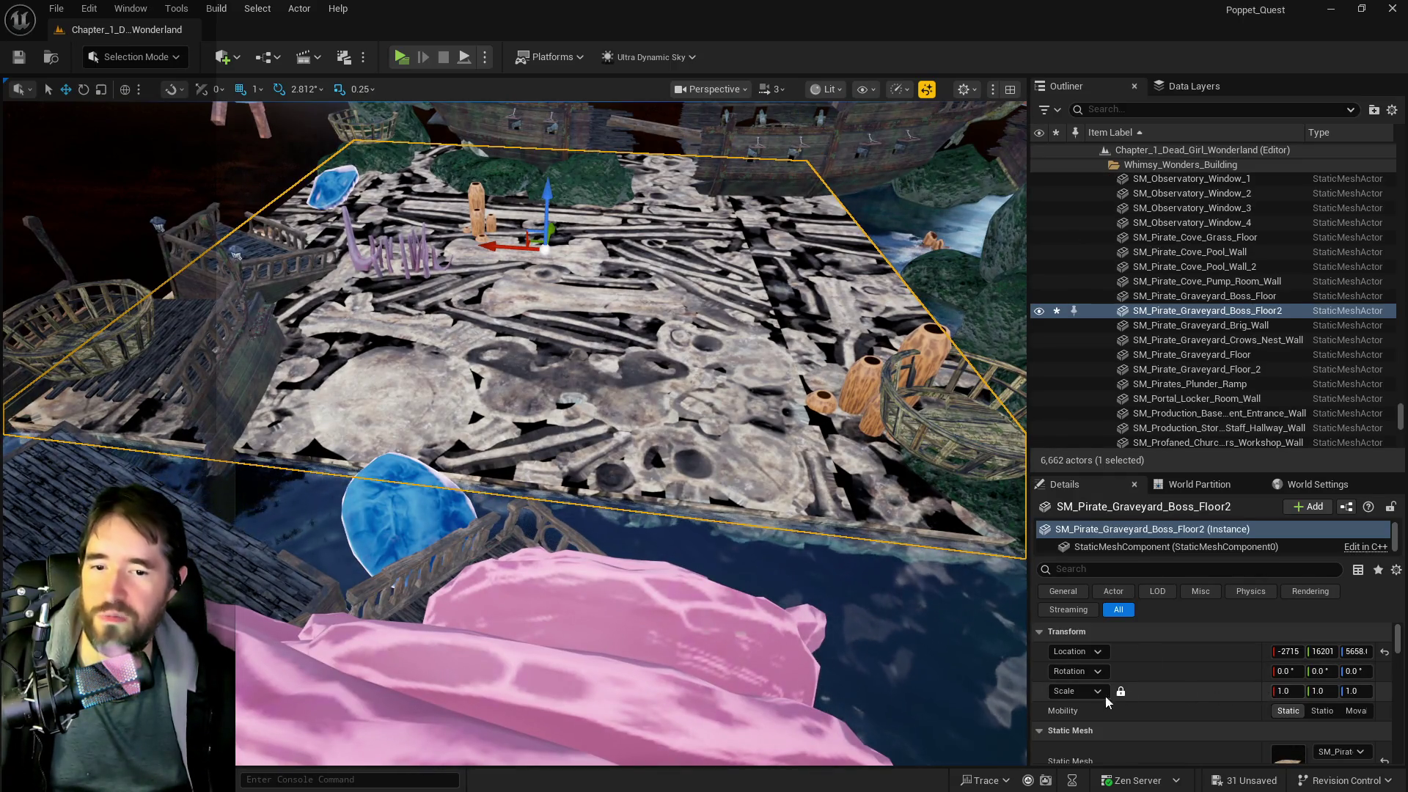
- Set Boss_Floor2's locked scale to 0.7 on every axis and check the shrunken floor
left_click(1289, 691)
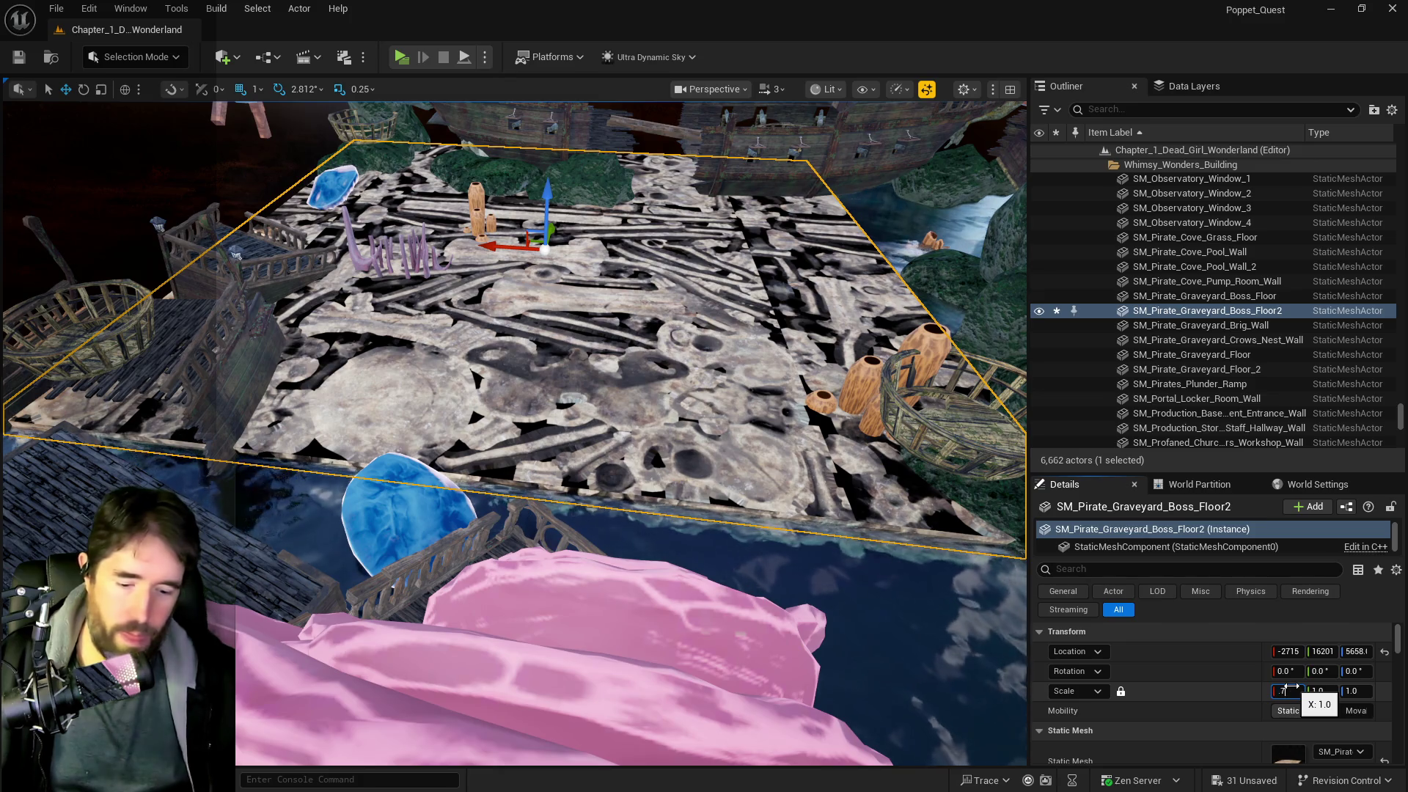
type("0.7")
key("Return")
left_click_drag(801, 539, 418, 330)
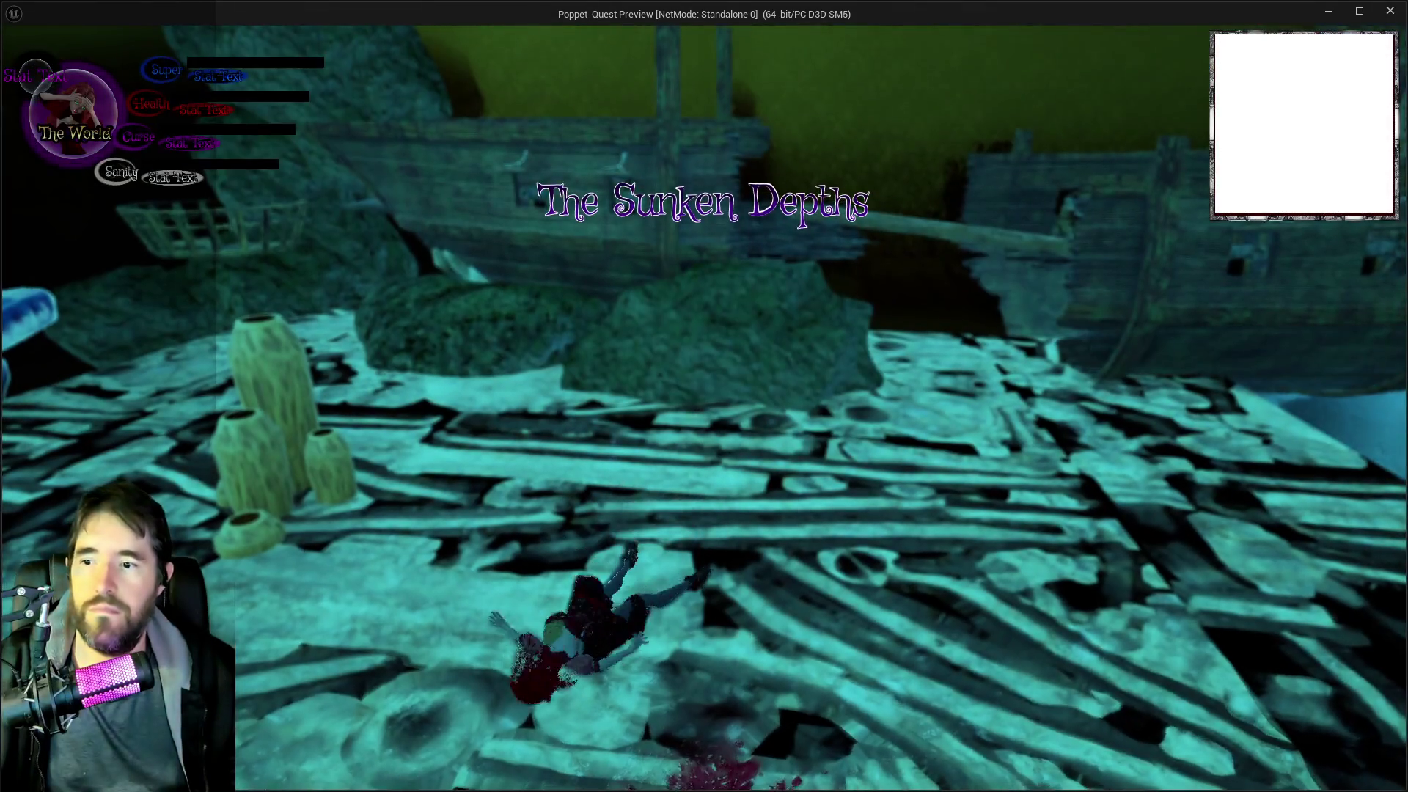
- Stop the playtest, select the Hidden_Grotto_Sunken_Depths_Pool4 water, and dismiss the warnings notice
key("alt+Tab")
key("Escape")
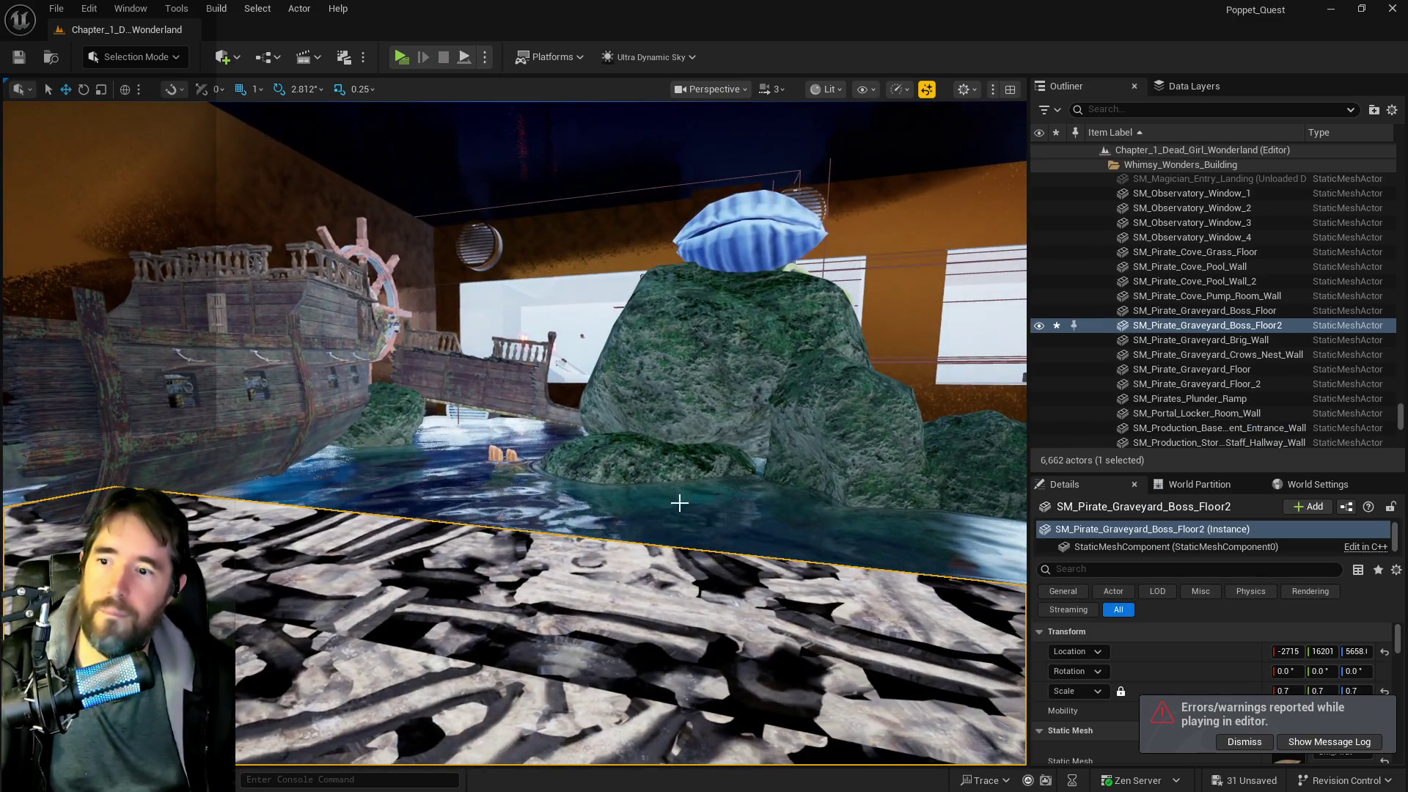
left_click(679, 503)
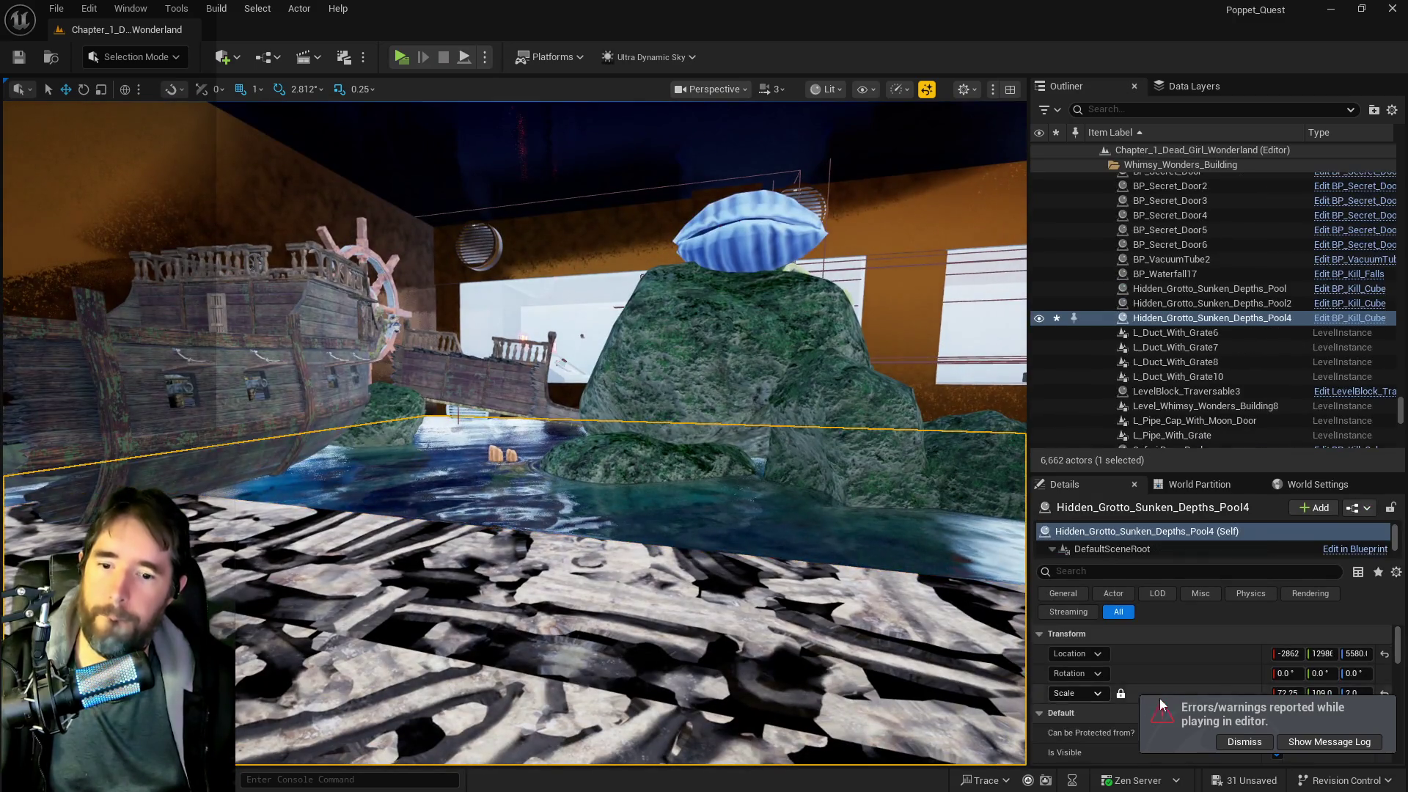
left_click(1222, 742)
- Scroll through the pool's Details panel and save all unsaved changes
scroll(1222, 742, "down", 3)
scroll(1233, 731, "down", 5)
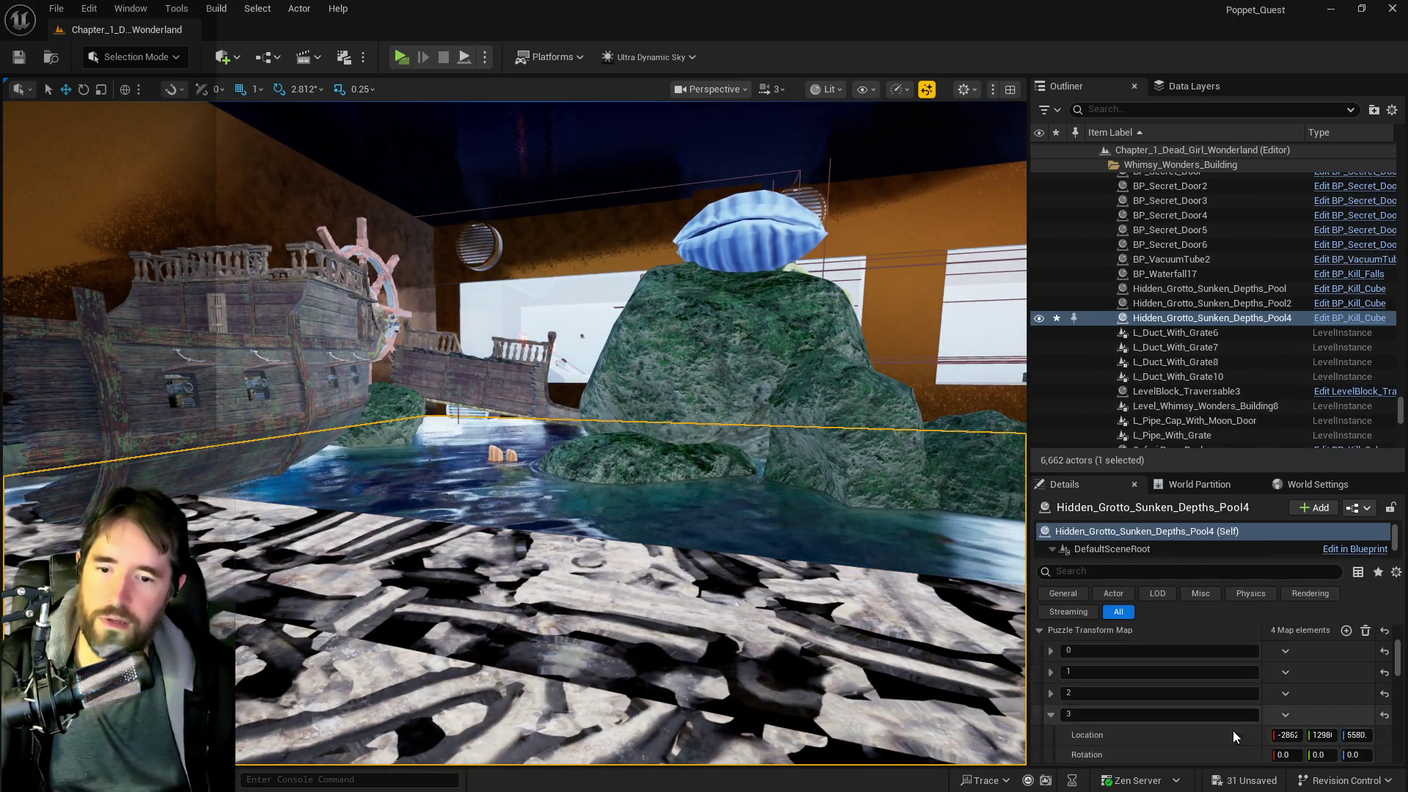
scroll(1280, 756, "down", 2)
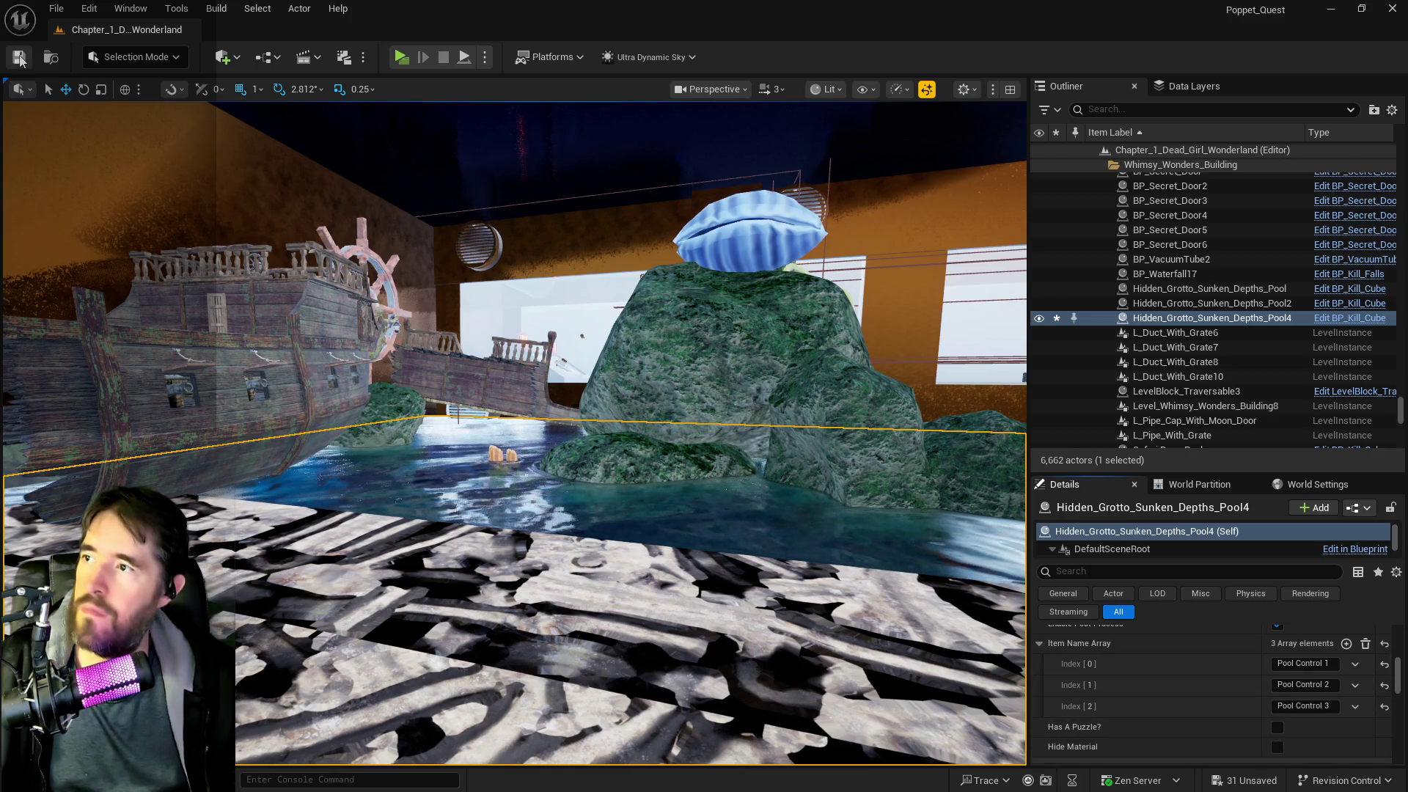
key("ctrl+s")
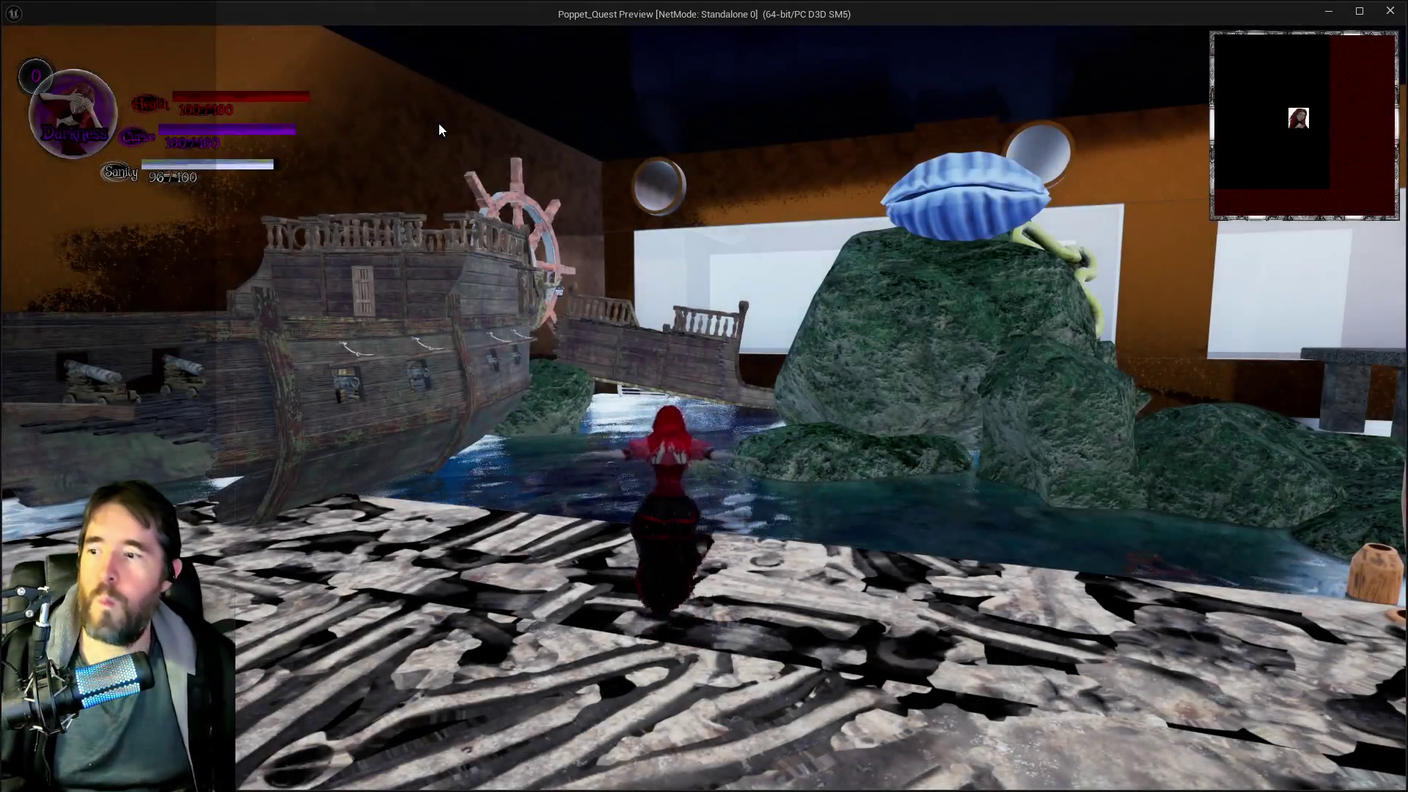
- Run the character across the boss floor, past the ship's wheel, ramp and coral
left_click(438, 129)
key("w")
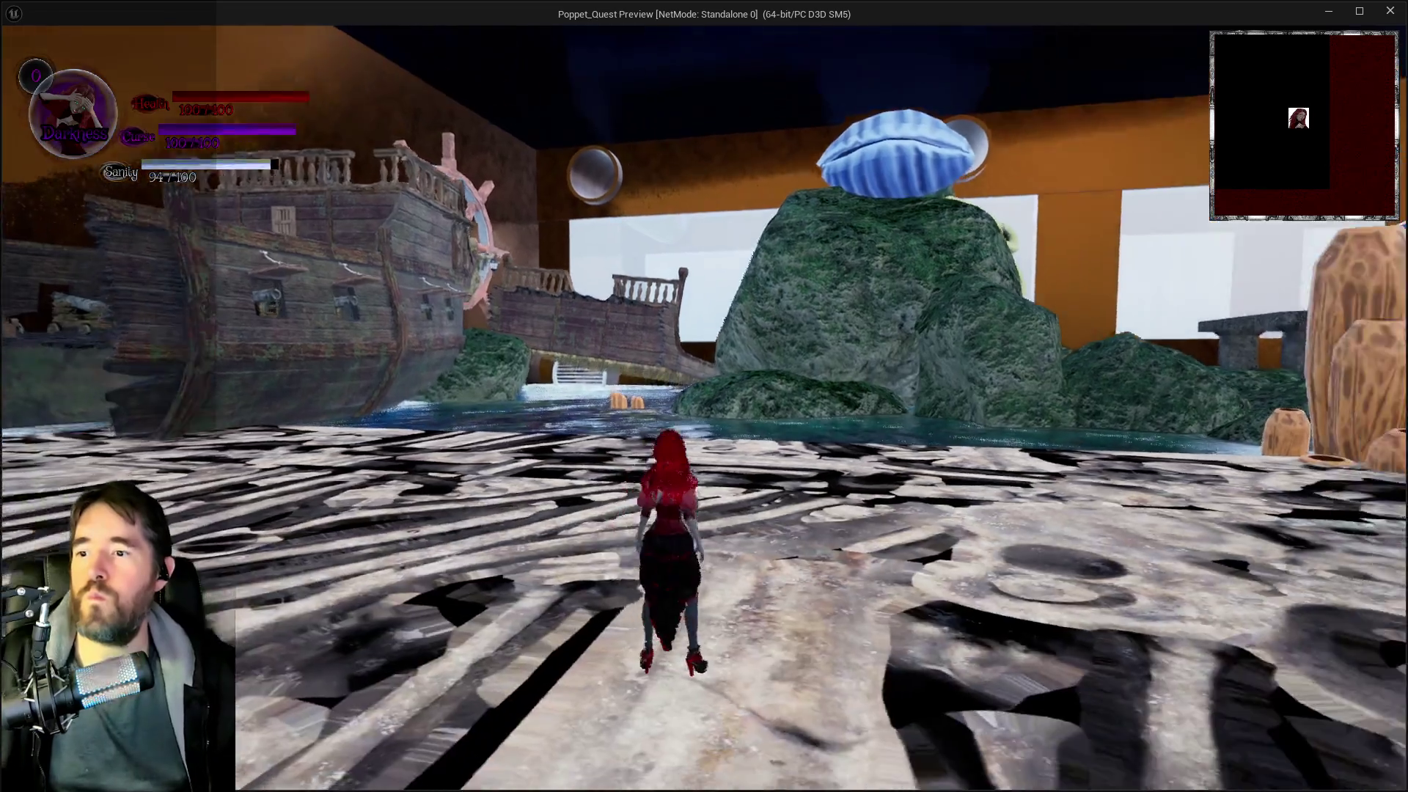
key("a")
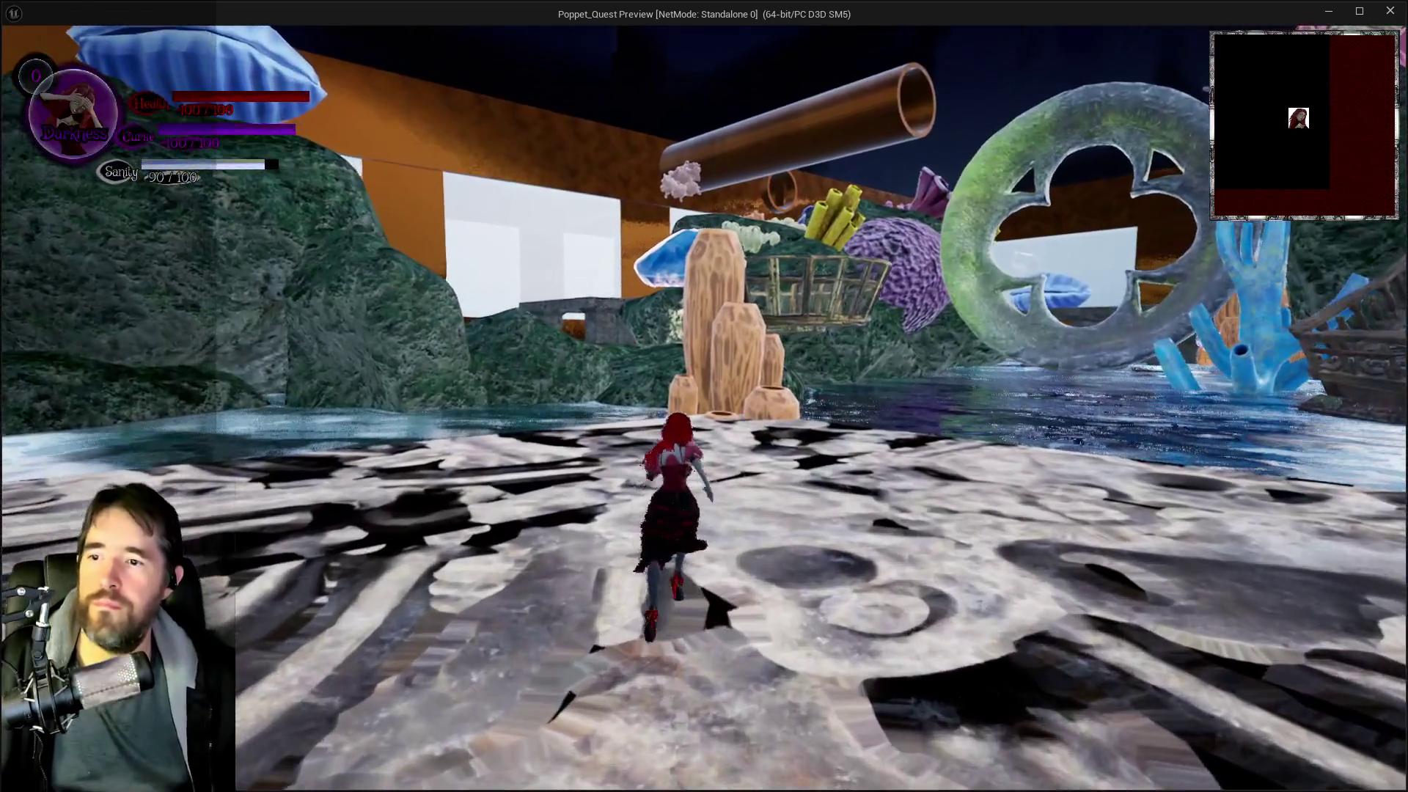
key("d")
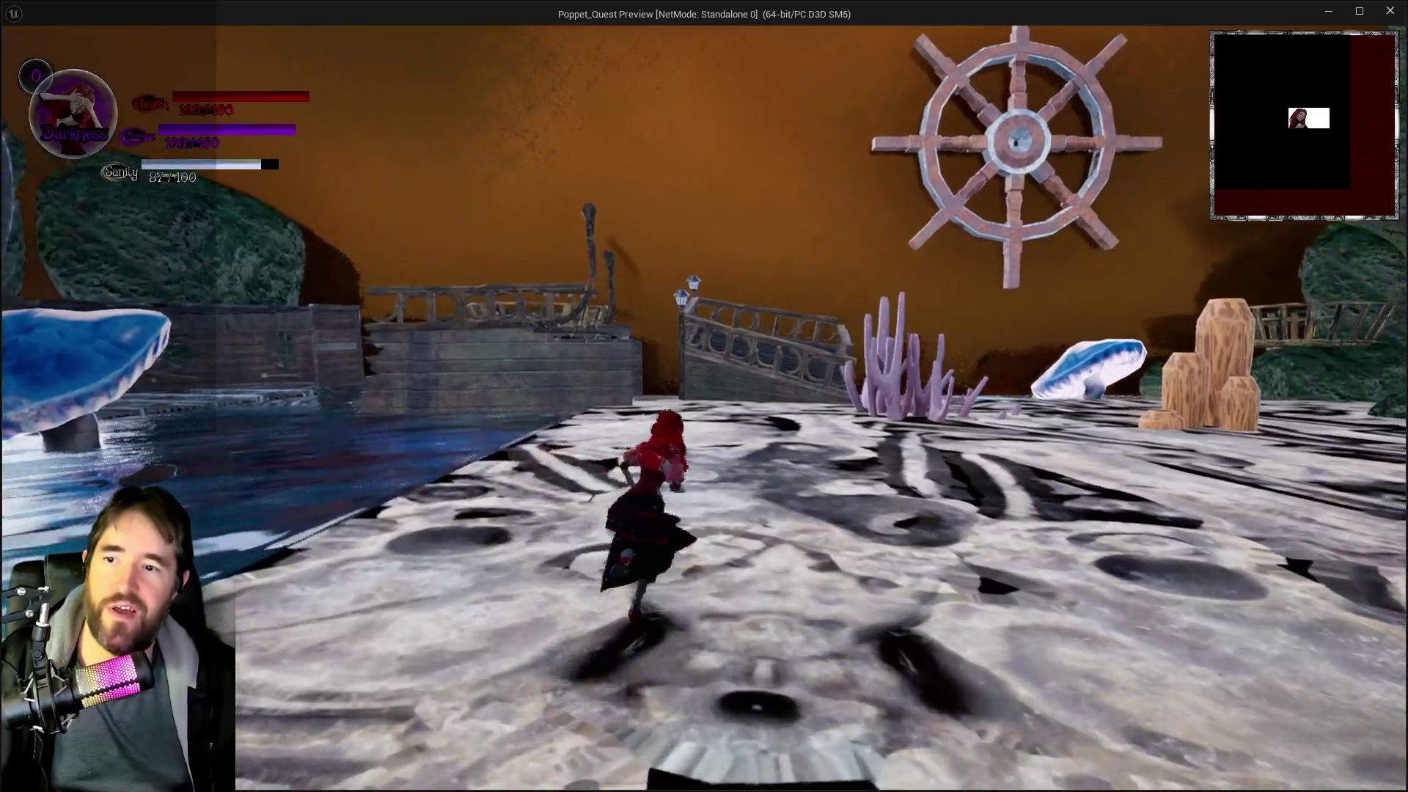
key("w")
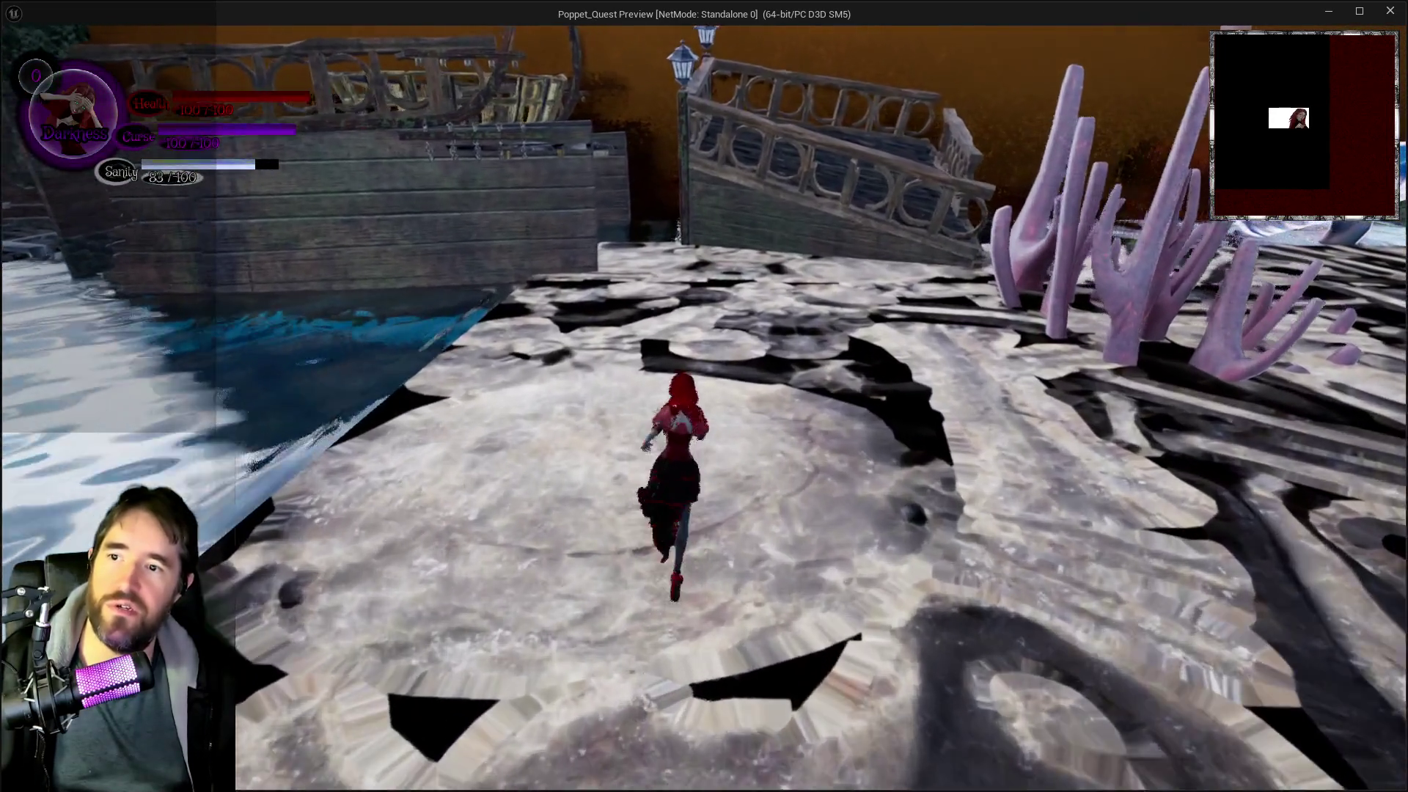
key("d")
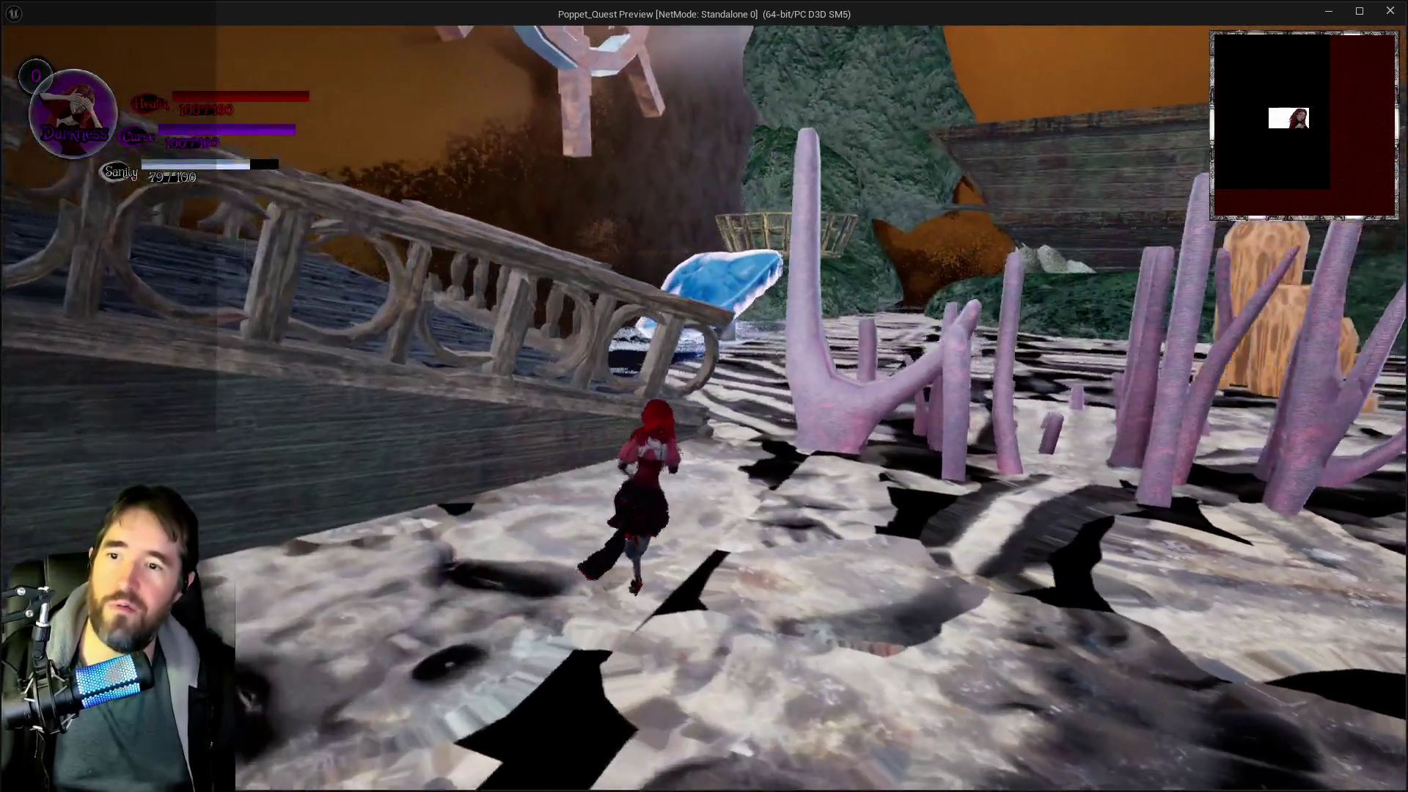
key("w")
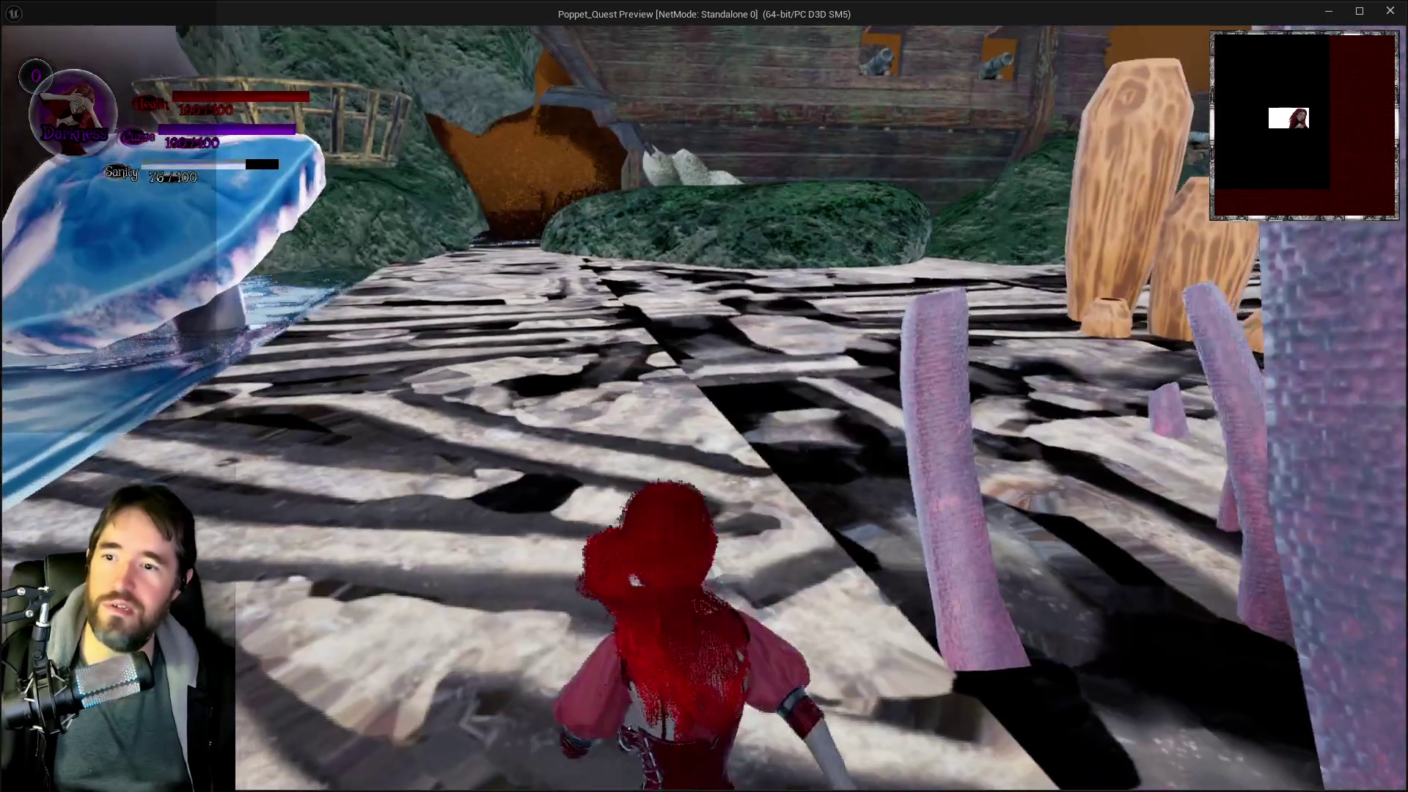
key("a")
key("q")
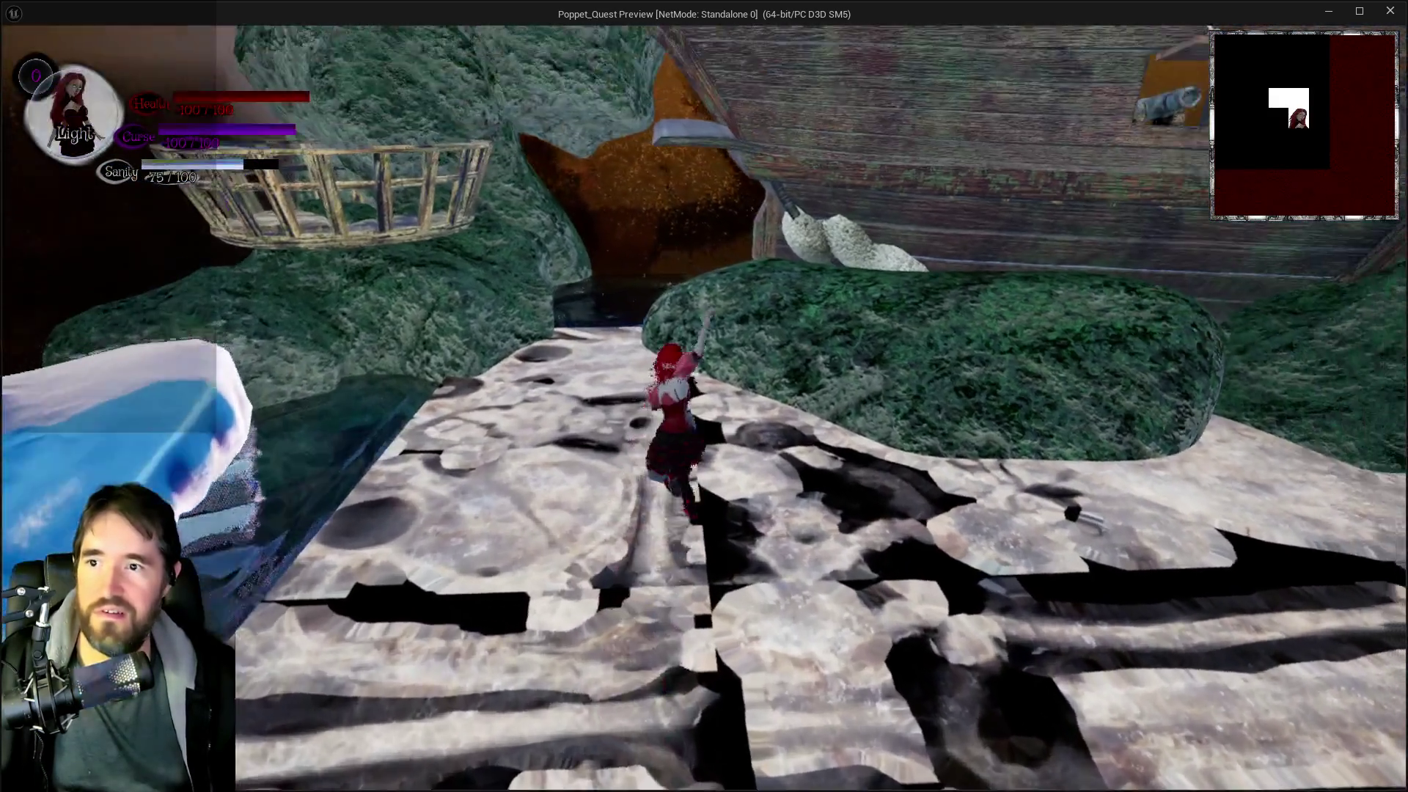
key("d")
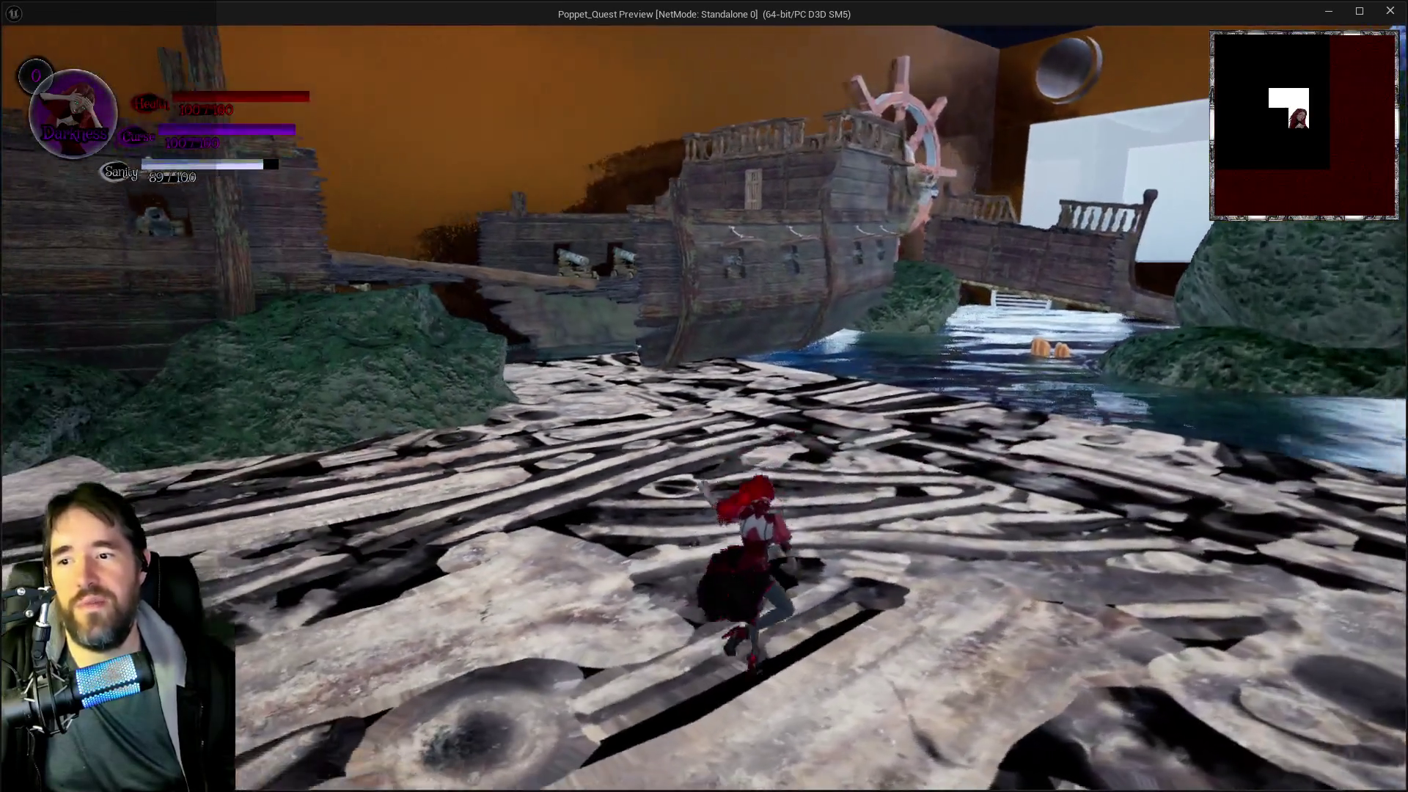
- Run up the plank across the ship deck, leap past the cannons, and return to the editor
key("w")
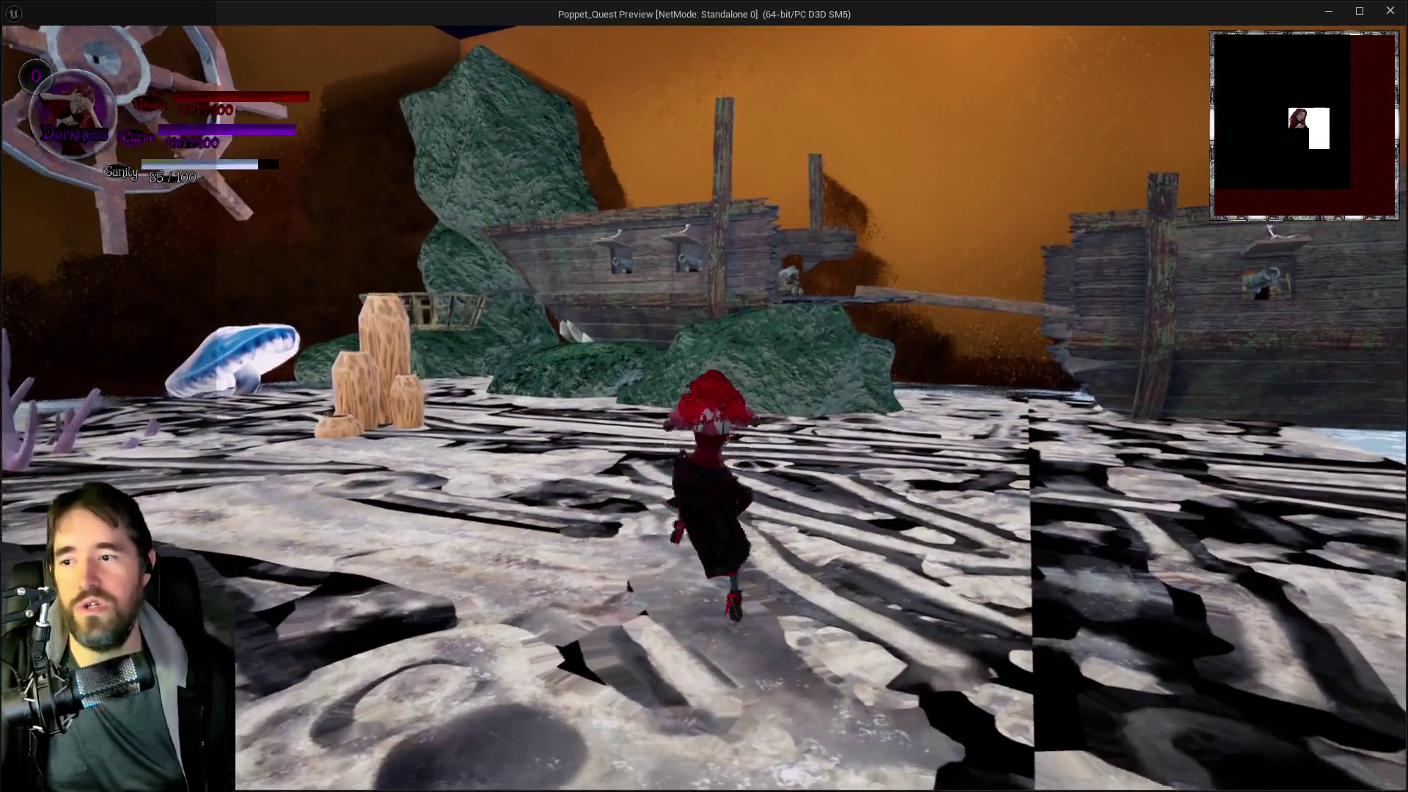
key("w")
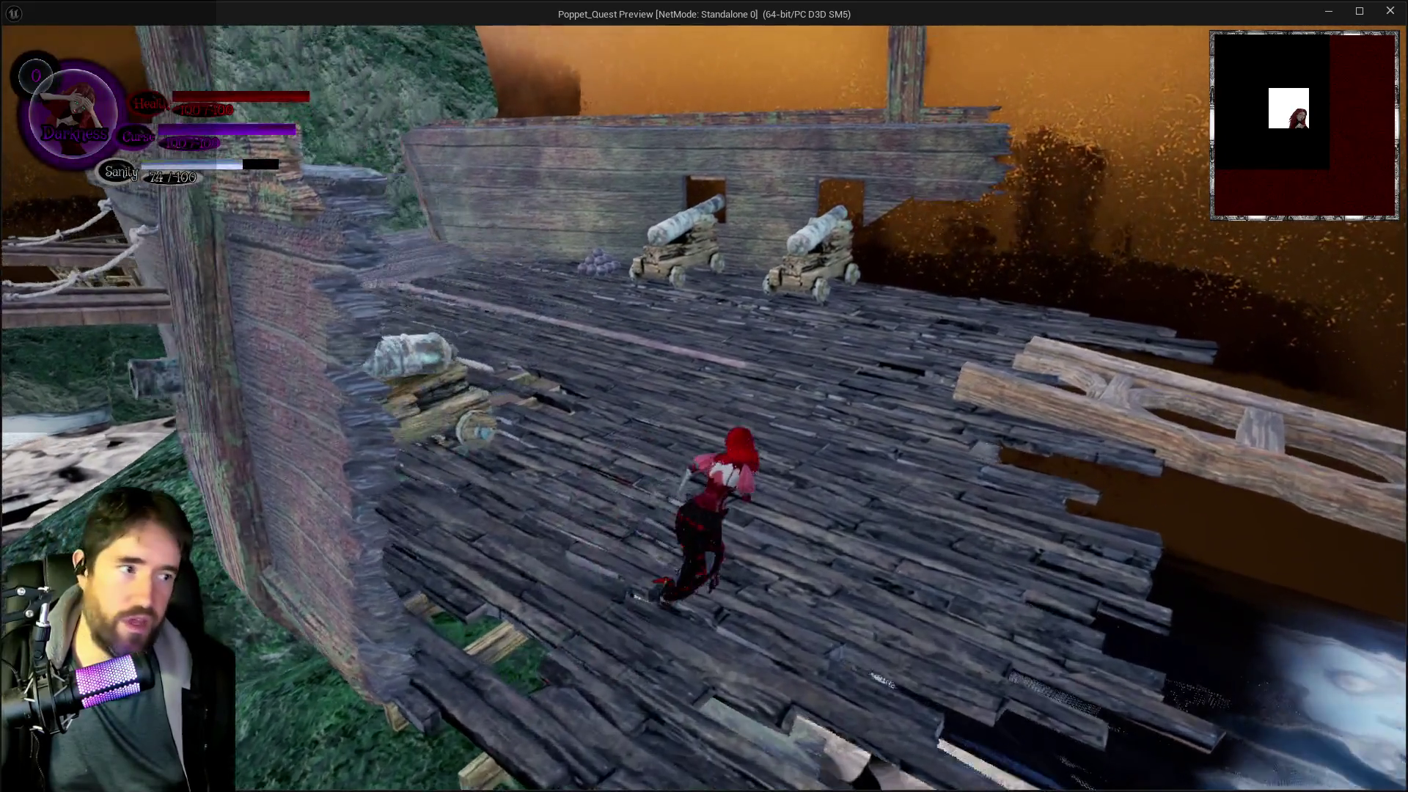
key("w")
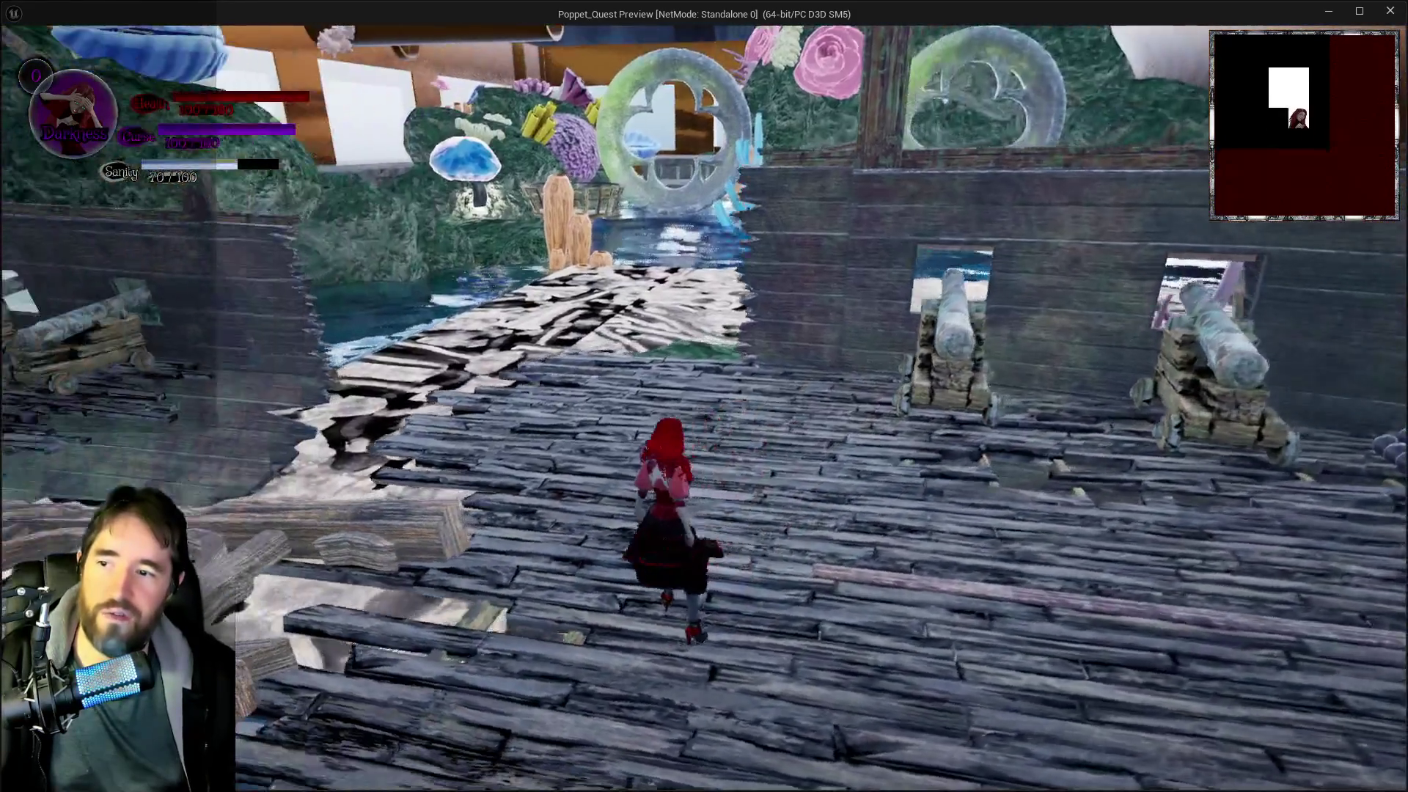
key("w")
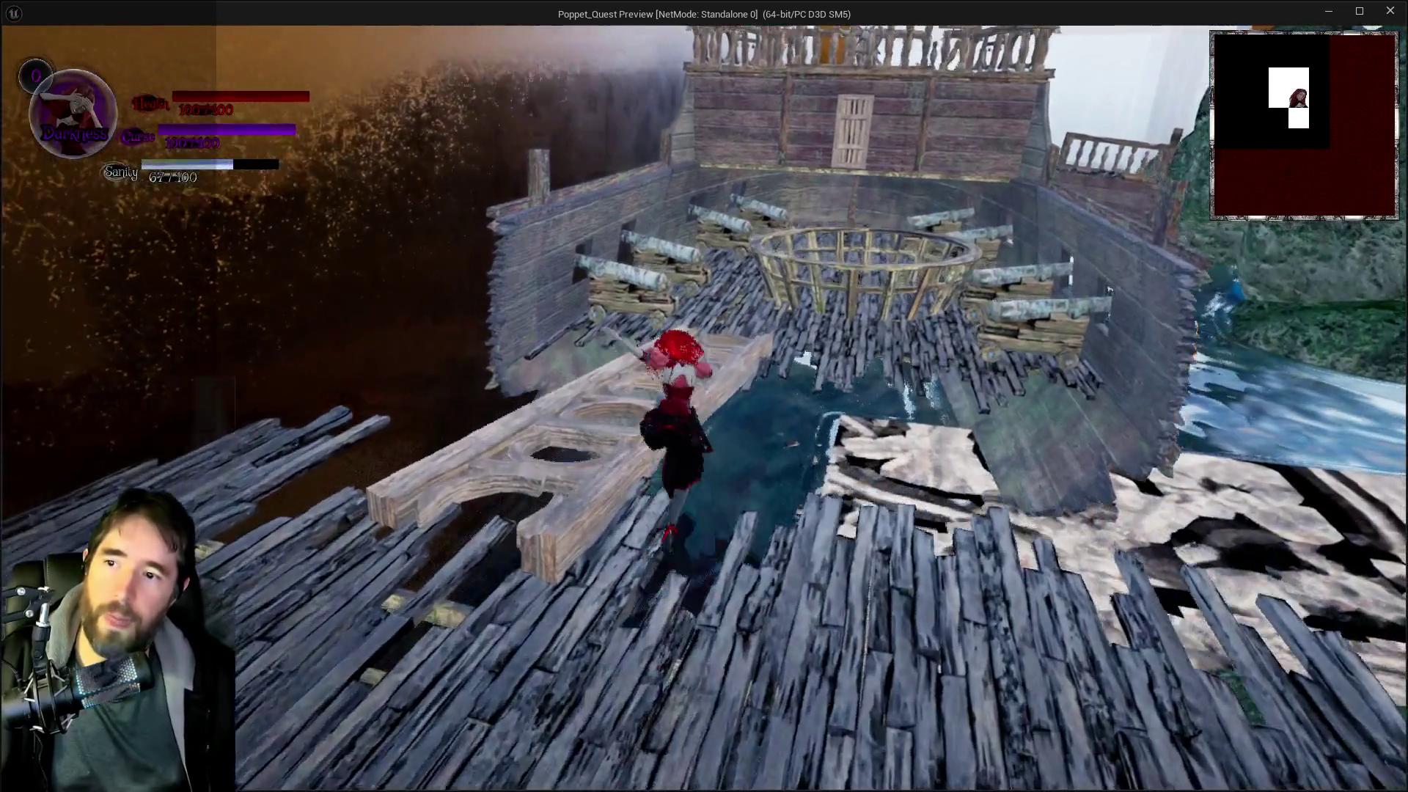
key("w")
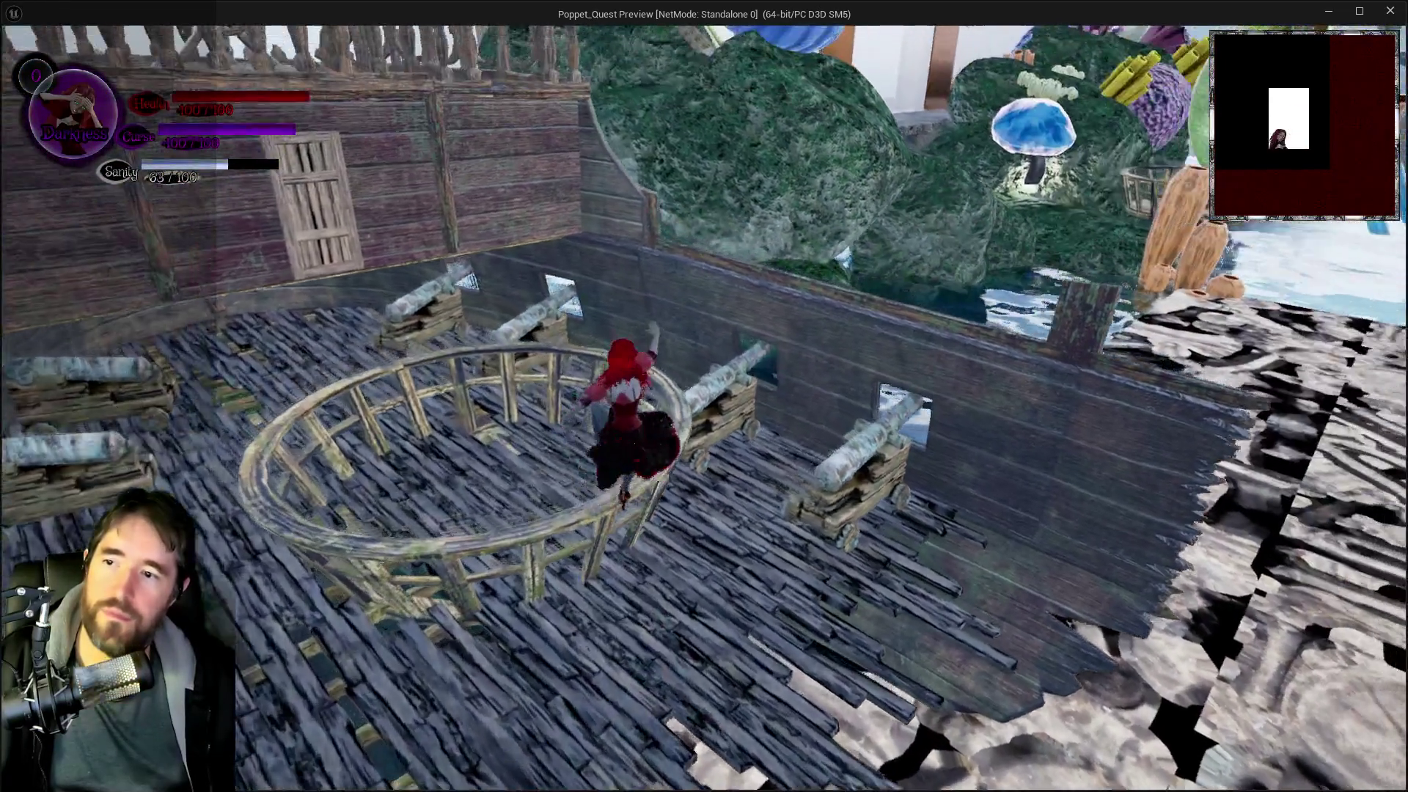
key("w")
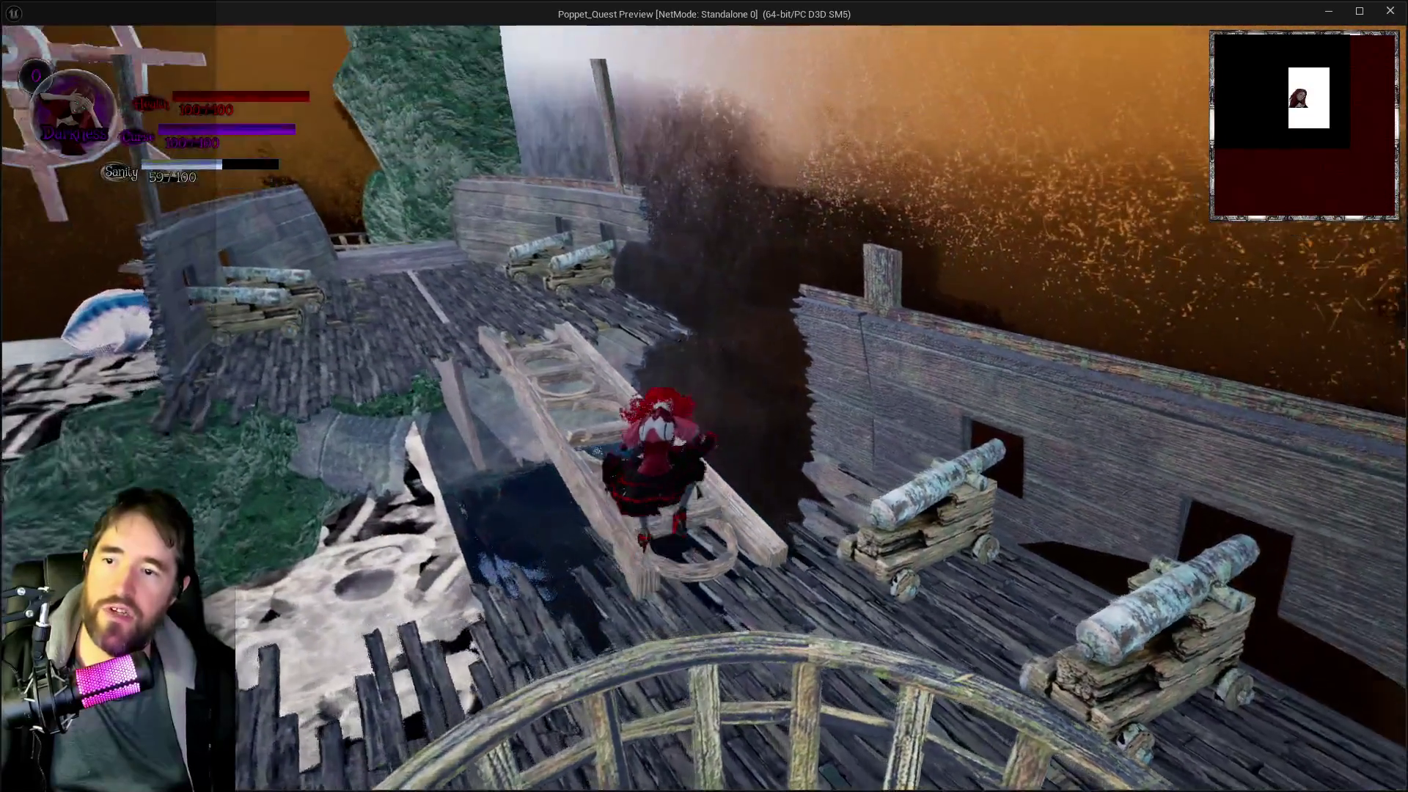
key("w")
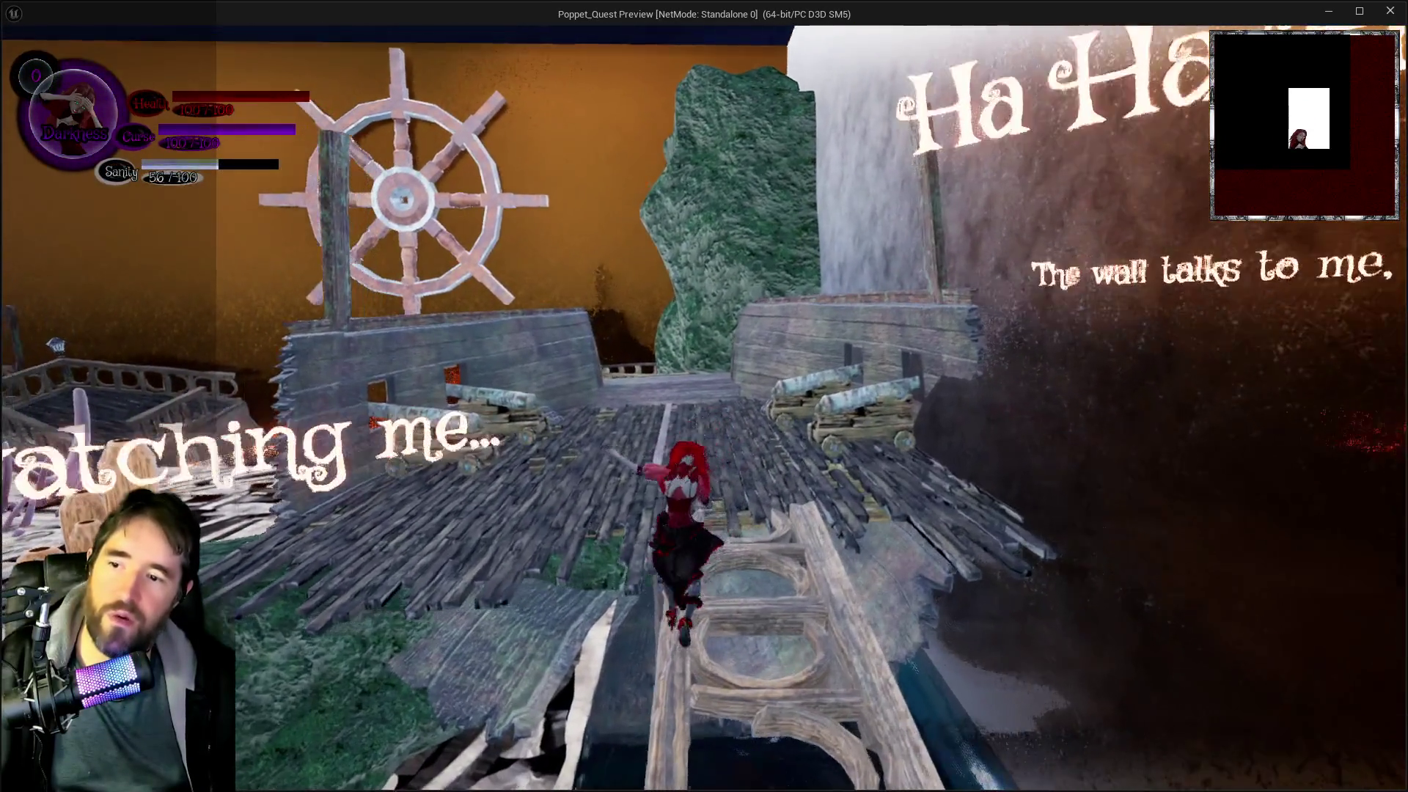
key("w")
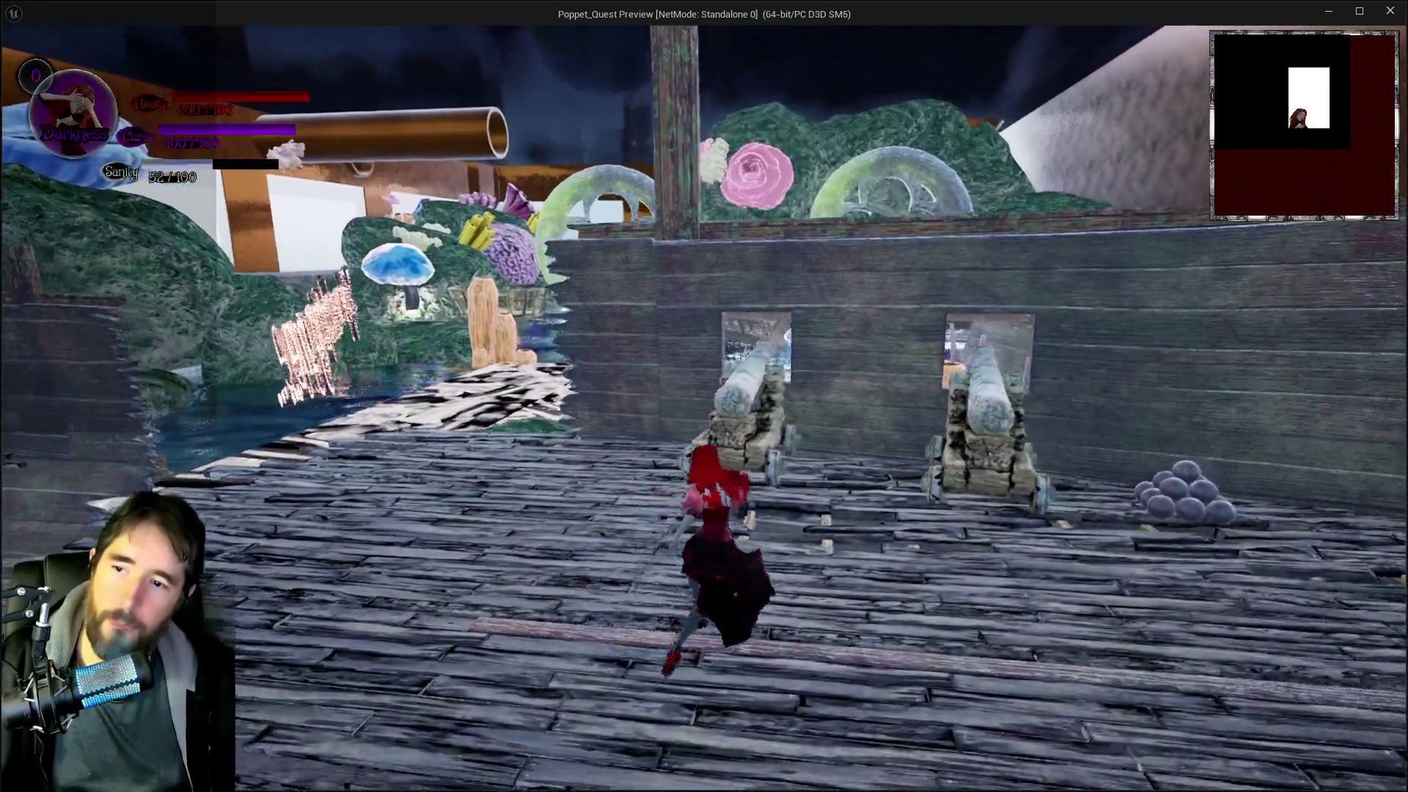
key("w")
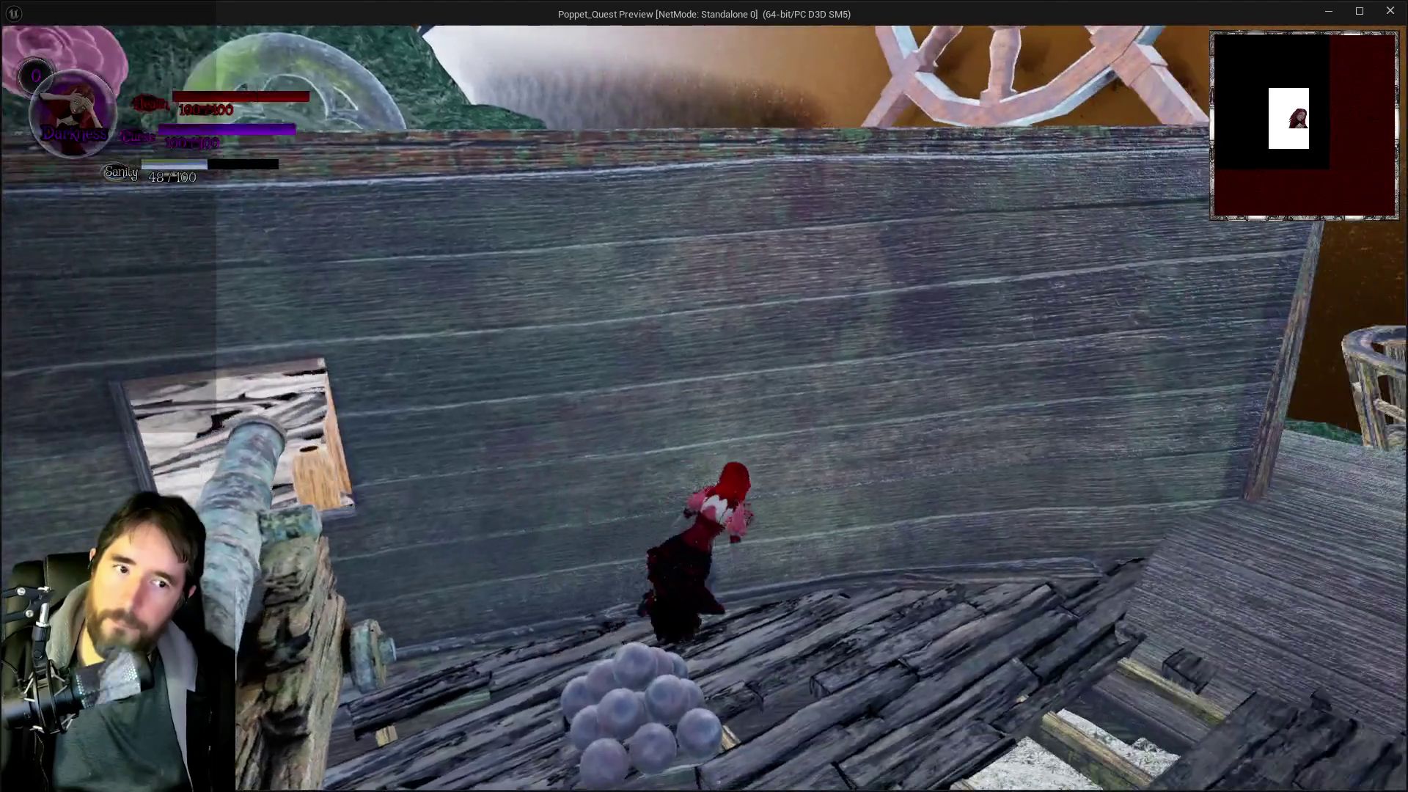
key("alt+Tab")
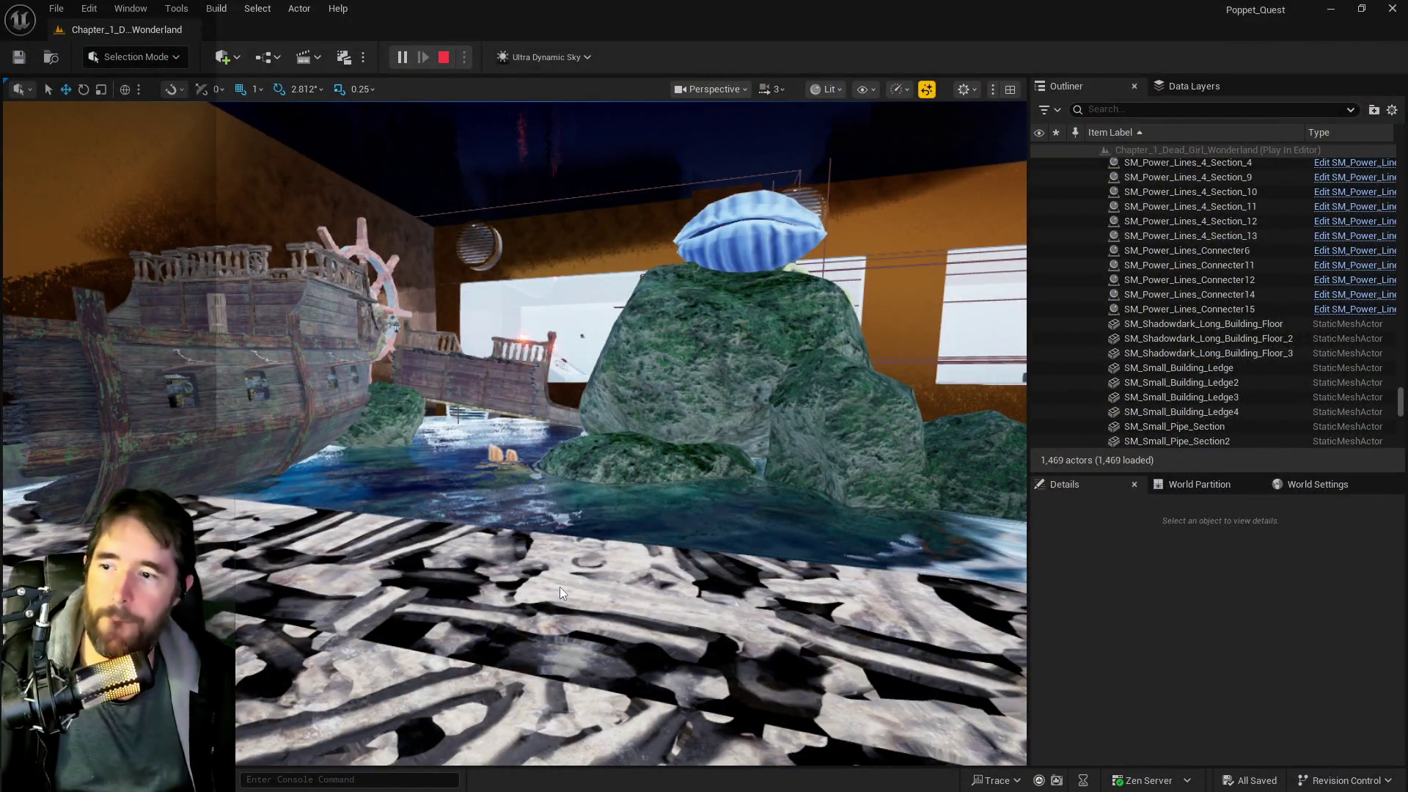
- End the playtest and pull the view back over the whole pool area
key("Escape")
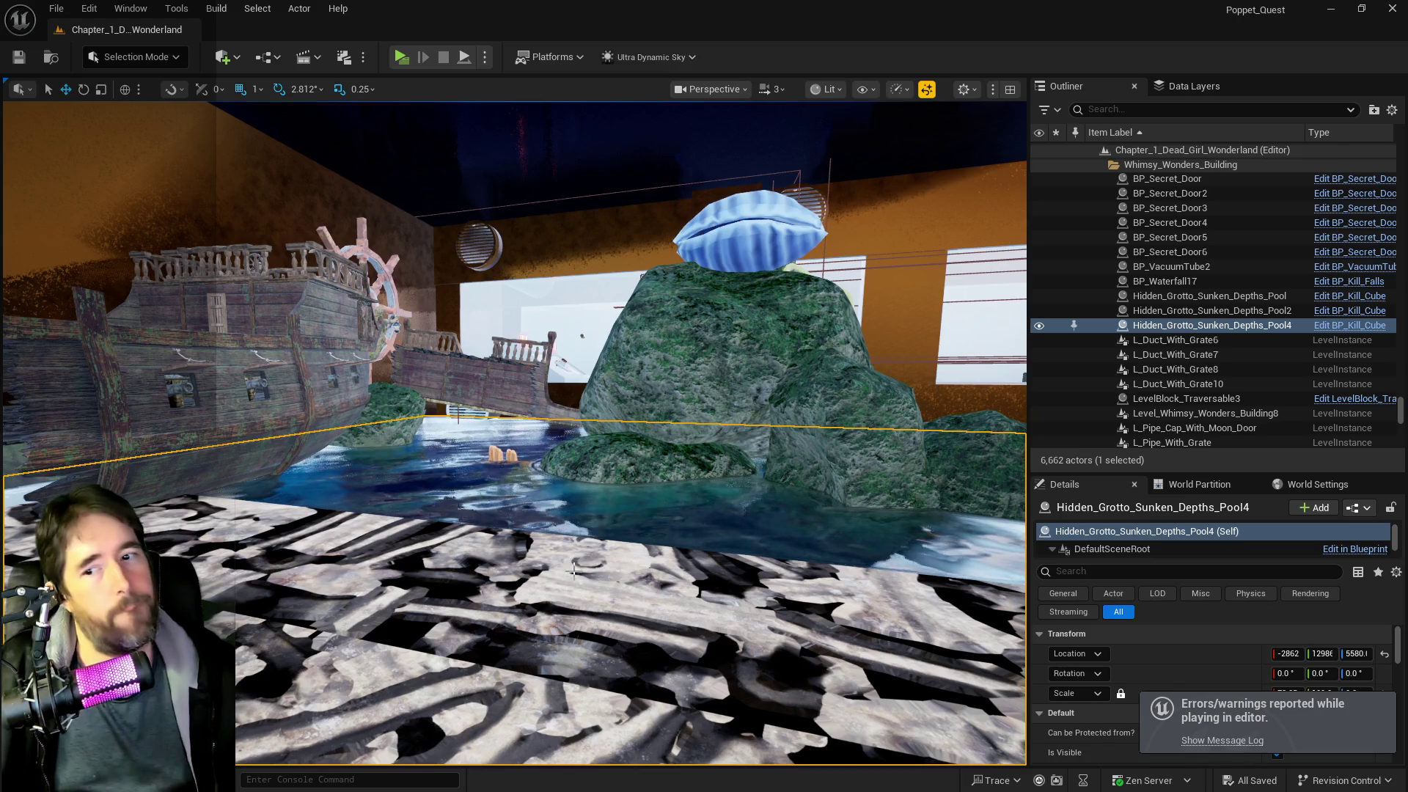
mouse_move(520, 557)
left_mouse_down()
mouse_move(484, 587)
mouse_move(477, 682)
left_mouse_up()
left_click_drag(547, 529, 546, 616)
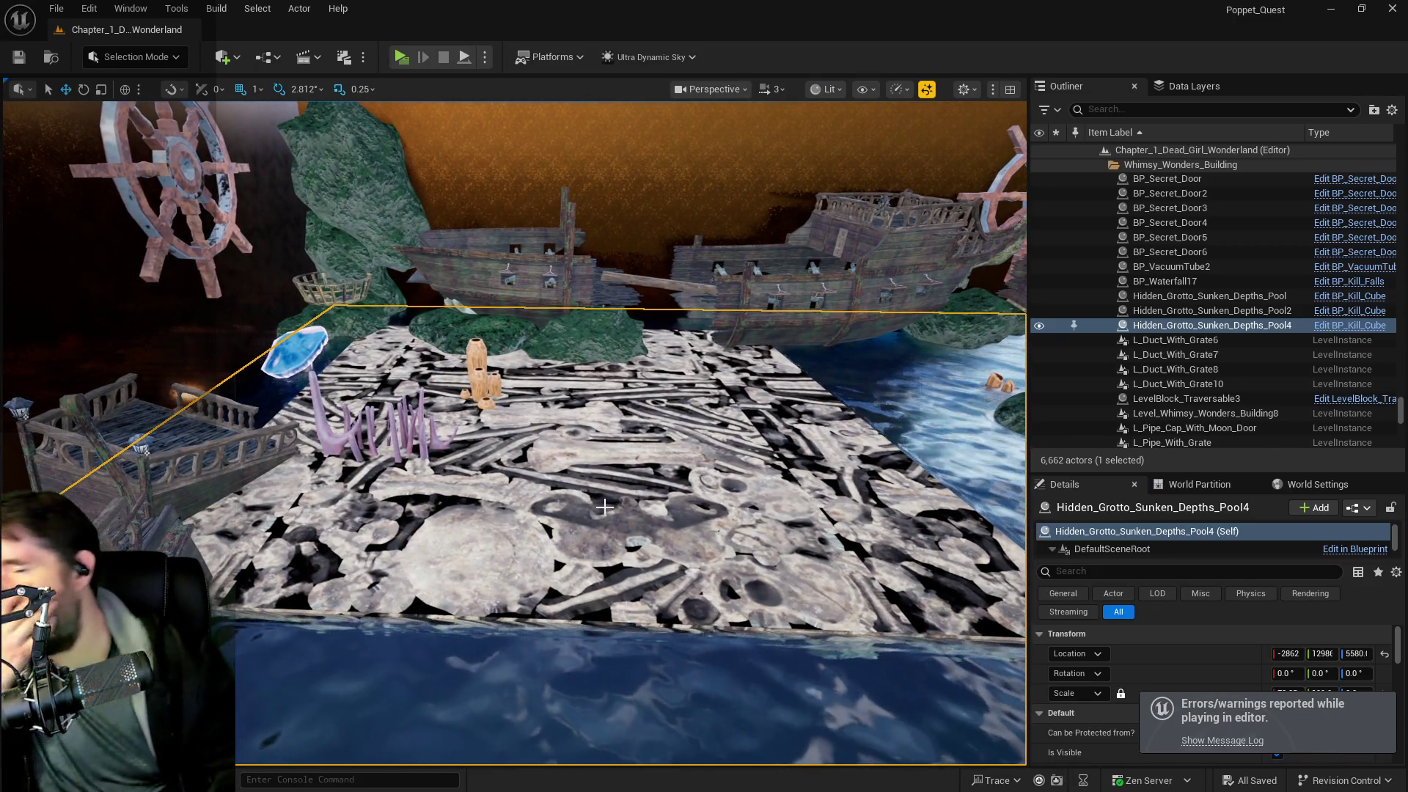
- Slide SM_Pirate_Graveyard_Boss_Floor2 along X to about -2779
left_click(605, 506)
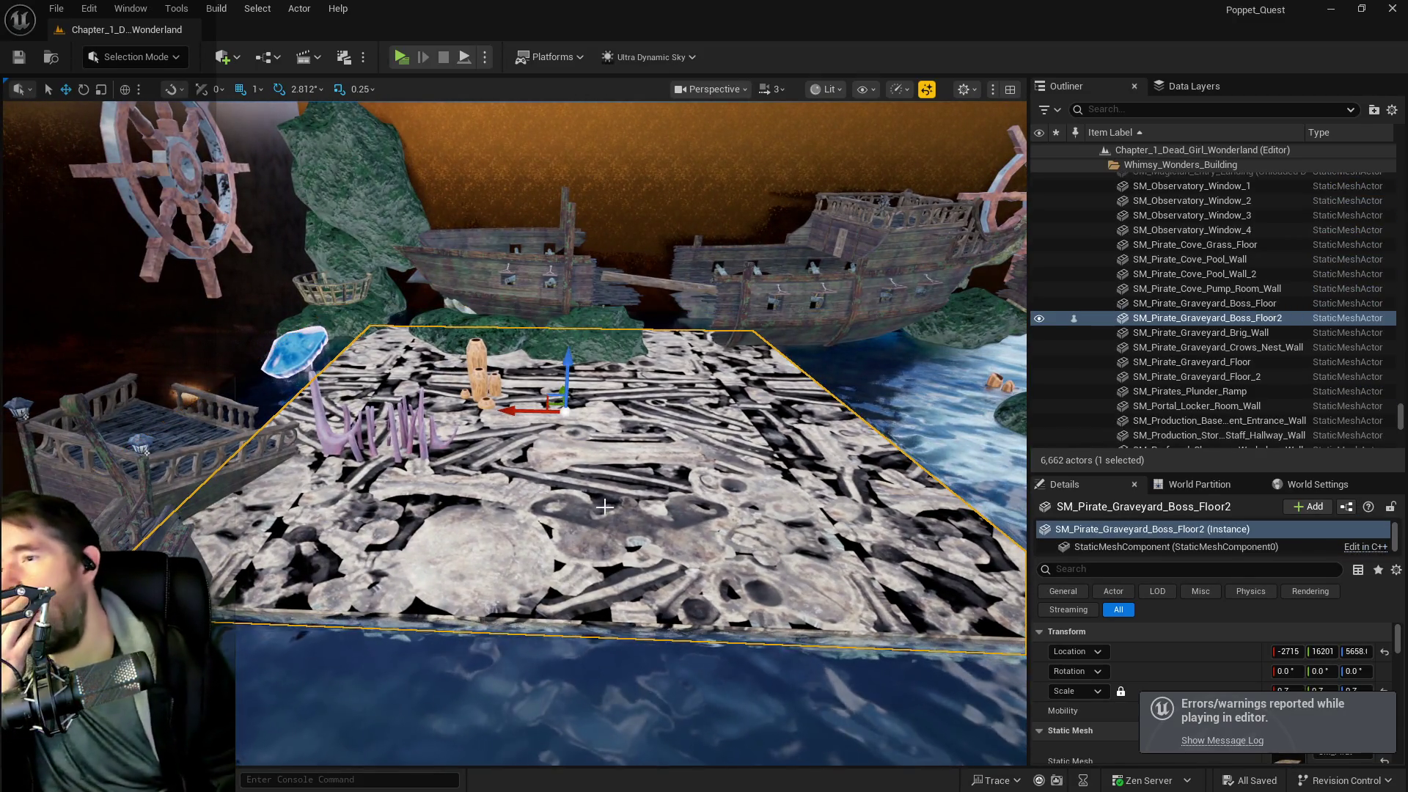
left_click(530, 408)
mouse_move(530, 409)
left_mouse_down()
mouse_move(464, 411)
mouse_move(447, 367)
left_mouse_up()
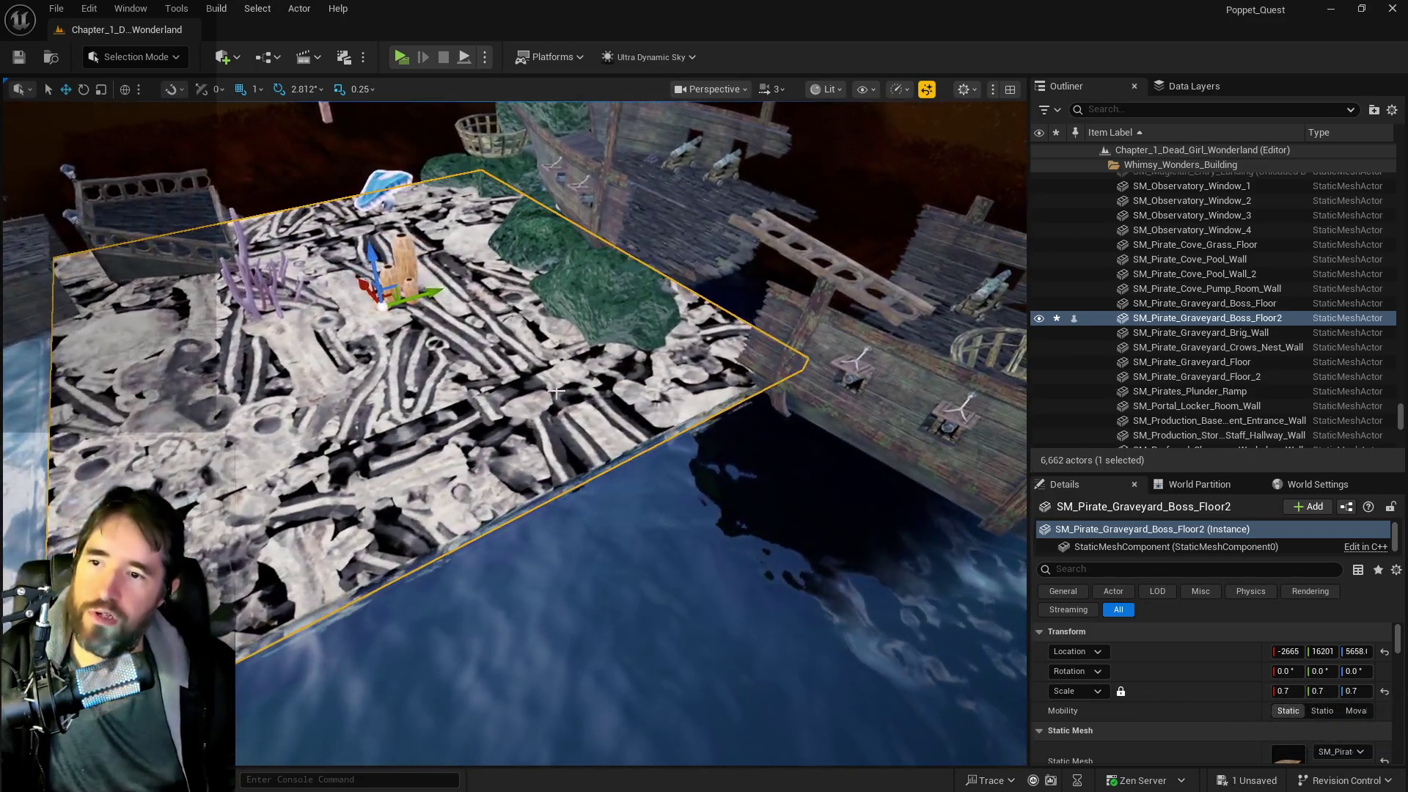
mouse_move(363, 291)
left_mouse_down()
mouse_move(516, 392)
mouse_move(585, 369)
mouse_move(369, 517)
left_mouse_up()
- Move the boss floor along Y to 16612
left_click_drag(513, 440, 557, 440)
key("d")
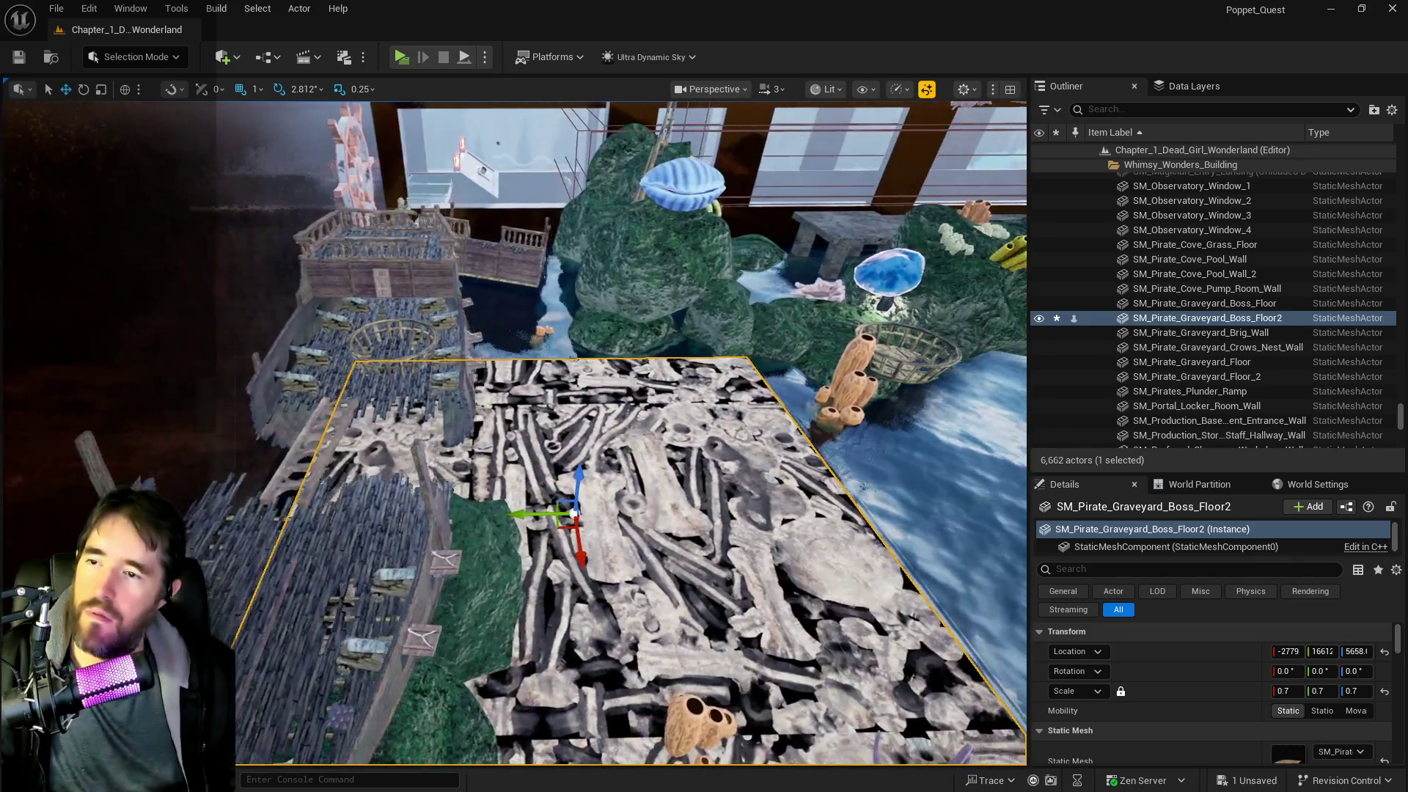
key("d")
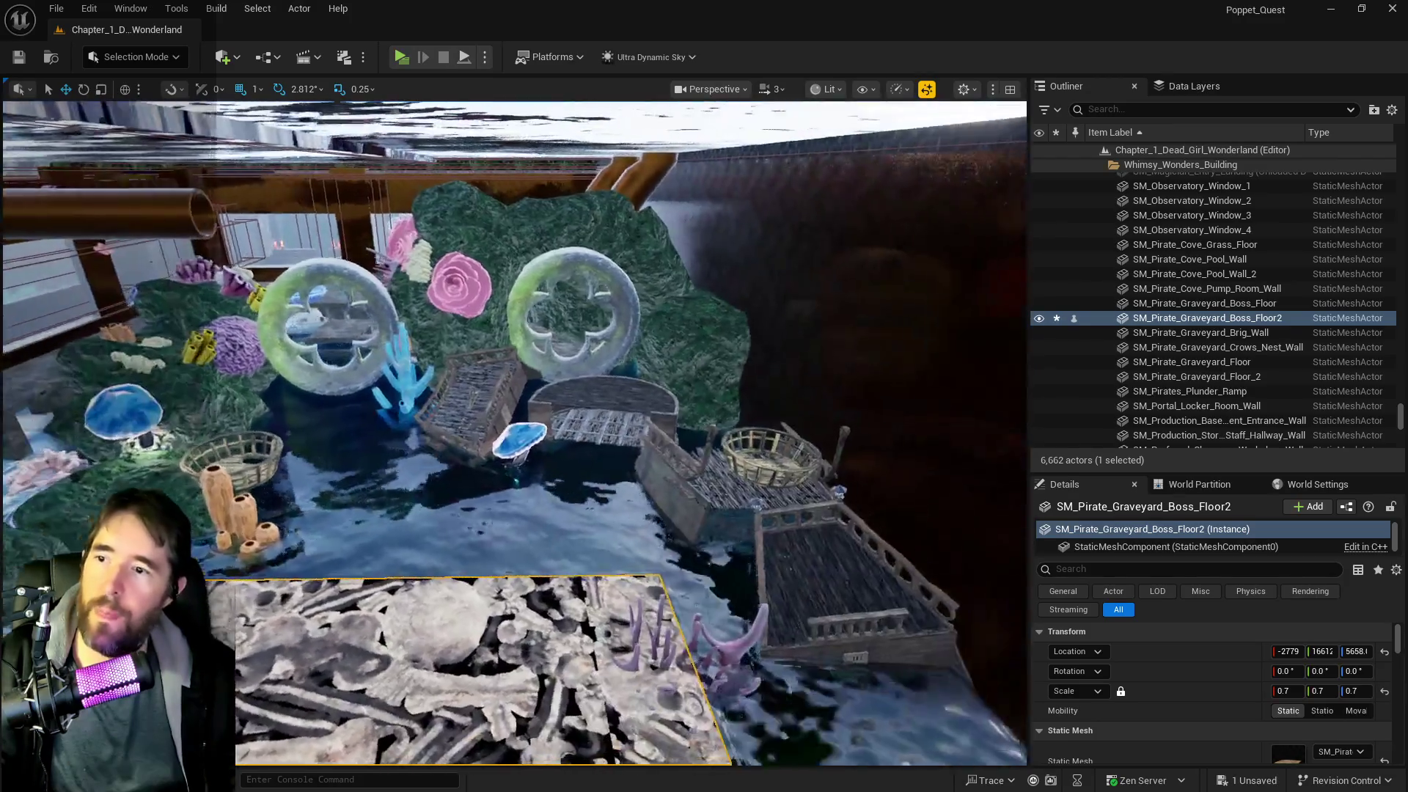
- Fly in toward the coral-covered rock wall and select SM_Rock163 behind the pale coral
key("w")
key("s")
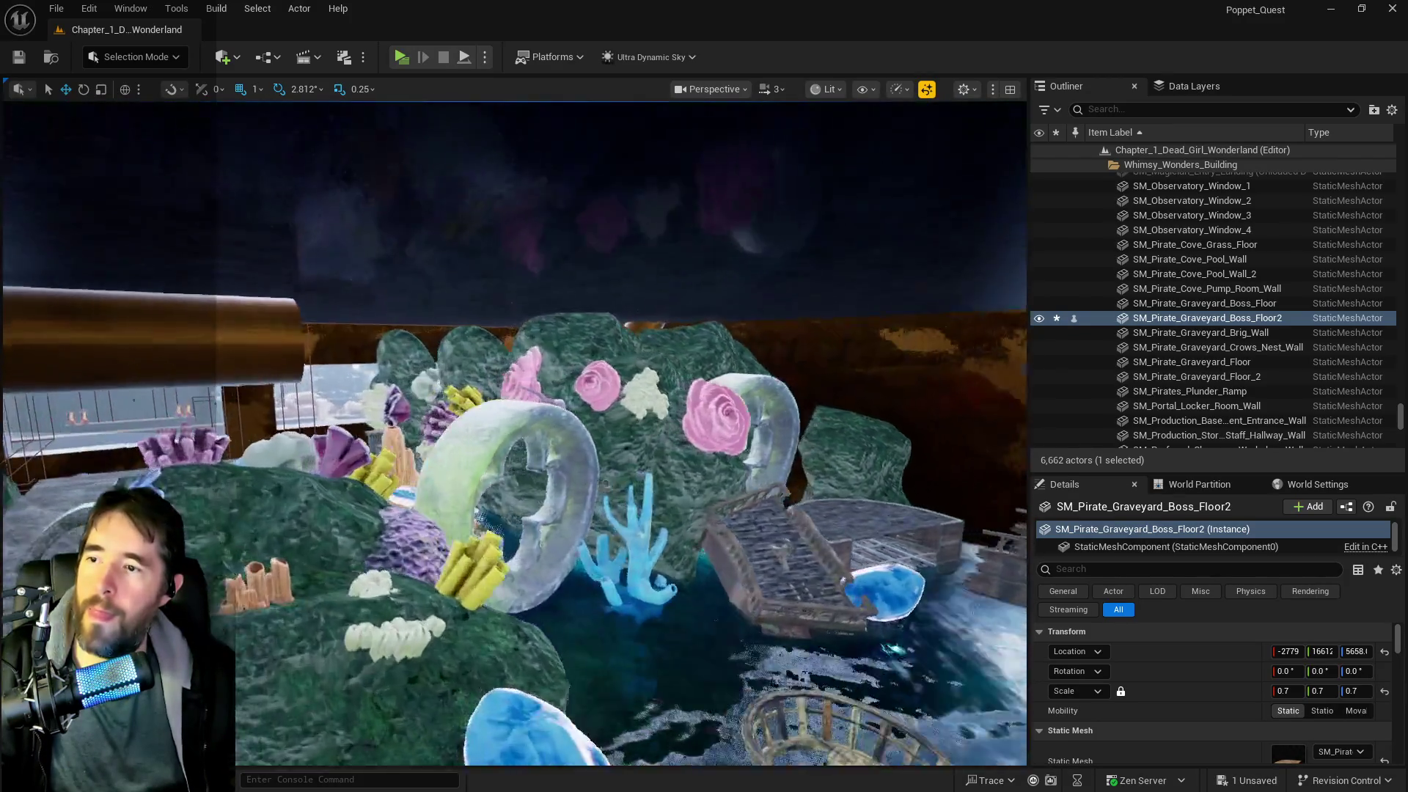
key("w")
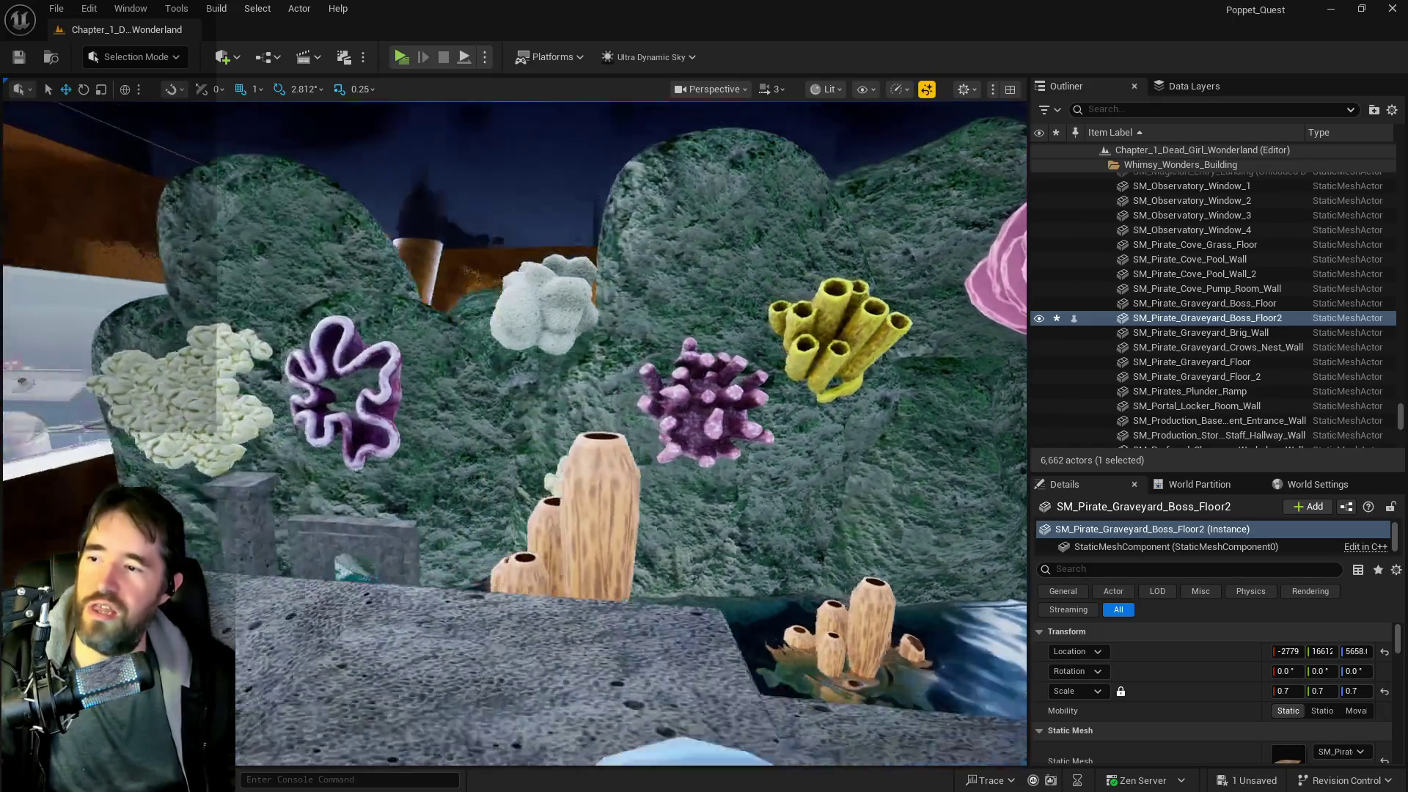
key("s")
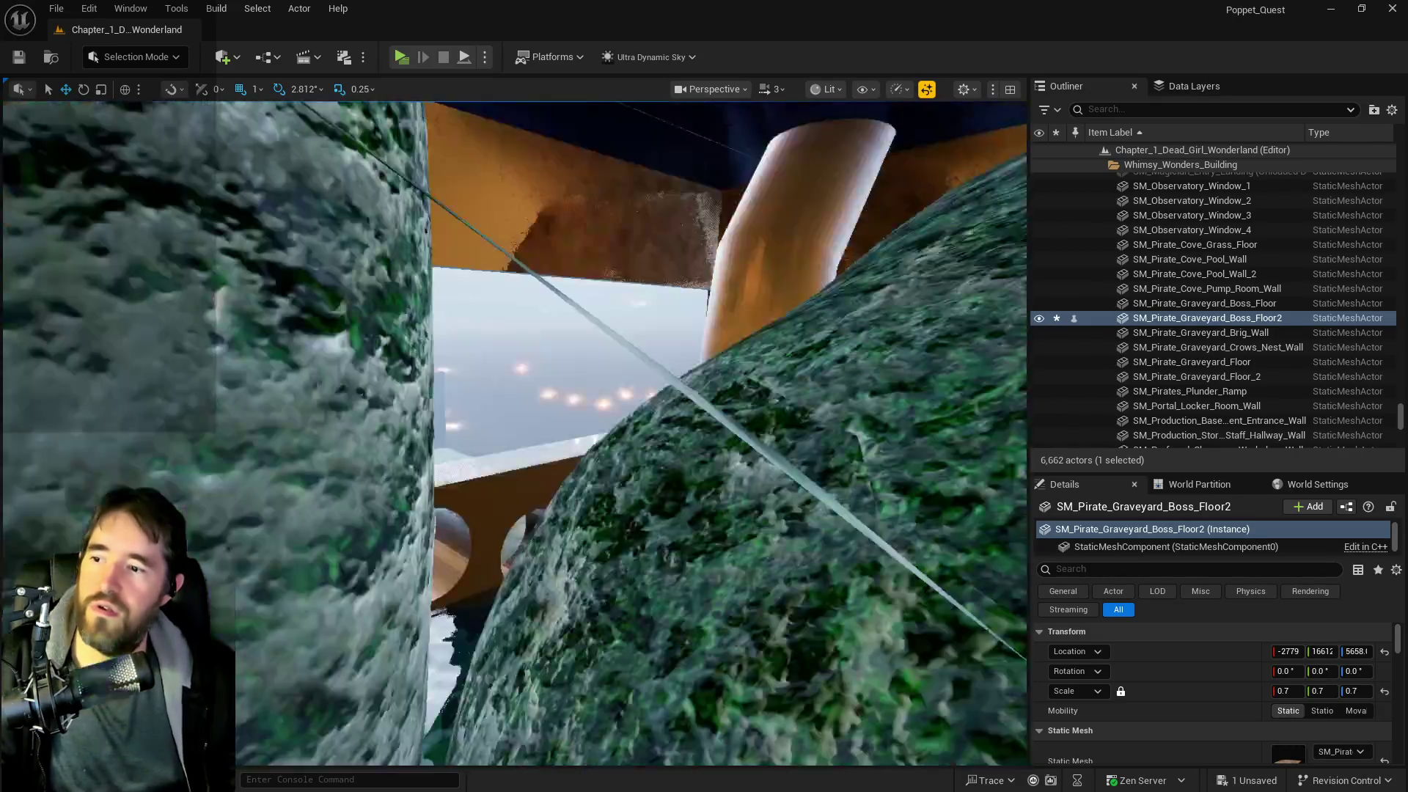
key("w")
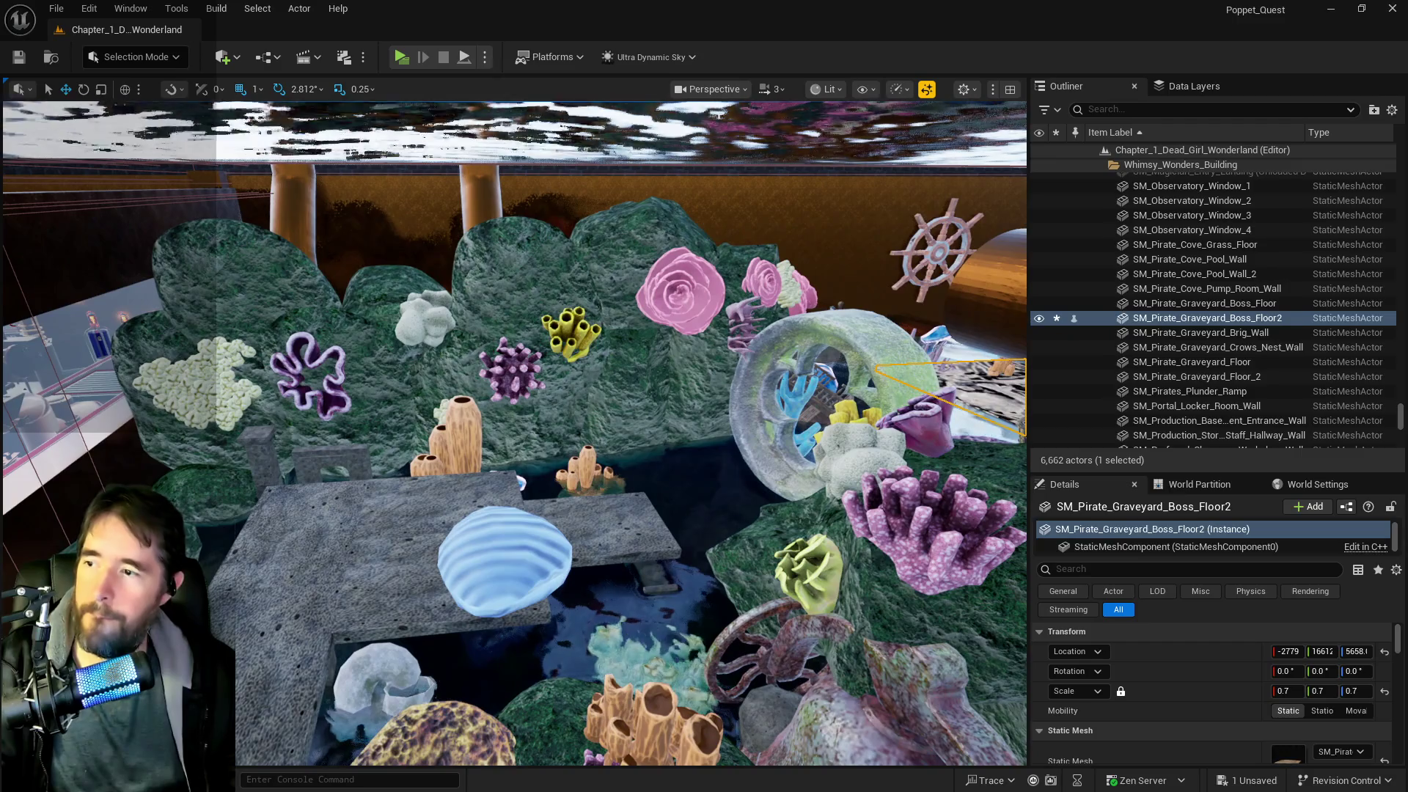
left_click(265, 415)
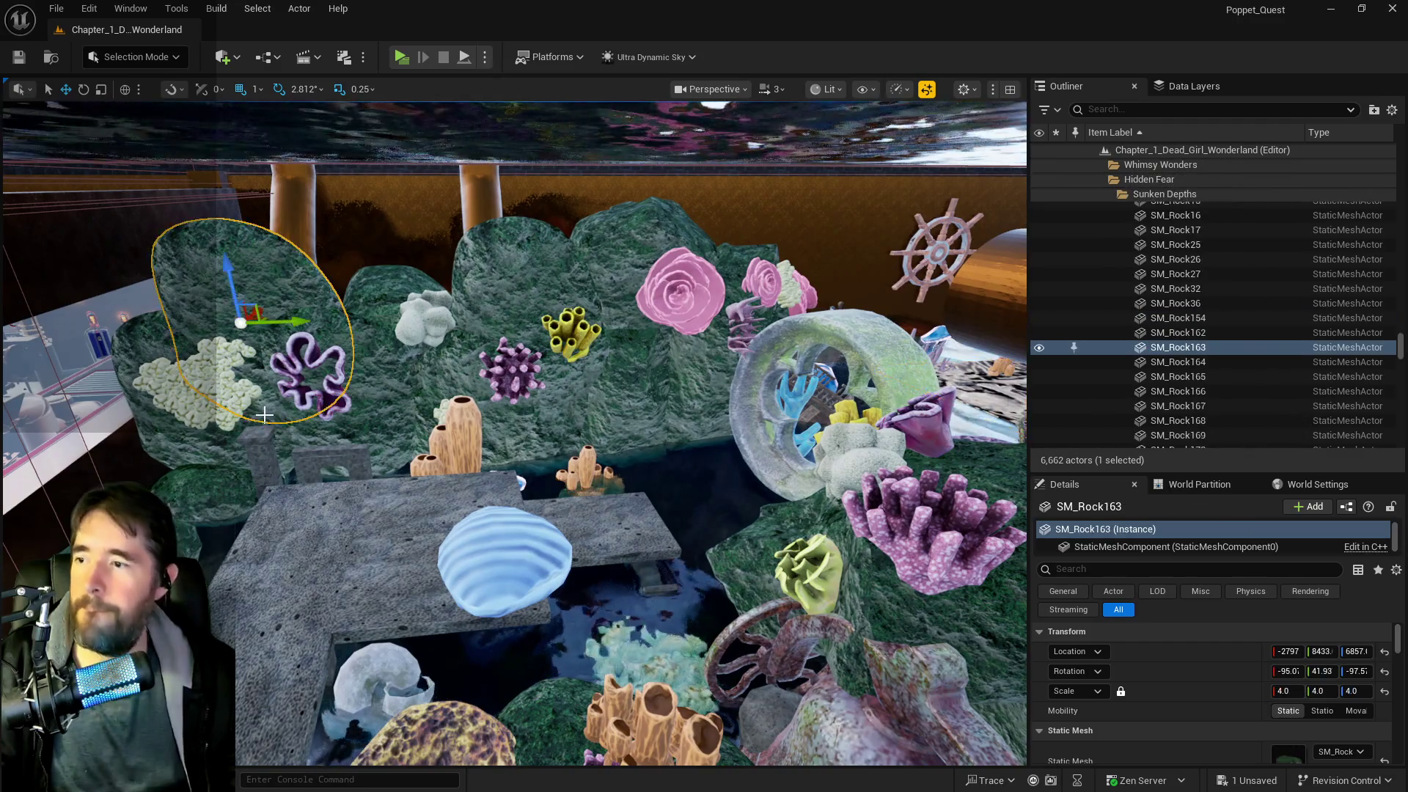
- Fly back through the viewing window and room, then down the corridor into the reef
key("s")
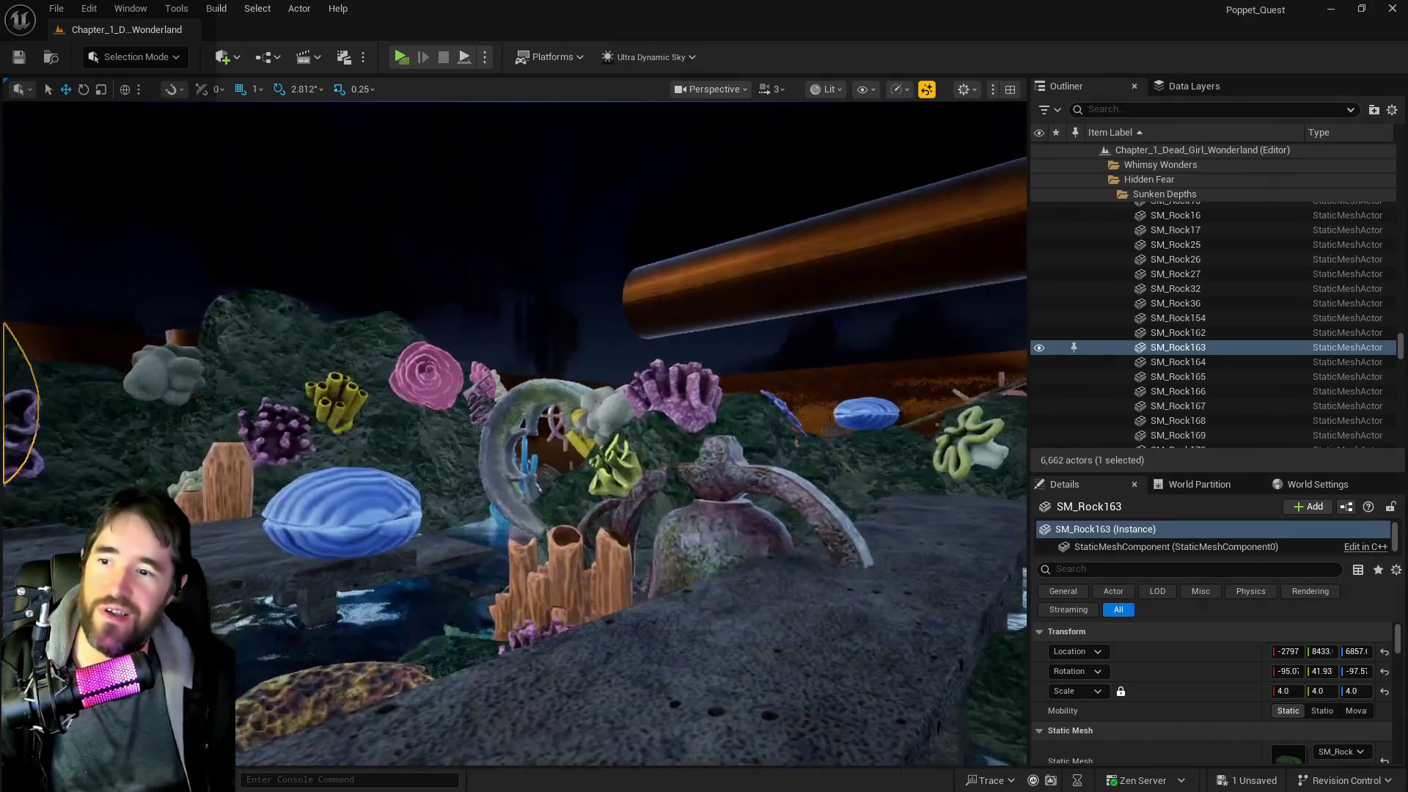
key("s")
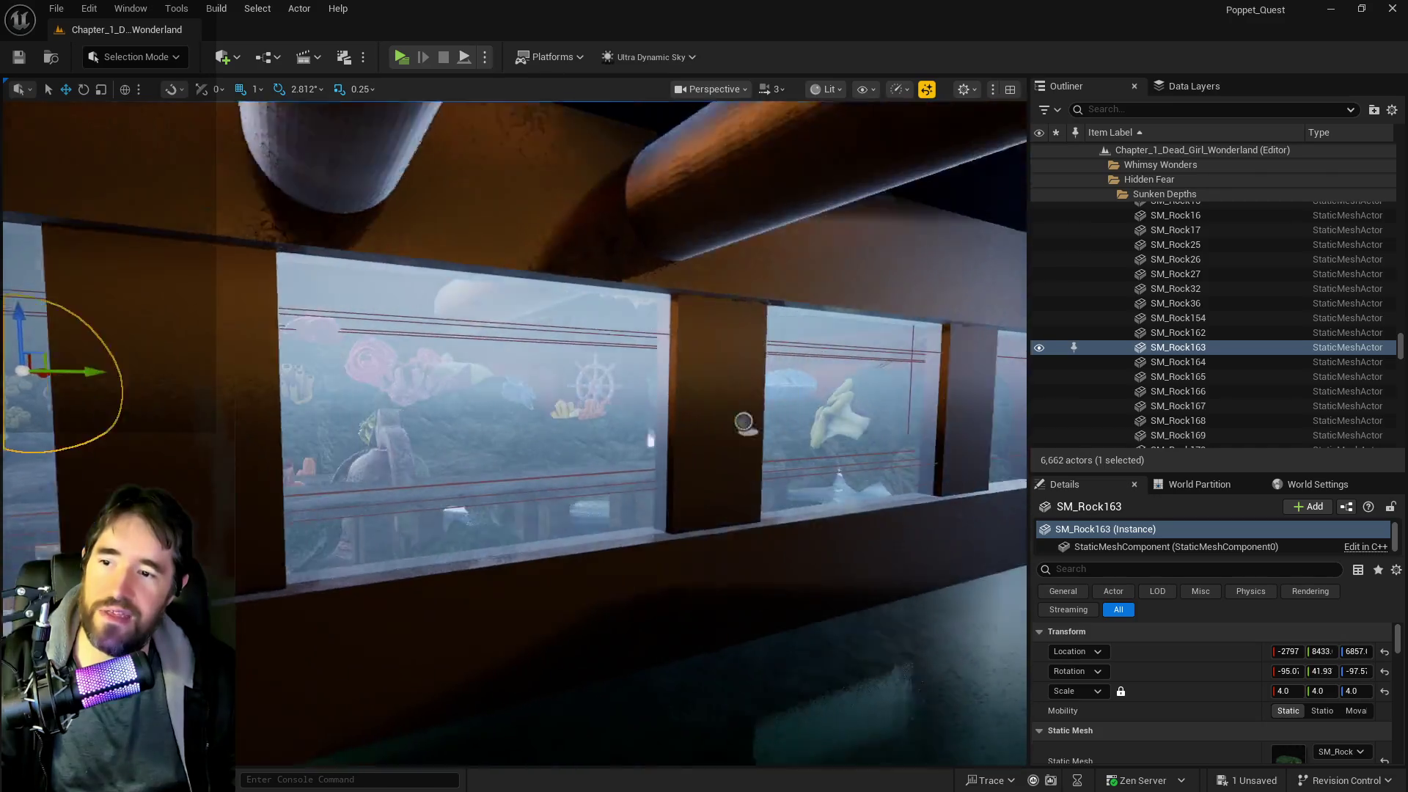
key("w")
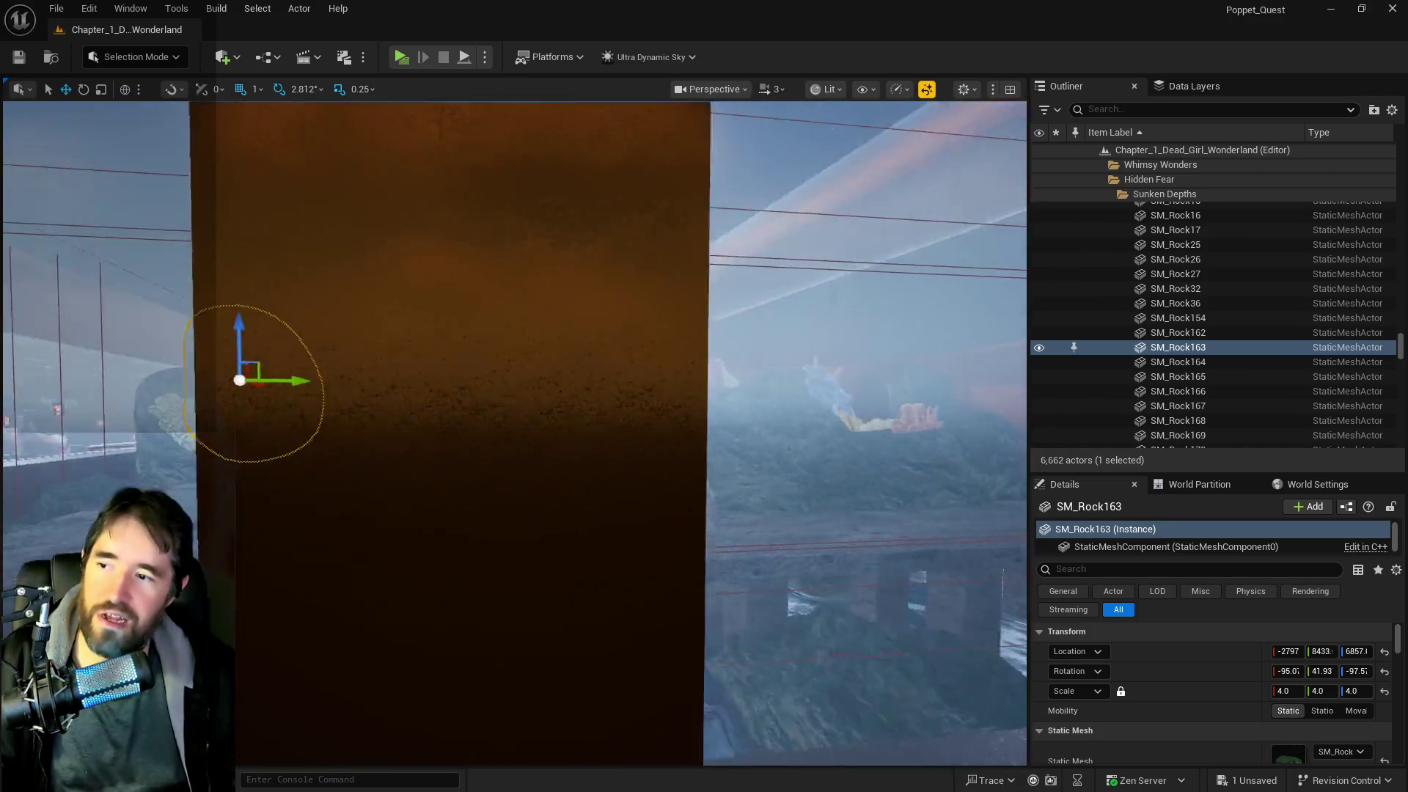
key("s")
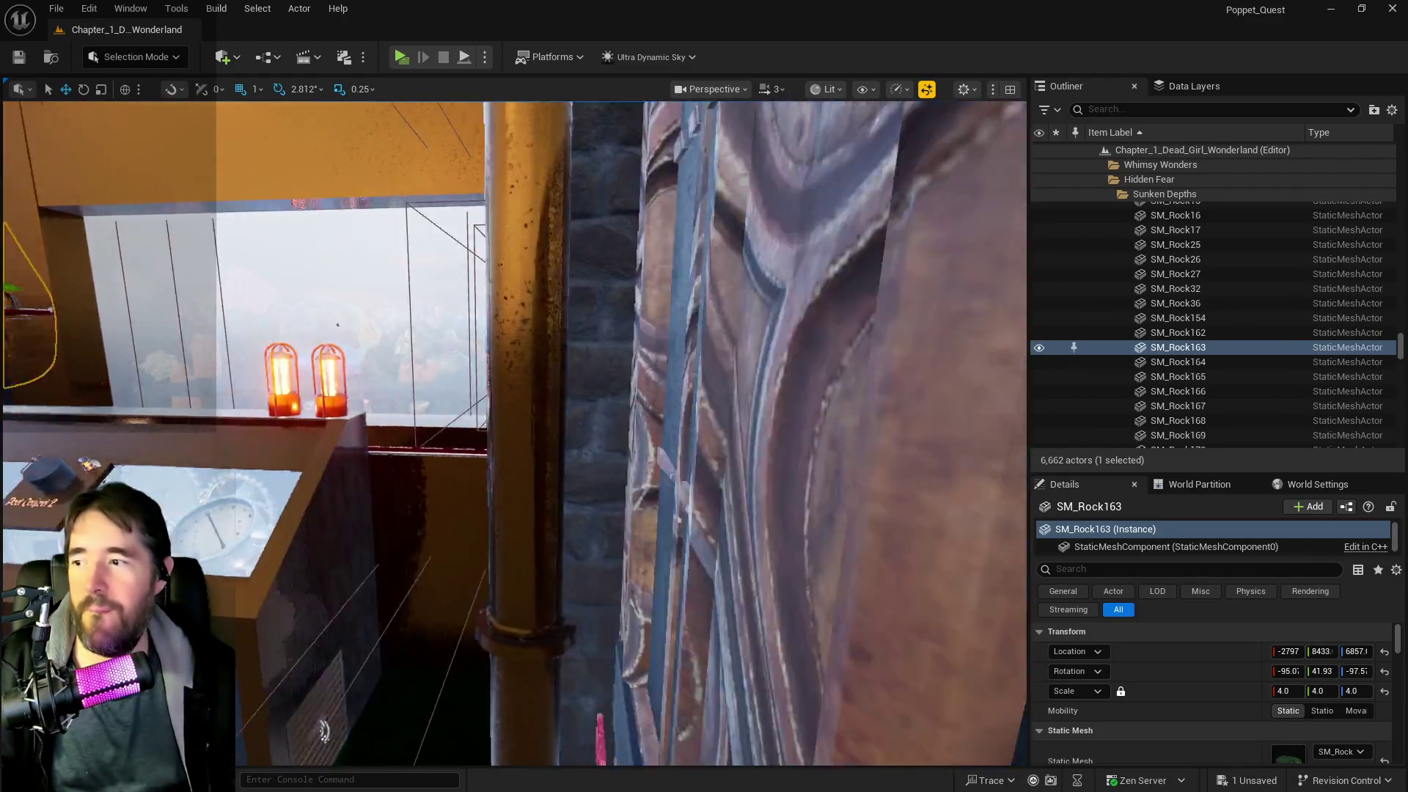
key("s")
key("s")
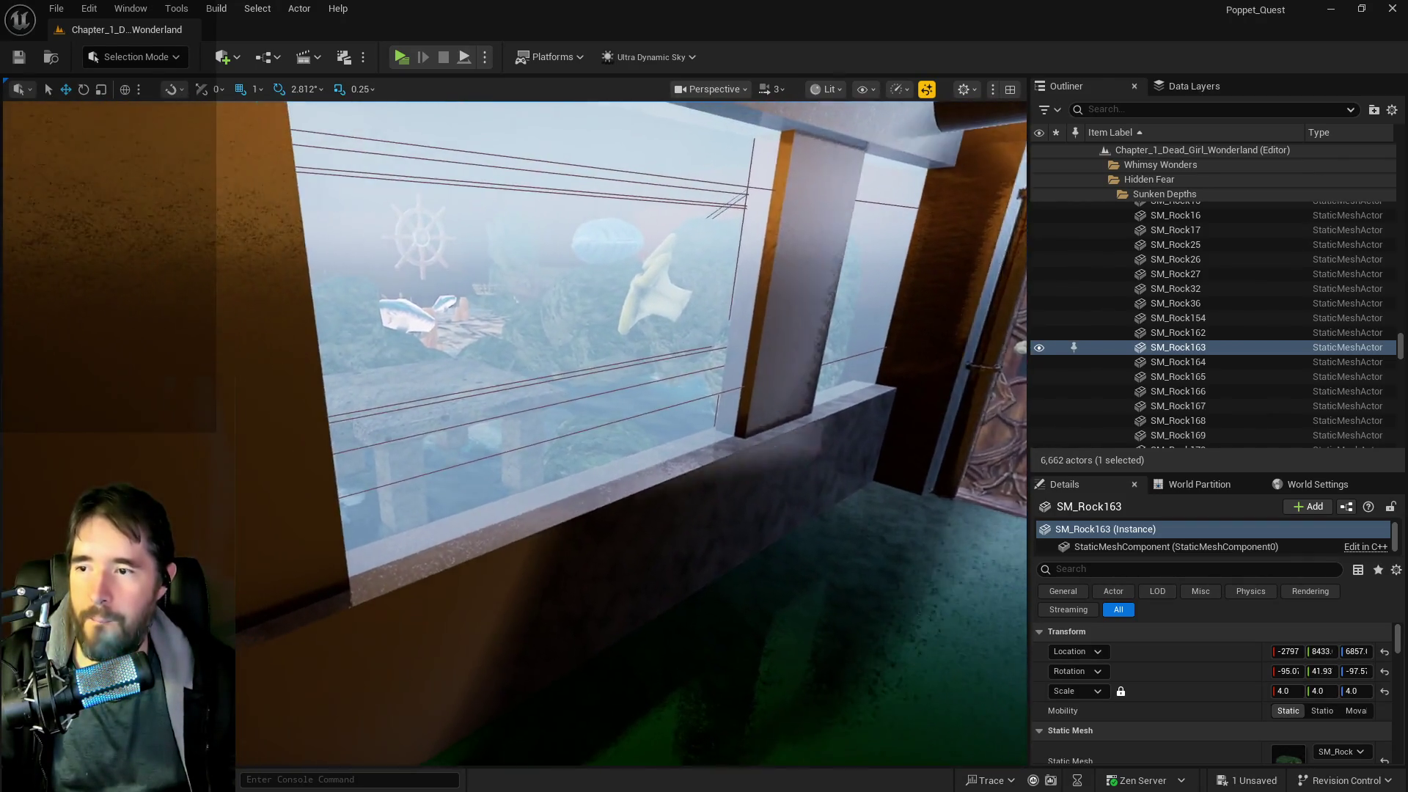
key("s")
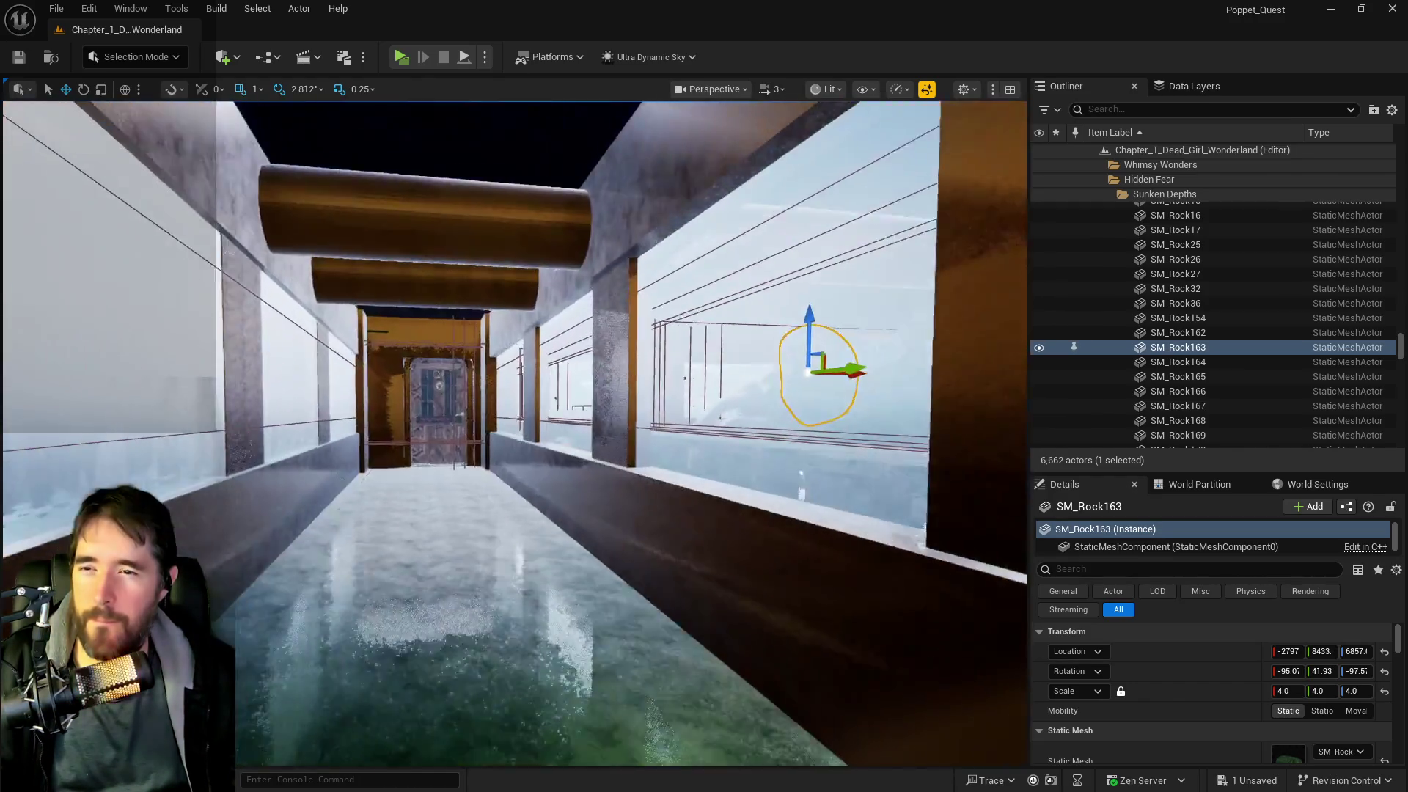
key("w")
key("w")
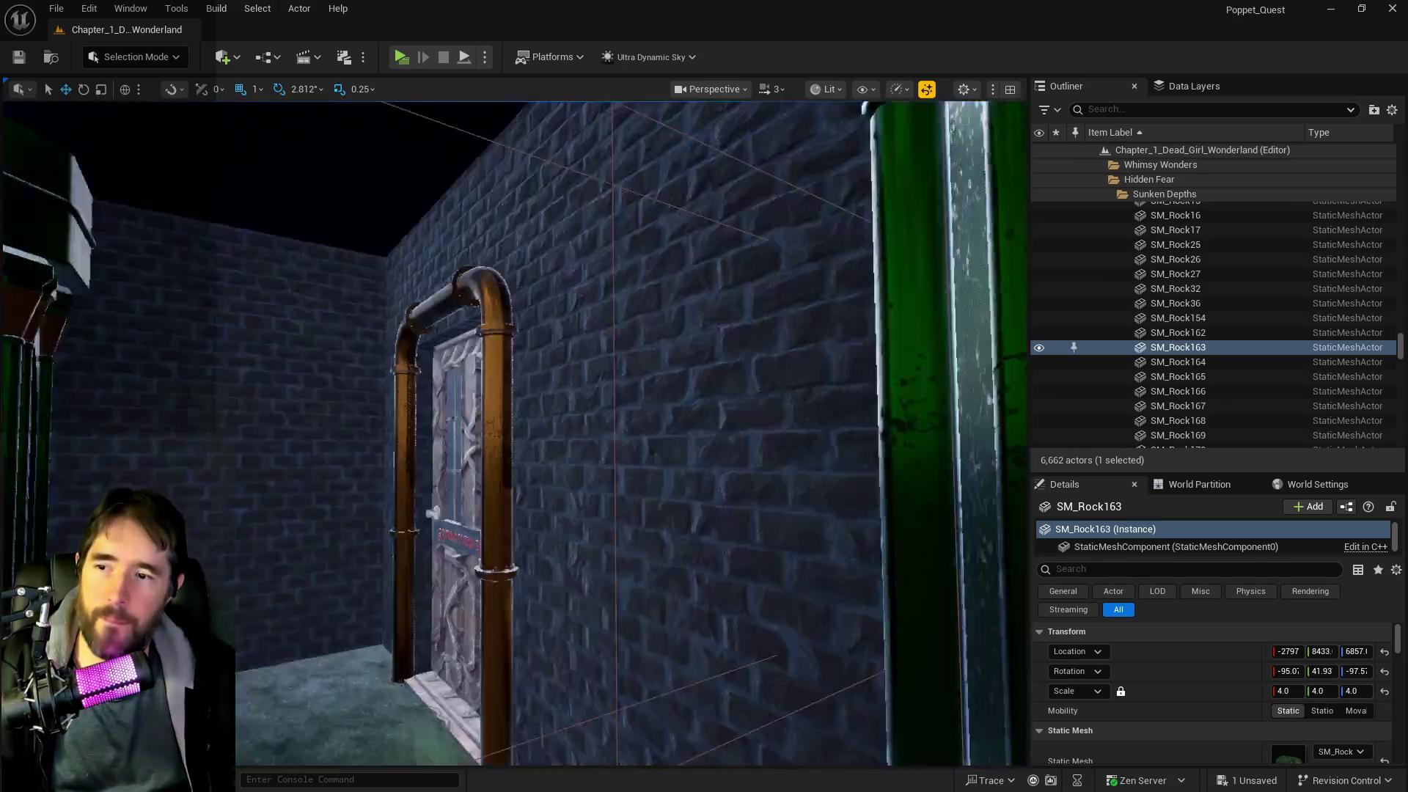
key("w")
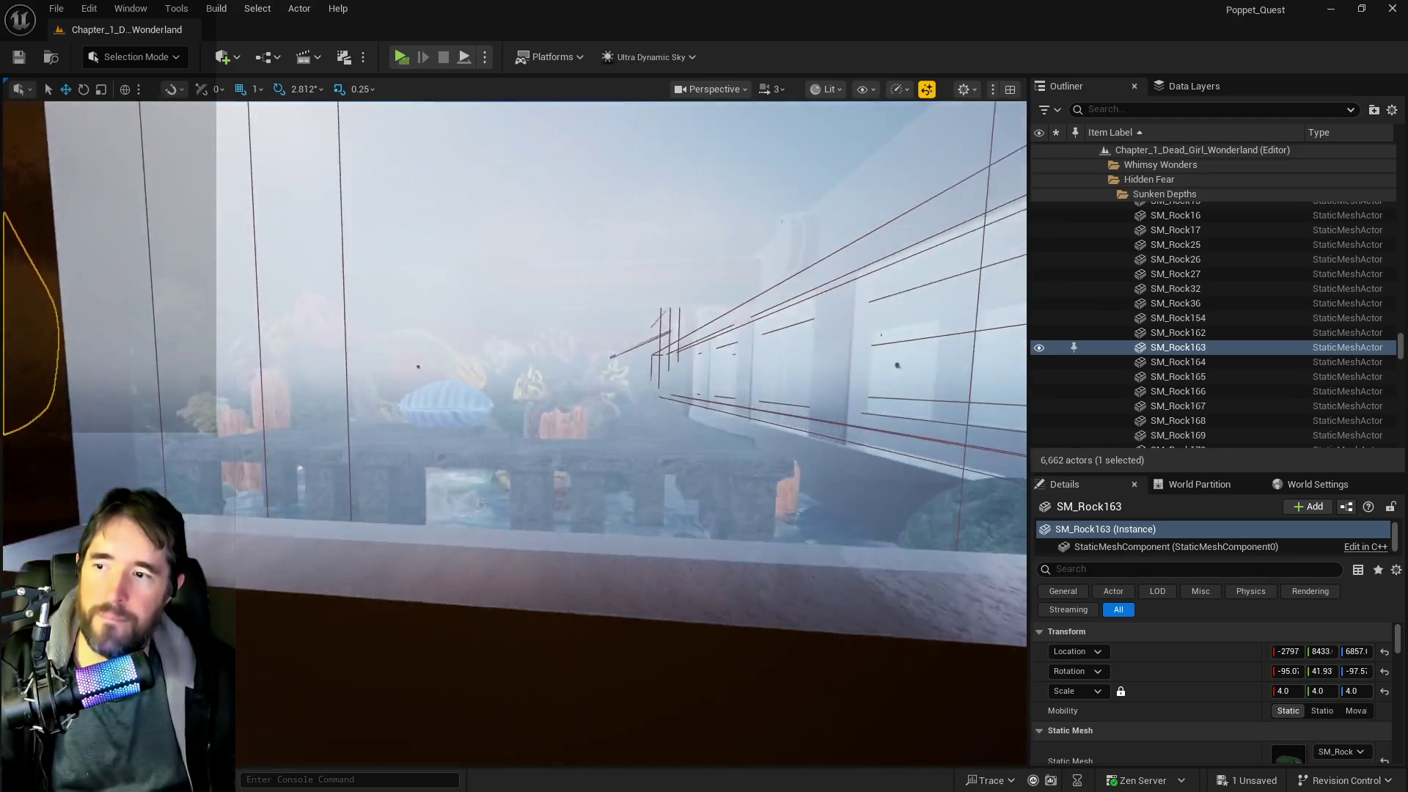
- Fly into the coral scene and focus the view on SM_Rock163
key("s")
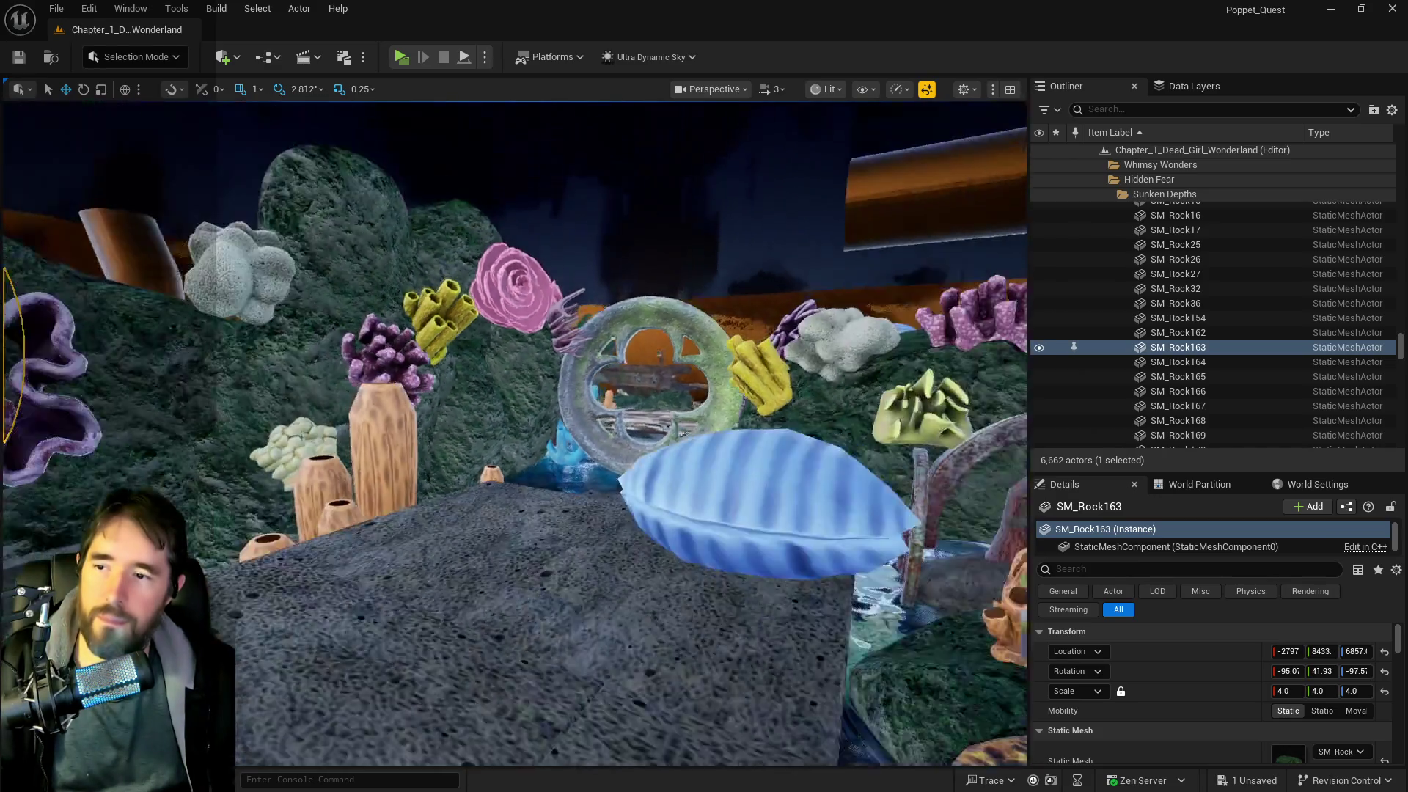
key("d")
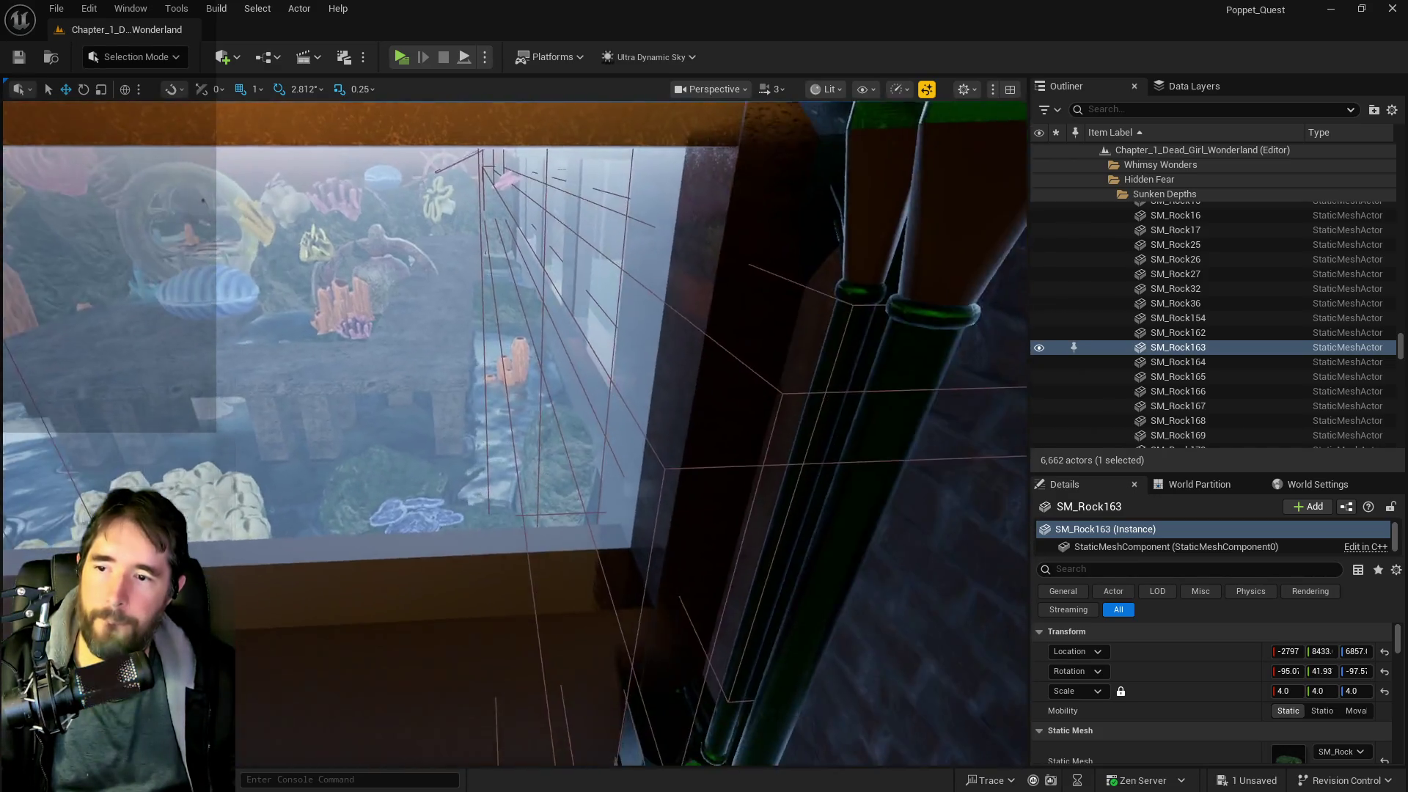
key("a")
key("w")
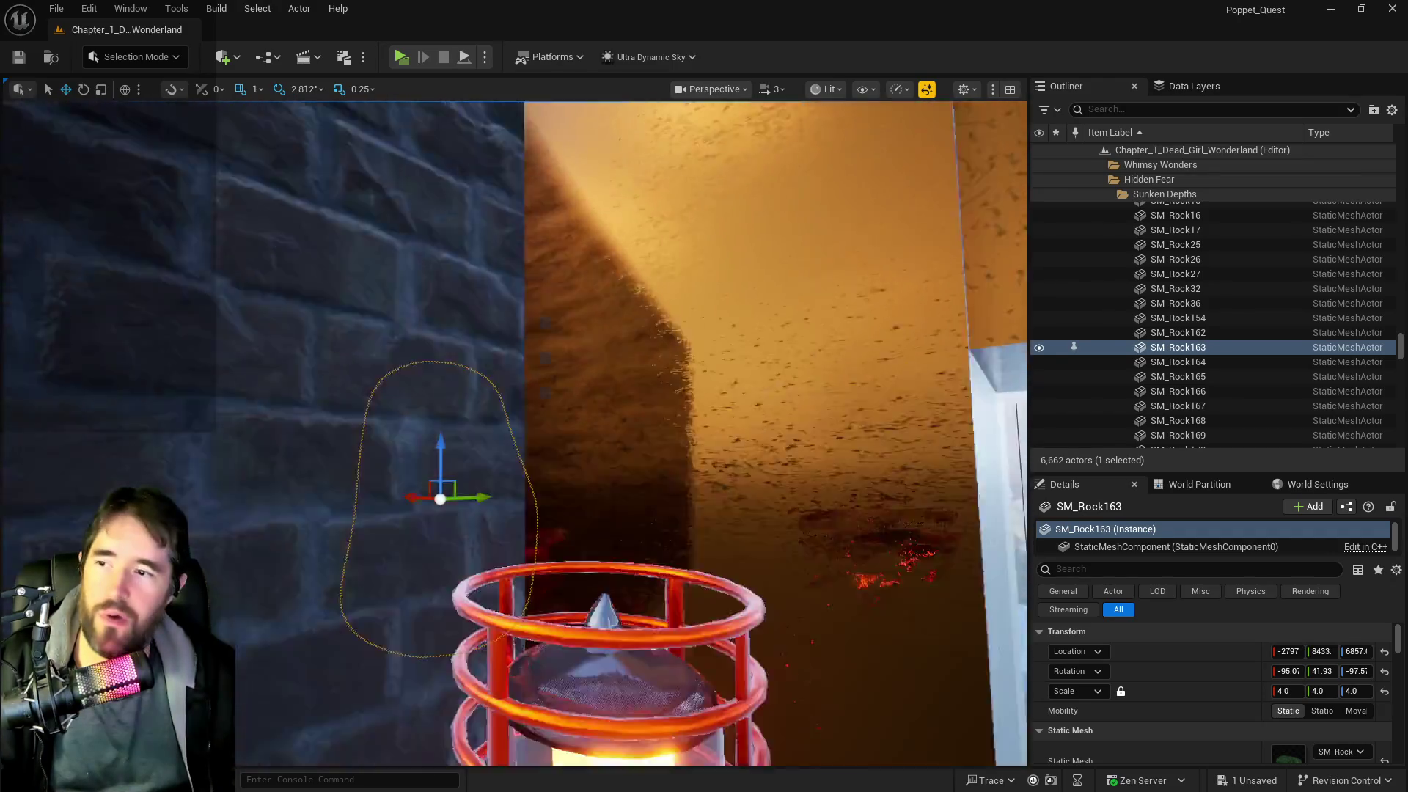
key("w")
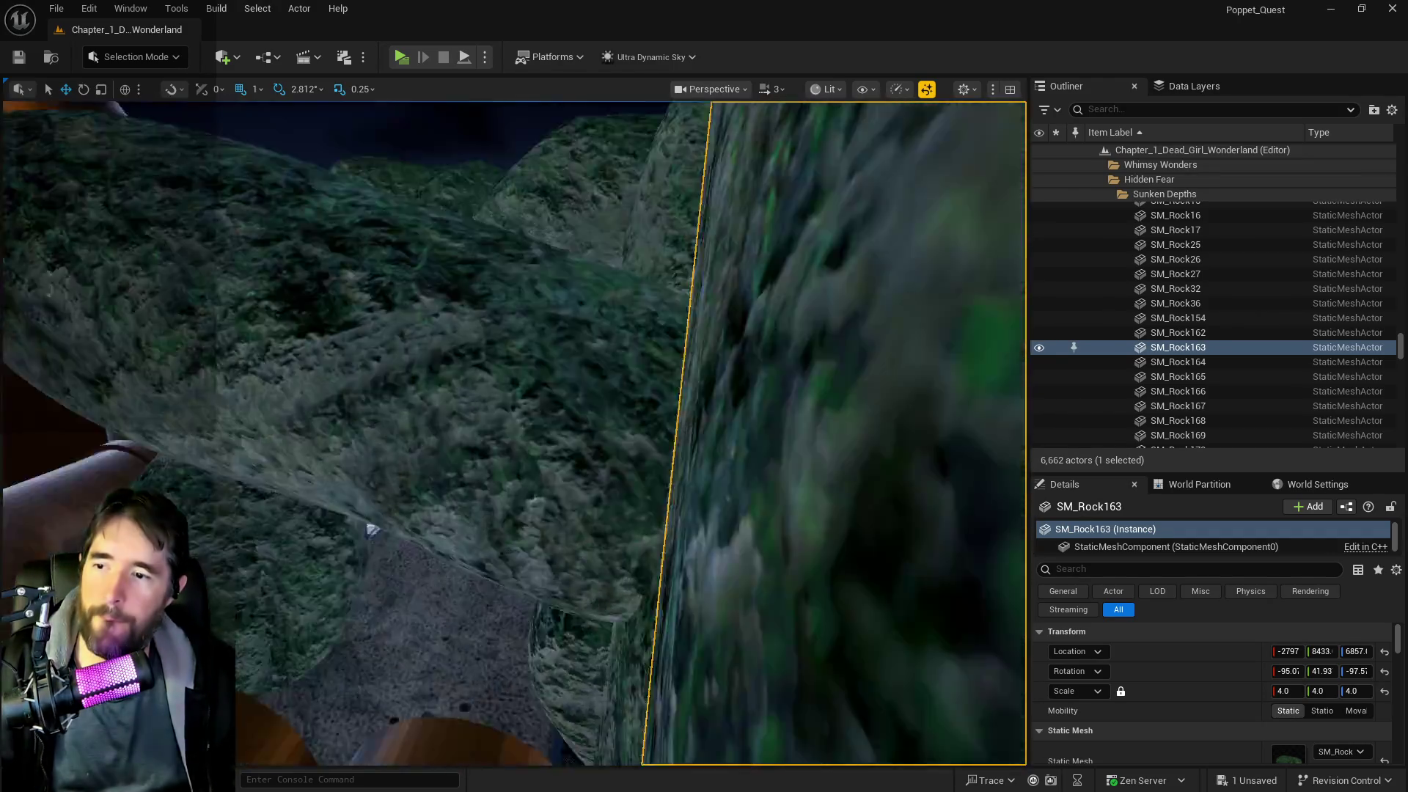
key("f")
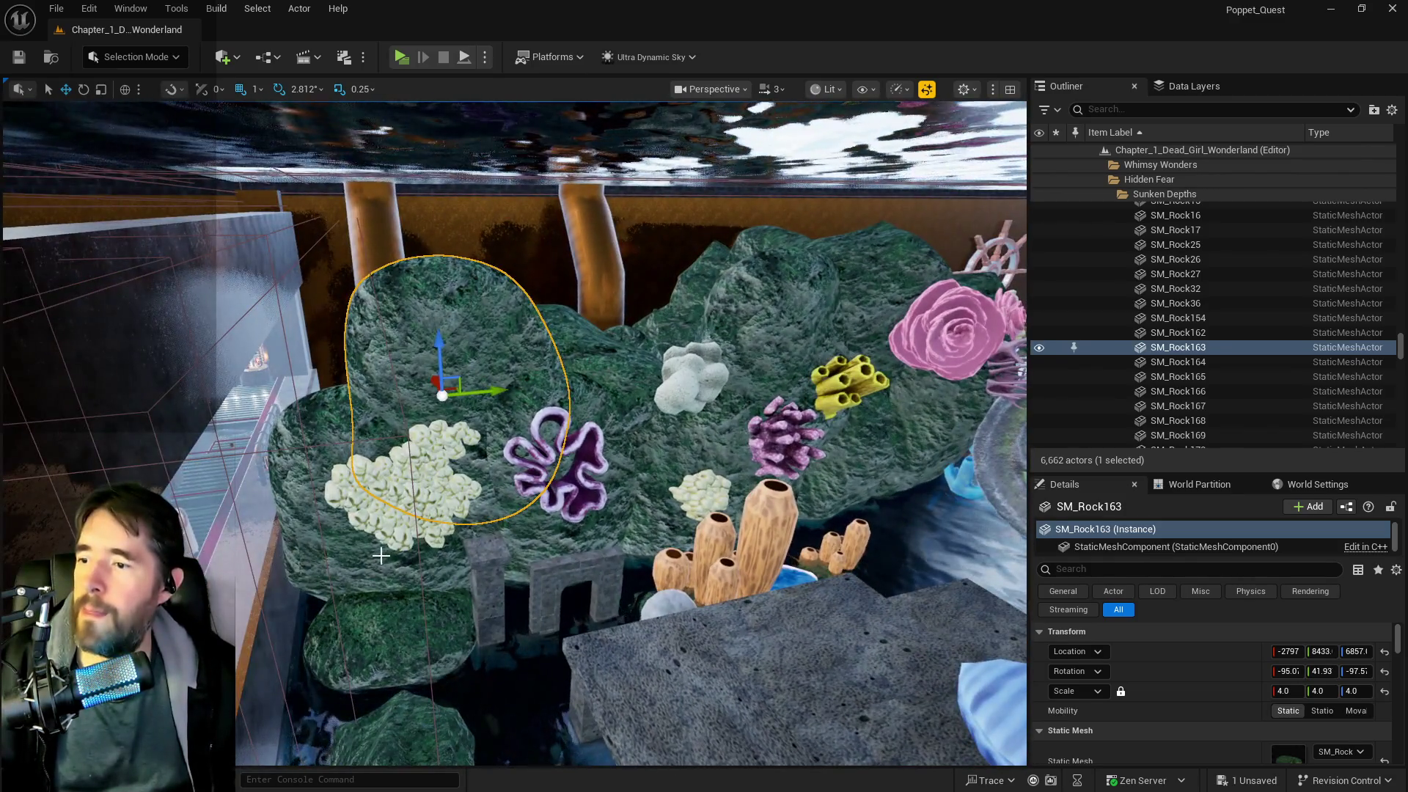
- Select the eleven coral-covered rocks, including SM_Rock164 through SM_Rock168
left_click(381, 555, "ctrl")
left_click(490, 542, "ctrl")
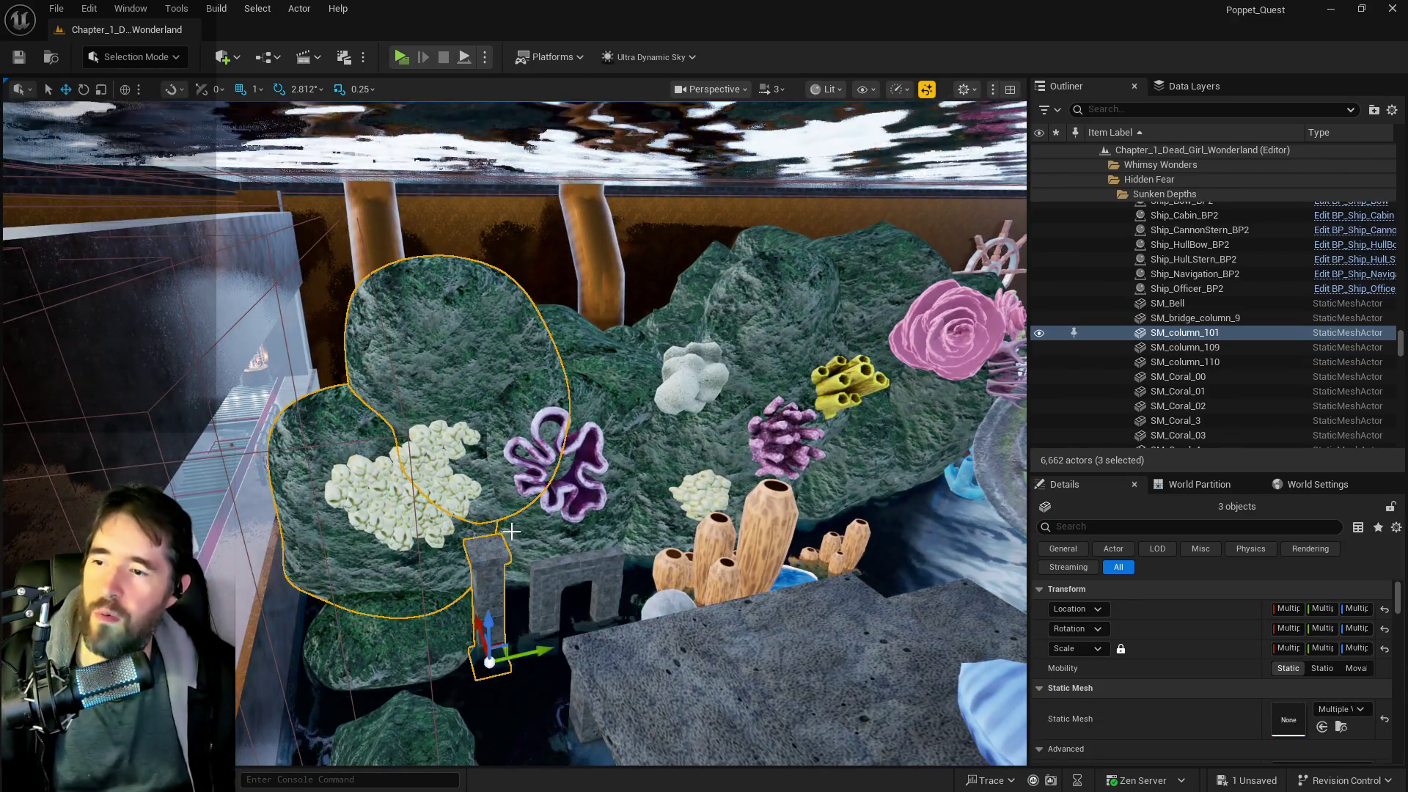
left_click(510, 546, "ctrl")
left_click(649, 501, "ctrl")
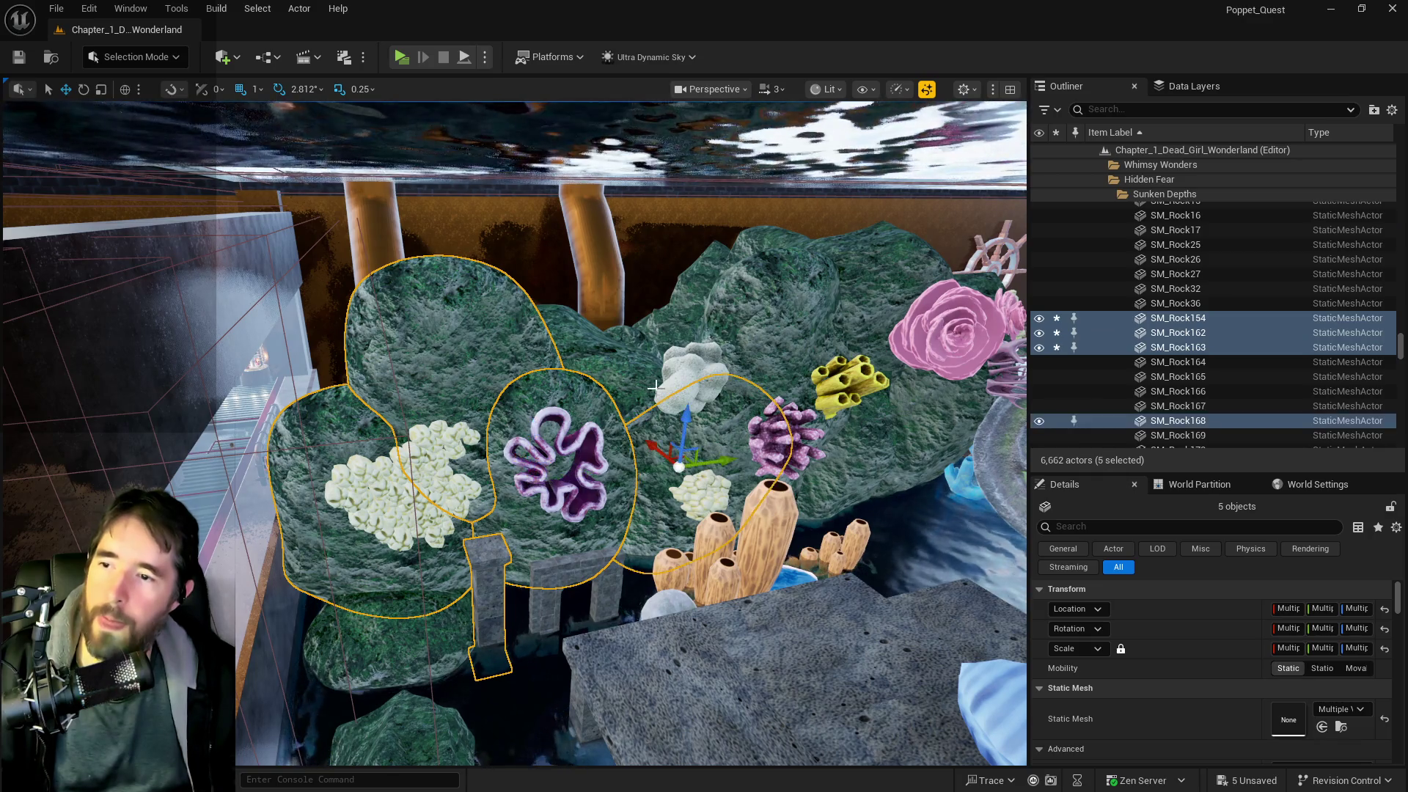
left_click(859, 426, "ctrl")
left_click(926, 427, "ctrl")
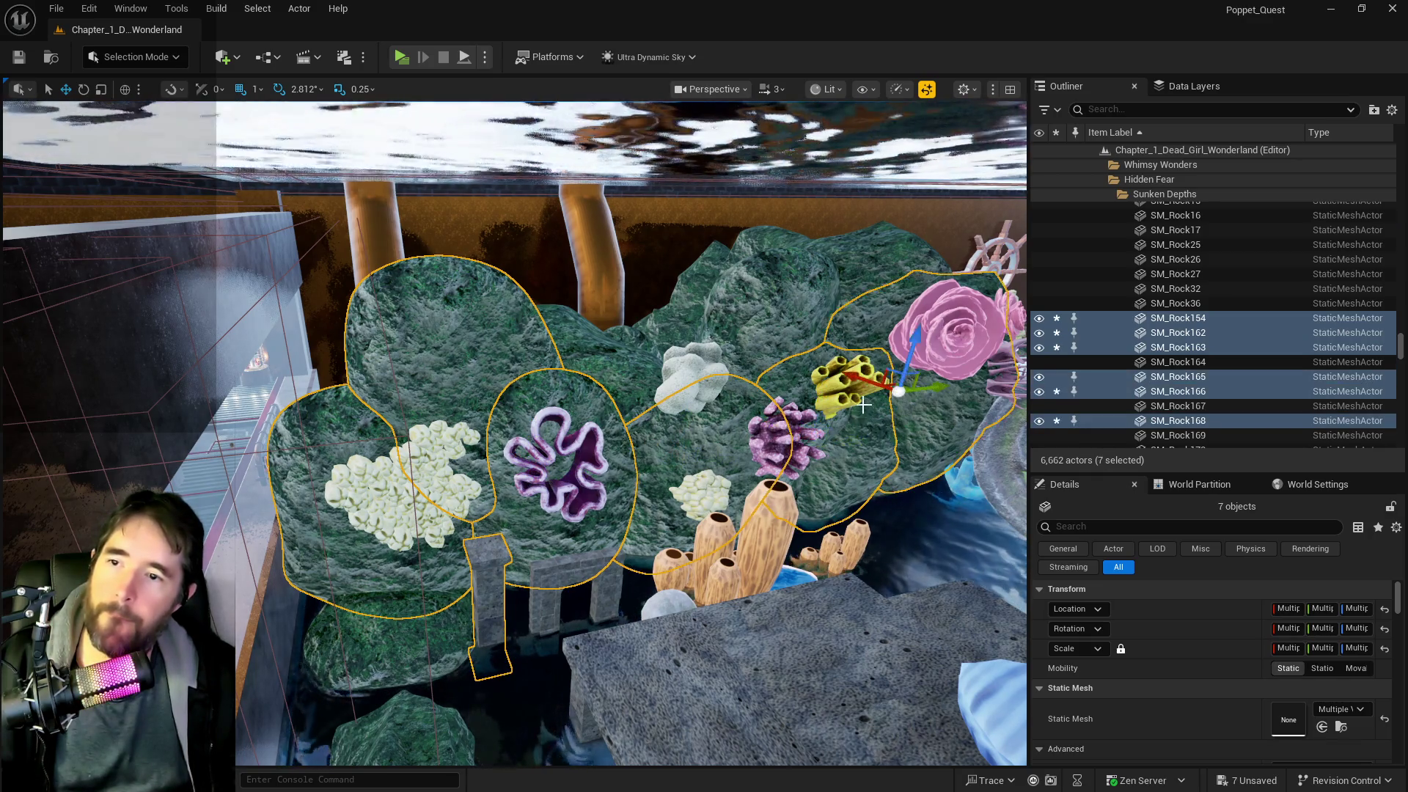
key("f")
left_click(587, 528, "ctrl")
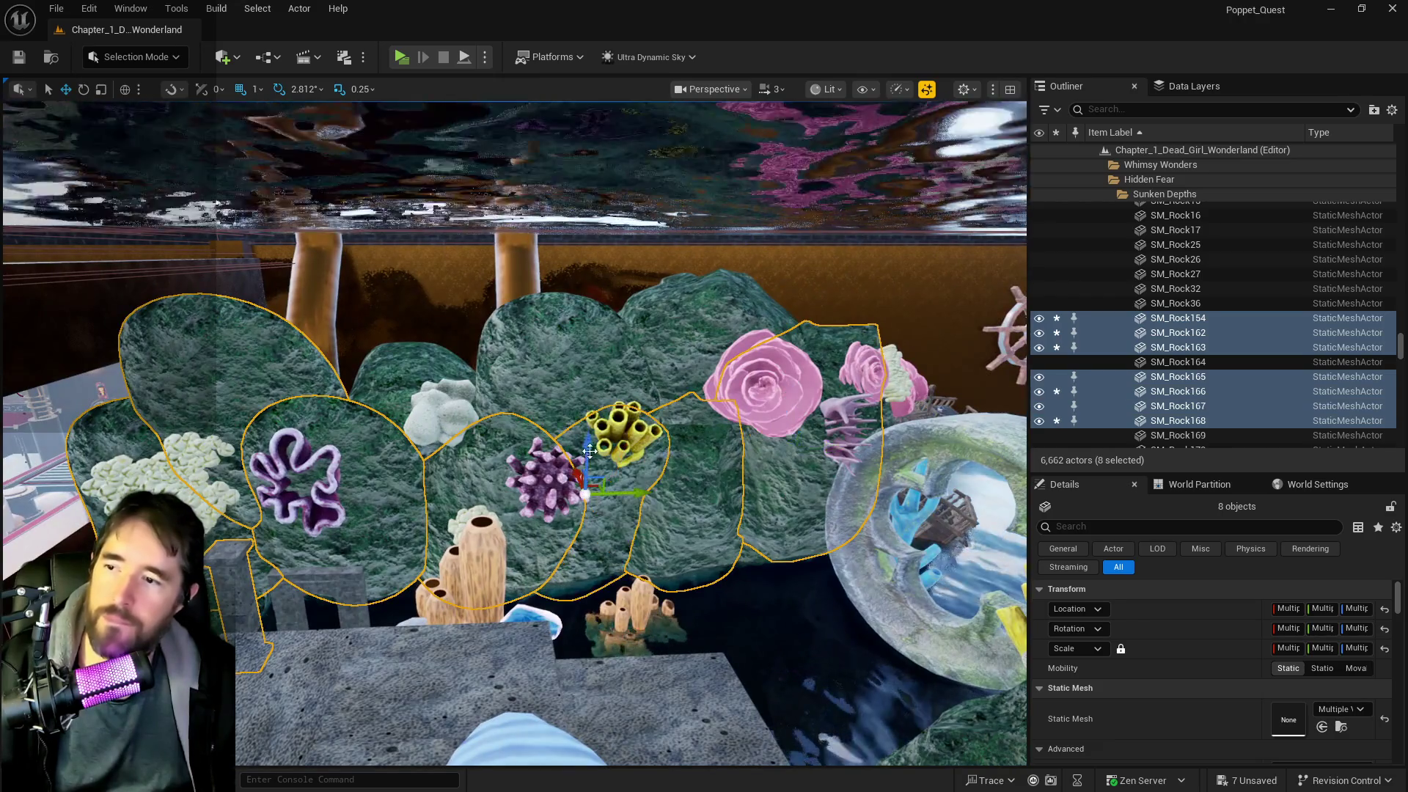
left_click(646, 367, "ctrl")
left_click(676, 378, "ctrl")
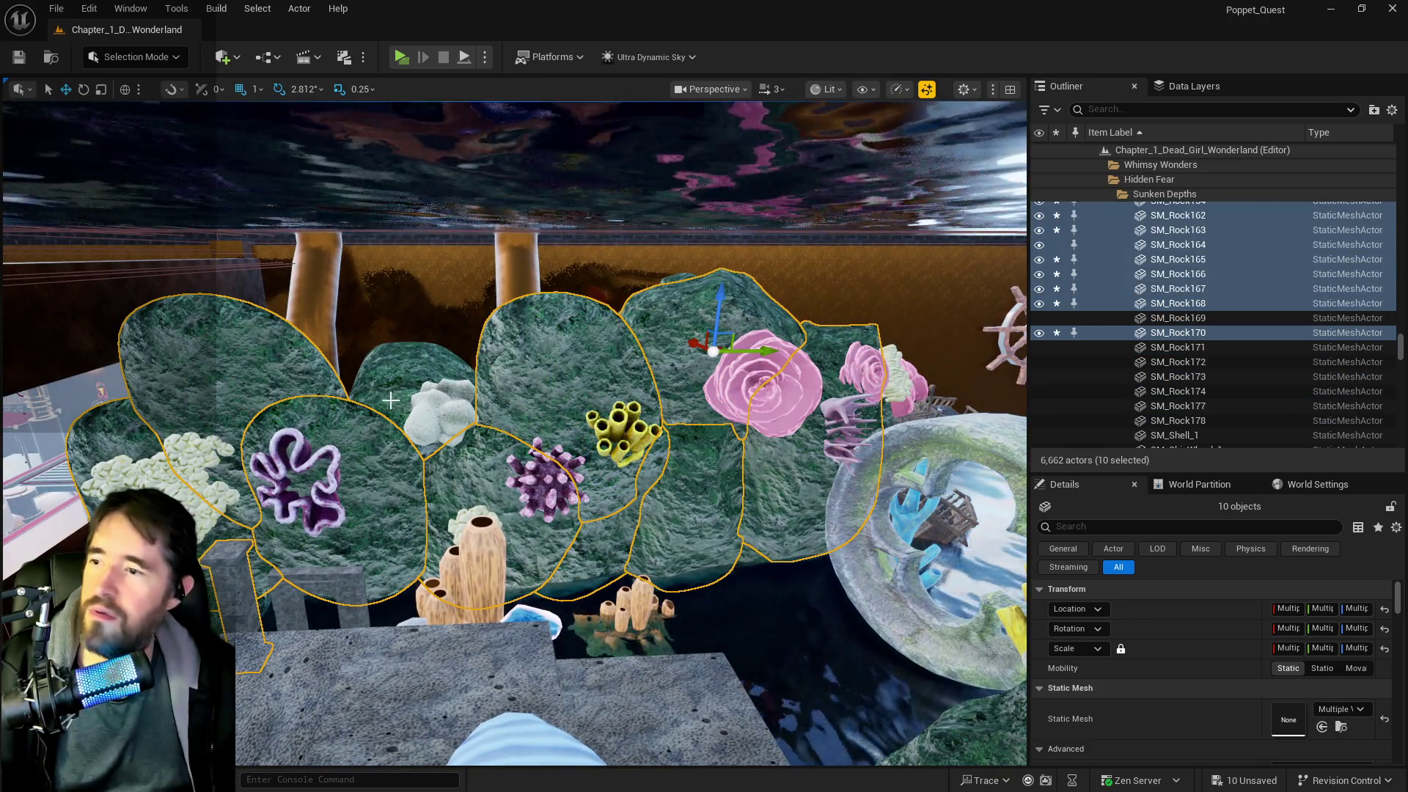
left_click(377, 363, "ctrl")
- Duplicate the eleven rocks and slide the copies along to extend the wall
key("ctrl+d")
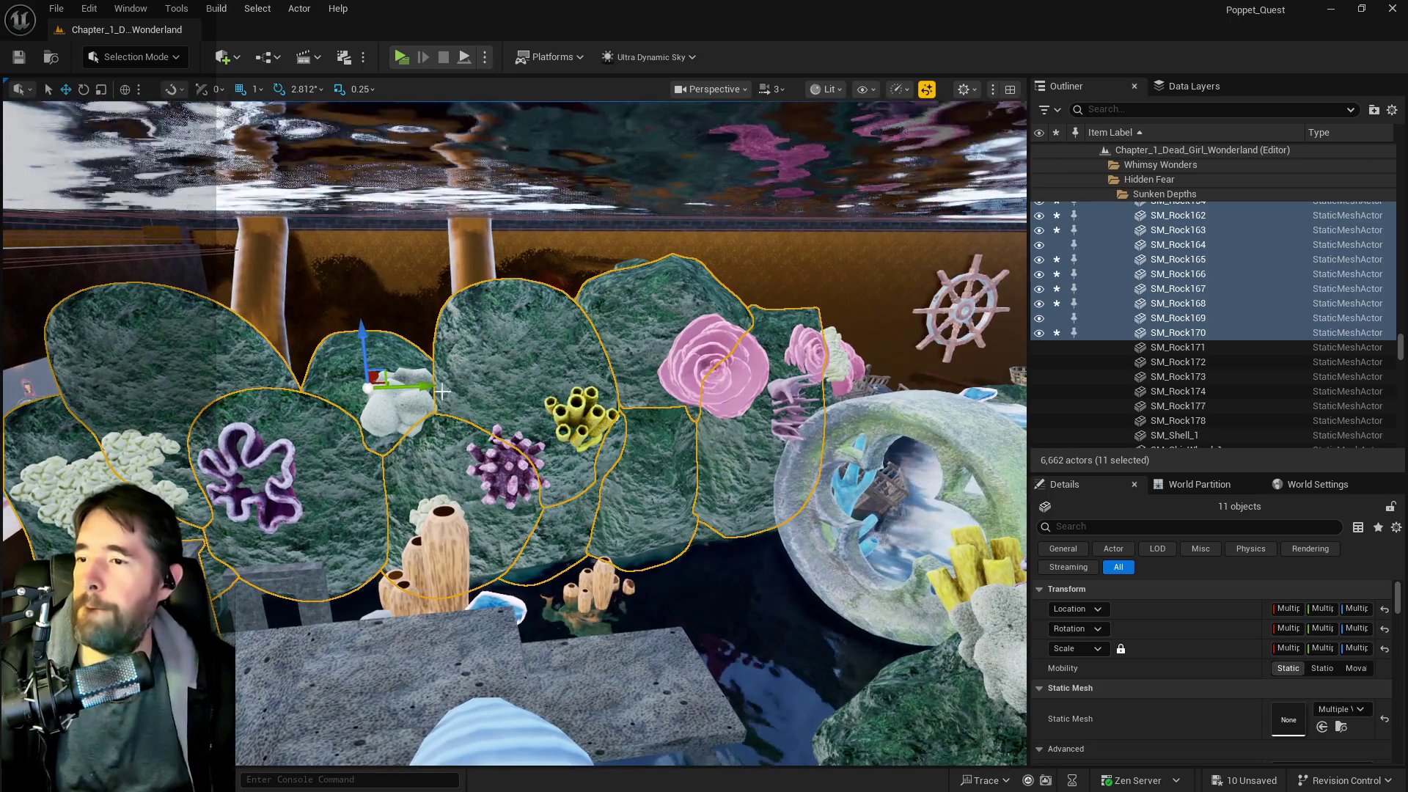
mouse_move(407, 381)
left_mouse_down()
mouse_move(651, 399)
mouse_move(600, 481)
mouse_move(506, 329)
mouse_move(646, 323)
mouse_move(693, 297)
left_mouse_up()
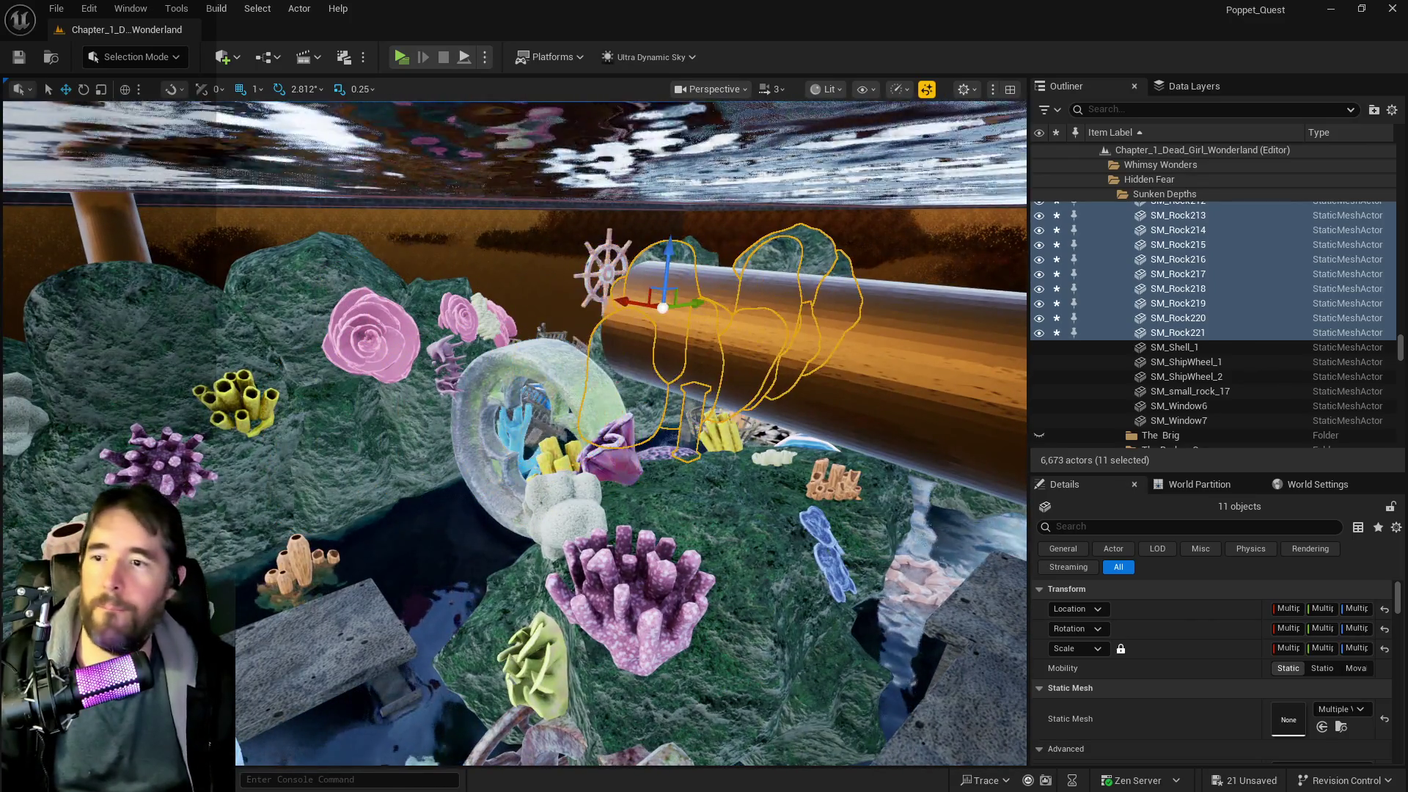
key("f")
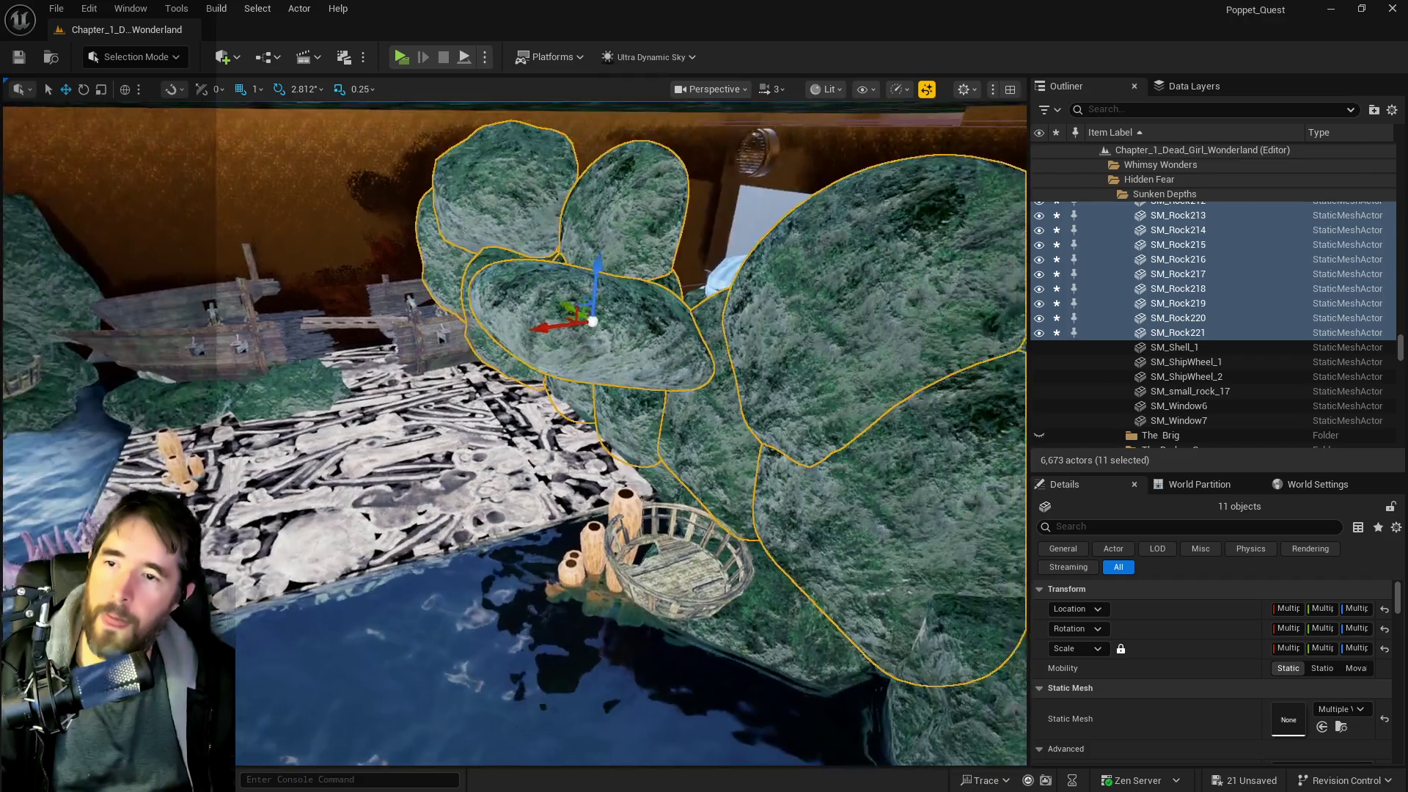
scroll(514, 433, "down", 10)
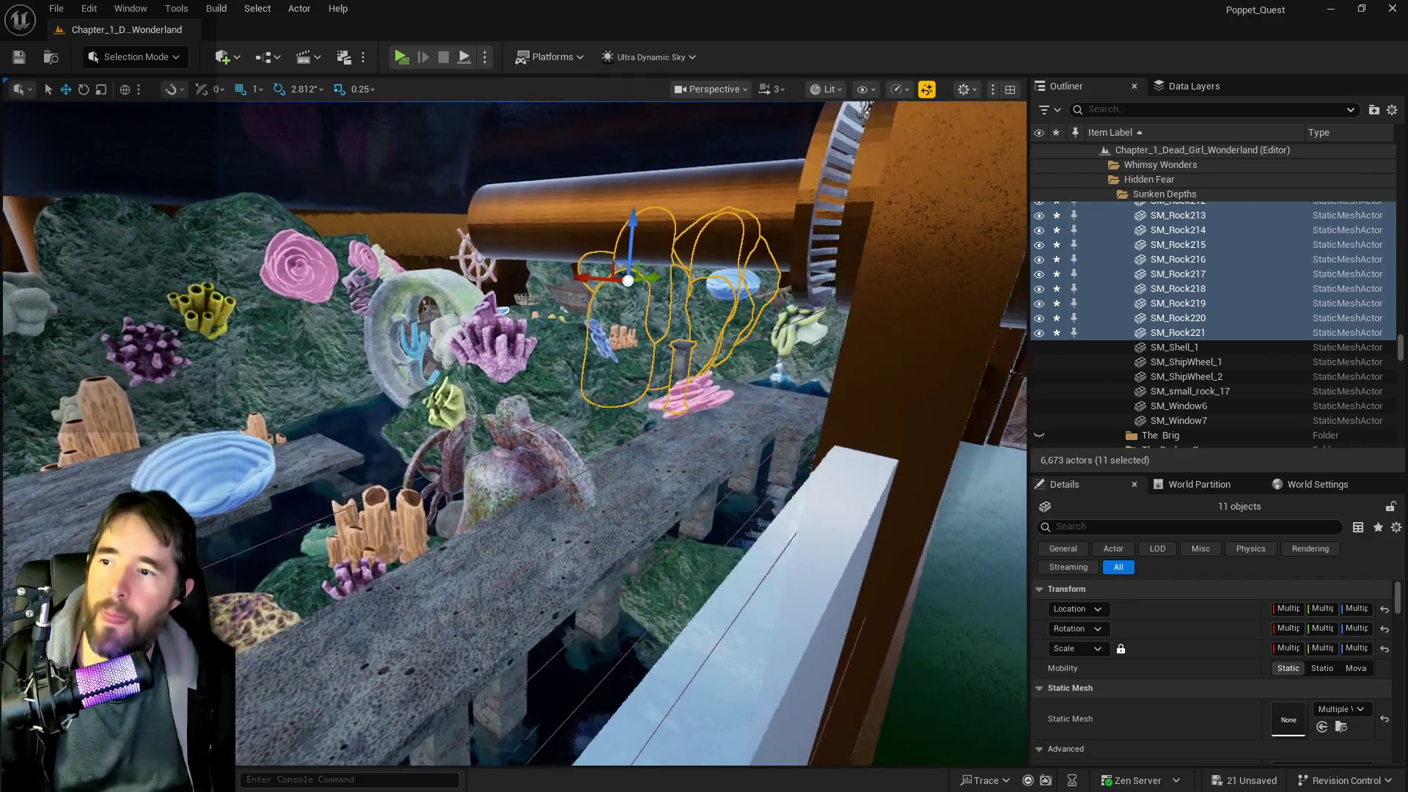
scroll(513, 433, "up", 5)
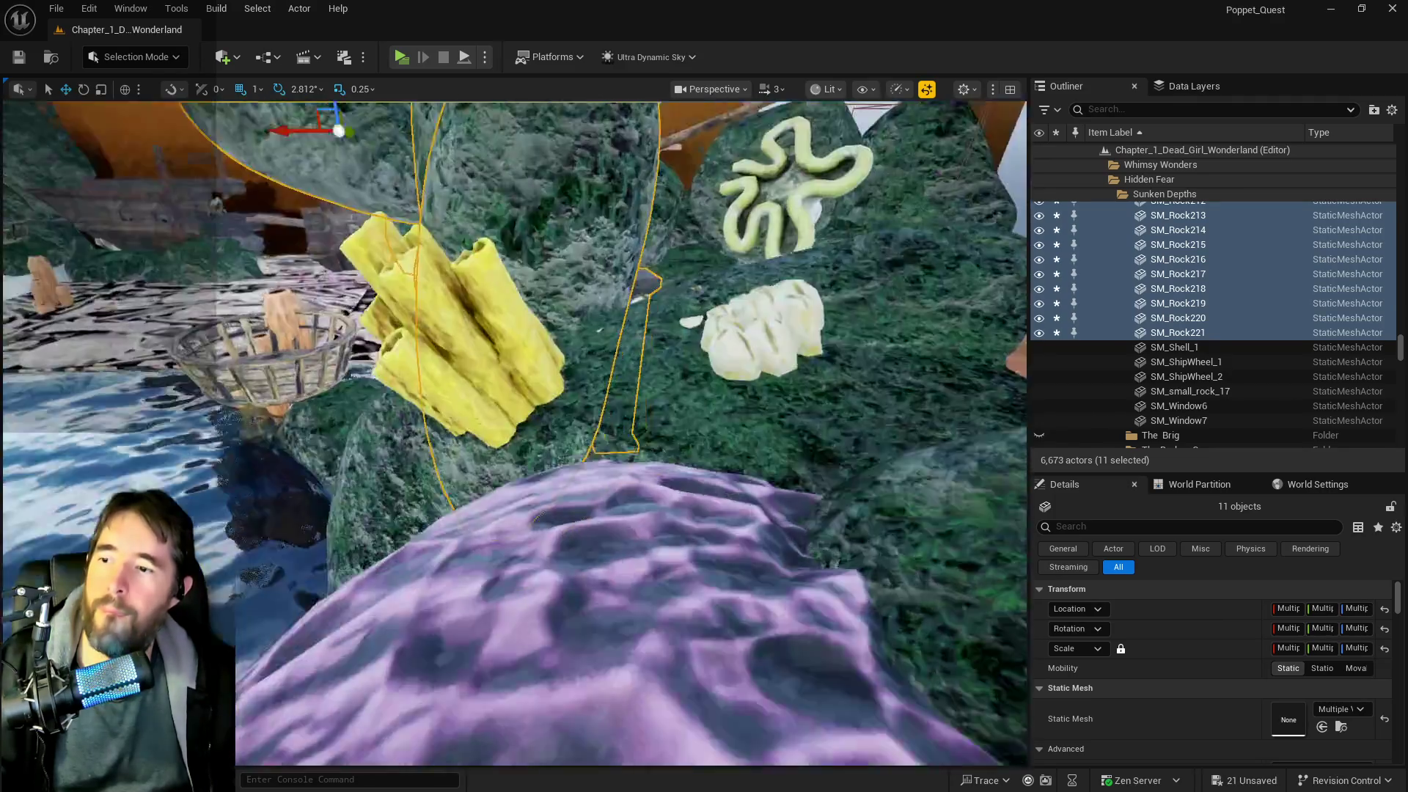
scroll(419, 504, "up", 2)
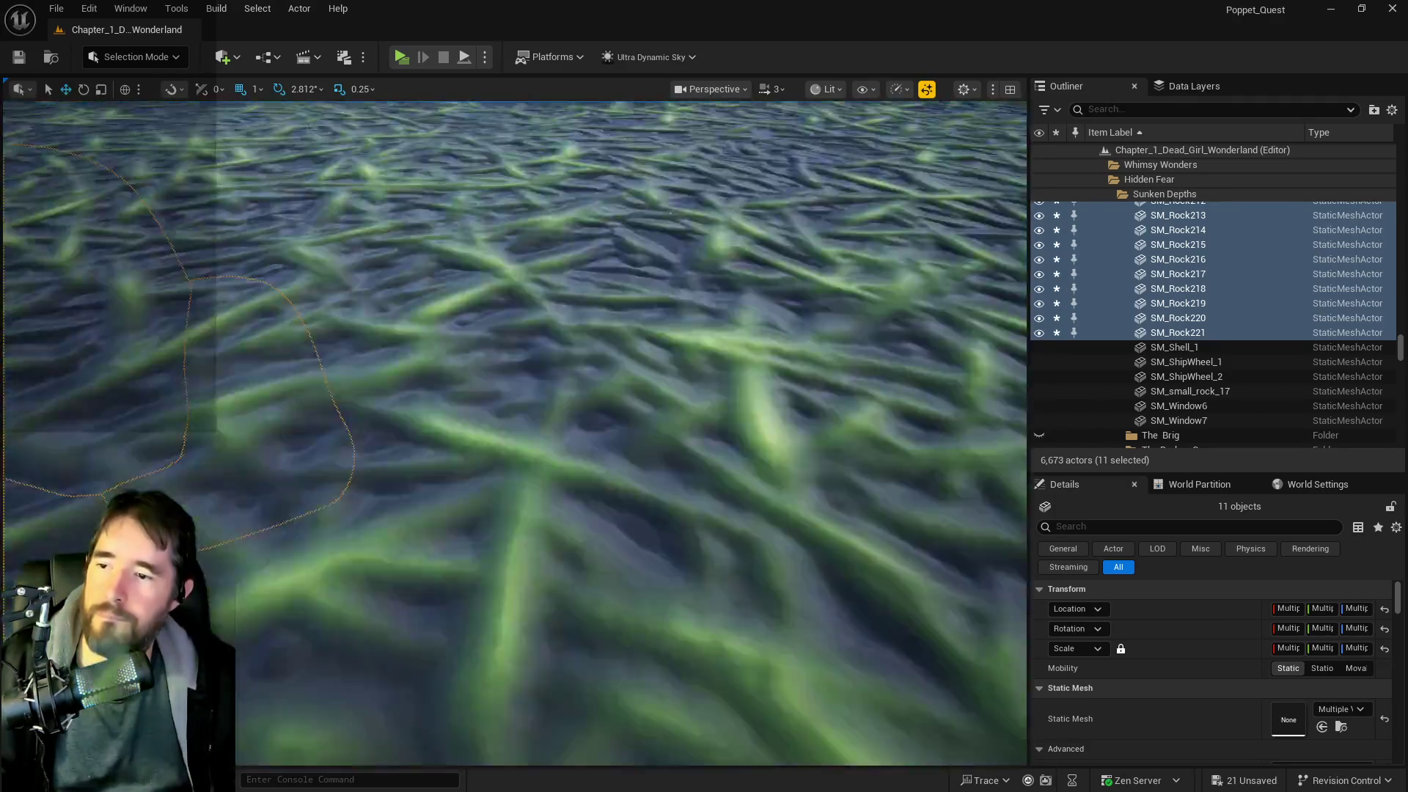
scroll(419, 504, "down", 10)
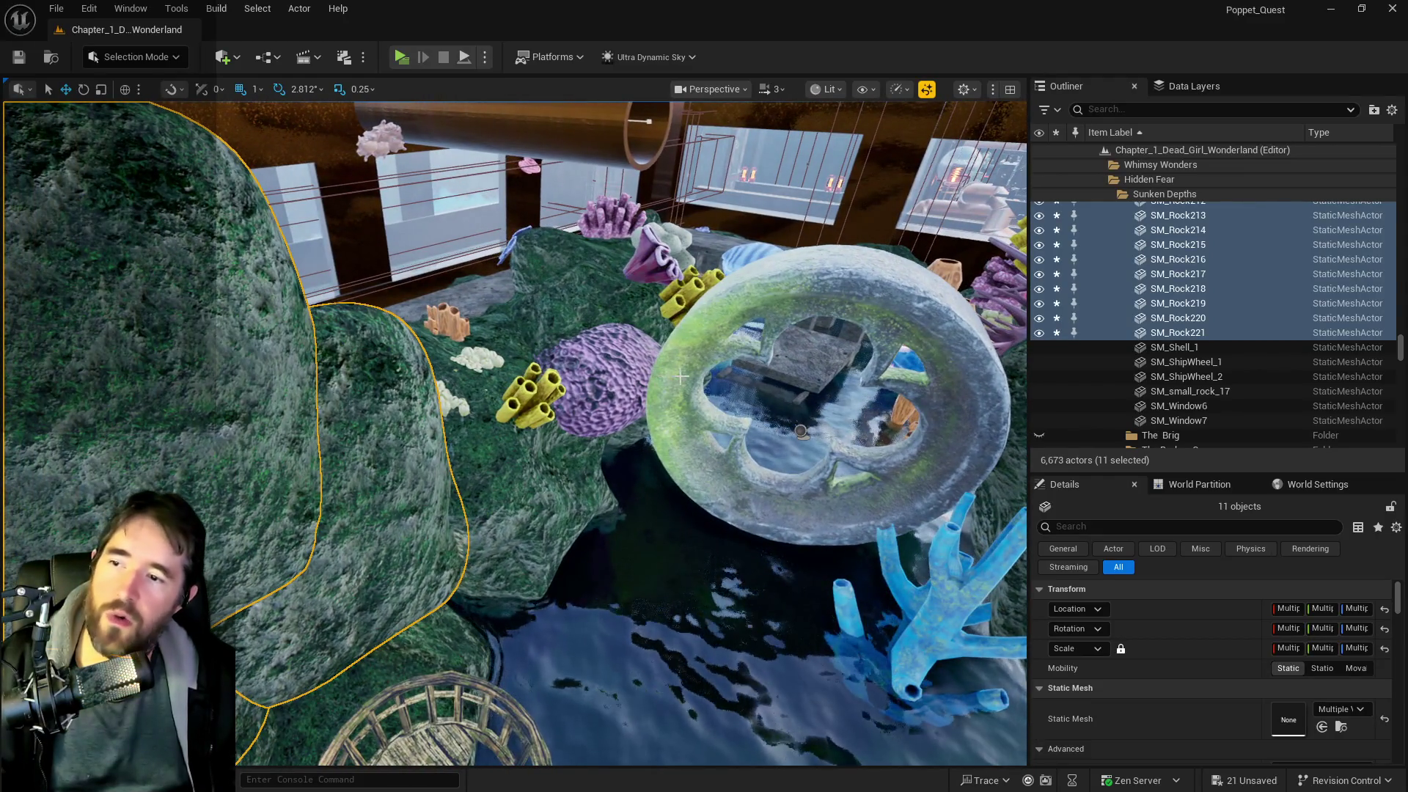
left_click_drag(514, 433, 587, 470)
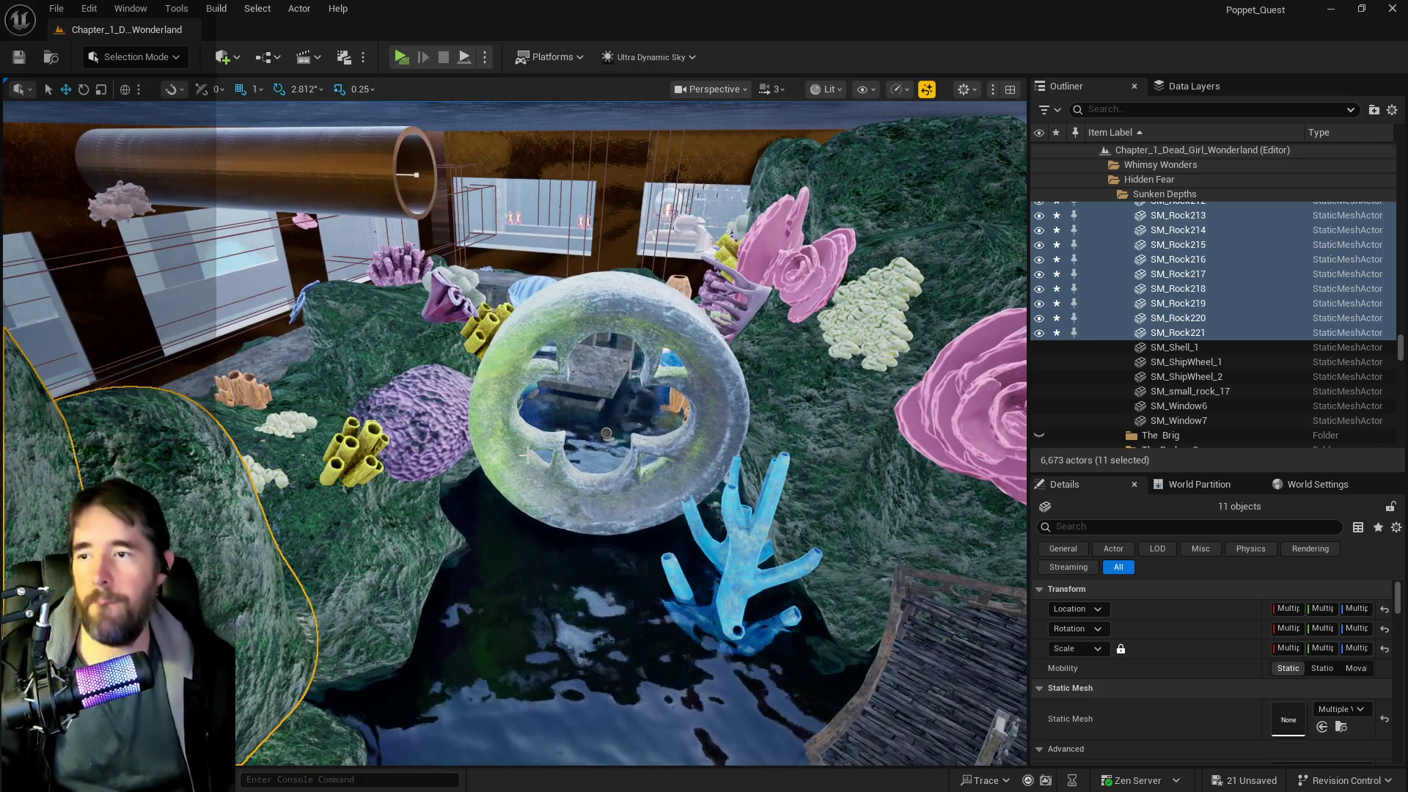
key("f")
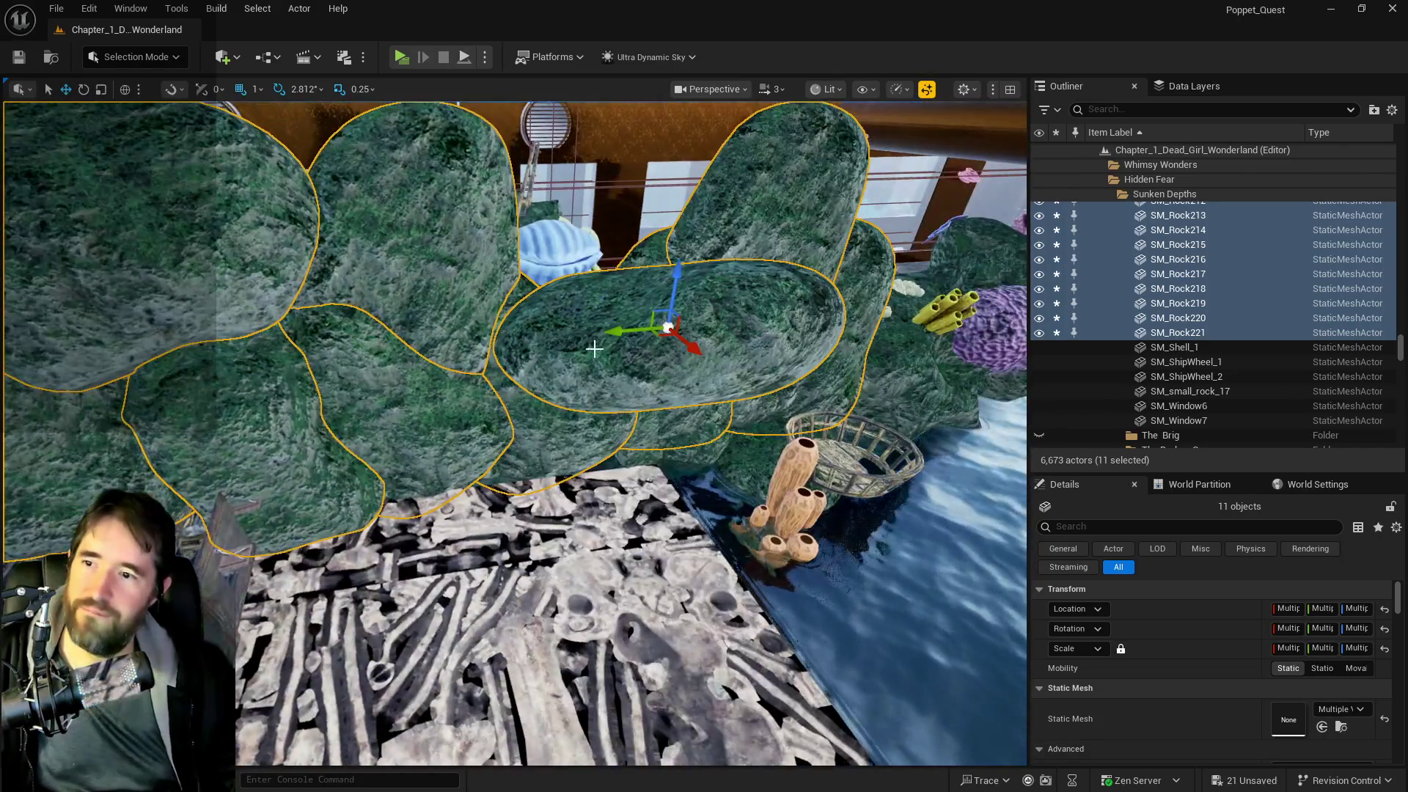
- Rotate the copied rock SM_Rock221 roughly 70 degrees upright and raise it to Z 6981
left_click(528, 388)
key("f")
key("e")
mouse_move(557, 396)
left_mouse_down()
mouse_move(546, 436)
mouse_move(502, 477)
mouse_move(523, 424)
mouse_move(443, 393)
left_mouse_up()
key("w")
key("w")
left_click_drag(407, 323, 408, 267)
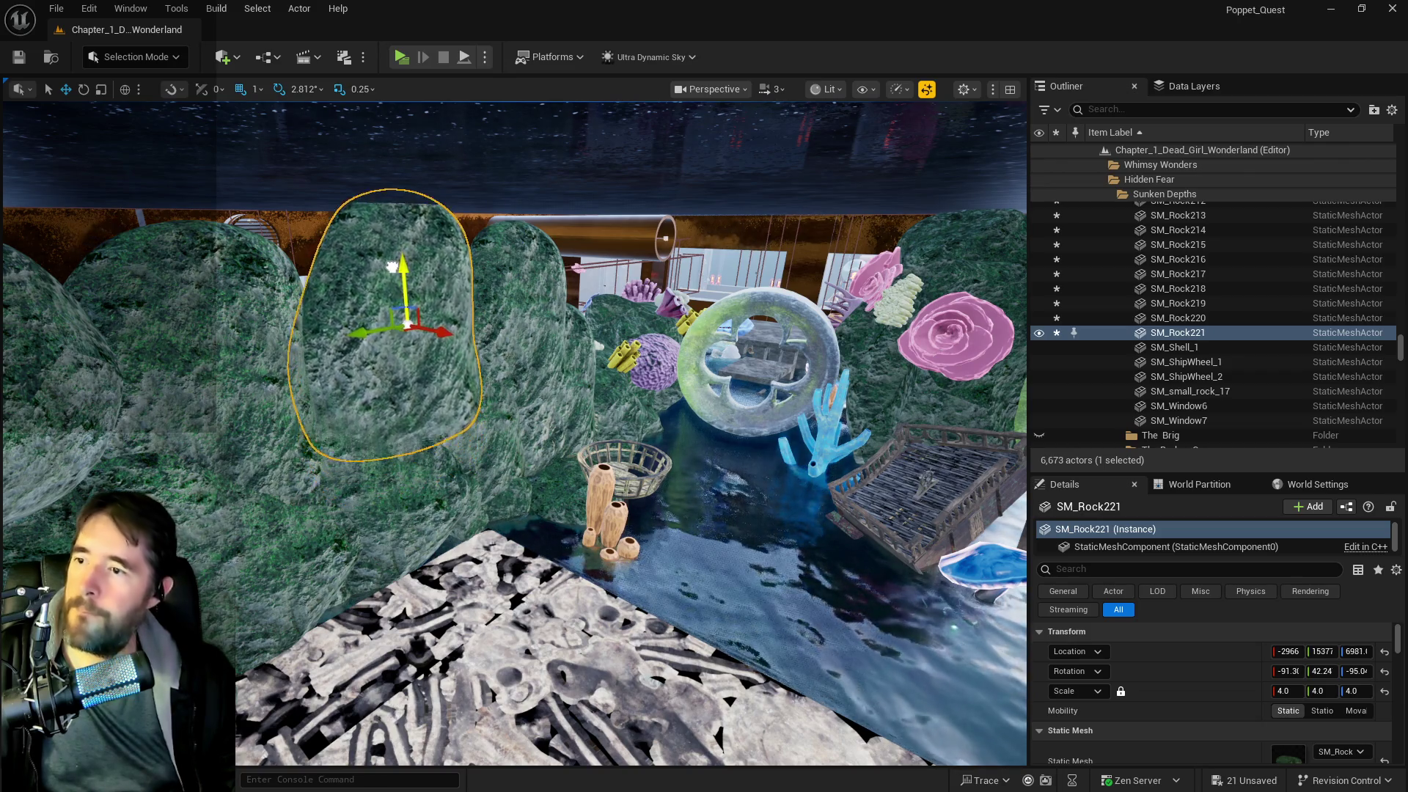
- Lower SM_Rock221 back into the wall to Location Z 6832
scroll(408, 268, "up", 5)
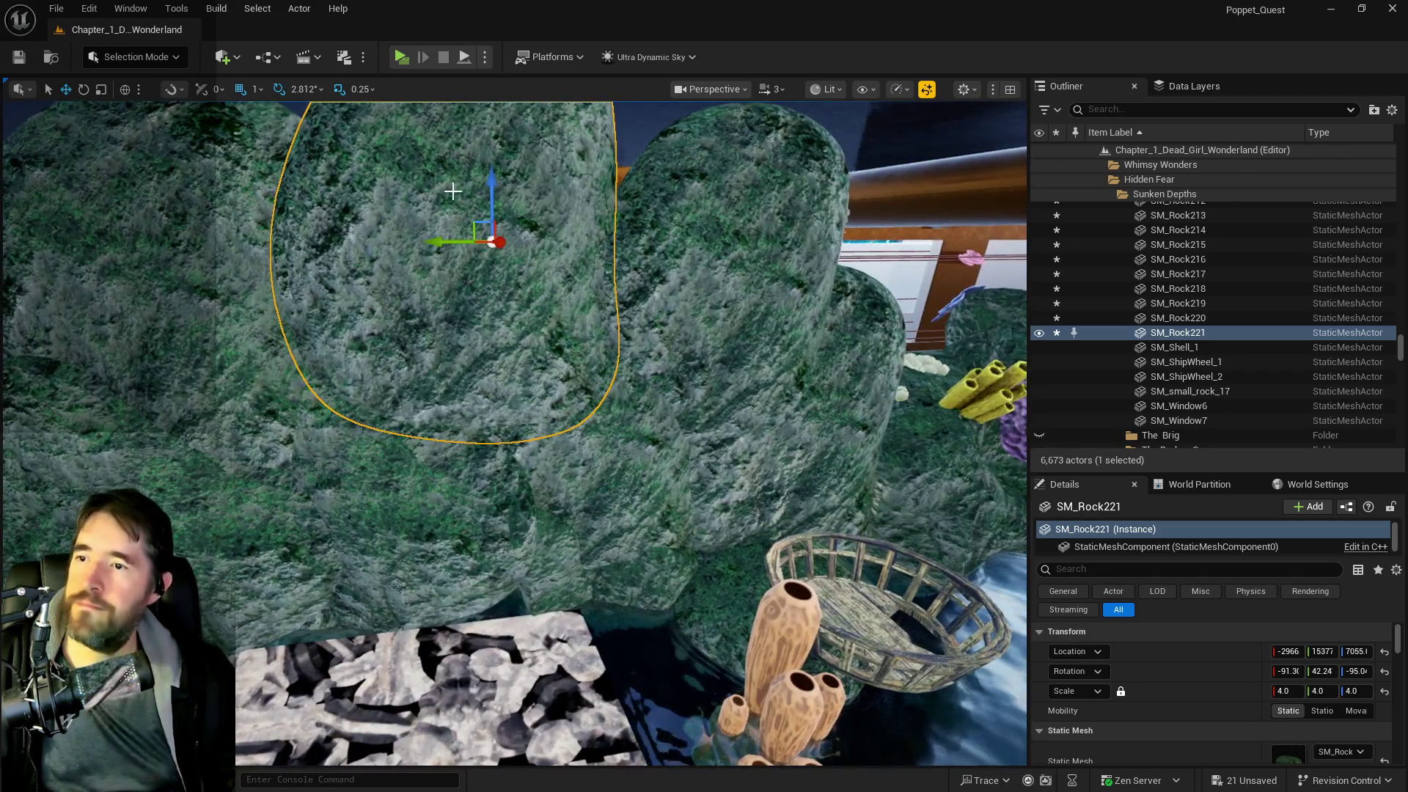
mouse_move(485, 188)
left_mouse_down()
mouse_move(491, 279)
mouse_move(468, 285)
left_mouse_up()
scroll(491, 269, "up", 3)
scroll(467, 285, "down", 5)
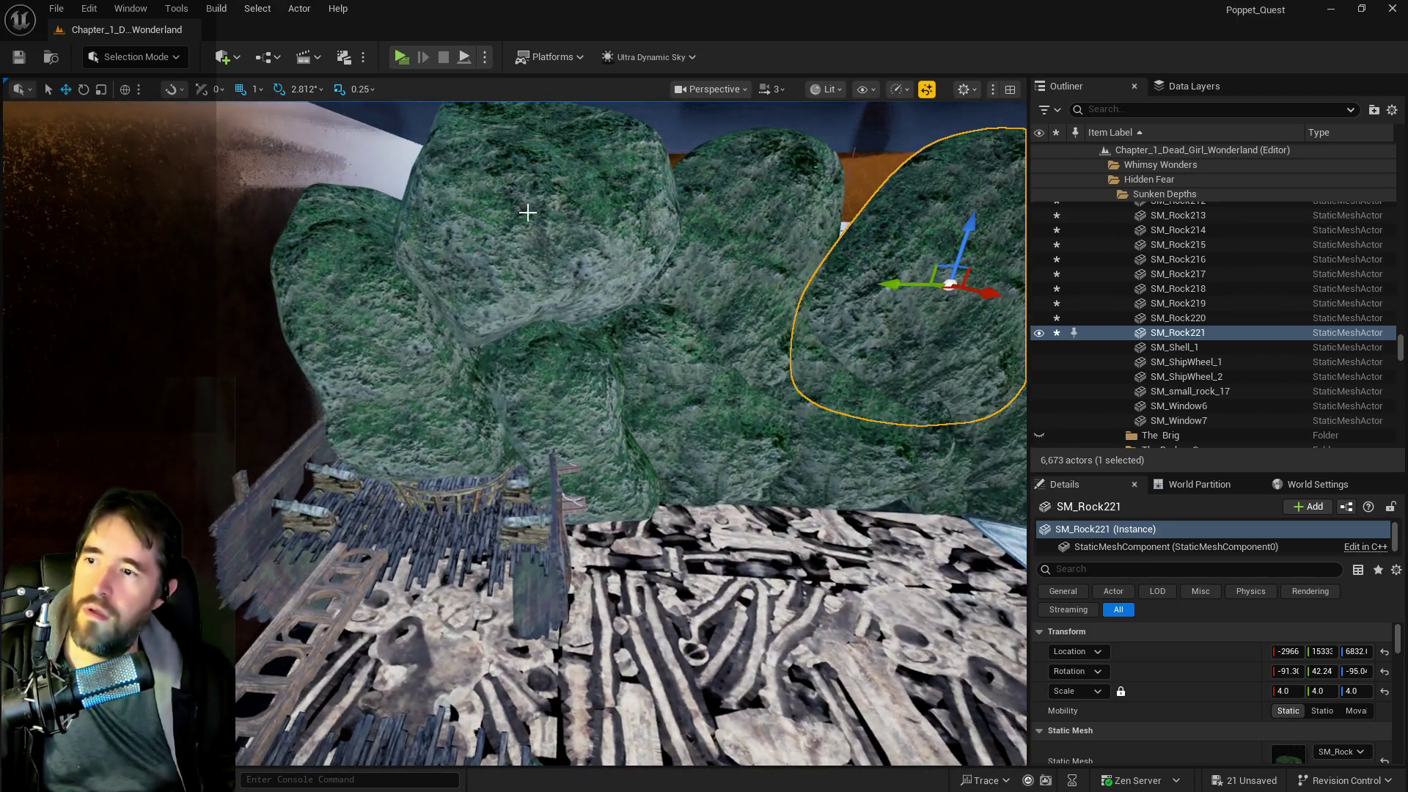
- Check neighbouring rocks SM_Rock220 and SM_Rock219, then try moving SM_Rock216 and undo it
left_click(553, 229)
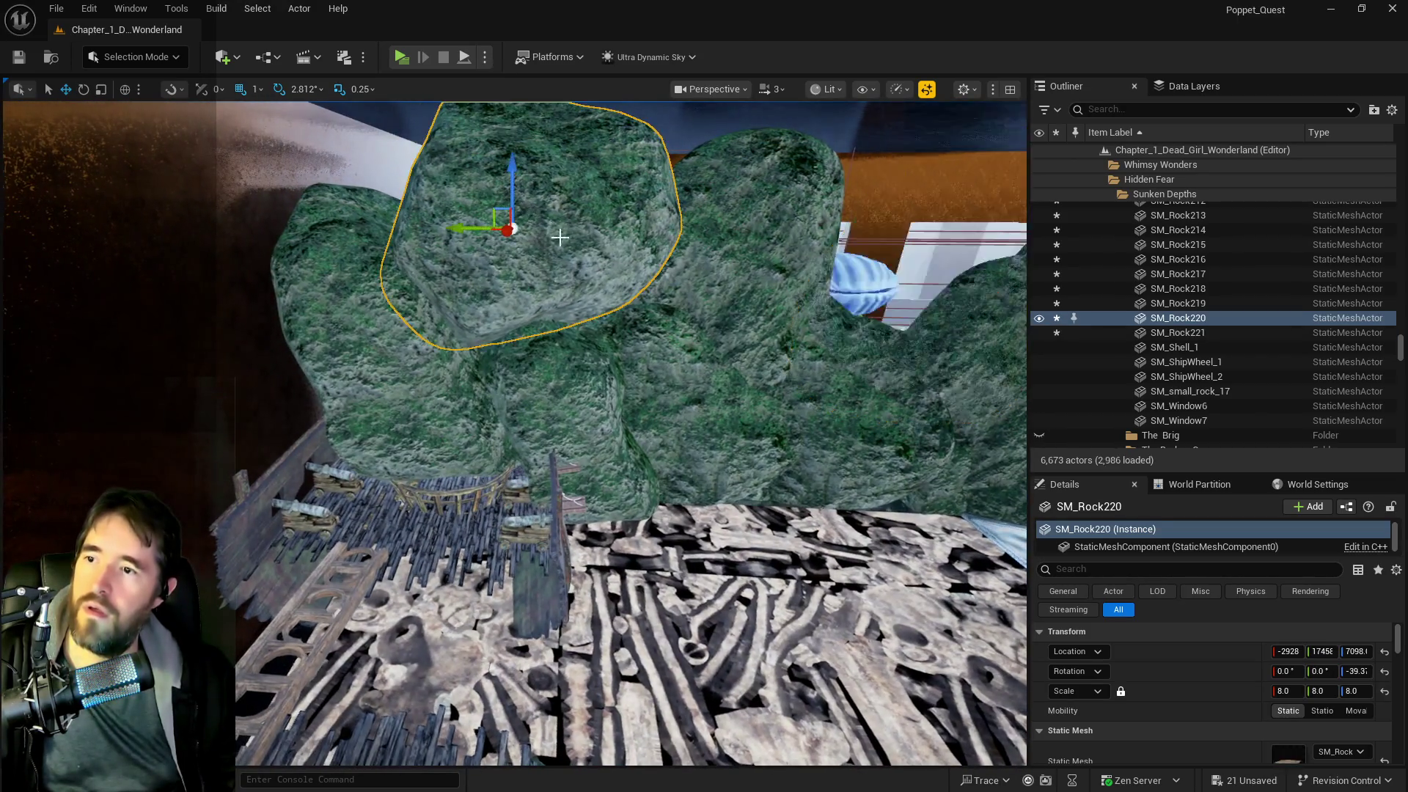
scroll(513, 433, "up", 10)
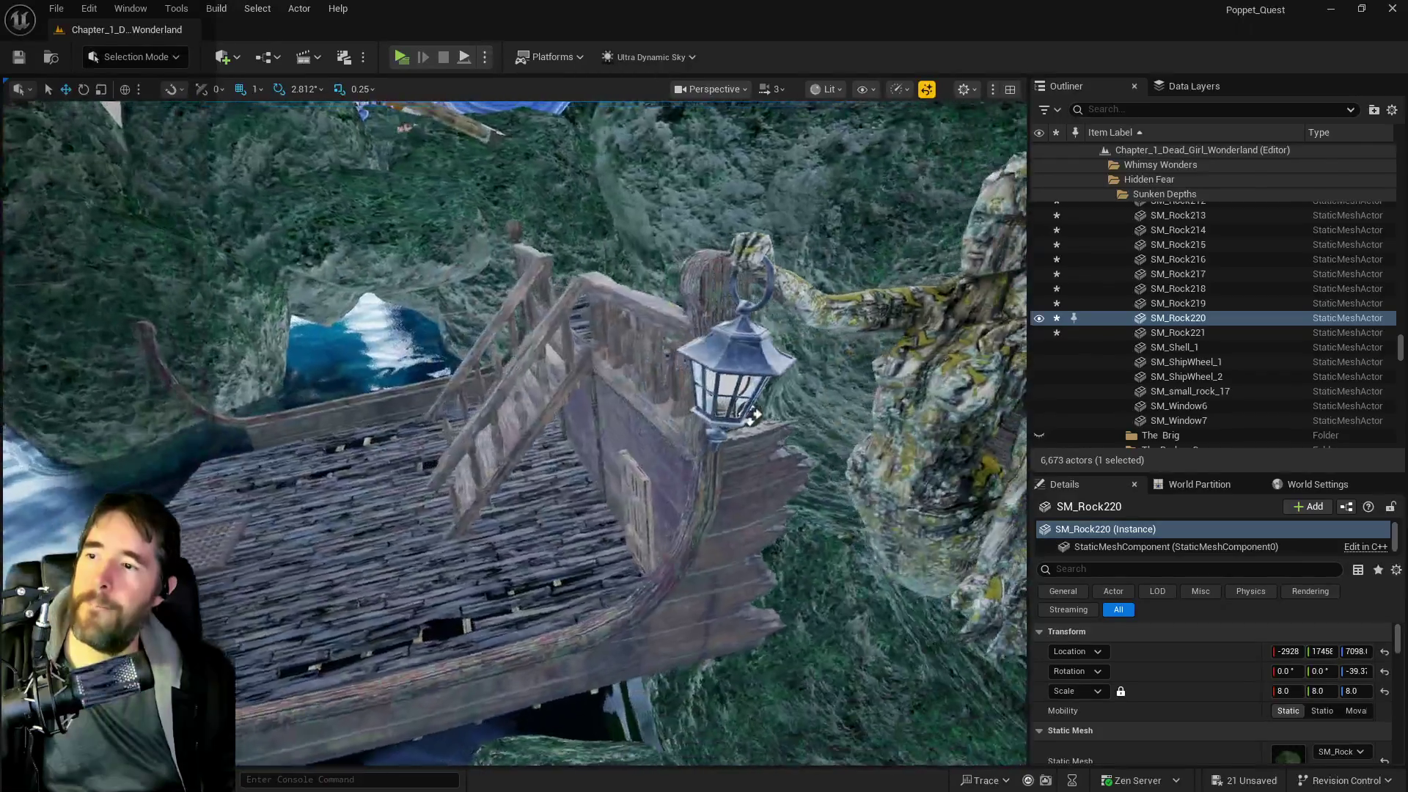
scroll(586, 262, "up", 5)
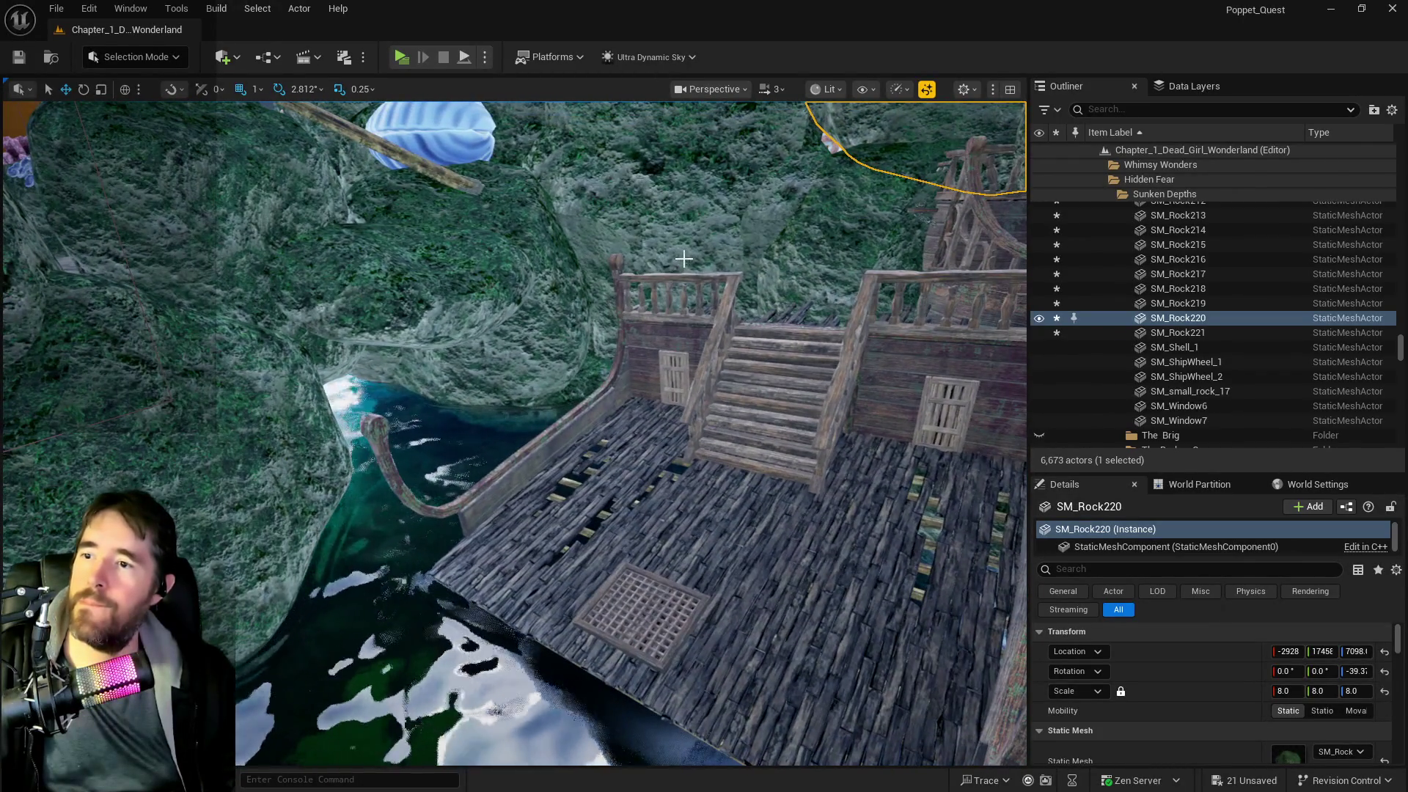
left_click(684, 259)
key("f")
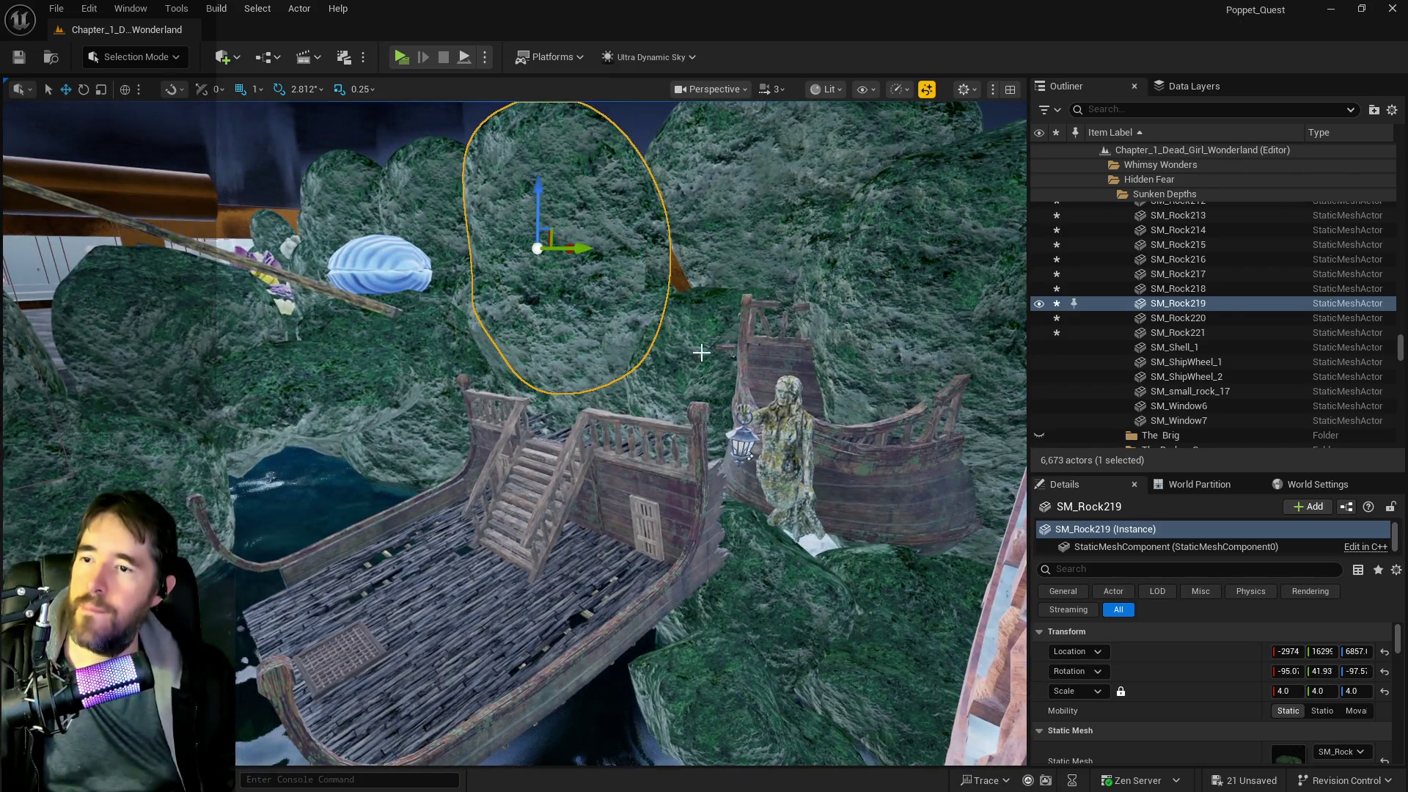
left_click(727, 392)
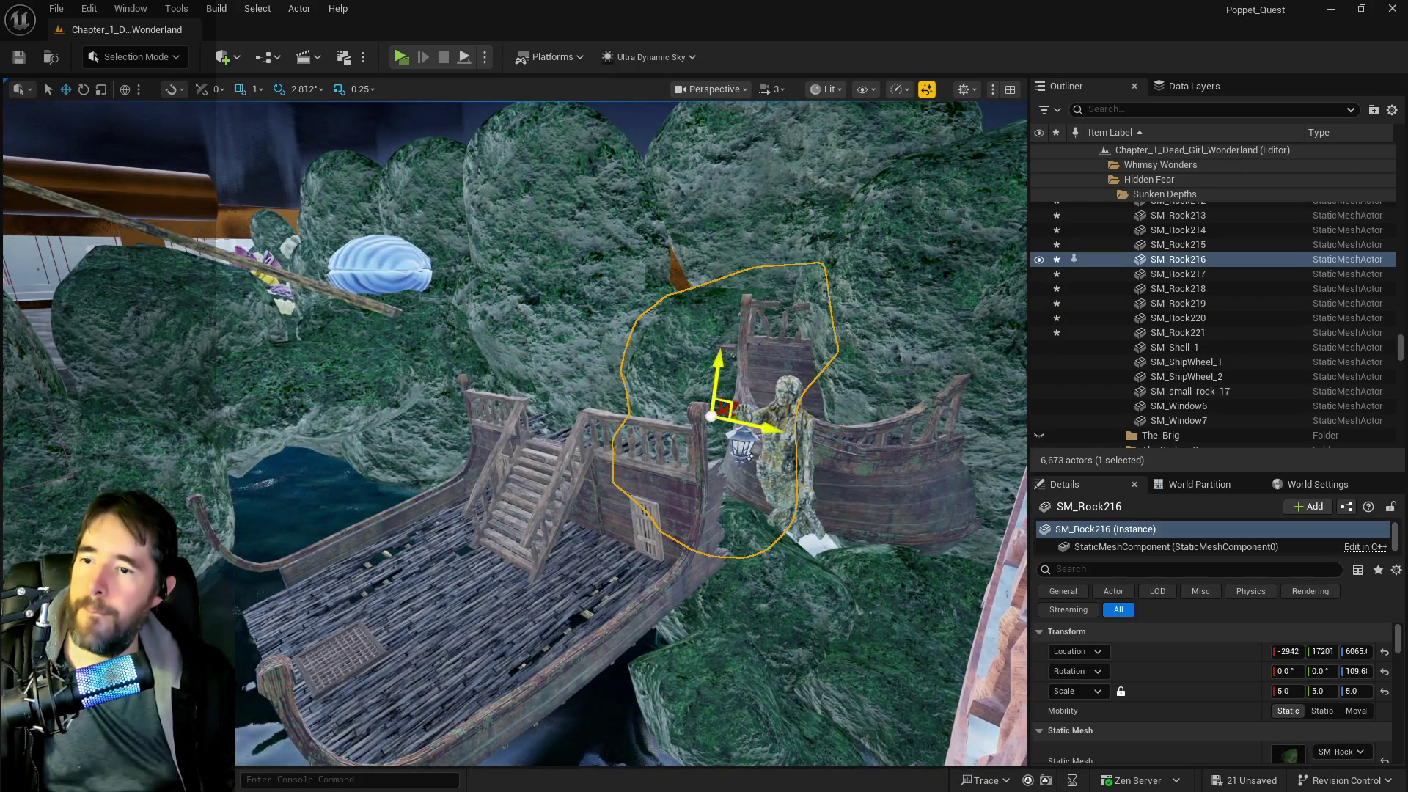
left_click_drag(710, 416, 543, 471)
key("ctrl+z")
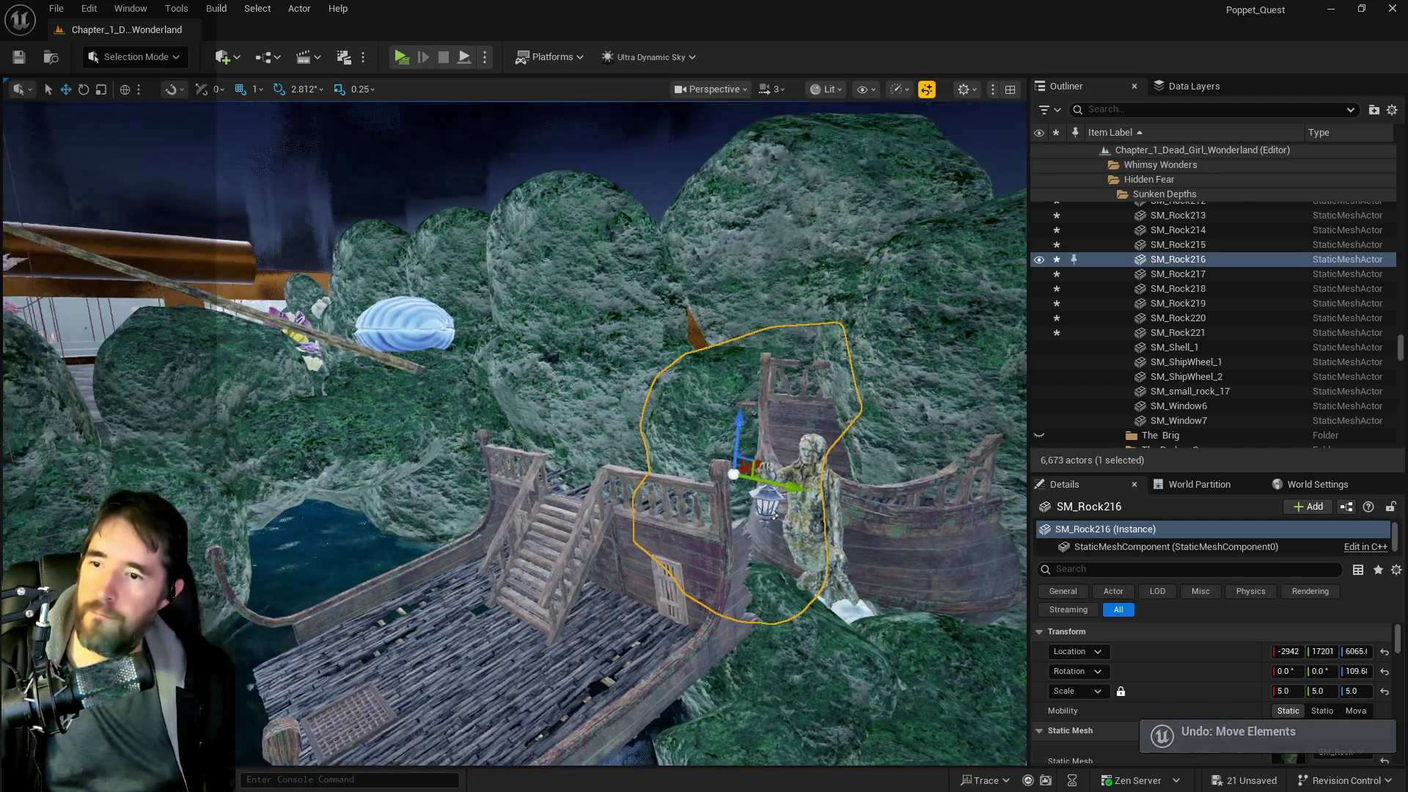
- Raise SM_Rock216 higher above the ship deck, then orbit around the deck to inspect the rock wall
mouse_move(775, 516)
left_mouse_down()
mouse_move(766, 352)
mouse_move(327, 396)
mouse_move(373, 749)
mouse_move(321, 405)
left_mouse_up()
mouse_move(388, 480)
left_mouse_down()
mouse_move(383, 410)
mouse_move(424, 419)
mouse_move(250, 529)
mouse_move(592, 531)
mouse_move(580, 637)
mouse_move(723, 440)
mouse_move(474, 321)
left_mouse_up()
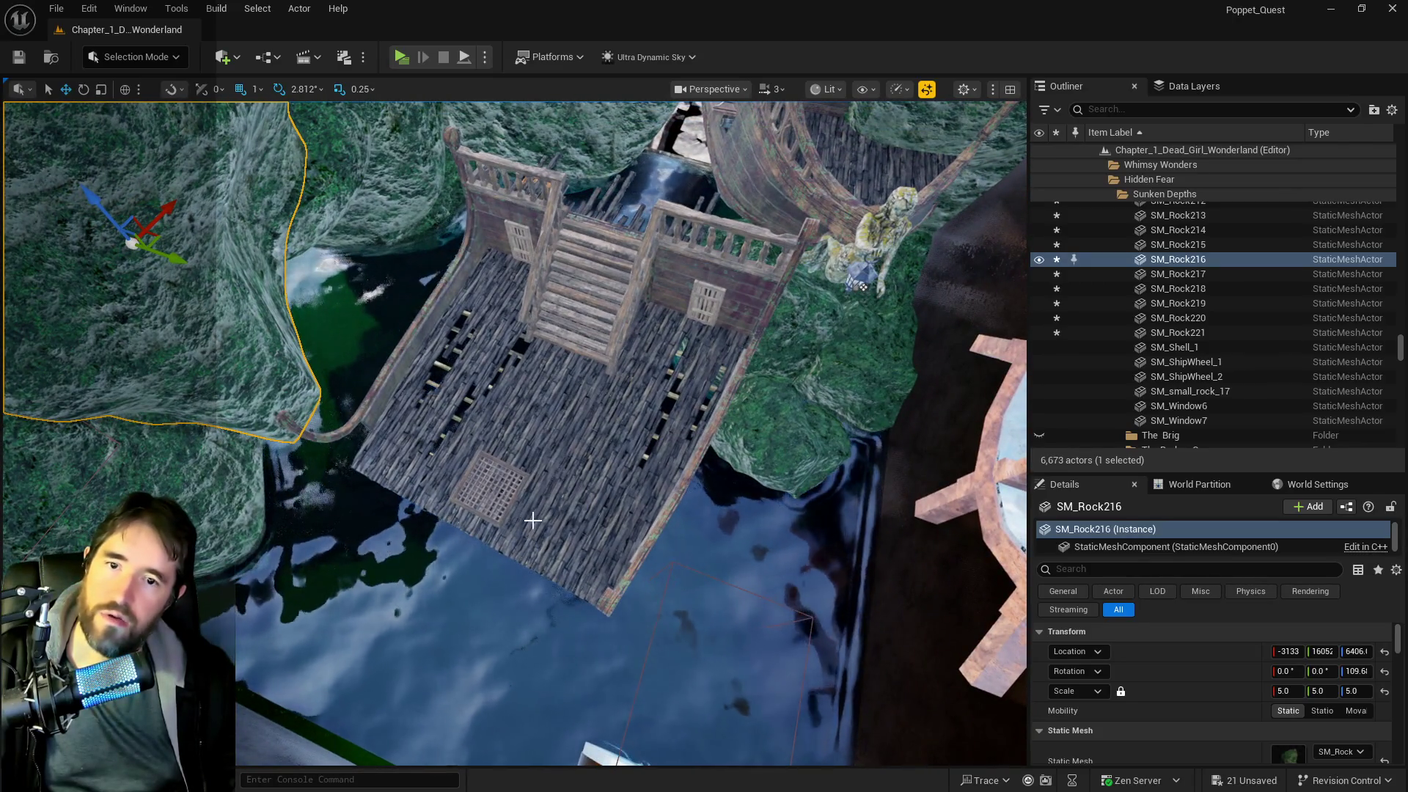
mouse_move(534, 520)
left_mouse_down()
mouse_move(534, 645)
mouse_move(637, 261)
mouse_move(328, 268)
left_mouse_up()
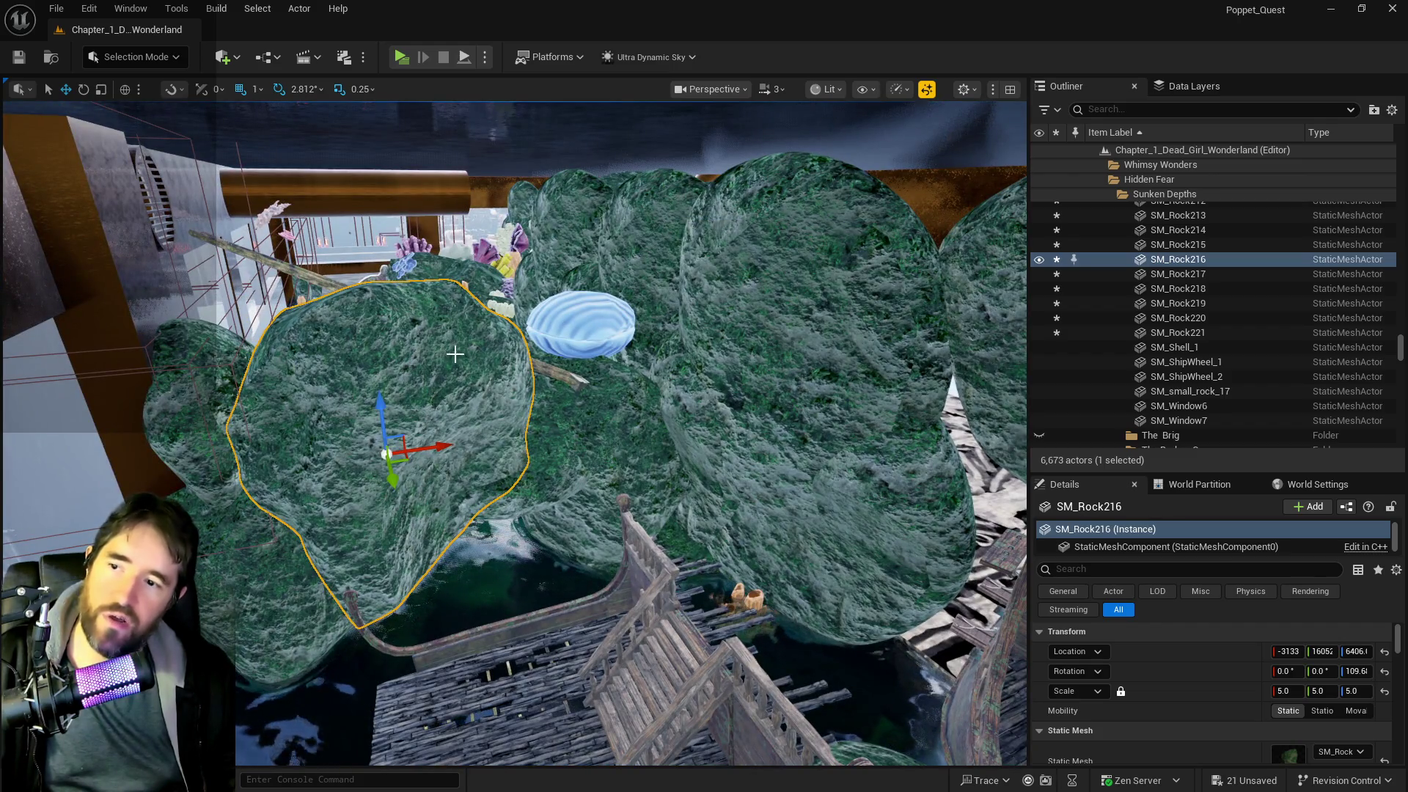
left_click_drag(676, 617, 774, 464)
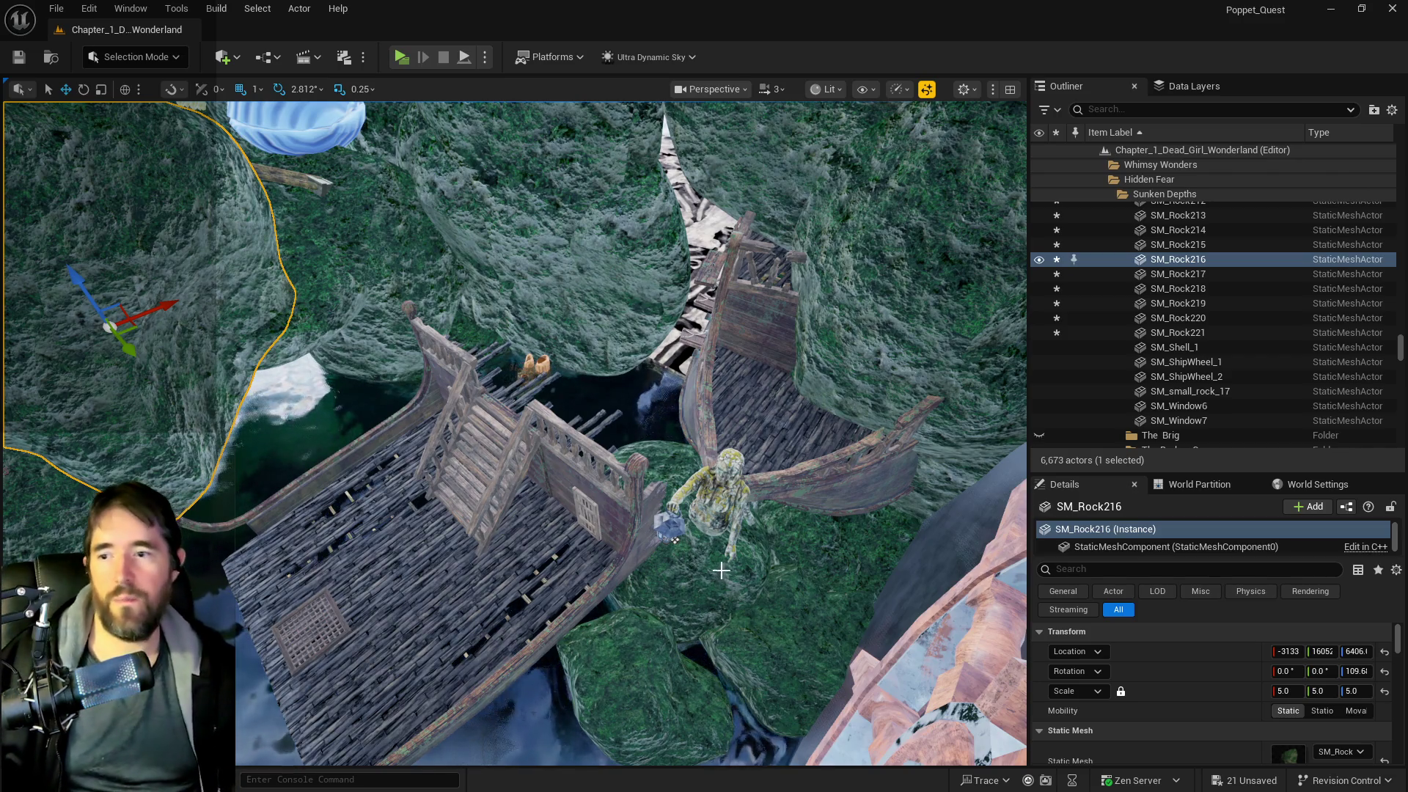
mouse_move(721, 570)
left_mouse_down()
mouse_move(721, 389)
mouse_move(721, 462)
left_mouse_up()
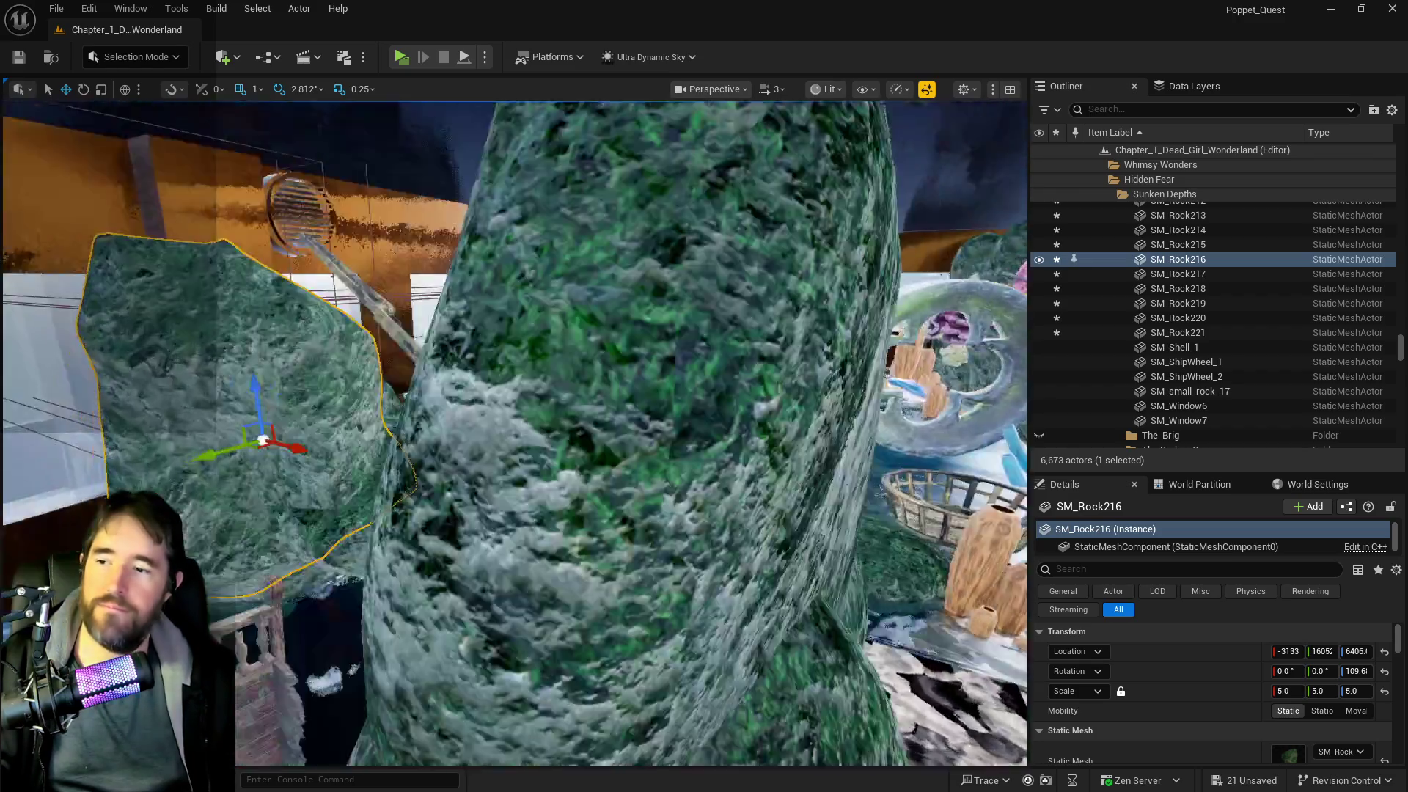
left_click_drag(721, 462, 721, 469)
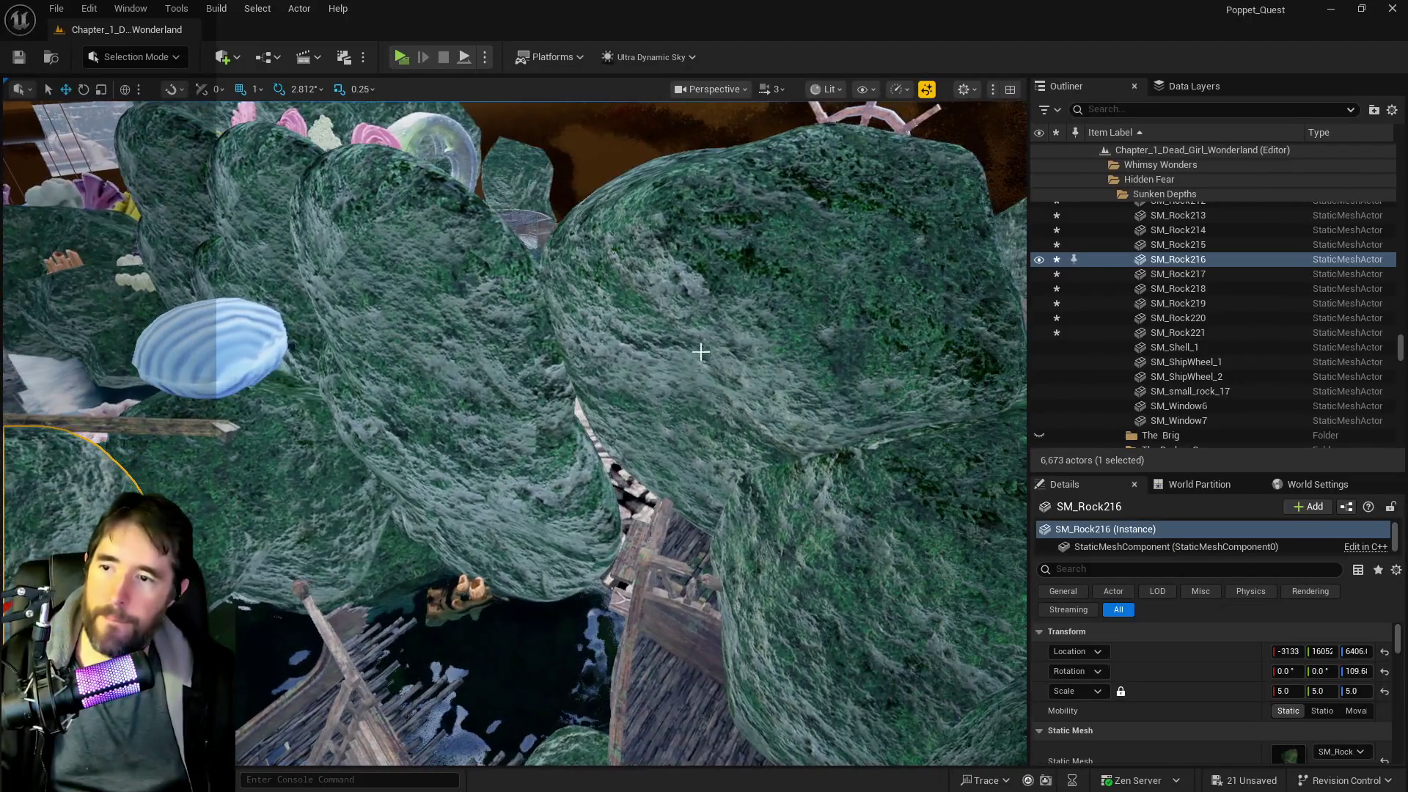
left_click(724, 346)
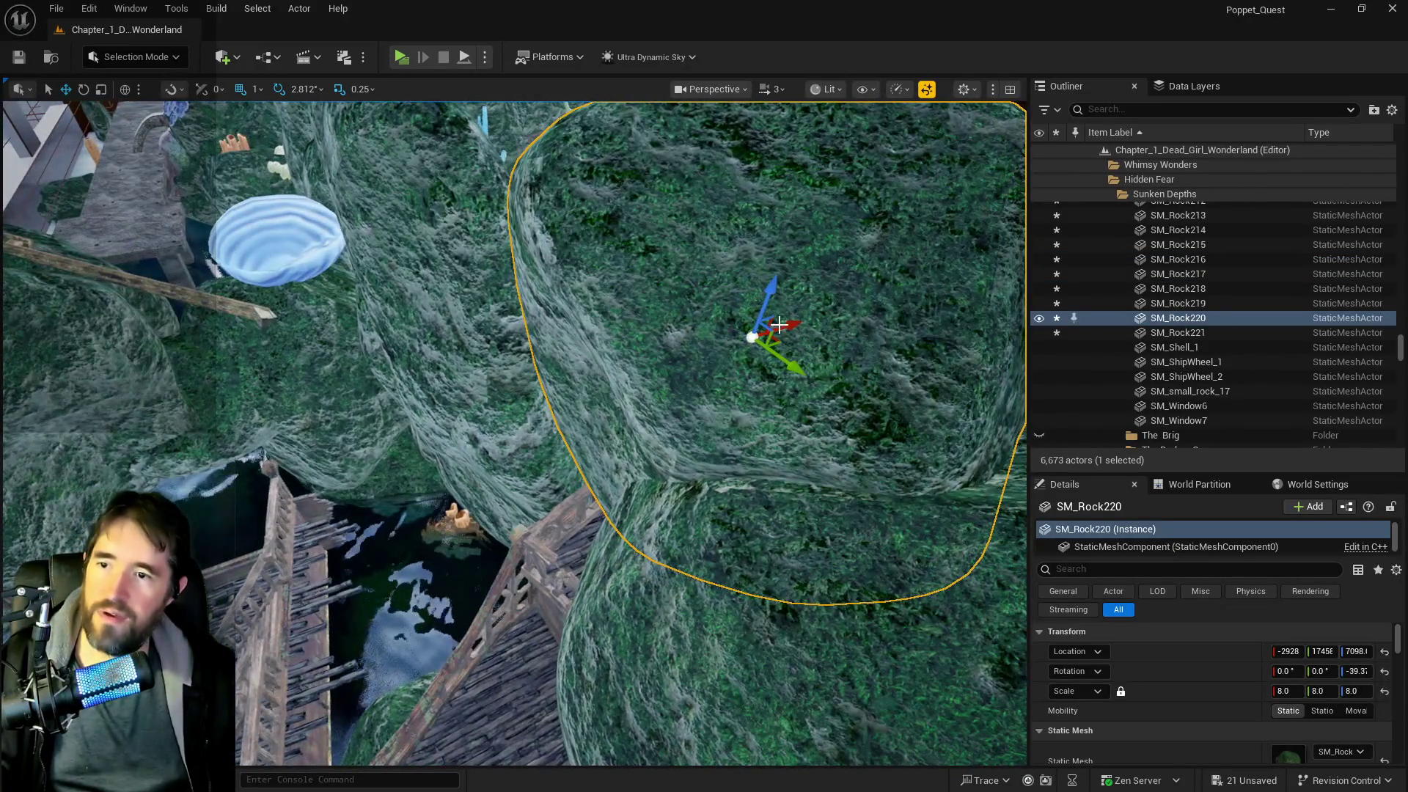
- Shift SM_Rock220 toward the ship to X -3172, Y 16141 and tilt it to 61.8, 35.88, -17.4
left_click_drag(779, 324, 568, 354)
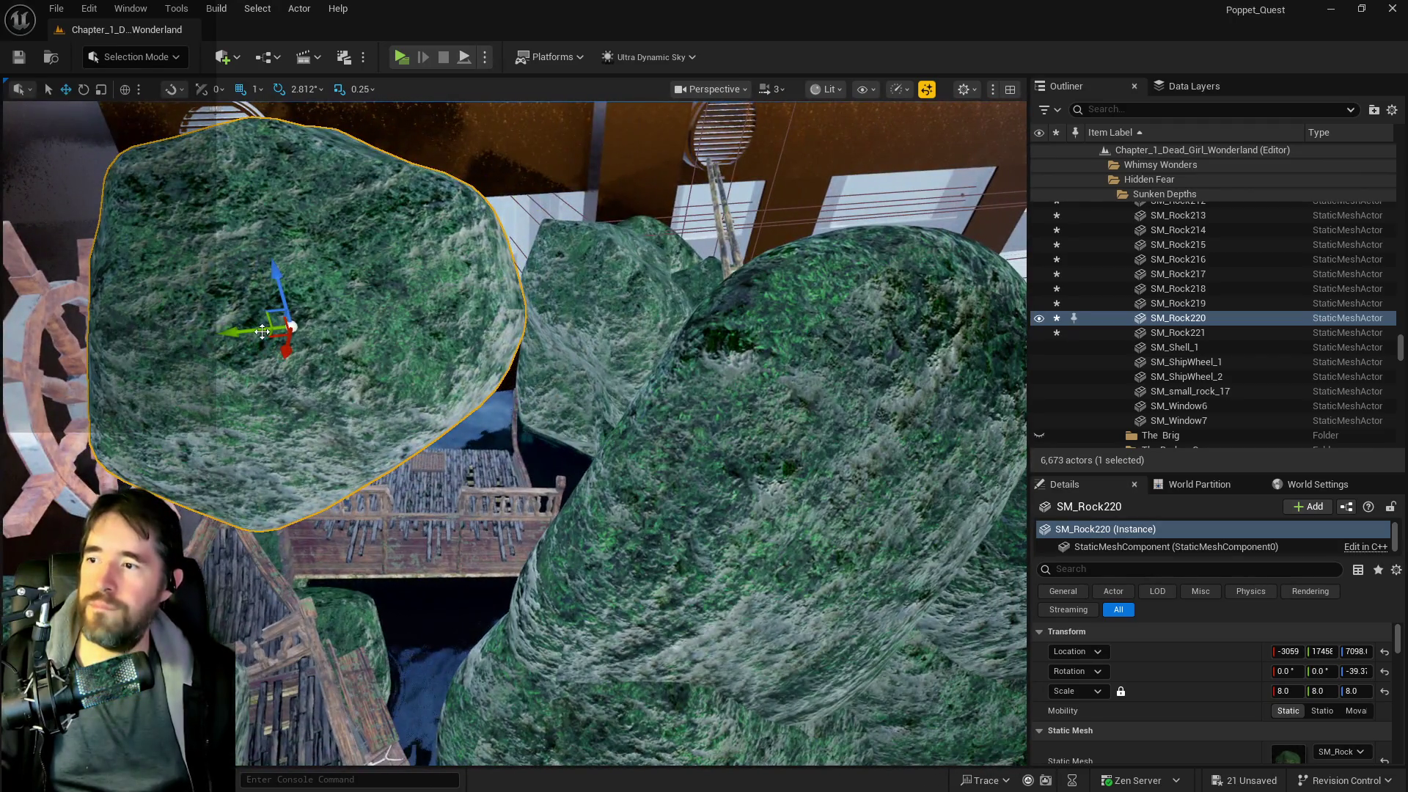
mouse_move(262, 331)
left_mouse_down()
mouse_move(541, 305)
mouse_move(477, 315)
mouse_move(556, 361)
mouse_move(470, 308)
left_mouse_up()
key("e")
left_click_drag(415, 362, 412, 372)
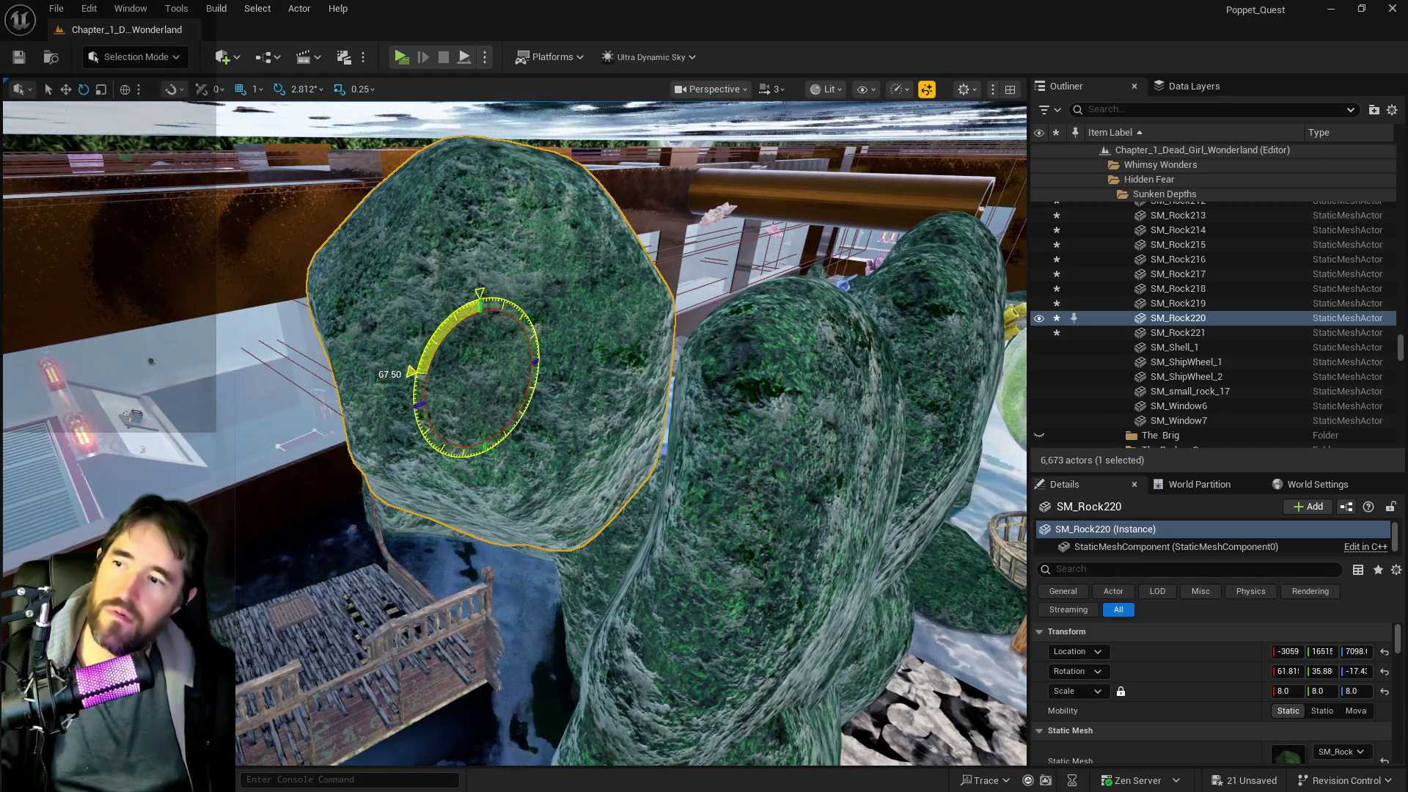
left_click_drag(568, 342, 543, 323)
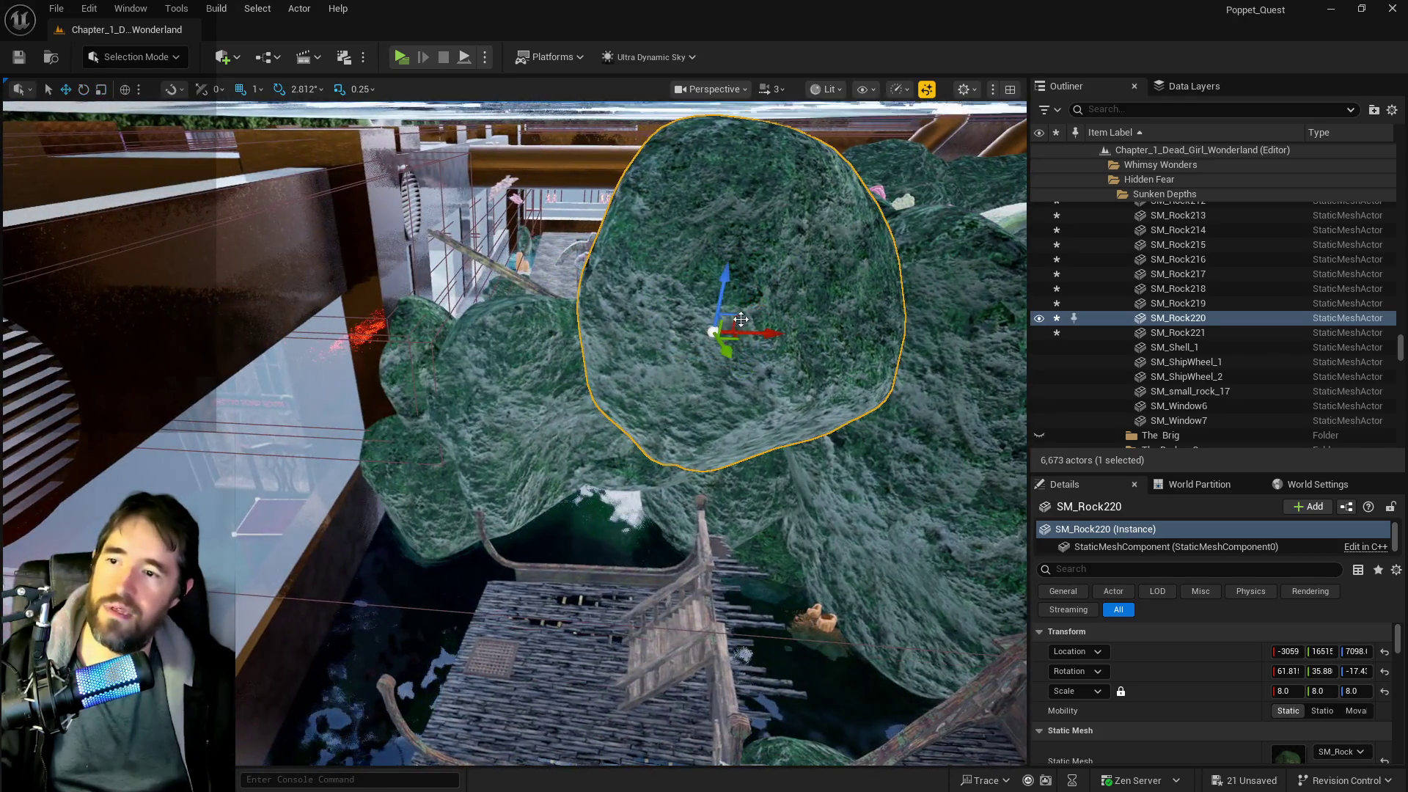
left_click_drag(768, 332, 428, 319)
left_click_drag(472, 318, 484, 318)
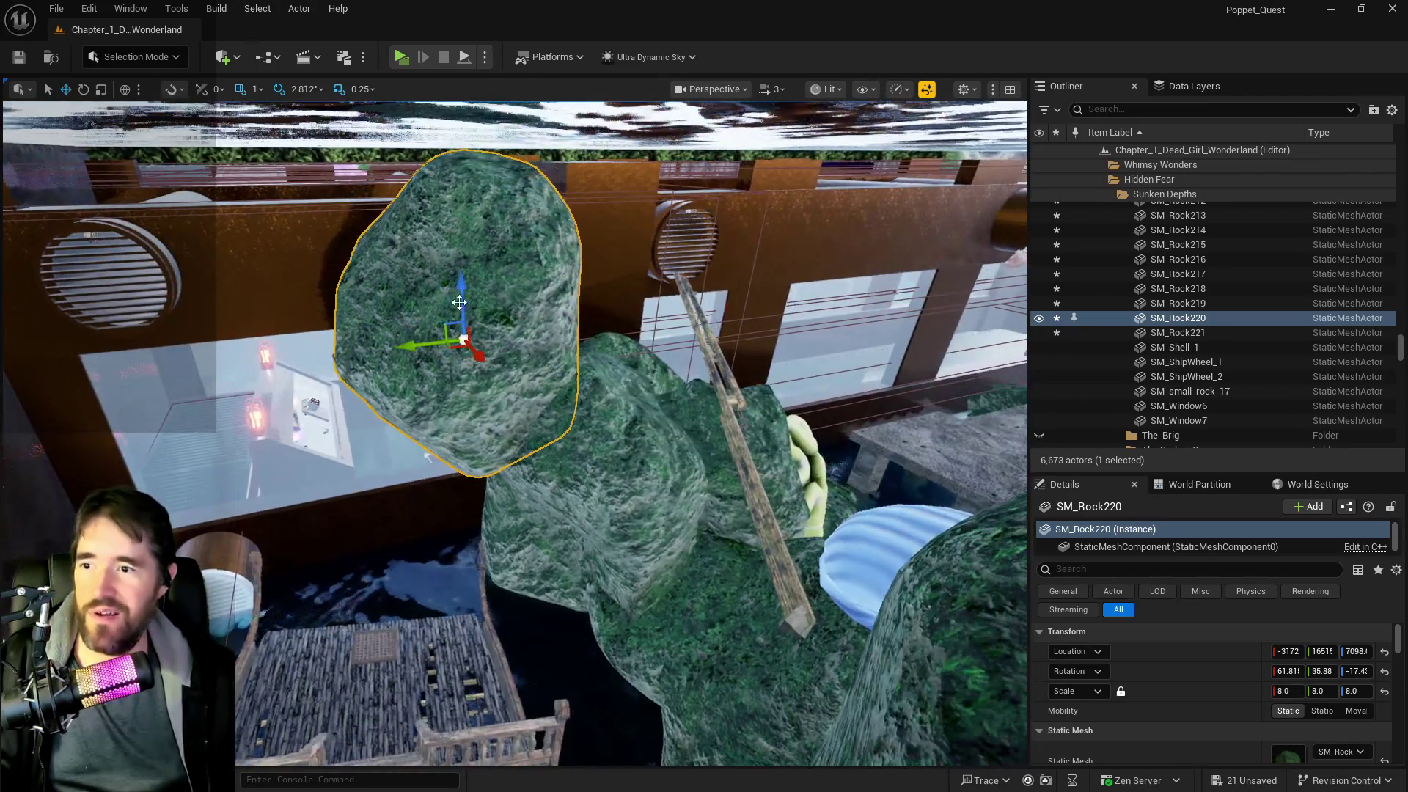
mouse_move(419, 369)
left_mouse_down()
mouse_move(546, 351)
mouse_move(759, 429)
left_mouse_up()
left_click(793, 358)
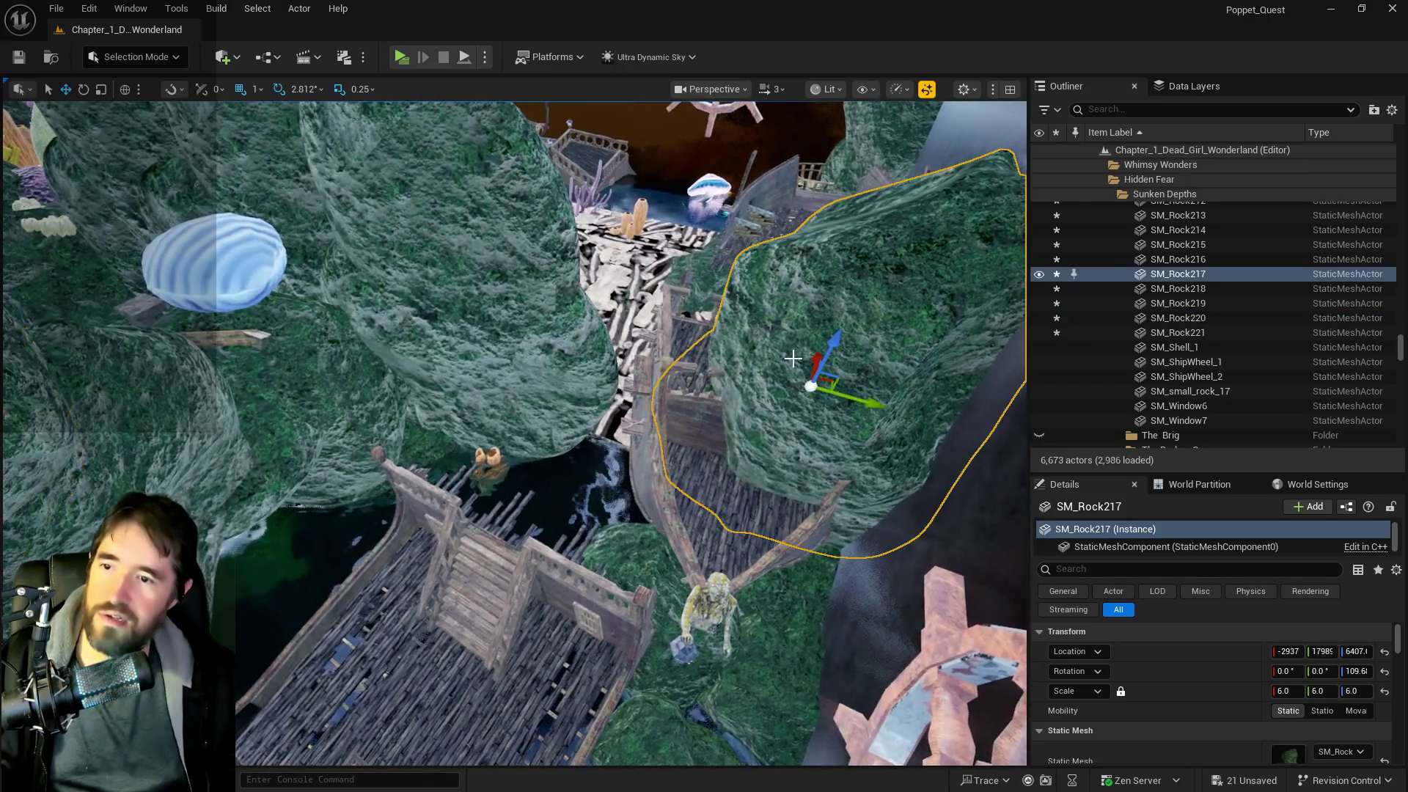
- Move SM_Rock217 lower beside the shell and inspect it from inside the ship
mouse_move(811, 357)
left_mouse_down()
mouse_move(800, 418)
mouse_move(853, 574)
left_mouse_up()
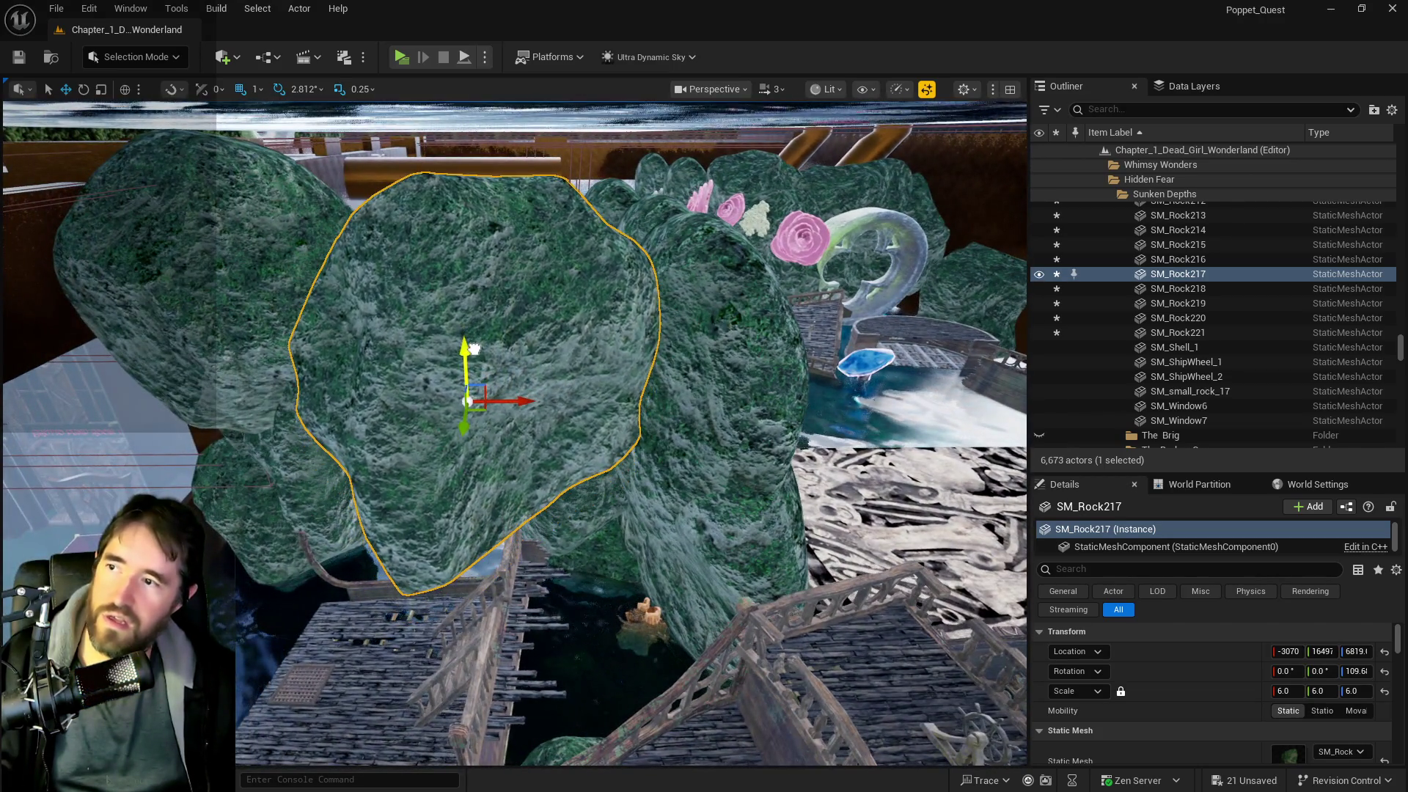
left_click_drag(474, 349, 474, 349)
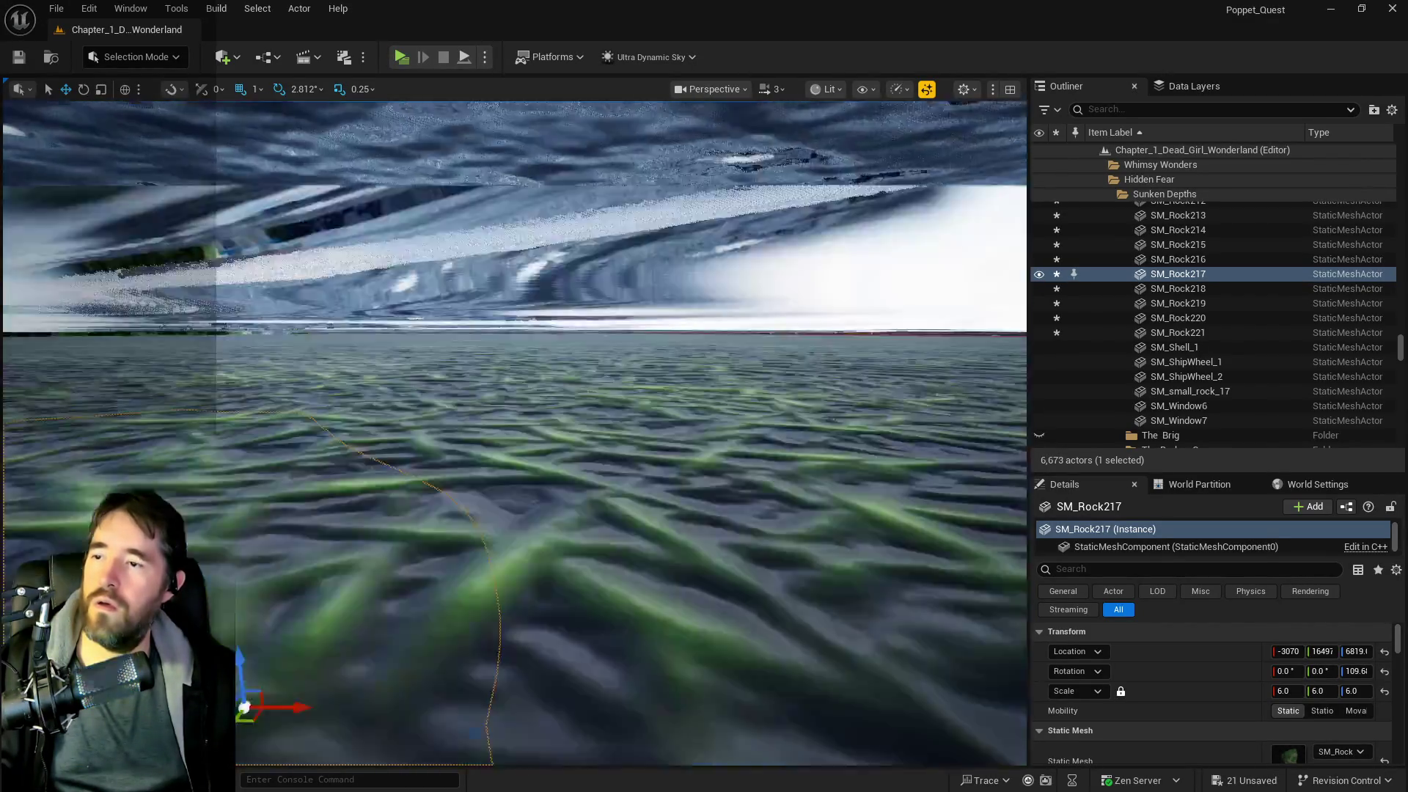
left_click_drag(474, 349, 474, 349)
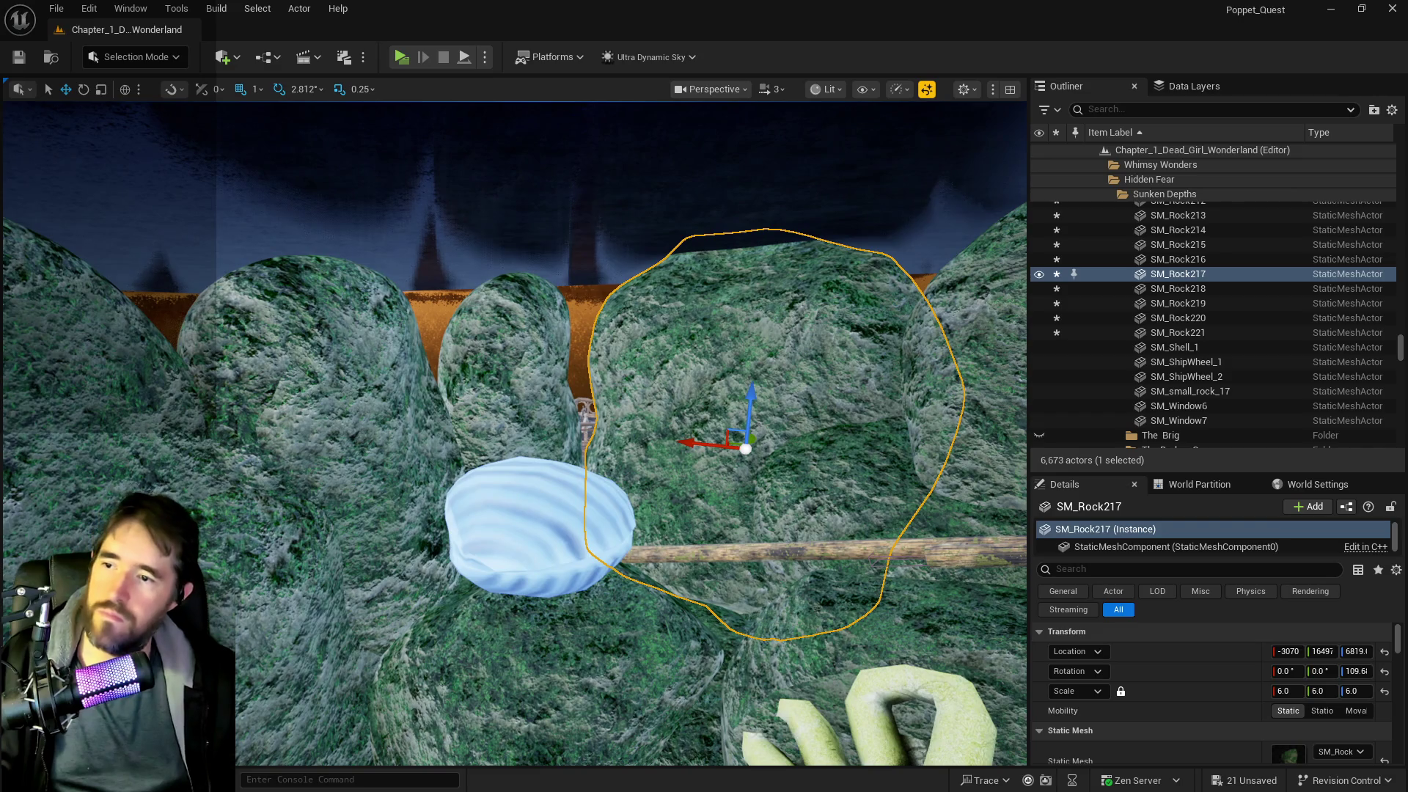
left_click(536, 409)
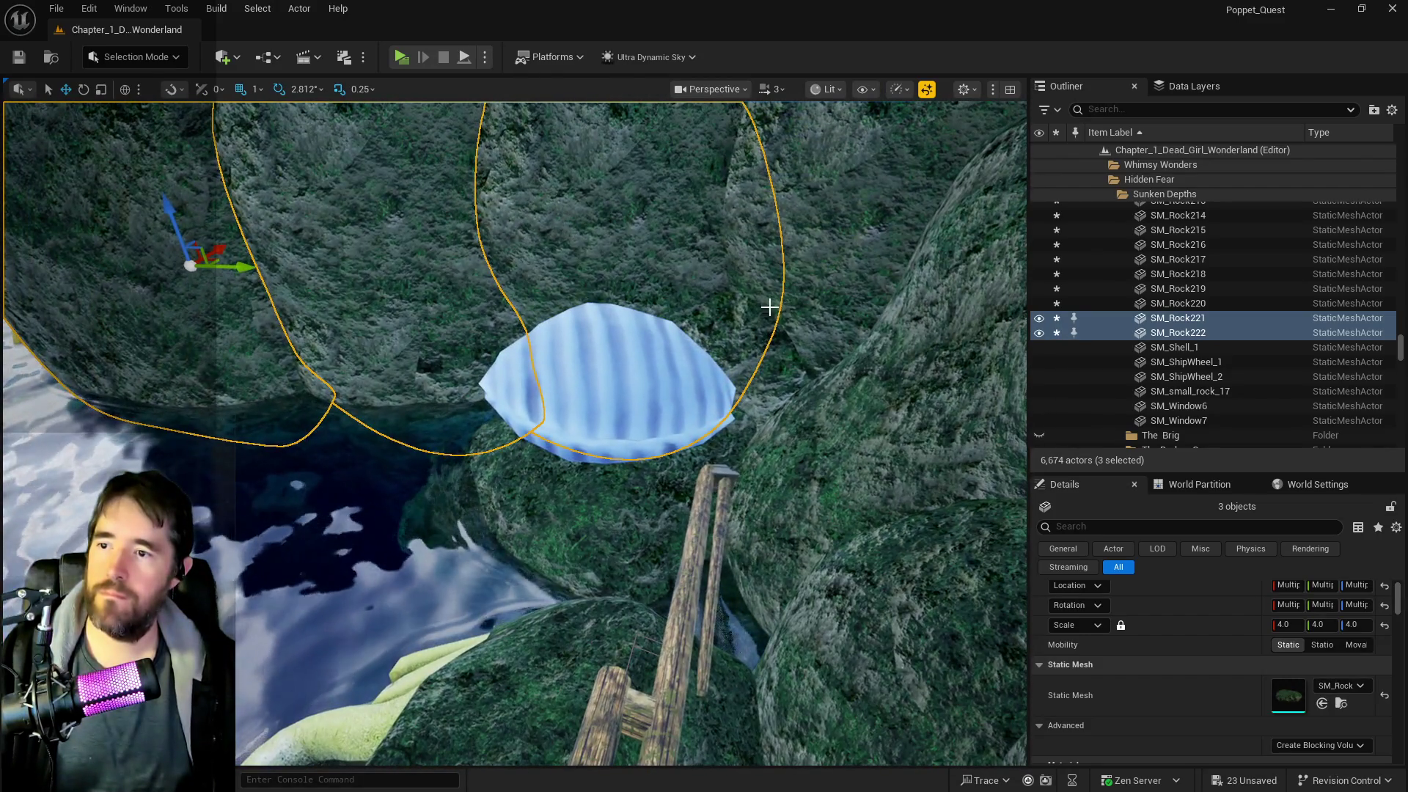
- Frame SM_Rock221 for a look, then shift SM_Rock217 sideways along its Y axis
left_click(769, 306)
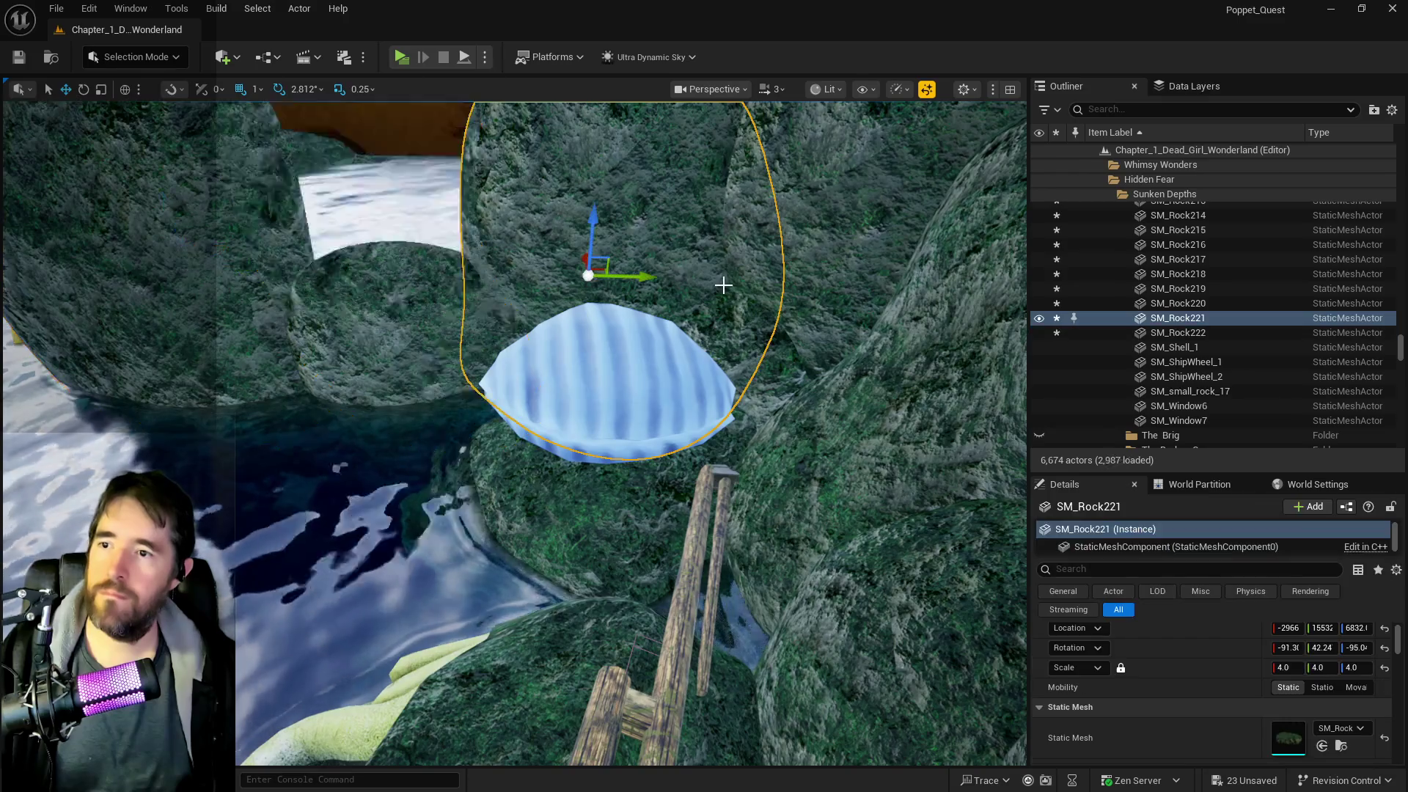
key("f")
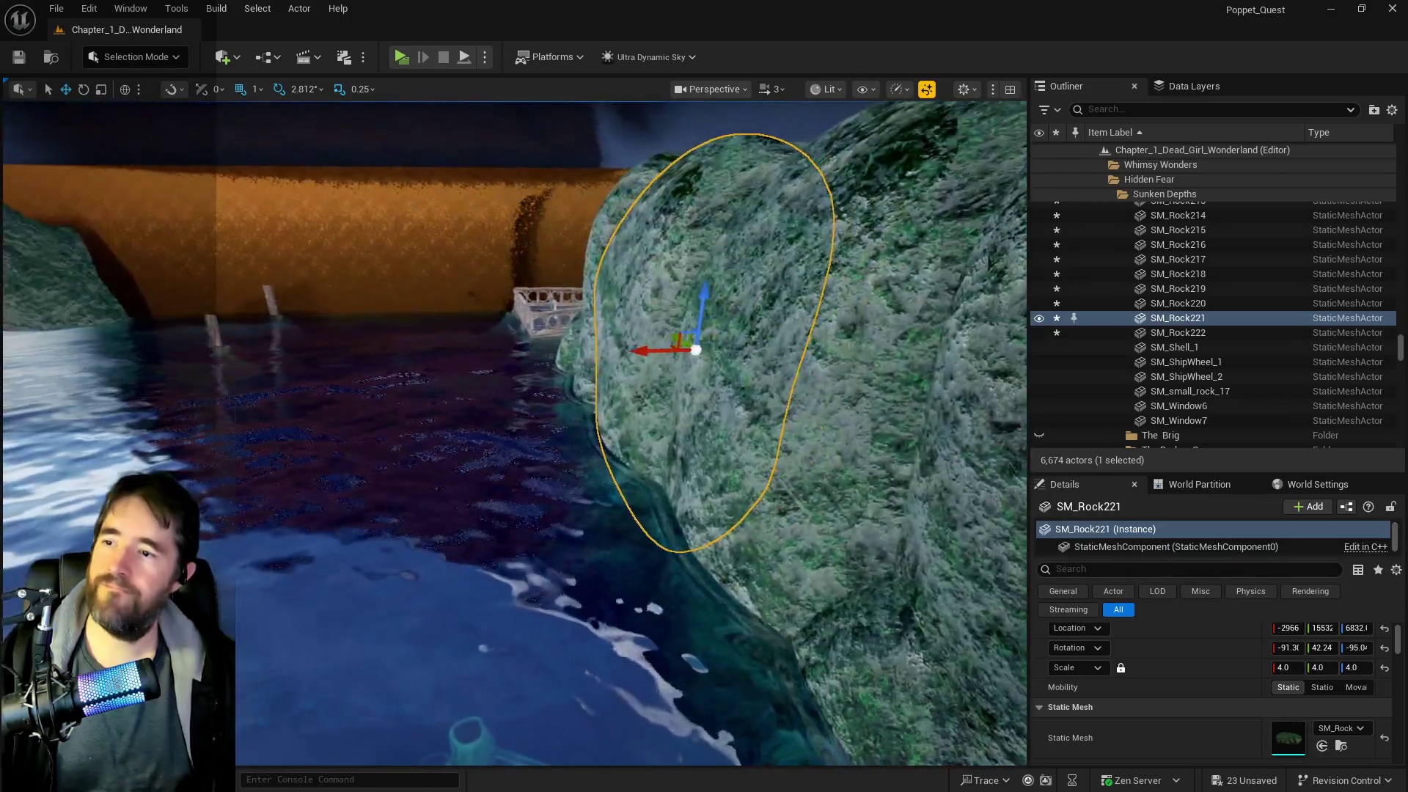
mouse_move(625, 342)
left_mouse_down()
mouse_move(551, 343)
mouse_move(730, 394)
left_mouse_up()
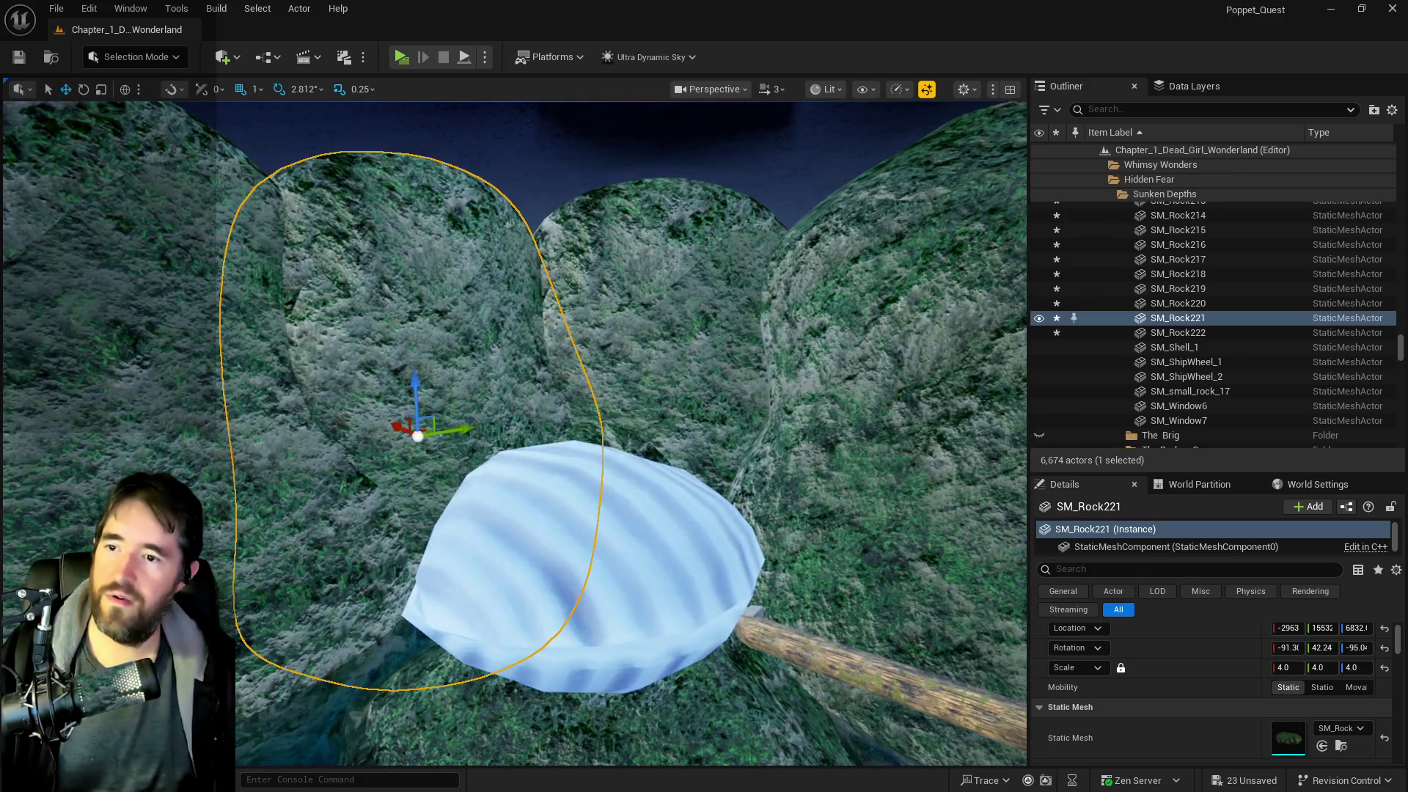
left_click(780, 389)
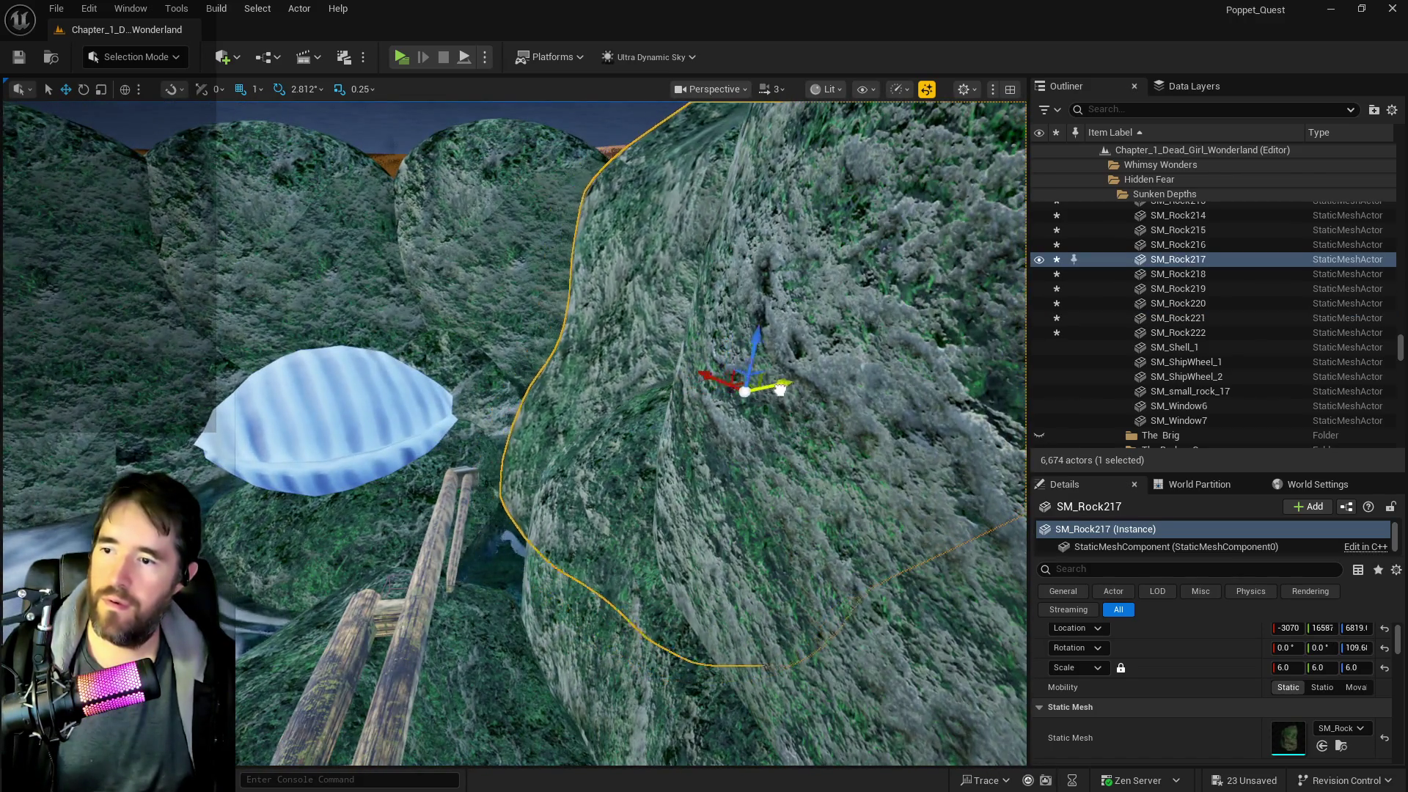
left_click_drag(780, 389, 811, 385)
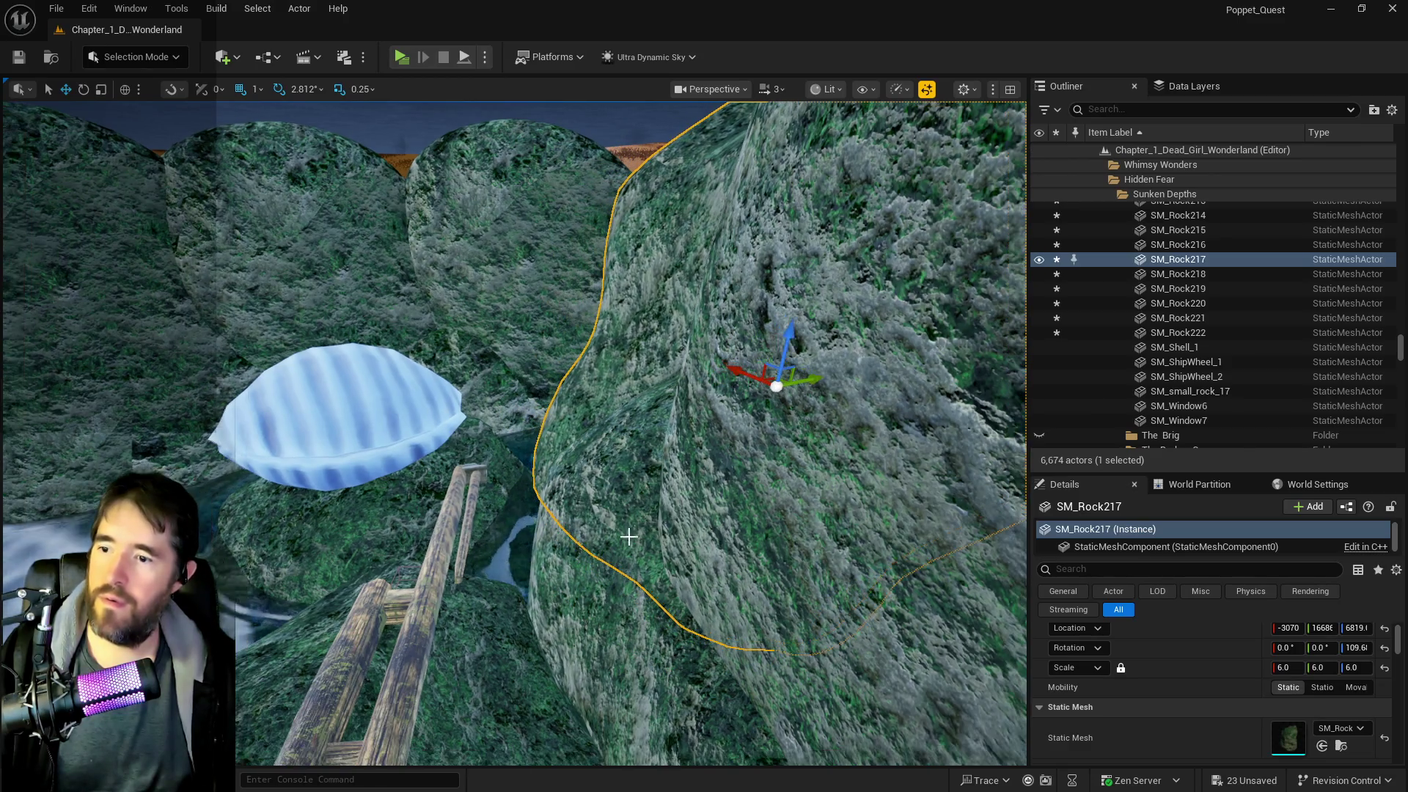
left_click(712, 492)
key("f")
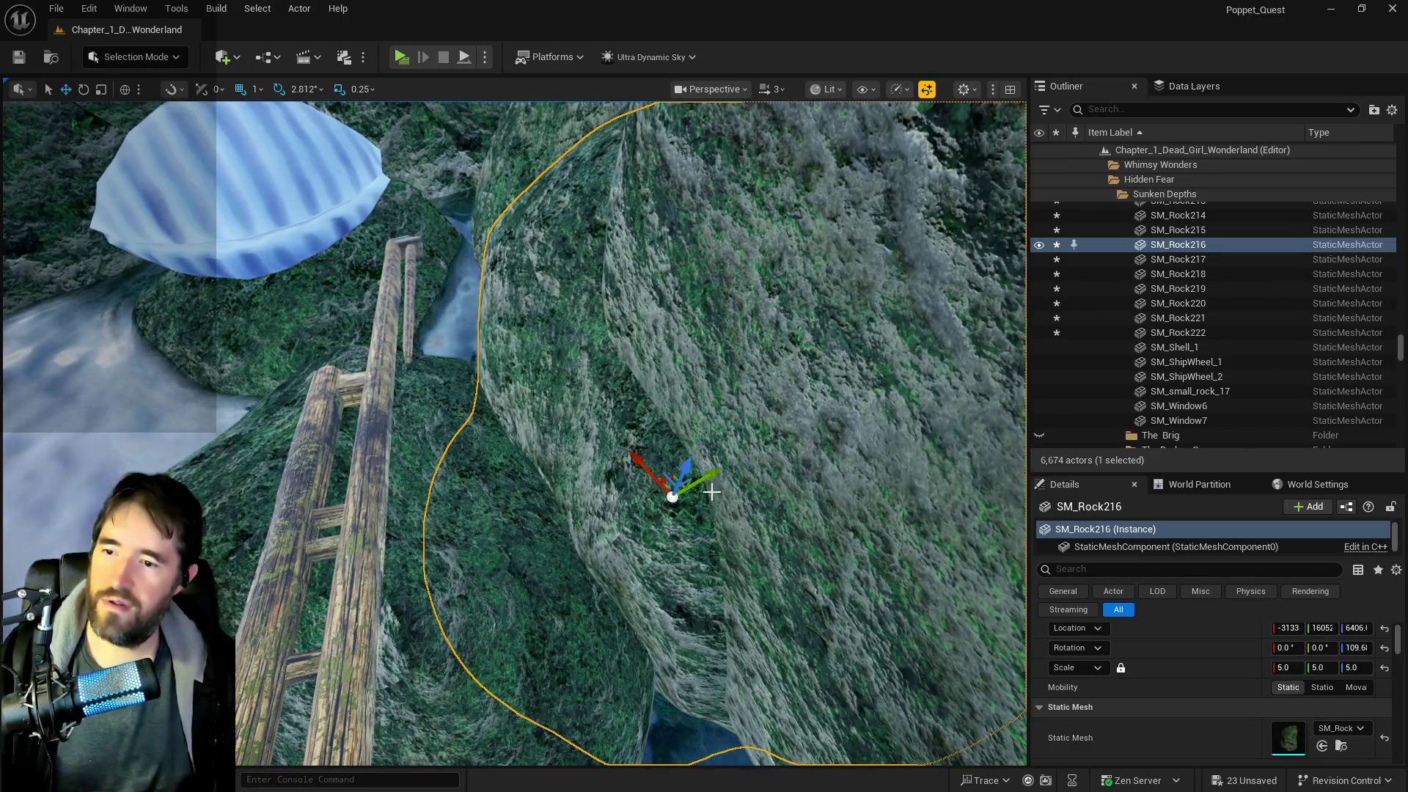
- Lower SM_Rock220 along Z, rotate it about 107°, and fine-tune its height above the shell
left_click(790, 438)
key("f")
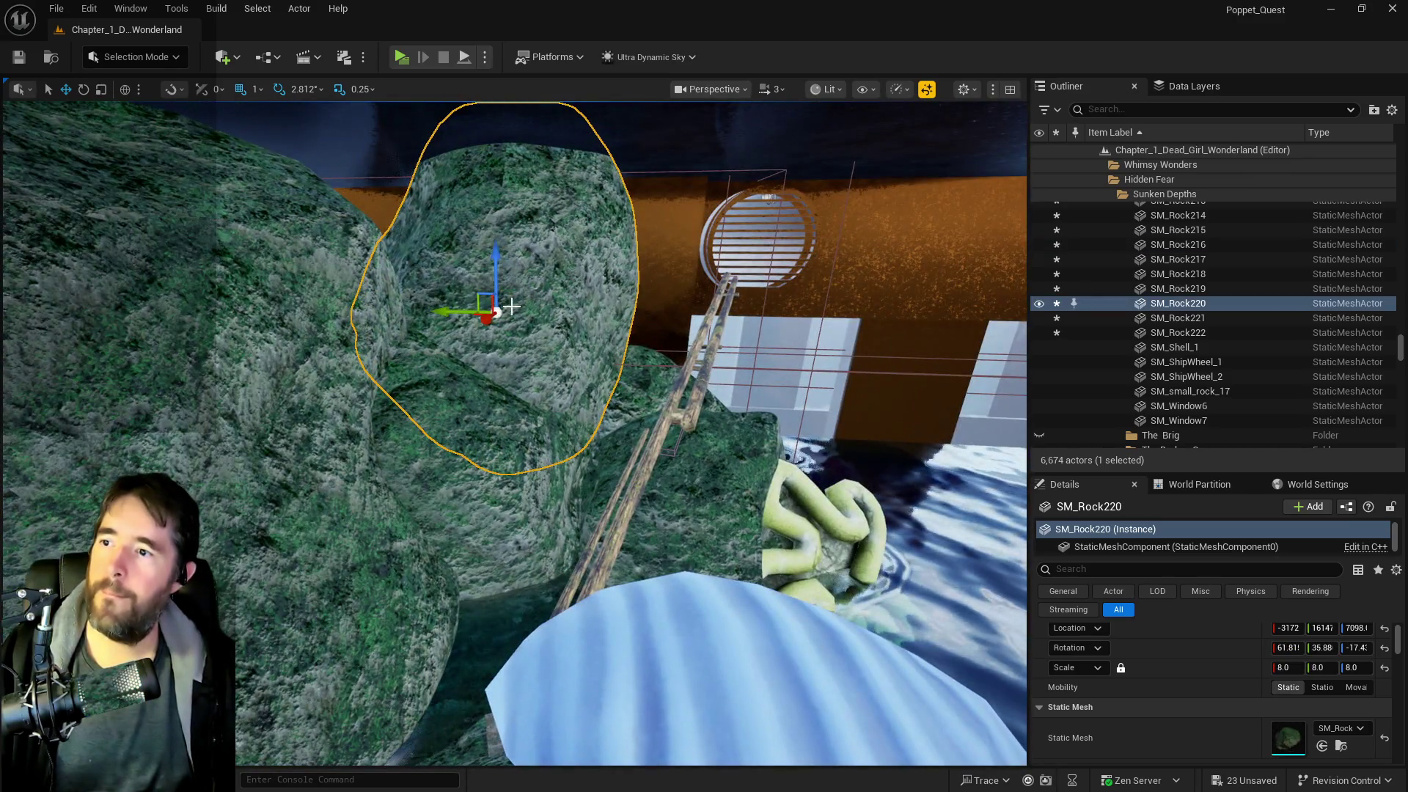
mouse_move(496, 278)
left_mouse_down()
mouse_move(496, 342)
mouse_move(496, 326)
mouse_move(534, 352)
mouse_move(446, 372)
mouse_move(526, 347)
mouse_move(513, 388)
mouse_move(499, 389)
mouse_move(527, 384)
mouse_move(471, 331)
mouse_move(424, 324)
mouse_move(644, 327)
mouse_move(541, 359)
mouse_move(411, 323)
mouse_move(462, 315)
mouse_move(498, 332)
left_mouse_up()
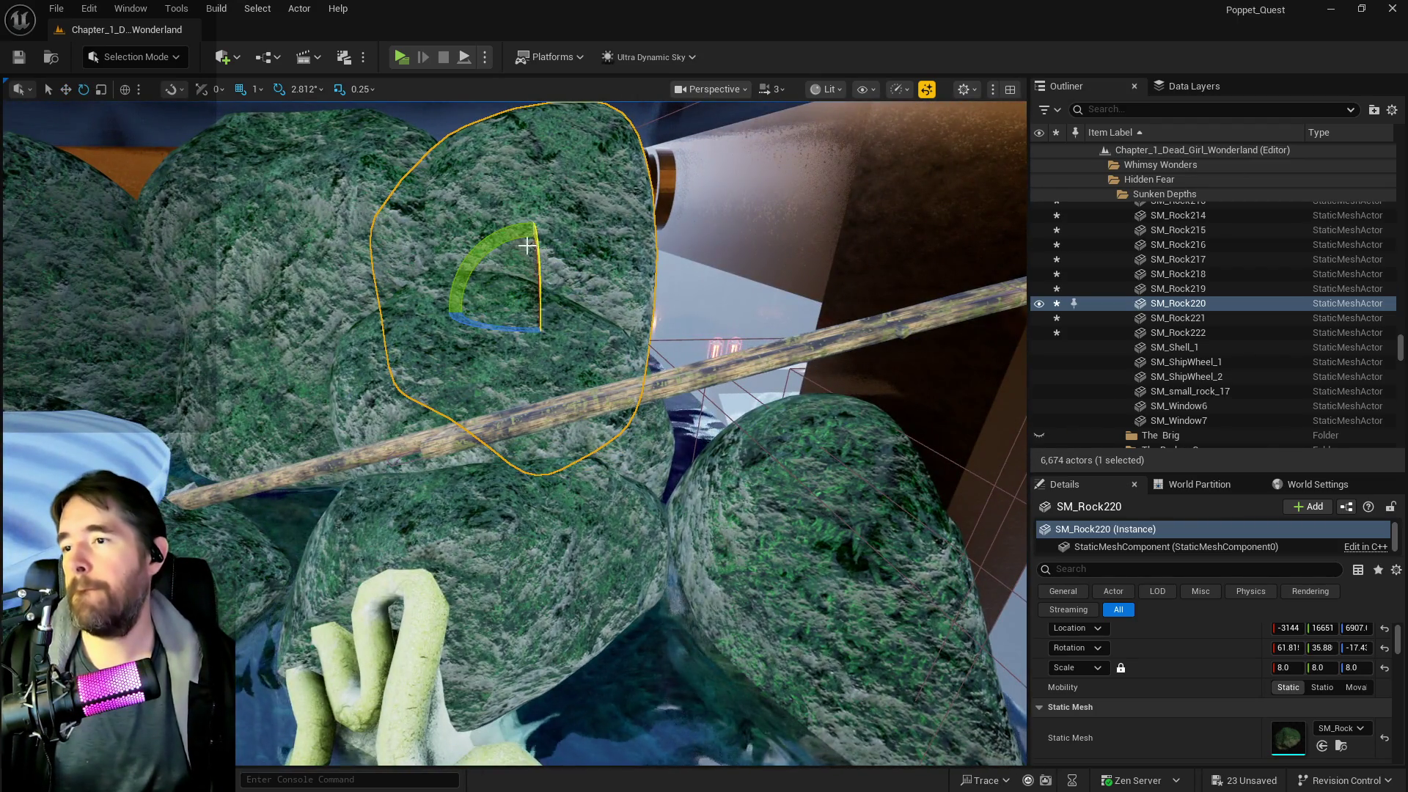
mouse_move(527, 246)
left_mouse_down()
mouse_move(733, 246)
mouse_move(704, 246)
left_mouse_up()
key("r")
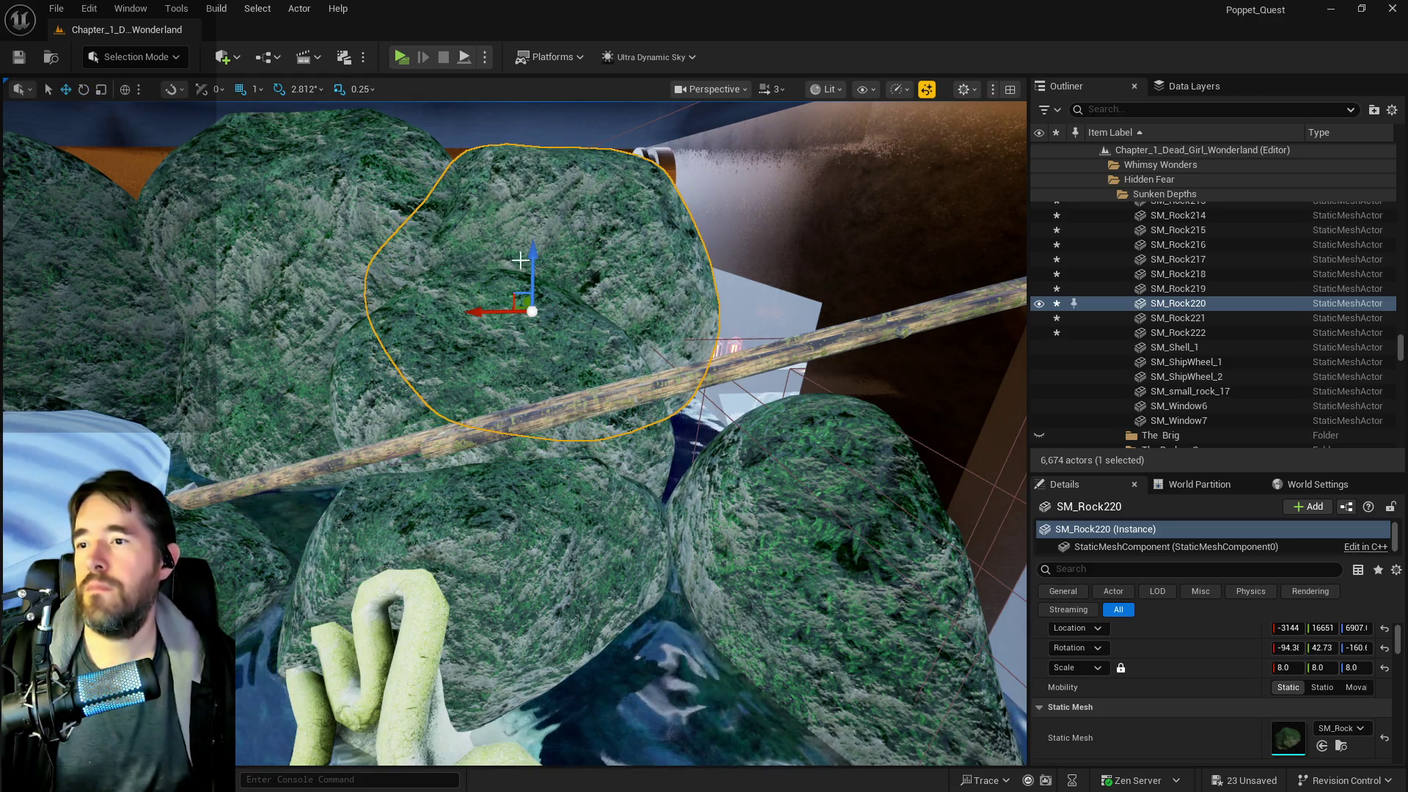
left_click_drag(534, 264, 533, 249)
mouse_move(480, 306)
left_mouse_down()
mouse_move(512, 301)
mouse_move(550, 224)
left_mouse_up()
key("f")
left_click_drag(562, 344, 562, 356)
mouse_move(403, 305)
left_mouse_down()
mouse_move(402, 235)
mouse_move(405, 315)
left_mouse_up()
left_click_drag(420, 117, 419, 99)
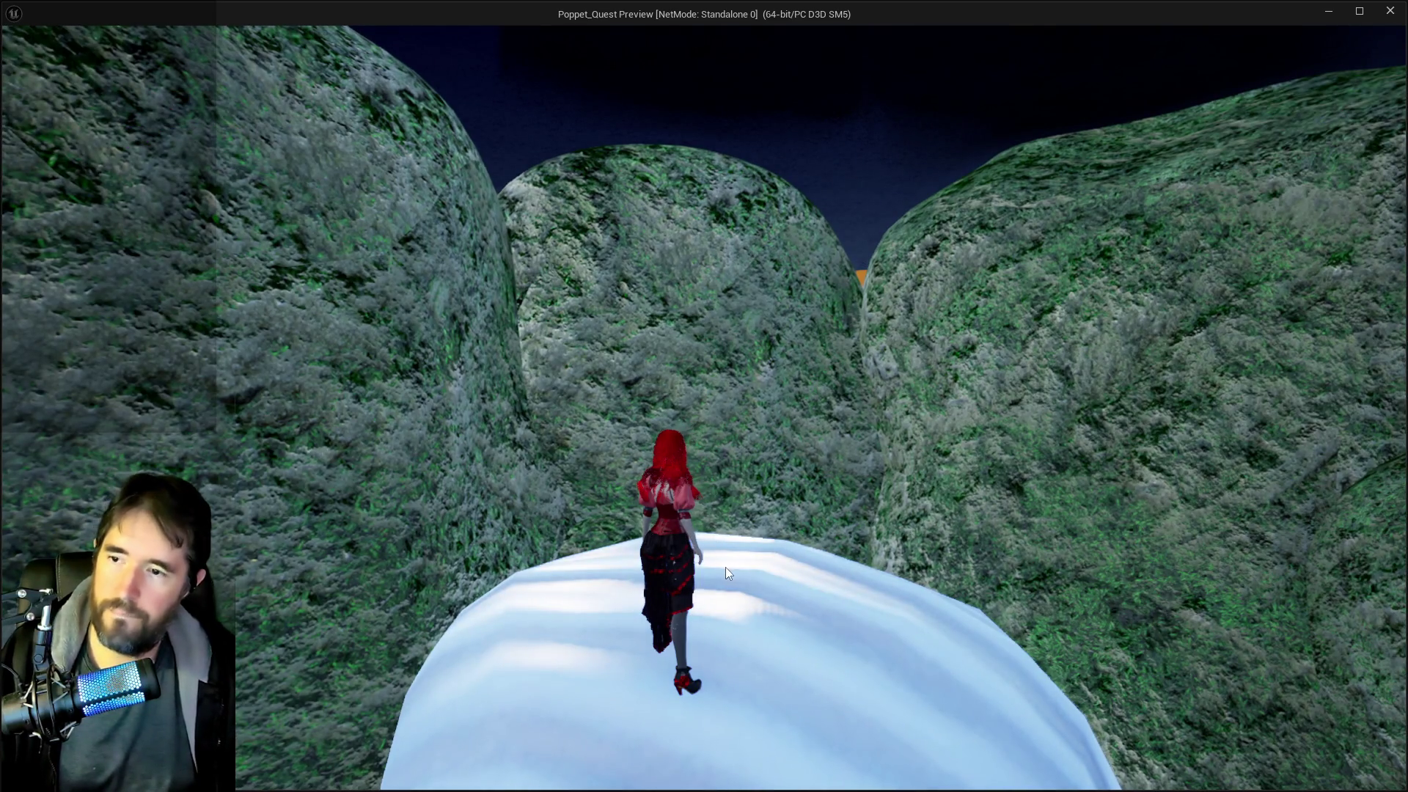
key("alt+Tab")
key("Escape")
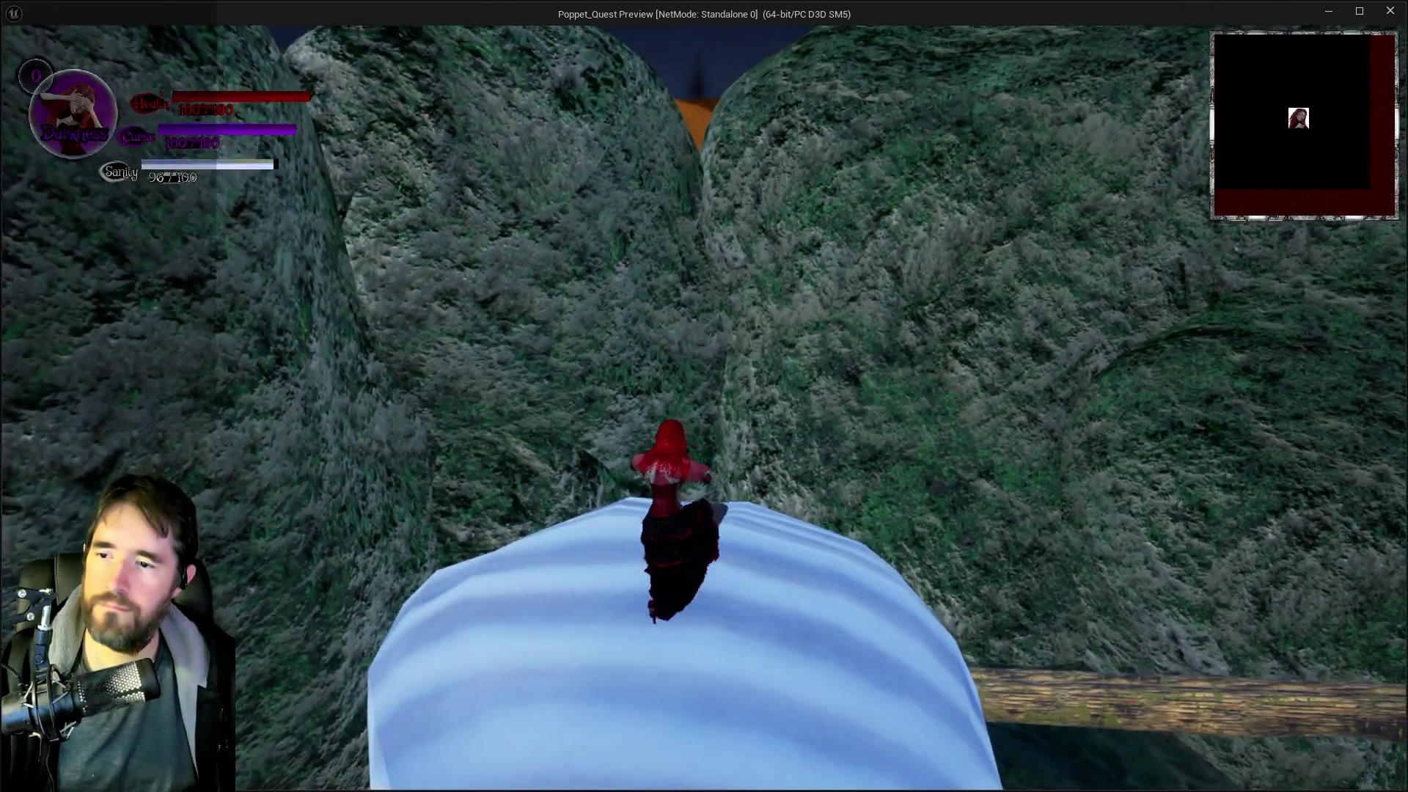
key("Escape")
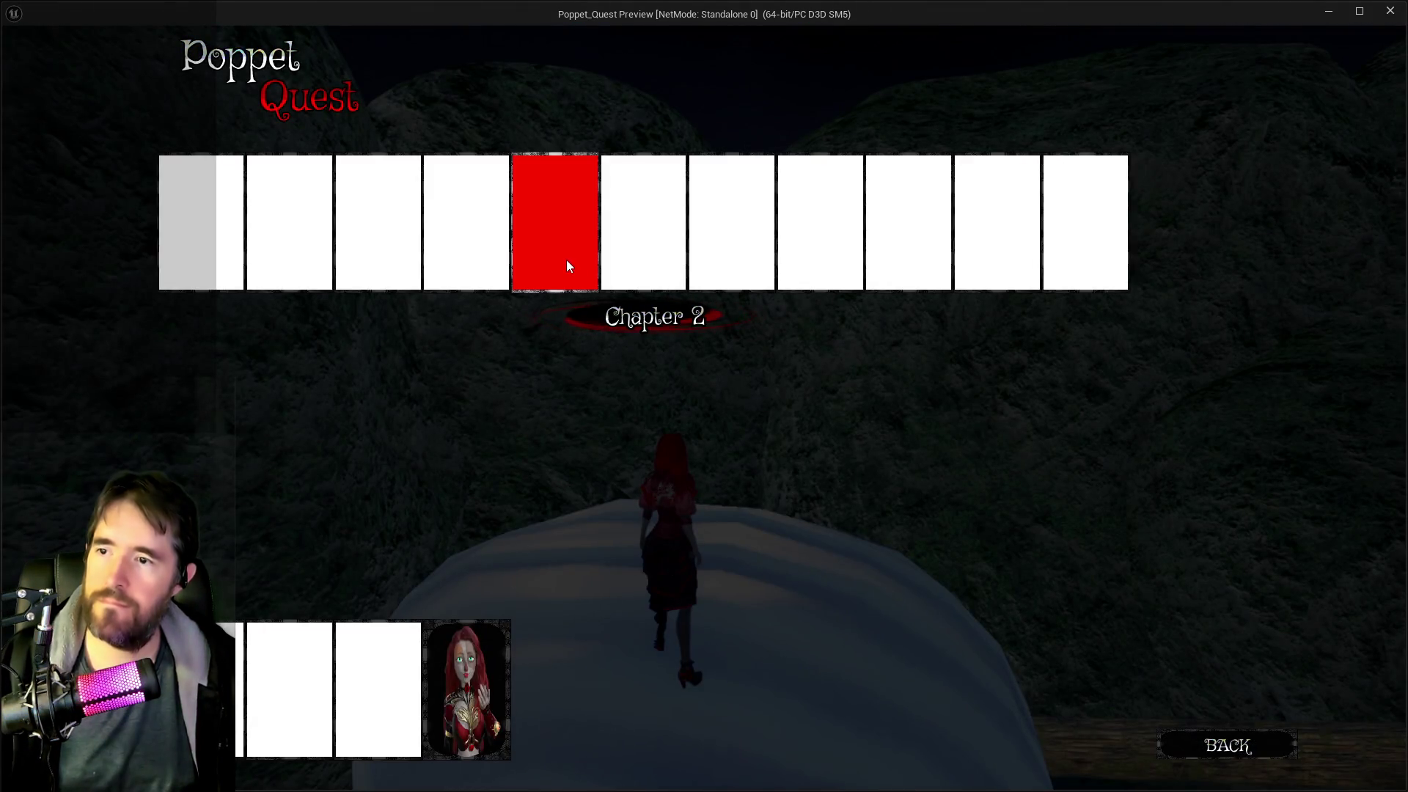
key("Escape")
key("w")
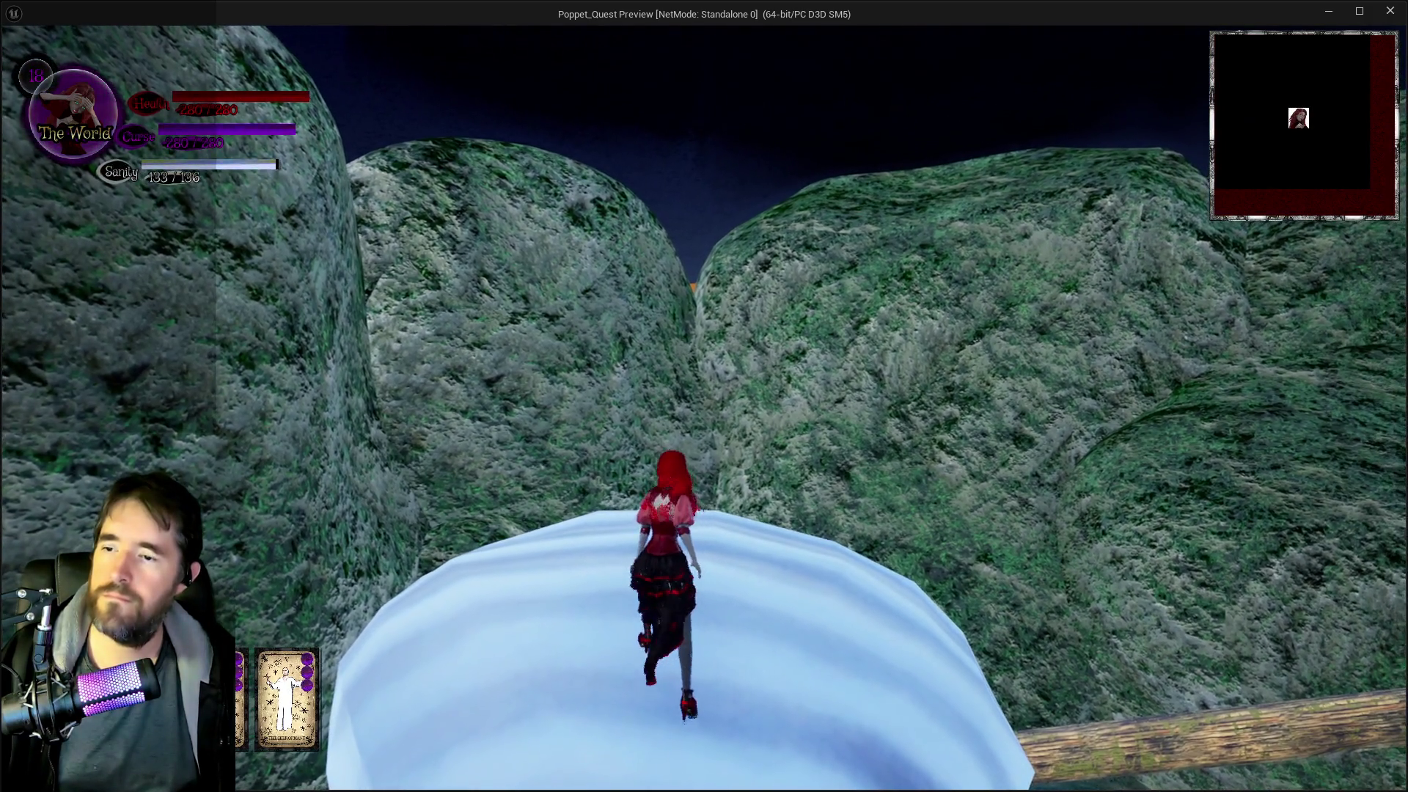
key("space")
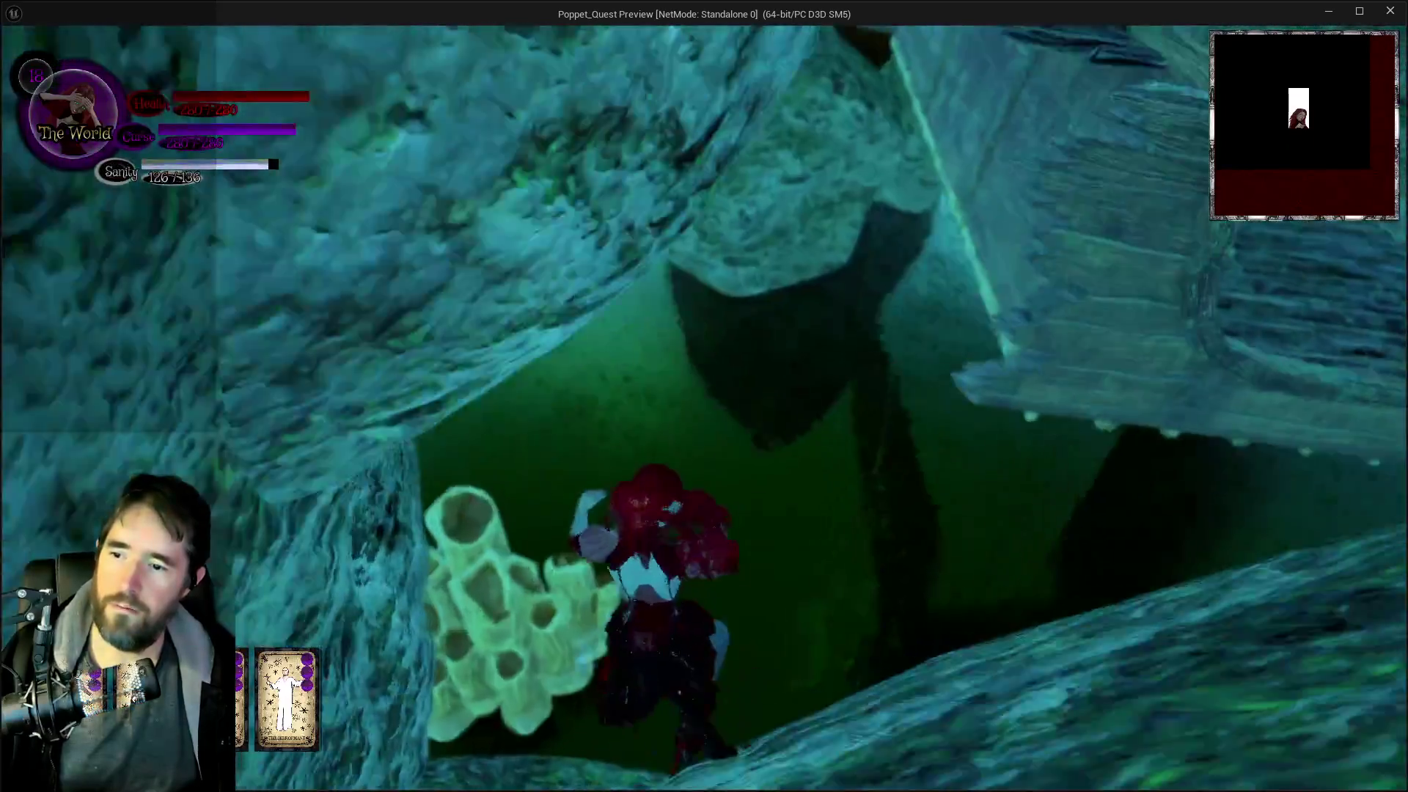
key("alt+Tab")
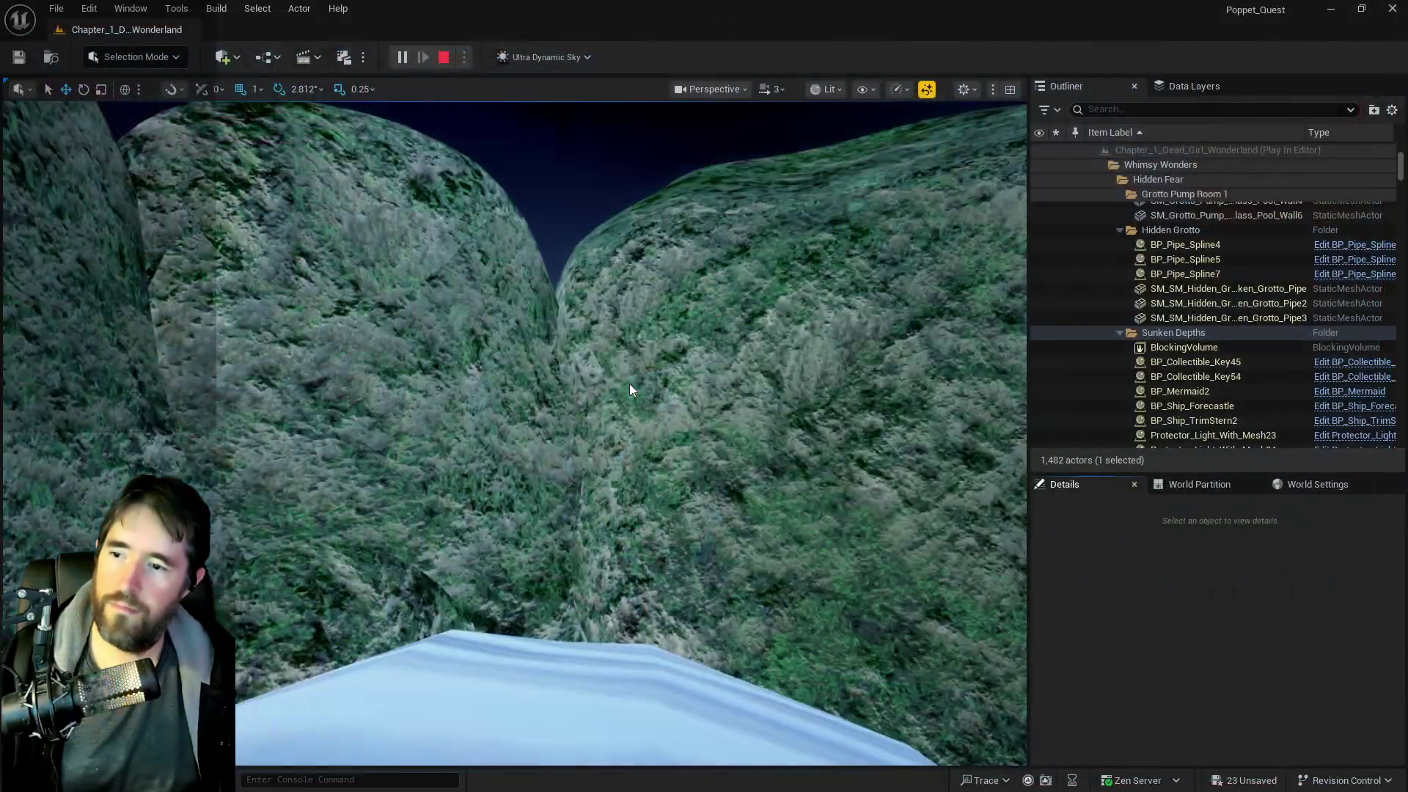
key("Escape")
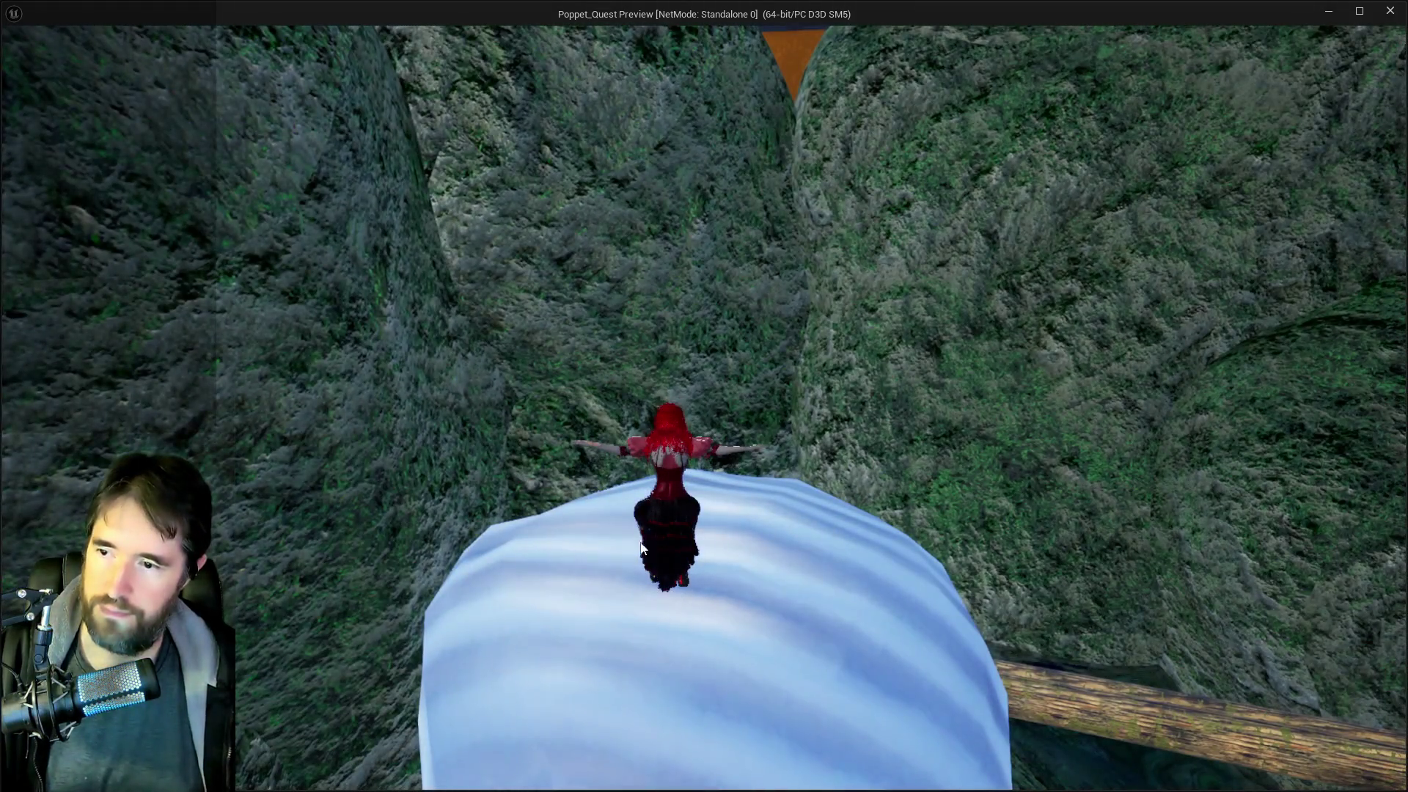
left_click(1359, 11)
left_click(1393, 8)
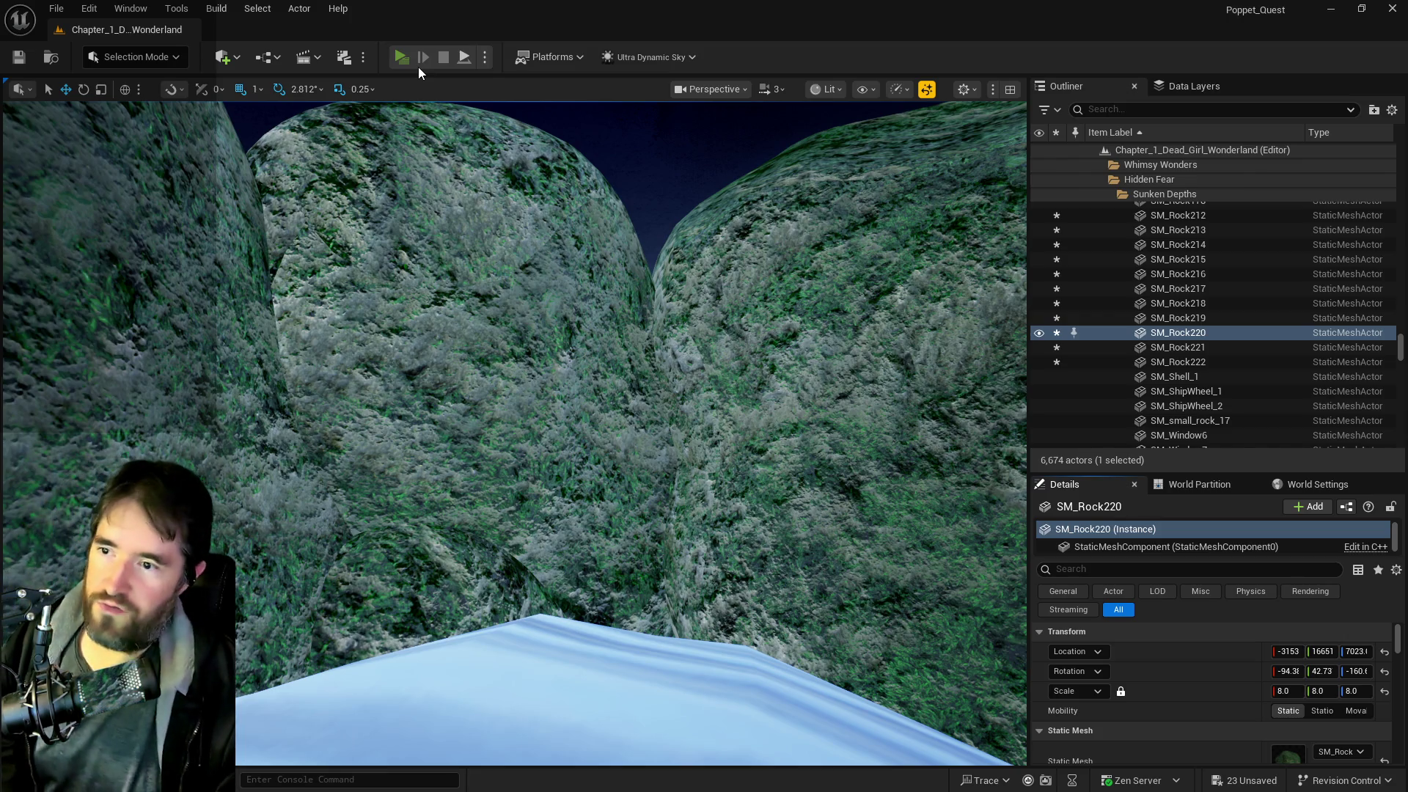
key("alt+p")
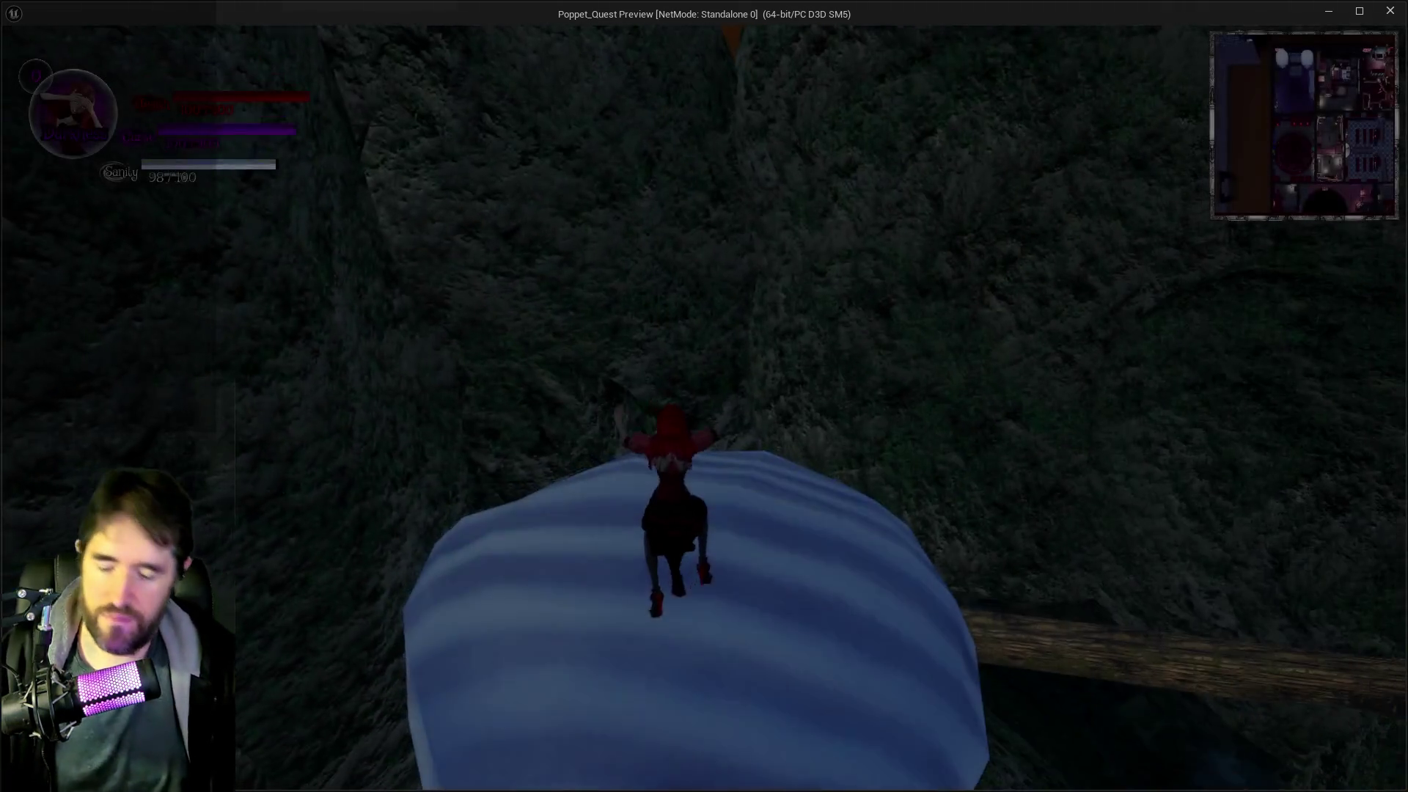
key("Tab")
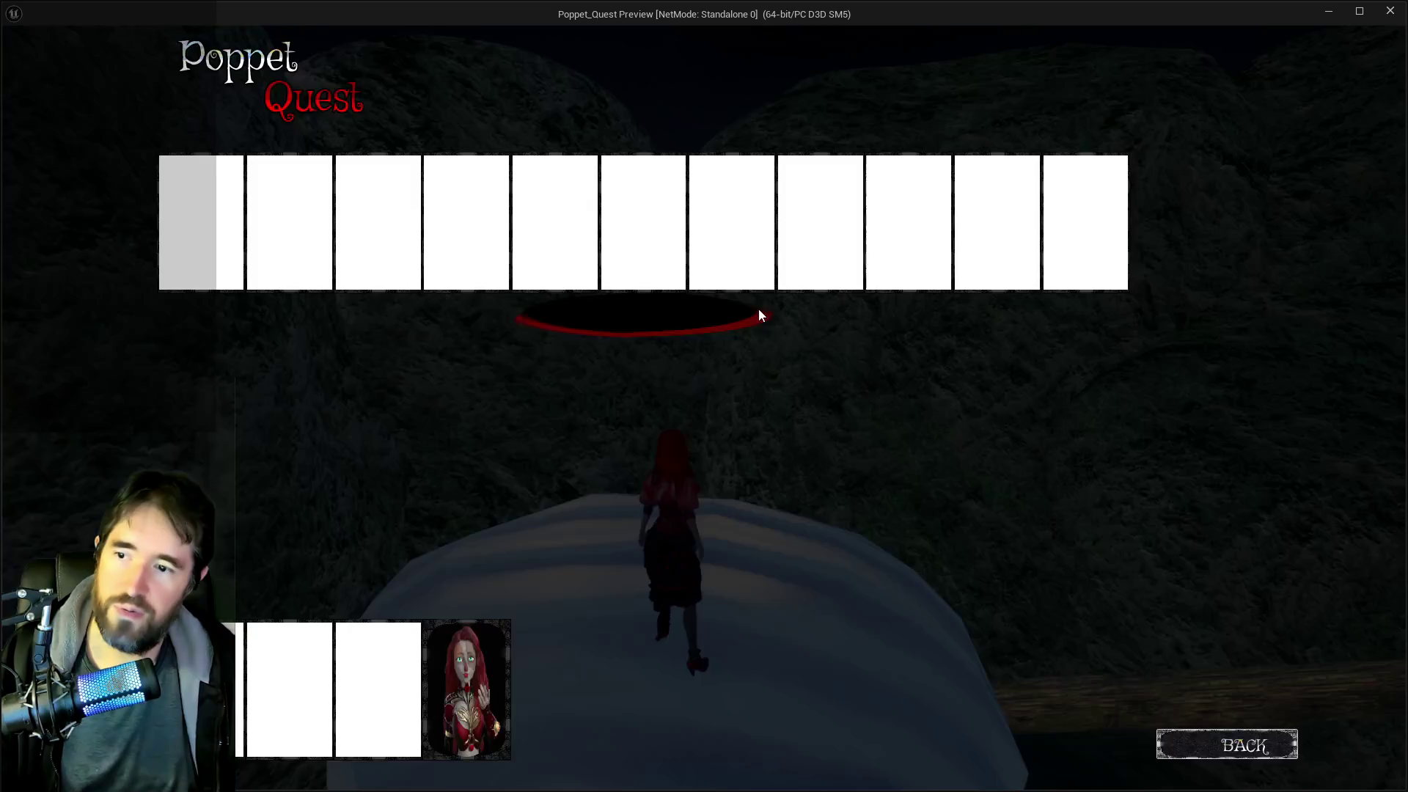
left_click(645, 258)
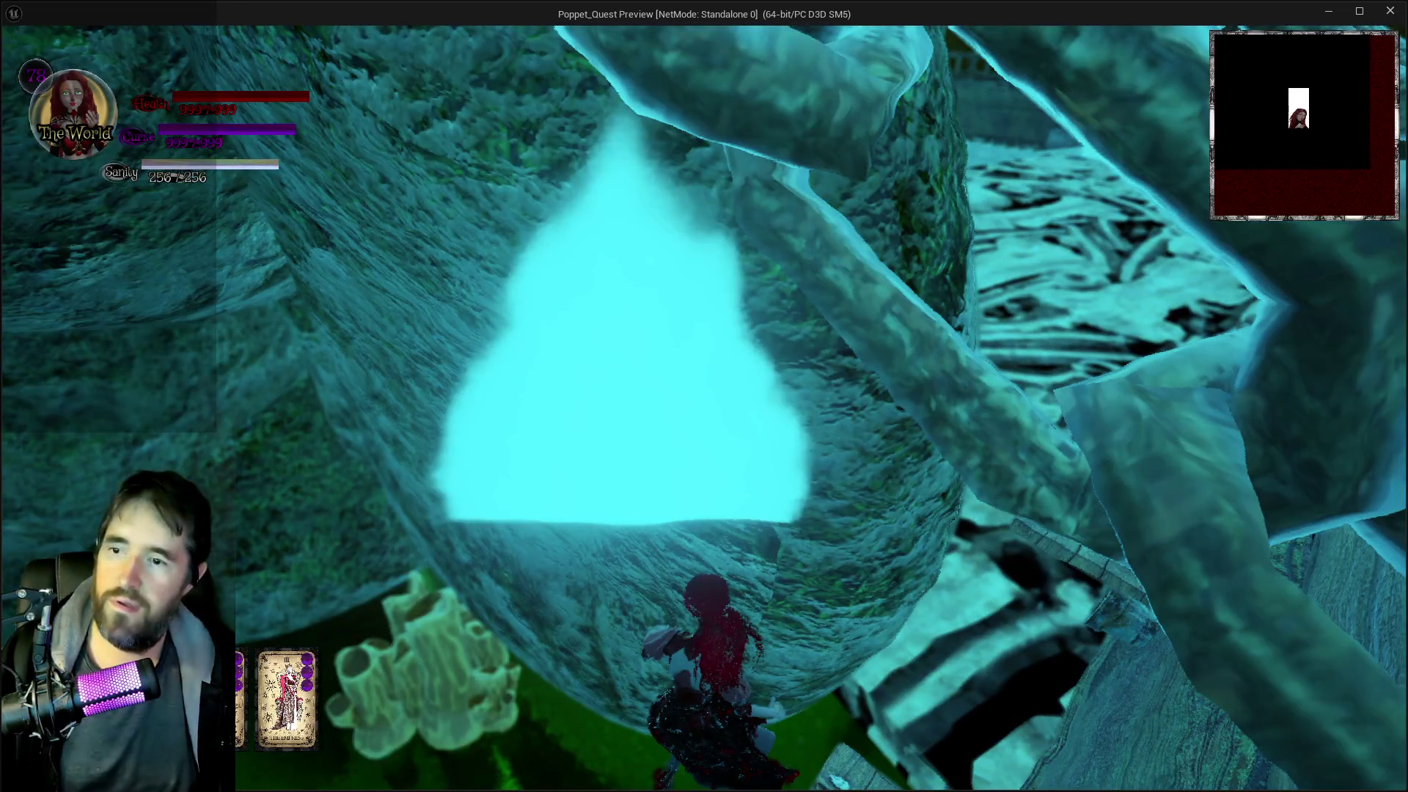
key("alt+Tab")
left_click(711, 497)
key("Escape")
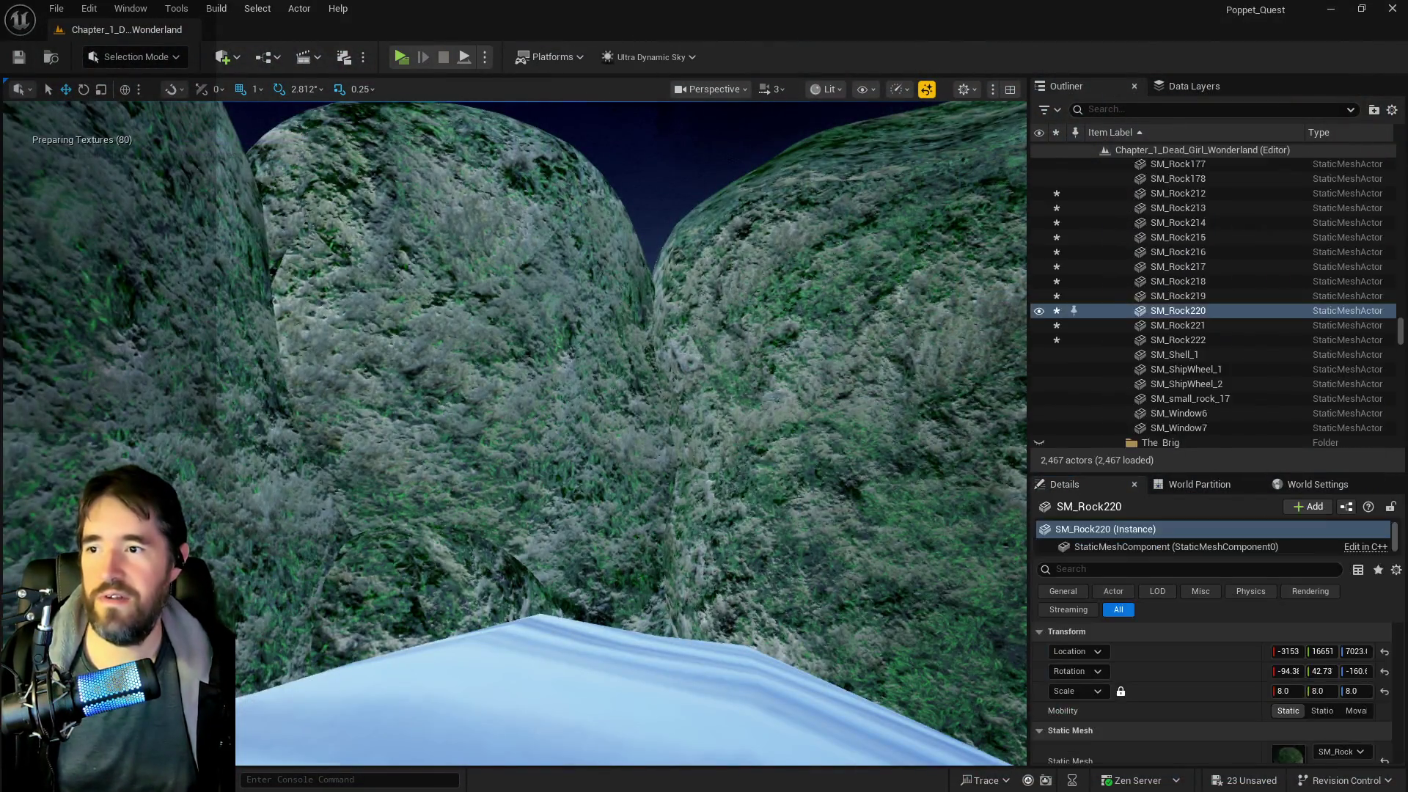
- Turn SM_Rock219 around its vertical axis by about 70° and check it from several sides
key("f")
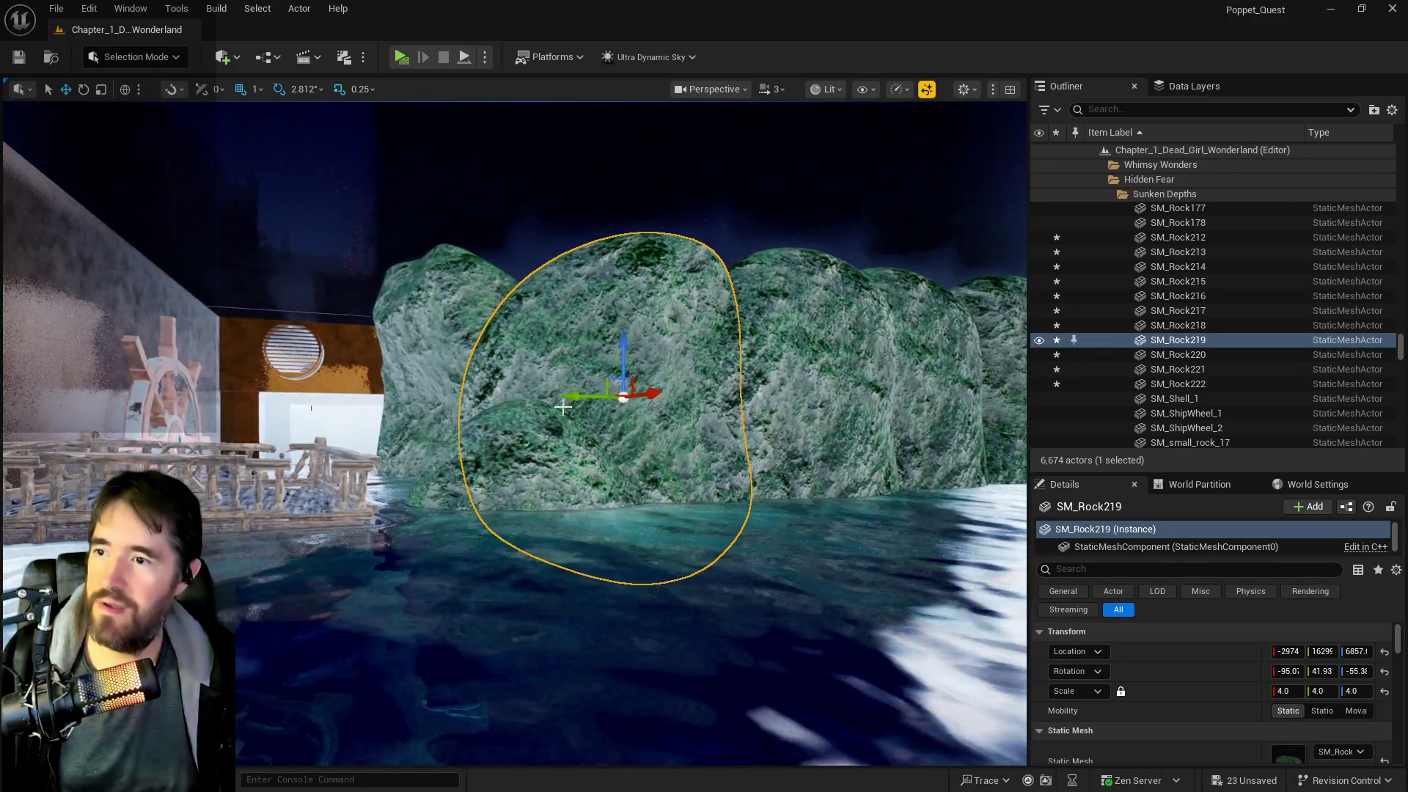
key("e")
mouse_move(660, 393)
left_mouse_down()
mouse_move(673, 391)
mouse_move(630, 426)
mouse_move(580, 411)
mouse_move(587, 323)
mouse_move(580, 337)
mouse_move(629, 338)
mouse_move(631, 268)
left_mouse_up()
key("w")
key("w")
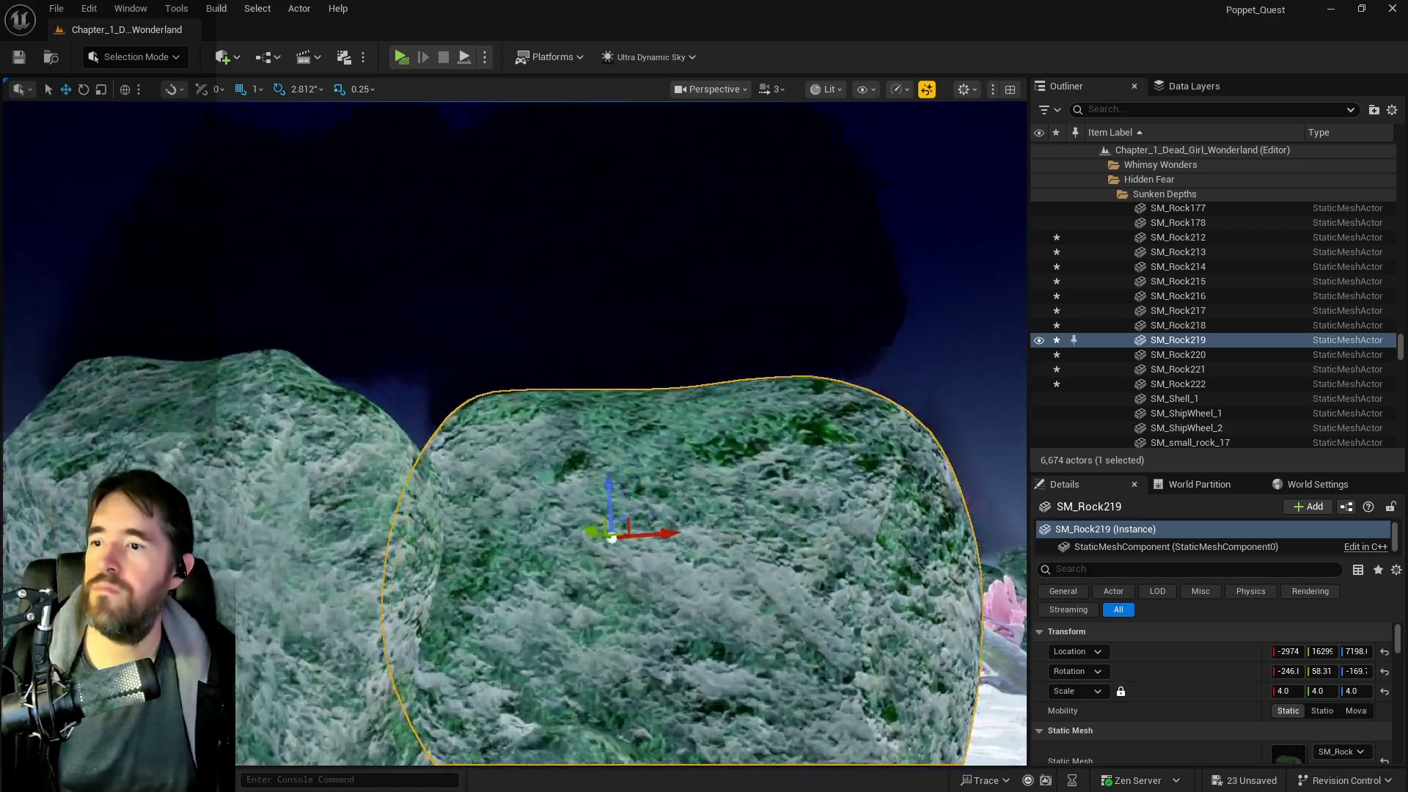
key("s")
key("e")
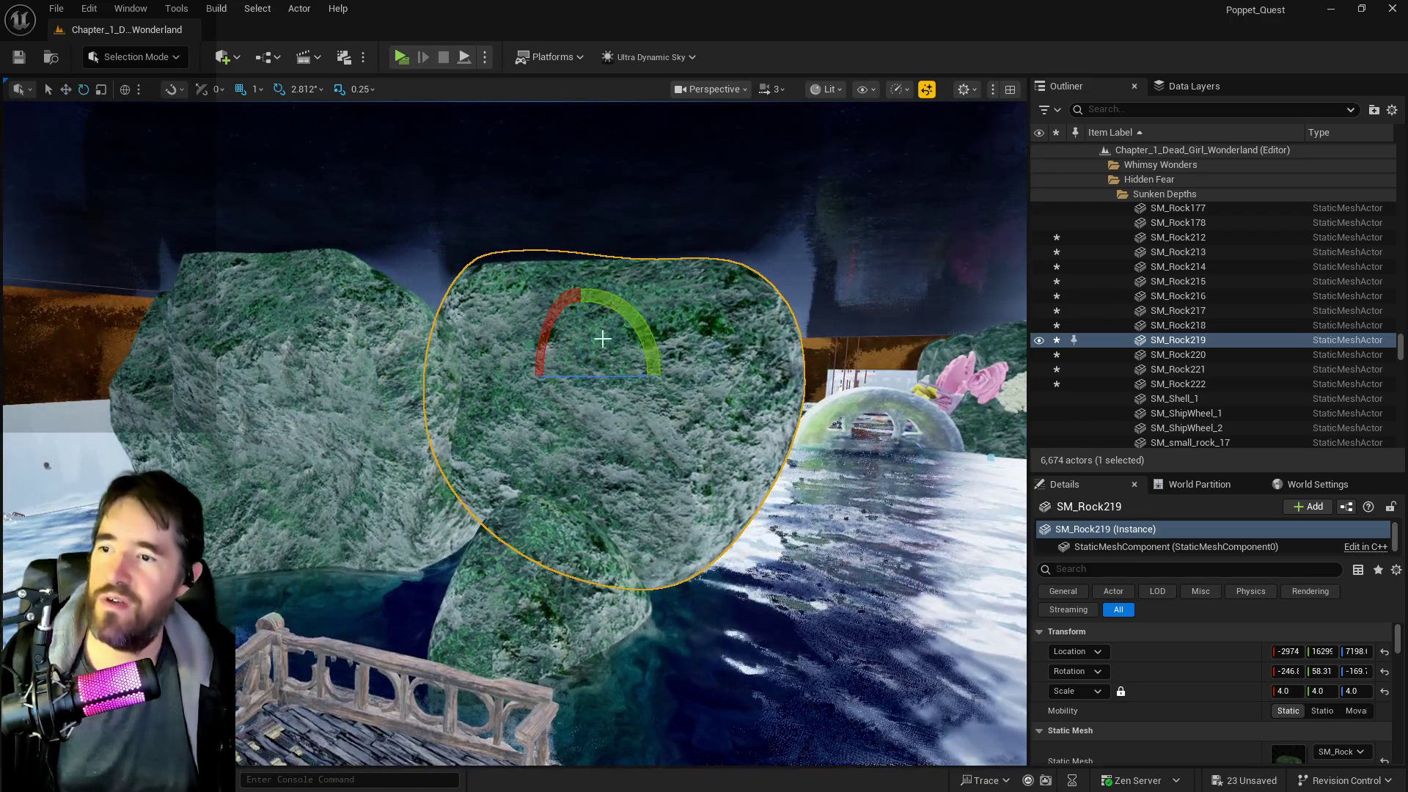
left_click_drag(675, 375, 630, 374)
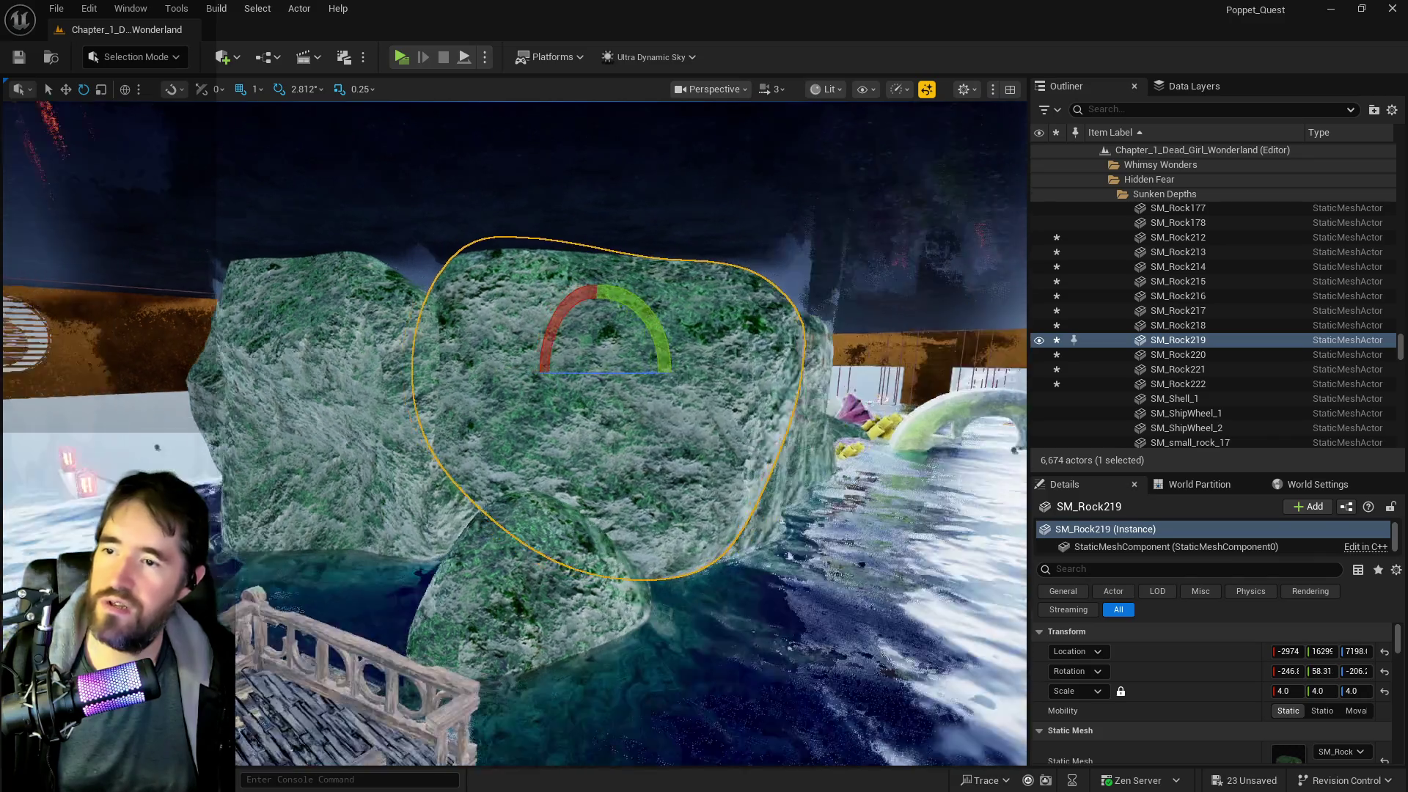
key("w")
key("s")
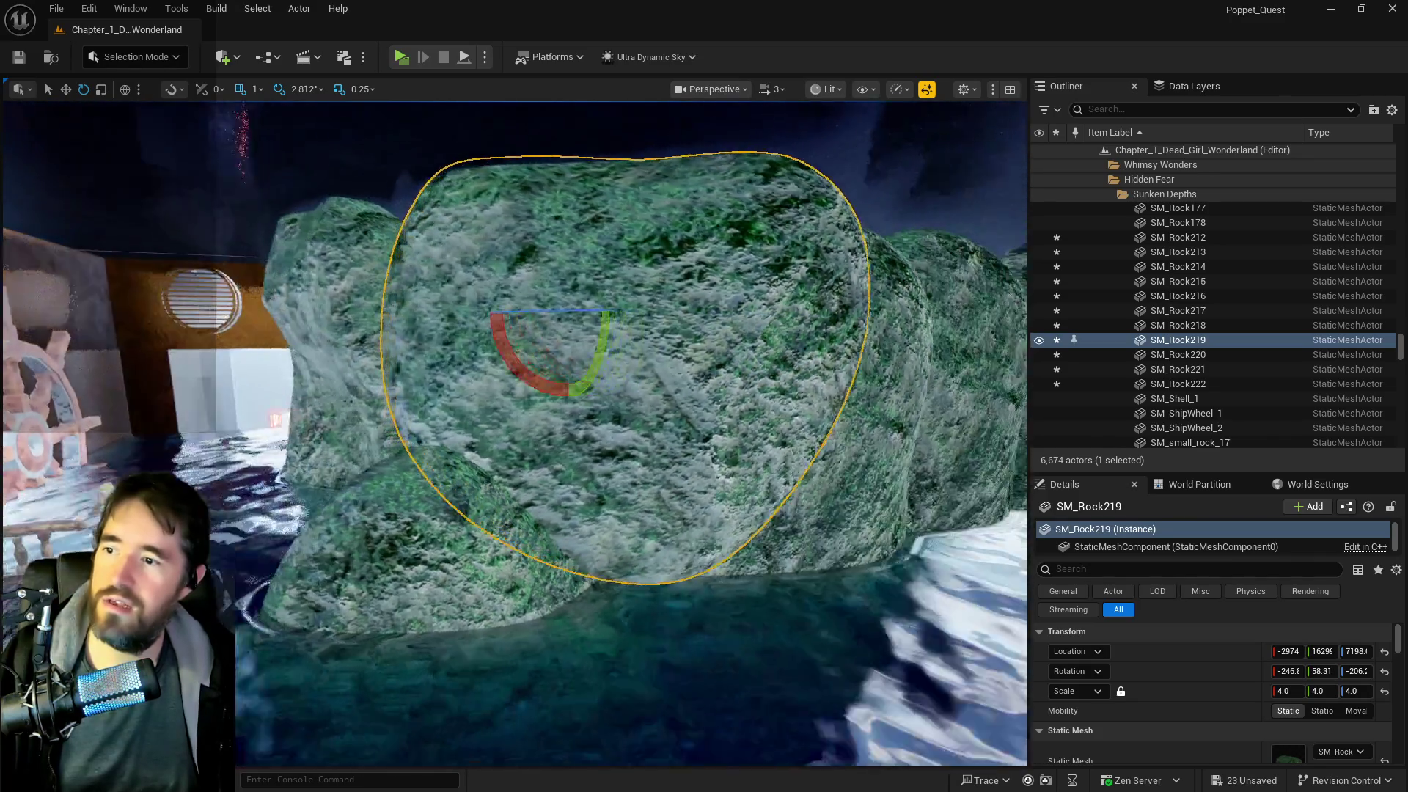
key("w")
key("a")
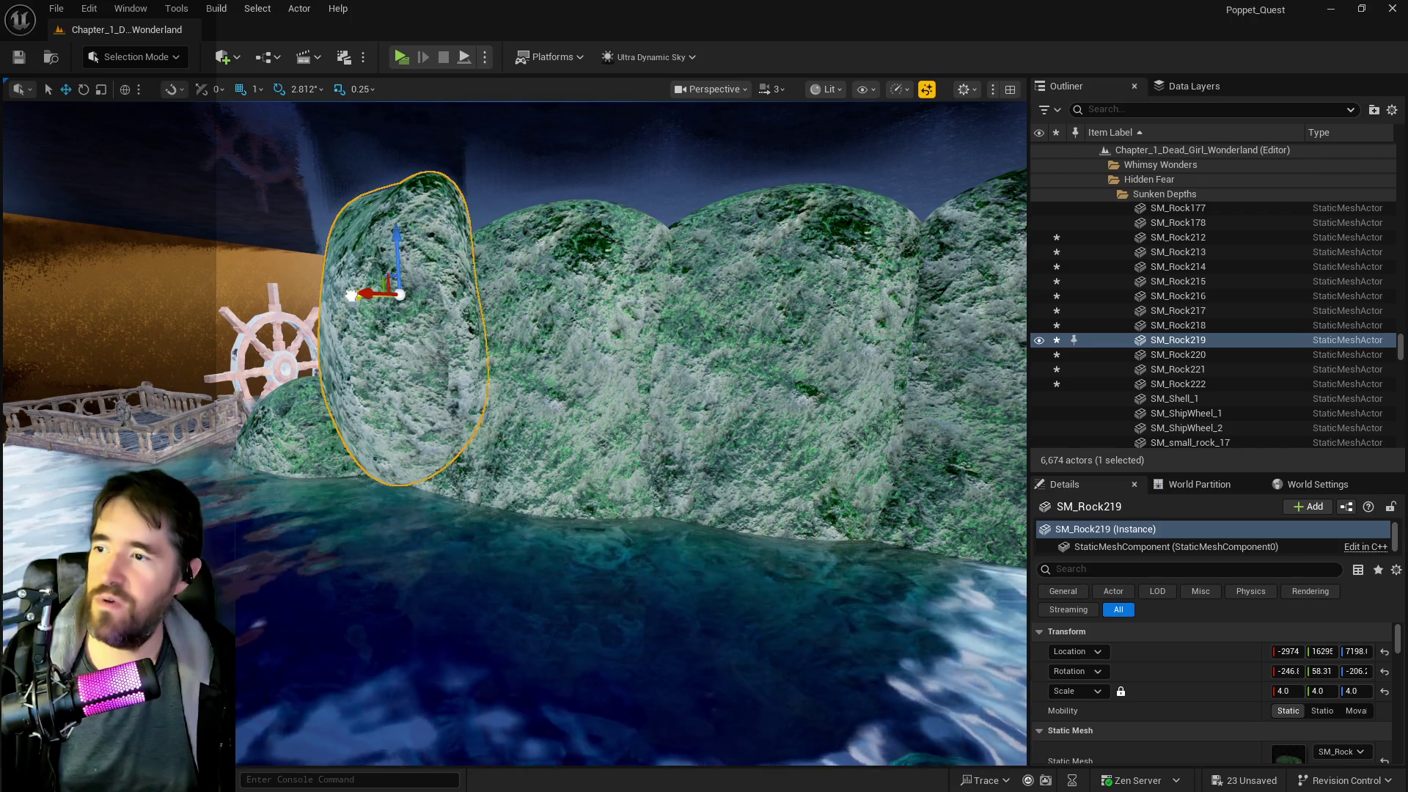
key("d")
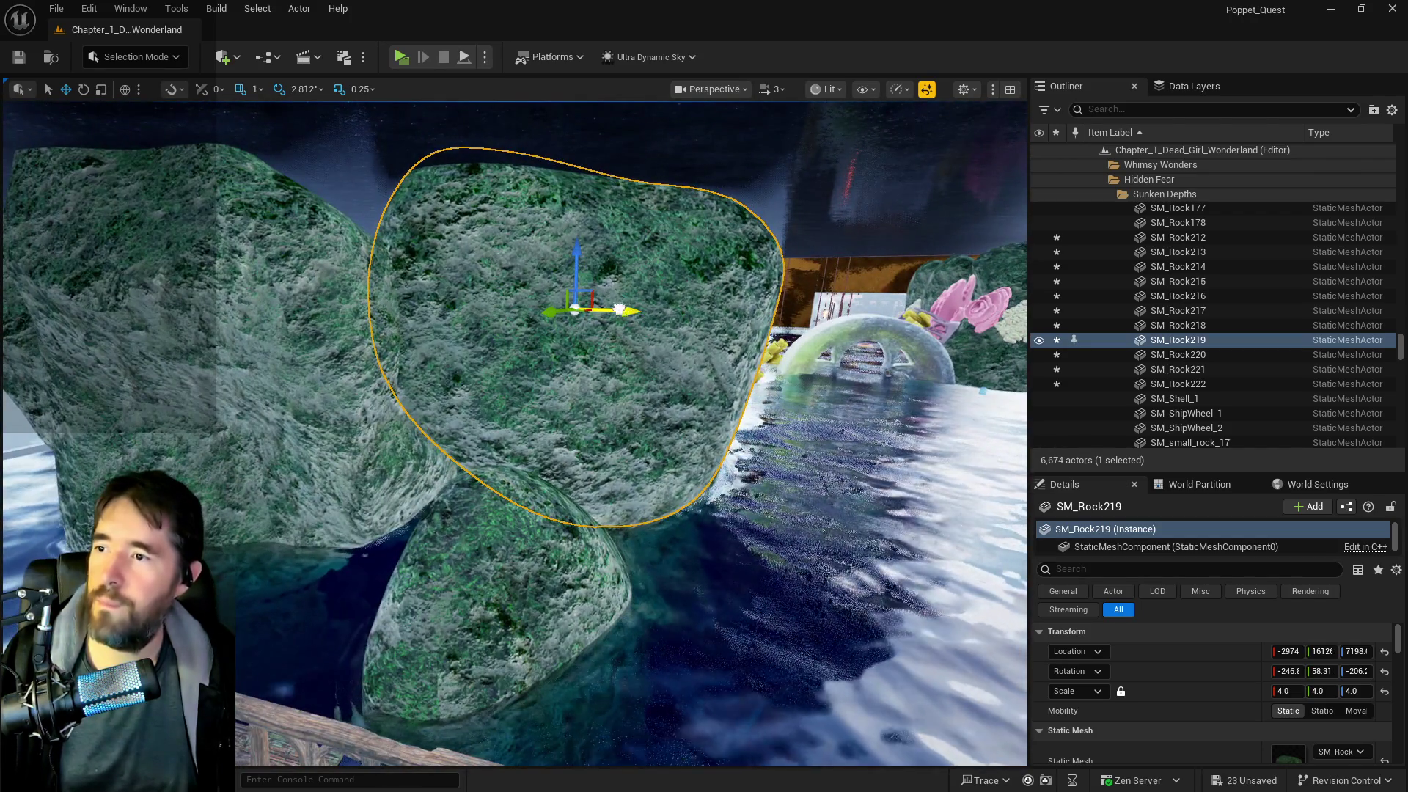
- Nudge SM_Rock219 slightly left along X and view it from above
left_click_drag(620, 309, 557, 295)
key("w")
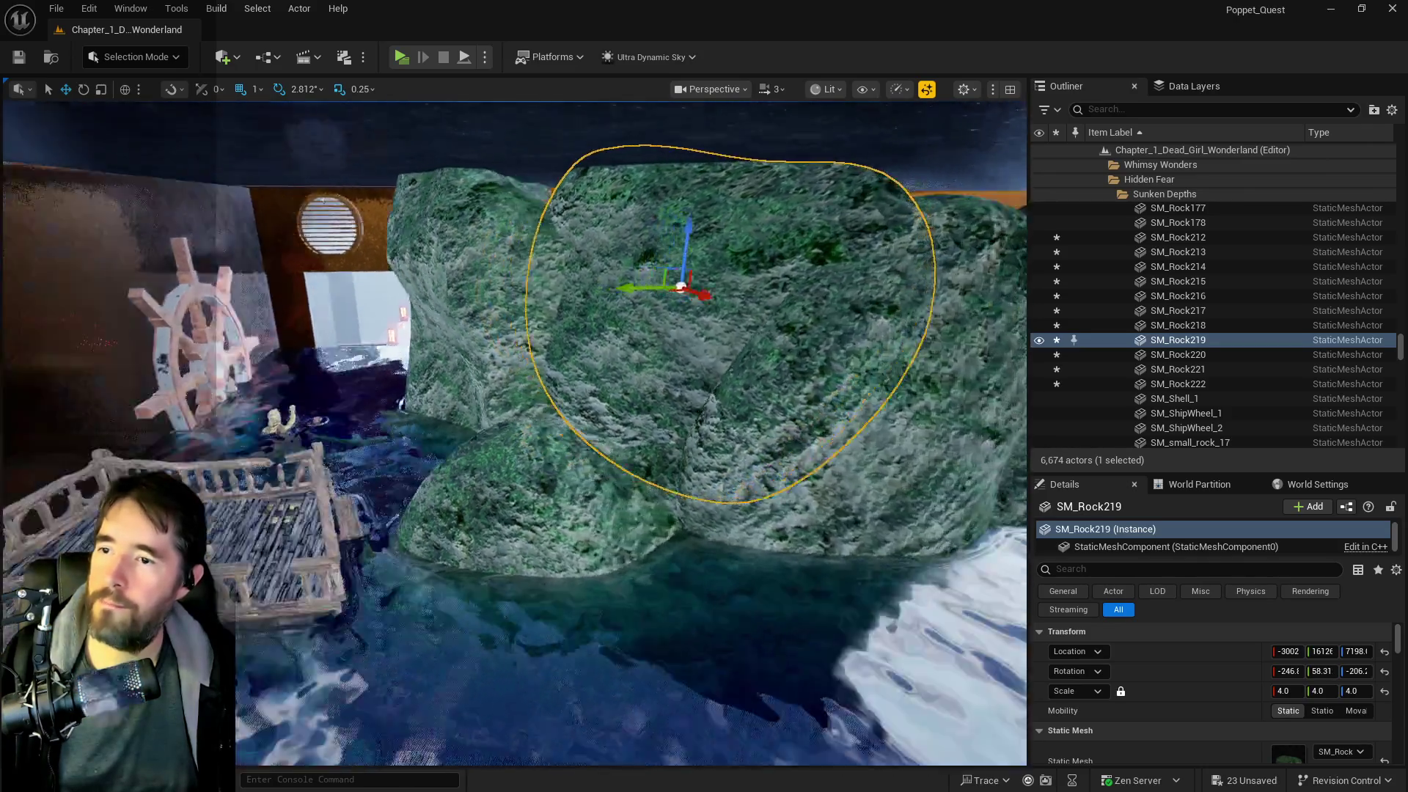
key("w")
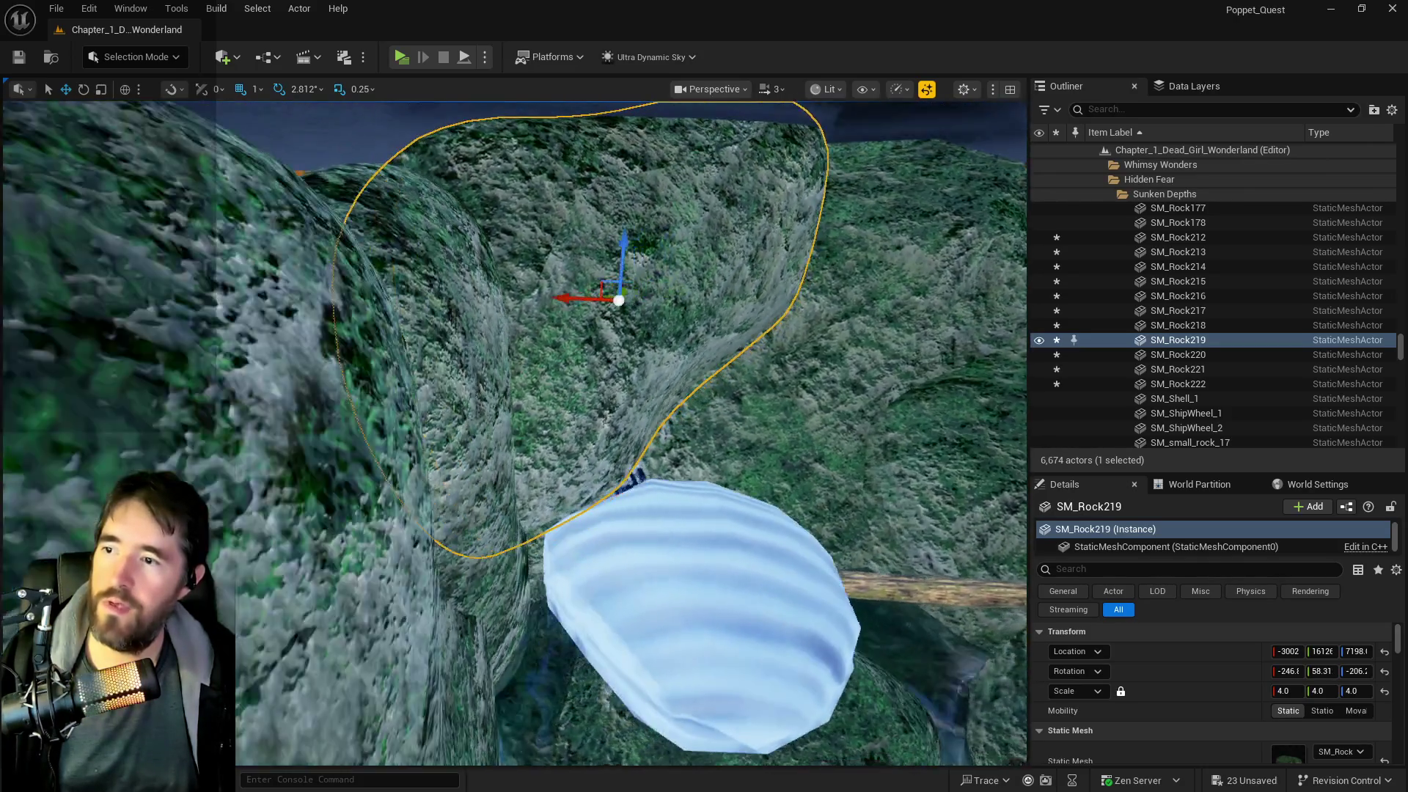
key("w")
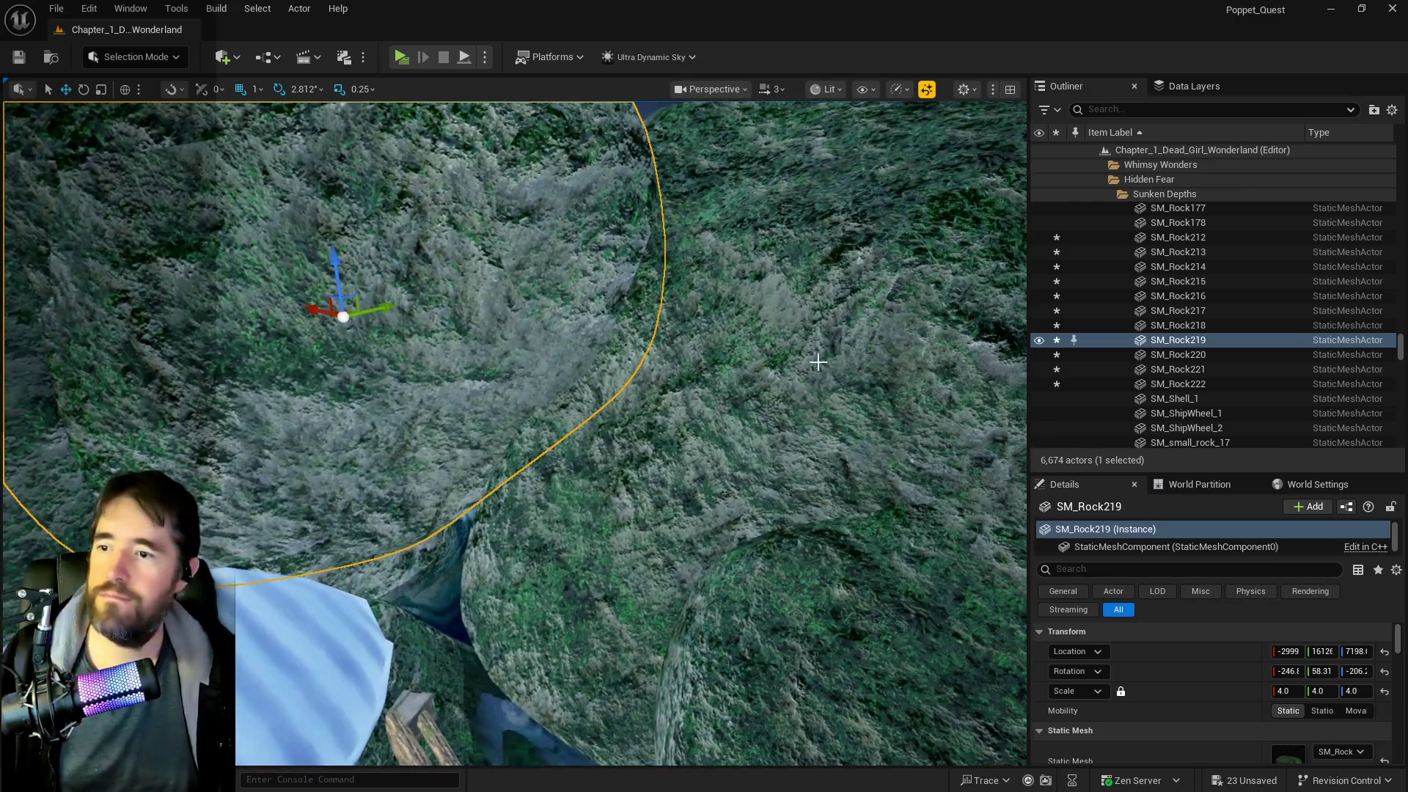
left_click(817, 362)
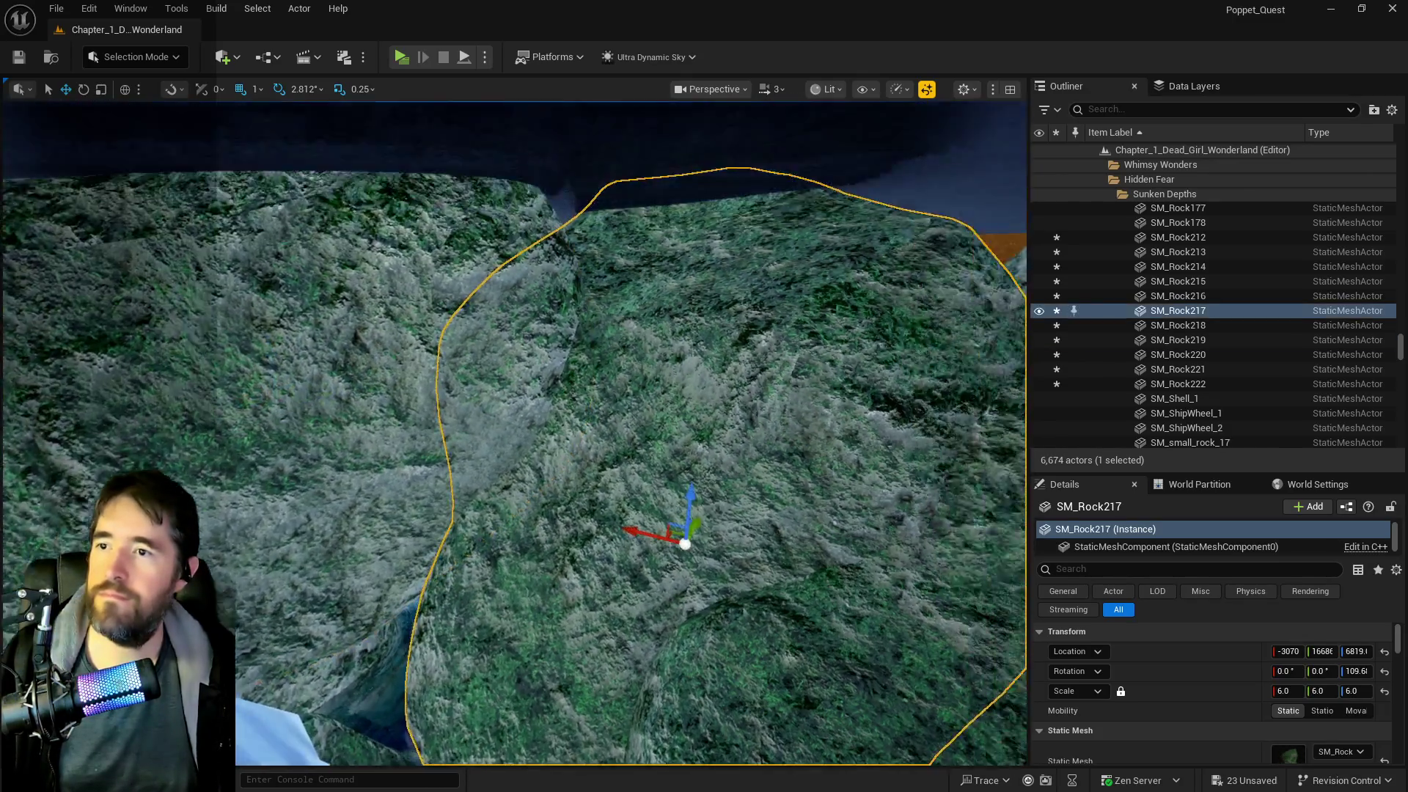
key("d")
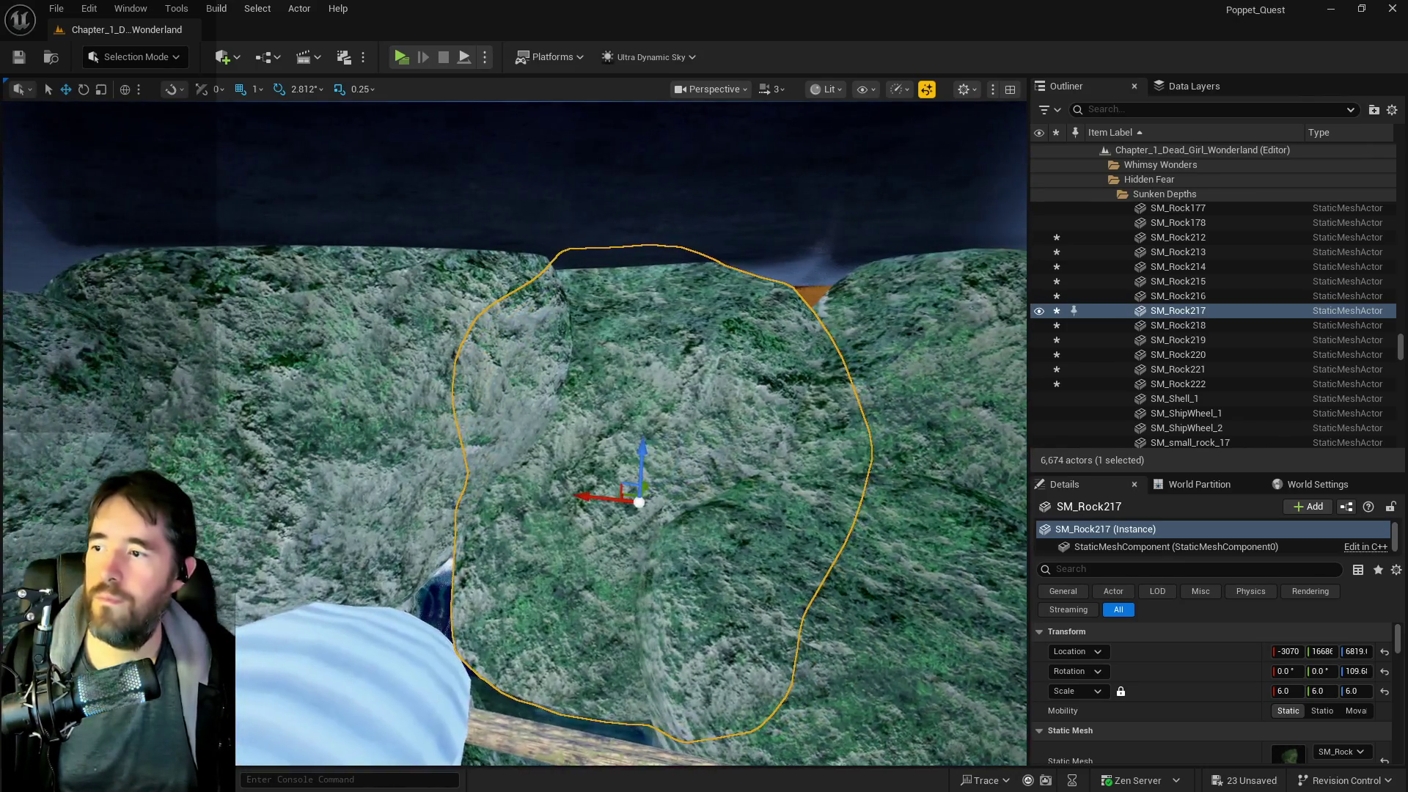
- Alt-drag a copy of SM_Rock219 out as SM_Rock223 and rotate it about 20°
left_click(355, 412)
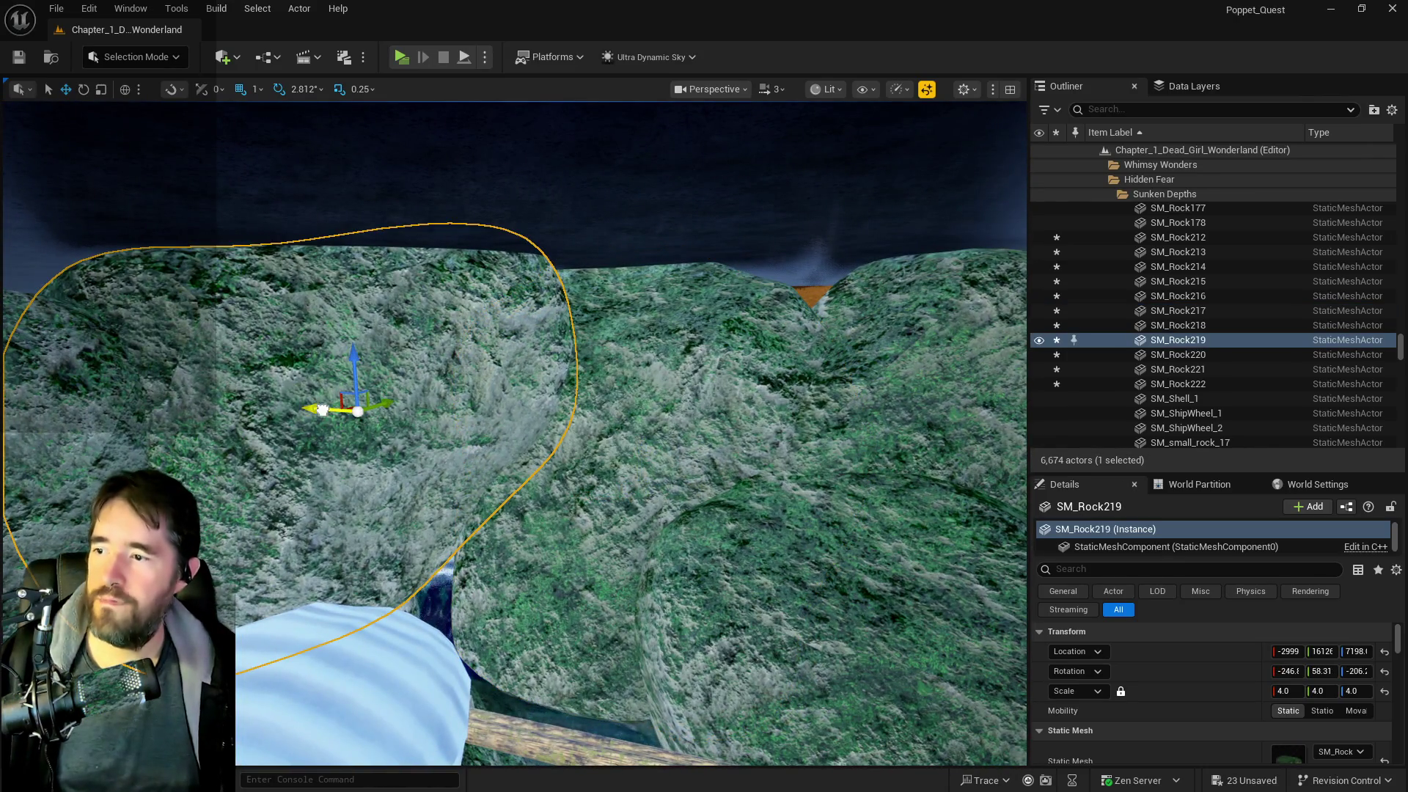
left_click_drag(323, 409, 672, 432)
key("e")
left_click_drag(455, 373, 701, 369)
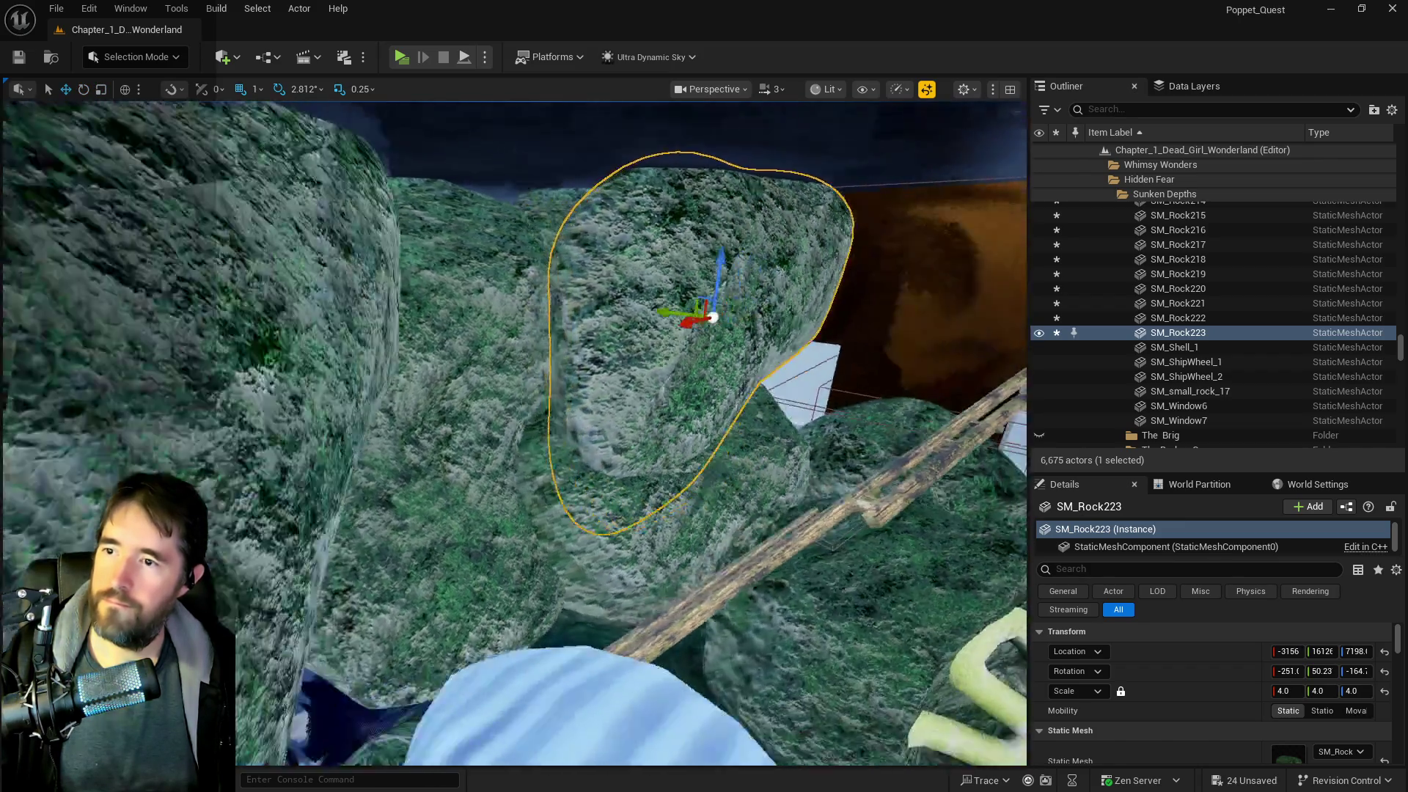
- After checking SM_Rock223, slide the small rock SM_Rock23 toward the middle of the pool
key("f")
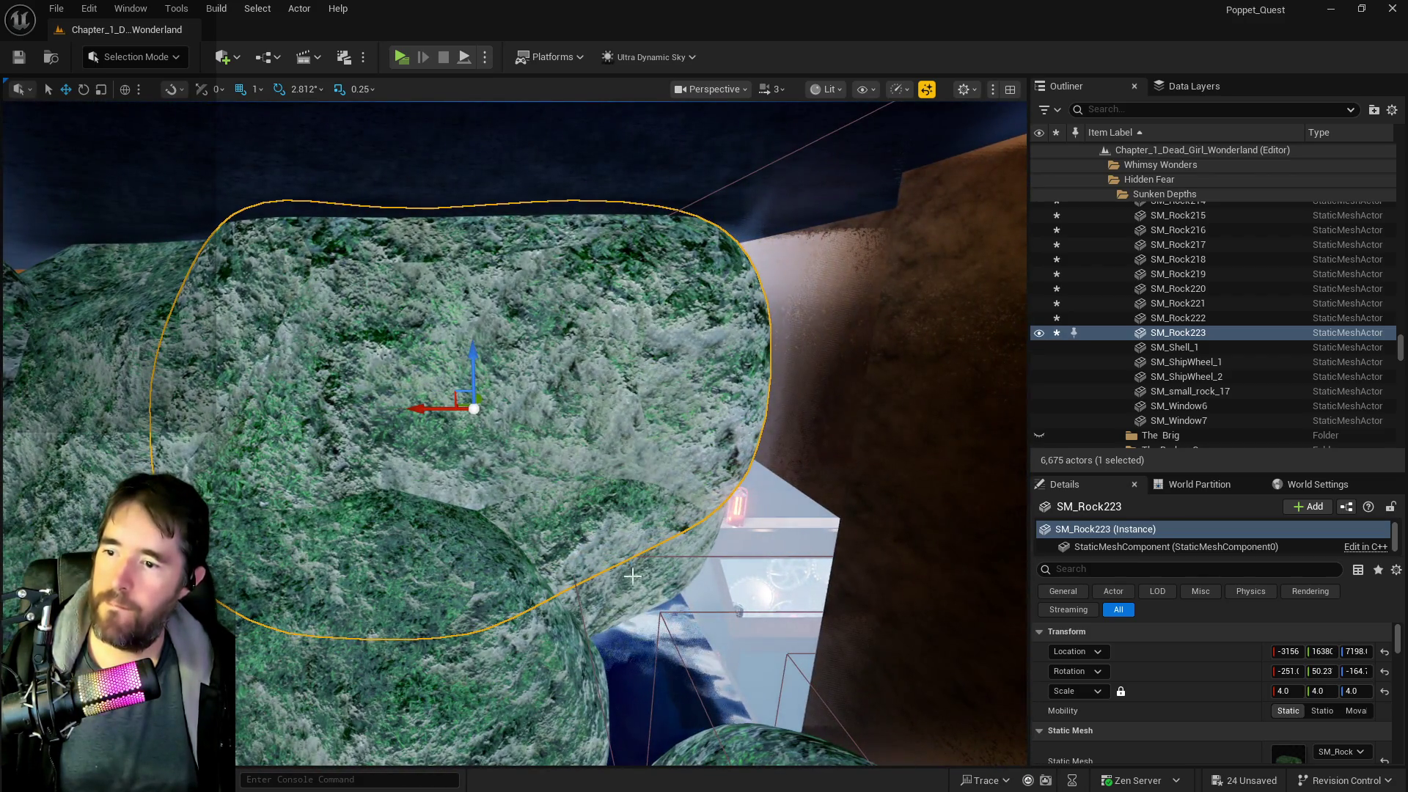
left_click(570, 419)
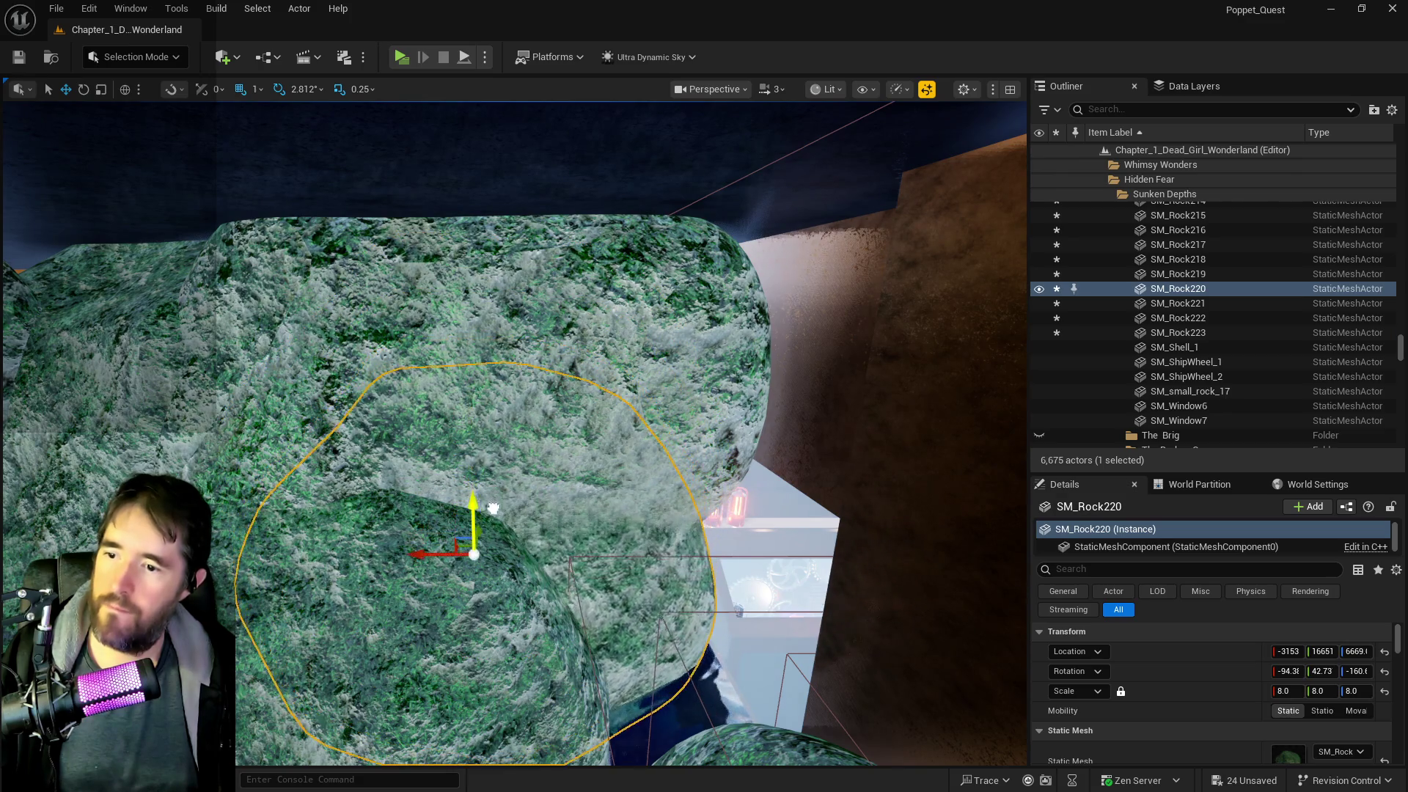
left_click_drag(498, 528, 592, 552)
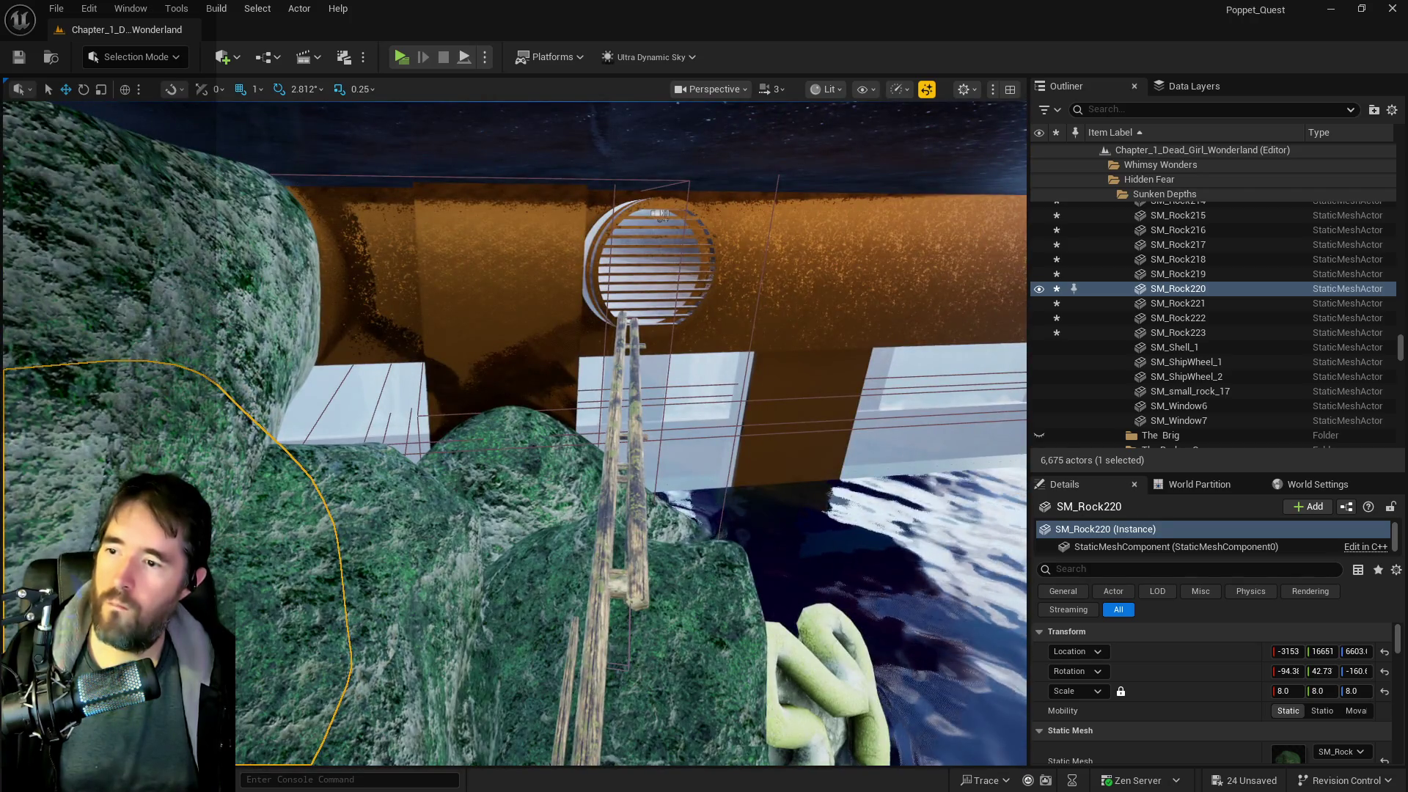
left_click(591, 552)
key("f")
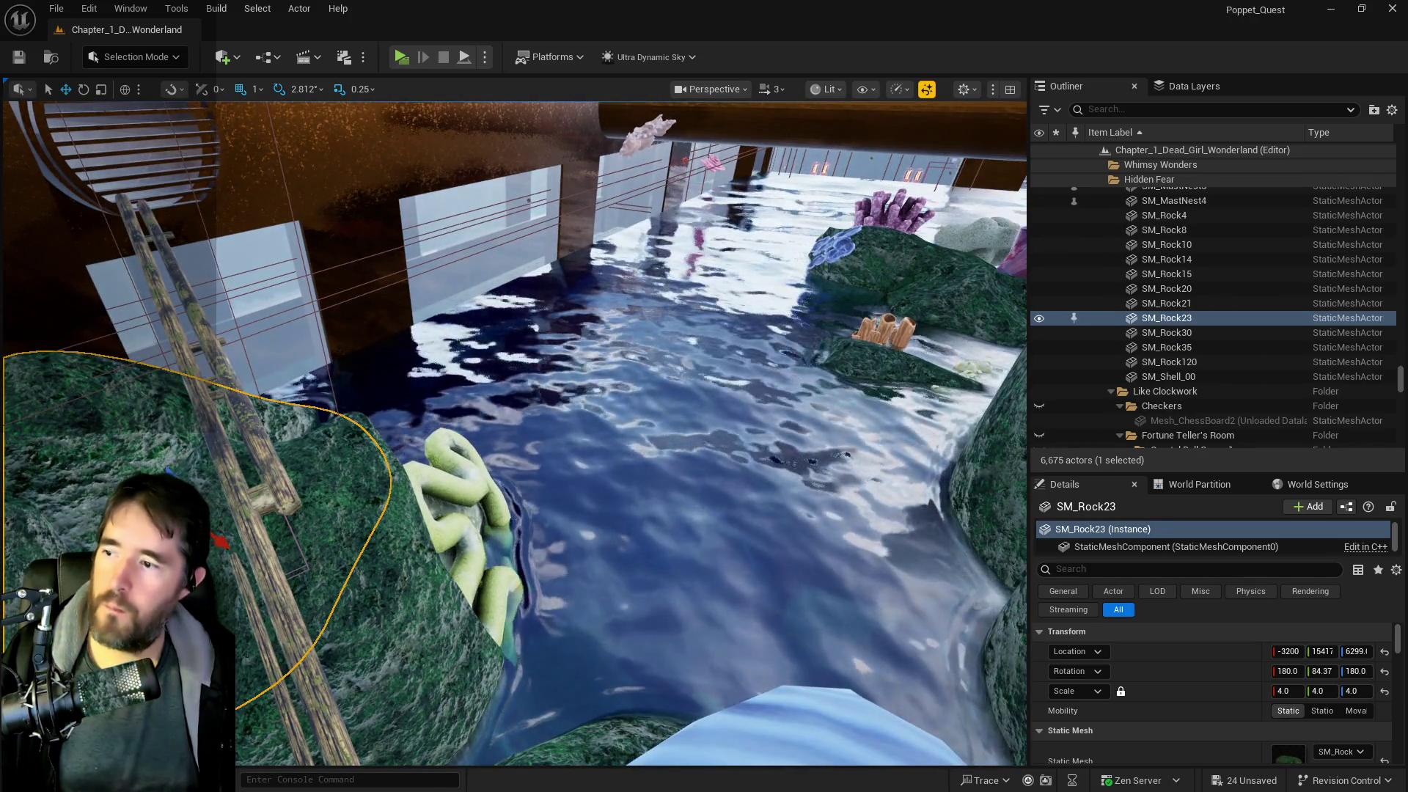
mouse_move(217, 509)
left_mouse_down()
mouse_move(323, 499)
mouse_move(402, 422)
mouse_move(444, 404)
mouse_move(564, 424)
mouse_move(595, 400)
mouse_move(550, 352)
left_mouse_up()
- Bring coral SM_corall_05 down onto the mossy pool rock at X -3017, Z about 6635
left_click(471, 317)
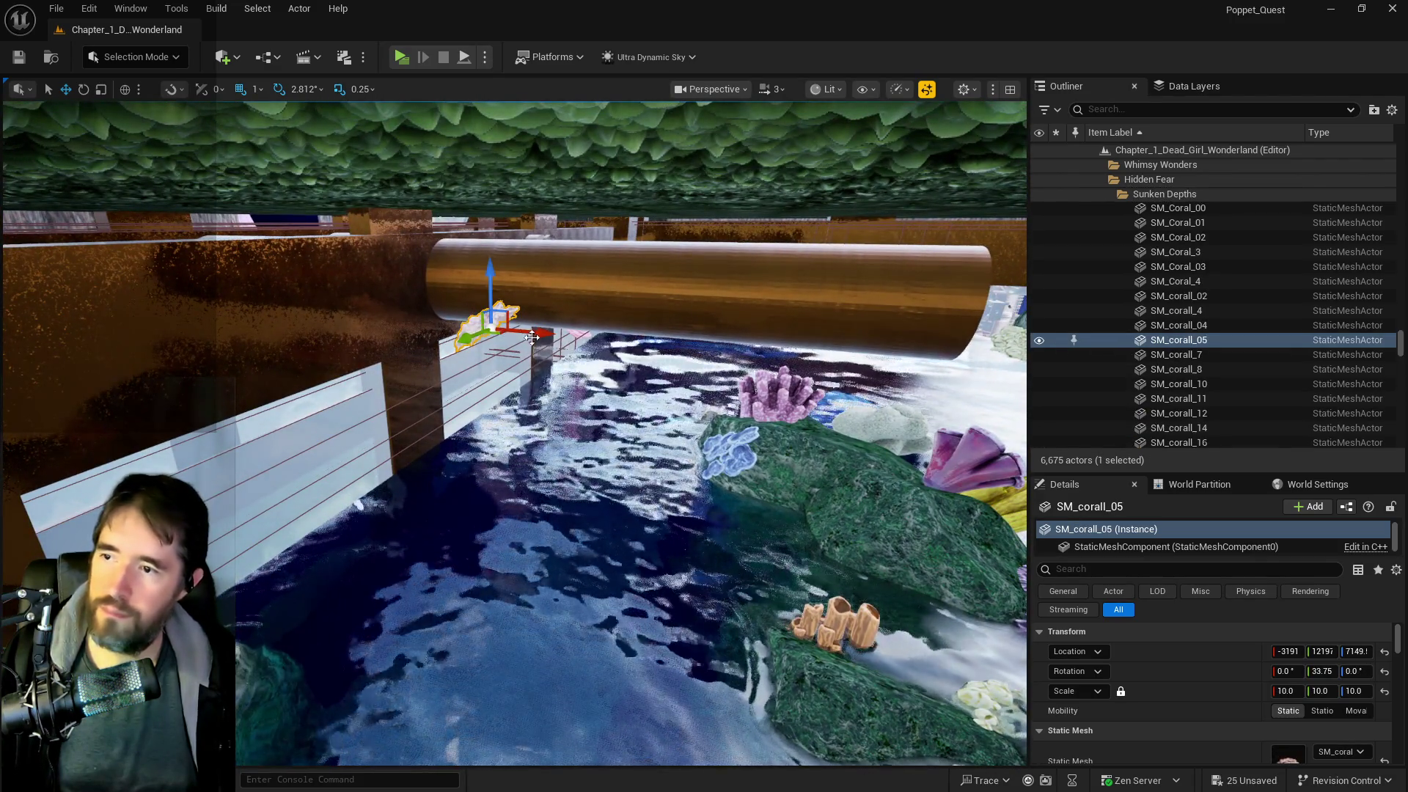
key("f")
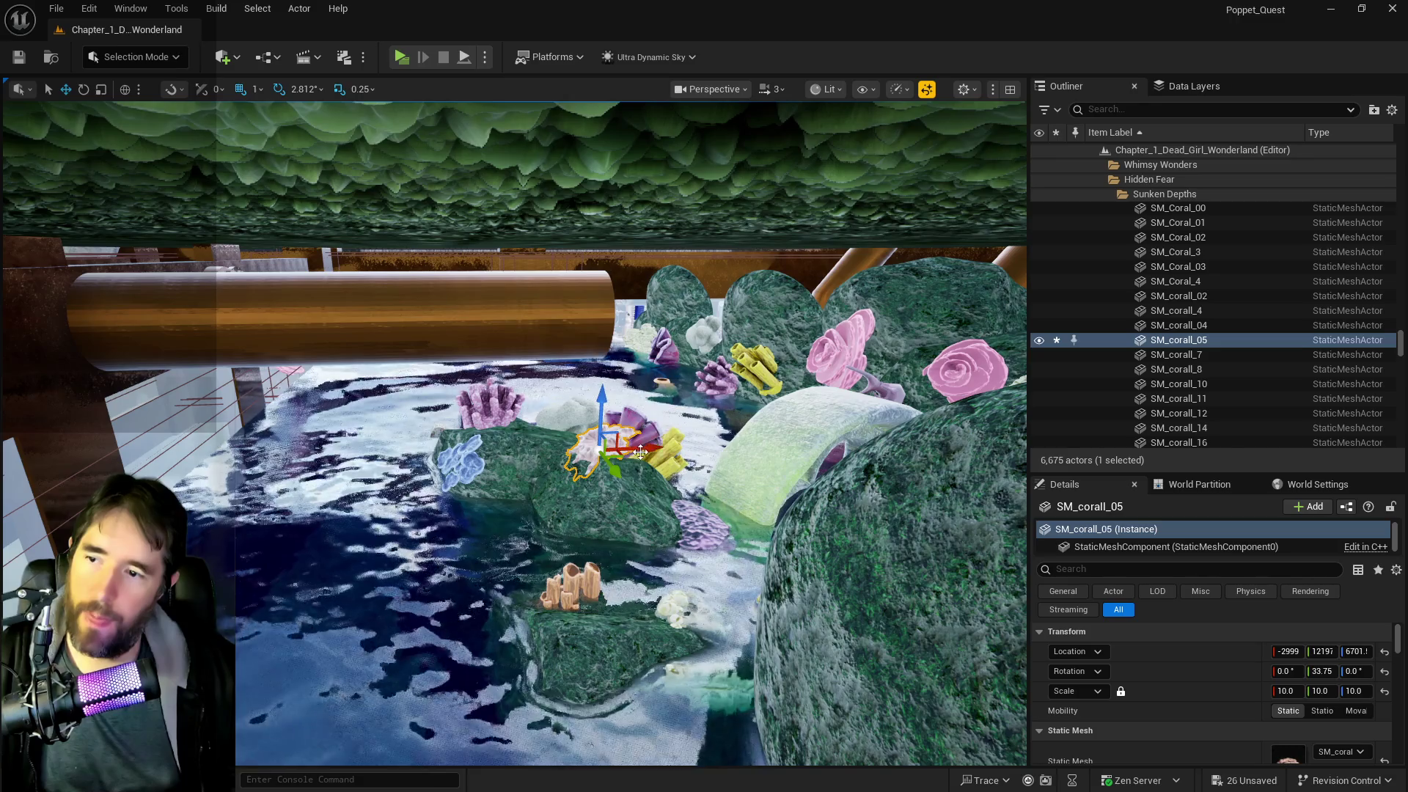
key("Right")
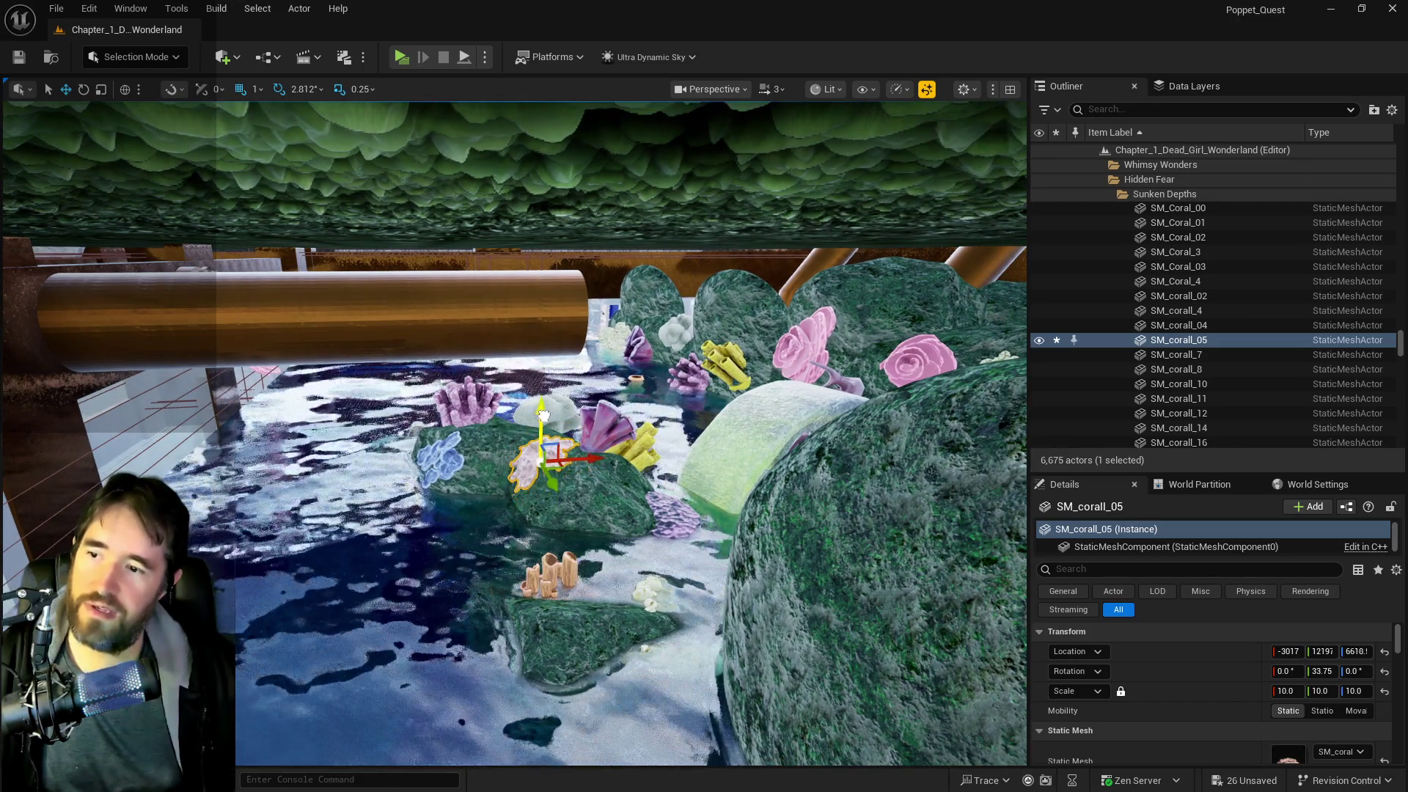
mouse_move(543, 414)
left_mouse_down()
mouse_move(506, 403)
mouse_move(559, 411)
left_mouse_up()
left_click(678, 366)
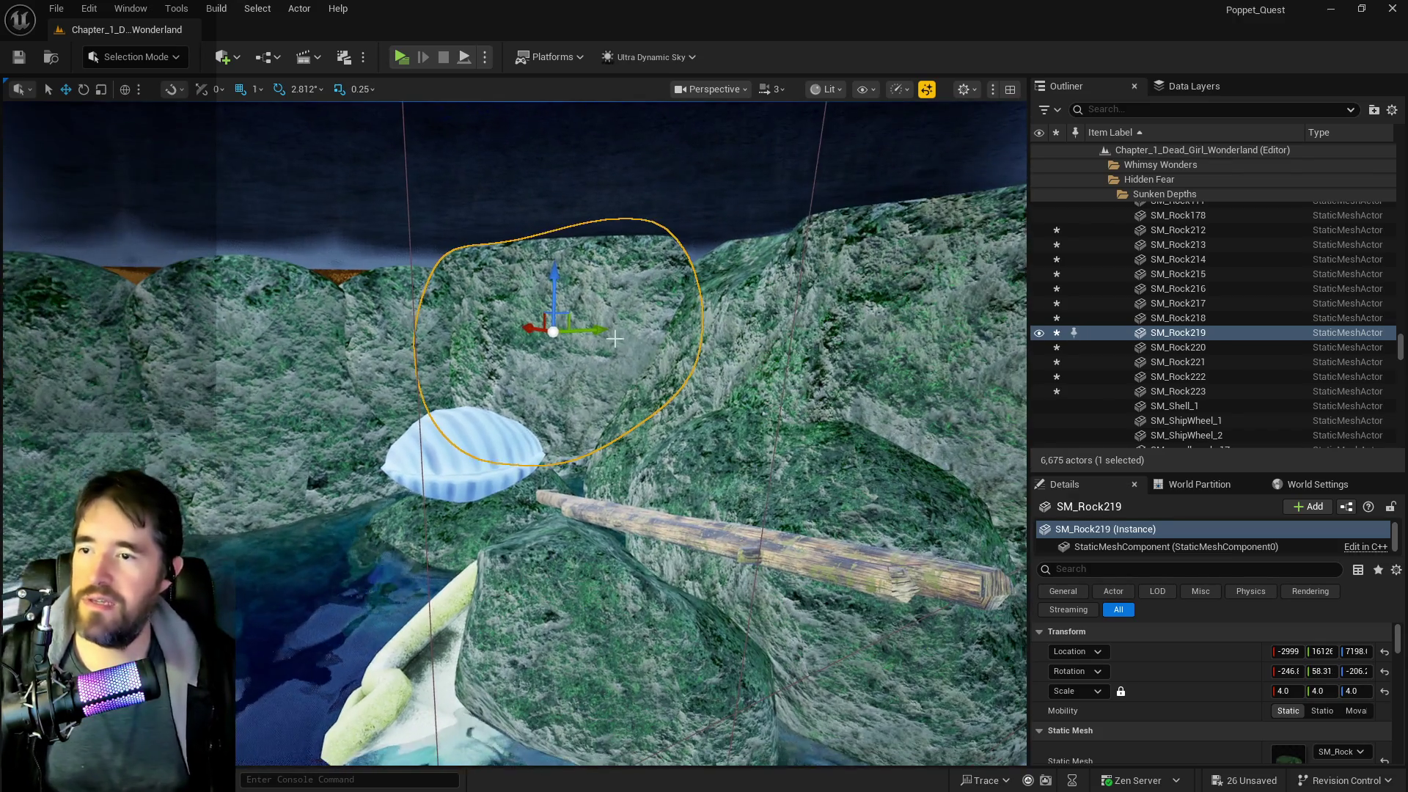
- Tilt SM_Rock219 a few degrees and place a copy, SM_Rock224, to its left at X -2999, Z 7198
key("e")
left_click_drag(596, 337, 557, 405)
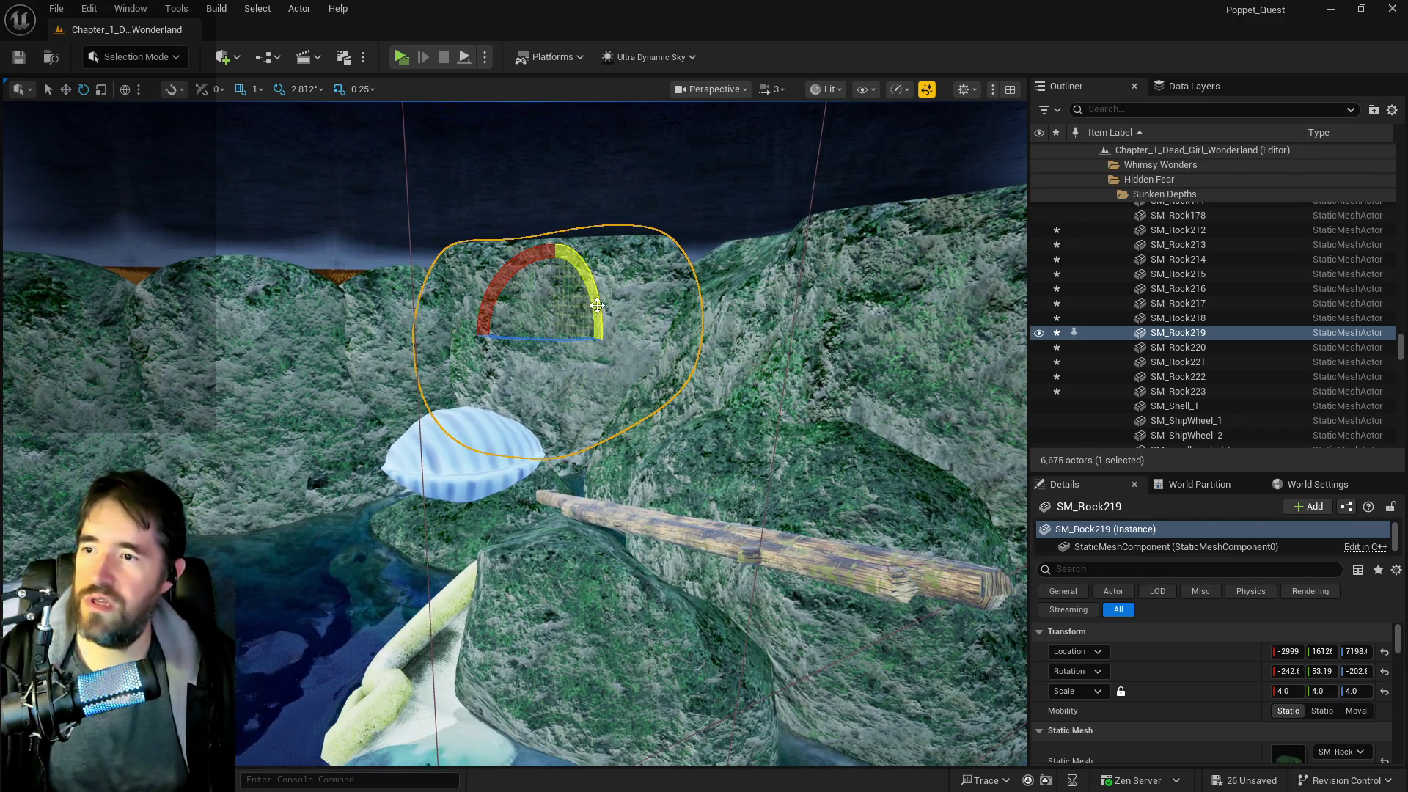
key("w")
left_click_drag(592, 329, 349, 334, "alt")
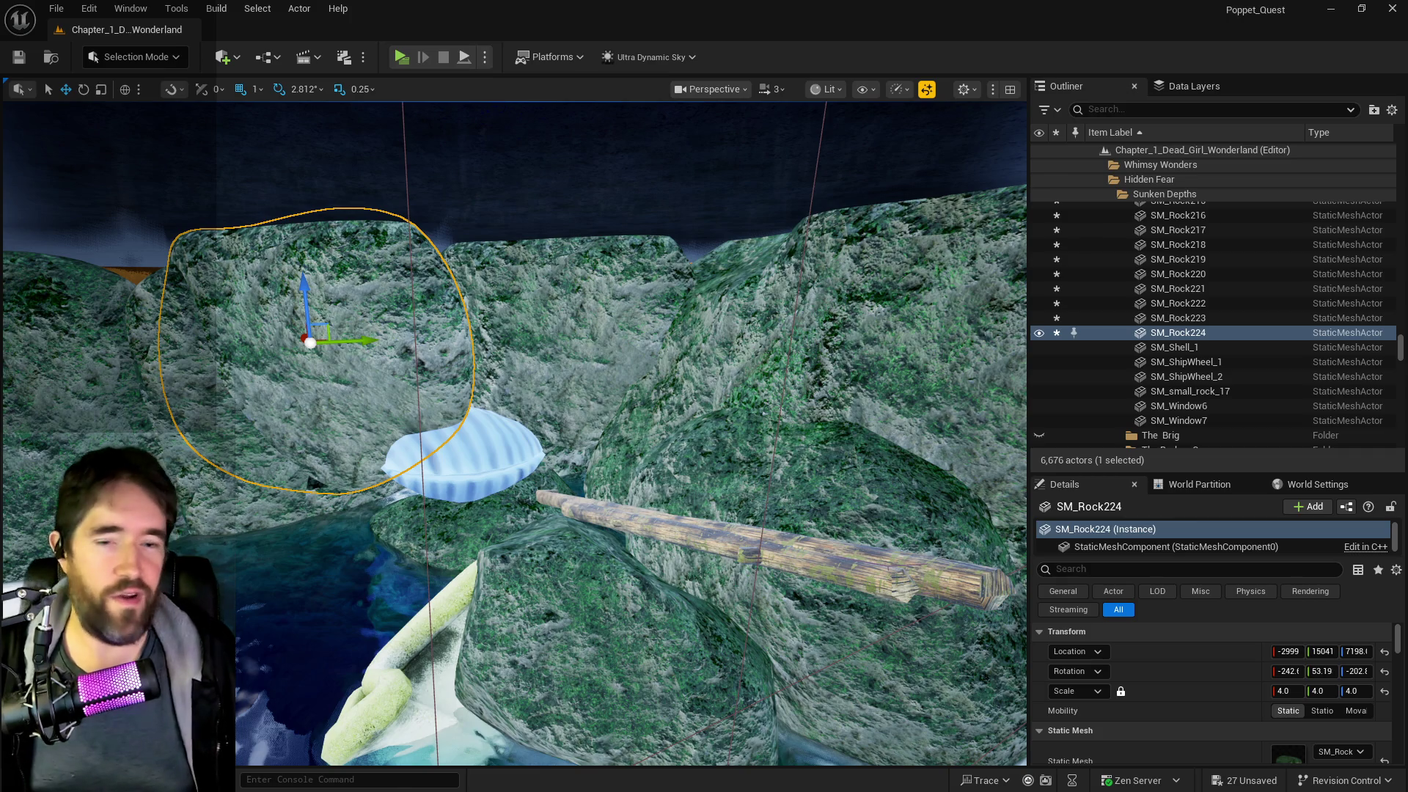
- Try mirroring the new rock with a negative Y scale, then undo it
mouse_move(680, 564)
left_mouse_down()
mouse_move(411, 402)
mouse_move(452, 405)
mouse_move(419, 423)
left_mouse_up()
key("e")
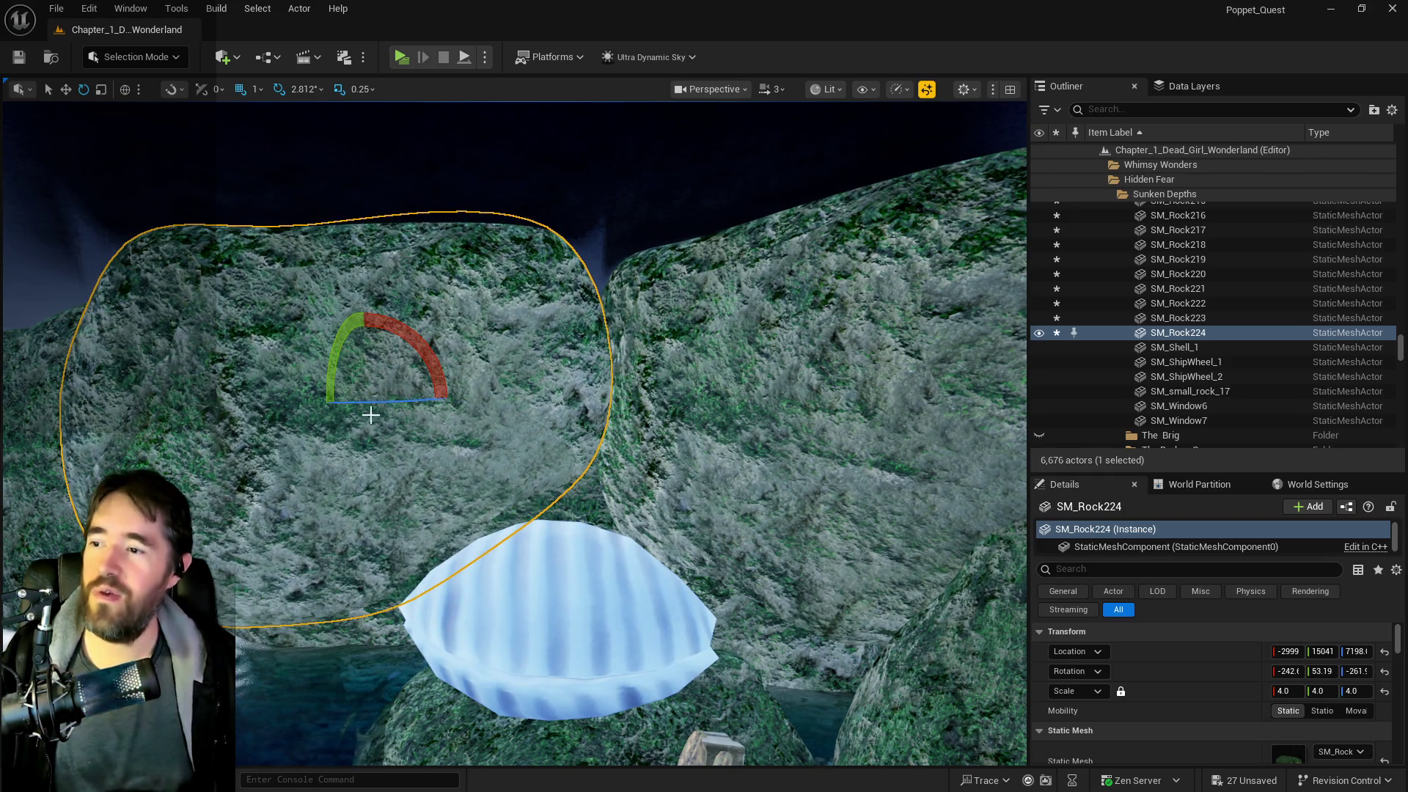
key("w")
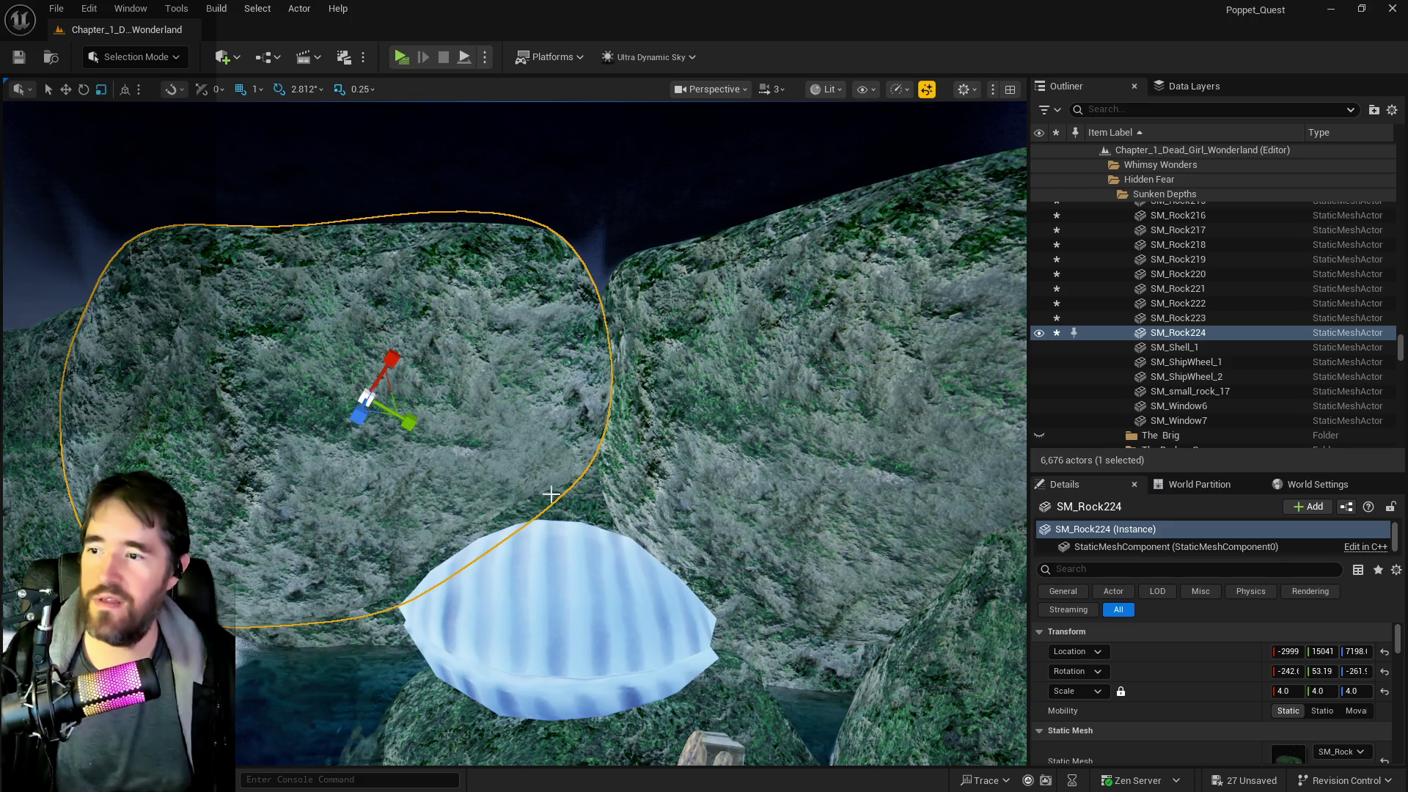
left_click(1122, 691)
type("-4")
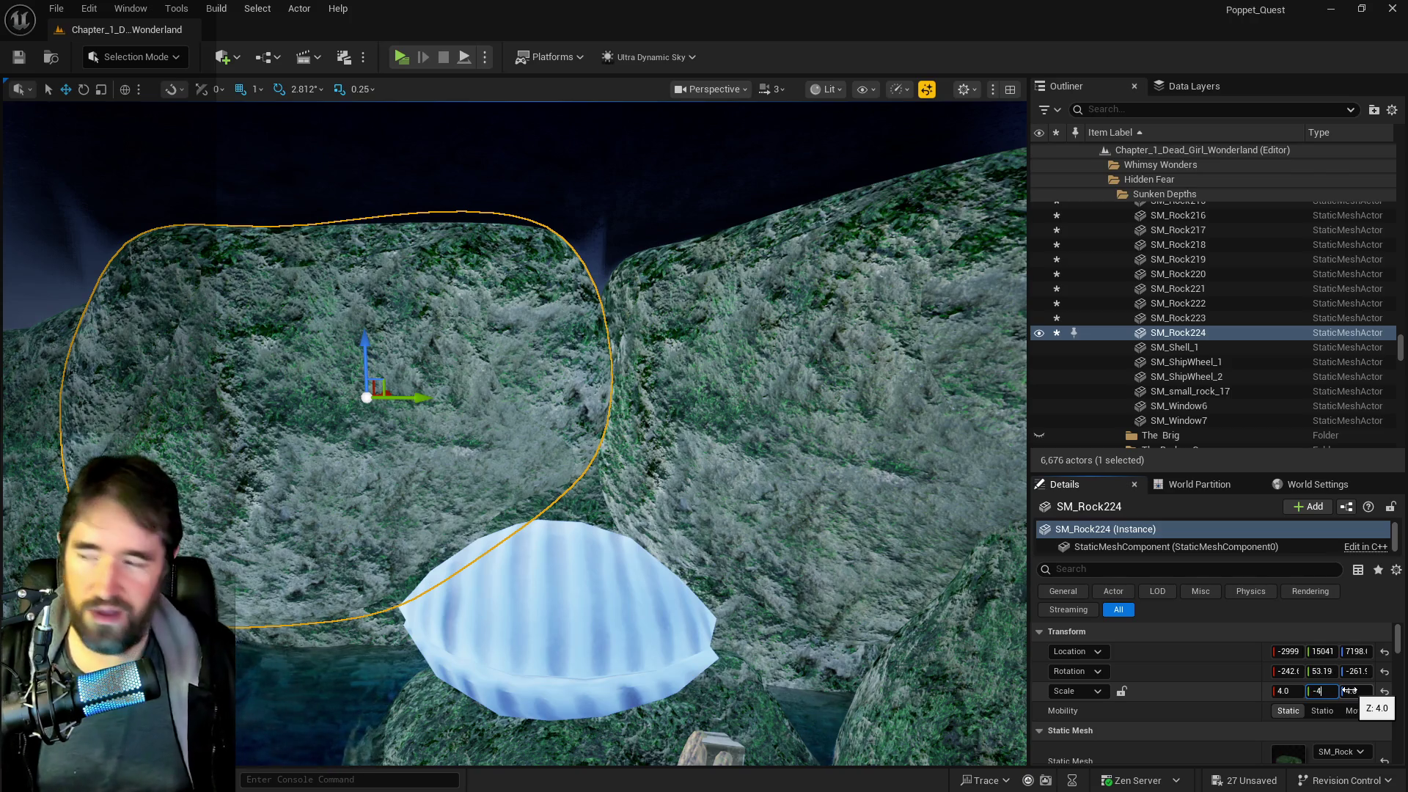
key("Return")
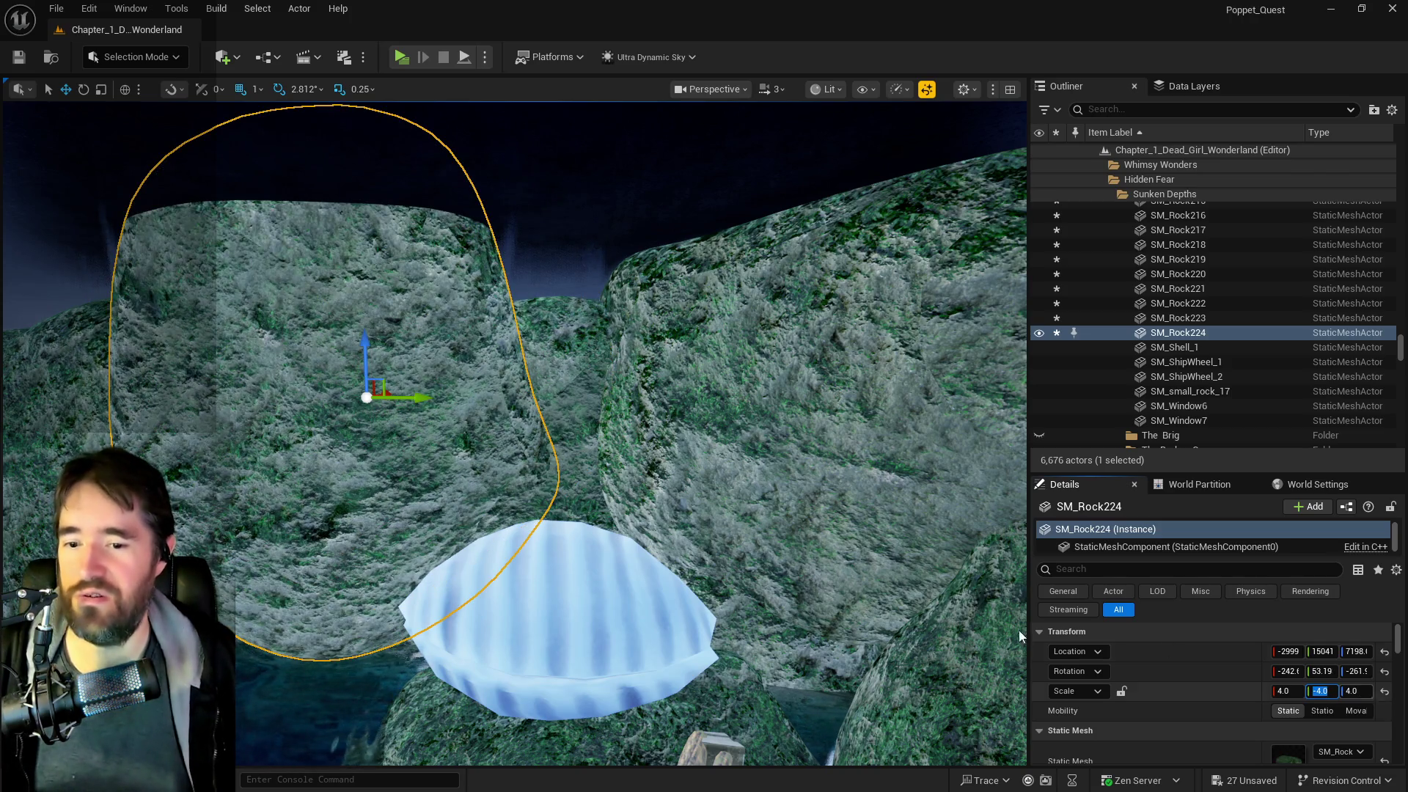
left_click(88, 10)
left_click(110, 64)
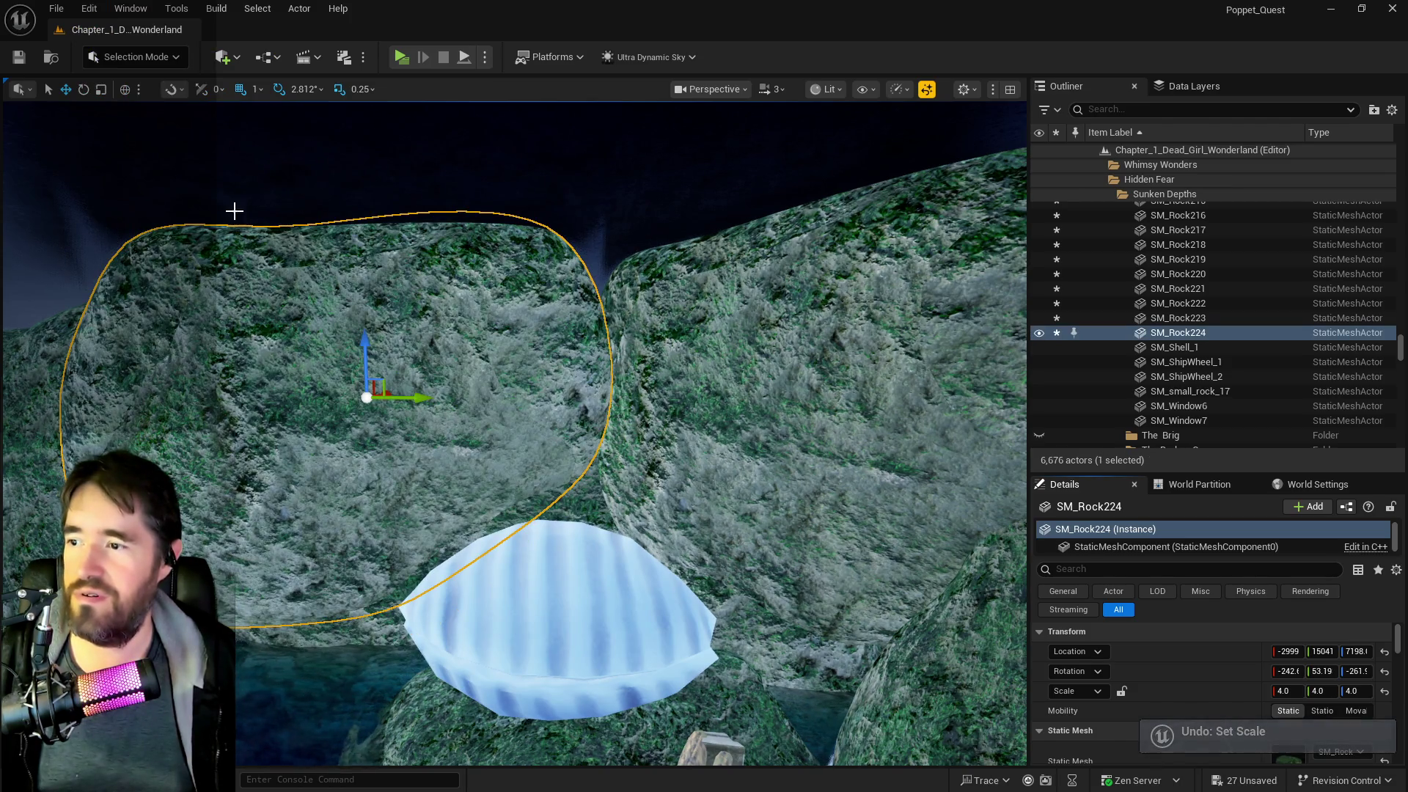
left_click(105, 90)
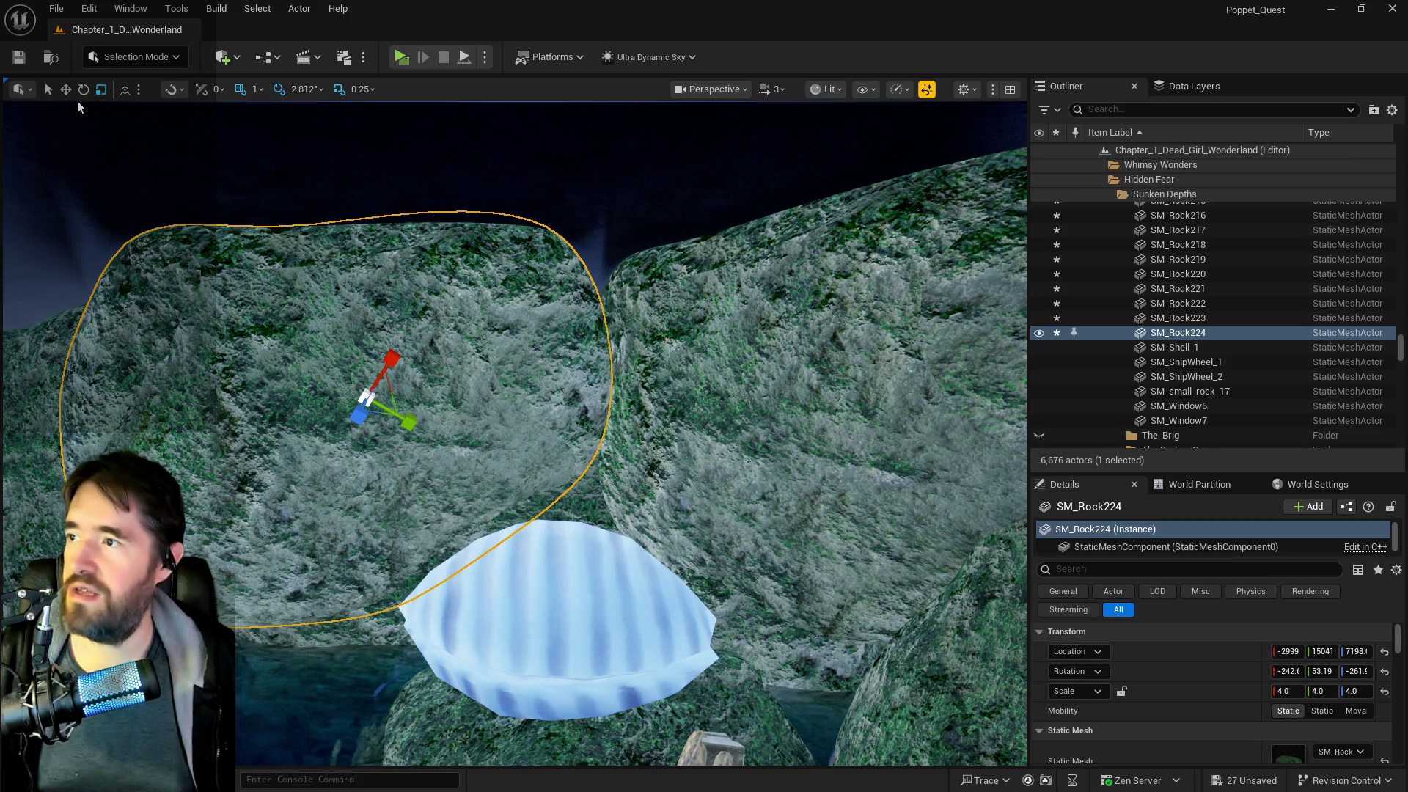
- Spin SM_Rock224 to about -274, 50.02, -470, nudge it to X -2964, and duplicate it leftward
key("e")
mouse_move(377, 409)
left_mouse_down()
mouse_move(410, 389)
mouse_move(379, 356)
mouse_move(424, 399)
mouse_move(610, 396)
left_mouse_up()
key("w")
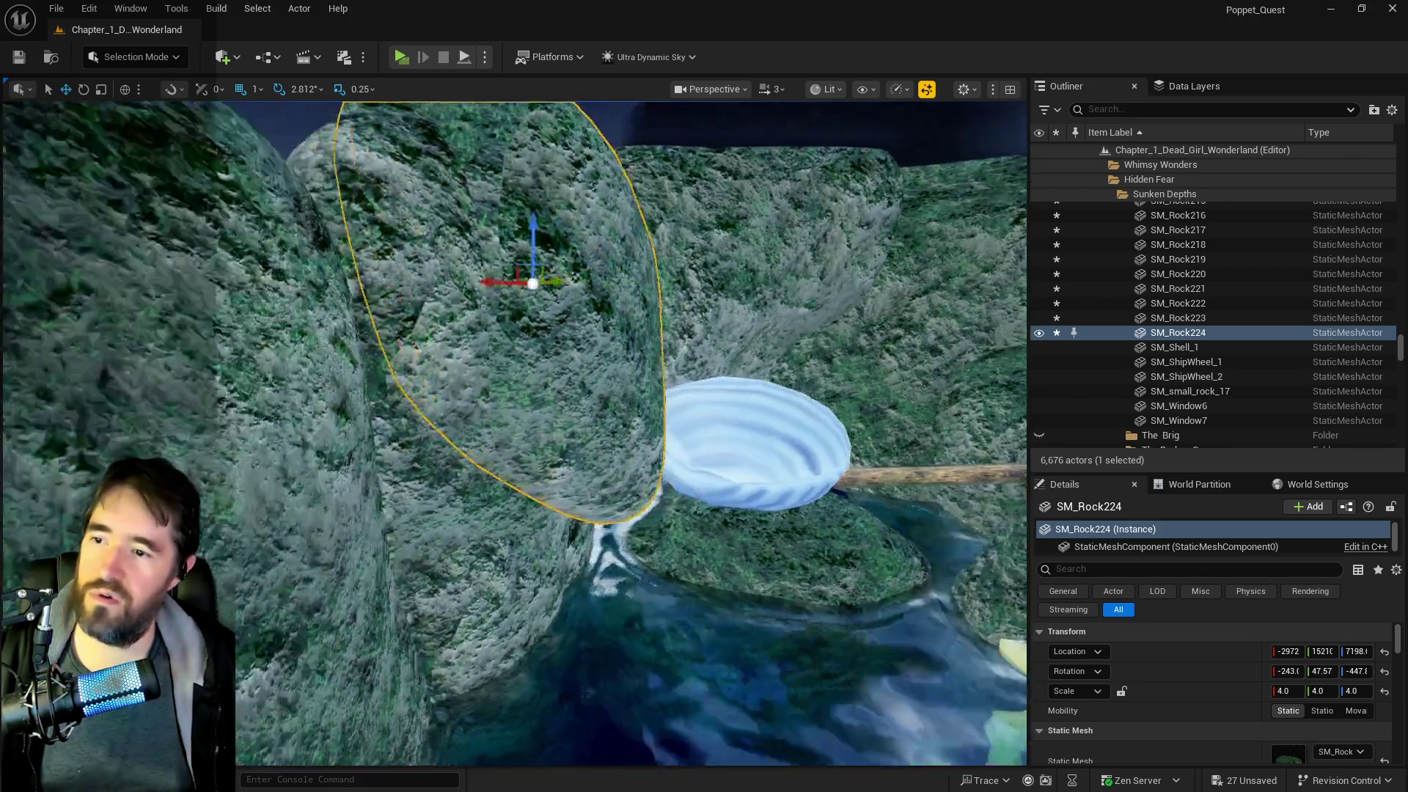
key("e")
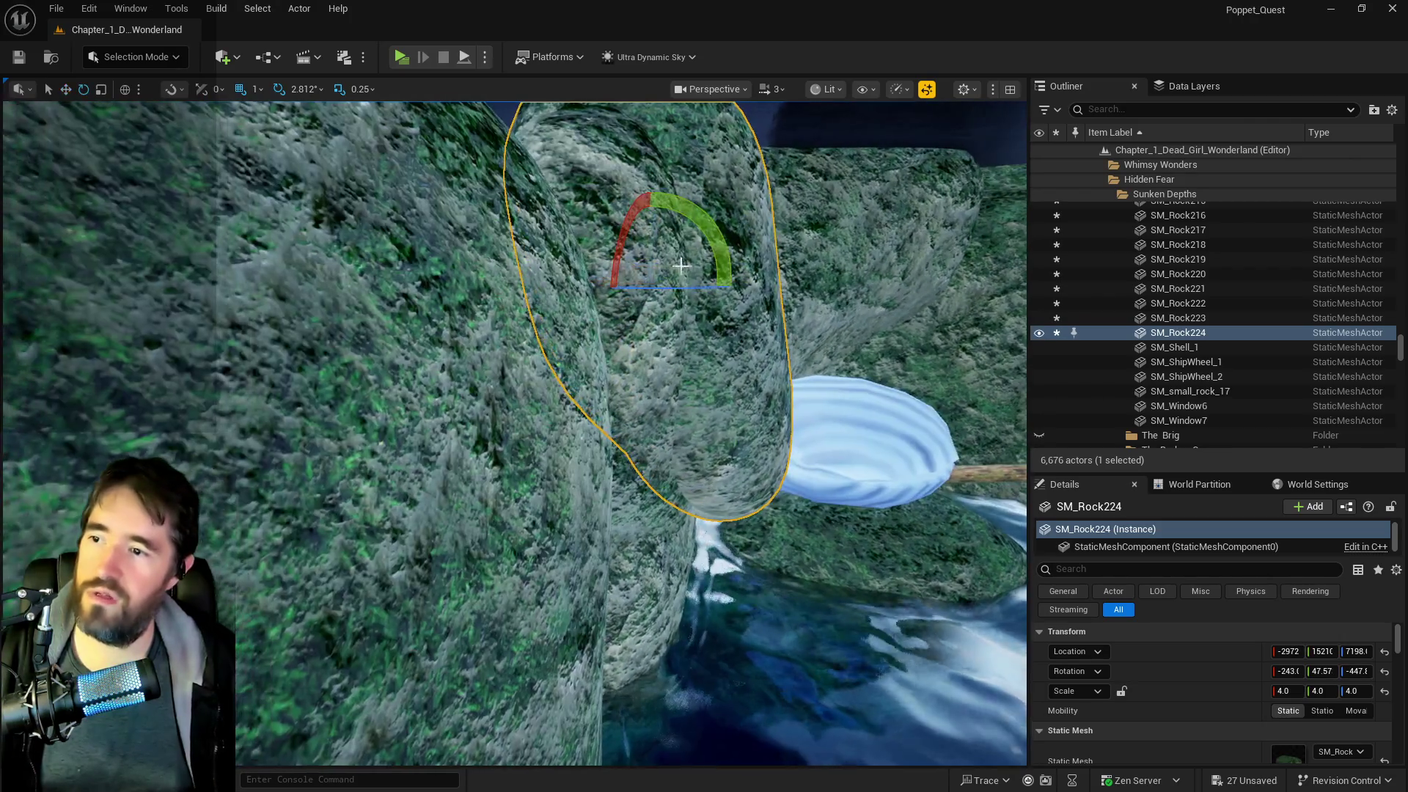
scroll(363, 381, "down", 5)
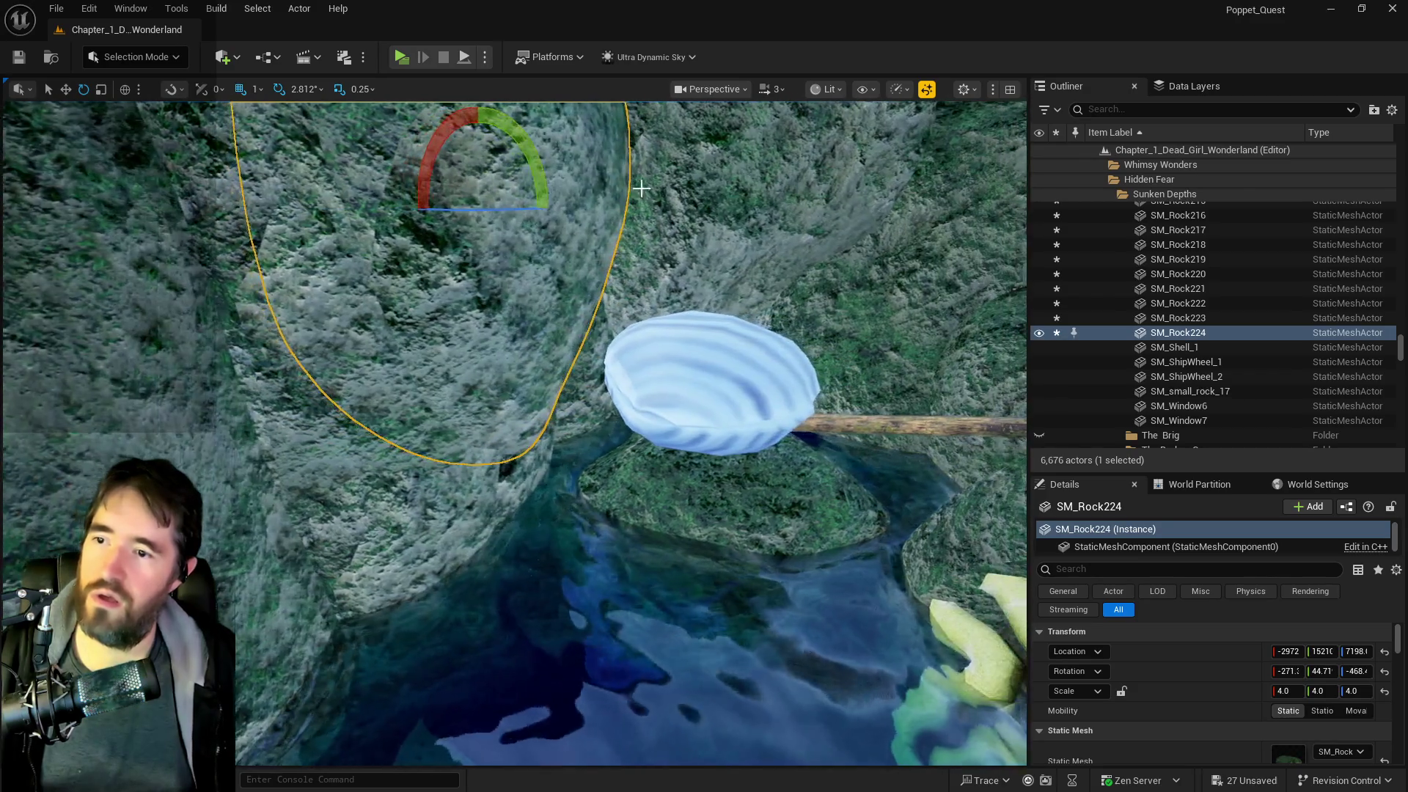
key("w")
left_click_drag(363, 381, 332, 380)
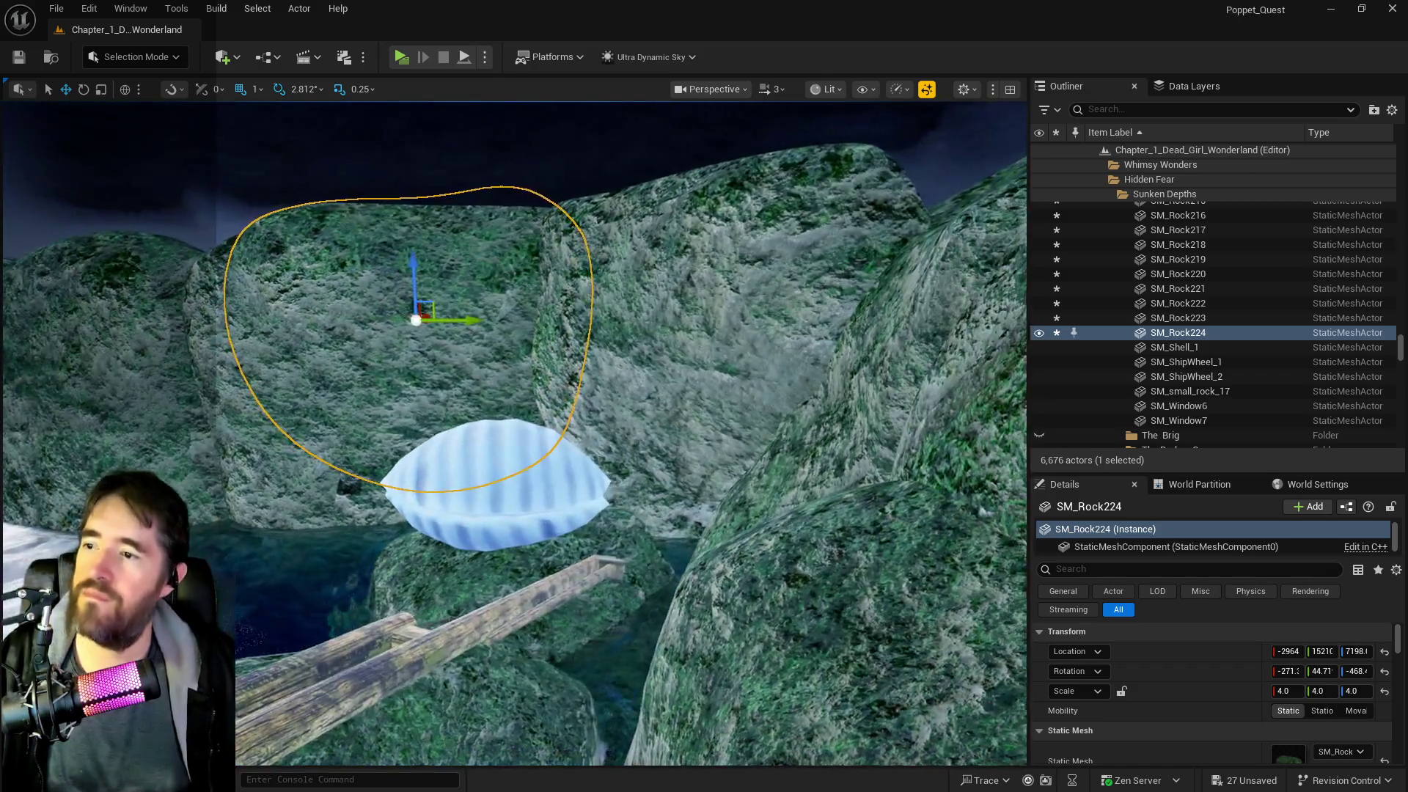
left_click_drag(525, 265, 470, 270)
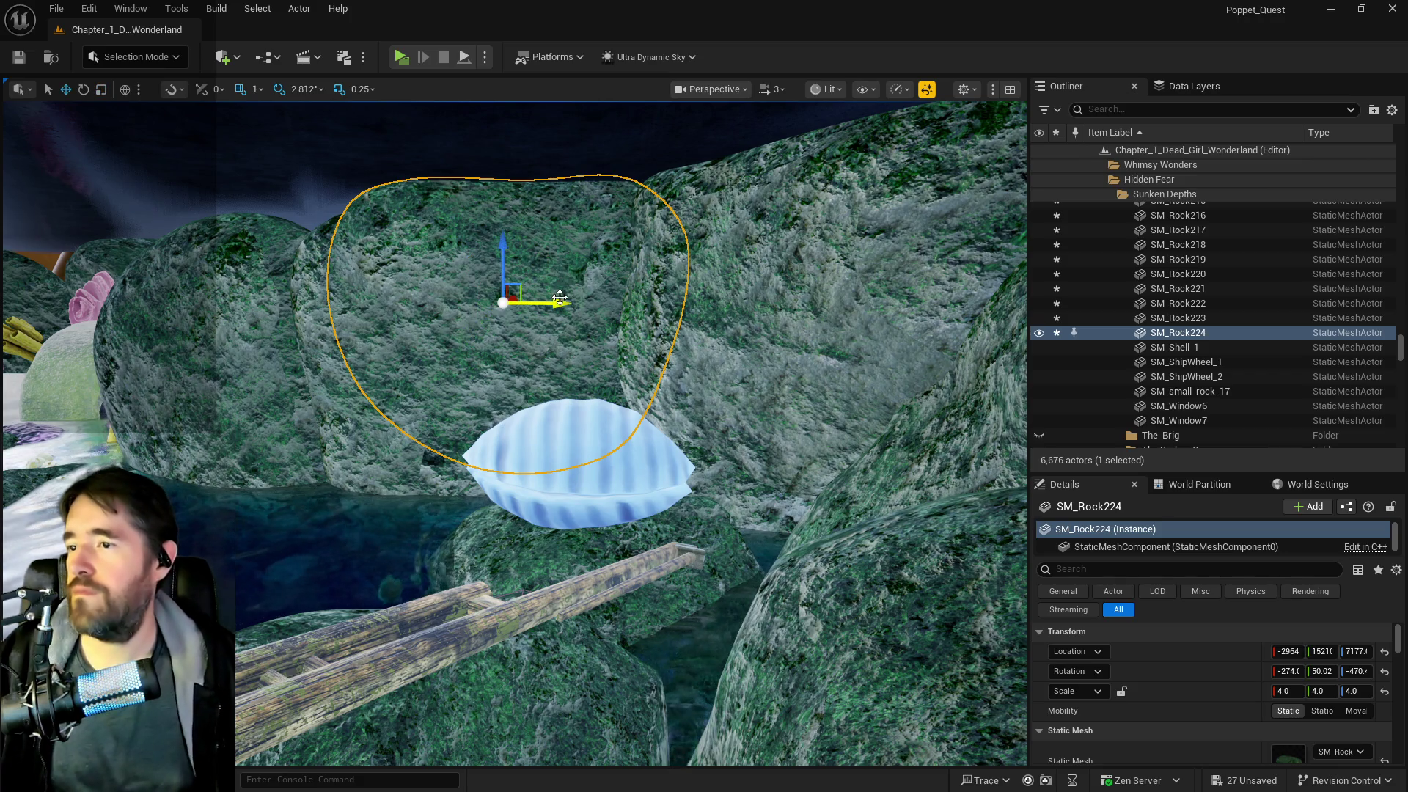
mouse_move(560, 297)
left_mouse_down()
mouse_move(299, 295)
mouse_move(396, 286)
left_mouse_up()
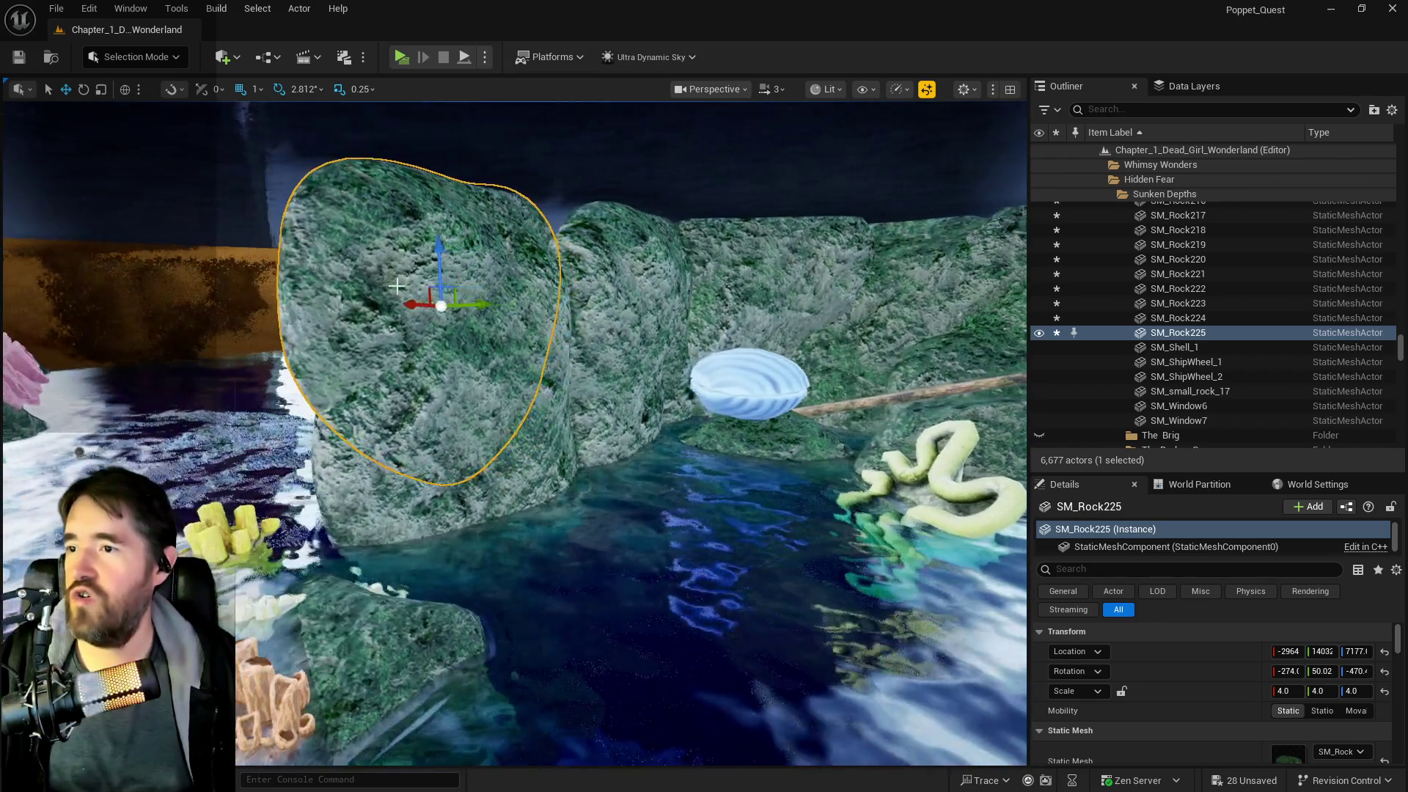
- Rotate the new copy SM_Rock225 slightly so it sits naturally in the wall
key("e")
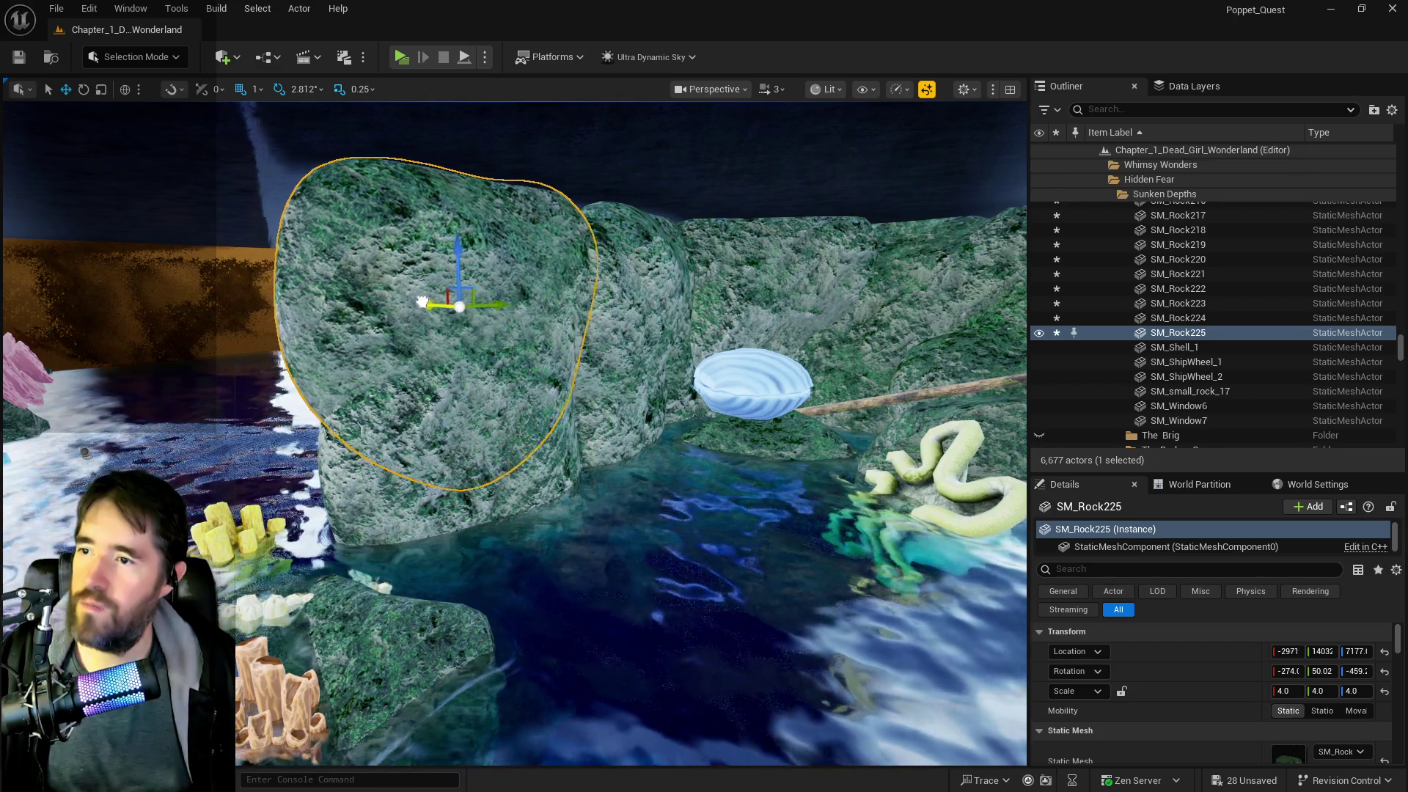
mouse_move(423, 301)
left_mouse_down()
mouse_move(462, 289)
mouse_move(506, 300)
left_mouse_up()
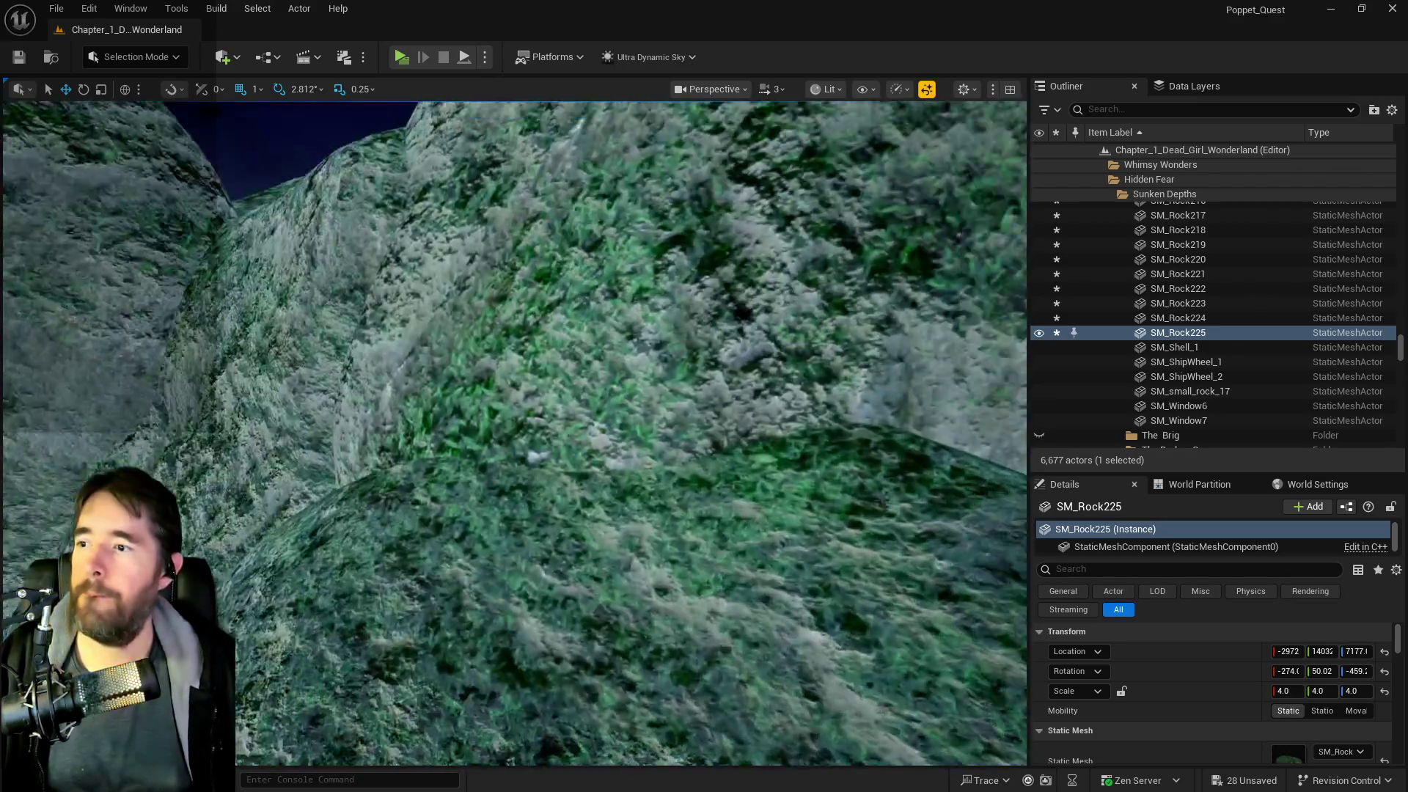
left_click(646, 381)
- Tilt SM_Rock217 with the rotate gizmo, then view it from another angle down toward the water
key("e")
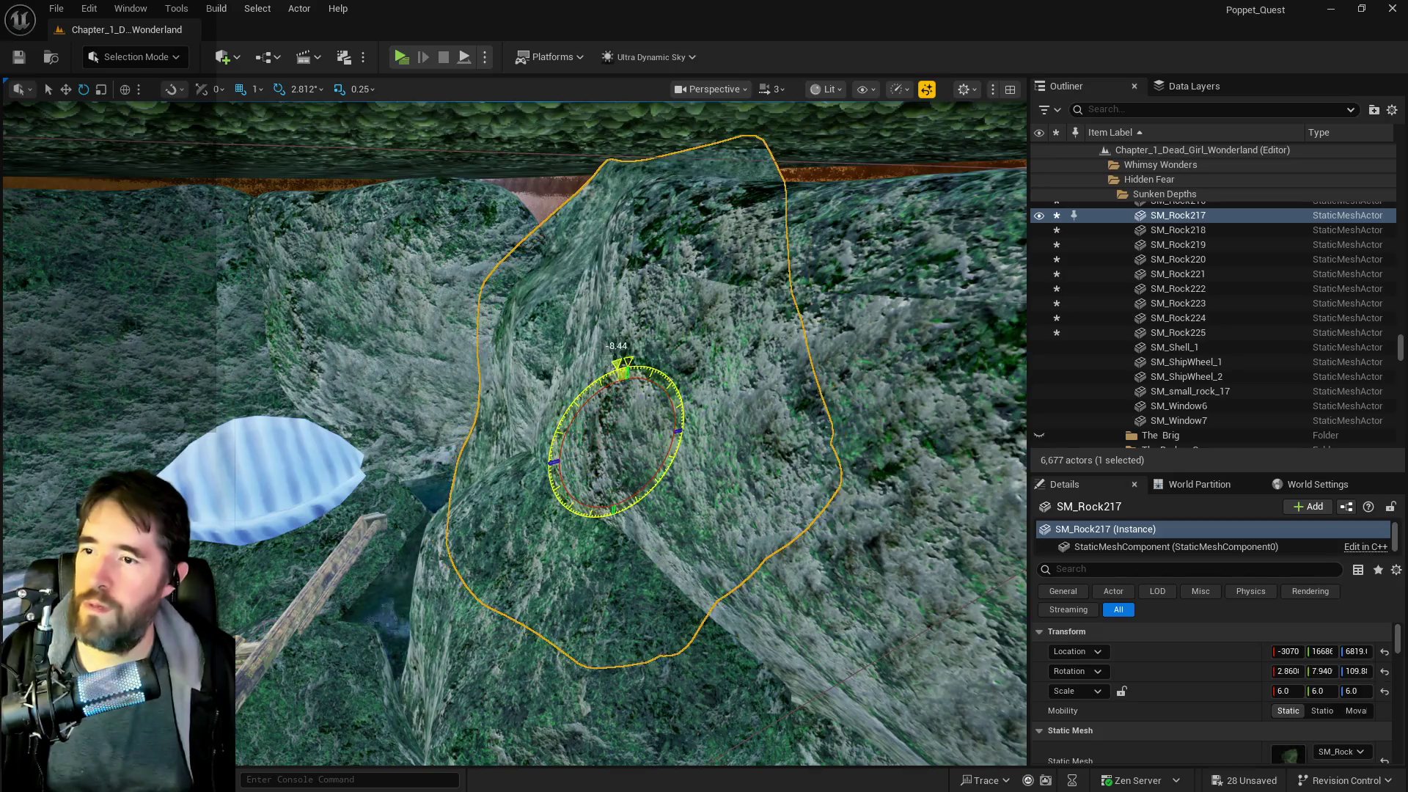
left_click_drag(609, 375, 620, 380)
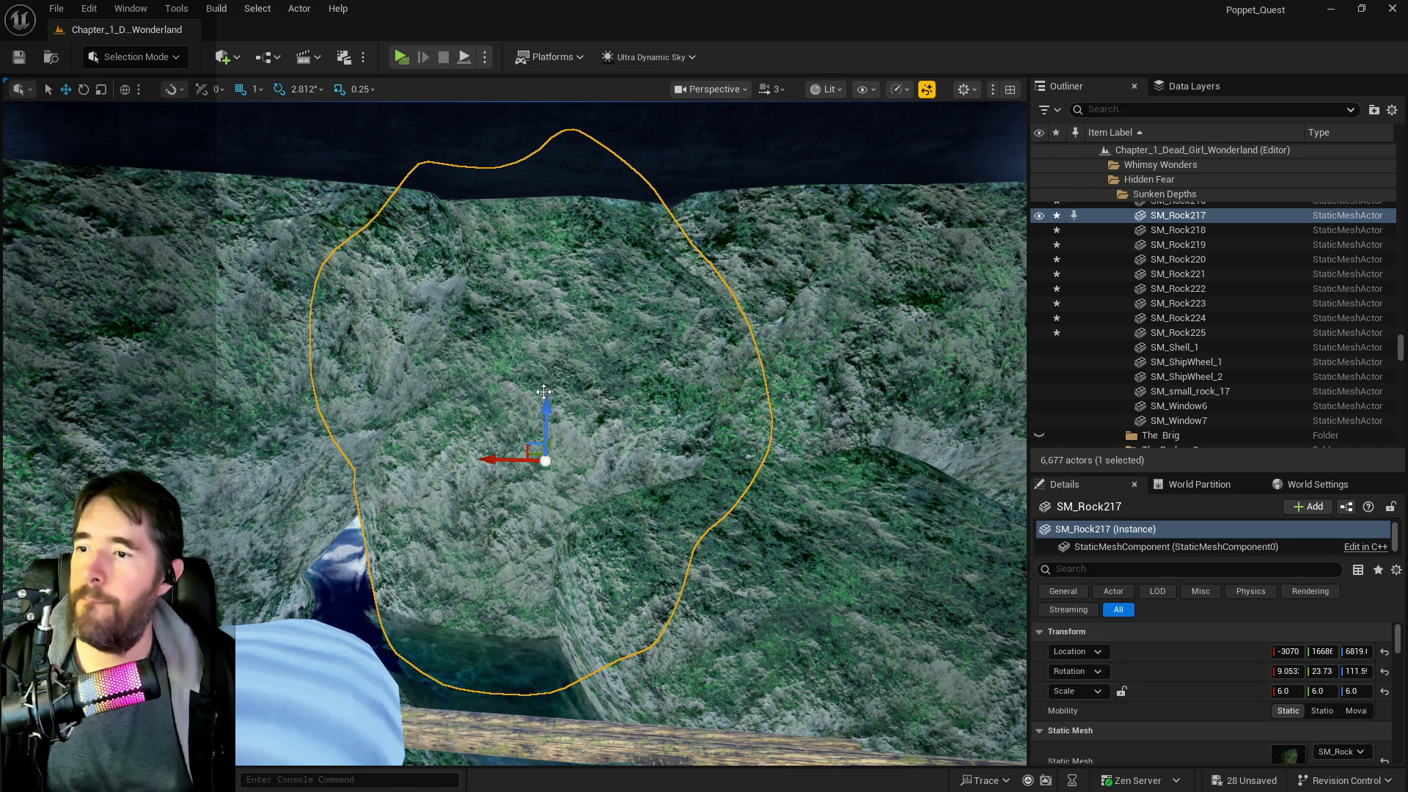
mouse_move(381, 456)
left_mouse_down()
mouse_move(323, 463)
mouse_move(337, 487)
mouse_move(297, 568)
left_mouse_up()
mouse_move(514, 433)
left_mouse_down()
mouse_move(513, 381)
mouse_move(532, 453)
left_mouse_up()
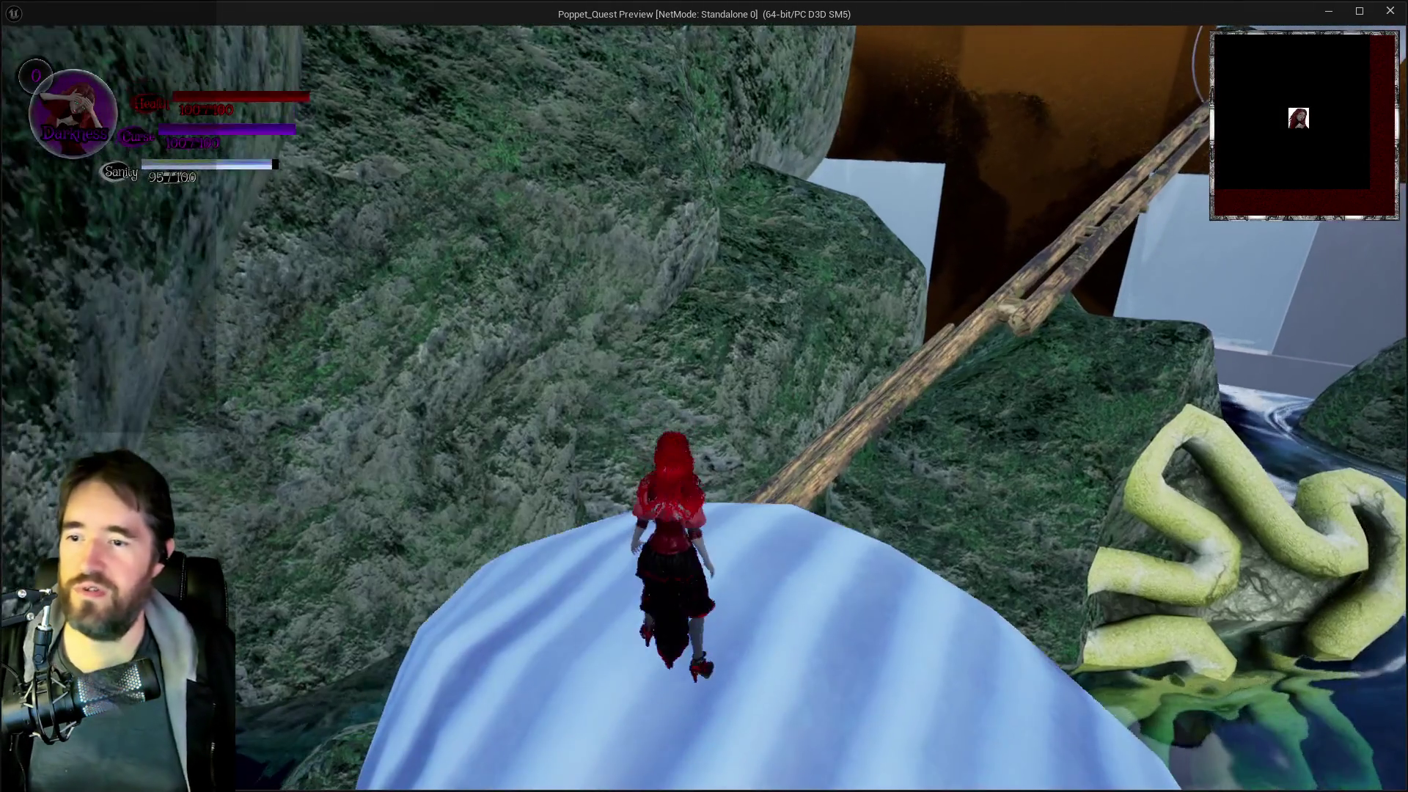
- Climb the ladder, cross the log onto the mossy slope, and check the inventory screen
key("w")
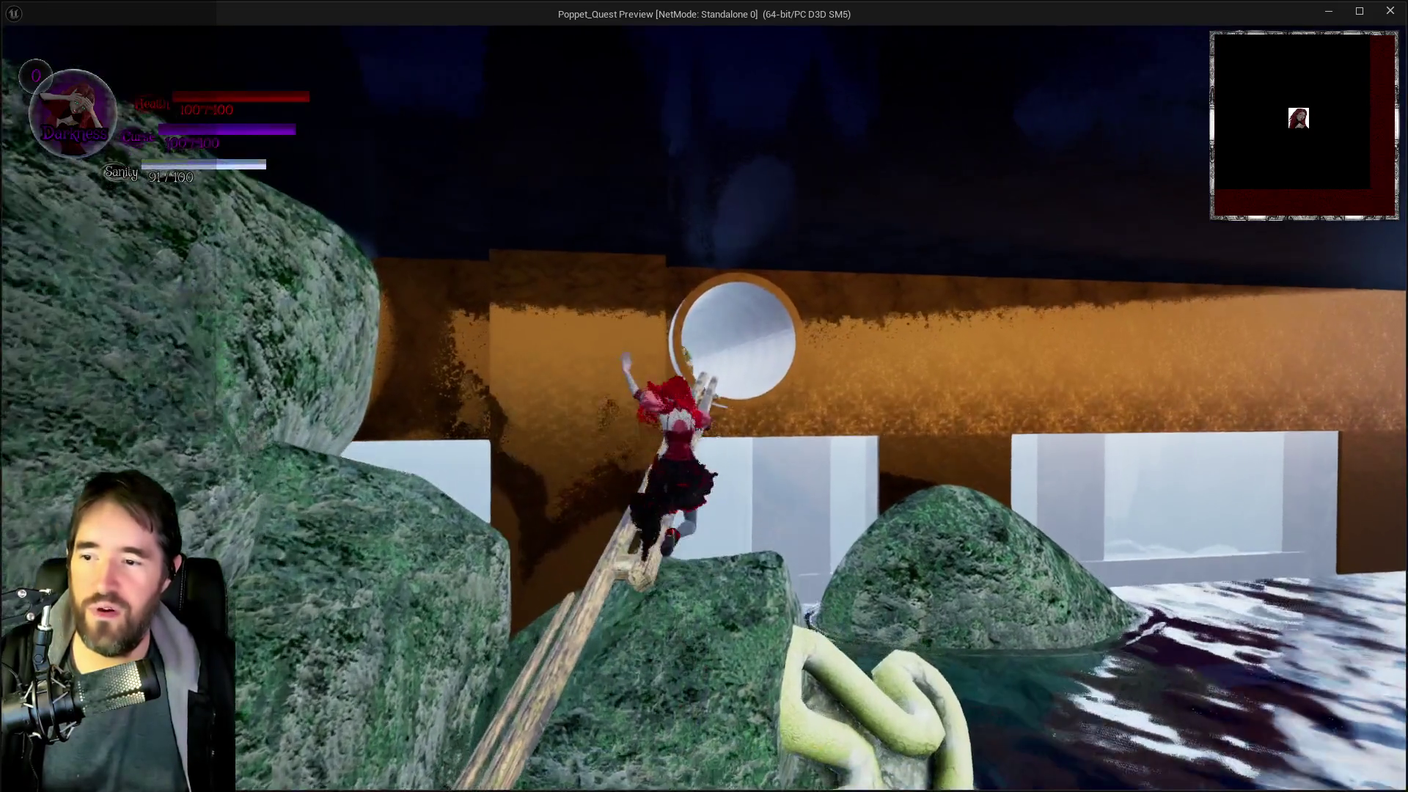
key("w")
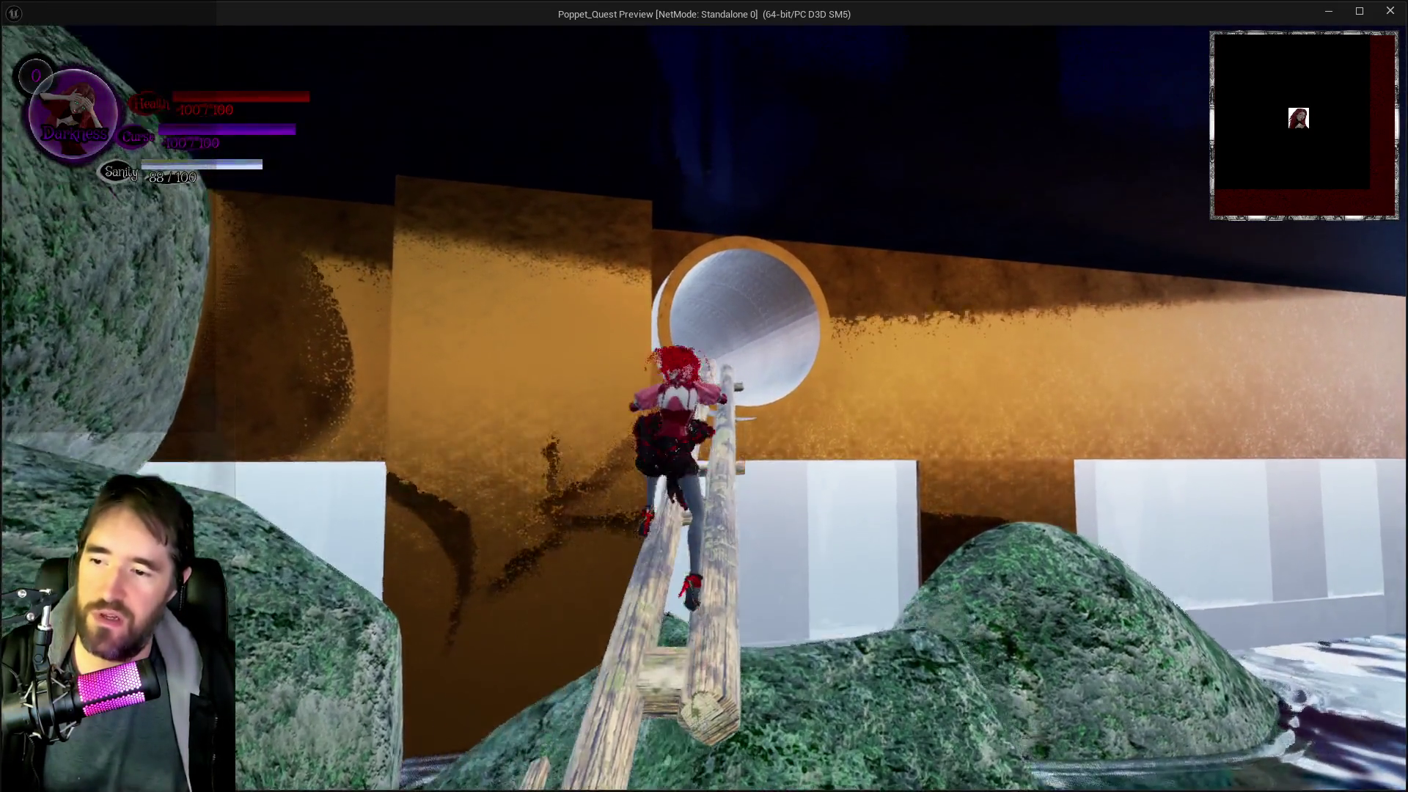
key("w")
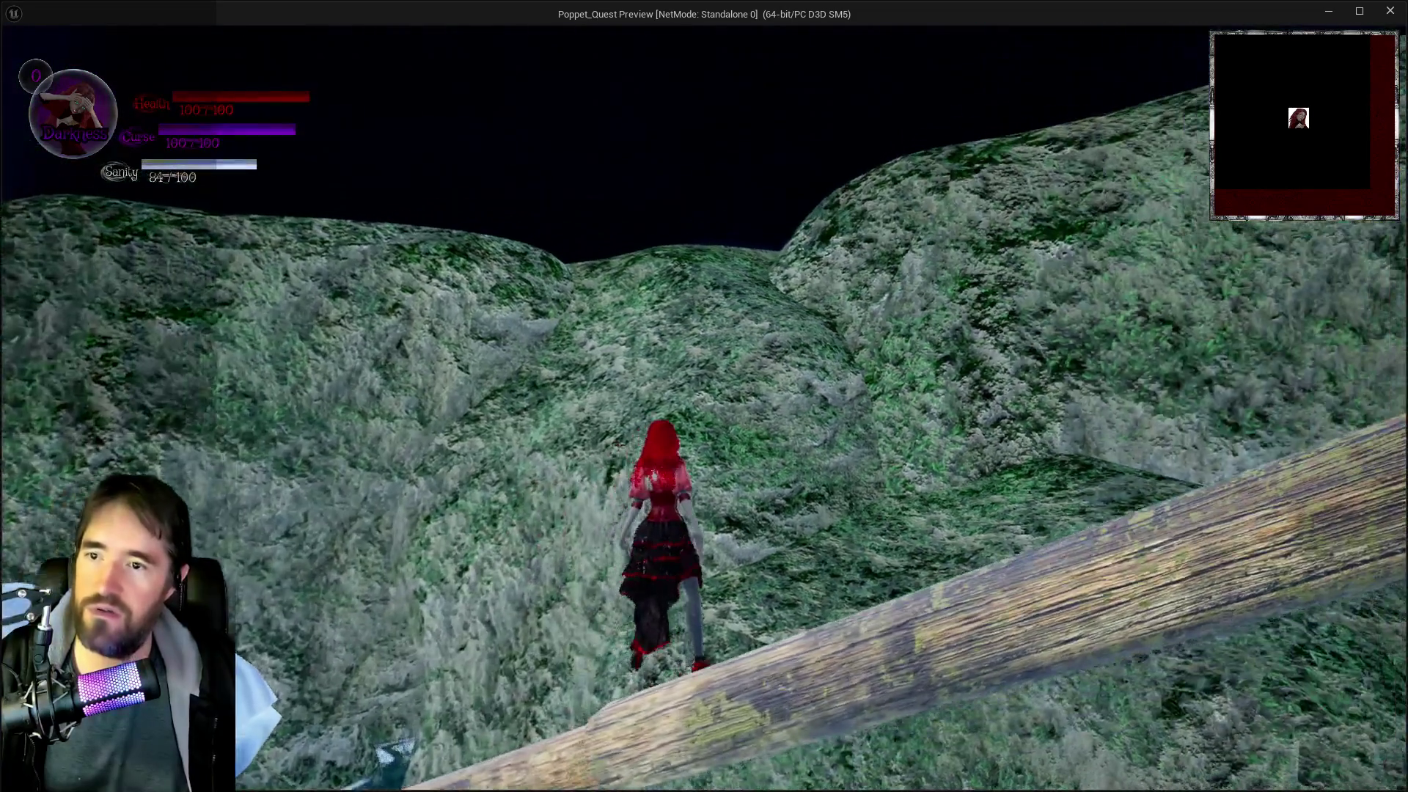
key("w")
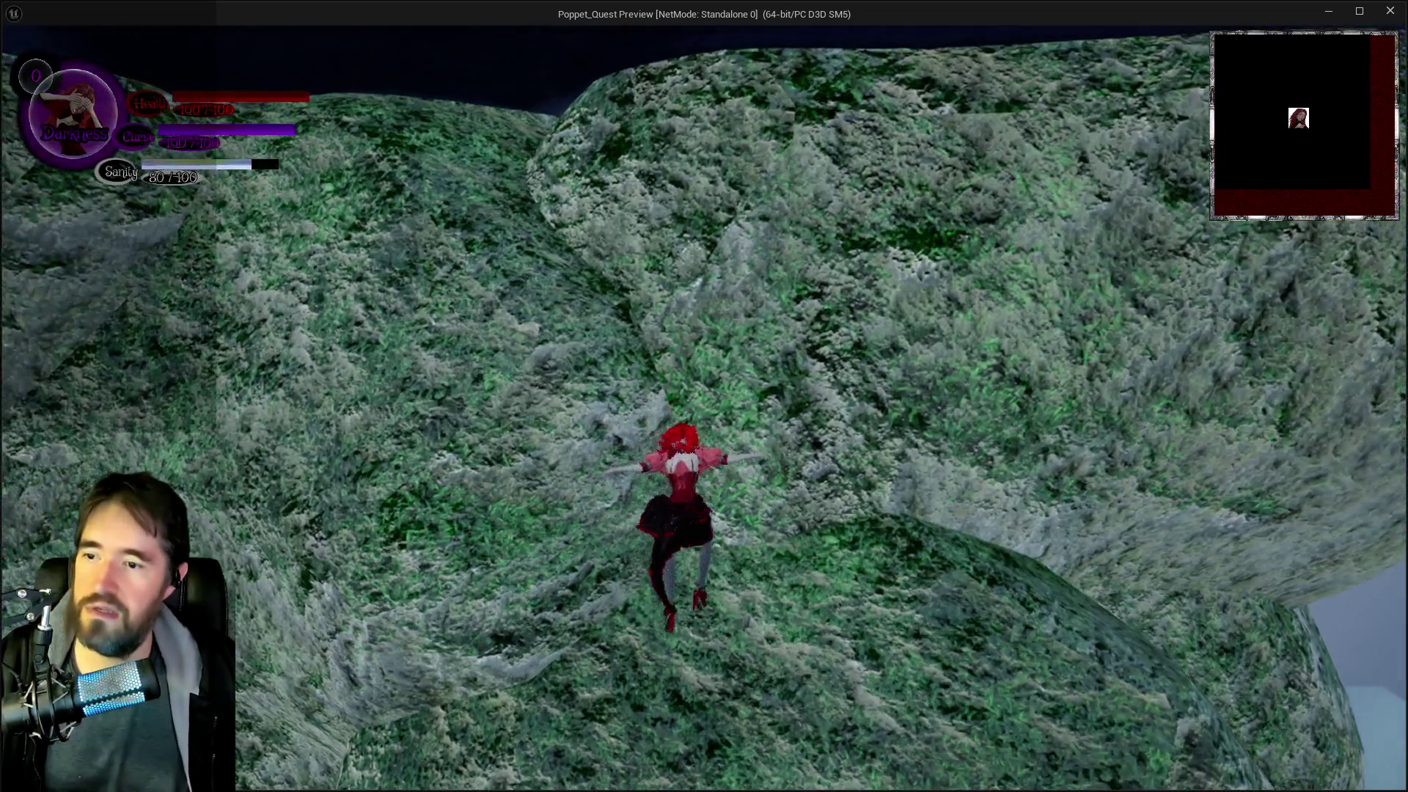
key("i")
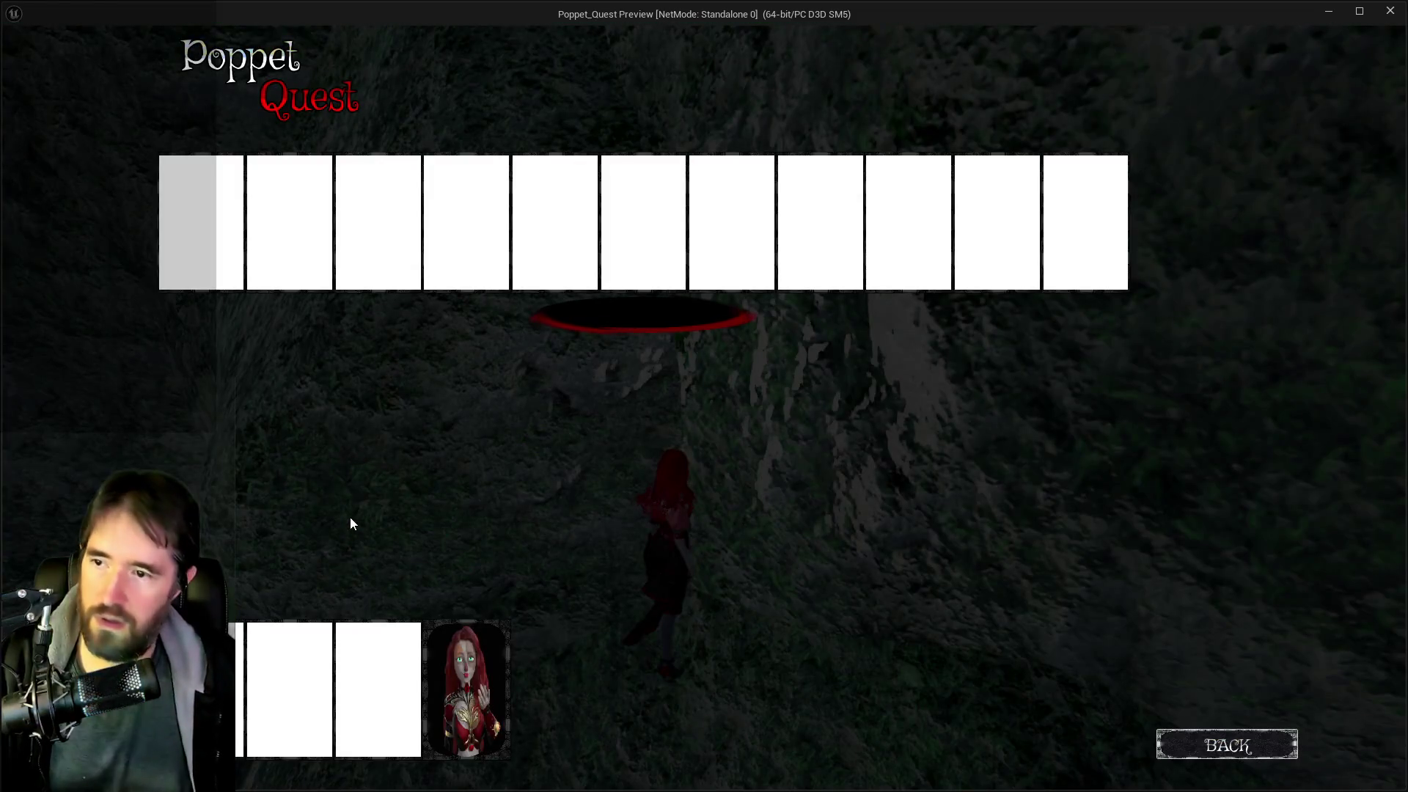
key("i")
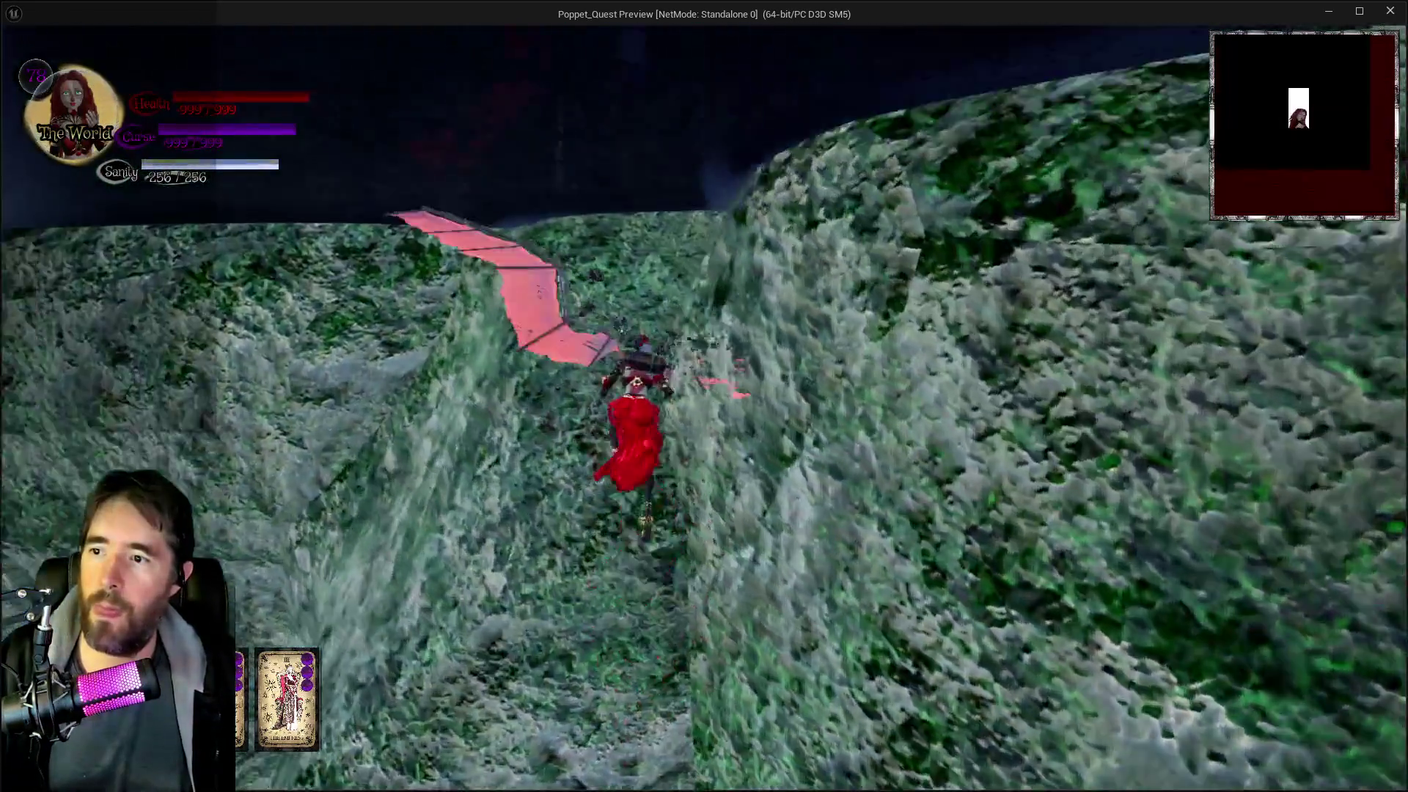
- Run between the mossy hills, jump and glide off the ledges, then switch back to the editor
key("w")
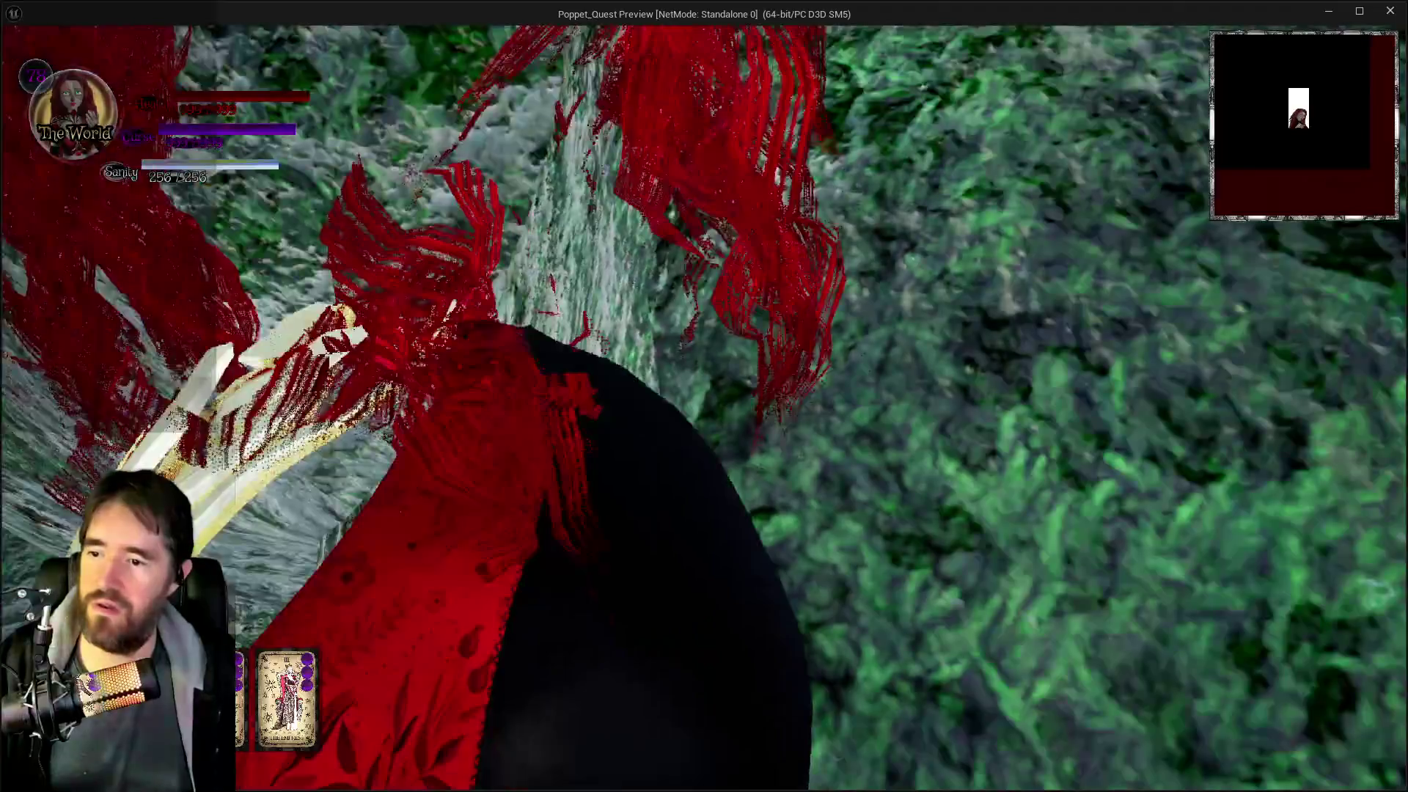
key("space")
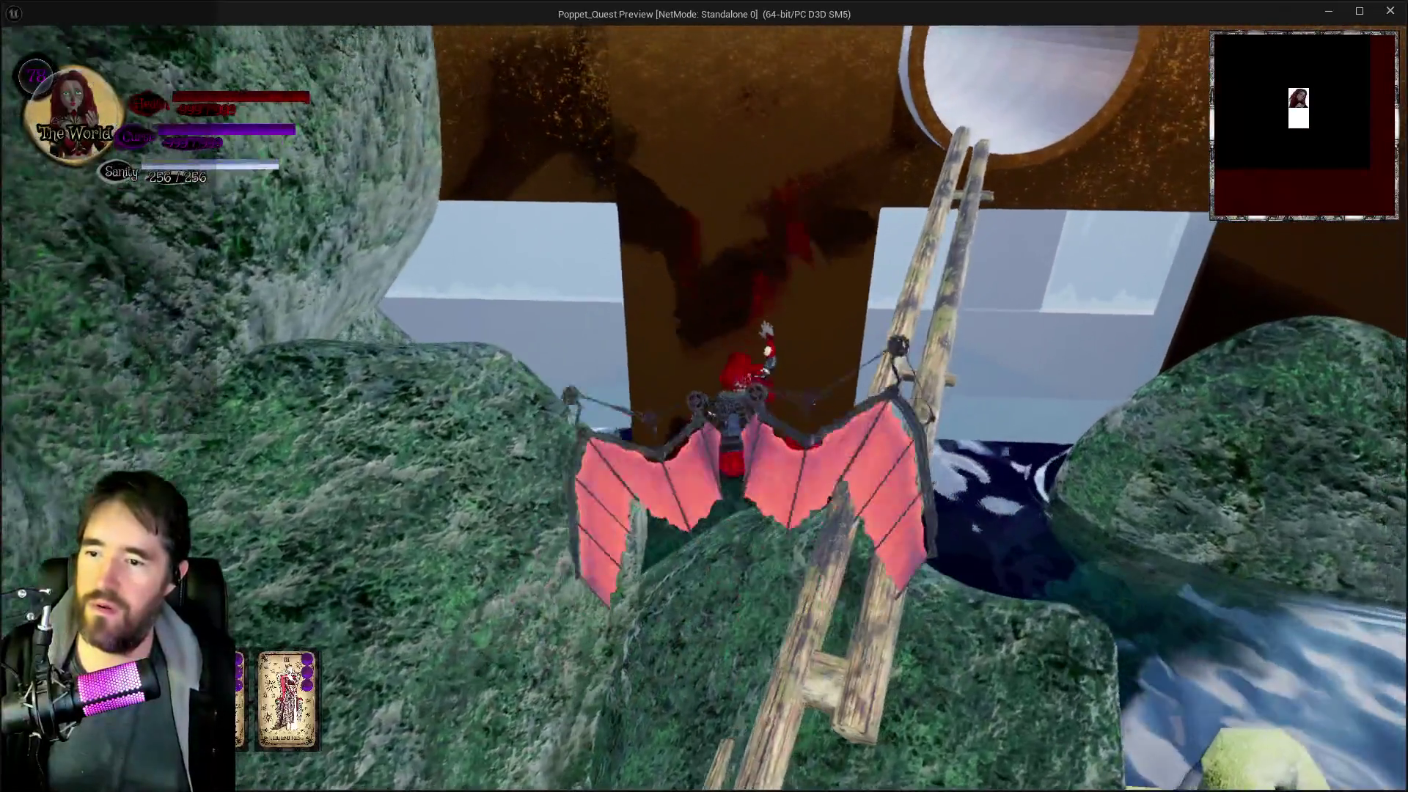
key("space")
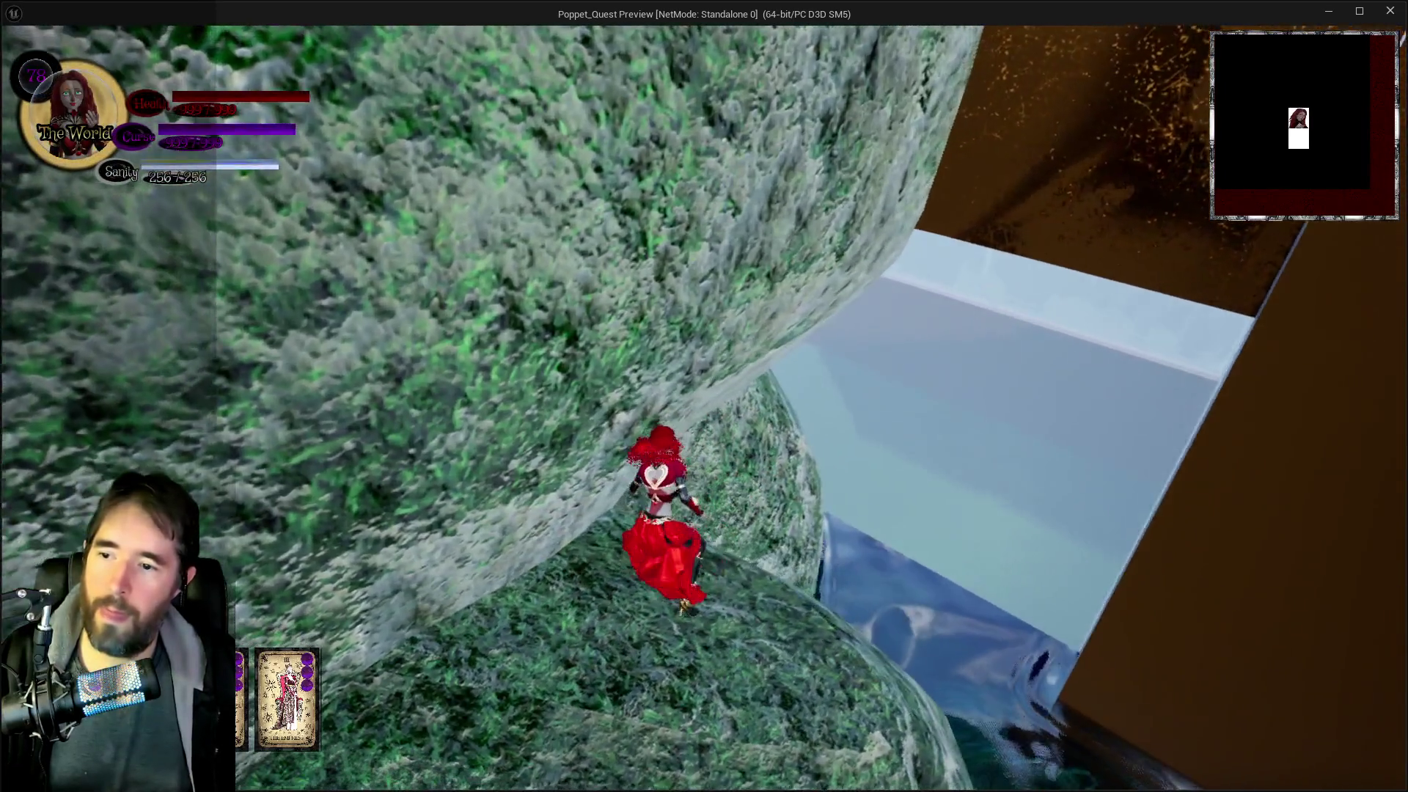
key("w")
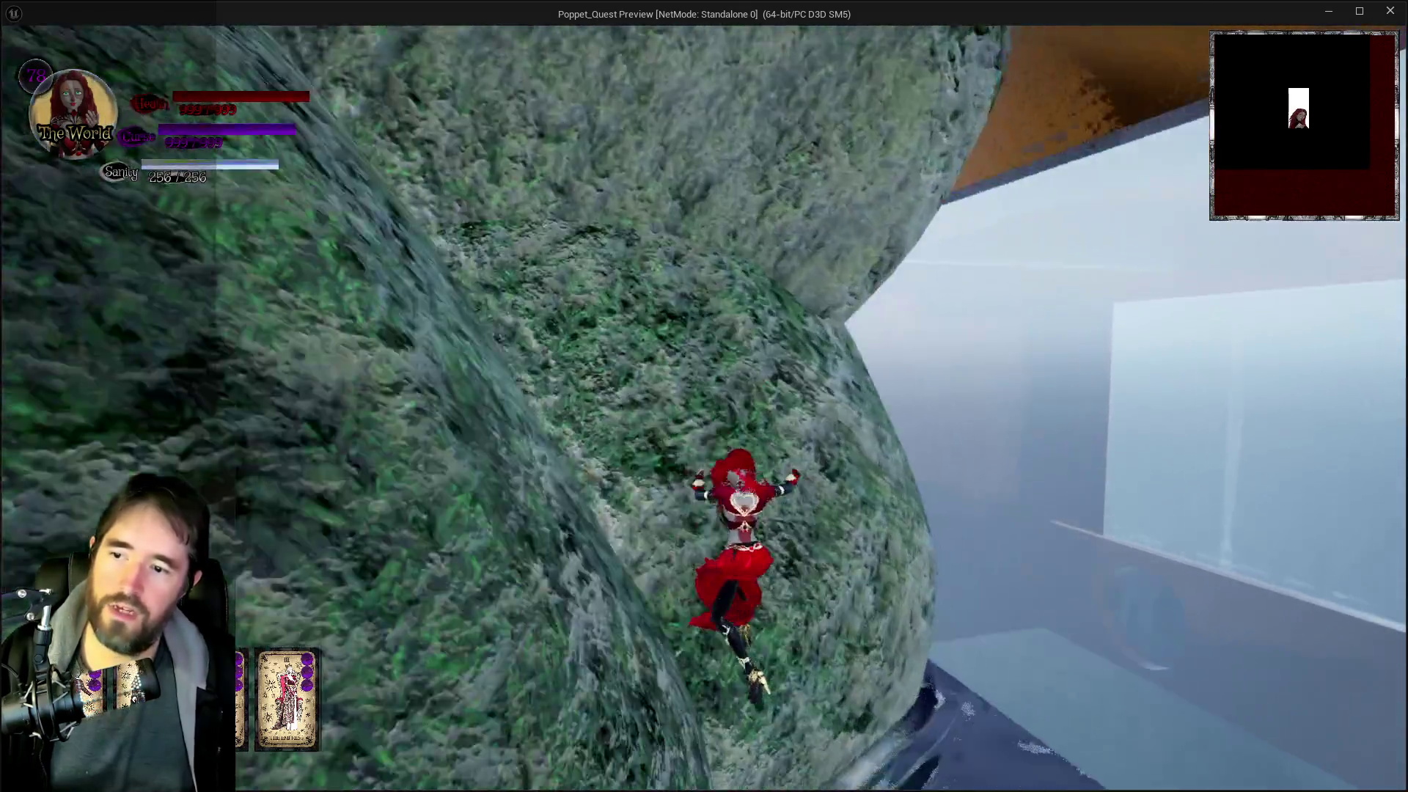
key("space")
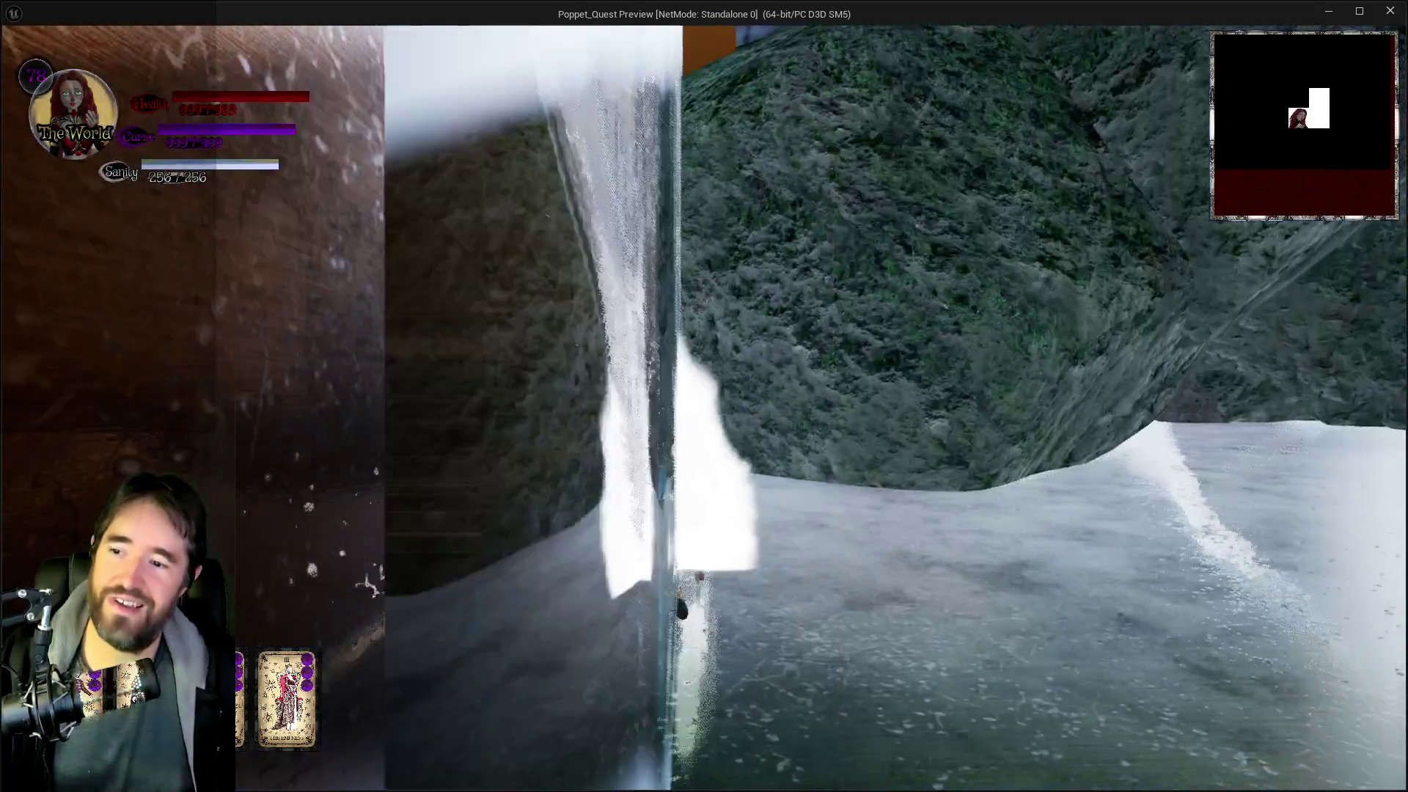
key("alt+Tab")
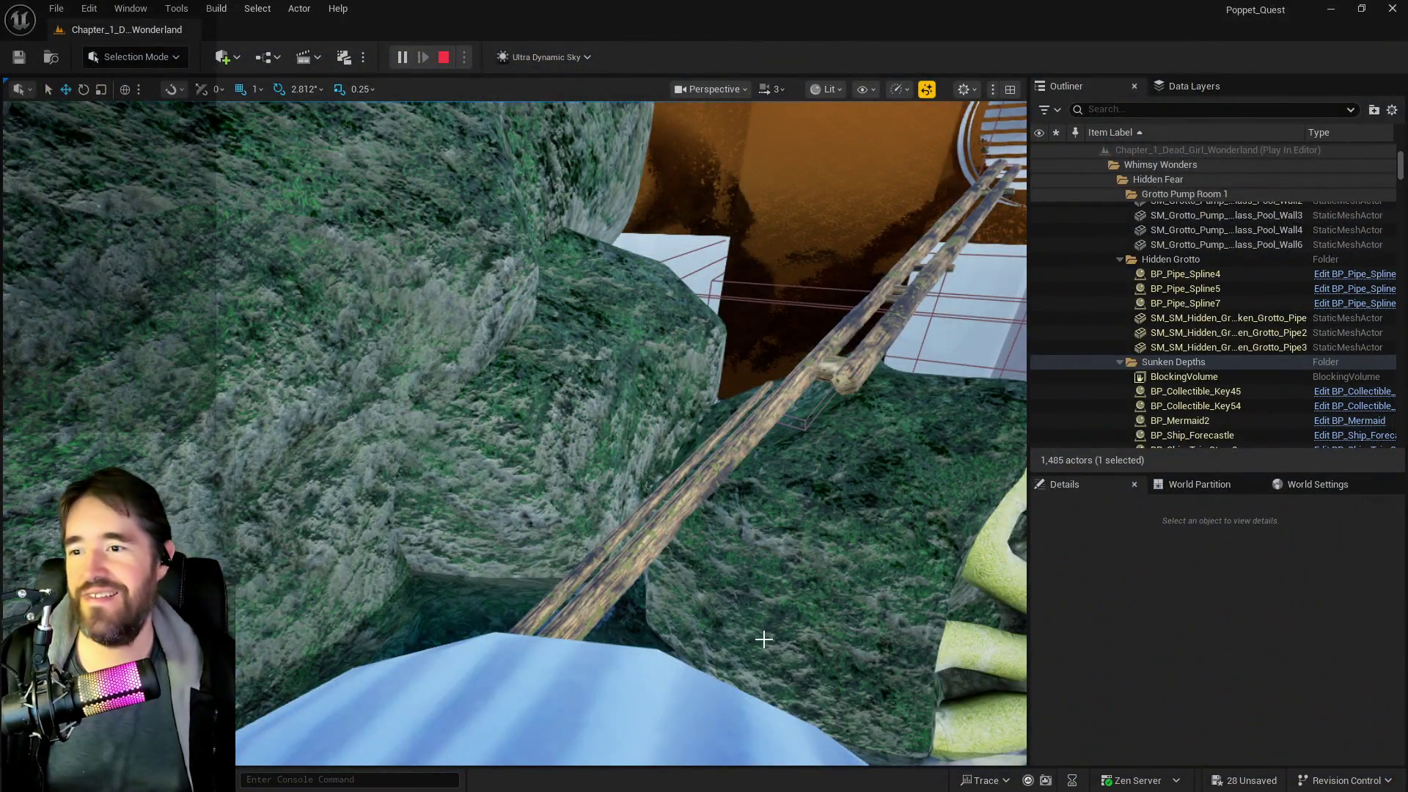
- Stop Play-In-Editor and select Hidden_Grotto_Sunken_Depths_Pool4 in the Outliner
key("Escape")
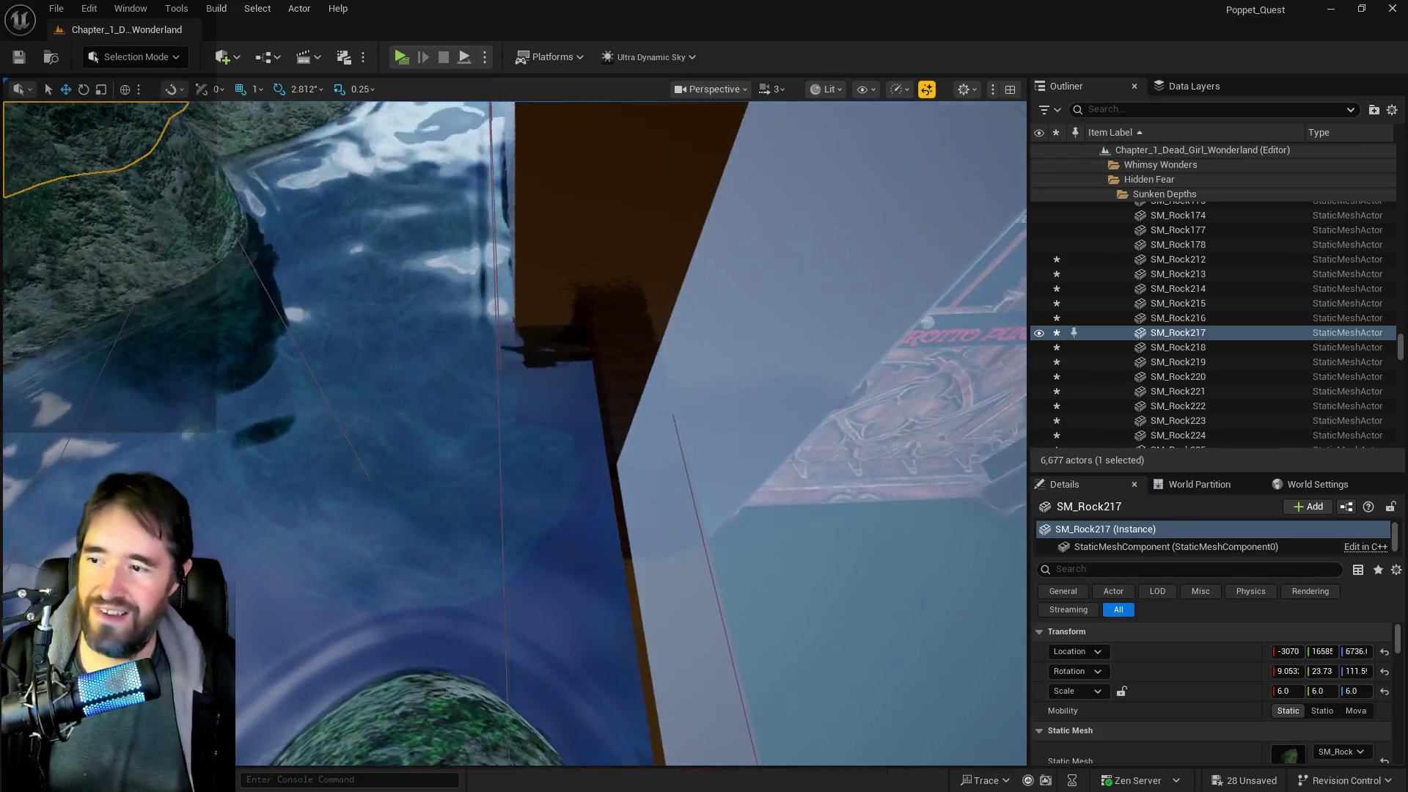
left_click(807, 367)
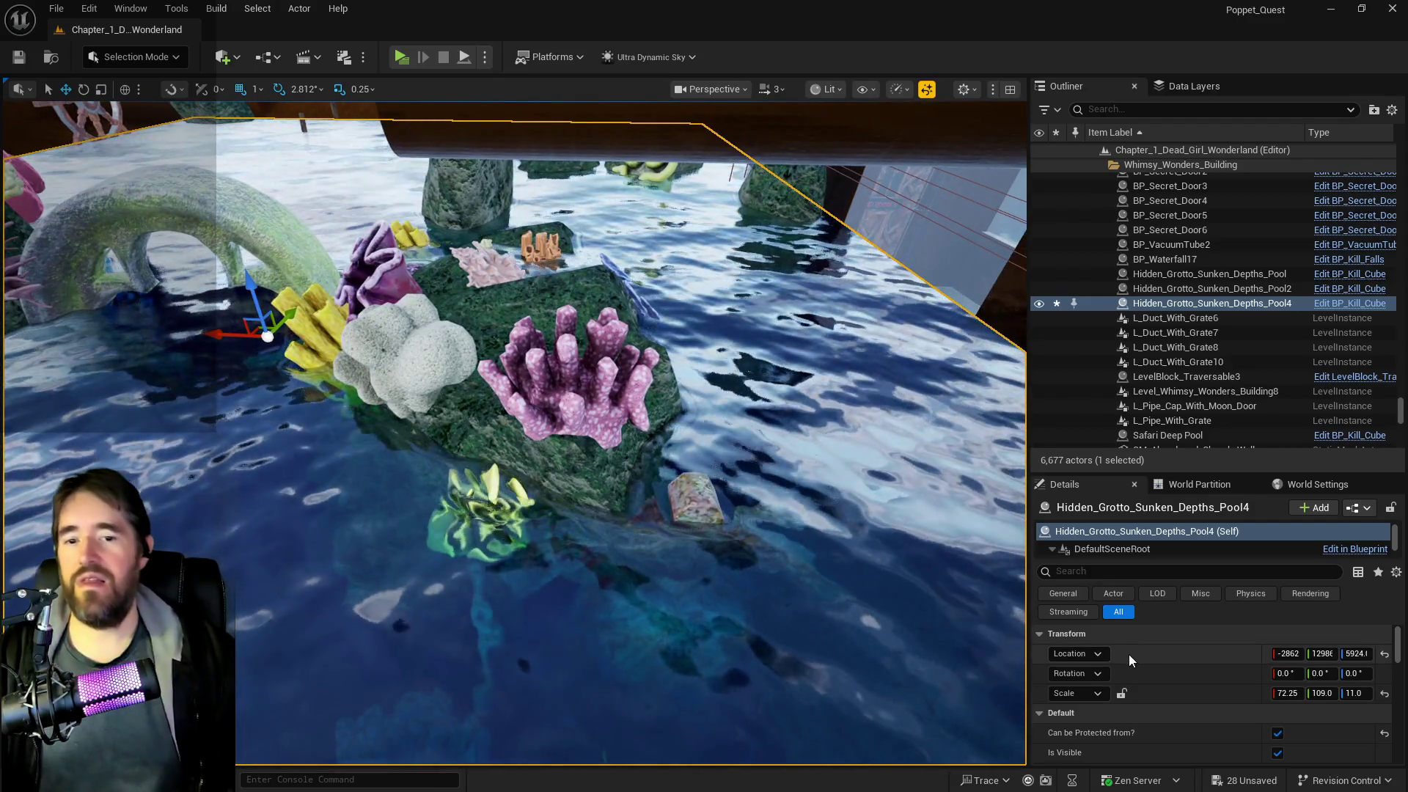
- Expand the Transform details, frame the coral pool, and switch the gizmo to scale mode
scroll(1139, 654, "down", 5)
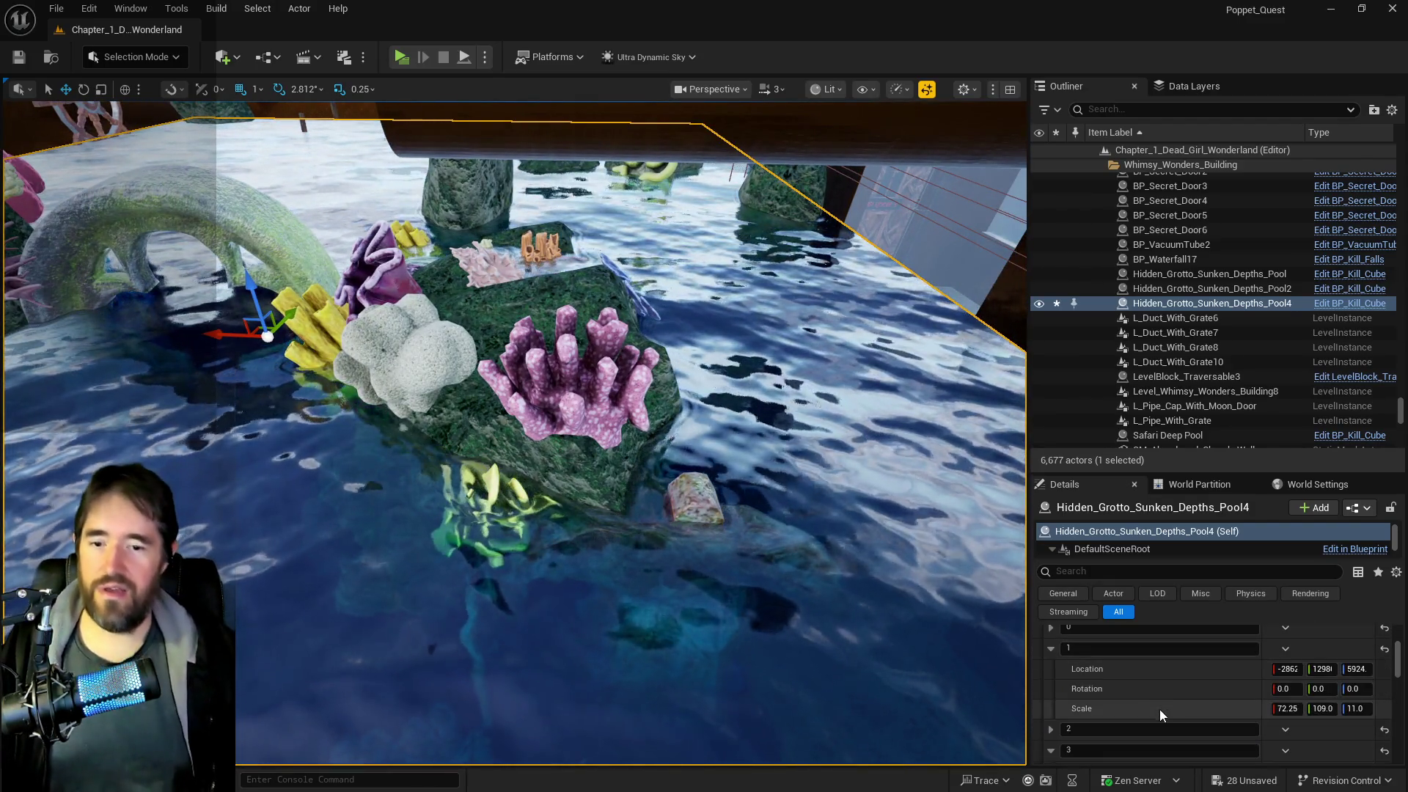
scroll(1153, 699, "up", 1)
left_click(1050, 674)
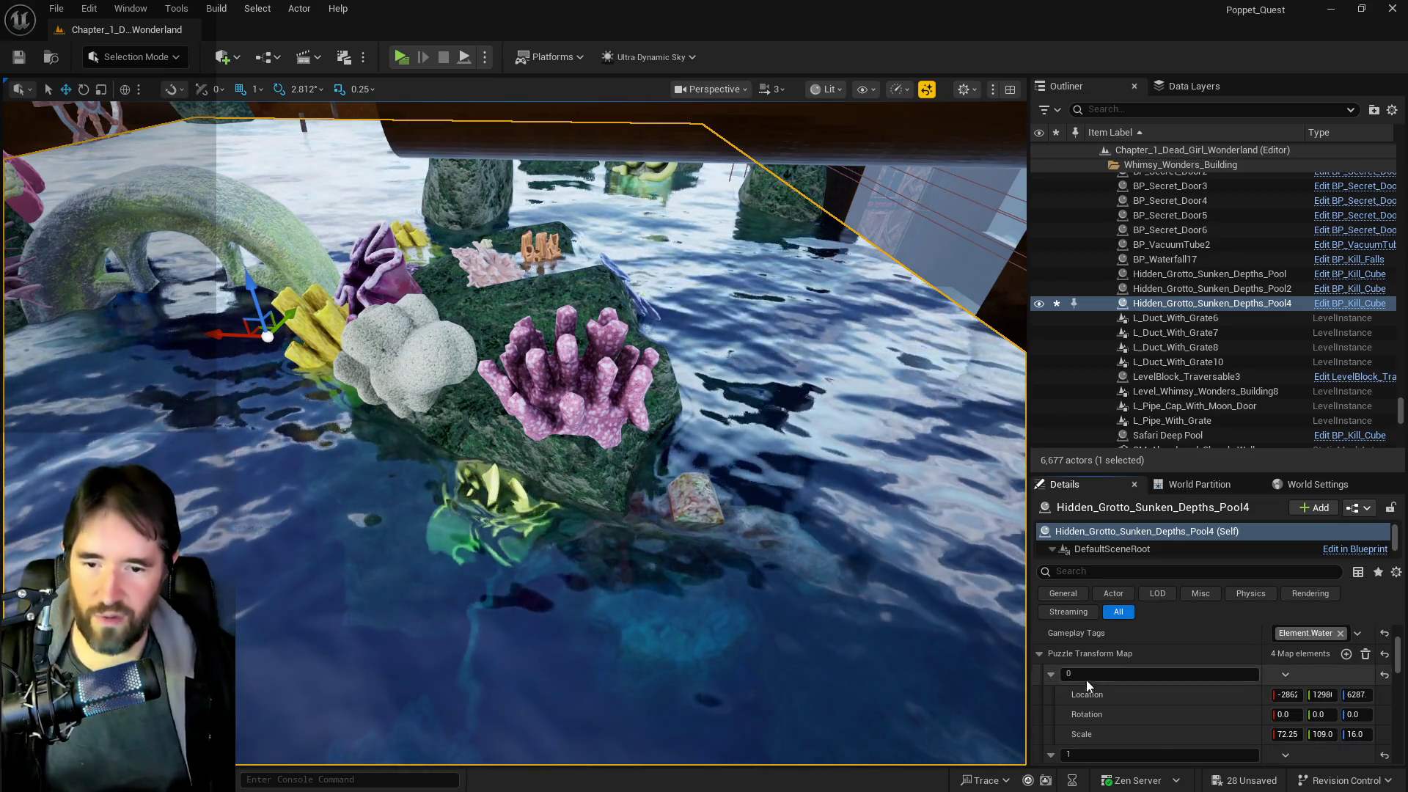
scroll(1143, 731, "down", 1)
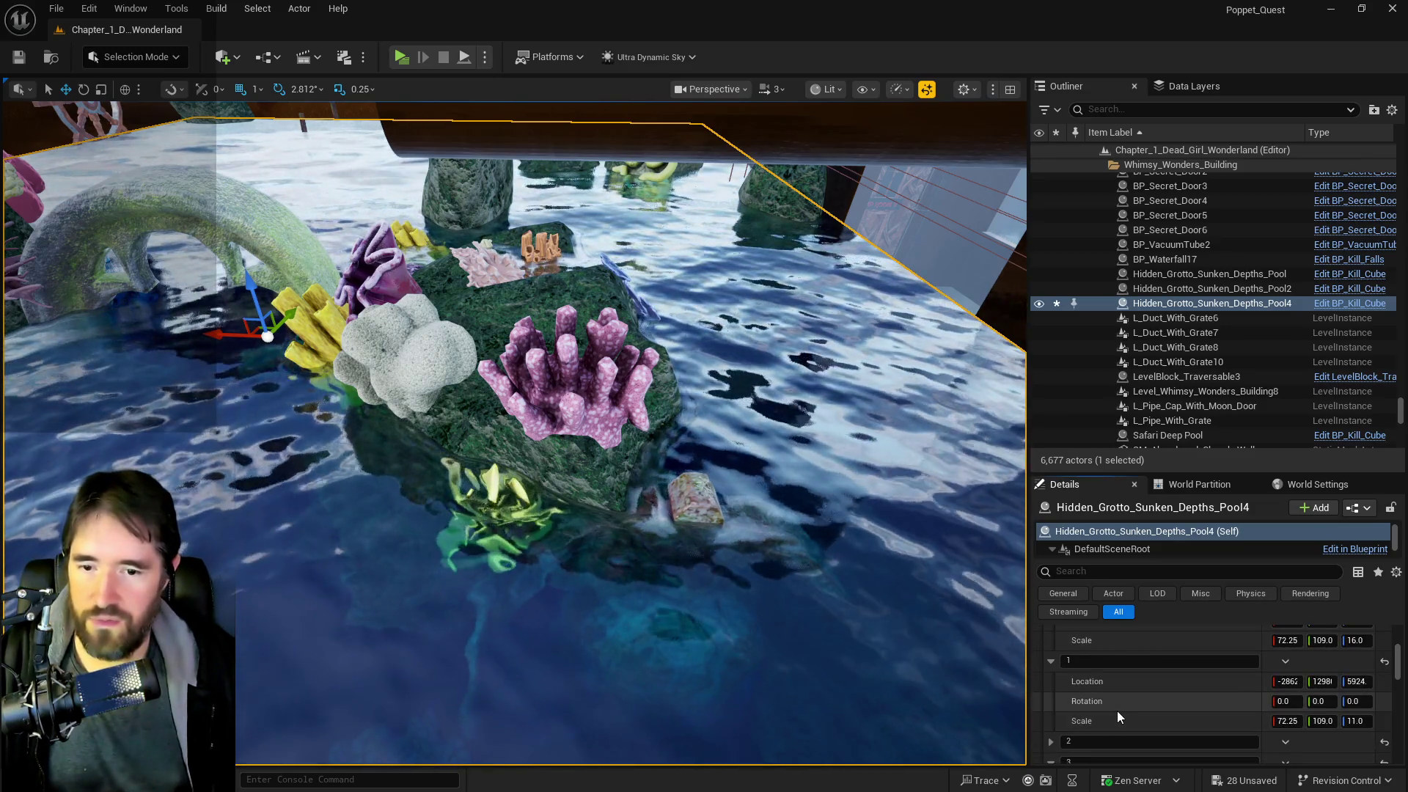
left_click_drag(959, 635, 946, 697)
left_click_drag(364, 506, 363, 497)
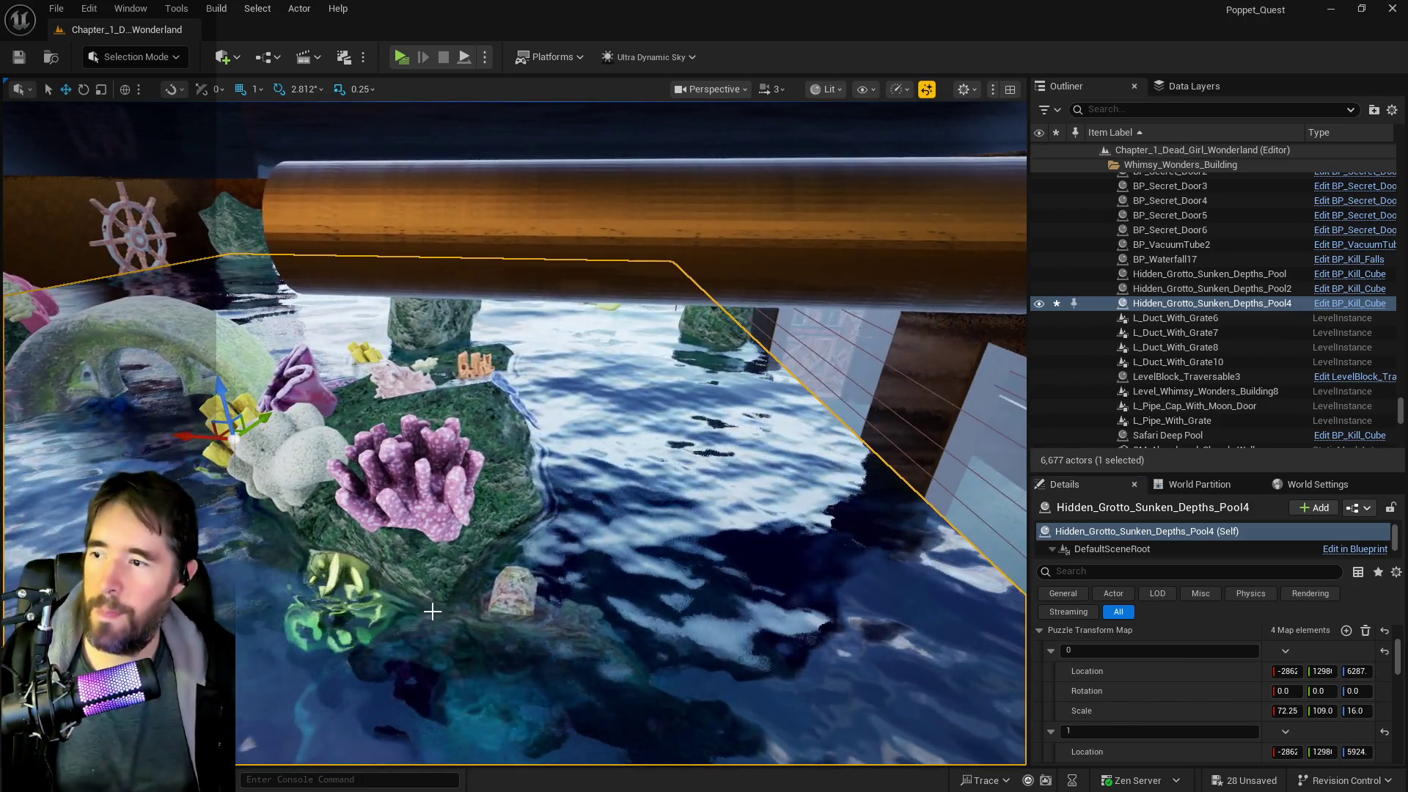
key("e")
key("r")
- Set the pool volume's X scale to 74.0 and fly around to check its edges
scroll(1247, 721, "up", 5)
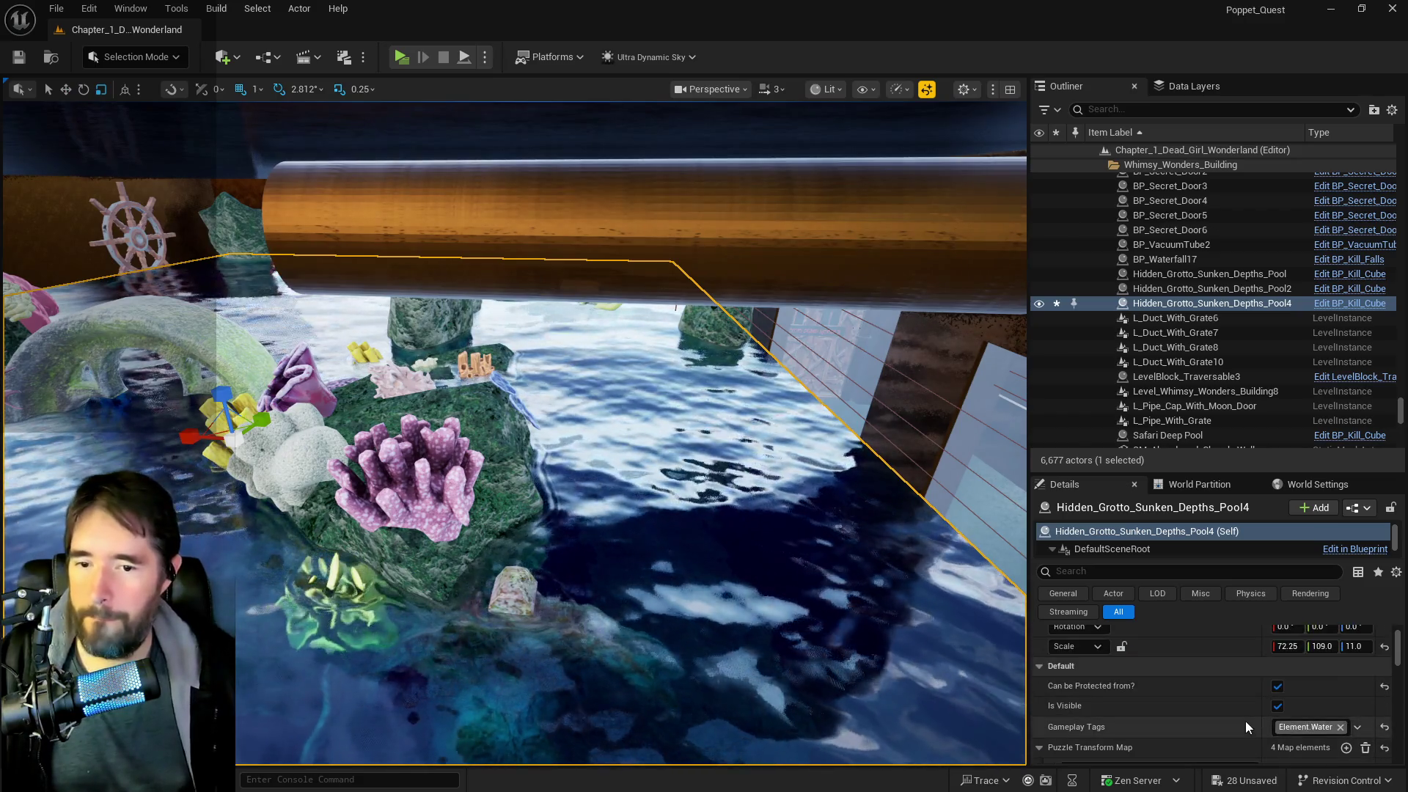
left_click(1288, 693)
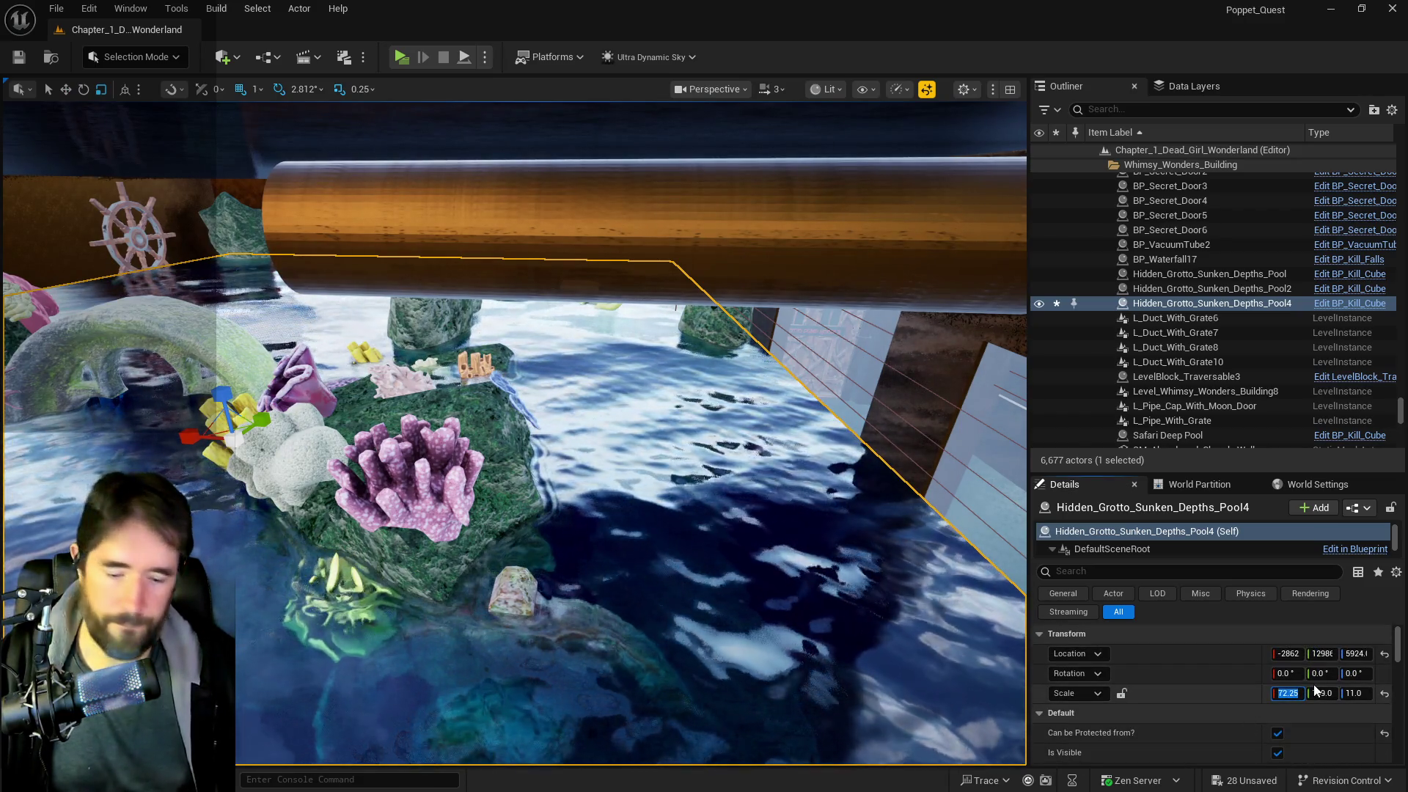
type("7.4")
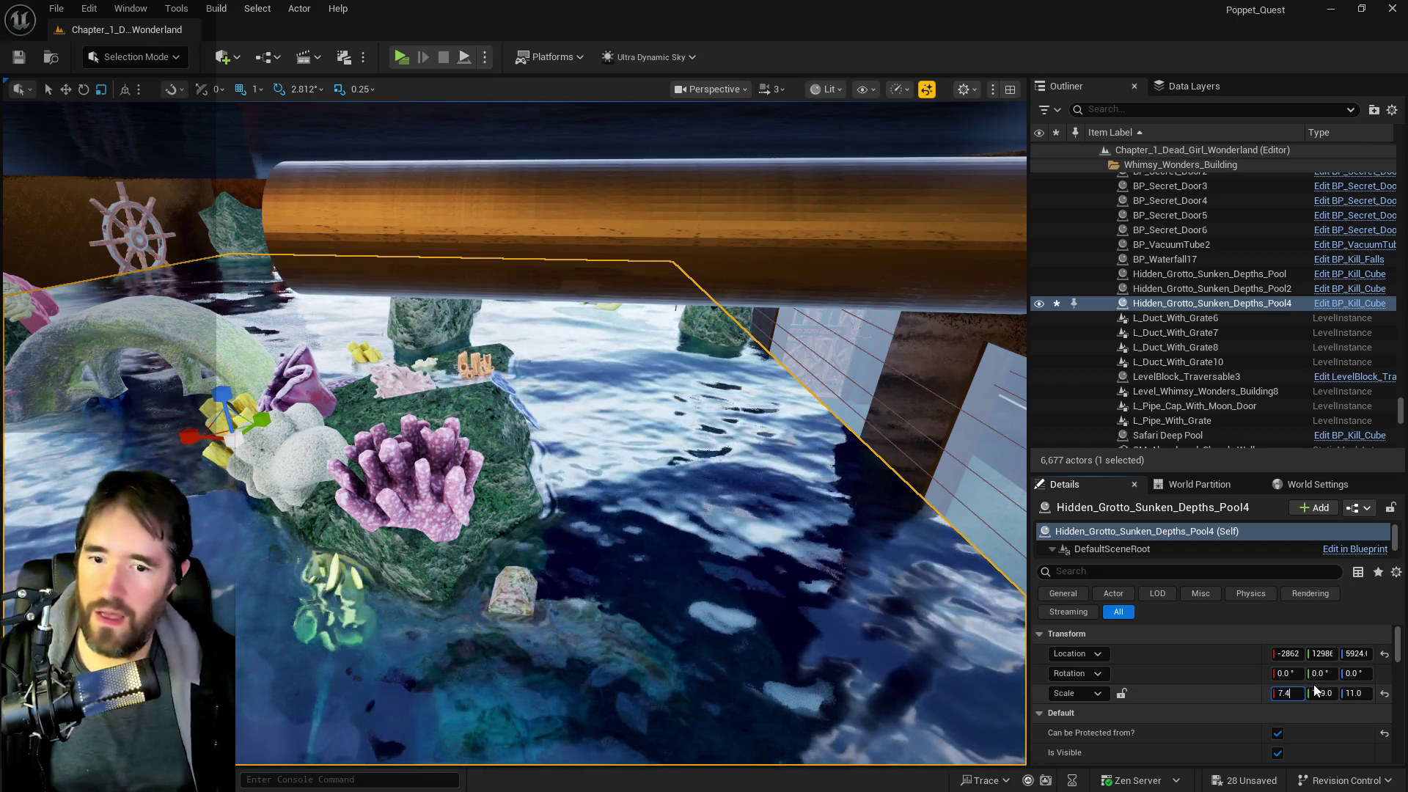
key("Return")
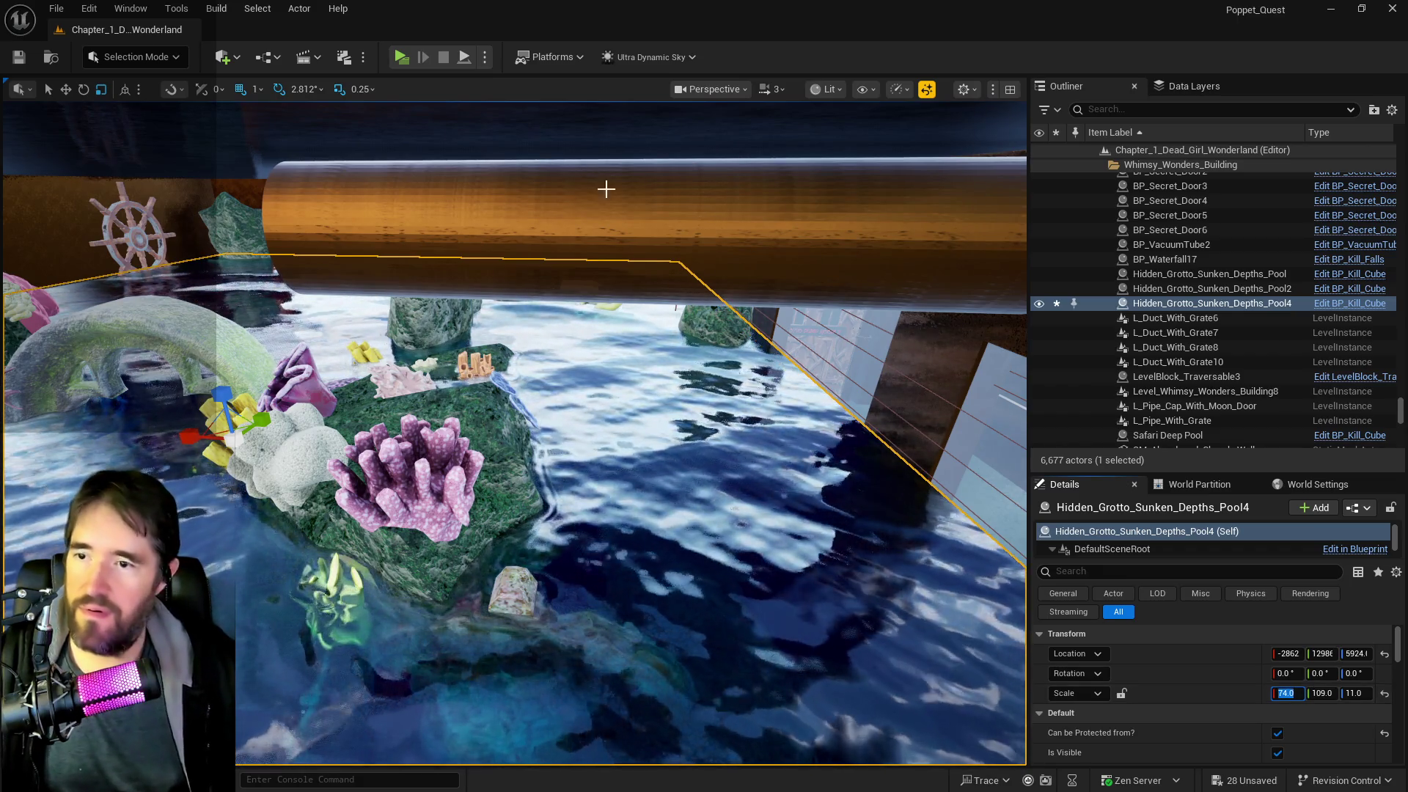
key("w")
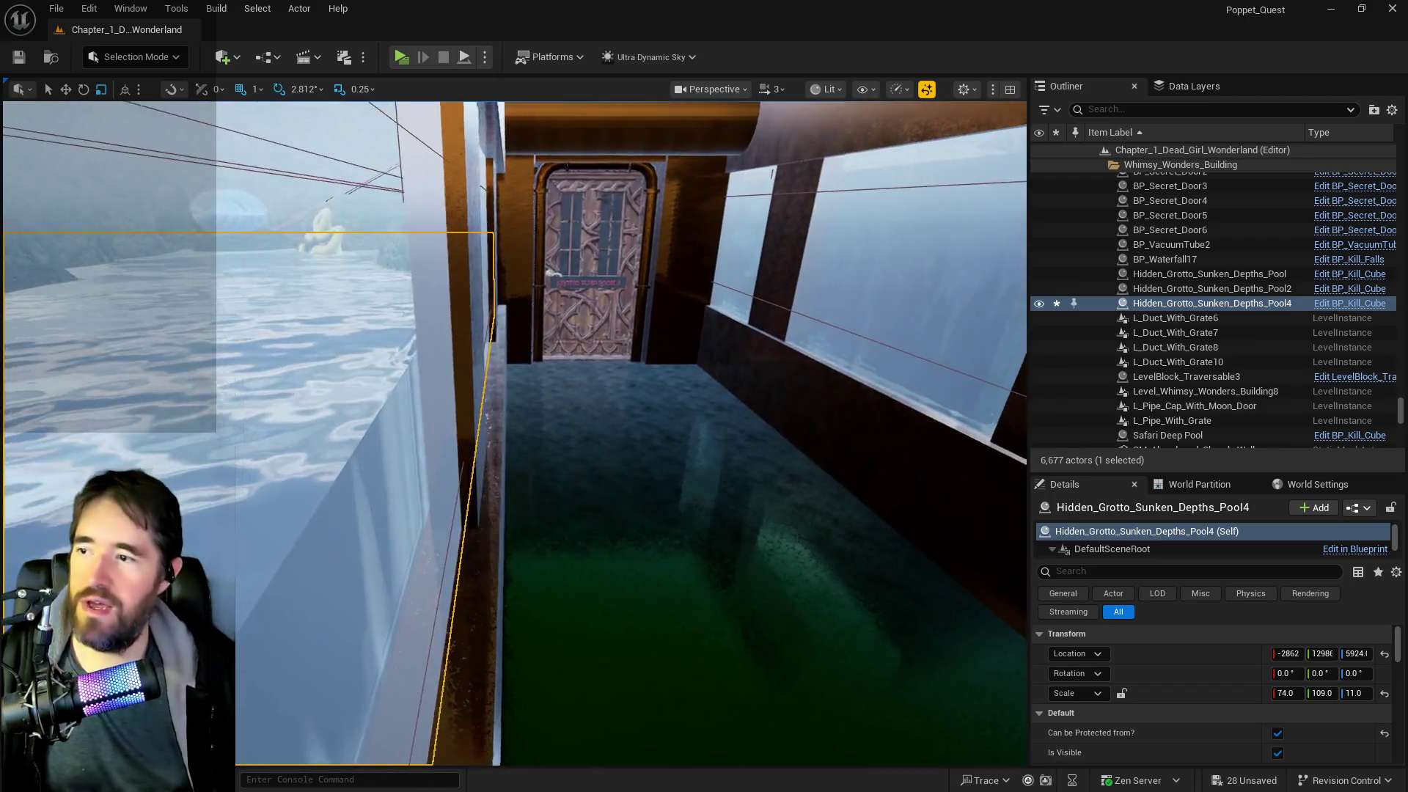
key("s")
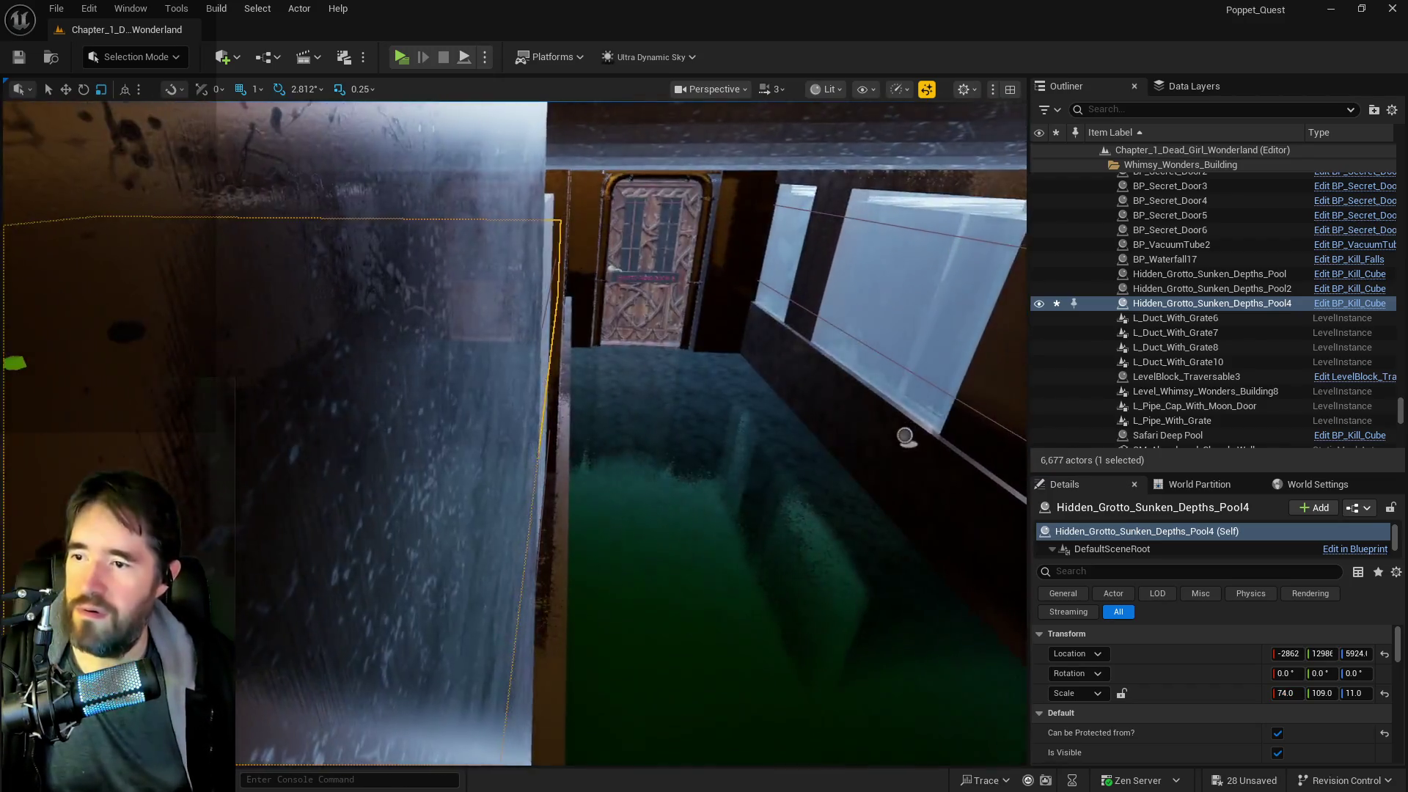
key("s")
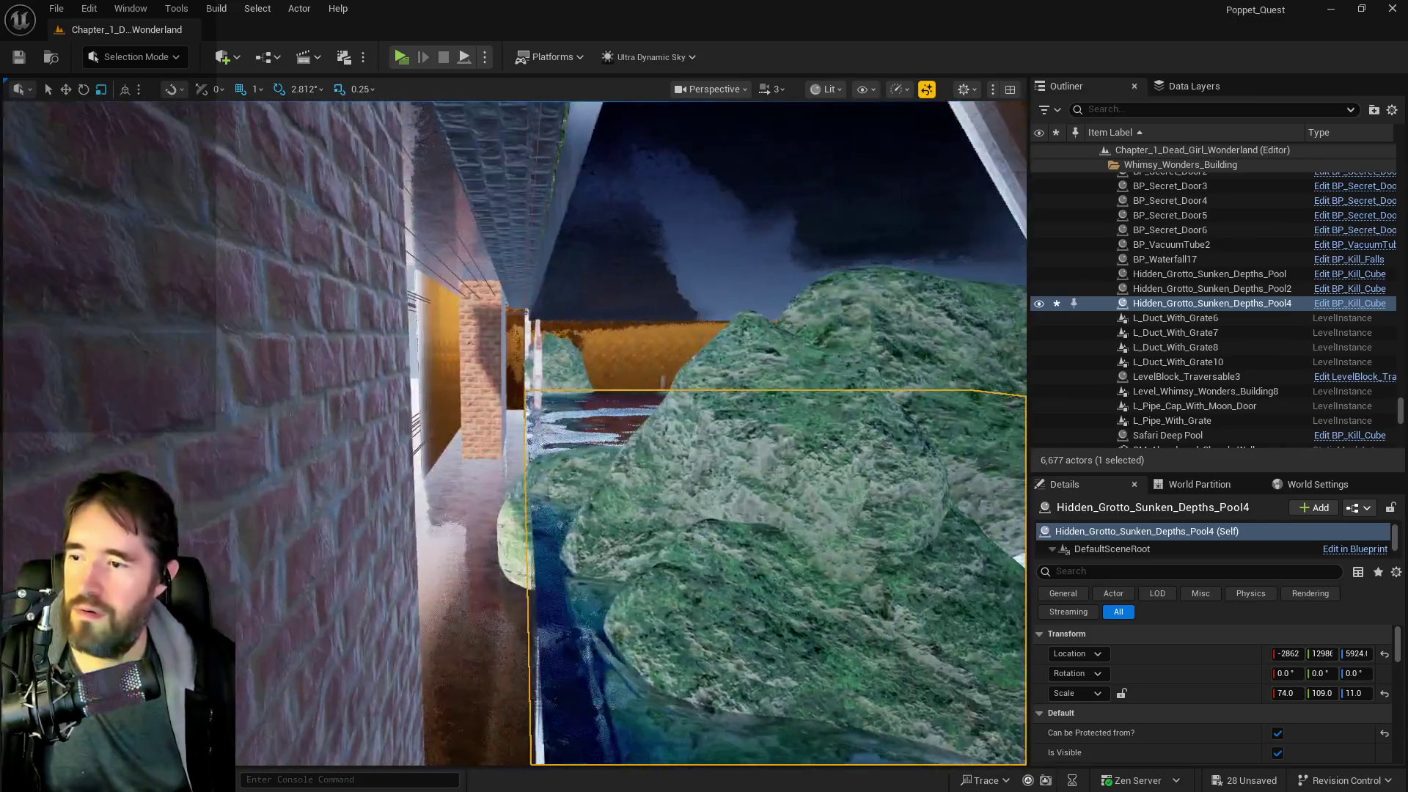
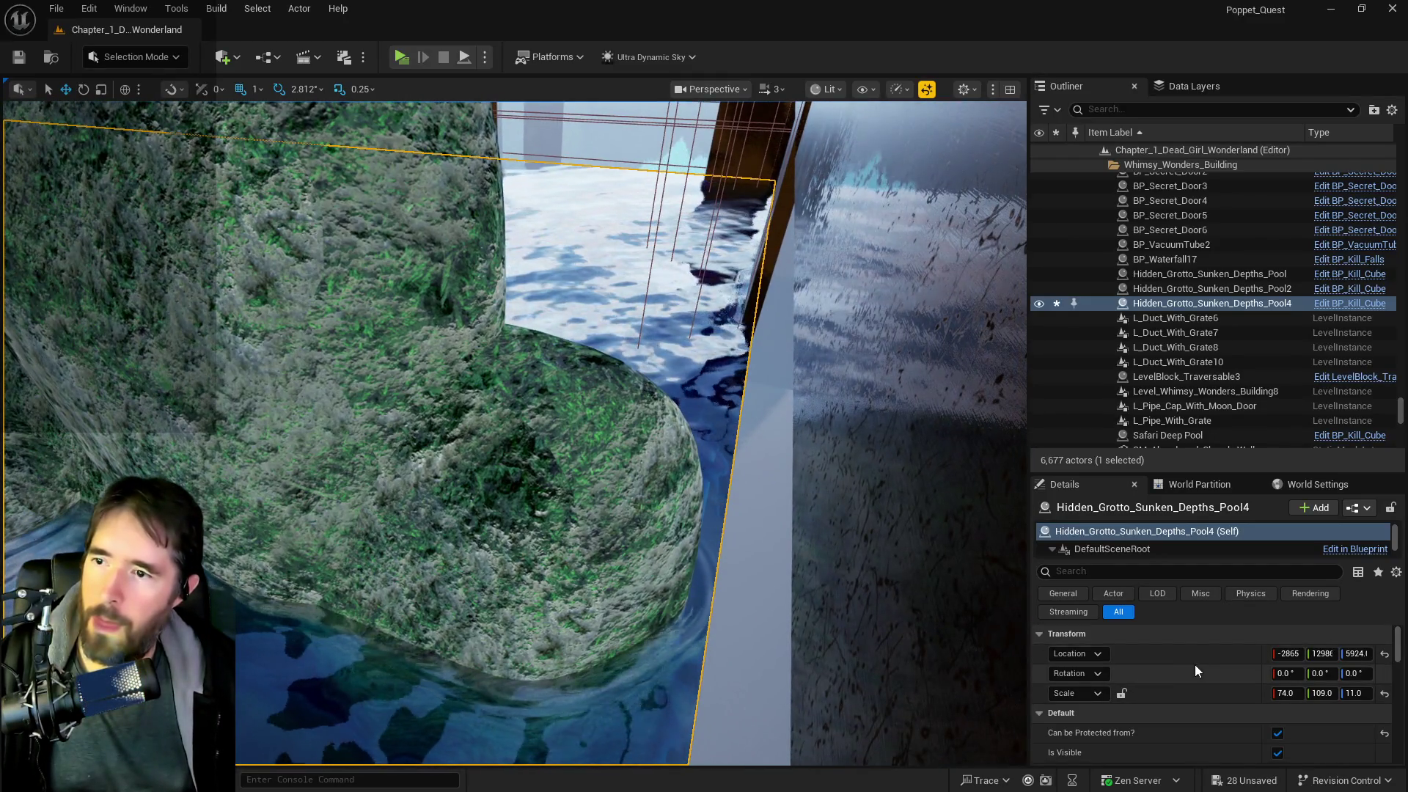
- Undo the accidental nudge to the pool's Y location with Edit > Undo
left_click(1320, 654)
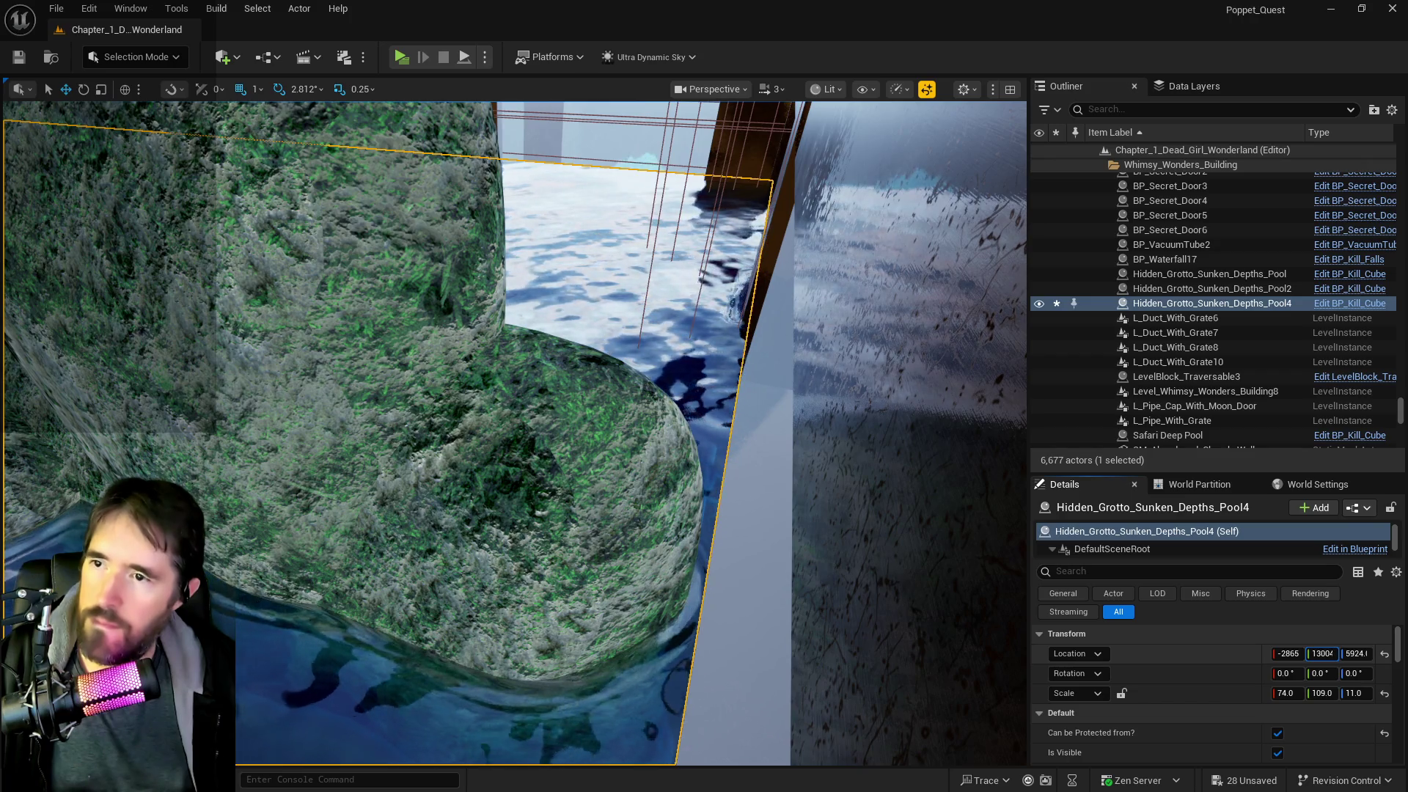
left_click_drag(1320, 654, 1313, 653)
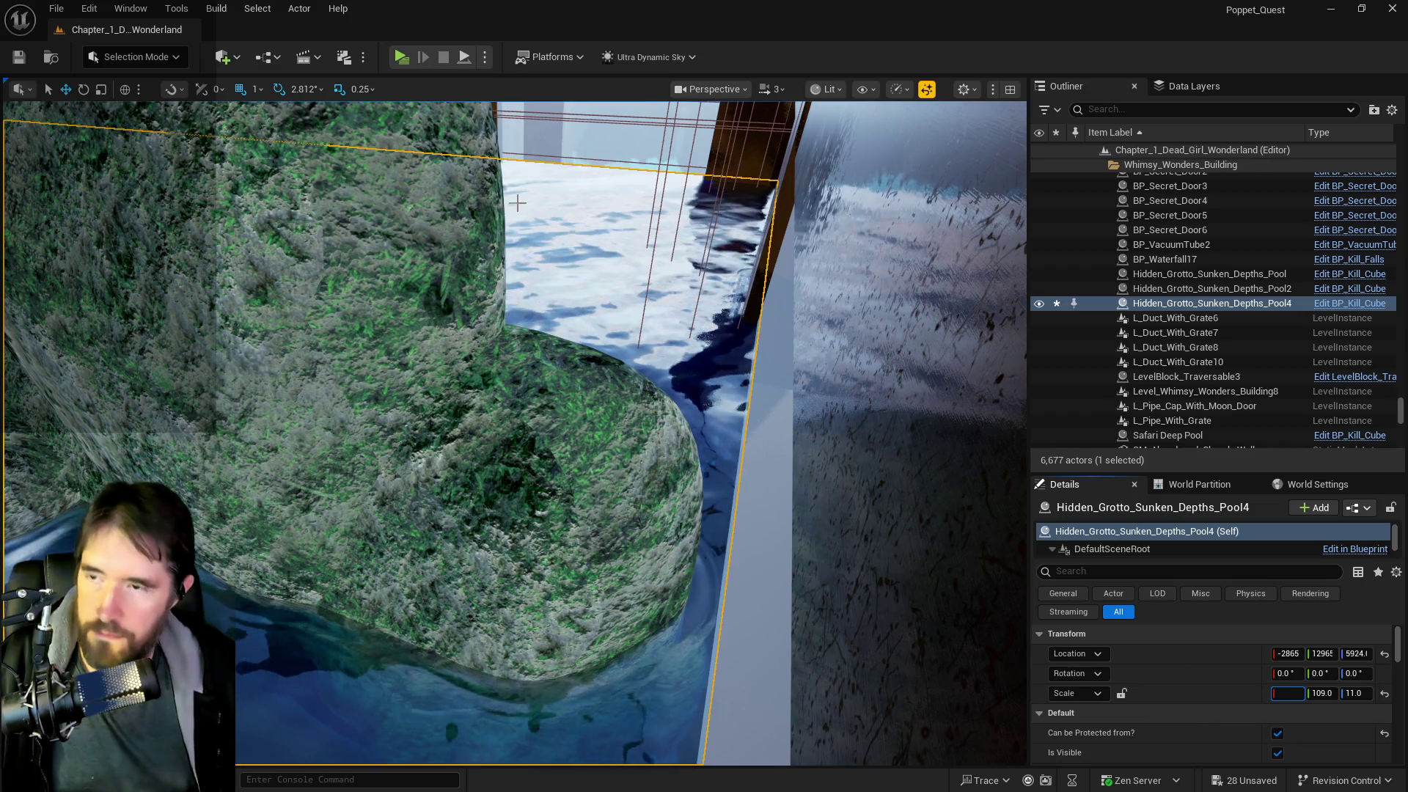
left_click(89, 8)
left_click(99, 58)
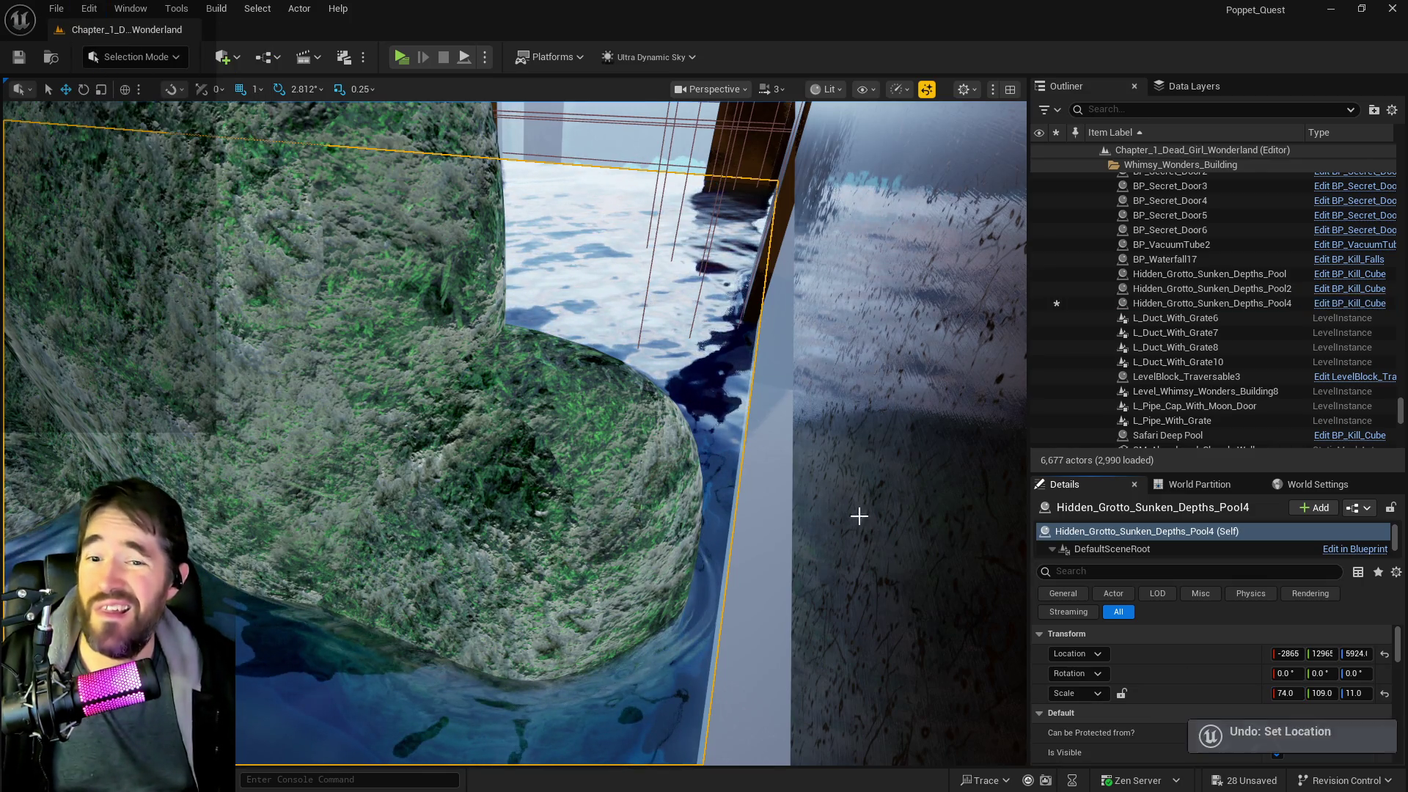
- Set Scale X to 74 on the pool actor and Puzzle Transform entries 0–3
left_click(1287, 694)
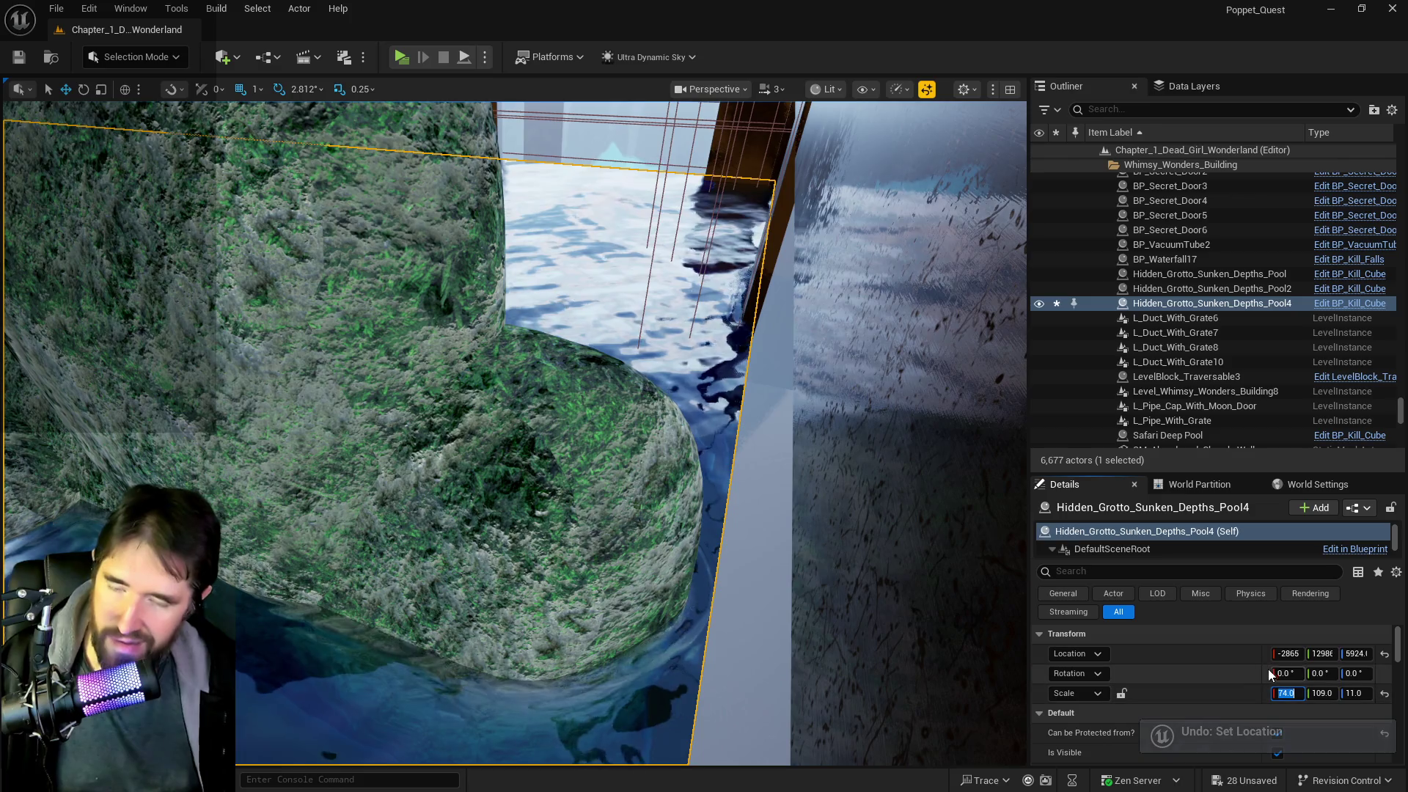
scroll(1226, 708, "down", 5)
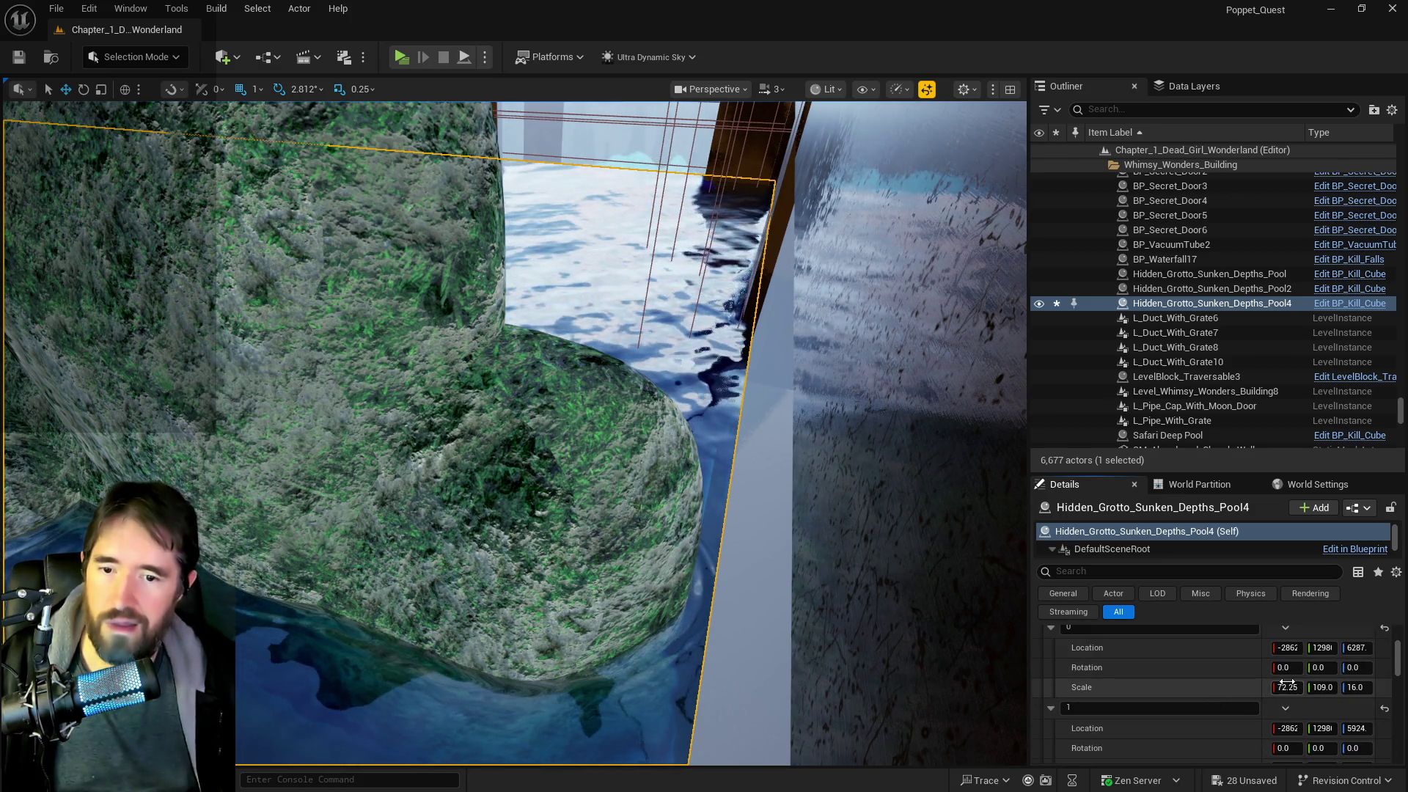
left_click_drag(1288, 687, 1306, 688)
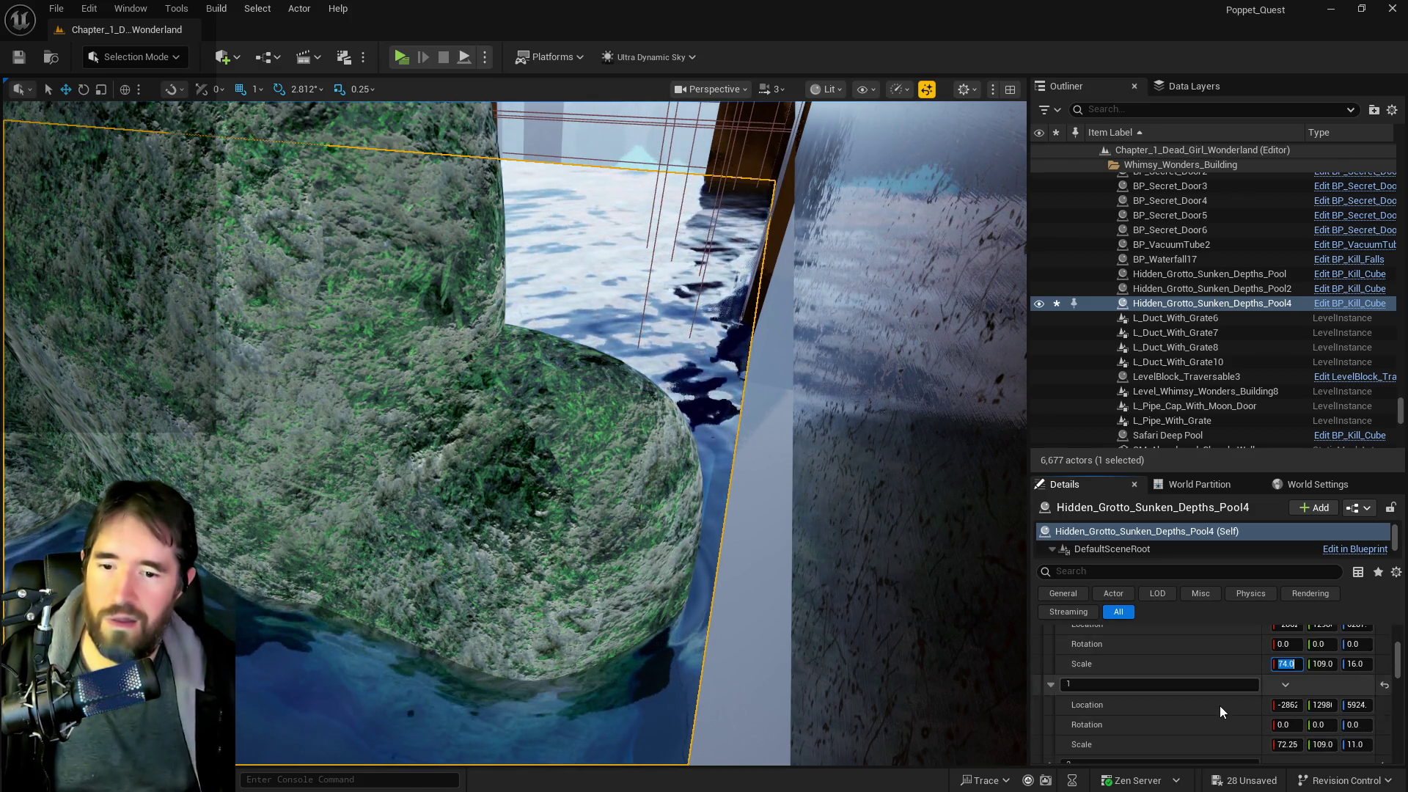
scroll(1220, 706, "down", 2)
left_click(1288, 721)
type("74")
key("Return")
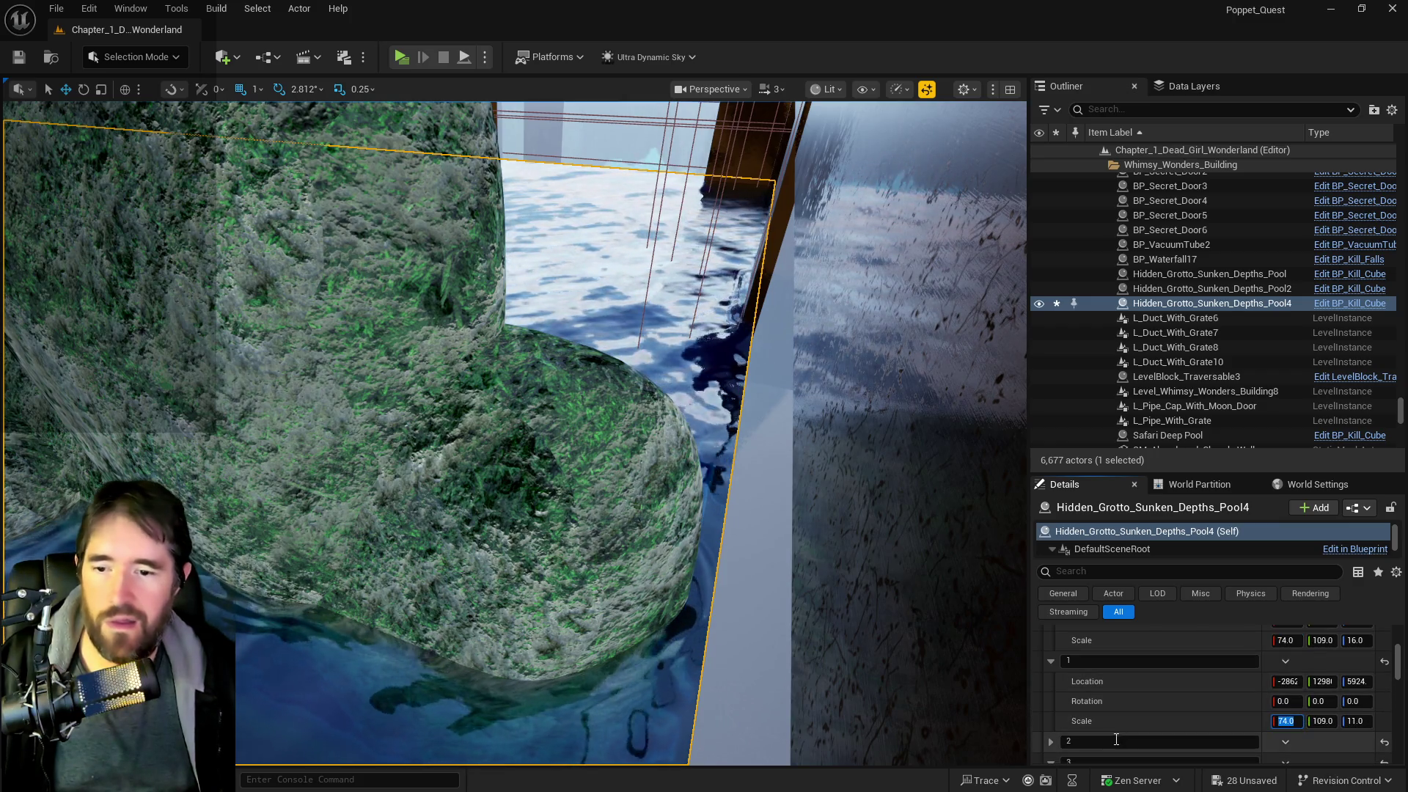
left_click(1054, 739)
scroll(1134, 725, "down", 3)
left_click_drag(1286, 708, 1305, 691)
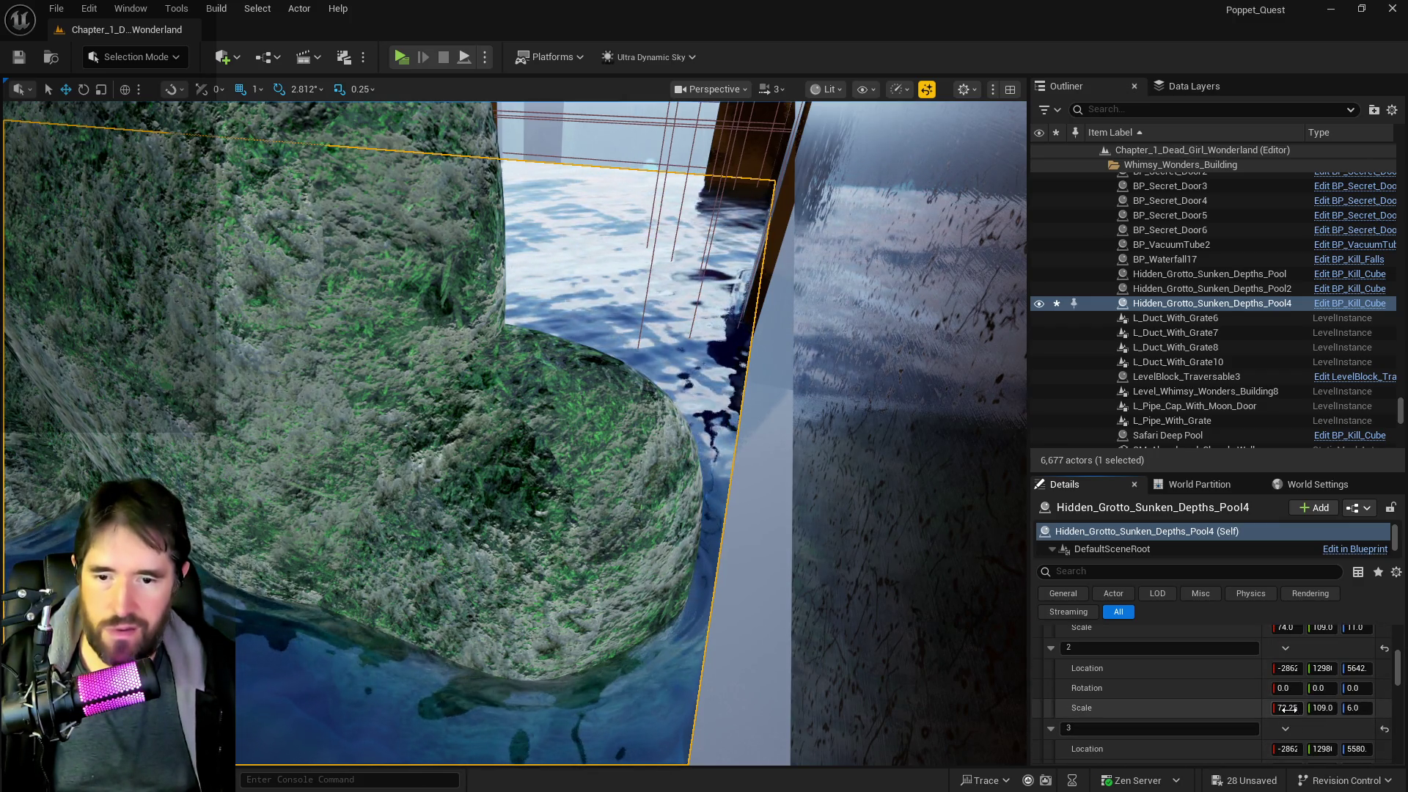
scroll(1203, 693, "down", 4)
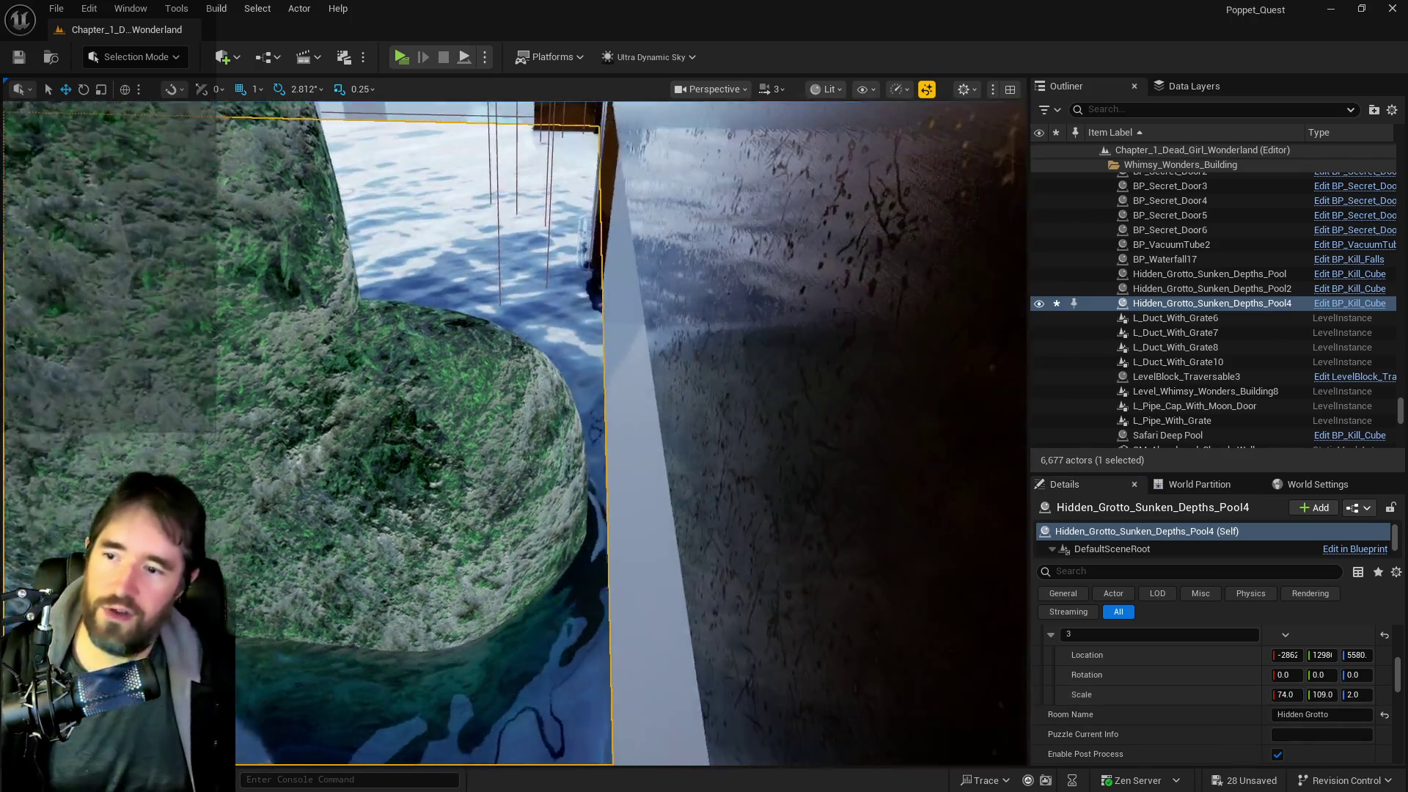
- Frame the pool and set X location 654 on three puzzle transform entries, including entry 3
left_click_drag(514, 440, 601, 426)
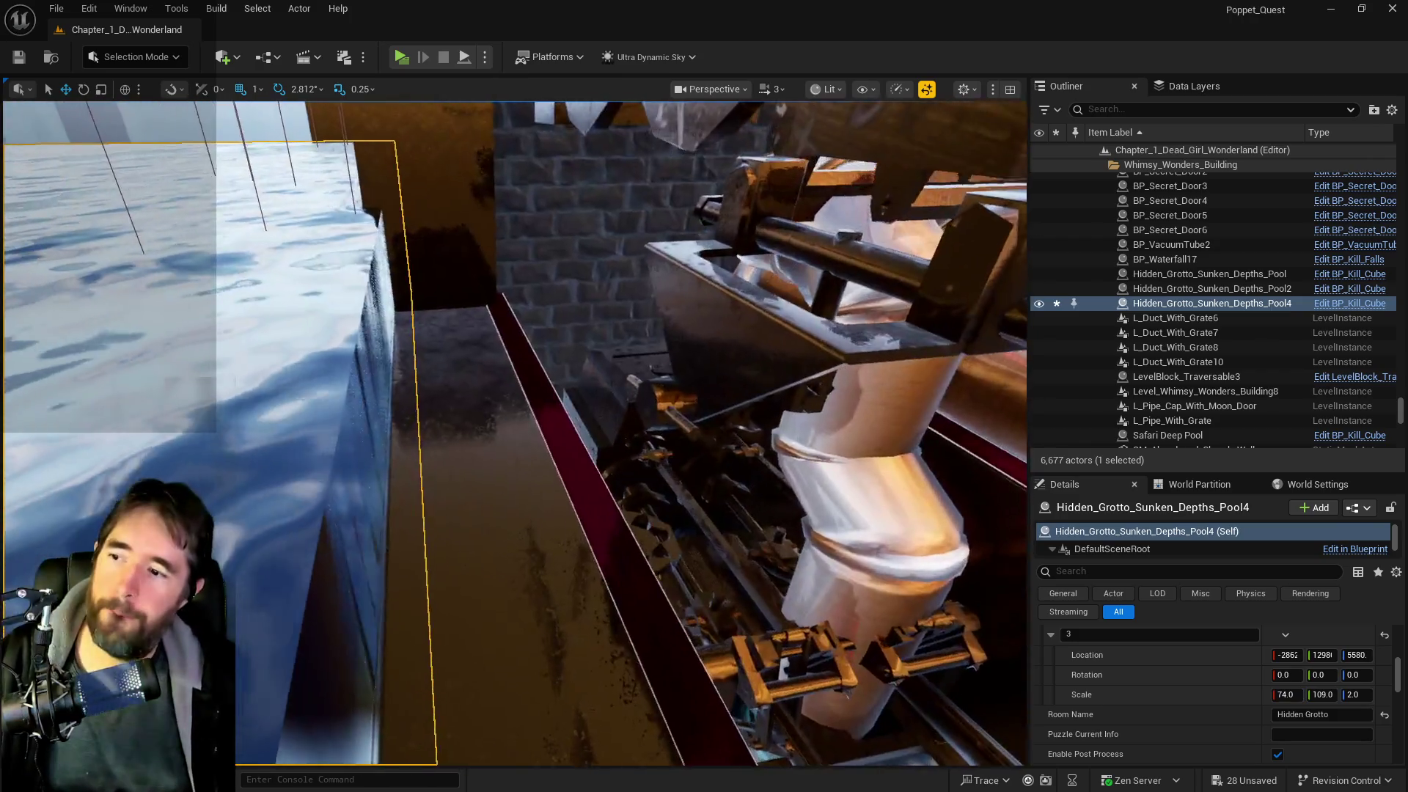
key("f")
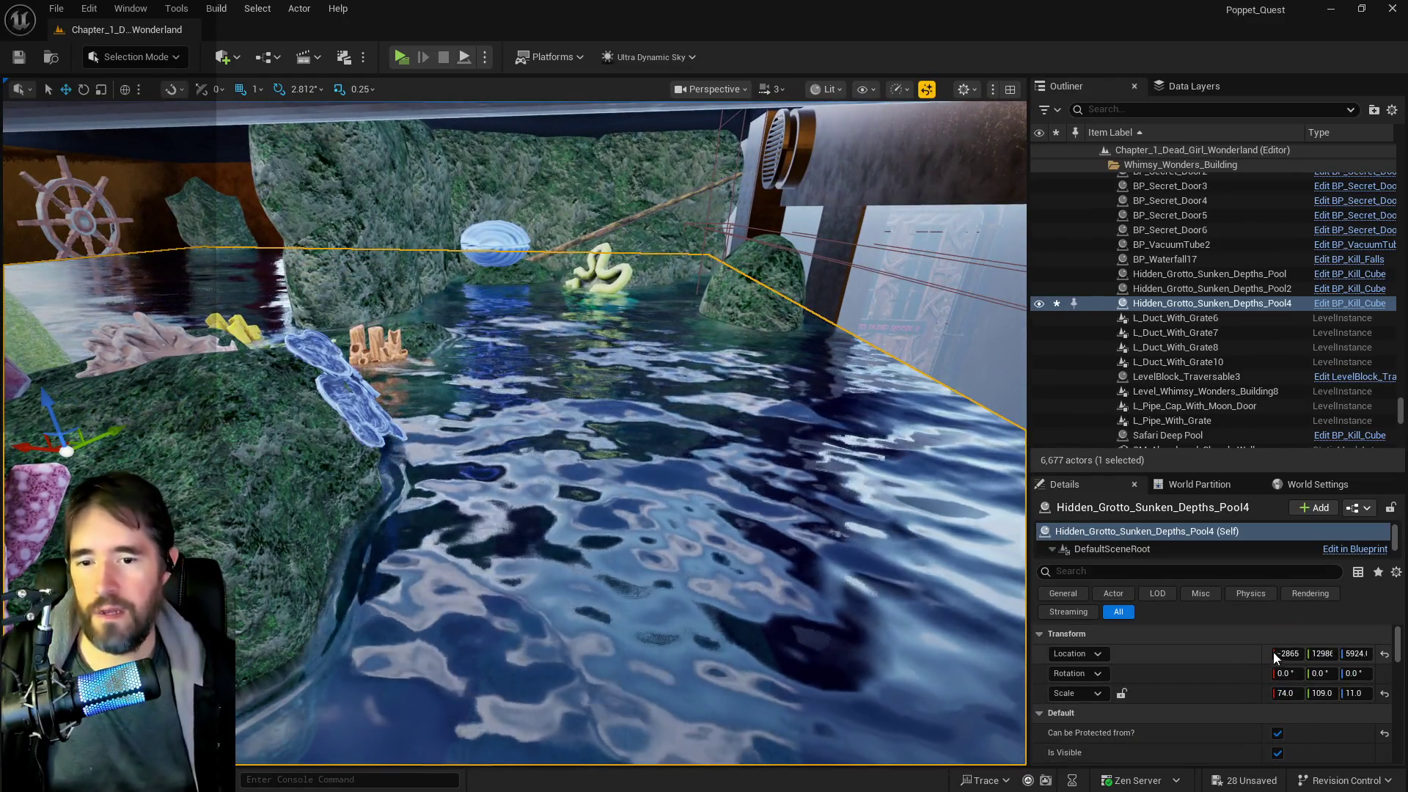
scroll(1285, 682, "down", 3)
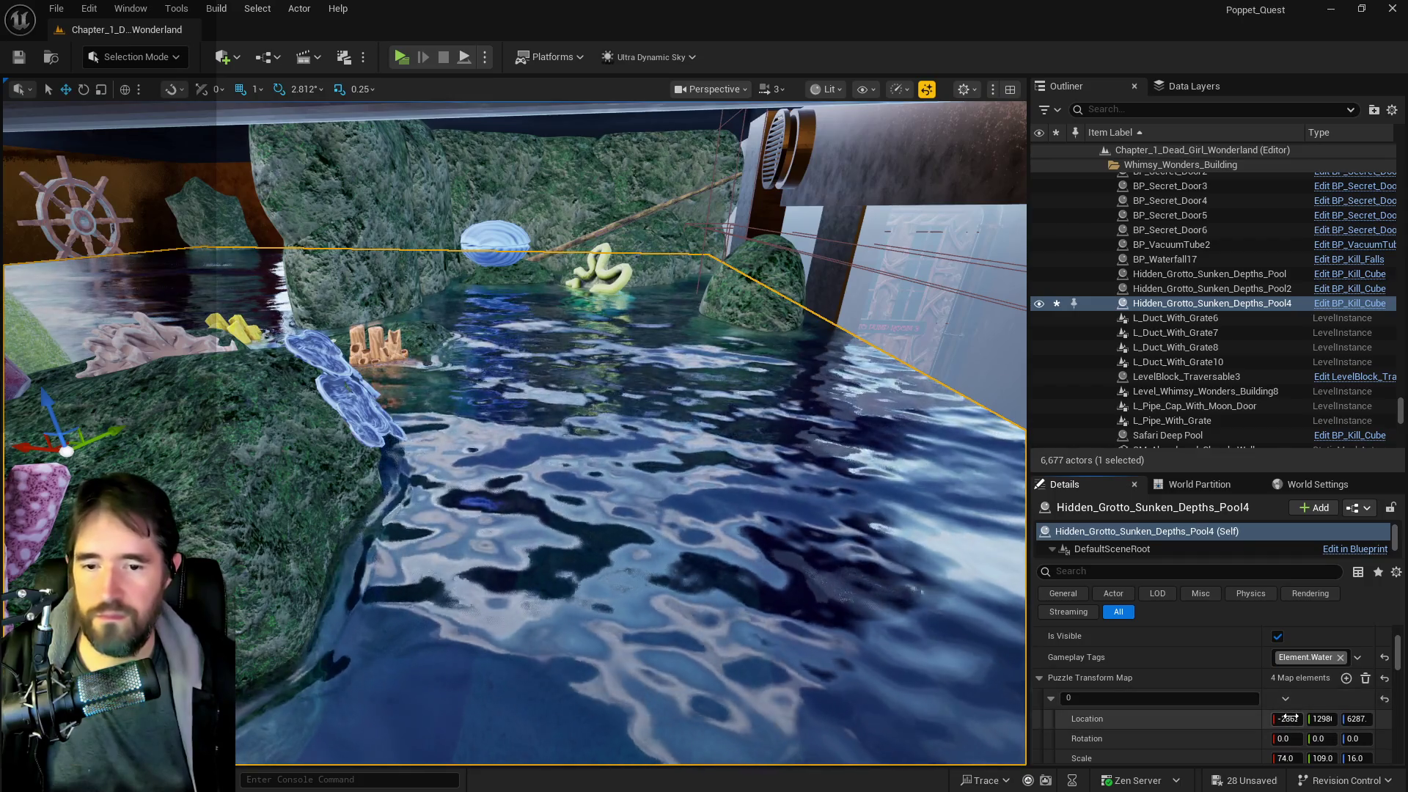
left_click(1291, 717)
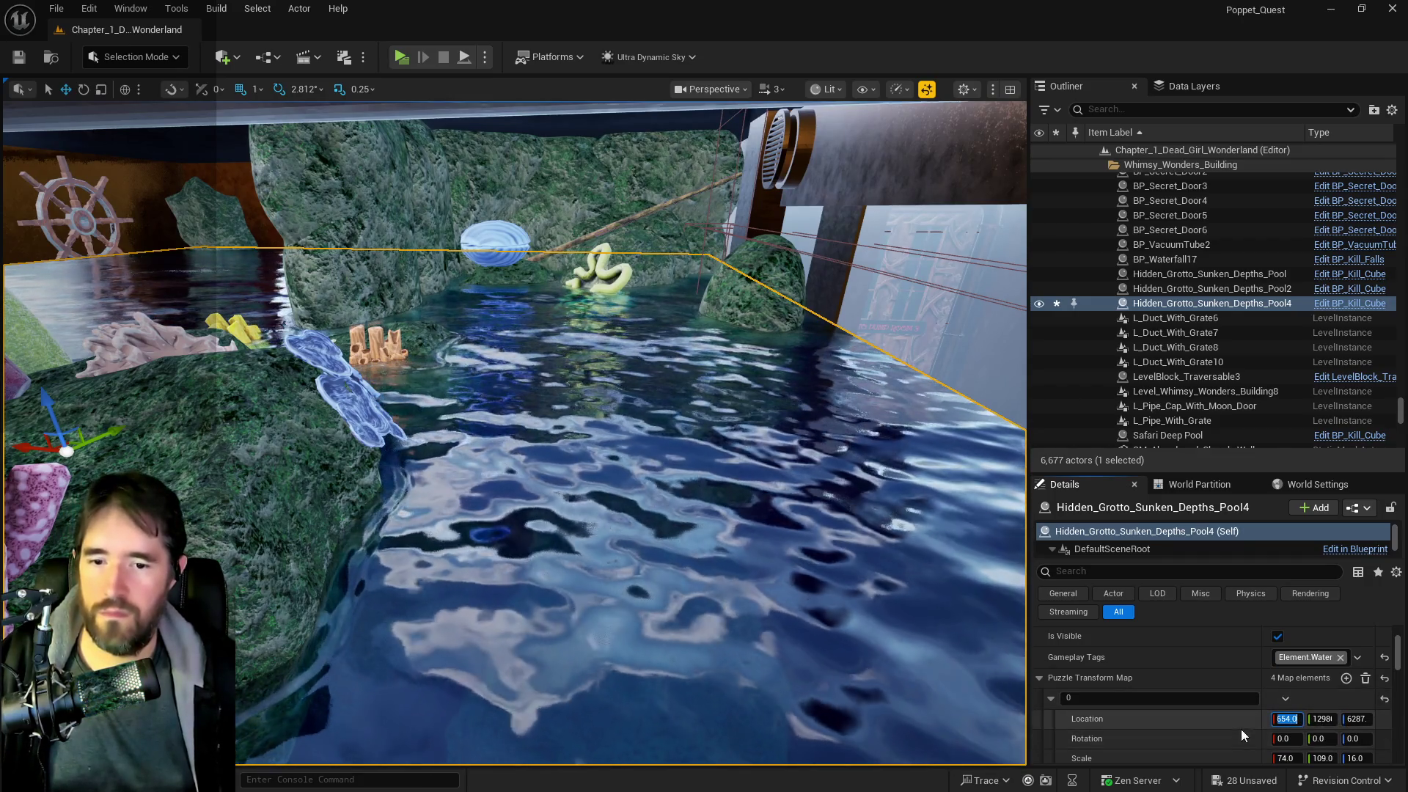
scroll(1258, 732, "down", 2)
type("654")
key("Return")
scroll(1288, 730, "down", 2)
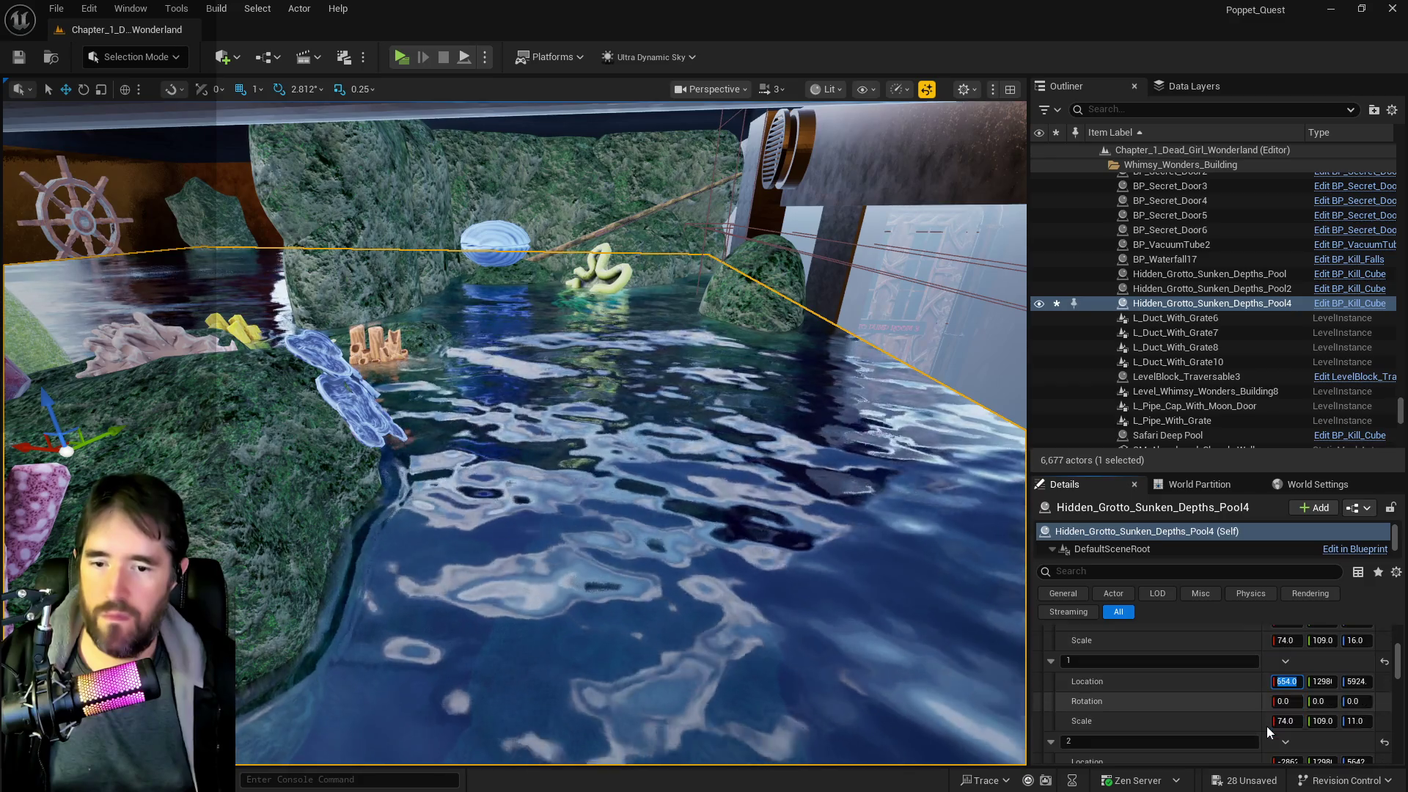
left_click(1287, 739)
type("654")
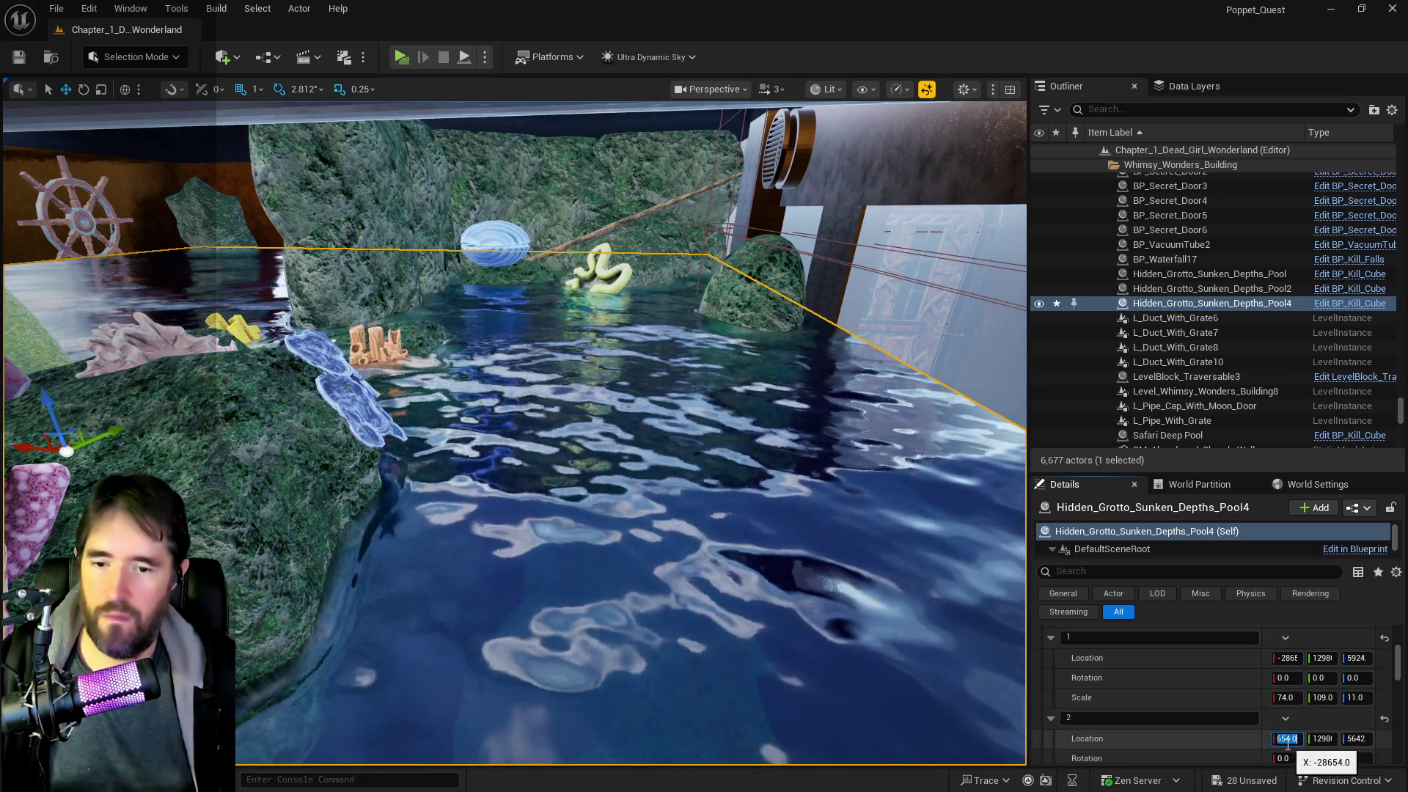
key("Return")
scroll(1247, 731, "down", 1)
scroll(1221, 731, "down", 1)
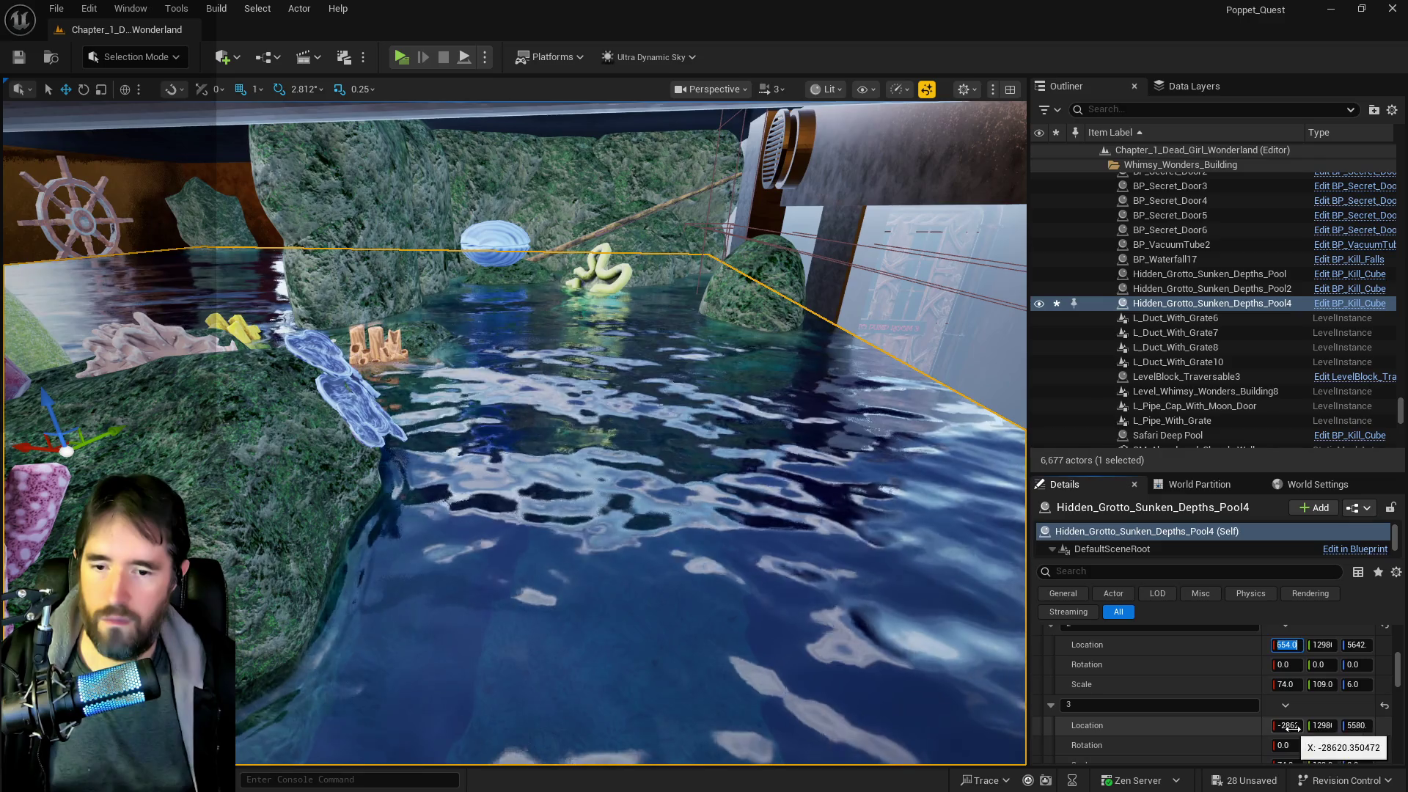
left_click(1287, 726)
type("654")
key("Return")
- Set Y location 986 on the pool actor and its puzzle transform entries
scroll(1207, 668, "up", 8)
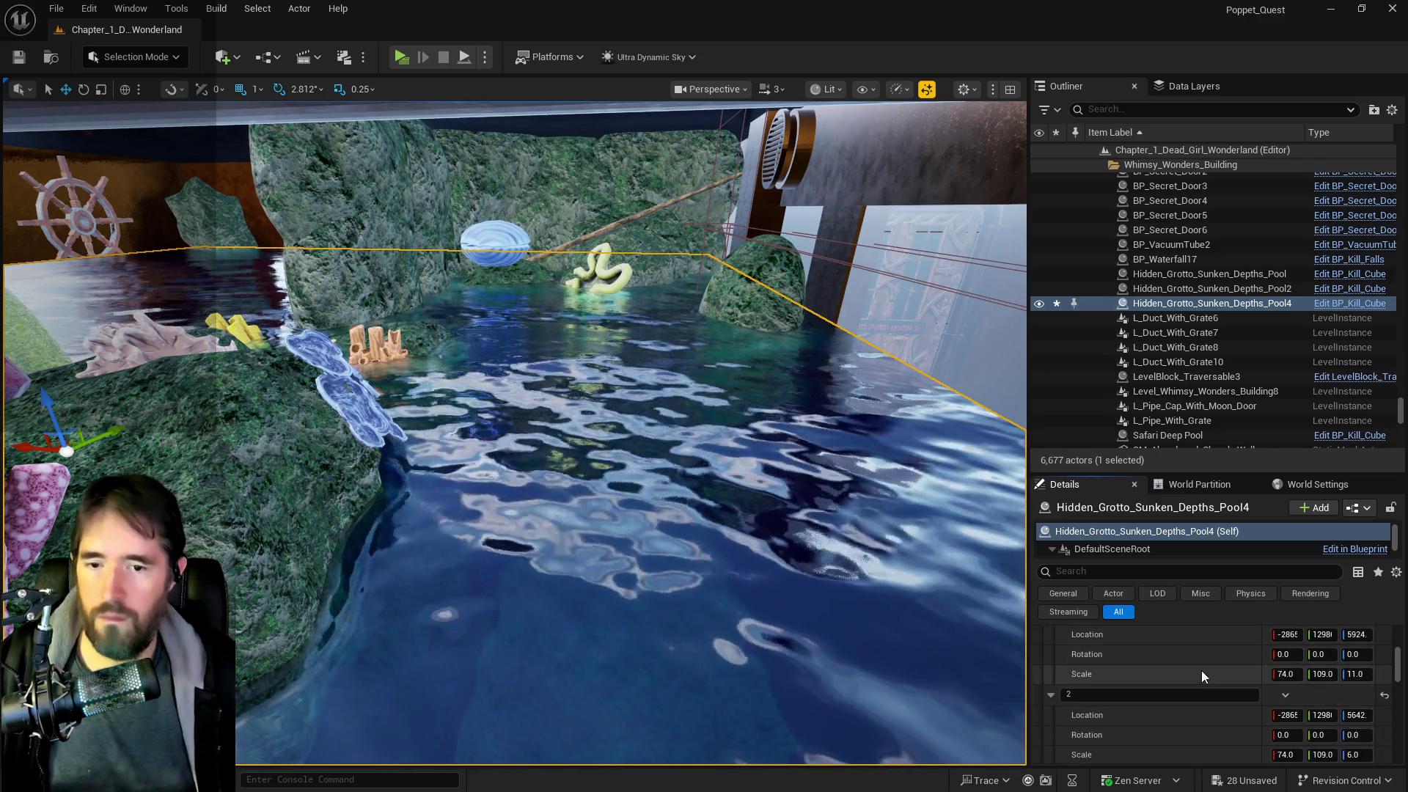
left_click(1329, 653)
type("986")
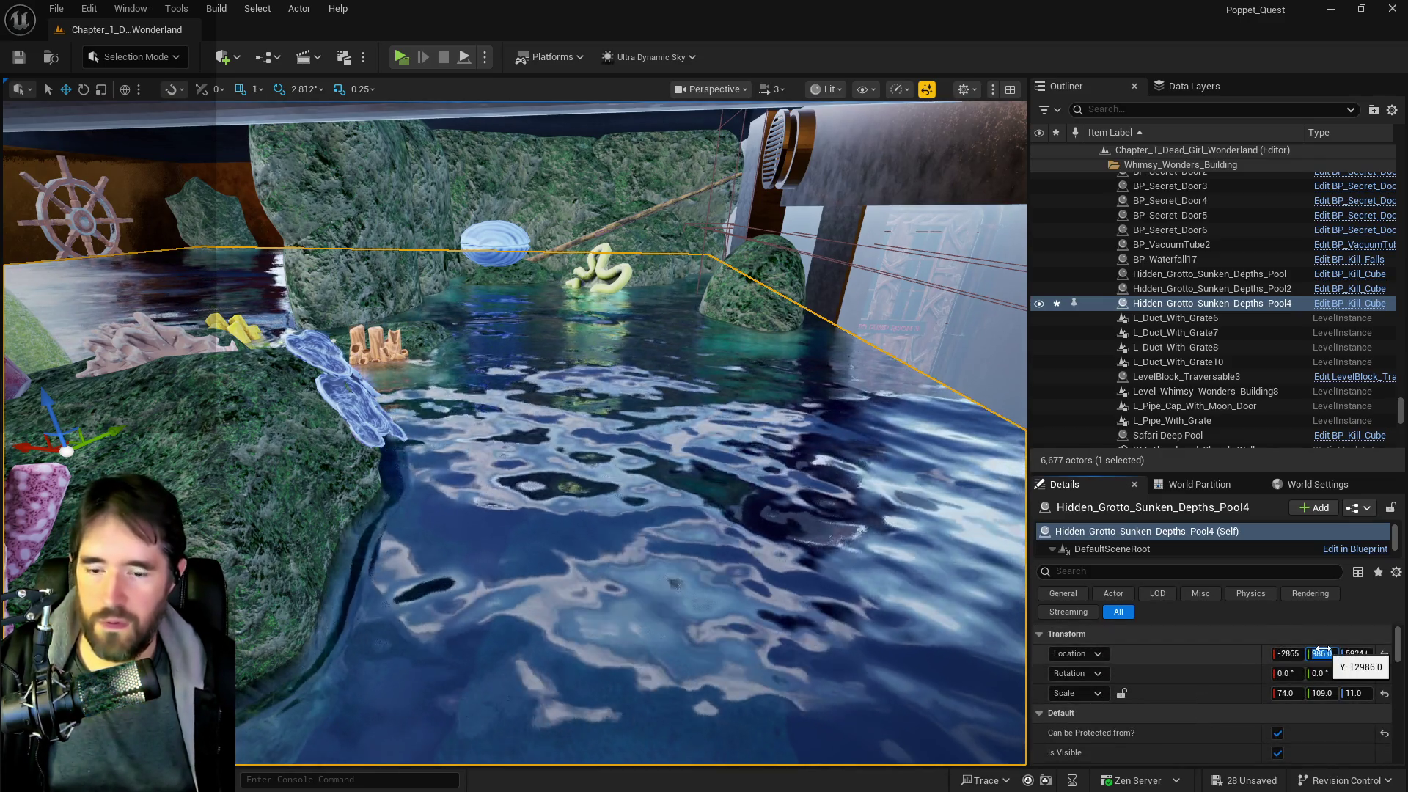
key("Return")
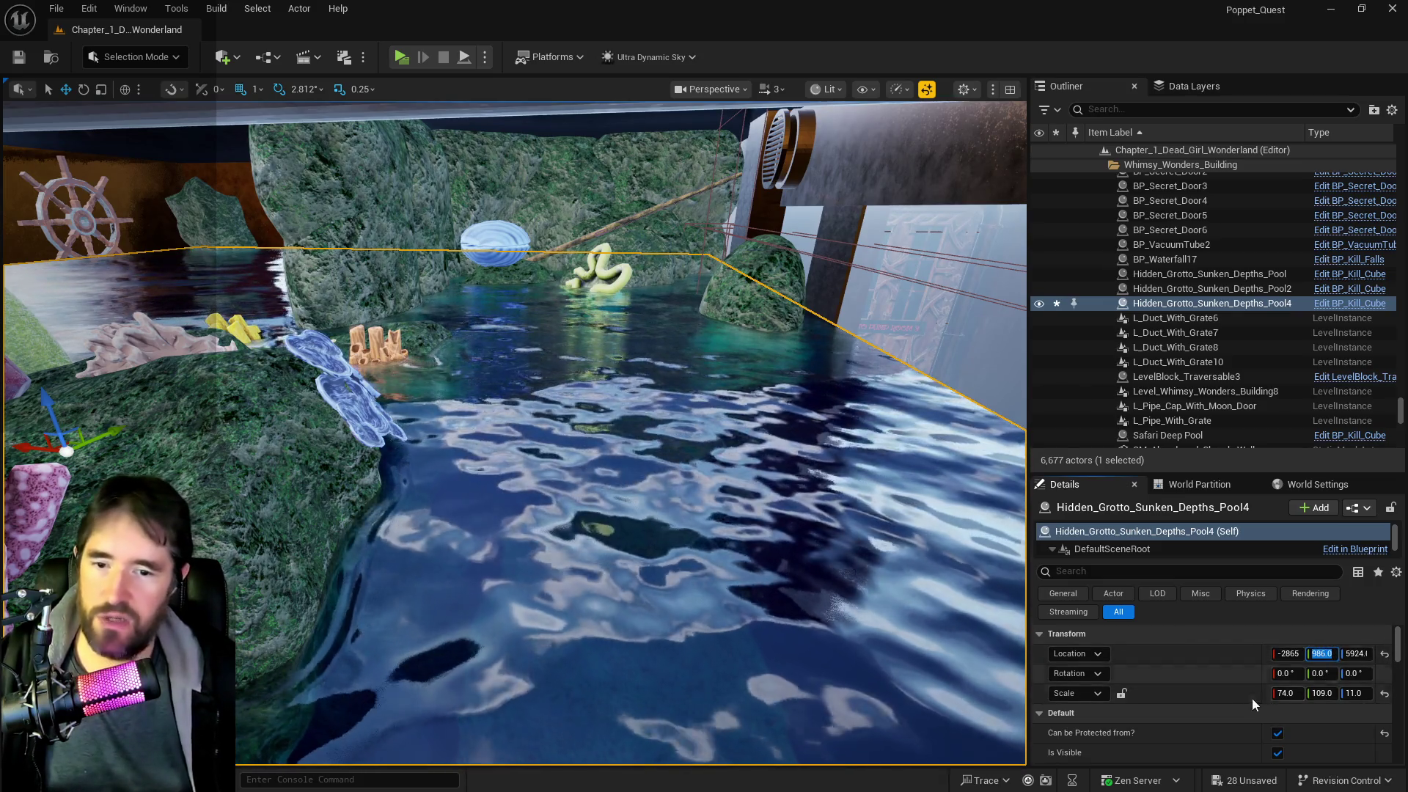
scroll(1214, 712, "down", 5)
left_click(1322, 694)
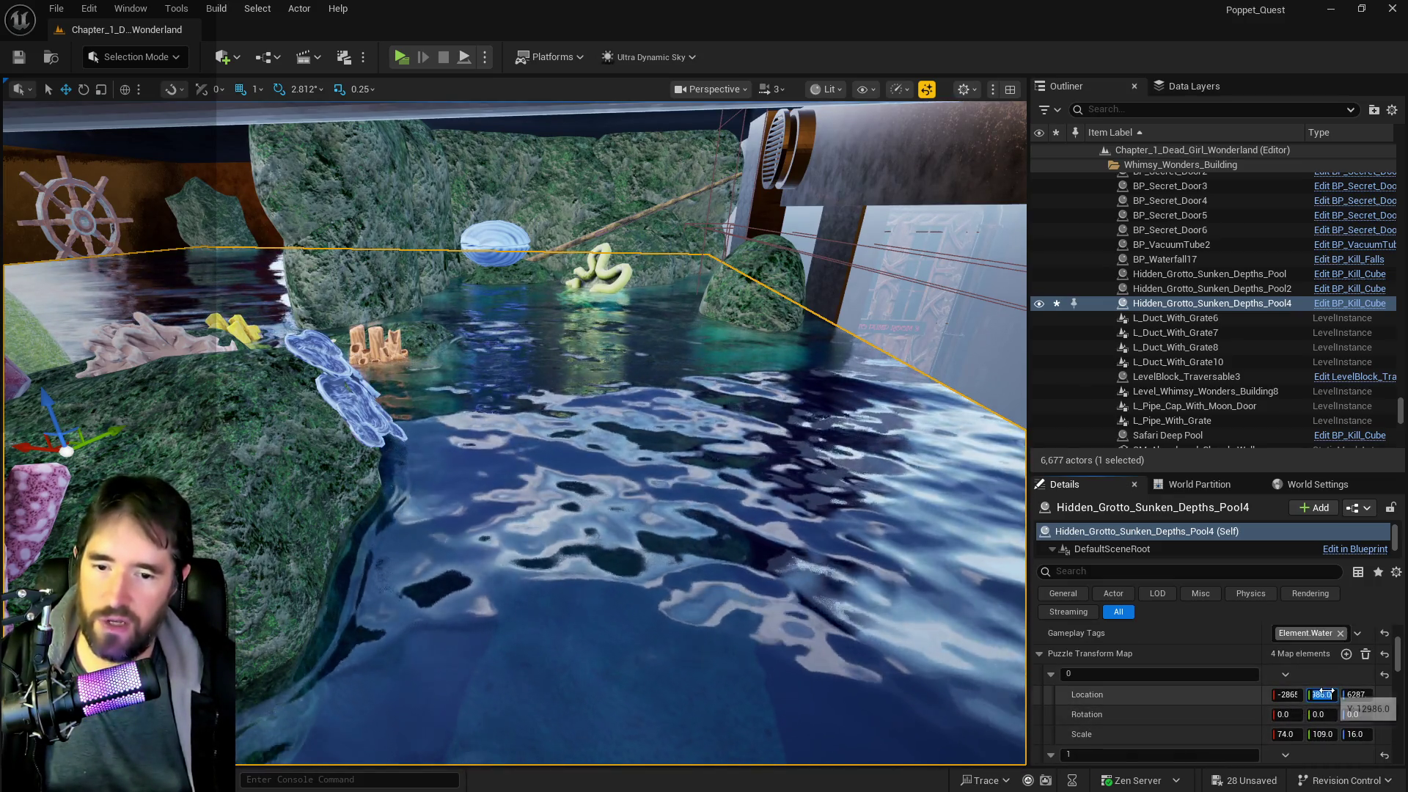
type("986")
key("Return")
scroll(1237, 723, "down", 2)
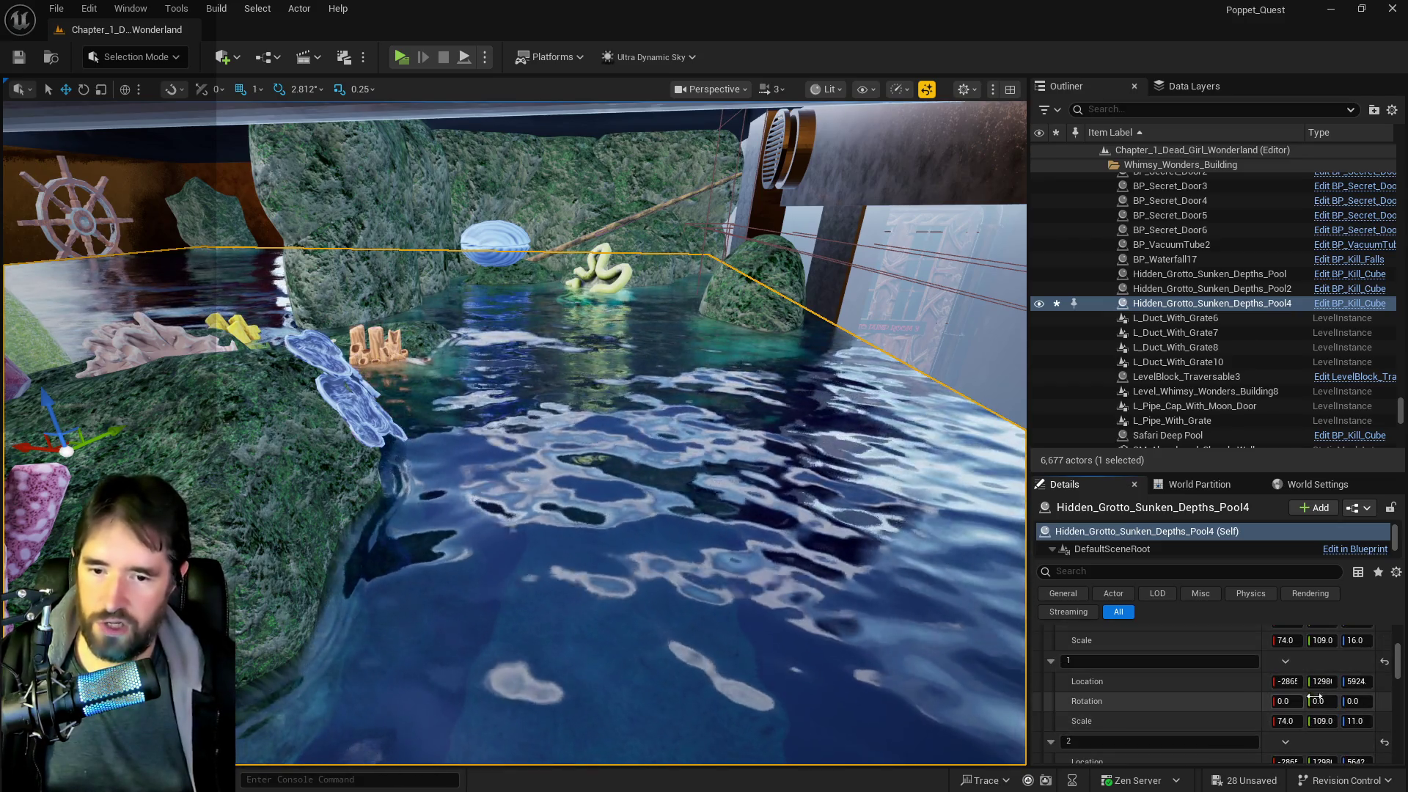
left_click(1324, 681)
scroll(1320, 708, "down", 1)
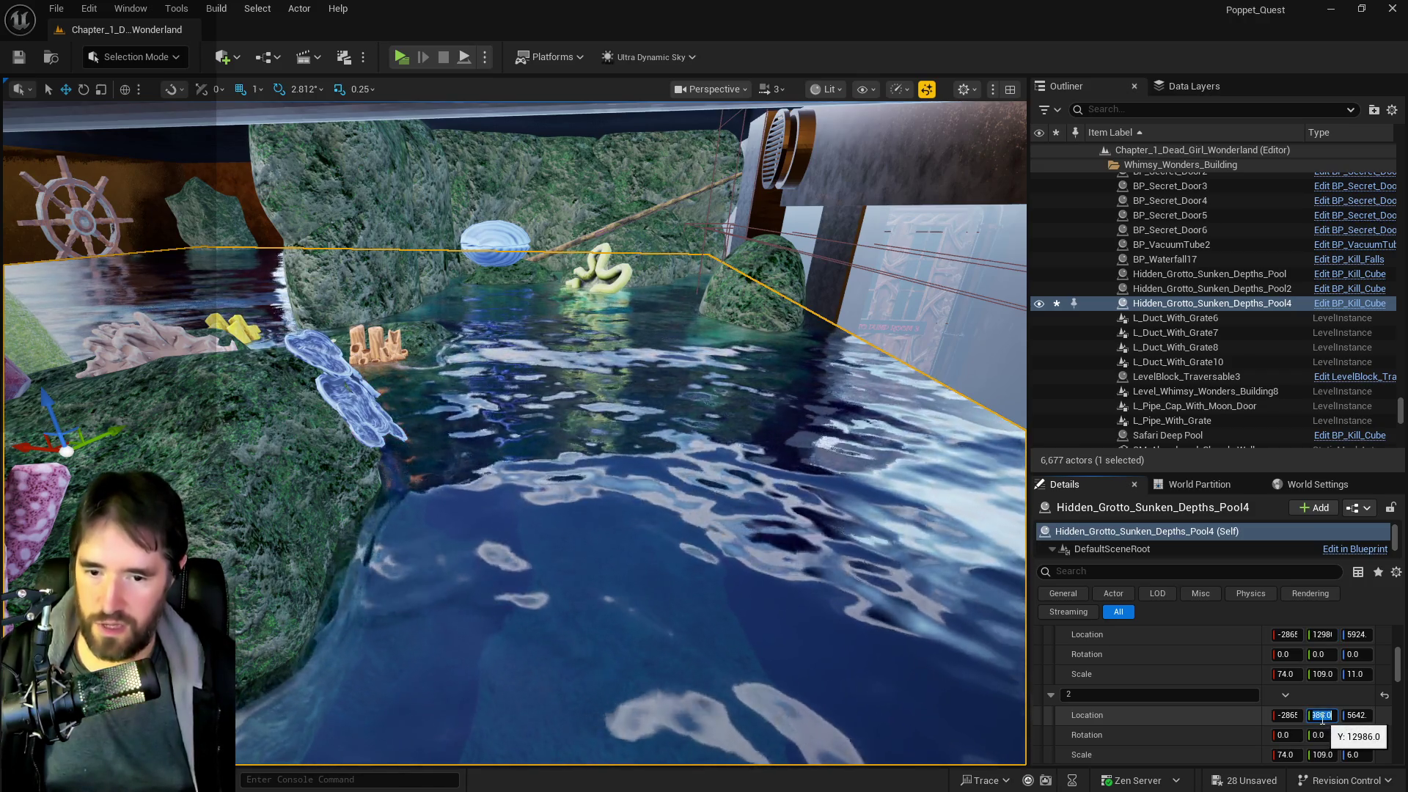
scroll(1322, 719, "down", 2)
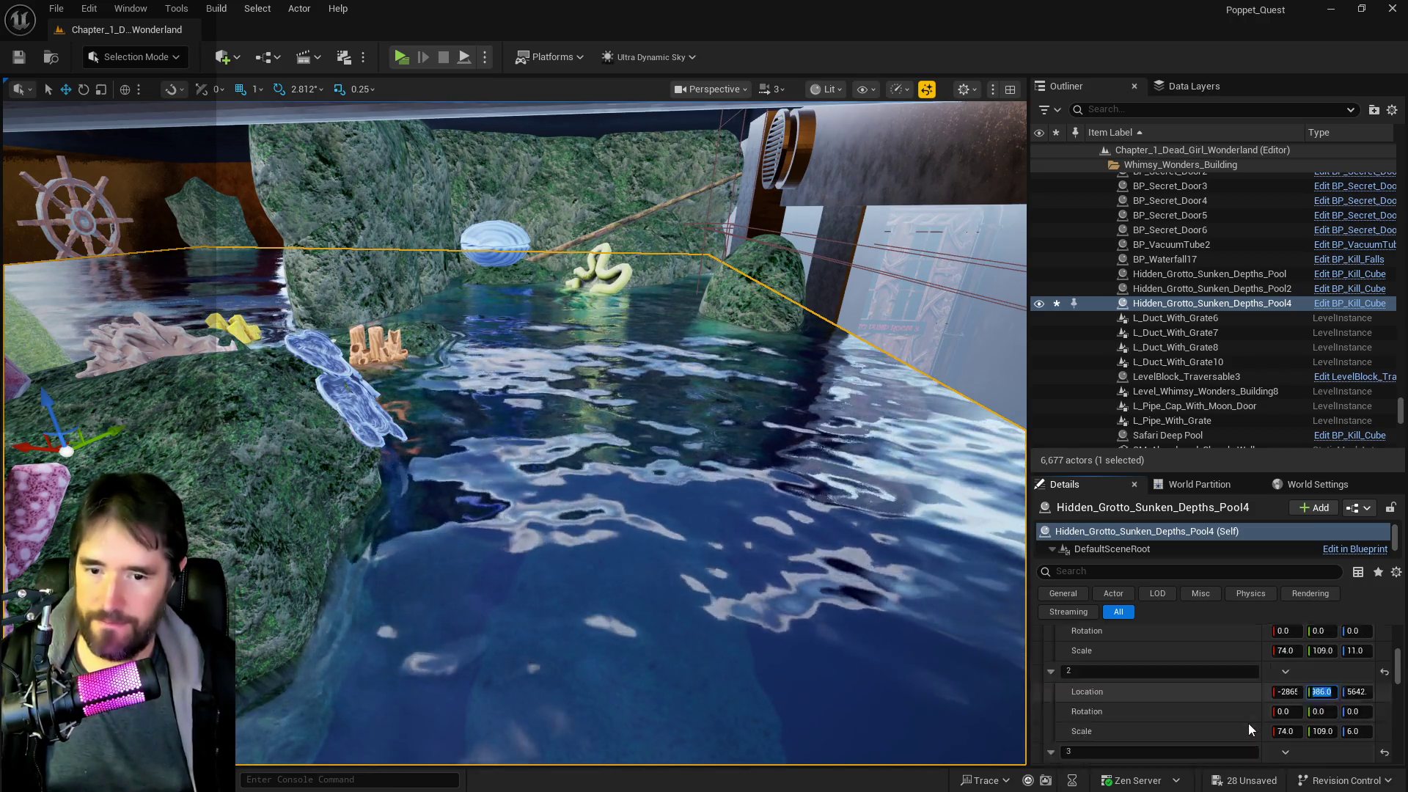
left_click(1325, 703)
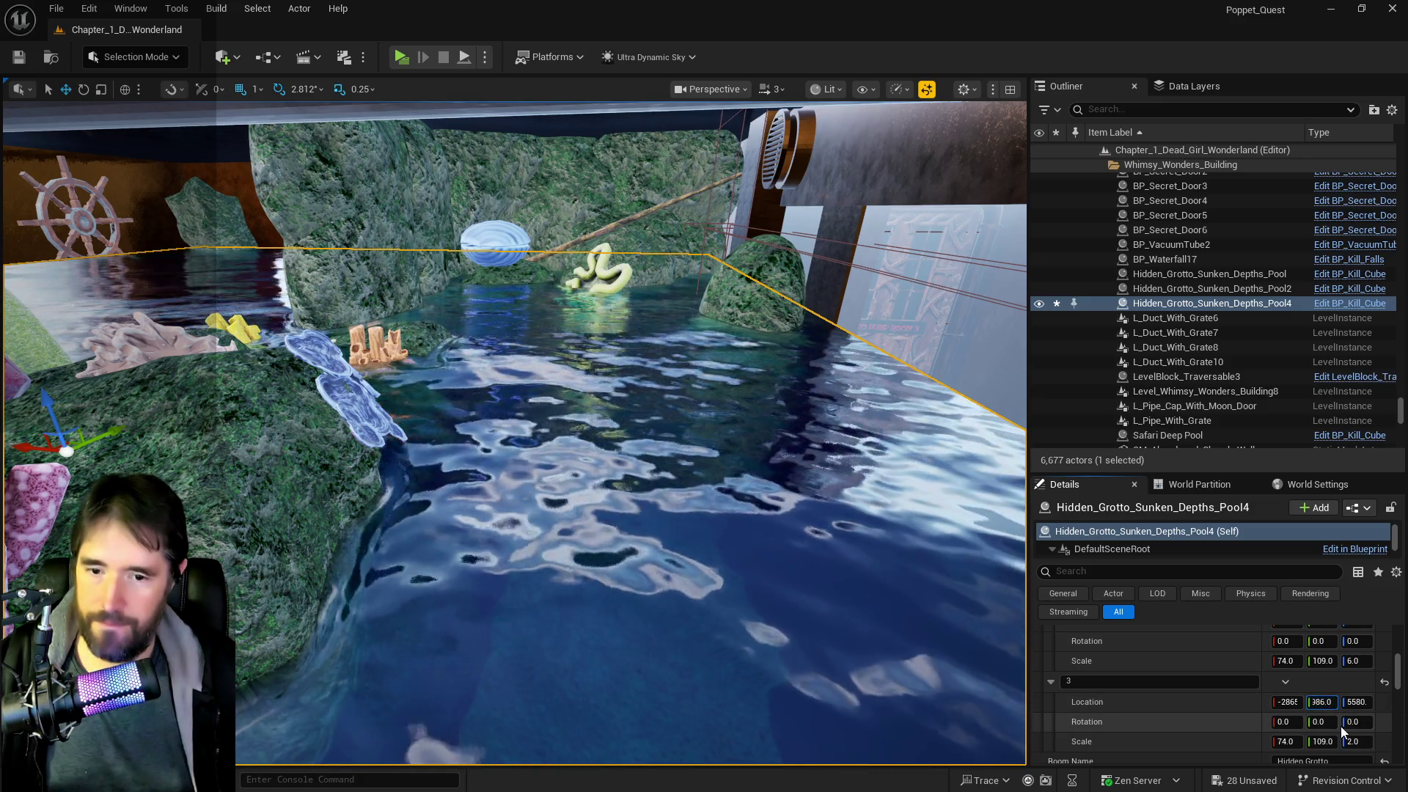
- Review the puzzle transform entries, reframe the pool, and save all changes
scroll(1222, 723, "up", 6)
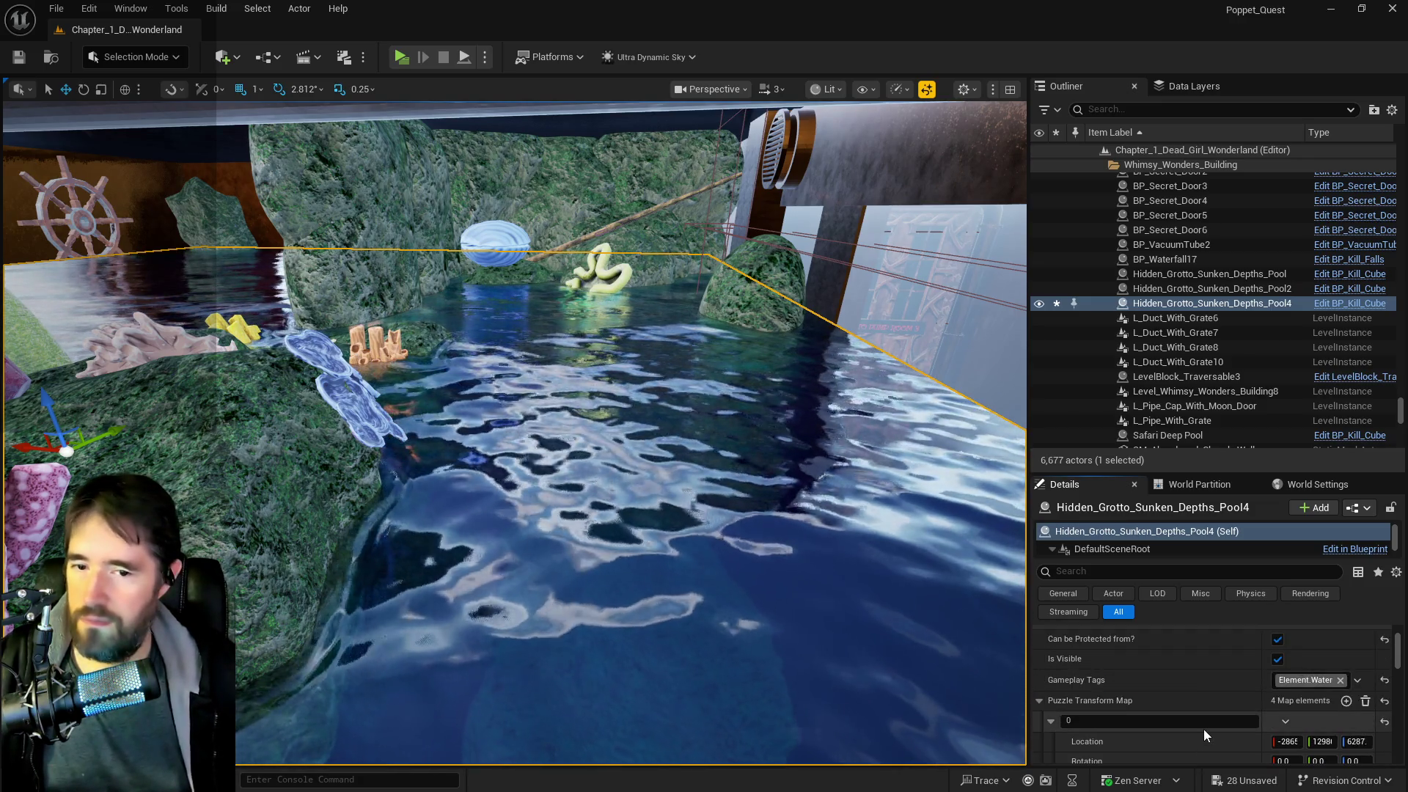
scroll(1204, 729, "up", 2)
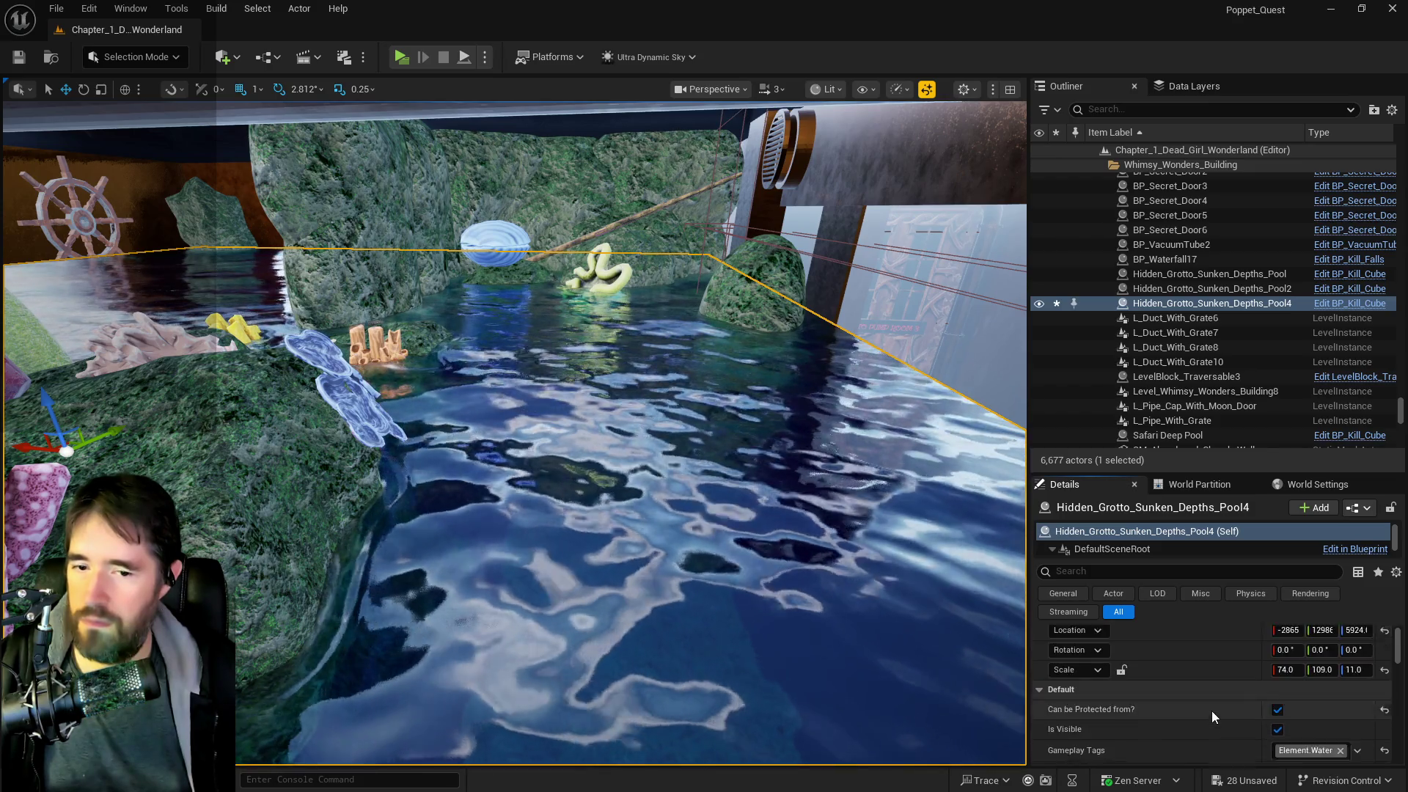
scroll(1212, 710, "down", 2)
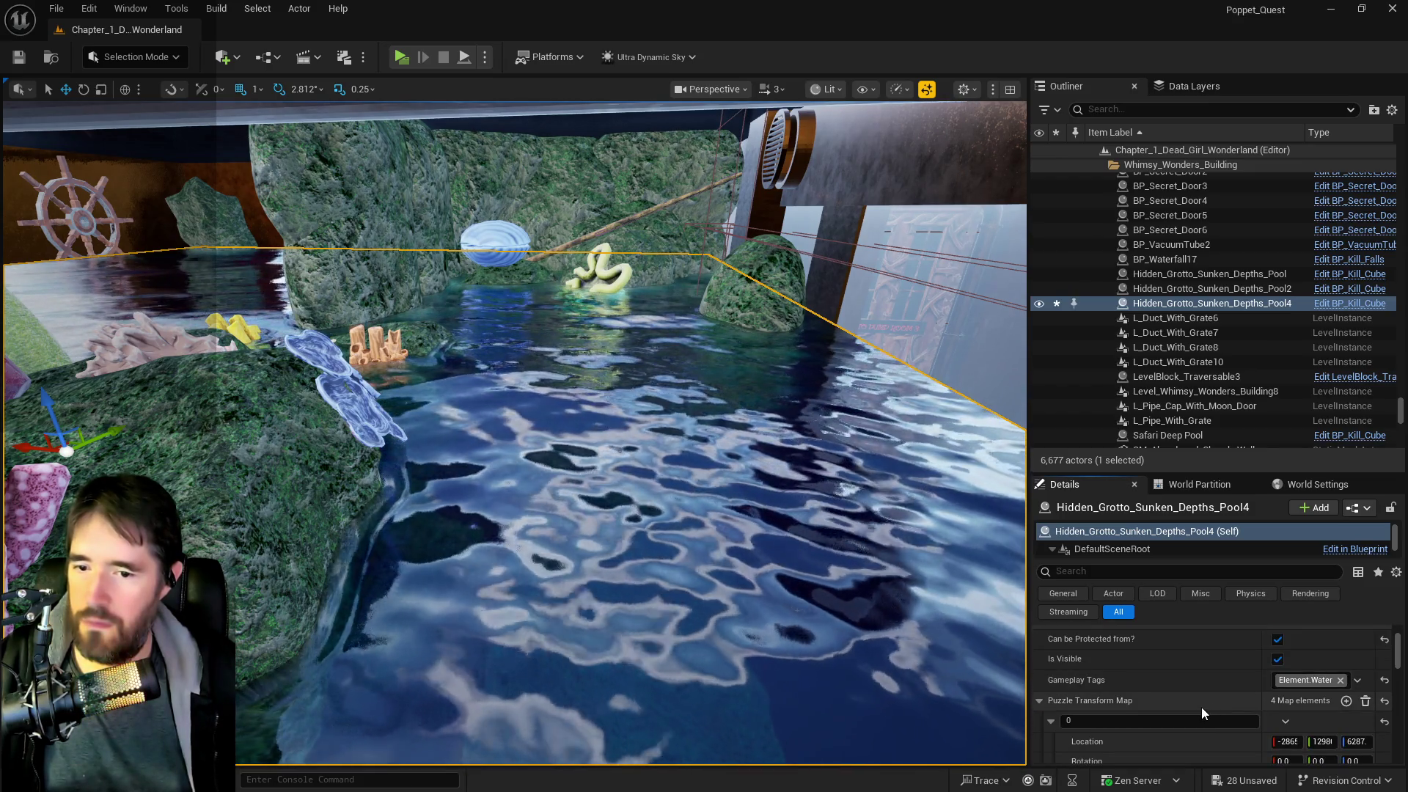
scroll(1200, 709, "down", 3)
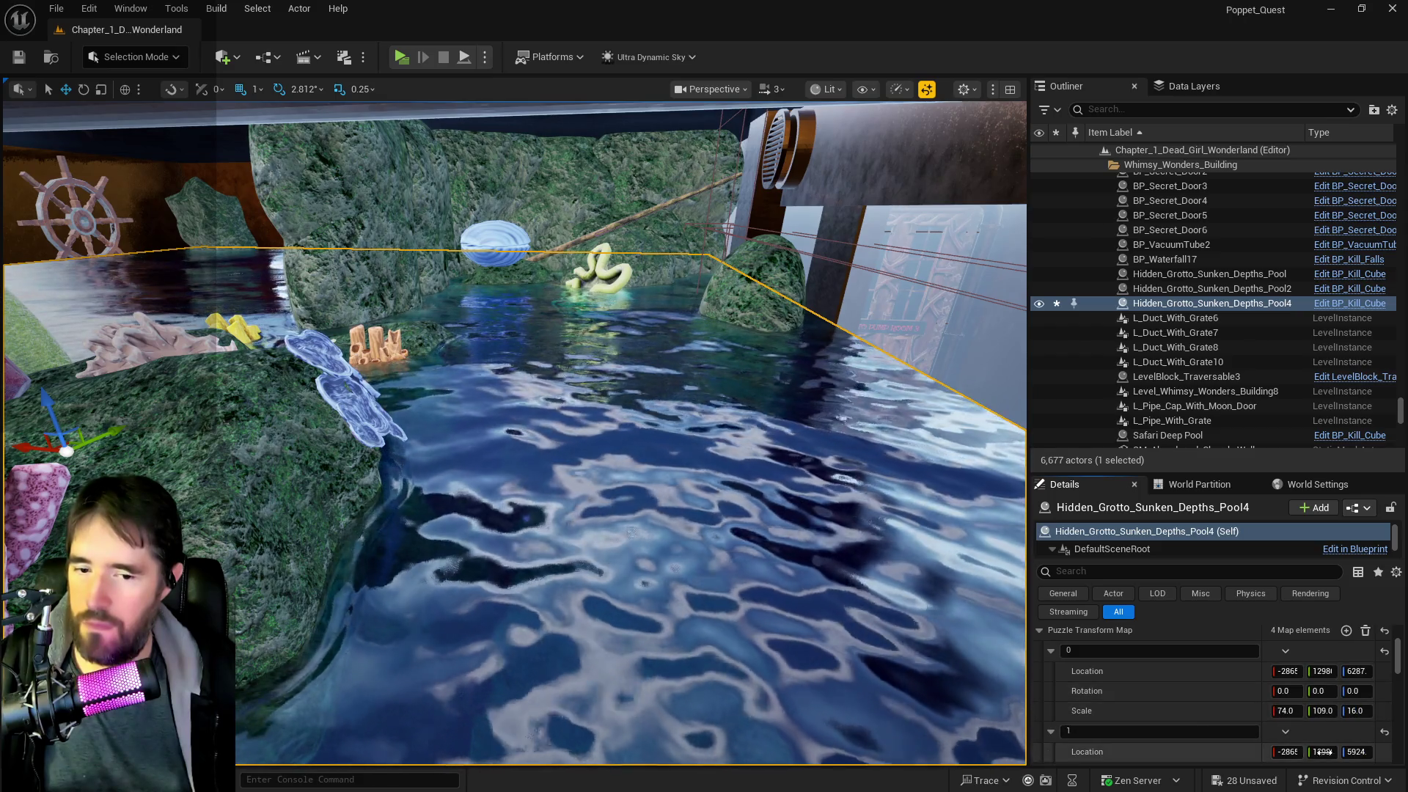
scroll(1231, 697, "up", 3)
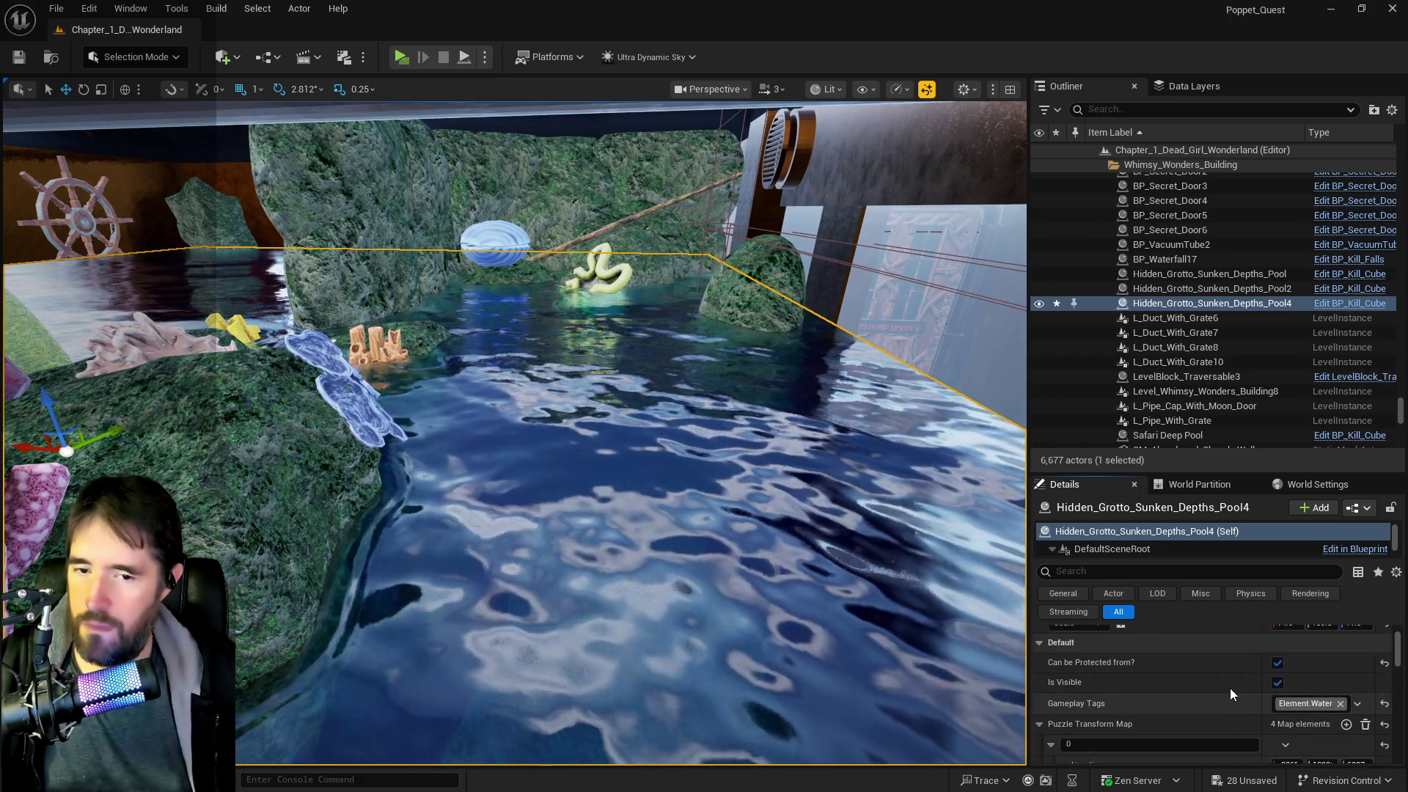
scroll(1232, 694, "up", 3)
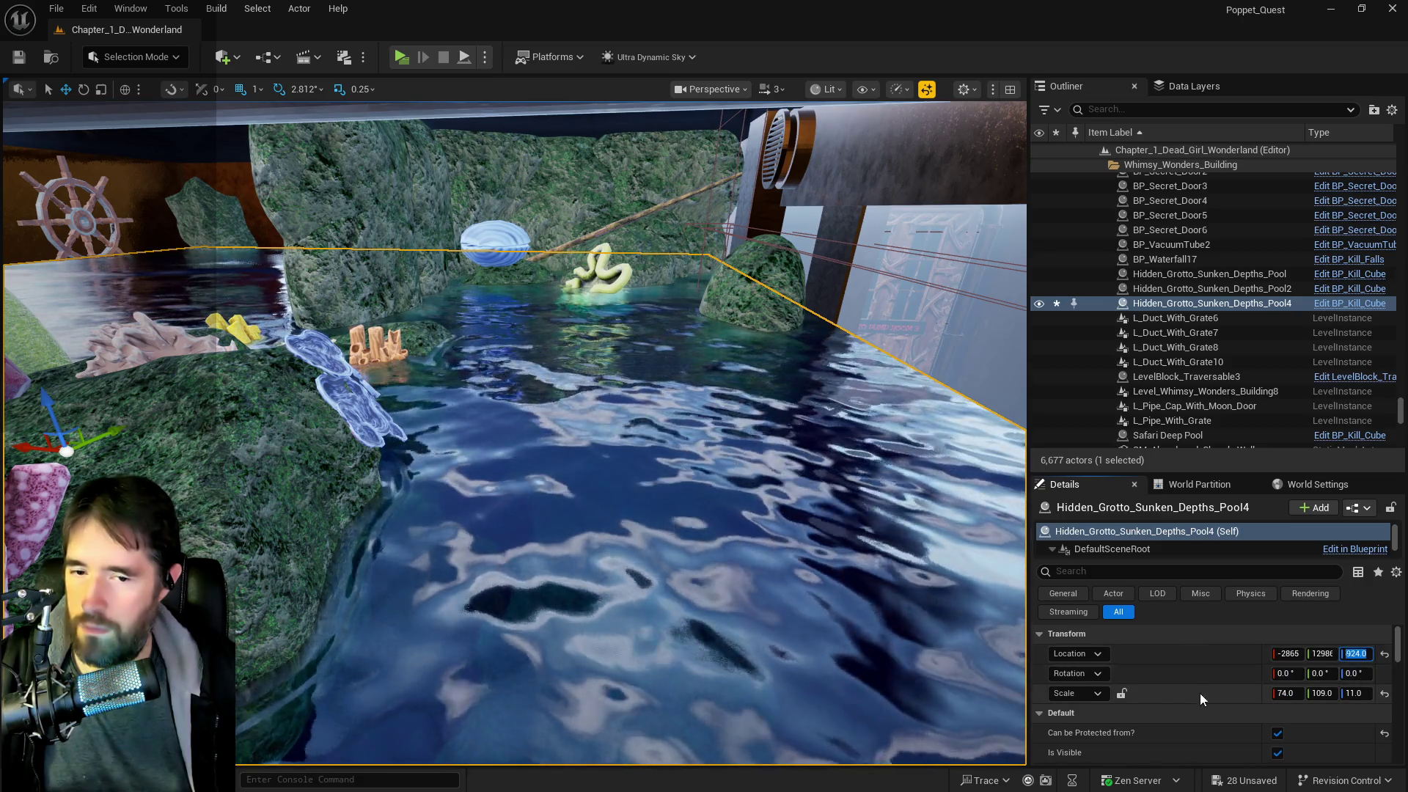
scroll(1194, 707, "down", 6)
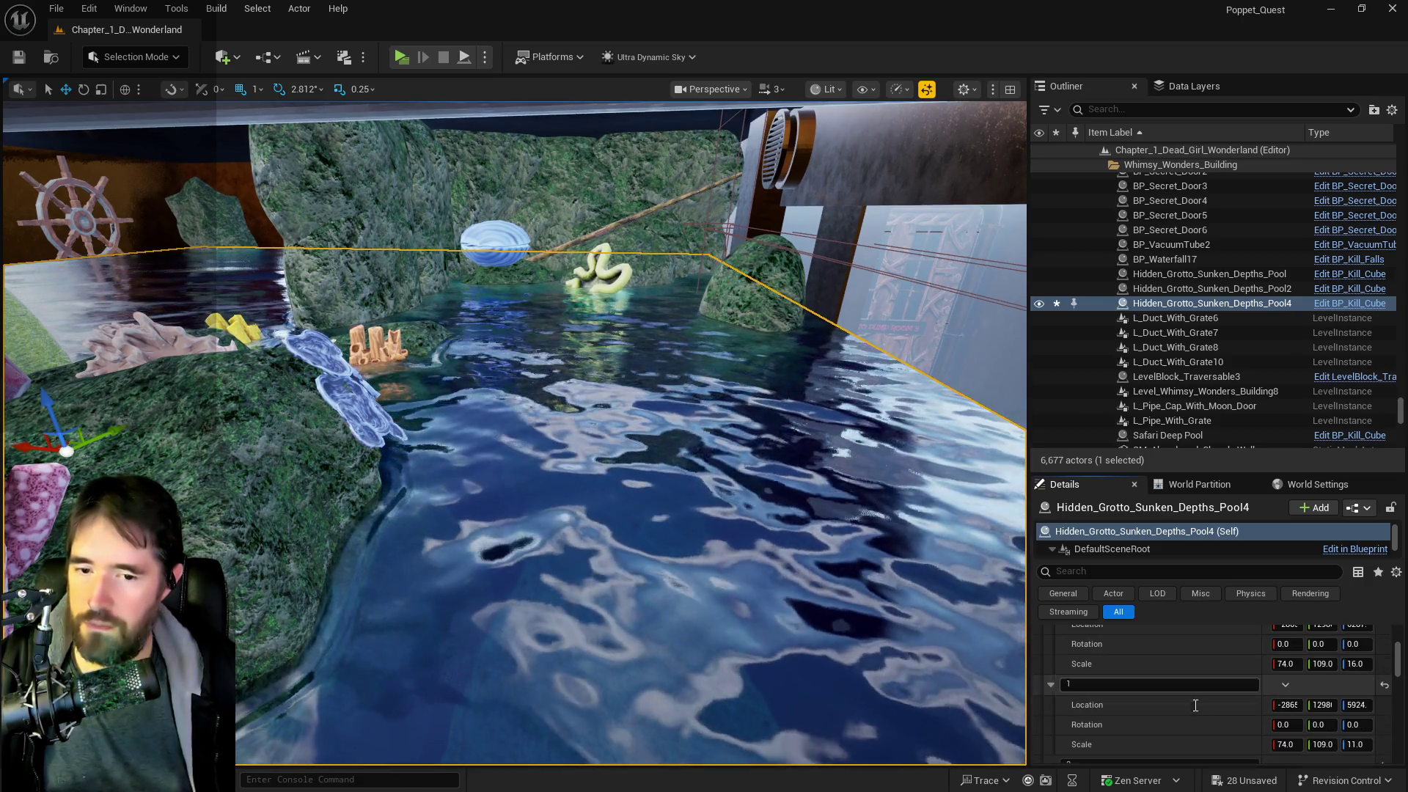
scroll(514, 433, "up", 5)
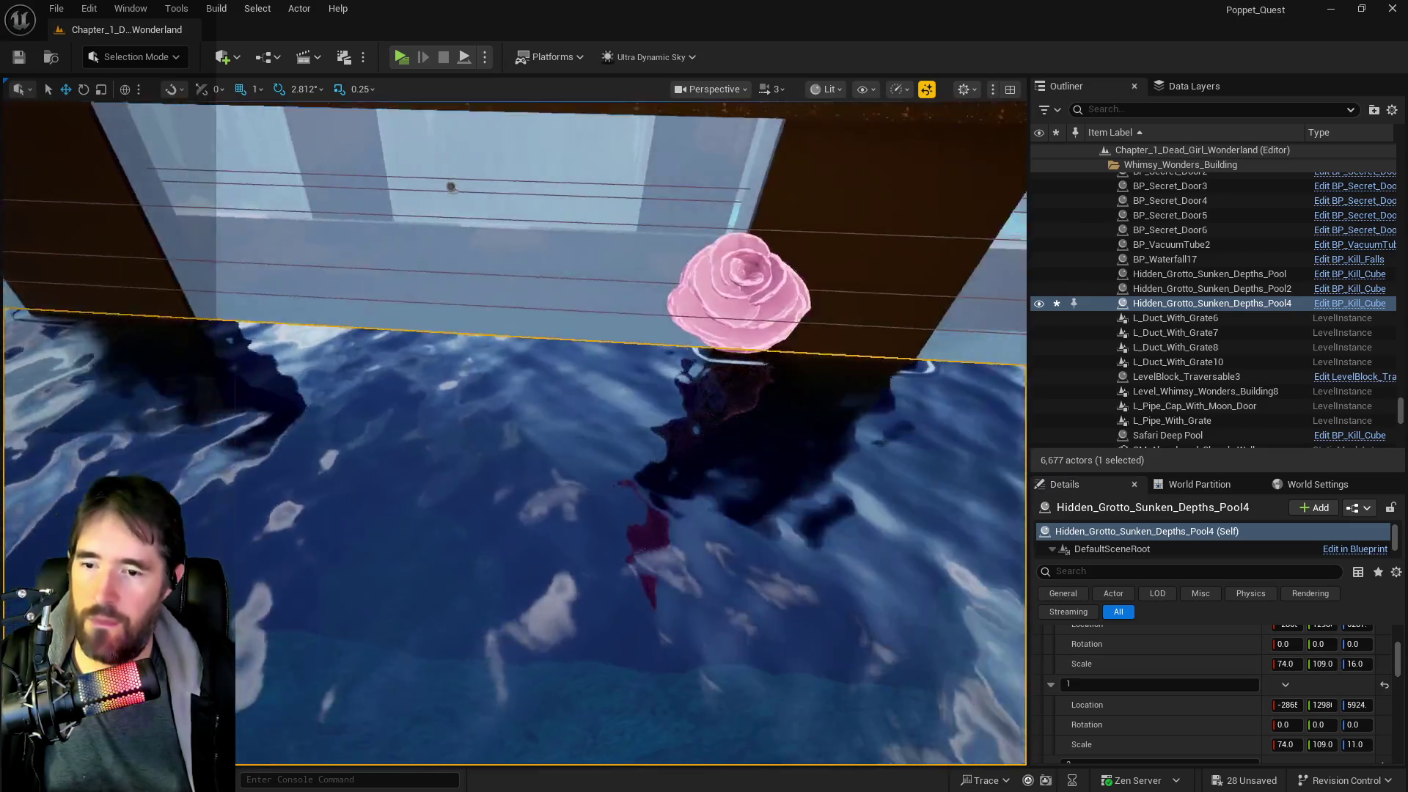
key("f")
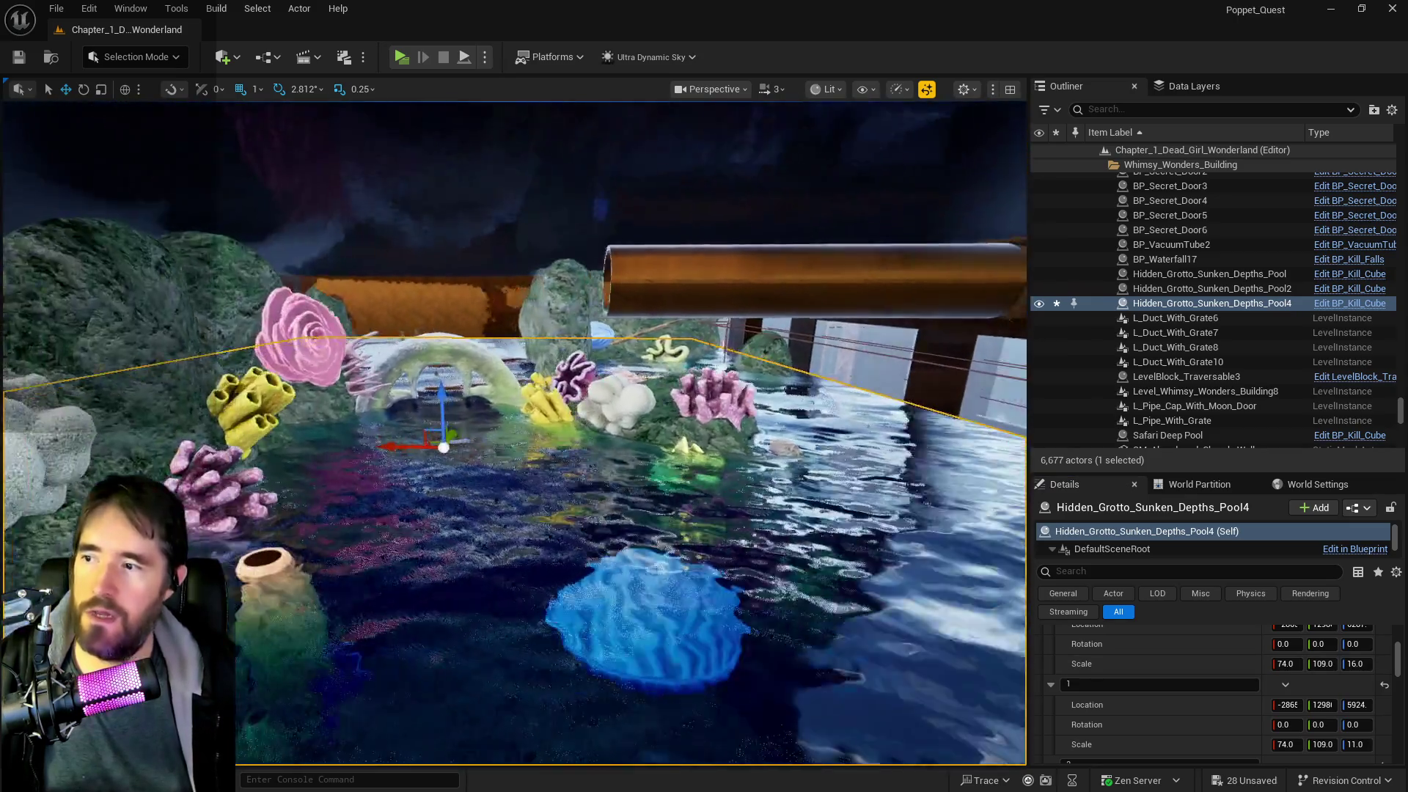
scroll(839, 613, "up", 10)
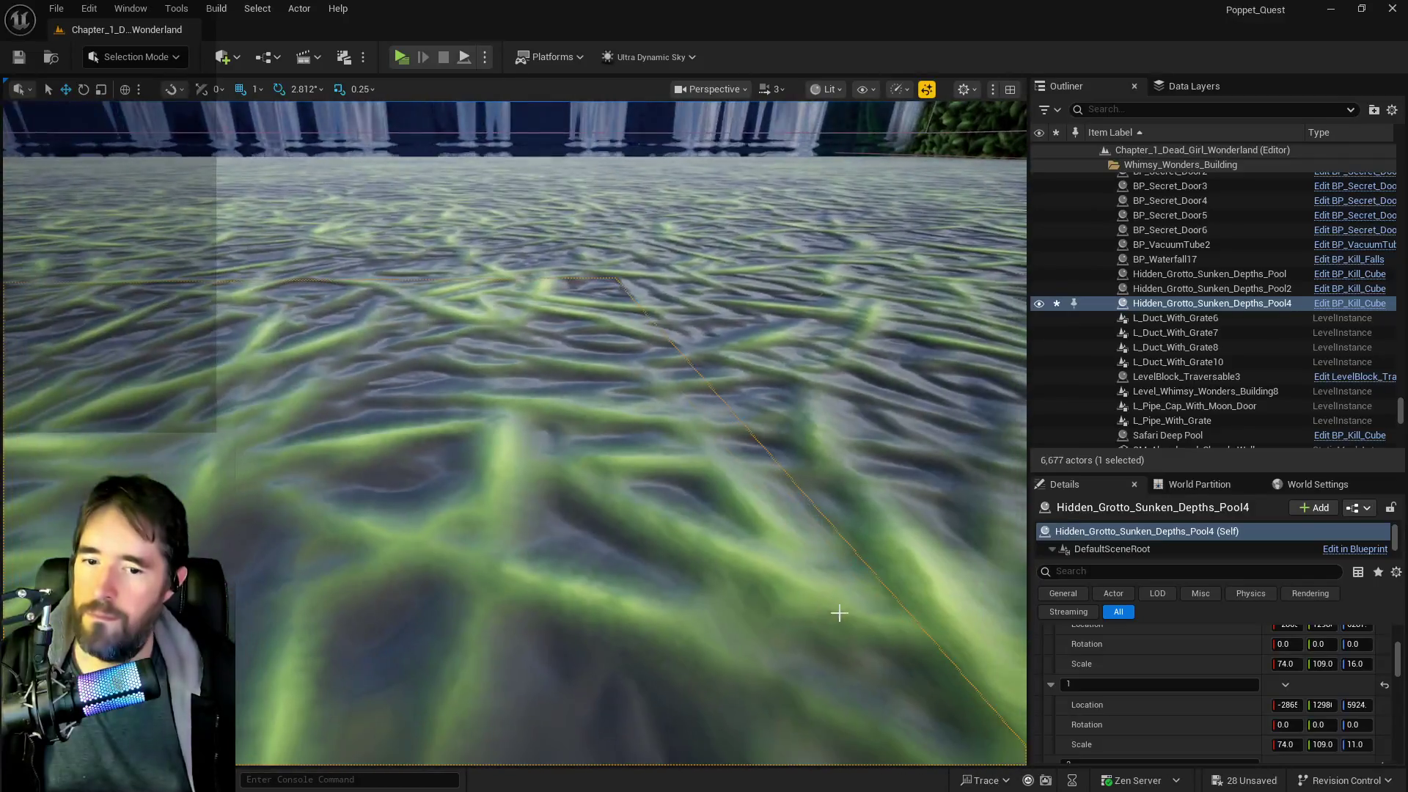
scroll(839, 613, "down", 5)
scroll(1214, 680, "down", 3)
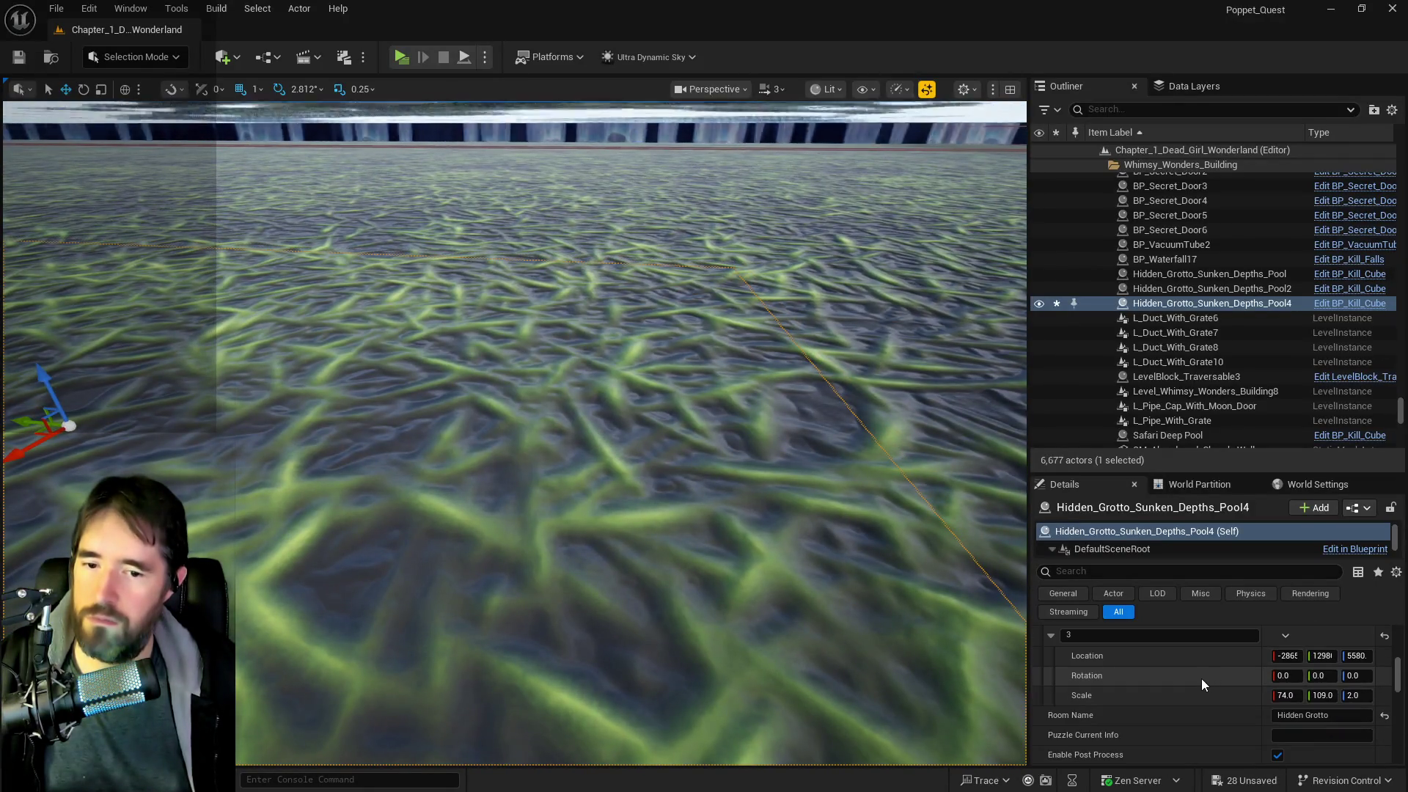
key("ctrl+shift+s")
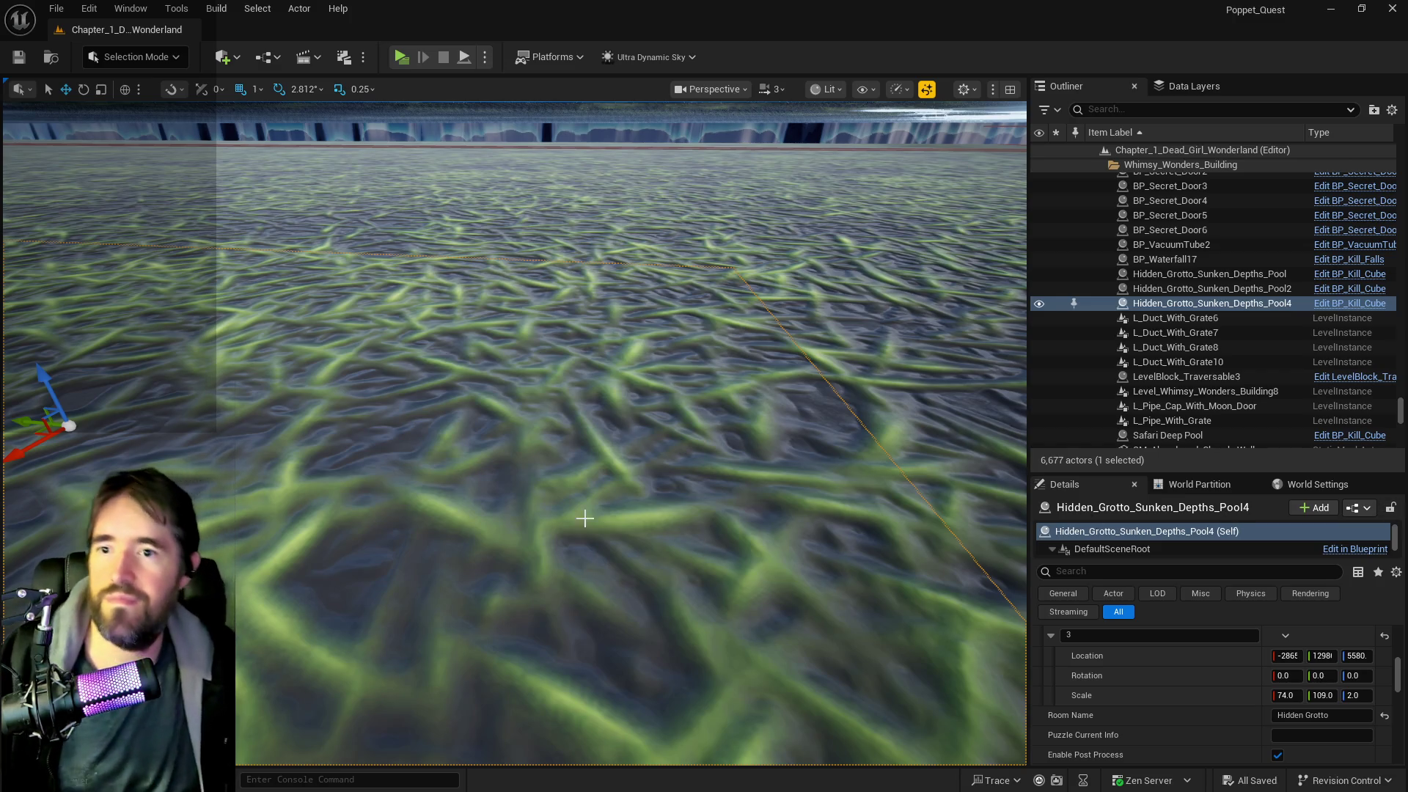
mouse_move(584, 519)
left_mouse_down()
mouse_move(631, 477)
mouse_move(521, 488)
mouse_move(506, 517)
mouse_move(459, 440)
left_mouse_up()
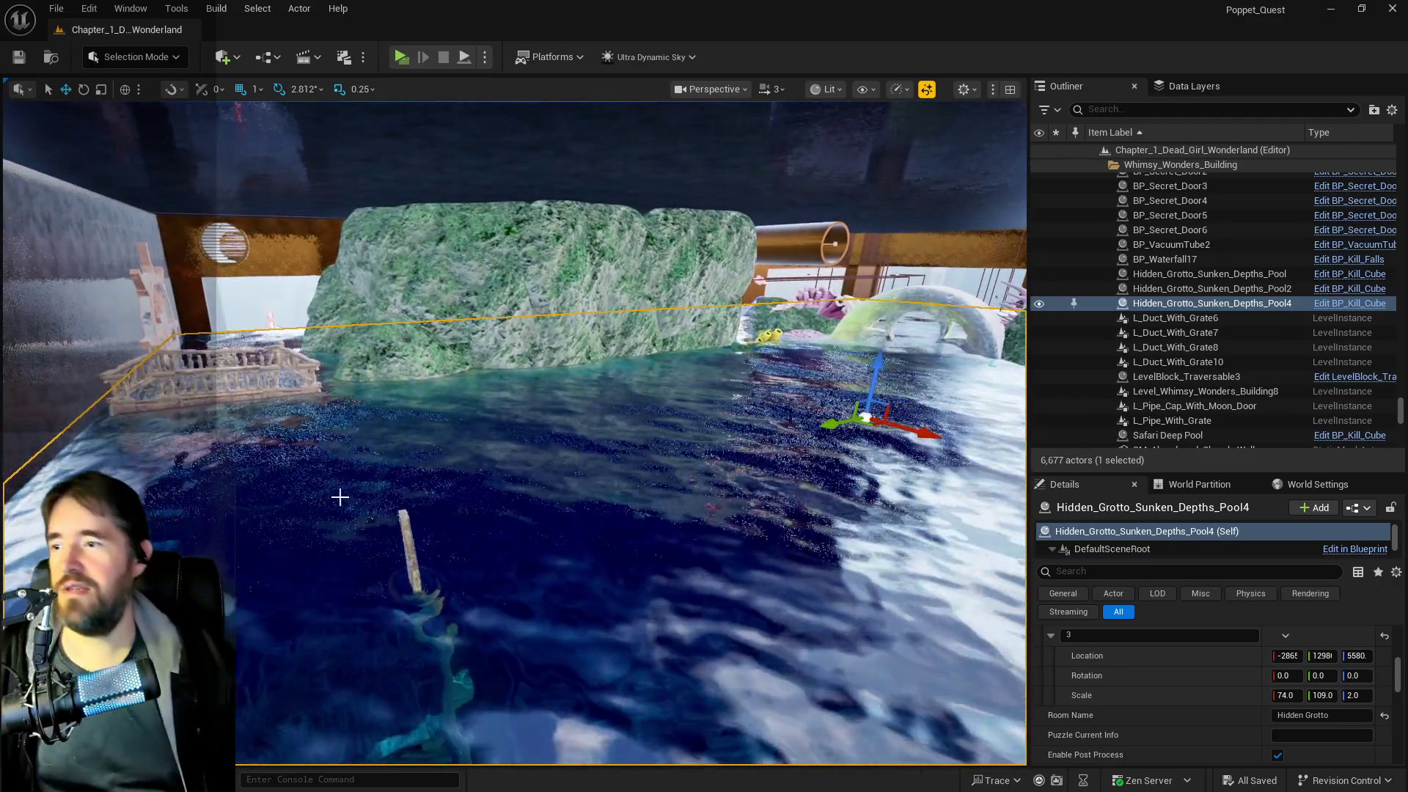
left_click(371, 344)
- Focus on SM_Rock217 and resize it with the Scale tool, checking it from several angles
key("f")
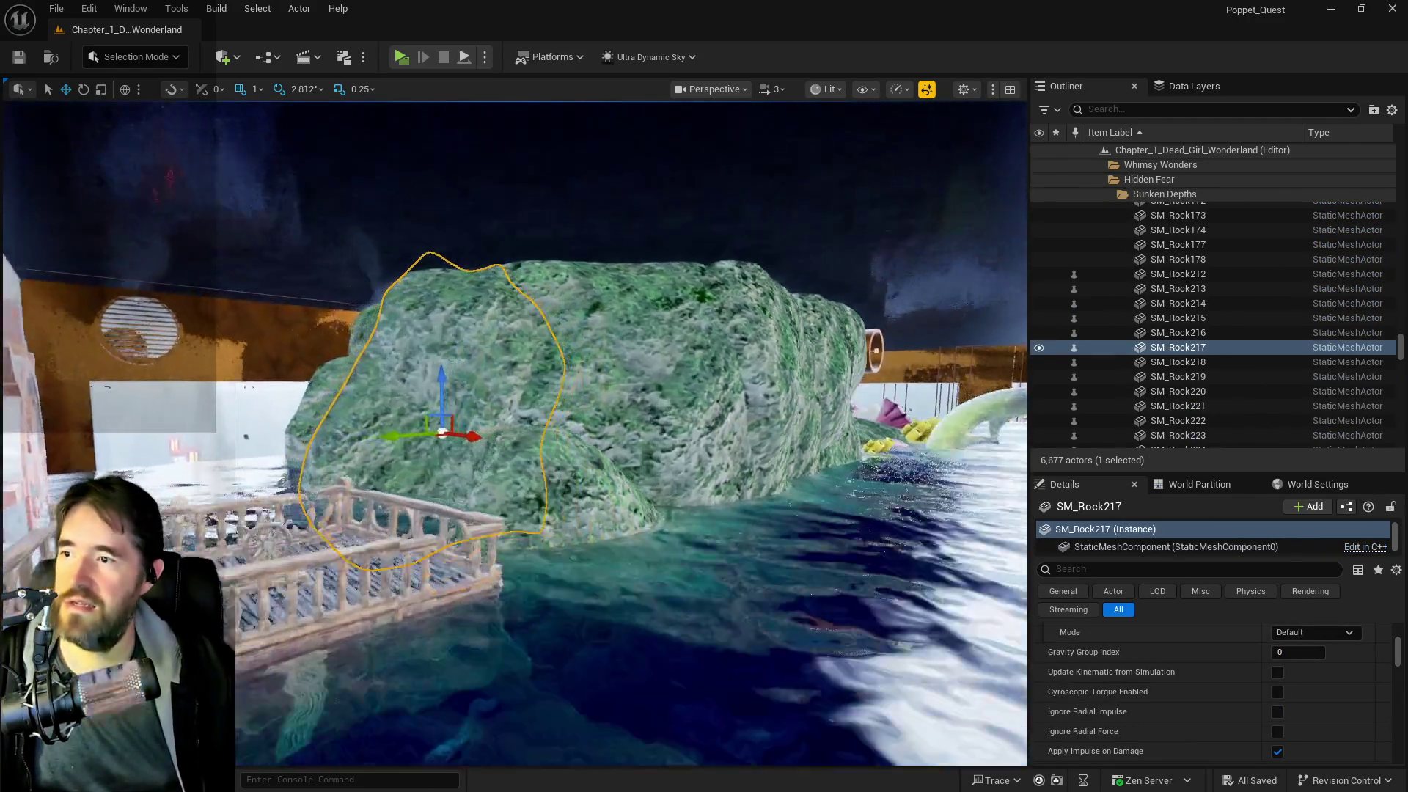
left_click_drag(371, 345, 332, 326)
key("r")
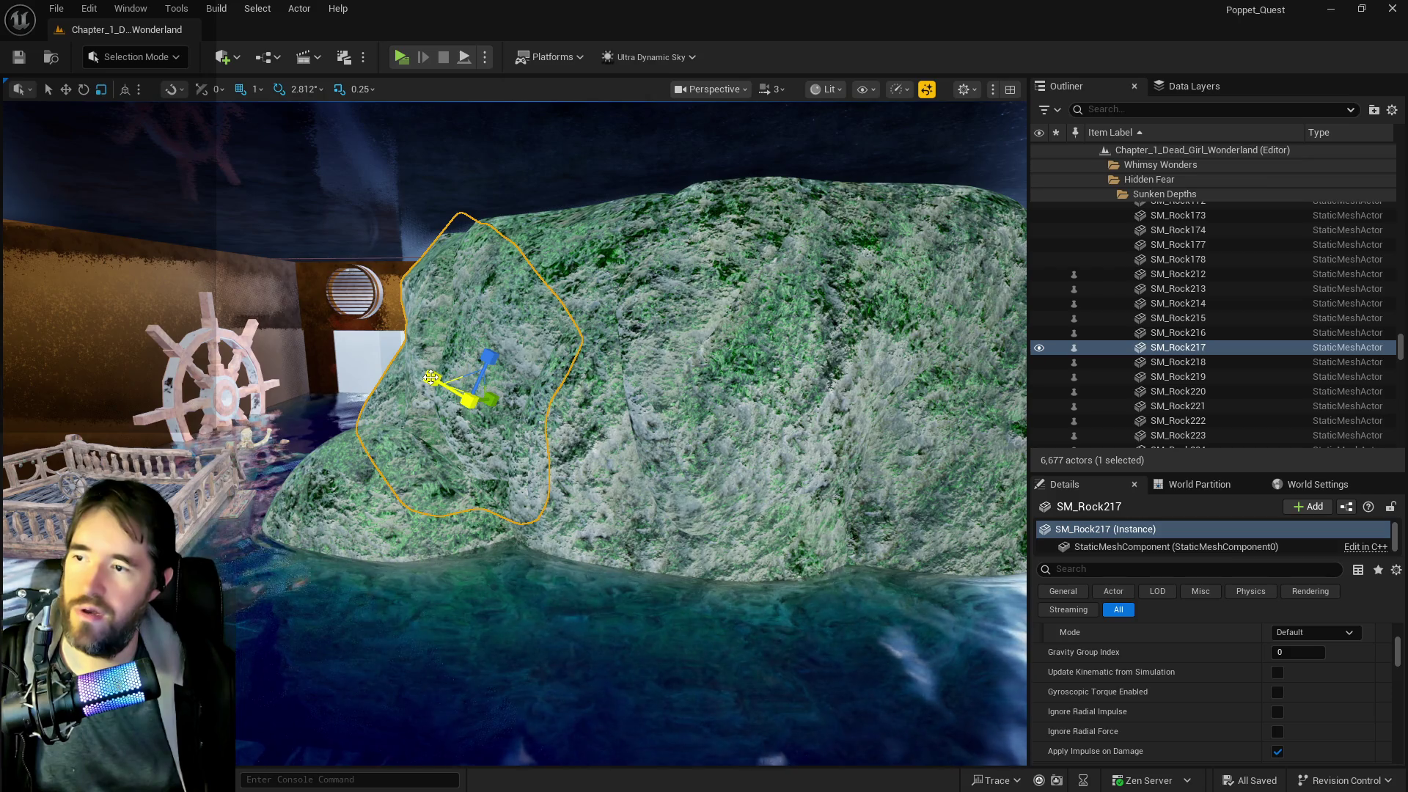
left_click(432, 378)
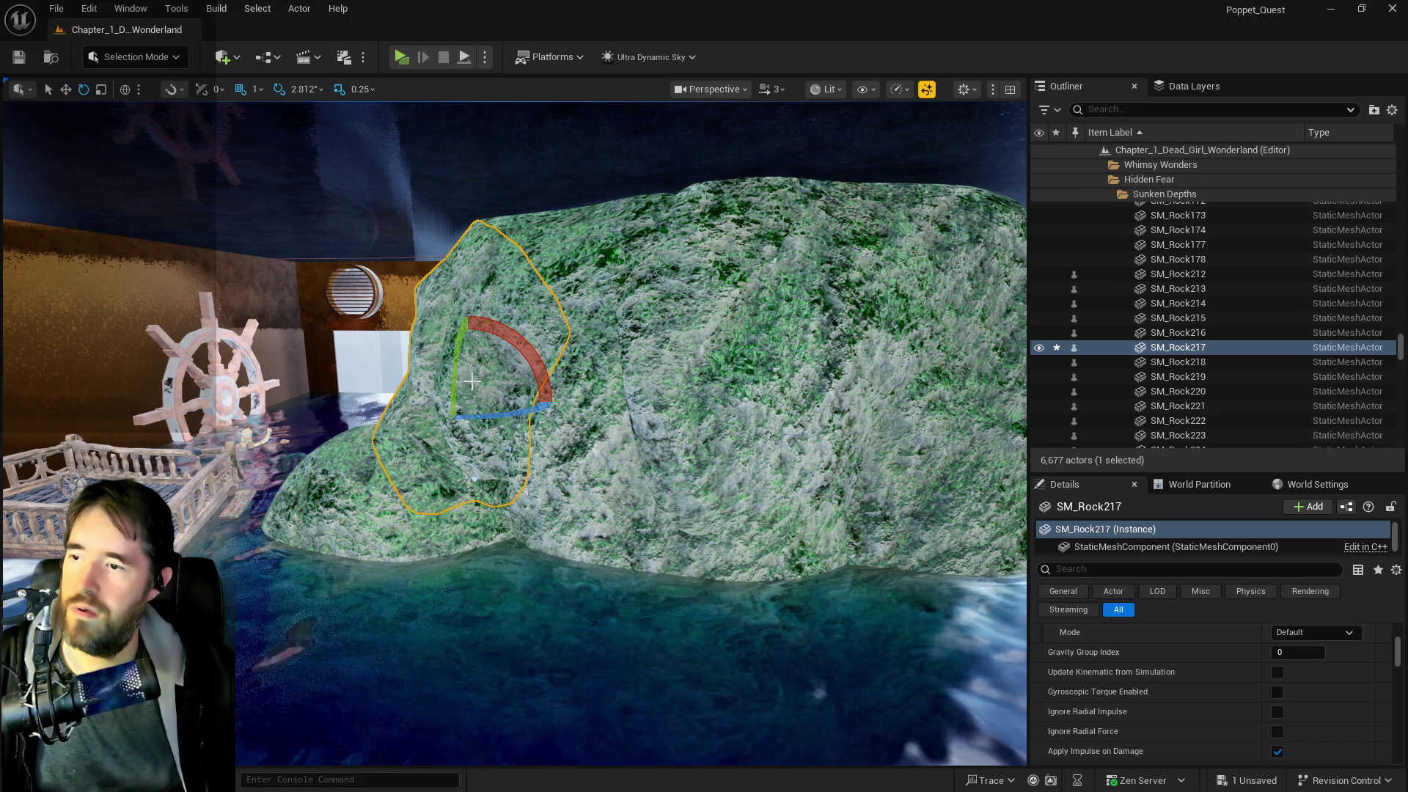
scroll(540, 362, "up", 5)
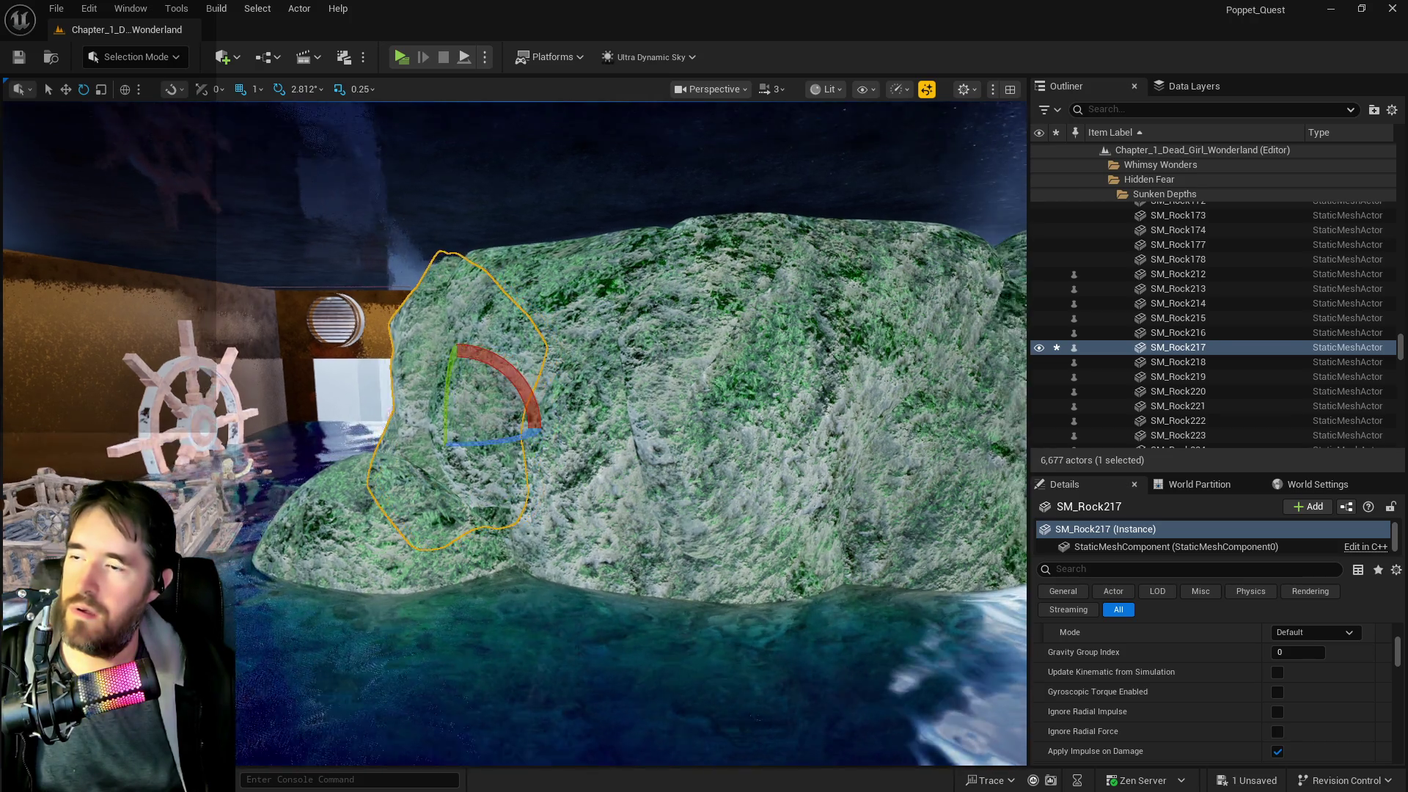
left_click_drag(541, 362, 224, 362)
mouse_move(843, 548)
left_mouse_down()
mouse_move(770, 547)
mouse_move(777, 526)
left_mouse_up()
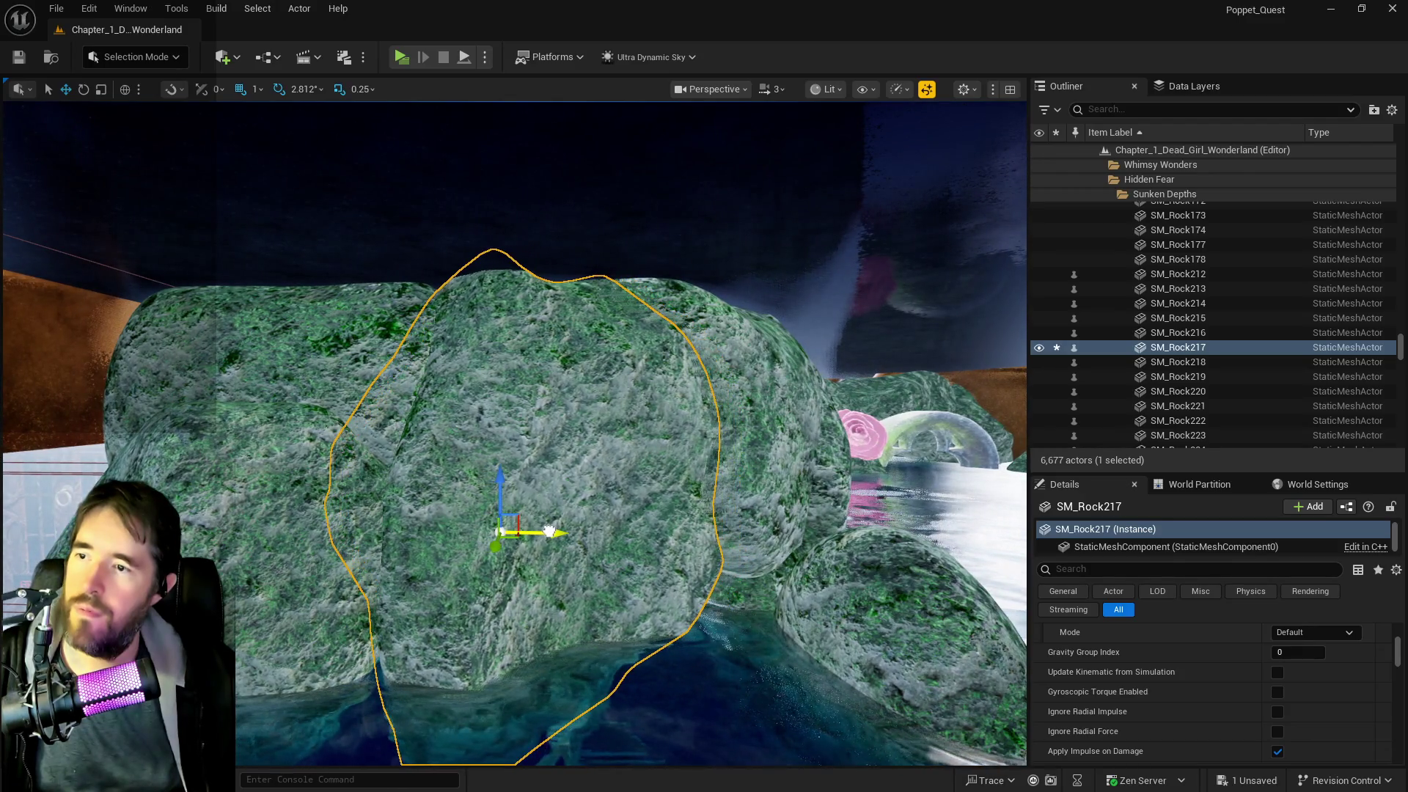
mouse_move(549, 531)
left_mouse_down()
mouse_move(505, 526)
mouse_move(656, 401)
mouse_move(733, 367)
left_mouse_up()
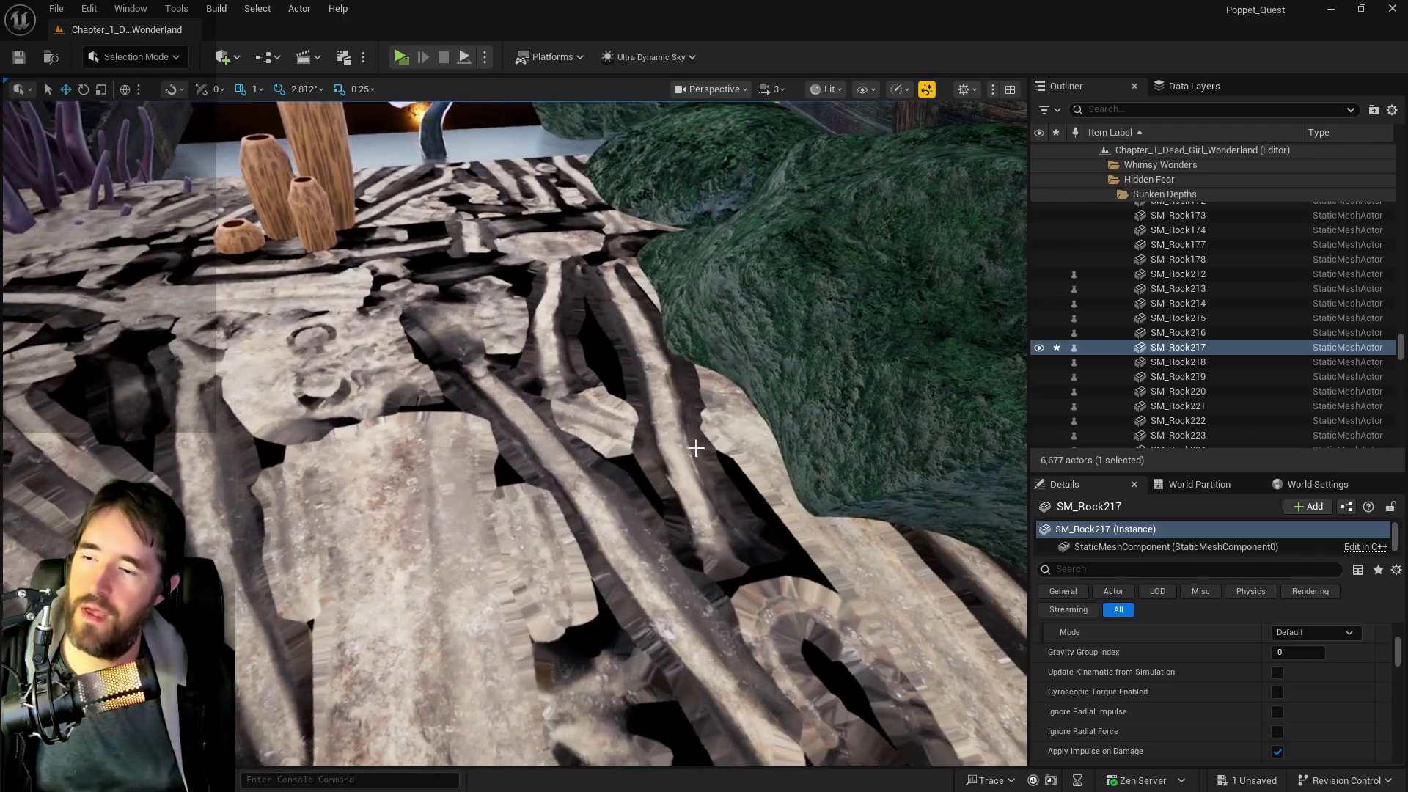
left_click(618, 468)
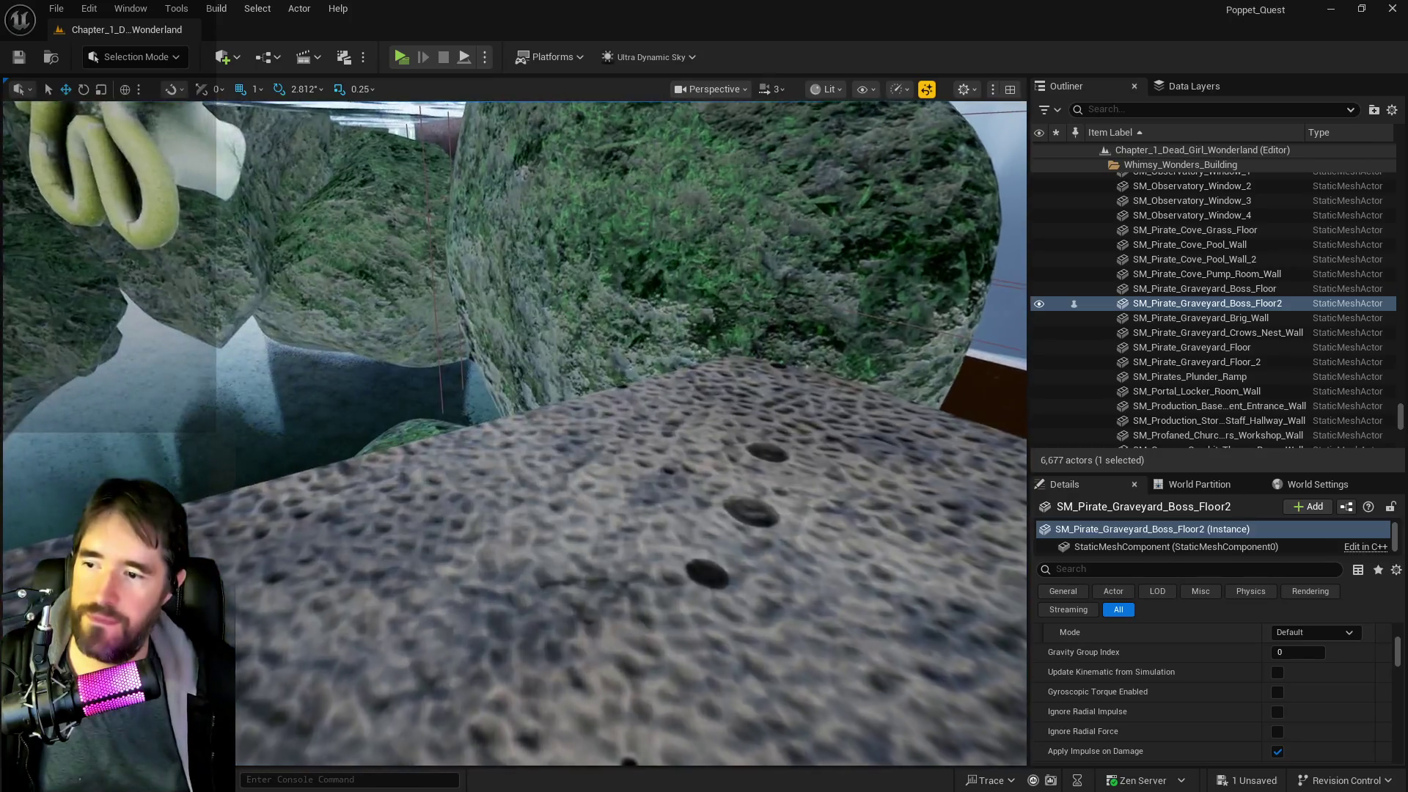
key("f")
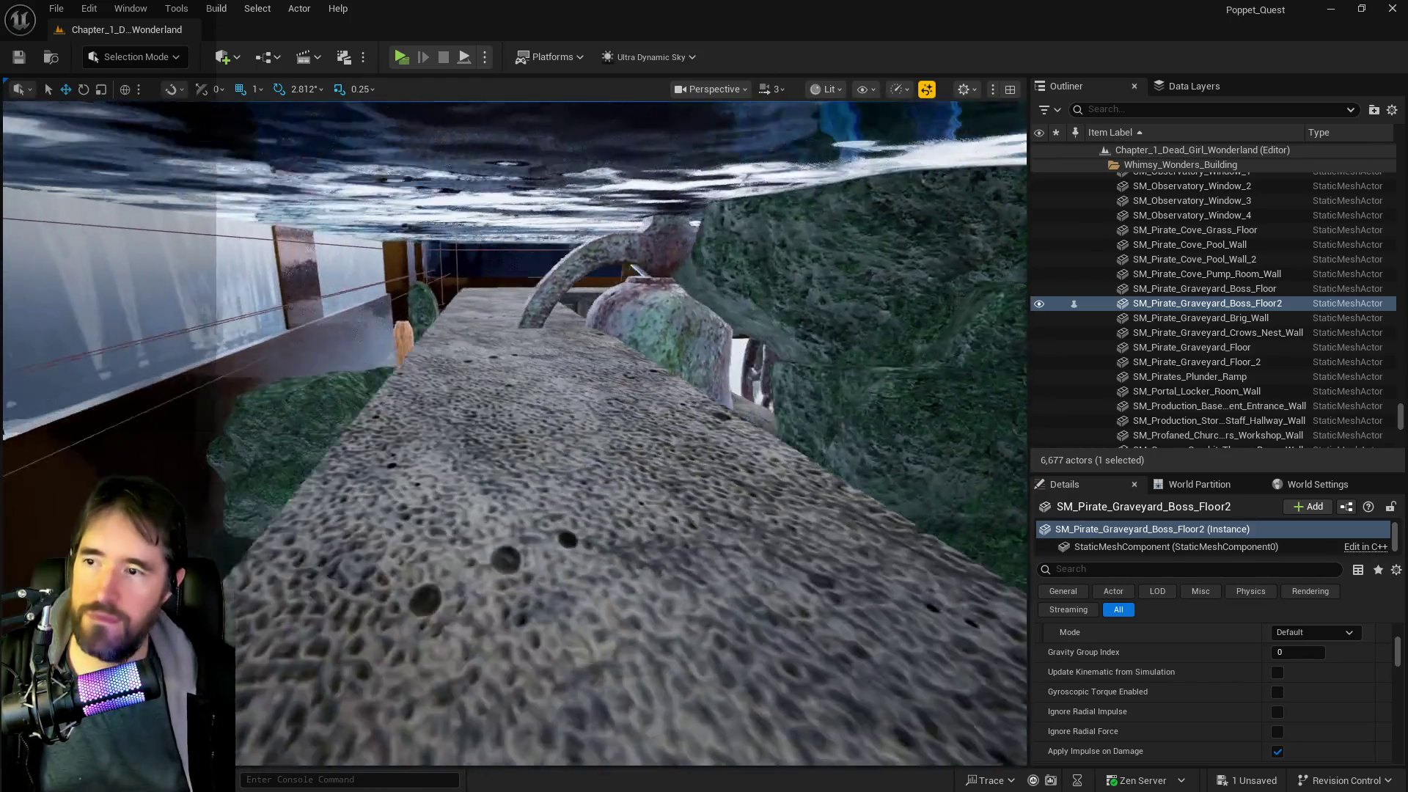
scroll(514, 433, "down", 5)
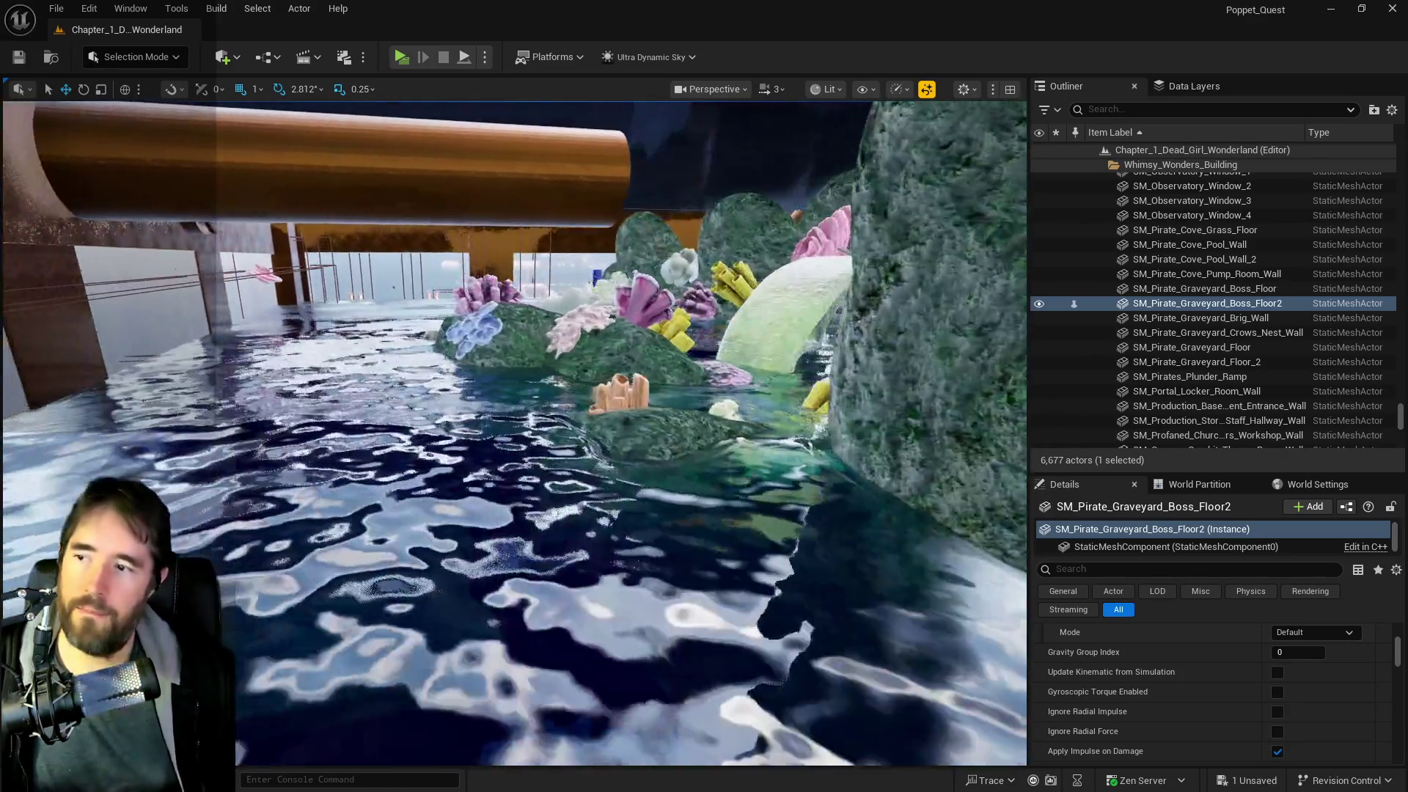
left_click_drag(535, 640, 455, 640)
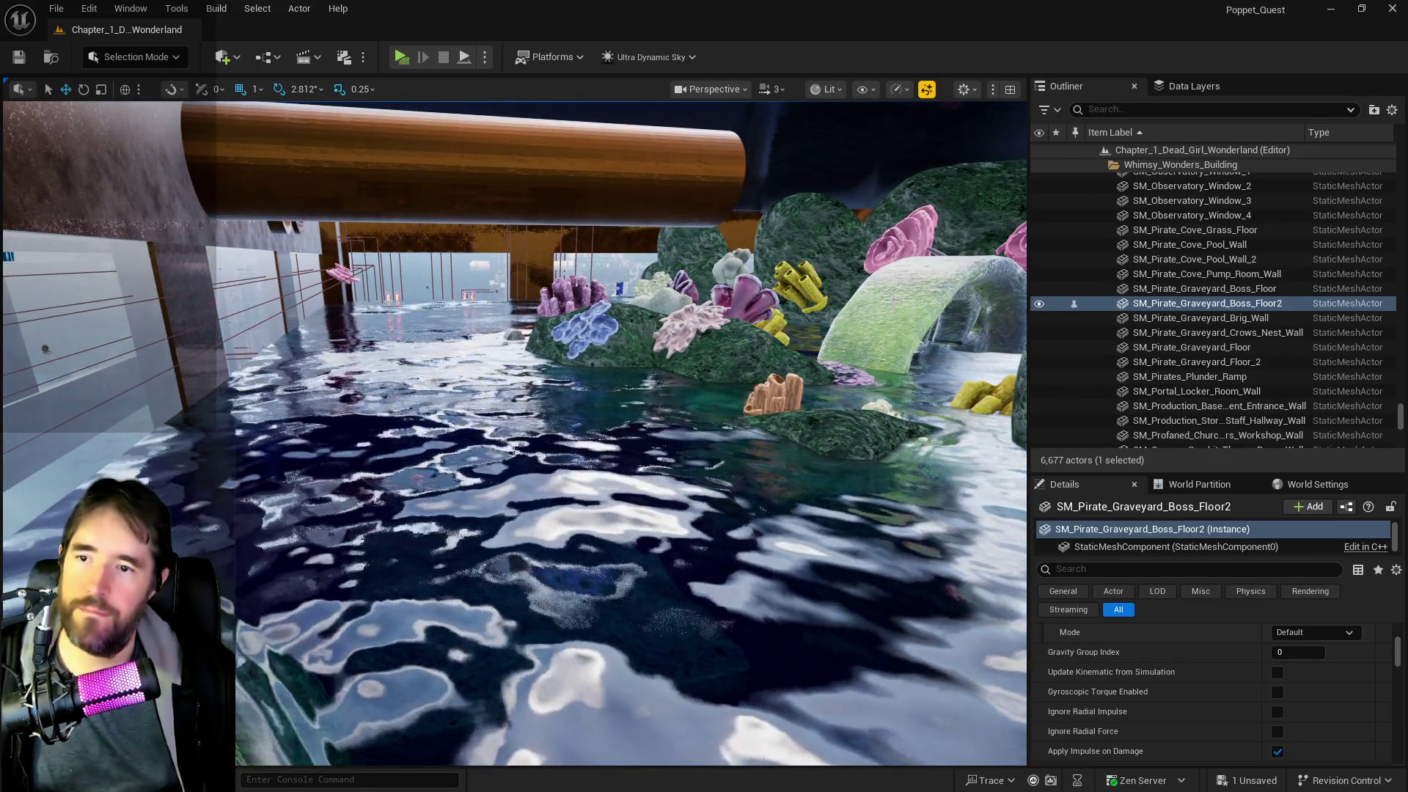
- Rotate the stone arch SM_Window7 about 14° and select the neighbouring rock SM_Rock23
left_click(917, 322)
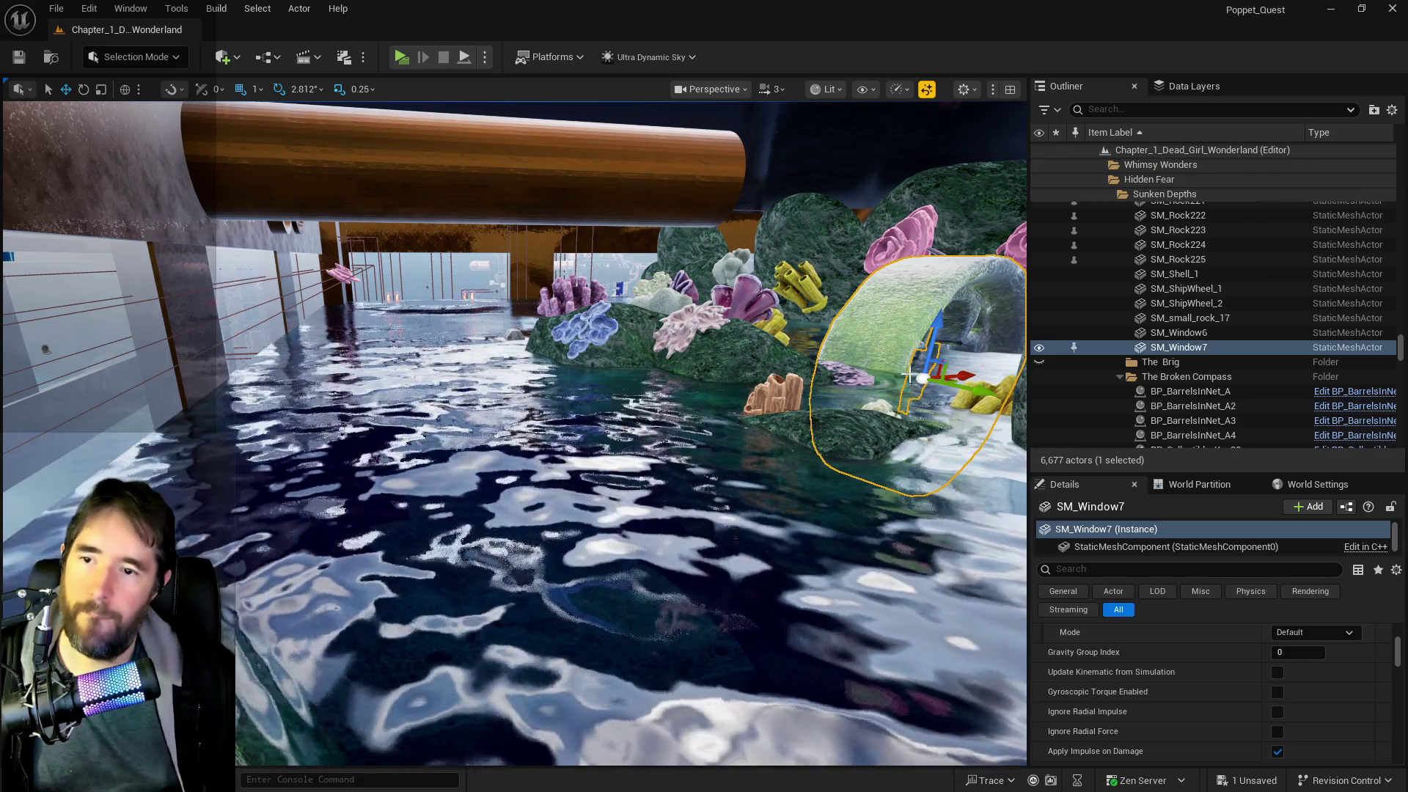
left_click_drag(909, 376, 983, 323)
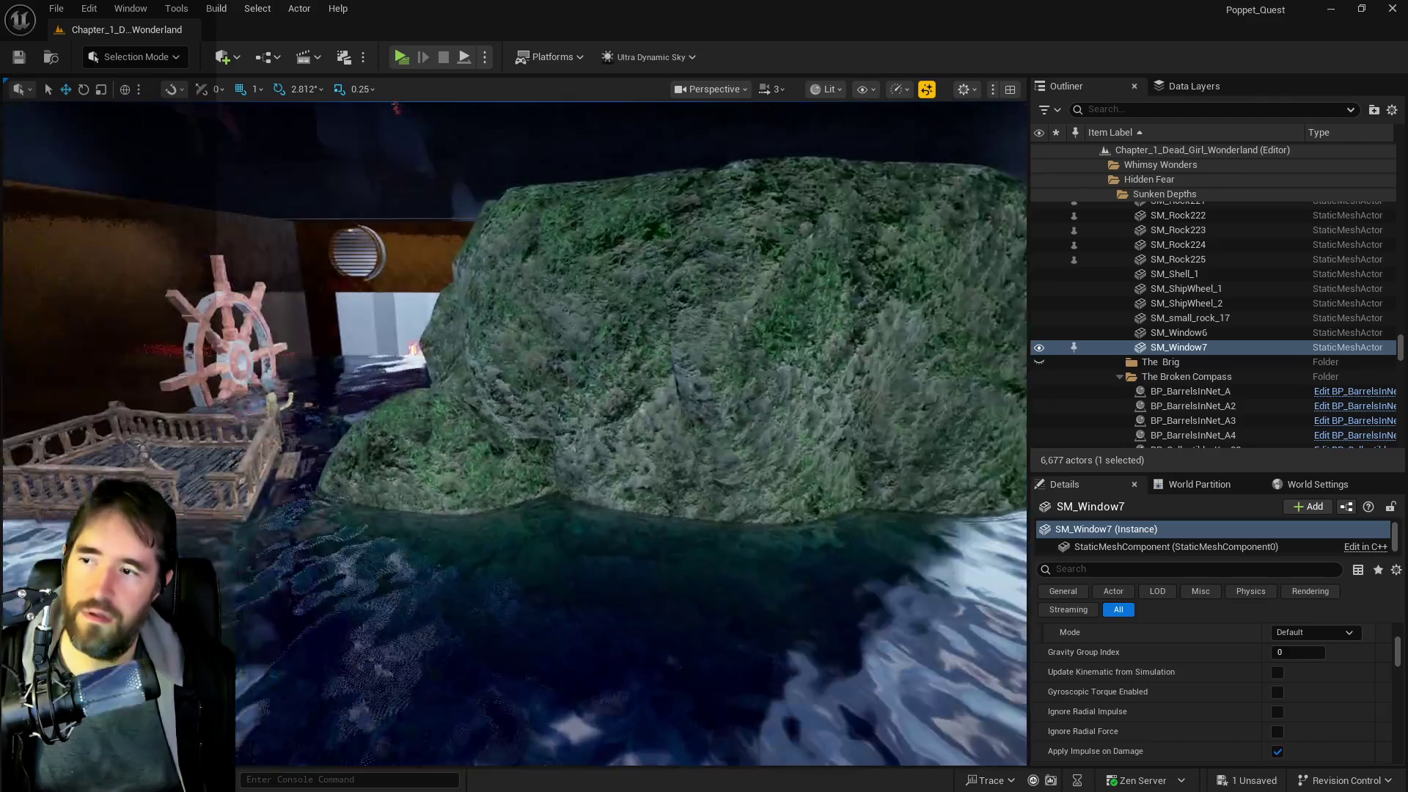
key("f")
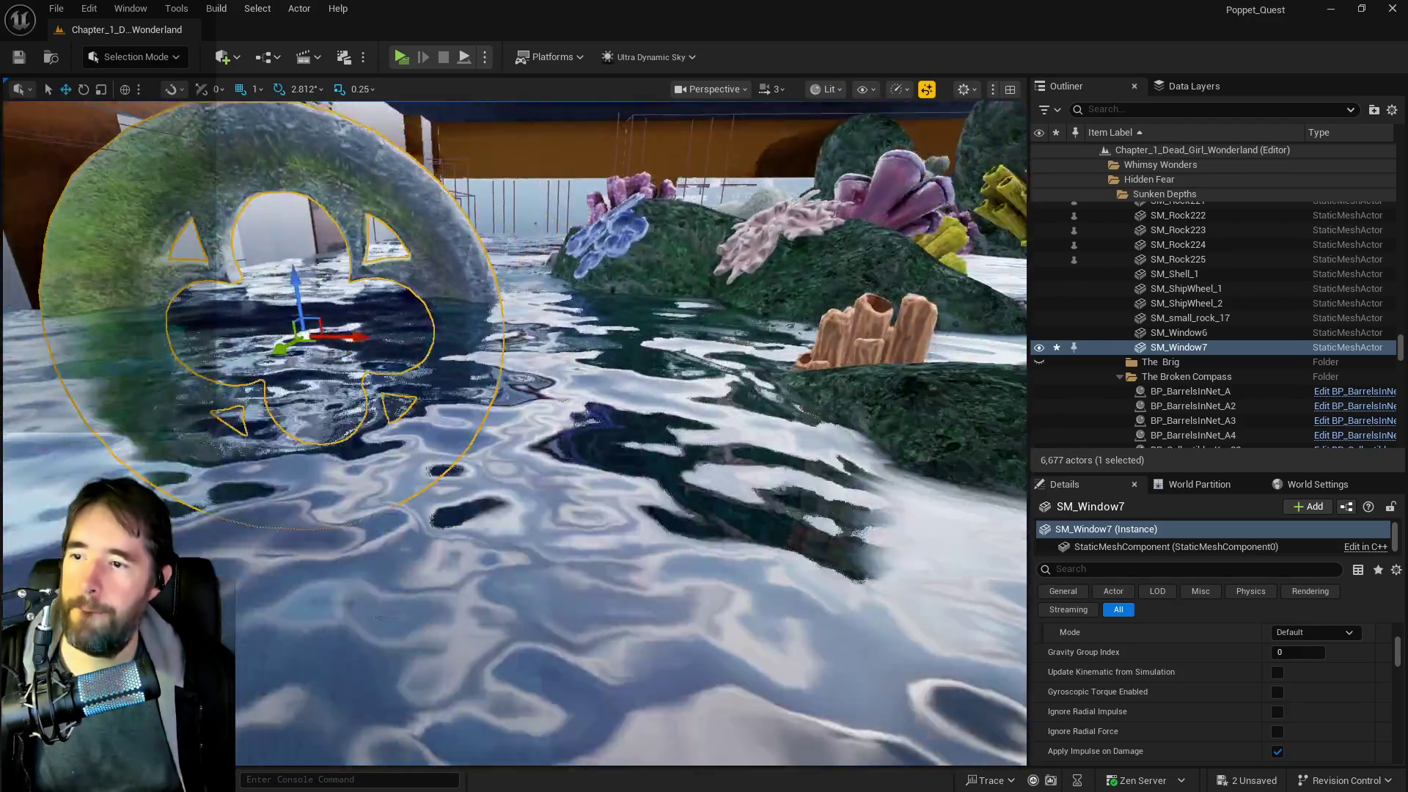
key("e")
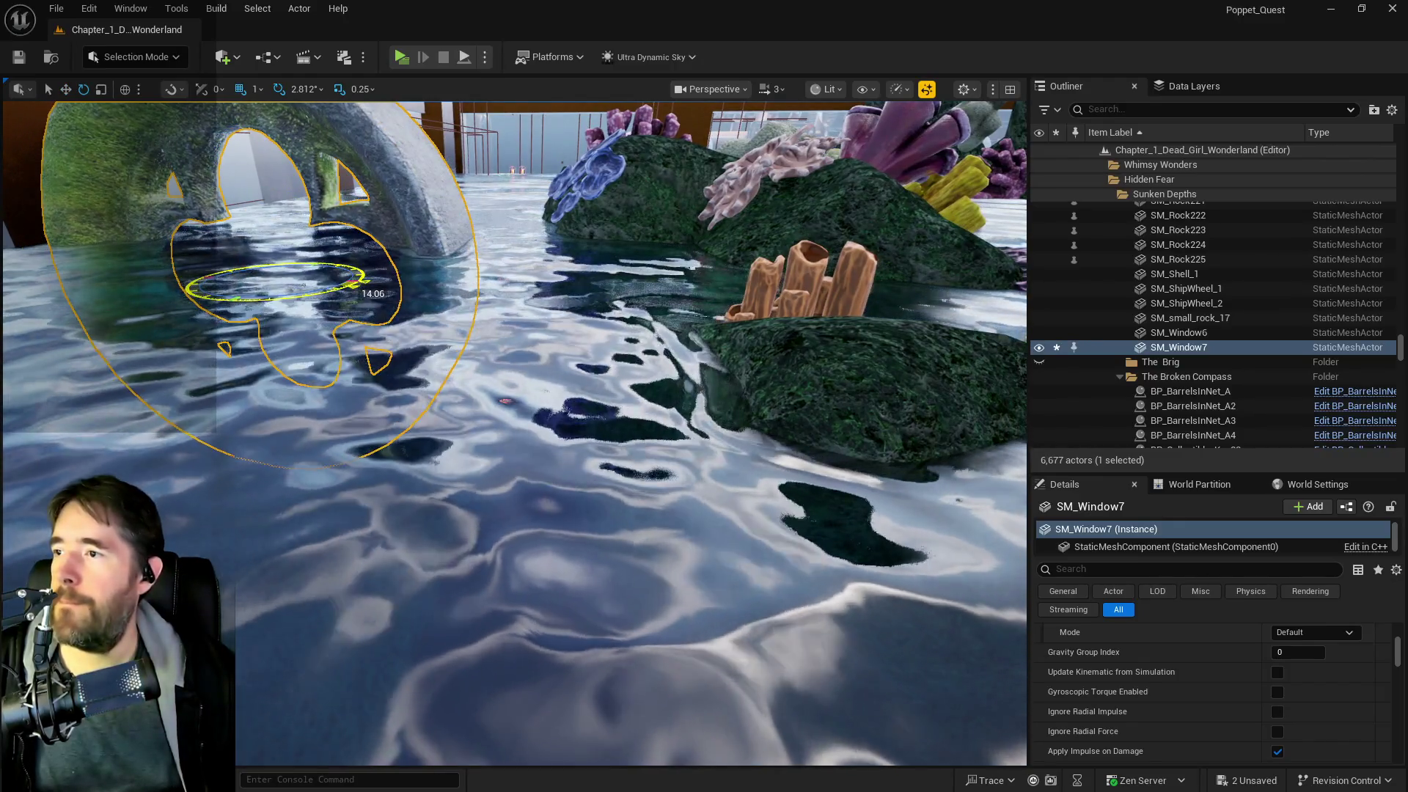
key("f")
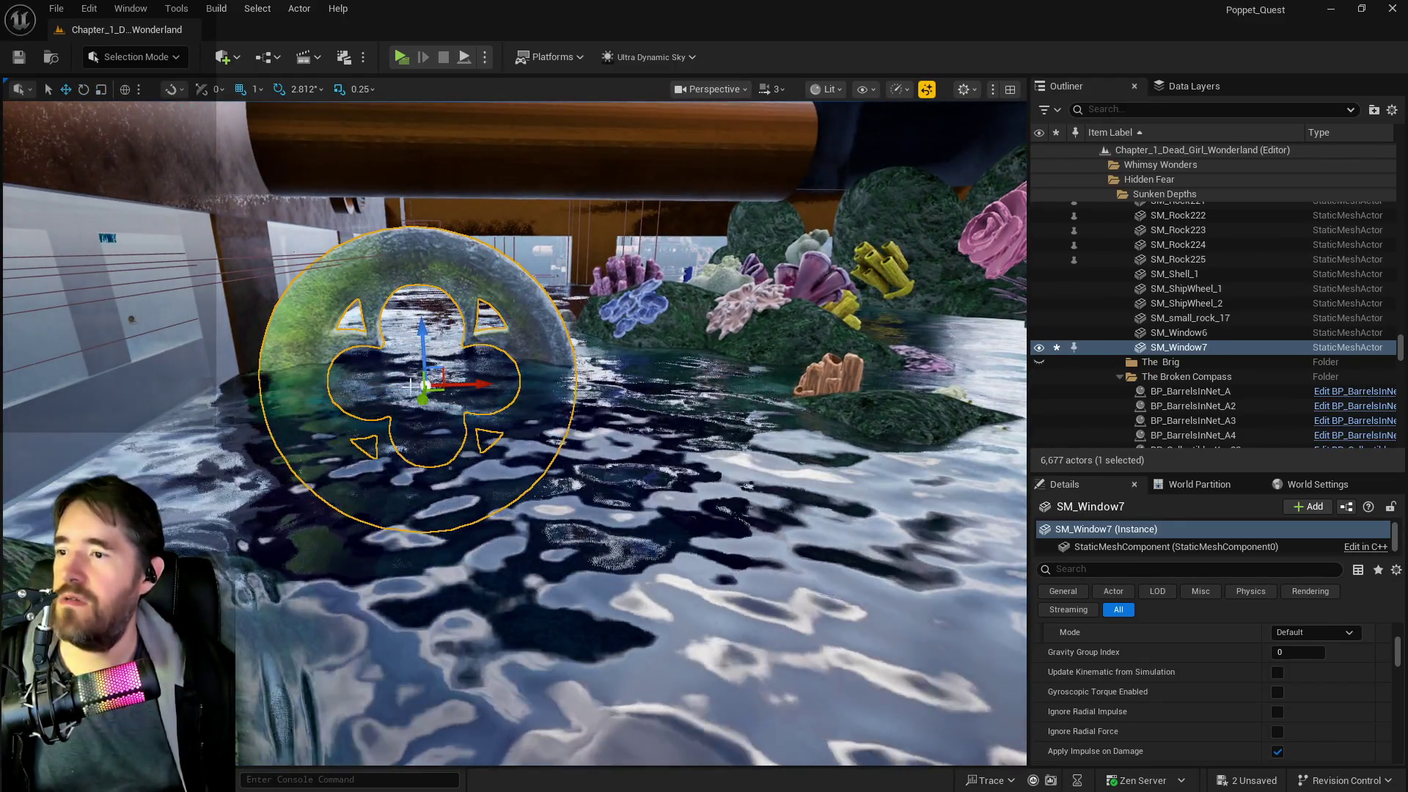
scroll(411, 385, "up", 10)
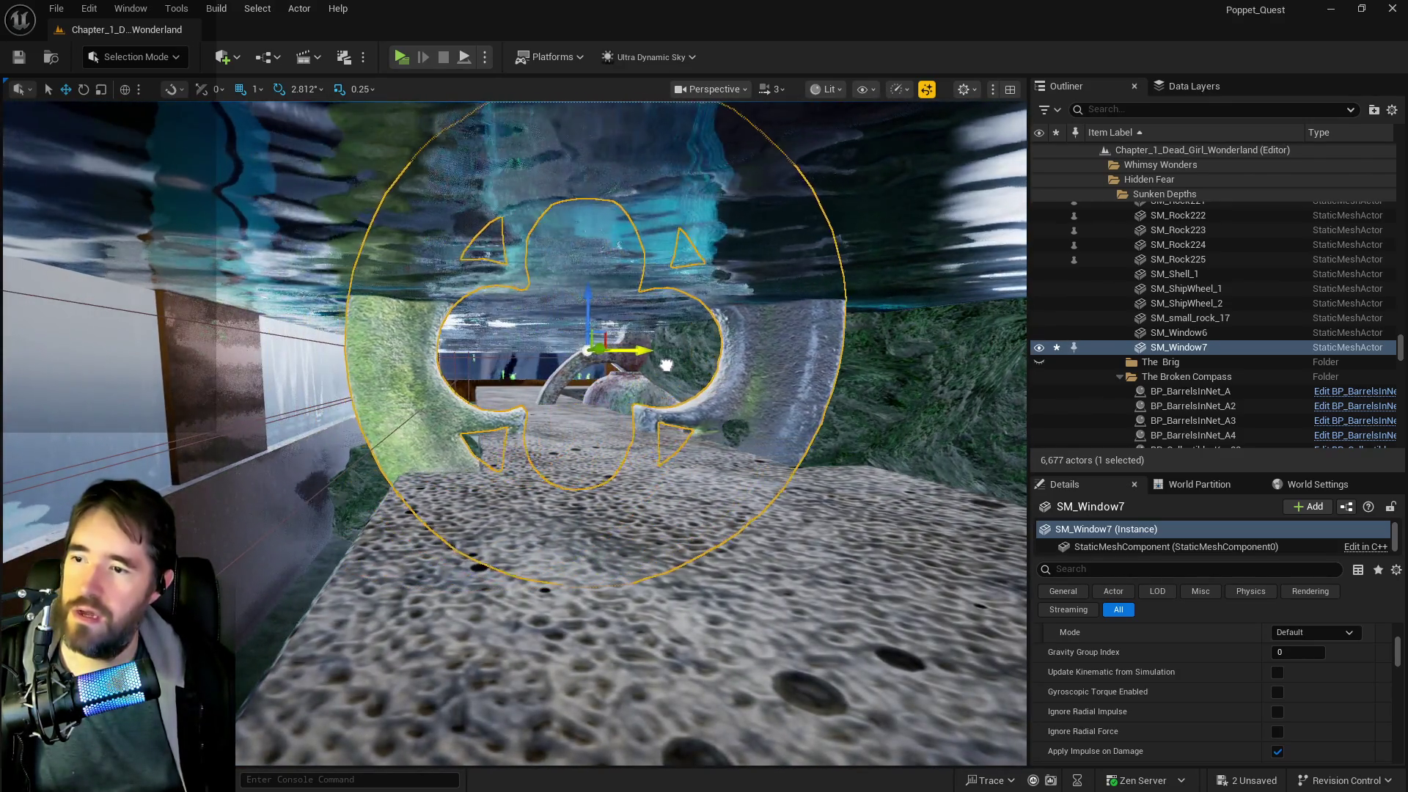
scroll(514, 433, "down", 5)
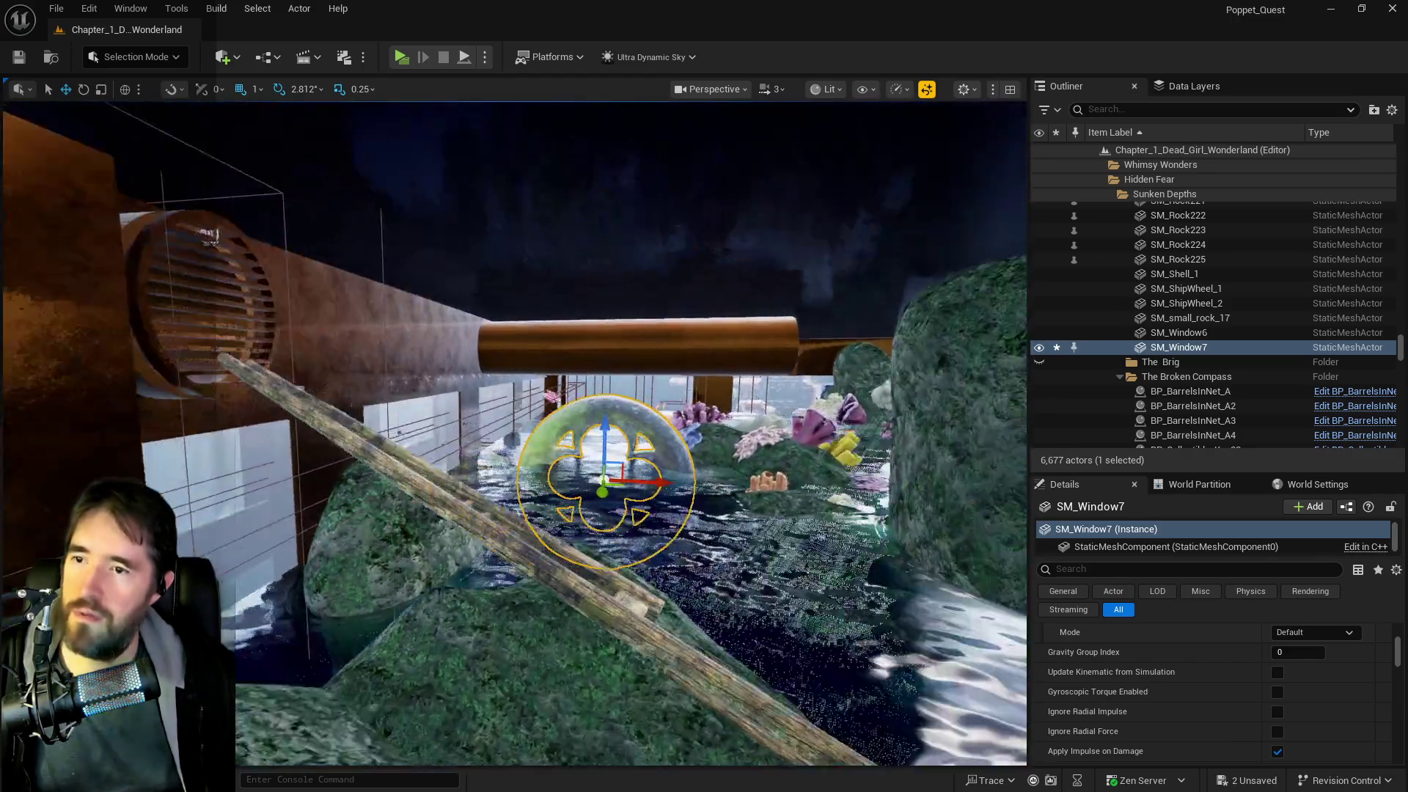
scroll(513, 432, "down", 4)
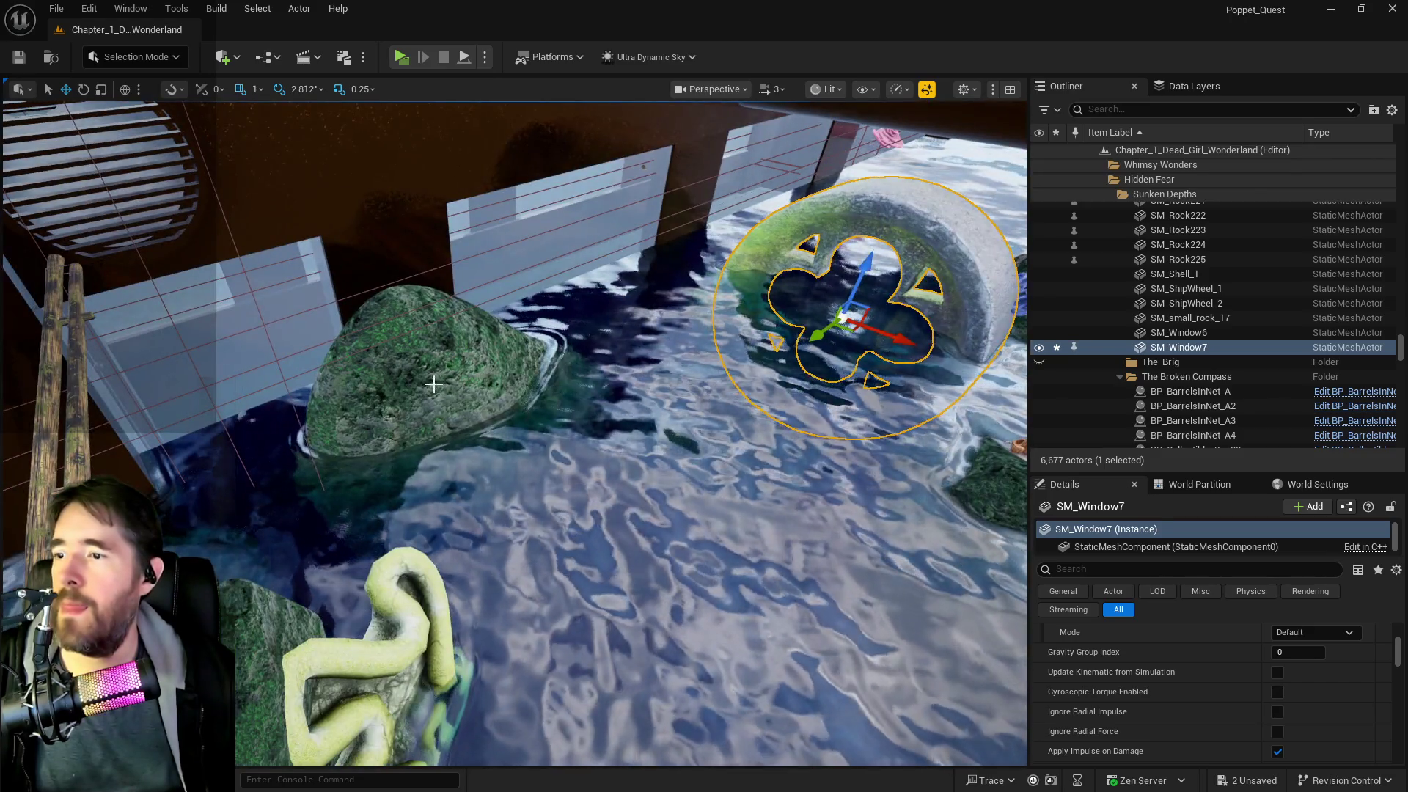
left_click(433, 384)
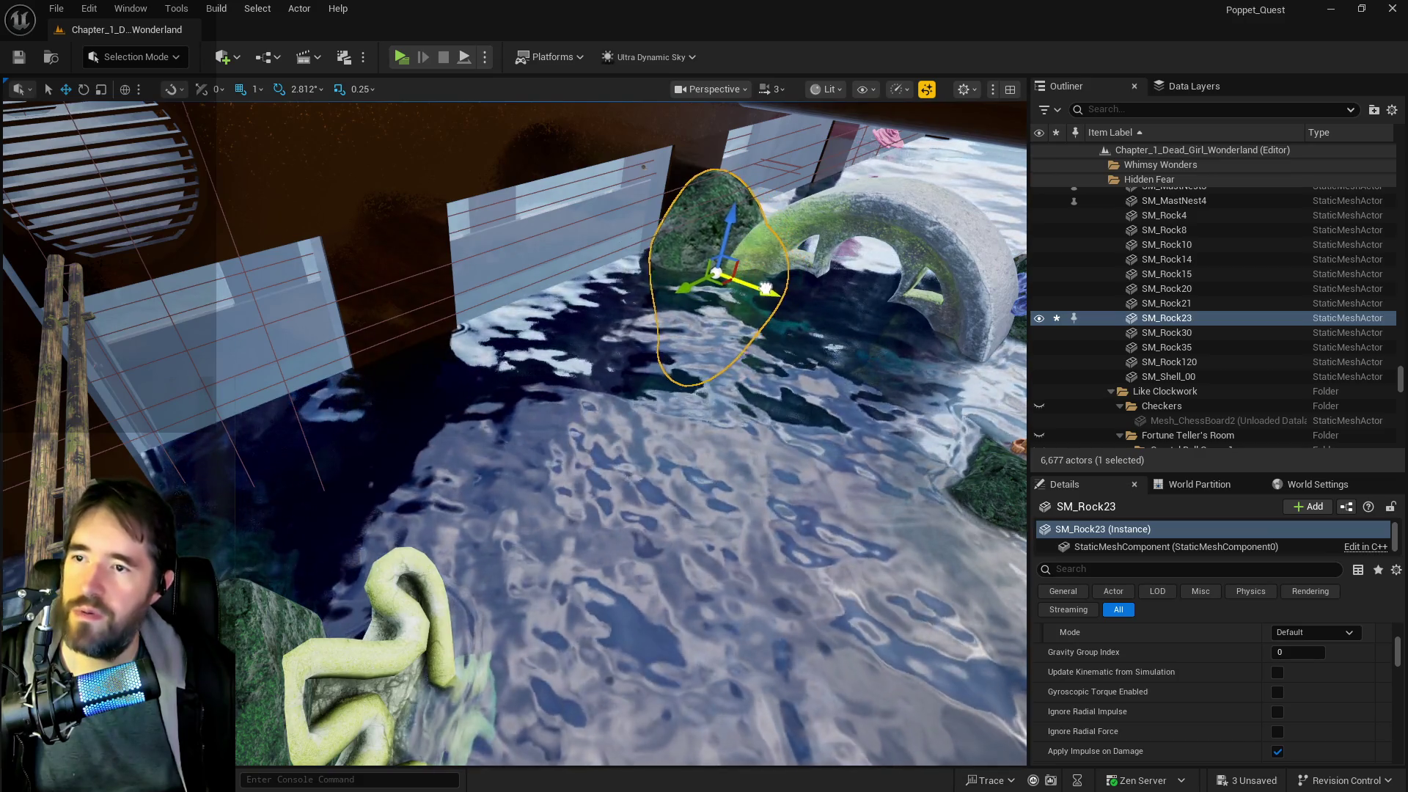
scroll(514, 432, "up", 5)
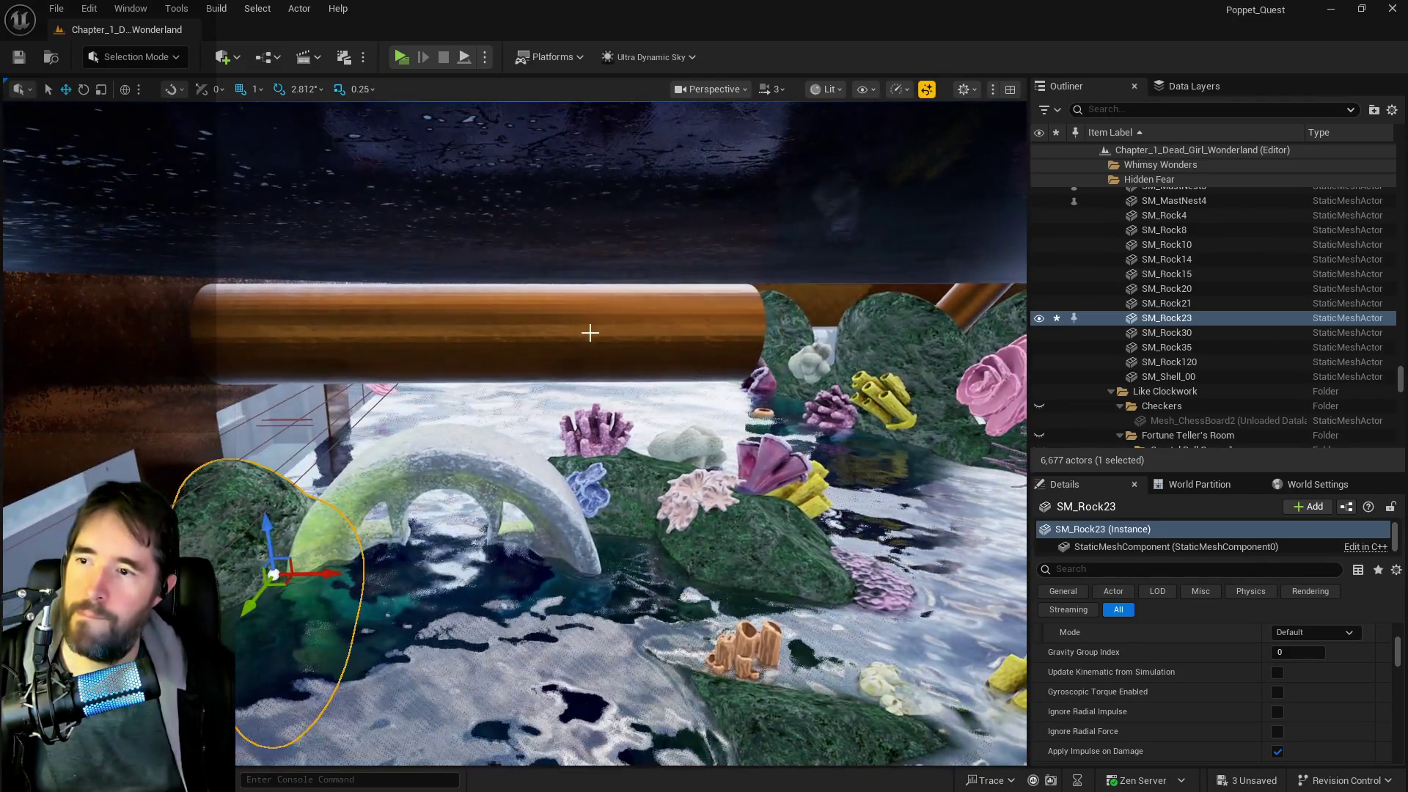
- Shorten the pipe over the pool by pulling its end point back
left_click(589, 333)
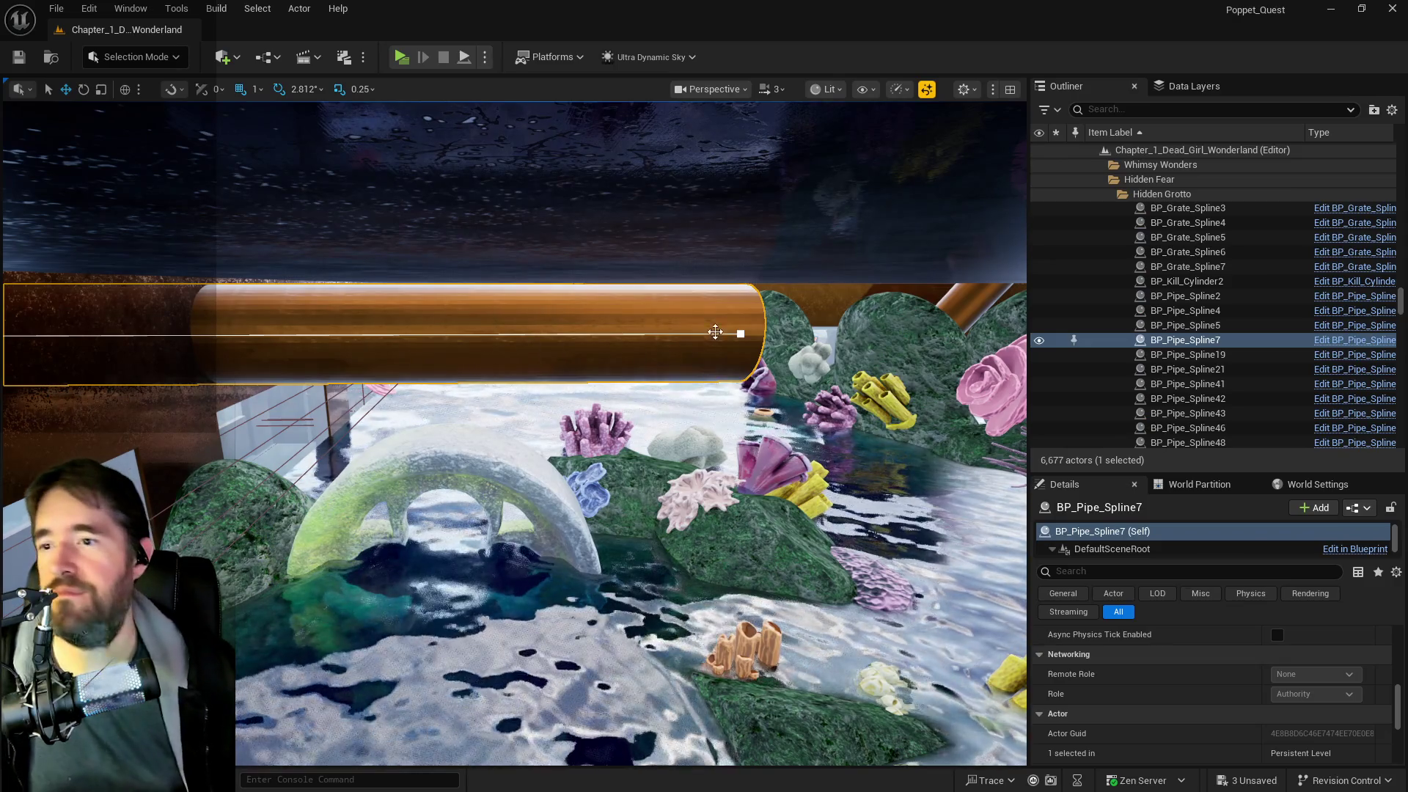
left_click(741, 334)
left_click_drag(791, 334, 695, 333)
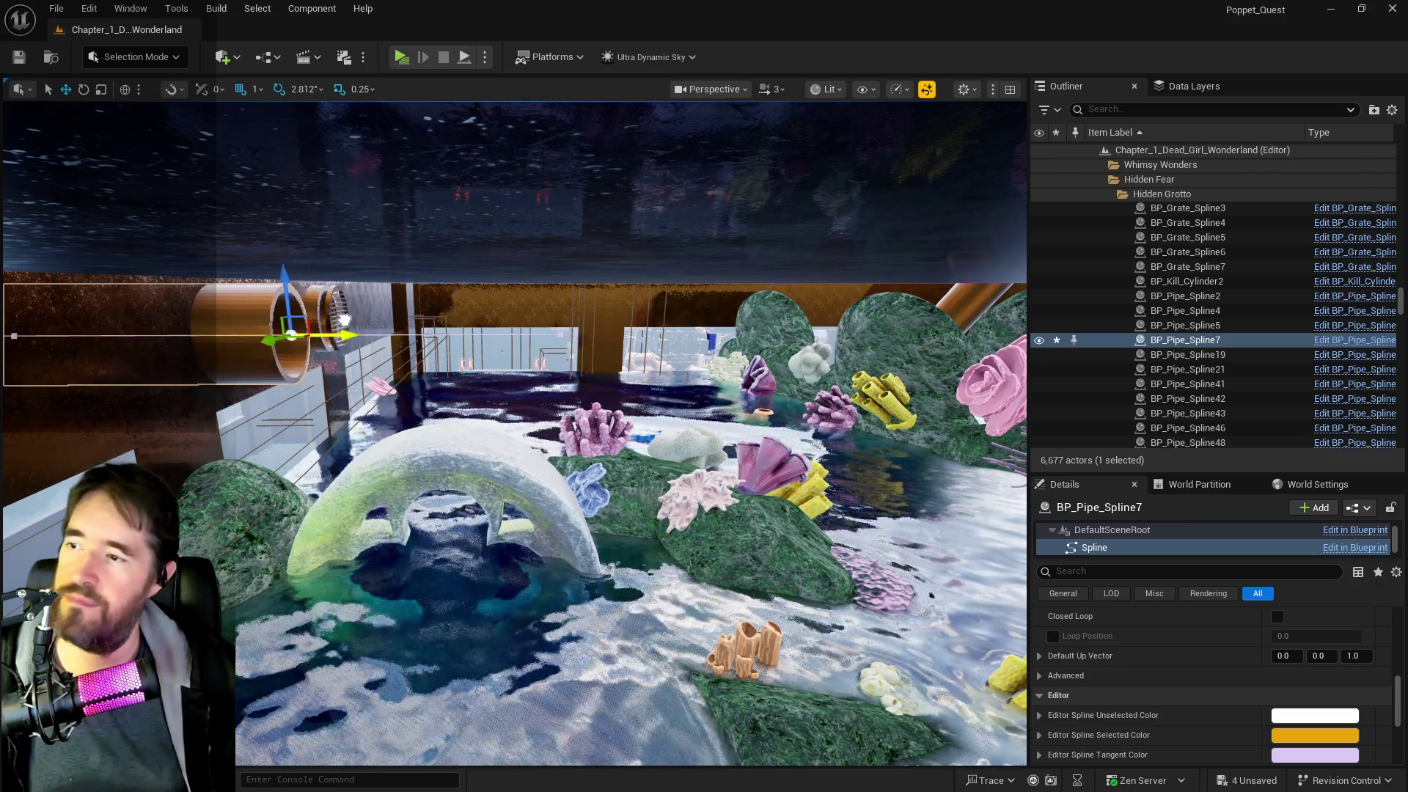
left_click_drag(328, 320, 328, 294)
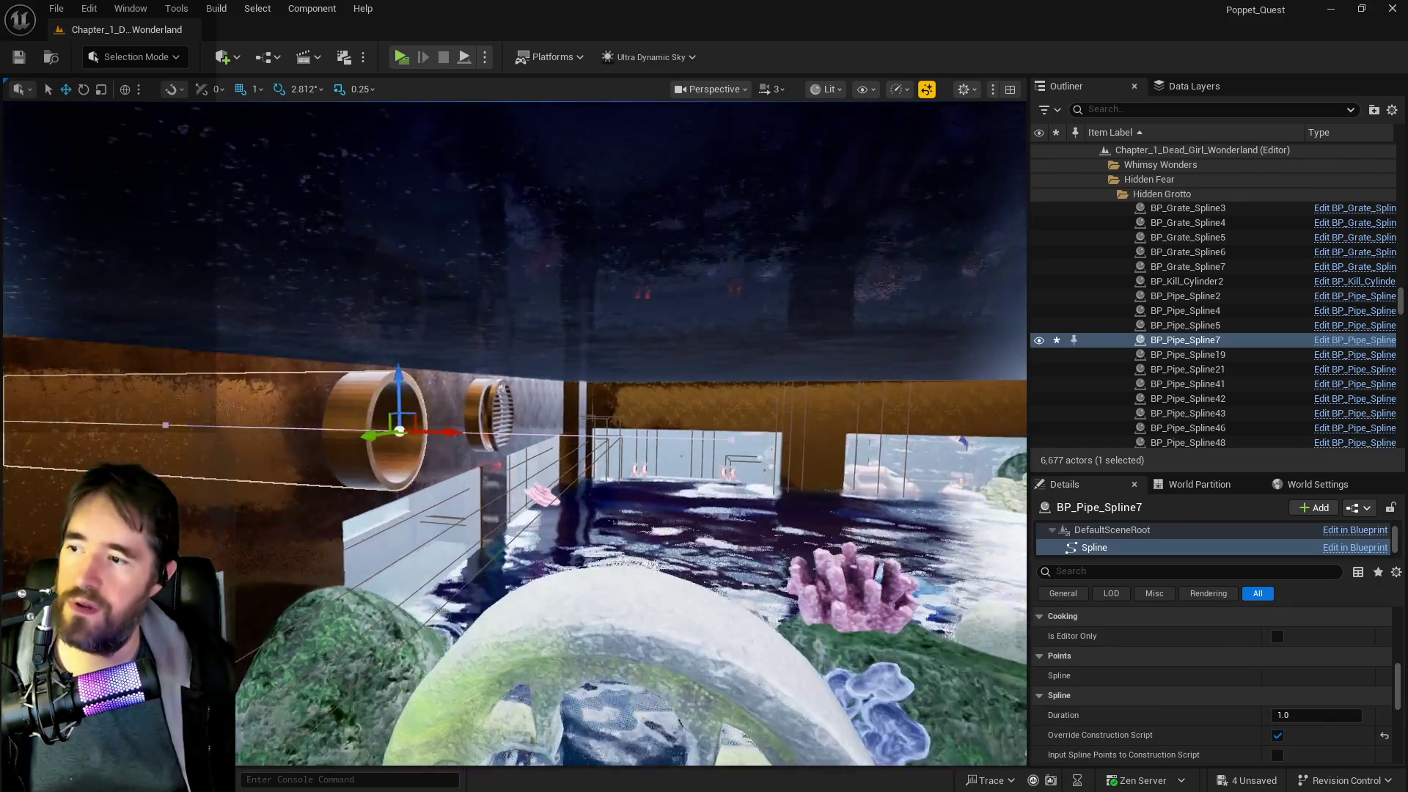
left_click(457, 381)
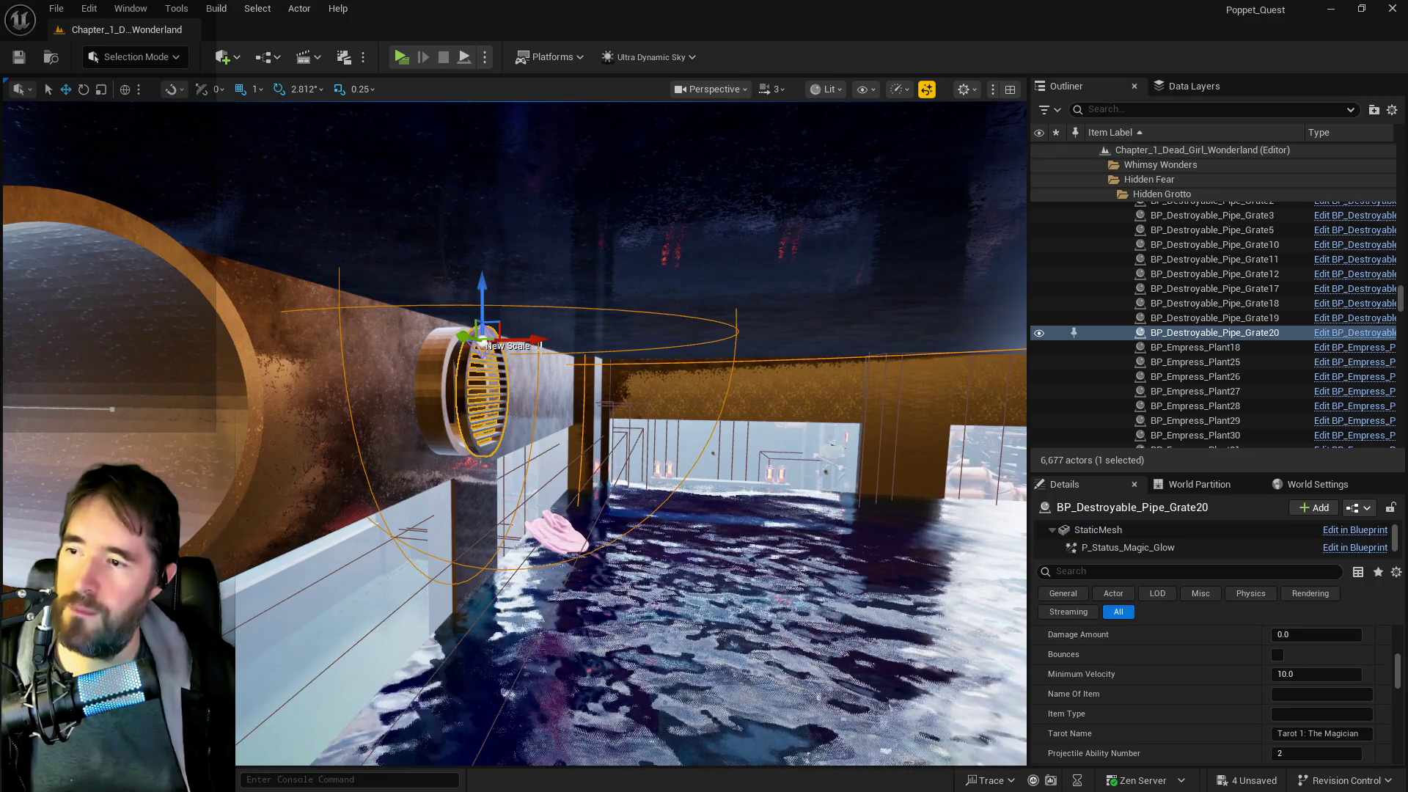
mouse_move(538, 342)
left_mouse_down()
mouse_move(394, 327)
mouse_move(407, 363)
mouse_move(352, 341)
mouse_move(415, 371)
left_mouse_up()
- Select pool walls 48 and 26, slide them left along Y, and save the level
left_click(424, 370)
key("f")
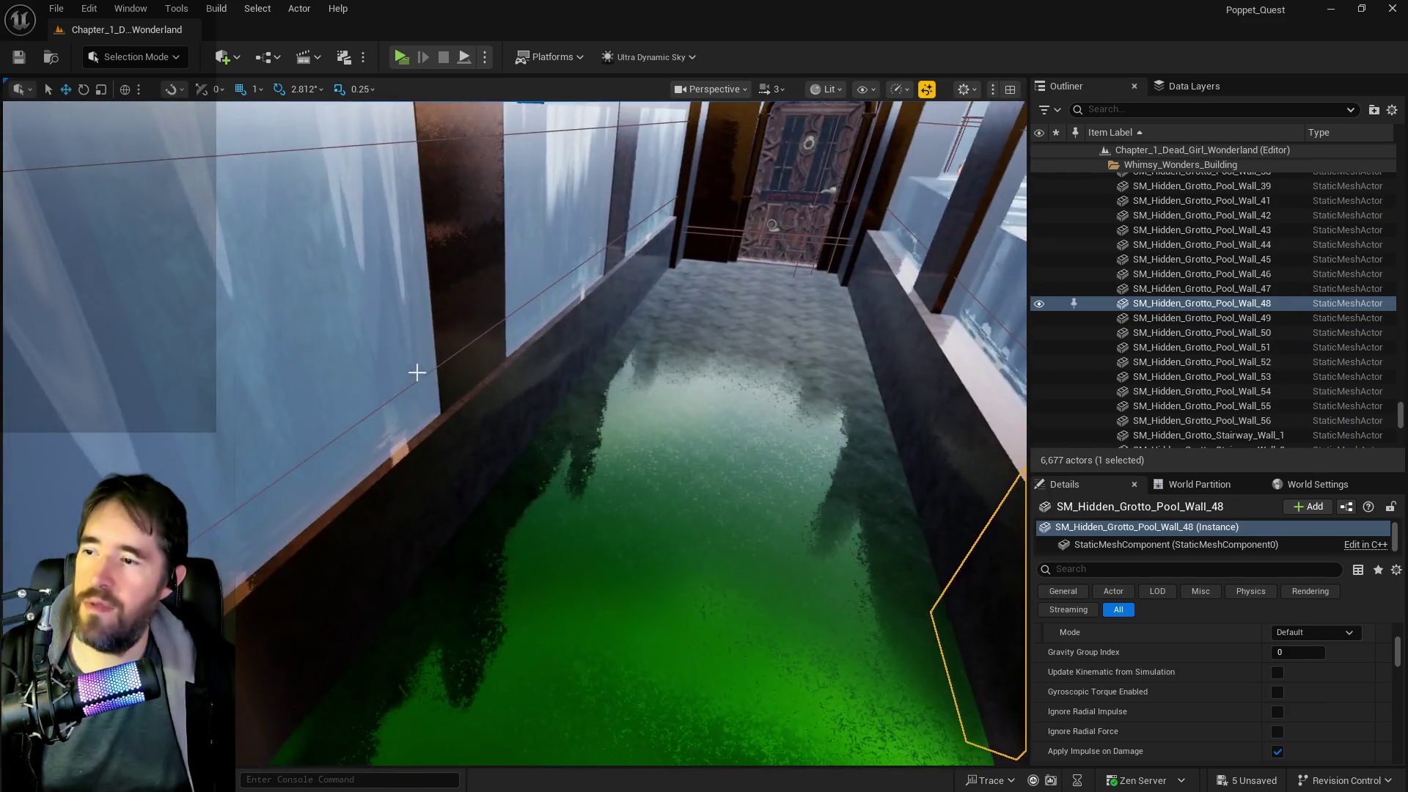
left_click(454, 317, "ctrl")
left_click_drag(454, 317, 404, 324)
mouse_move(469, 355)
left_mouse_down()
mouse_move(440, 357)
mouse_move(462, 320)
left_mouse_up()
key("ctrl+s")
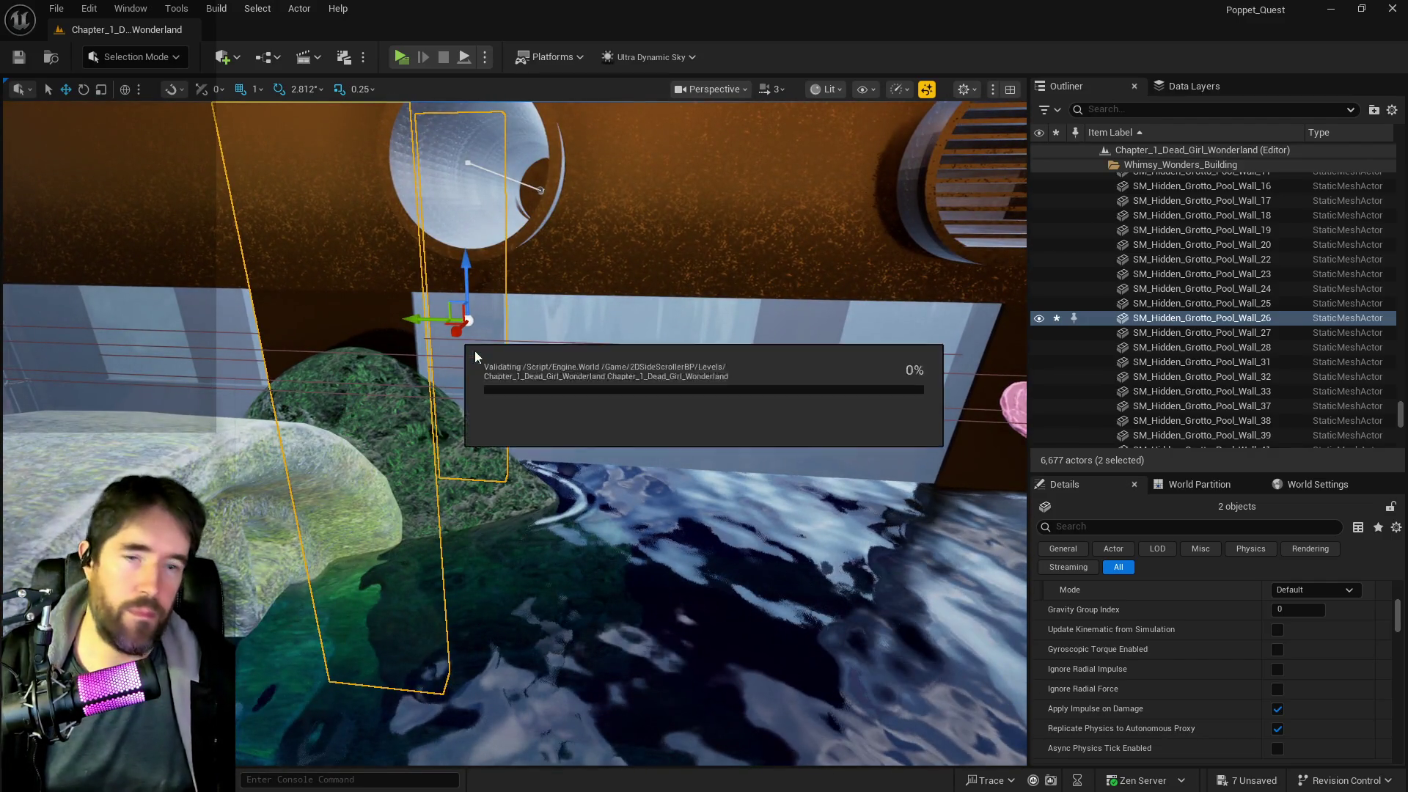
mouse_move(621, 365)
left_mouse_down()
mouse_move(620, 190)
mouse_move(423, 365)
mouse_move(423, 336)
left_mouse_up()
left_click(371, 390)
key("f")
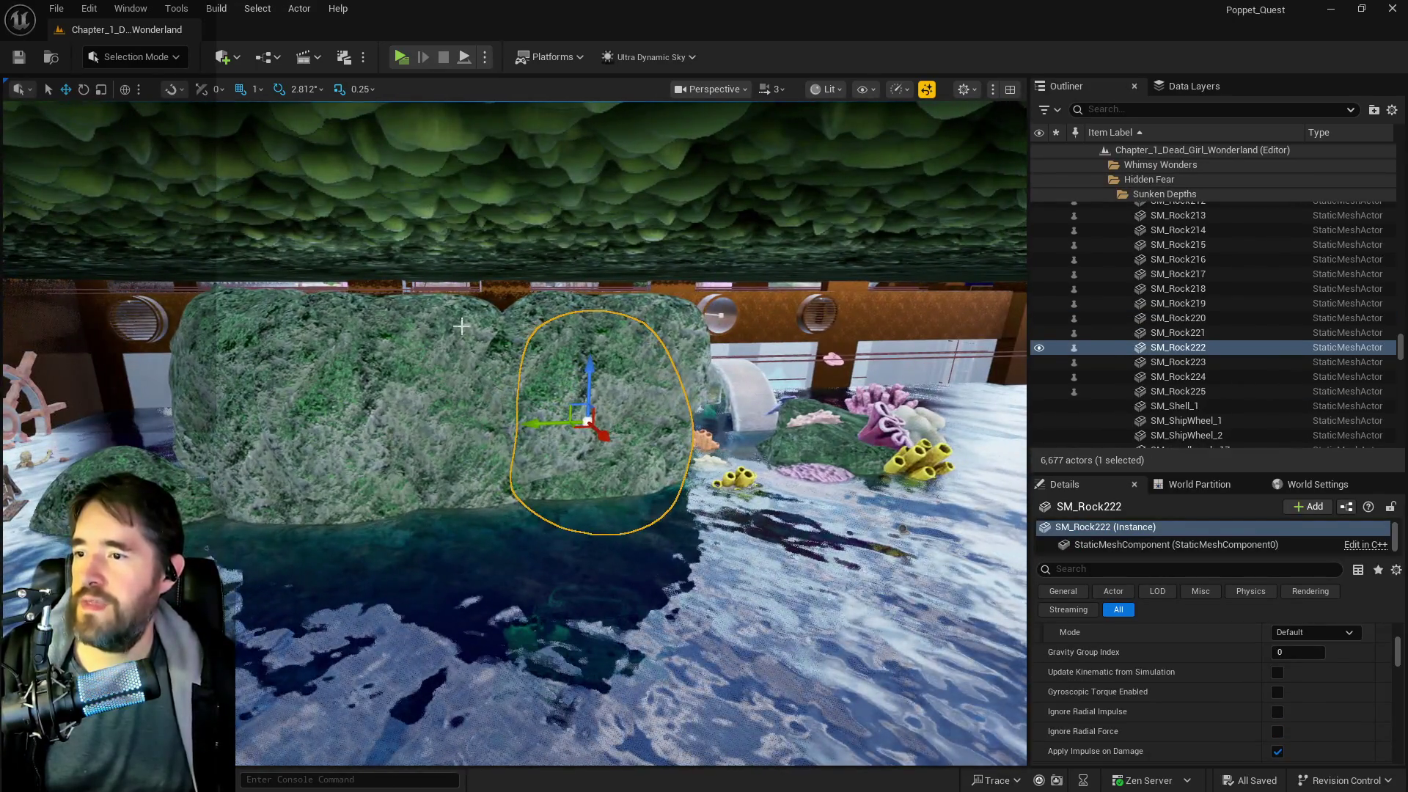
- Select five mossy rocks and Alt-drag a duplicate set of them to the right
left_click(381, 411)
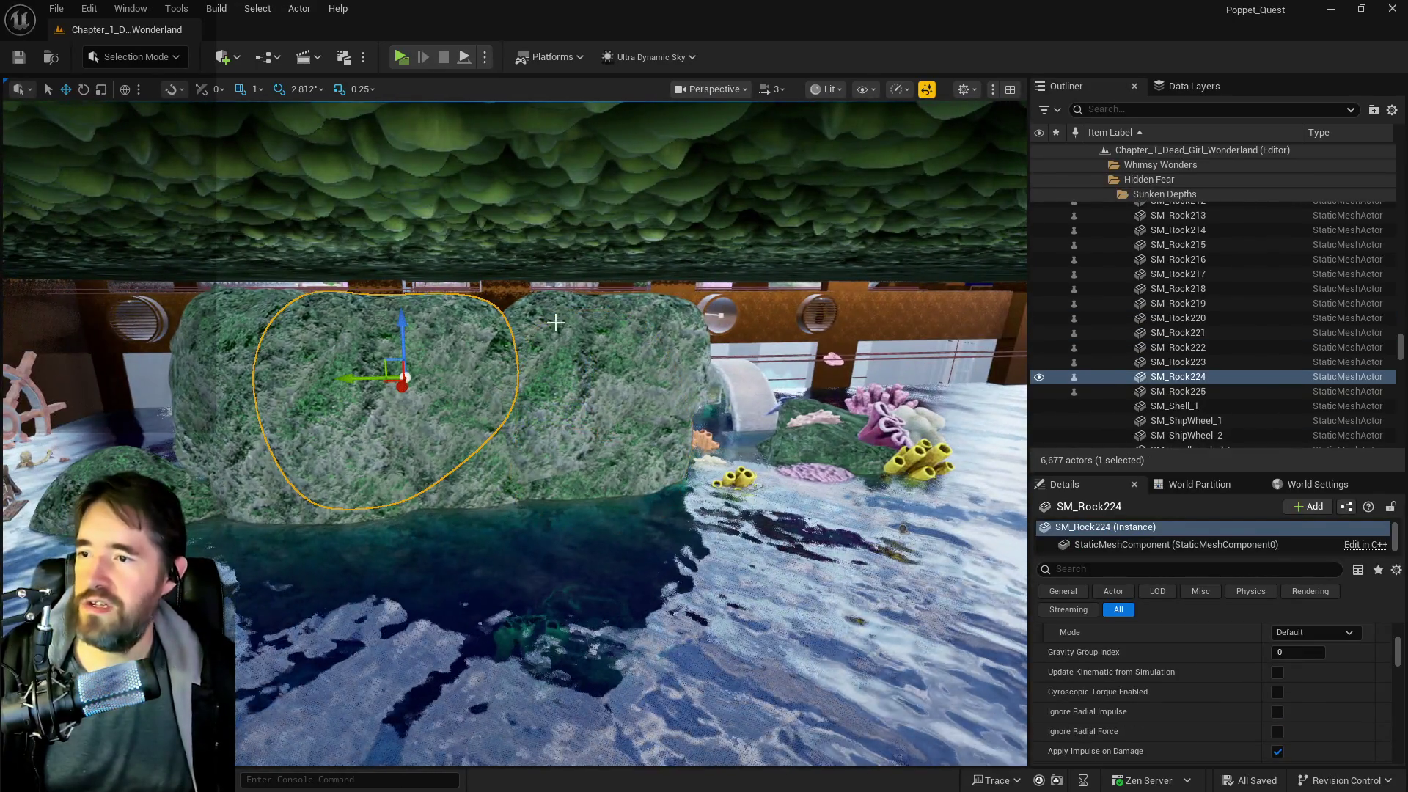
left_click(571, 405, "ctrl")
left_click(571, 422, "ctrl")
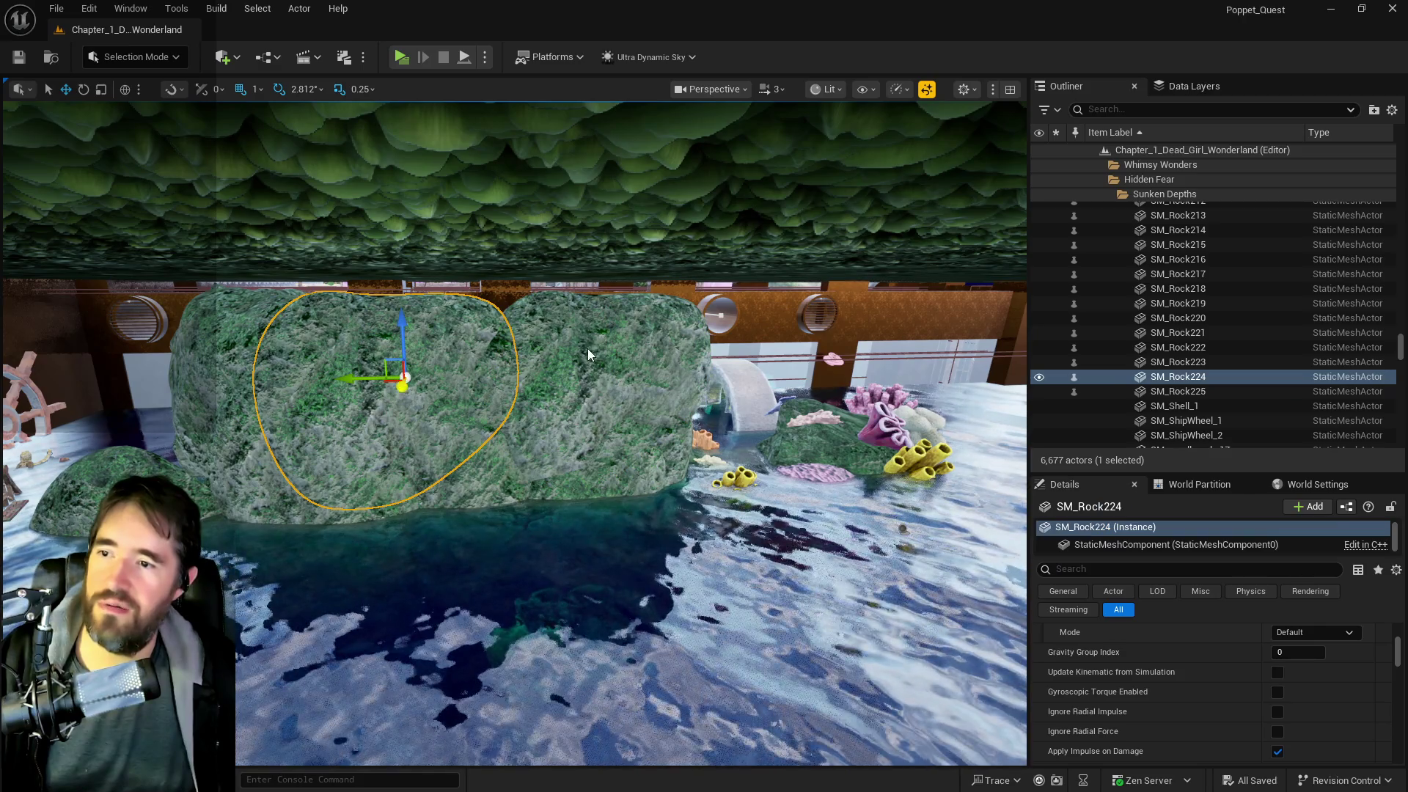
left_click(587, 349, "ctrl")
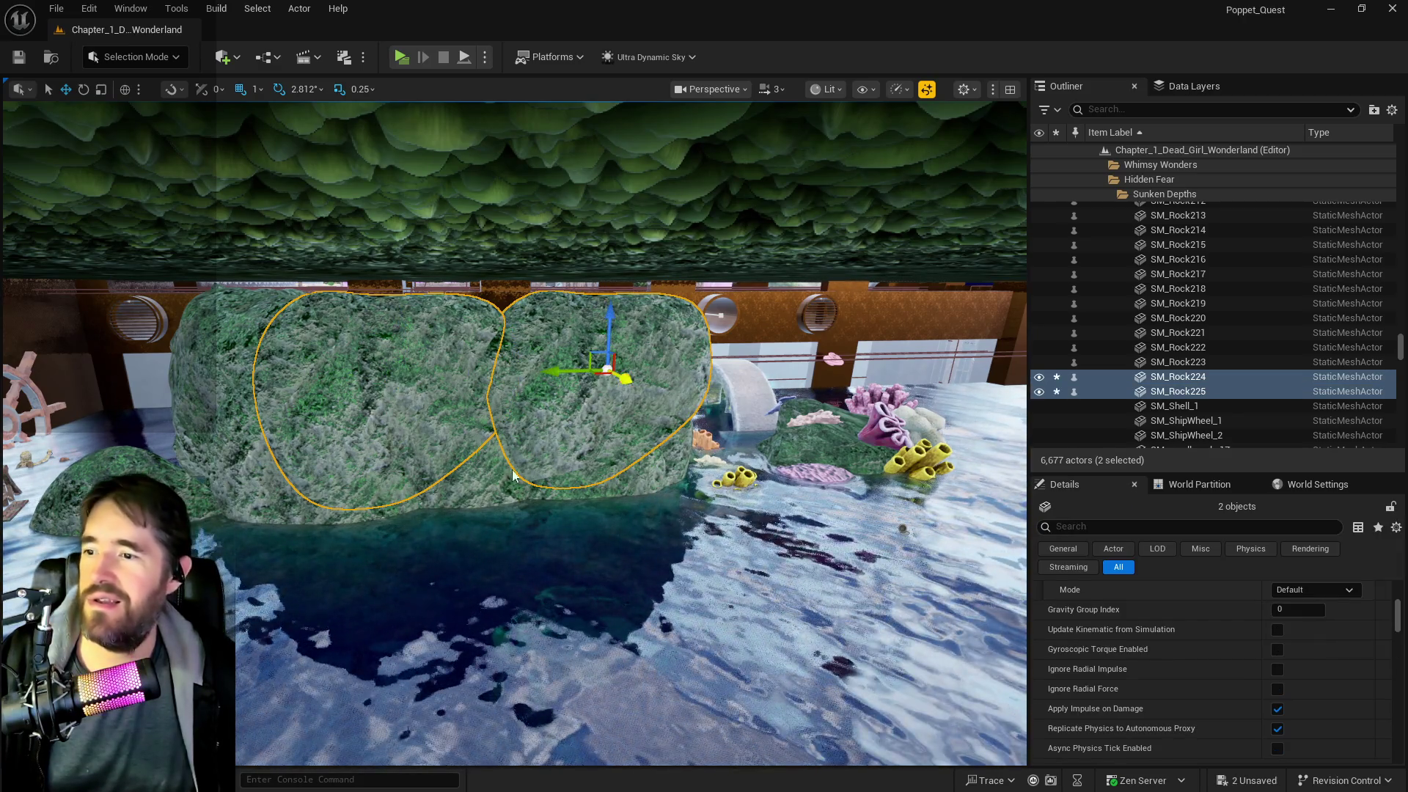
left_click(479, 447, "ctrl")
left_click(604, 480, "ctrl")
left_click(675, 464, "ctrl")
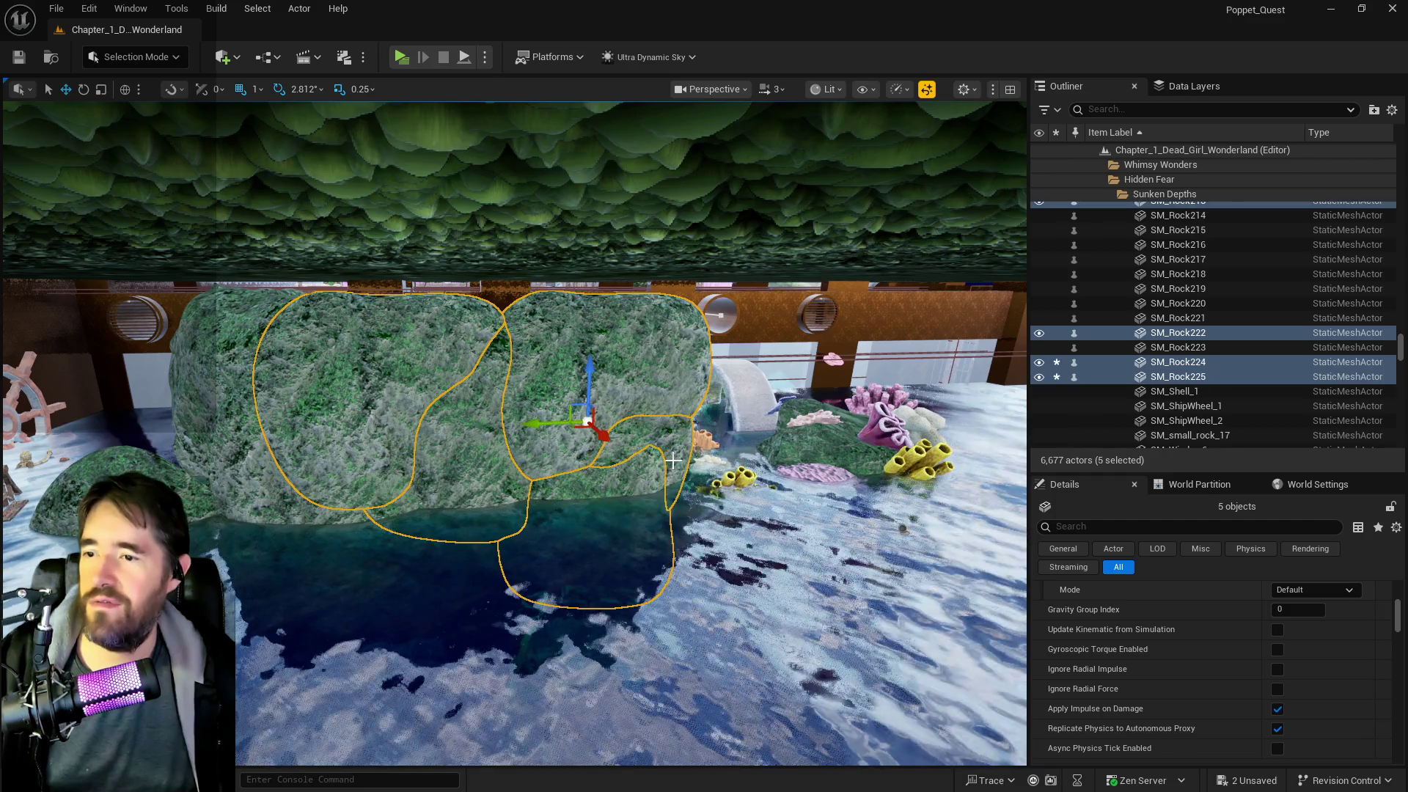
left_click_drag(555, 424, 722, 424, "alt")
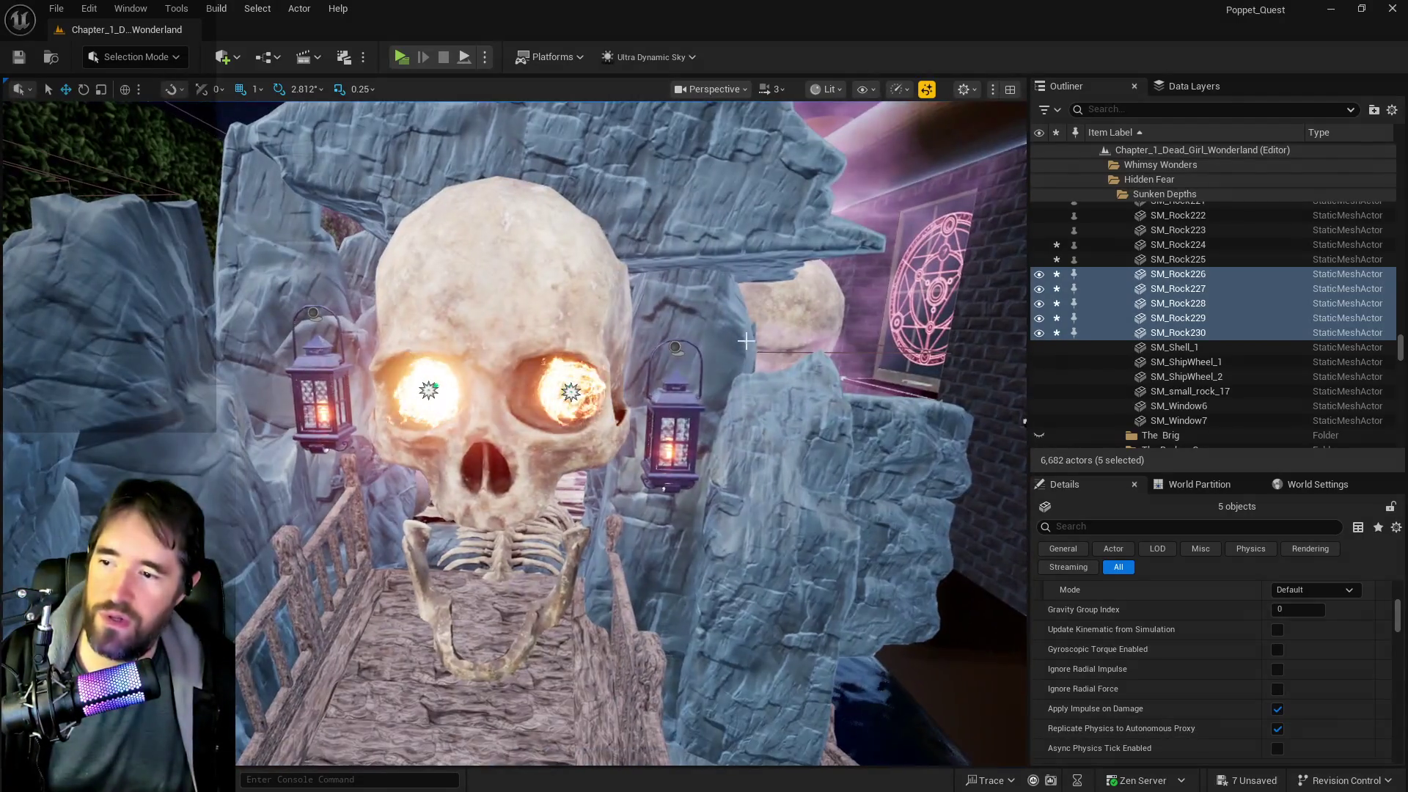
left_click(571, 393)
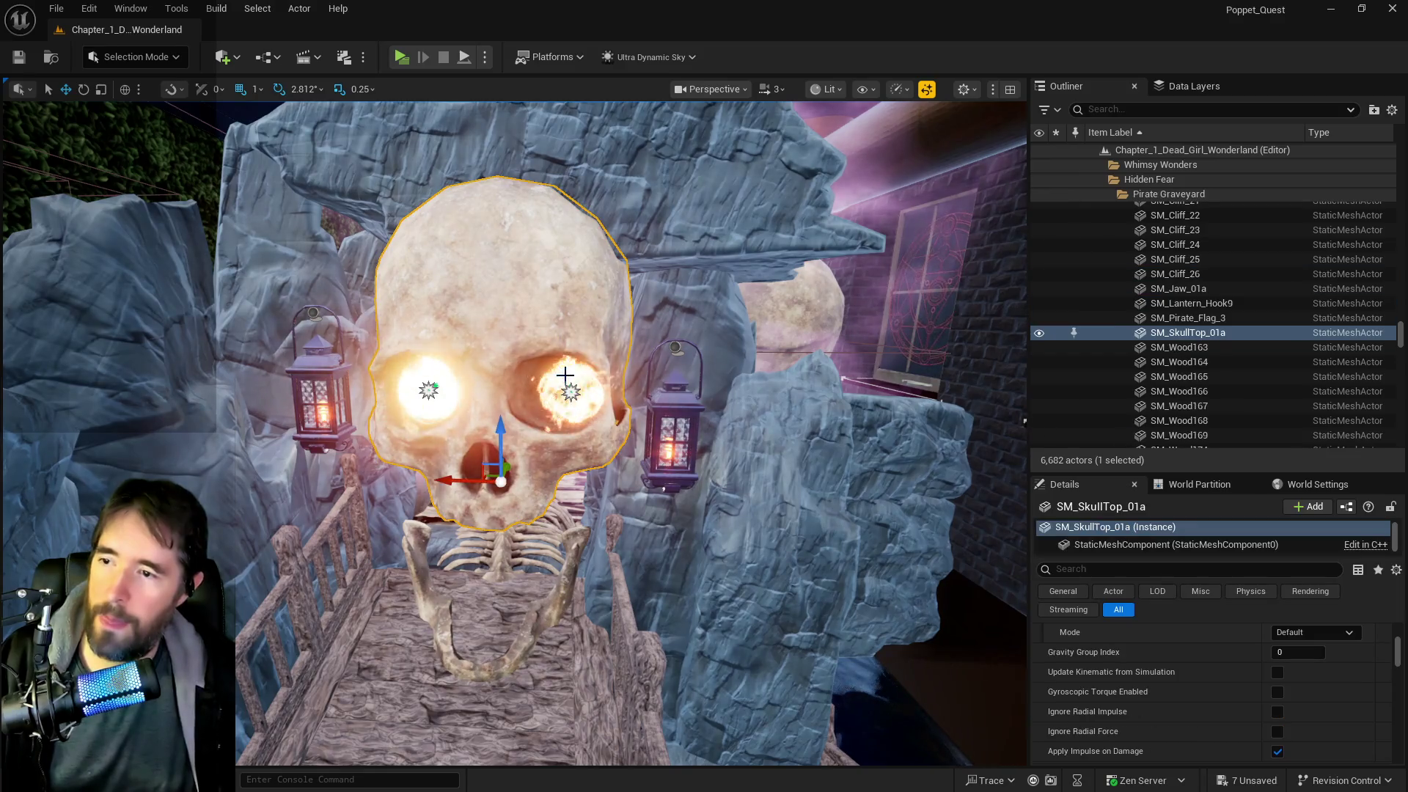
- Paste the eye fire, skull, jaw and ribs into the coral pool with Paste Here
left_click(433, 393, "ctrl")
left_click(433, 393, "ctrl")
left_click(447, 609, "ctrl")
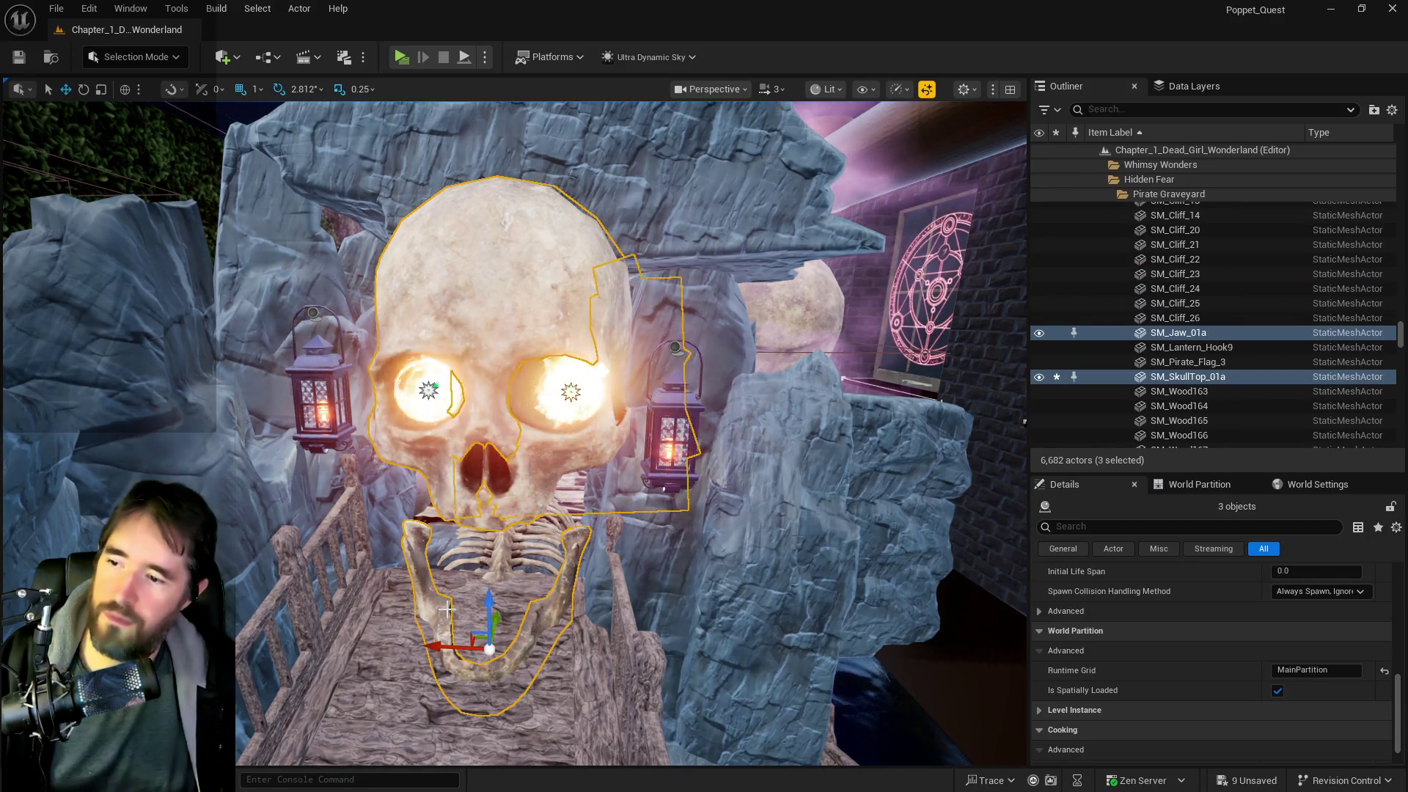
left_click(509, 541, "ctrl")
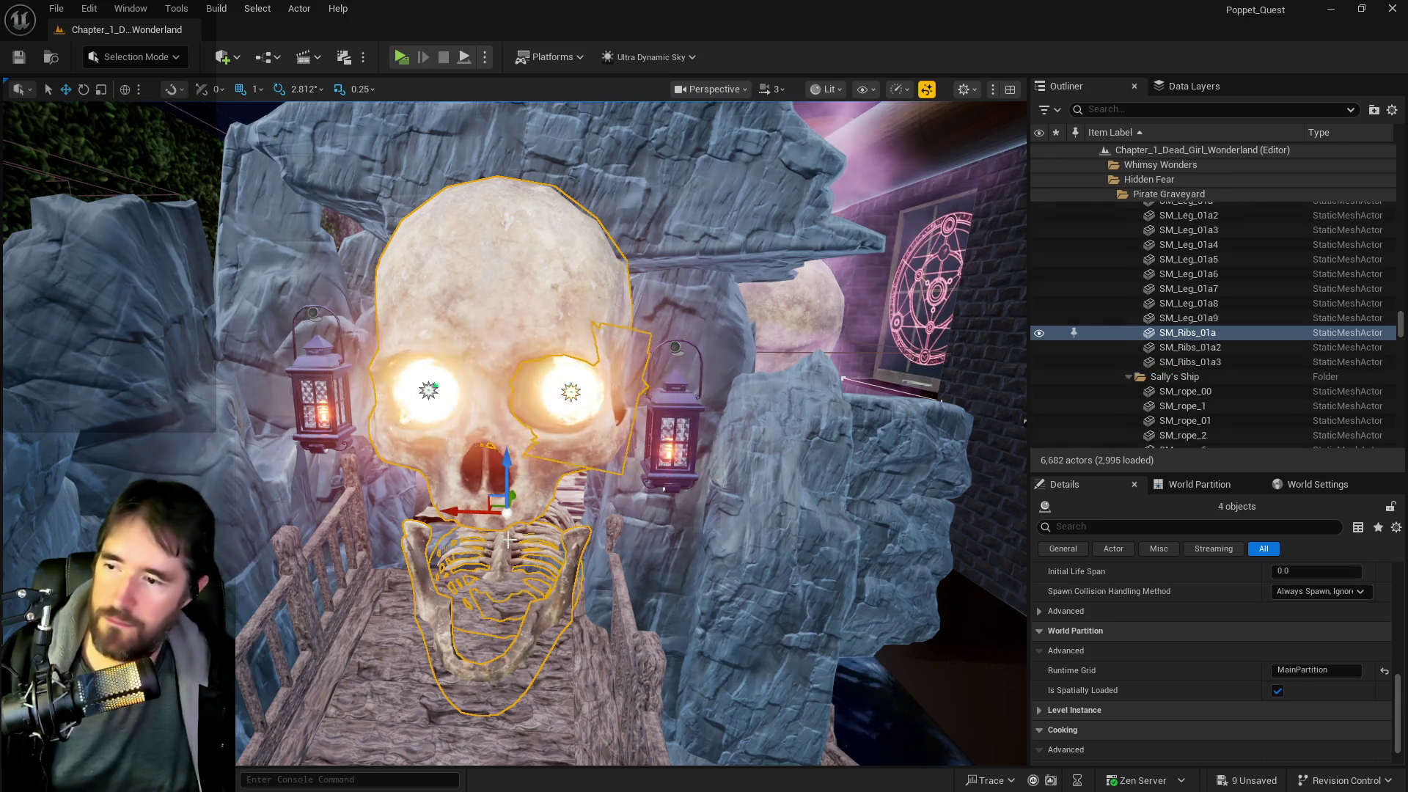
left_click_drag(509, 540, 509, 176)
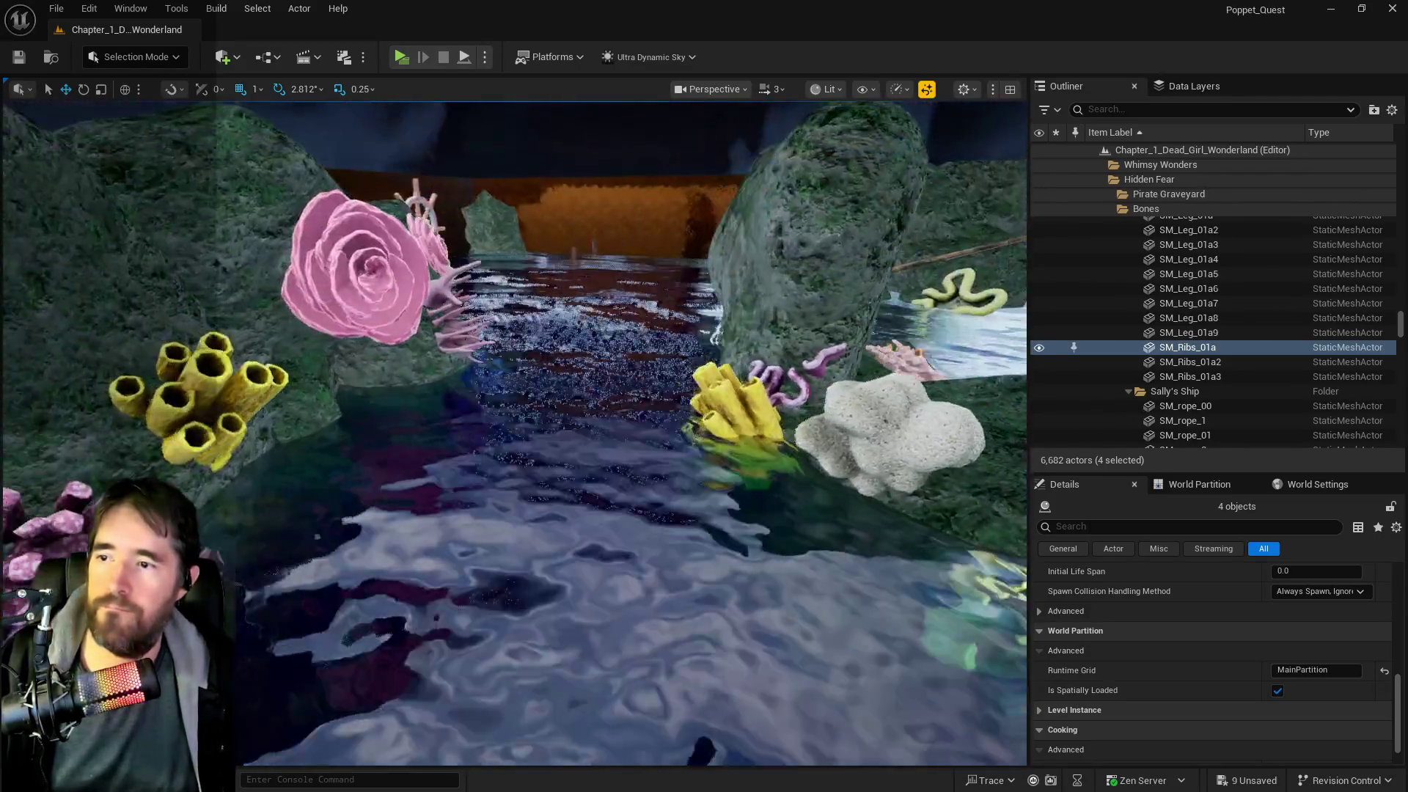
left_click_drag(546, 293, 546, 281)
right_click(547, 281)
mouse_move(621, 556)
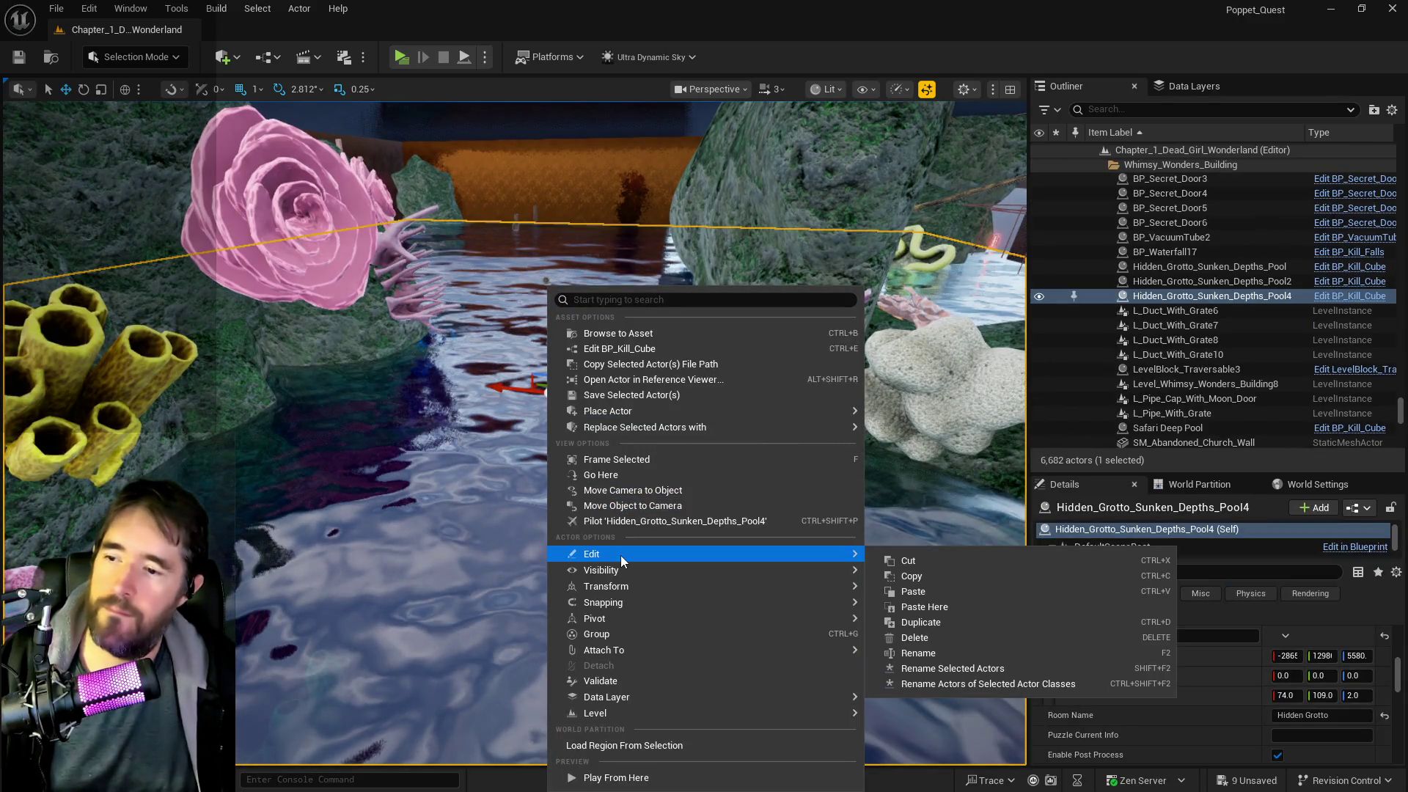
left_click(922, 608)
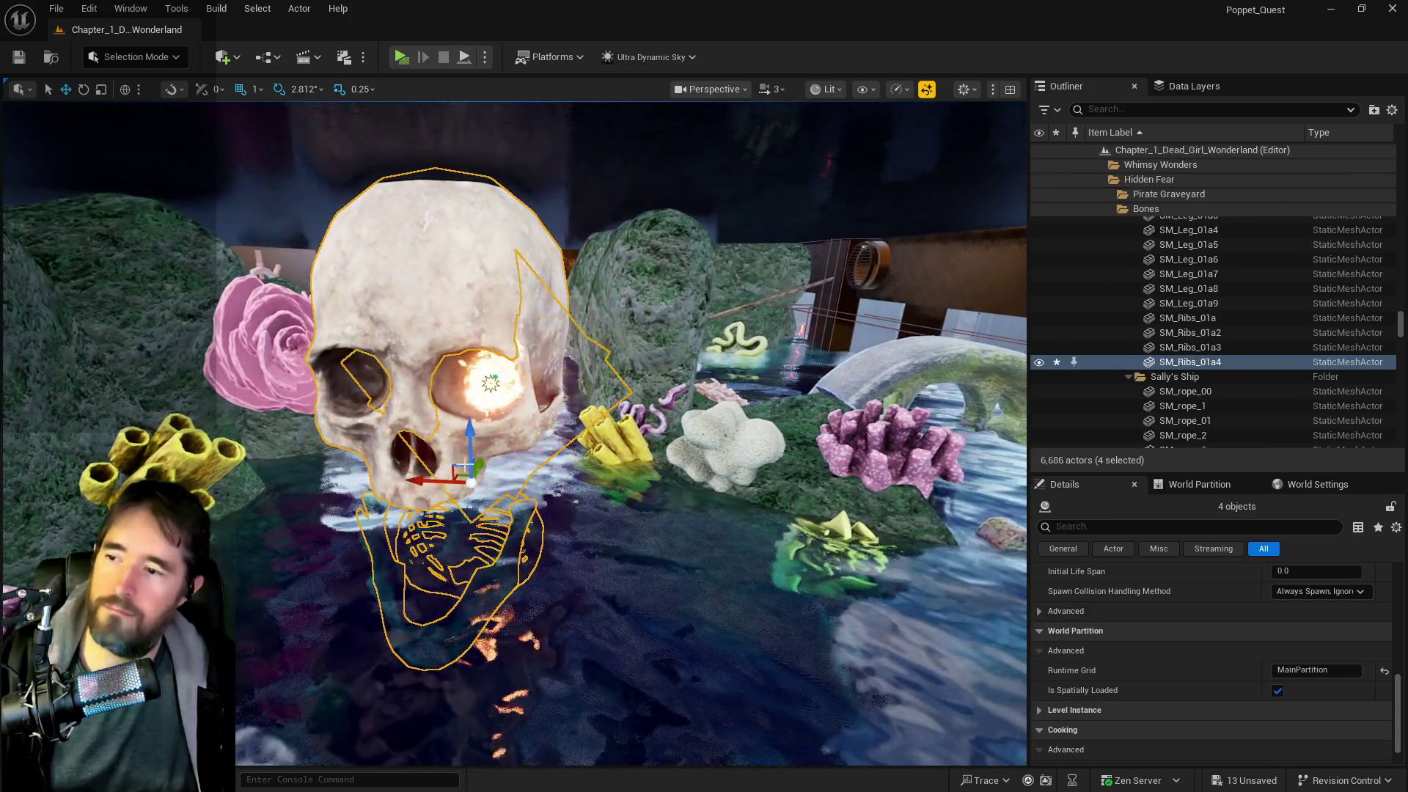
- Turn the pasted skeleton slightly sideways and sink it lower into the water
key("e")
mouse_move(513, 514)
left_mouse_down()
mouse_move(425, 510)
mouse_move(393, 490)
left_mouse_up()
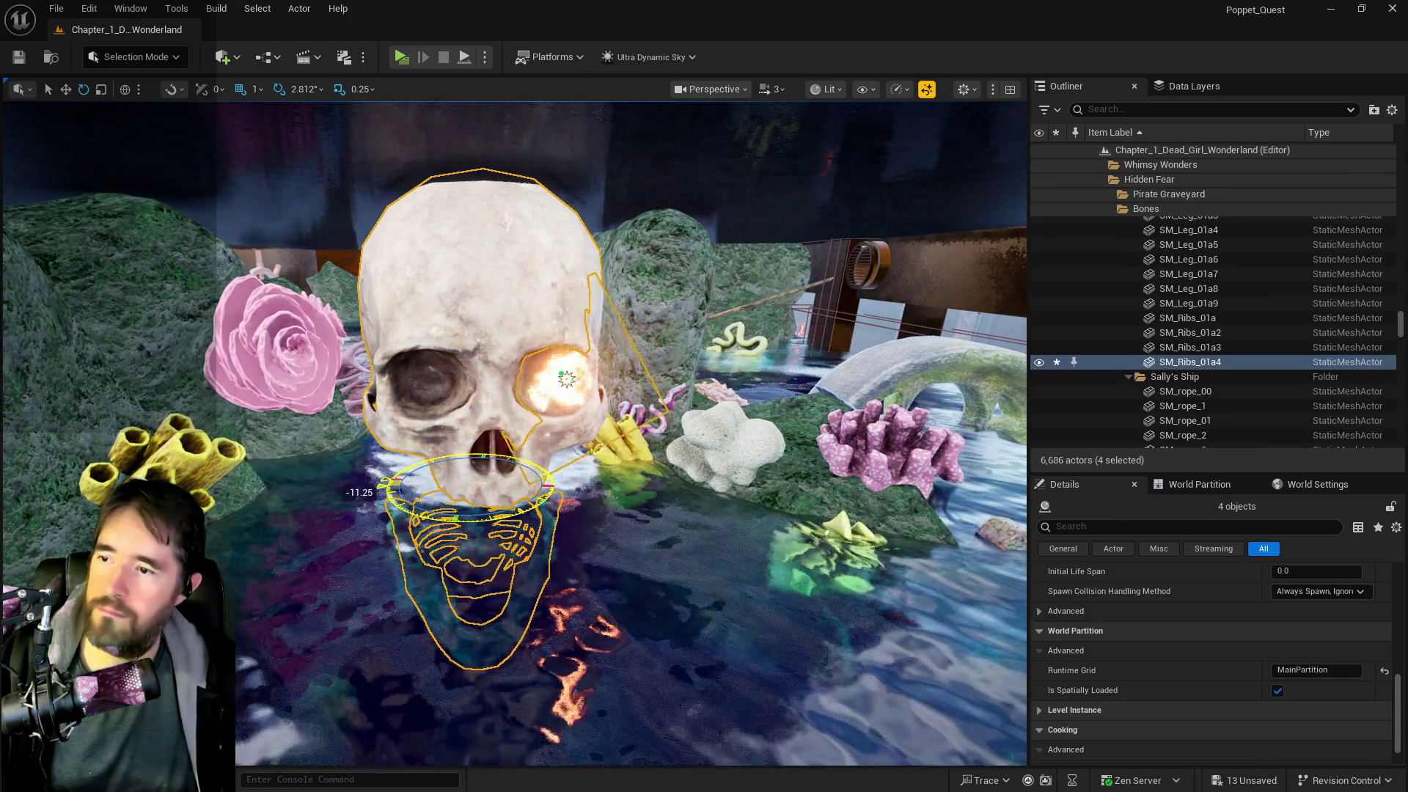
key("w")
mouse_move(477, 433)
left_mouse_down()
mouse_move(477, 468)
mouse_move(521, 430)
left_mouse_up()
left_click(954, 528)
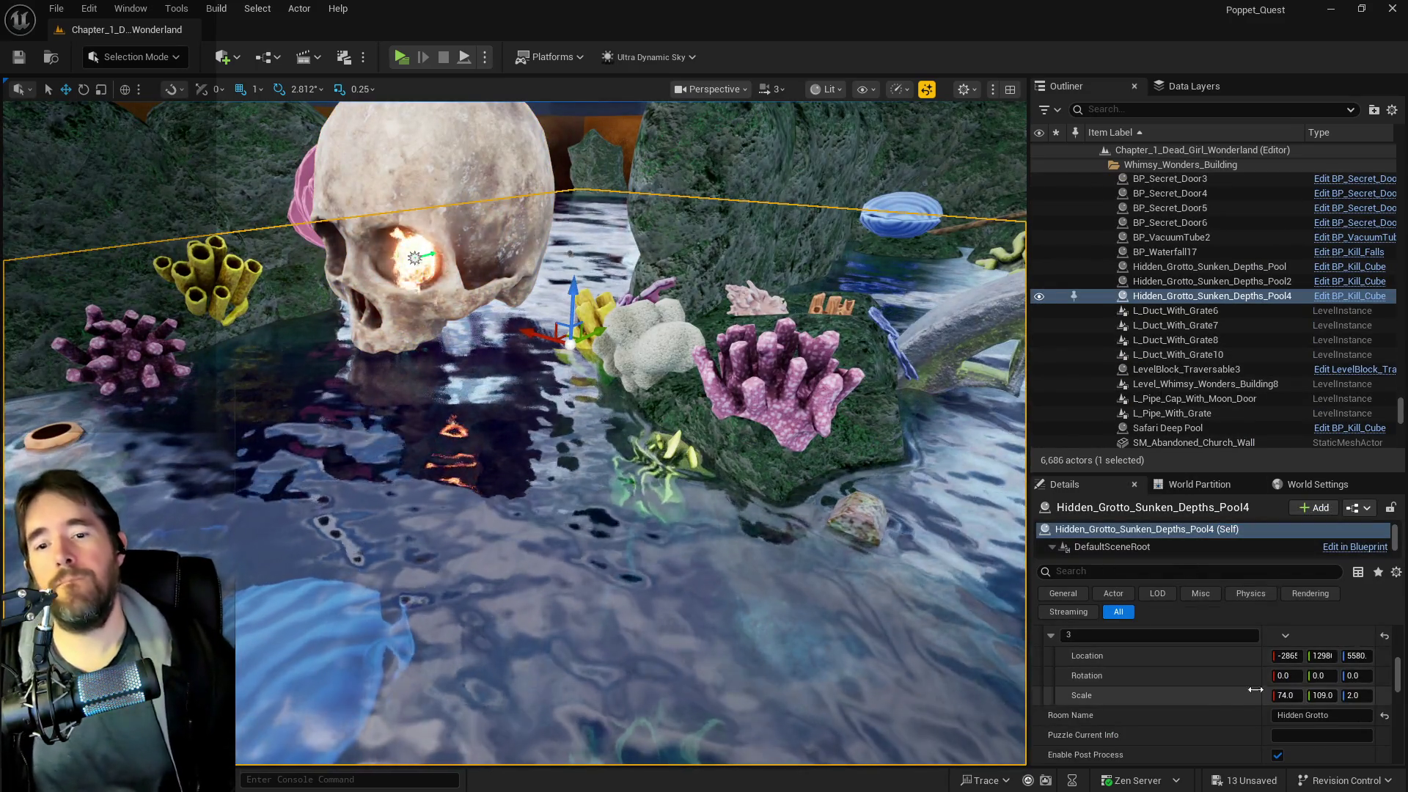
- Paste stored location and scale onto the pool volume, lowering it to 5580 with height 2.0
scroll(1153, 662, "up", 1)
right_click(1152, 677)
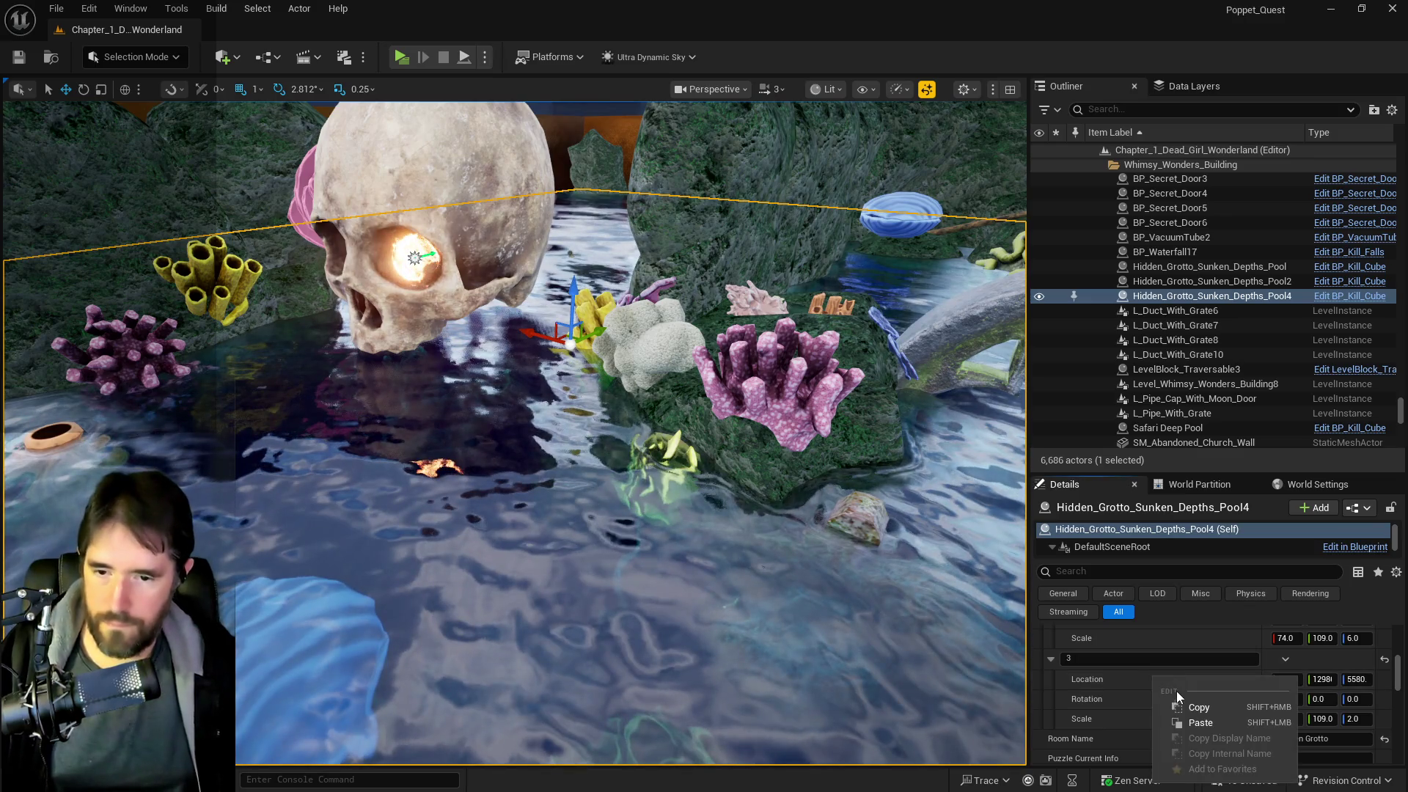
left_click(1186, 702)
scroll(1186, 703, "up", 10)
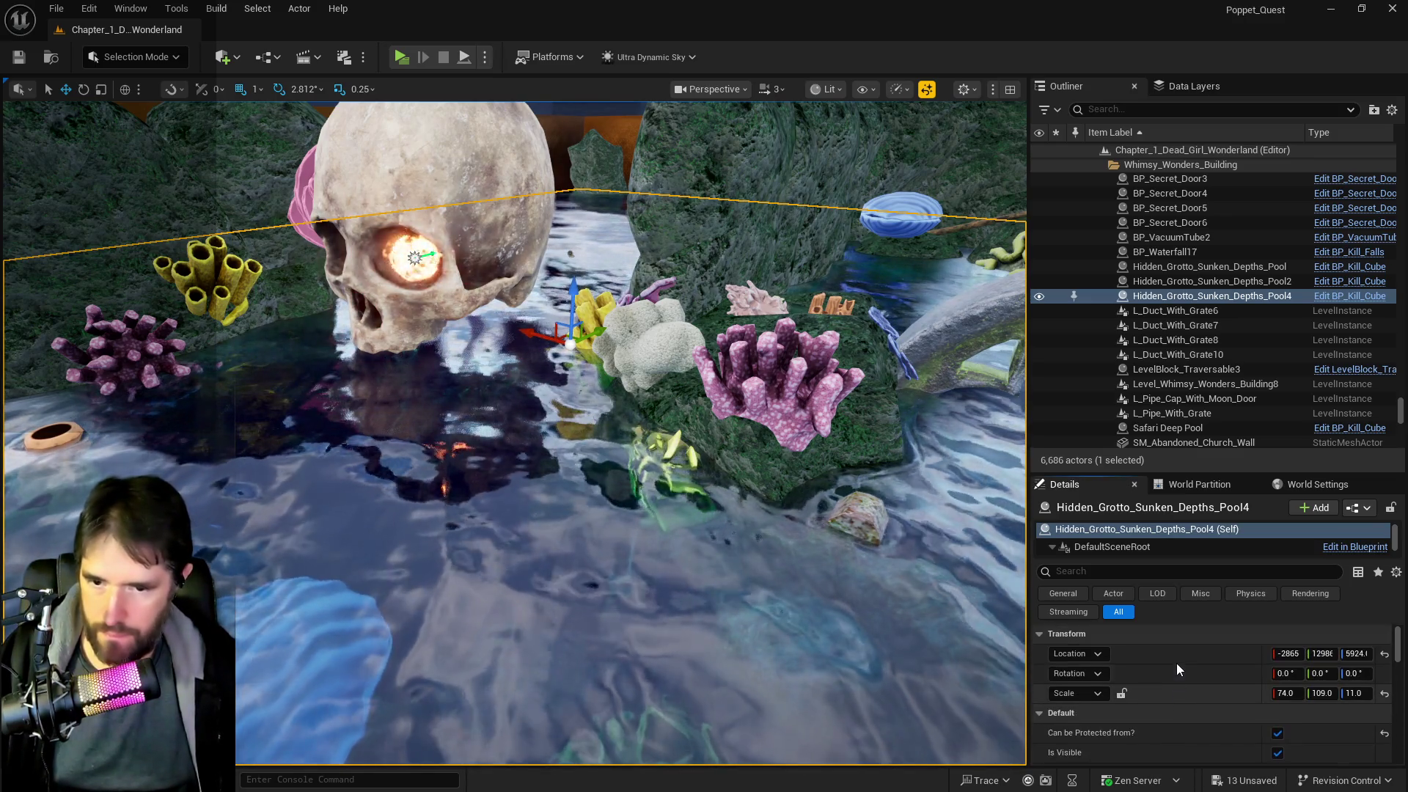
right_click(1176, 656)
left_click(1208, 708)
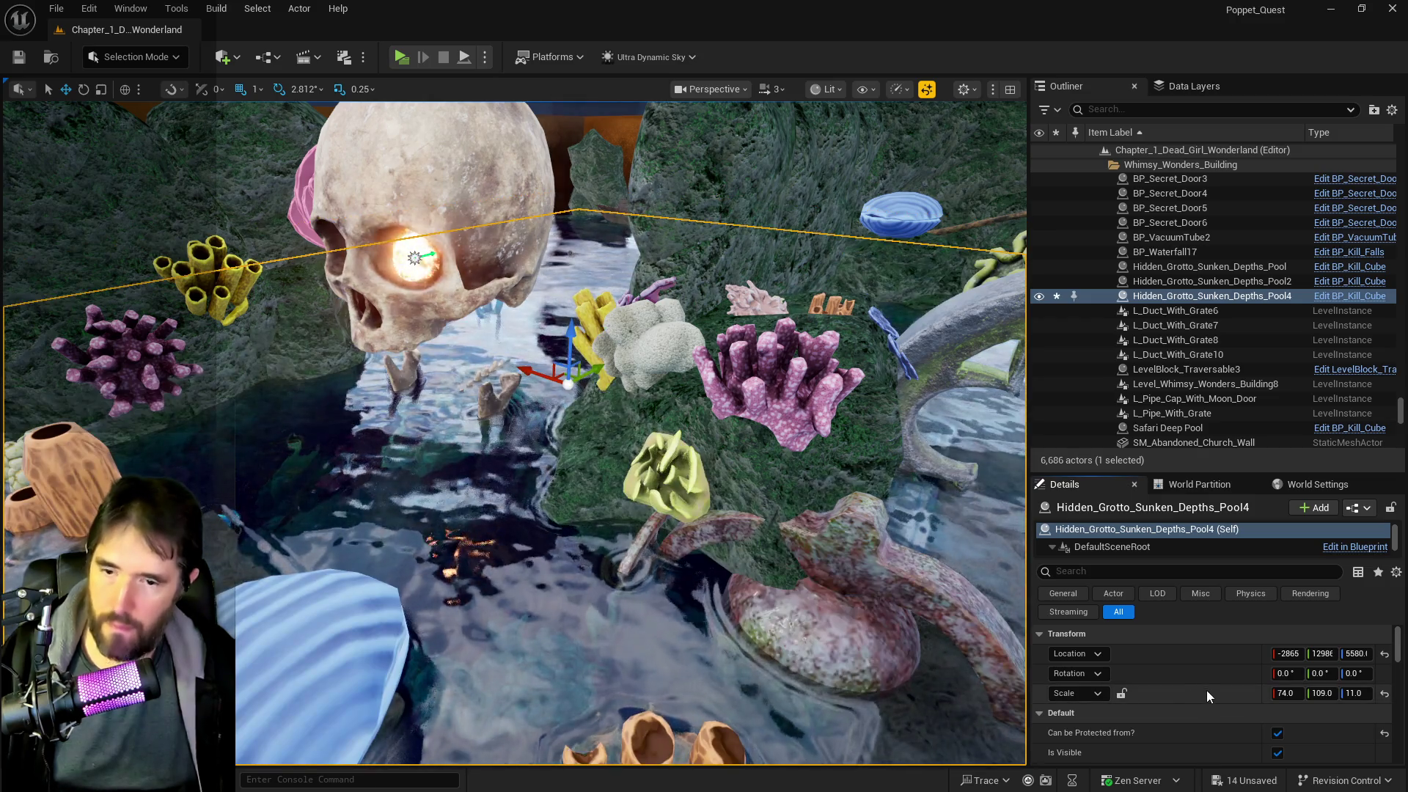
scroll(1208, 690, "down", 5)
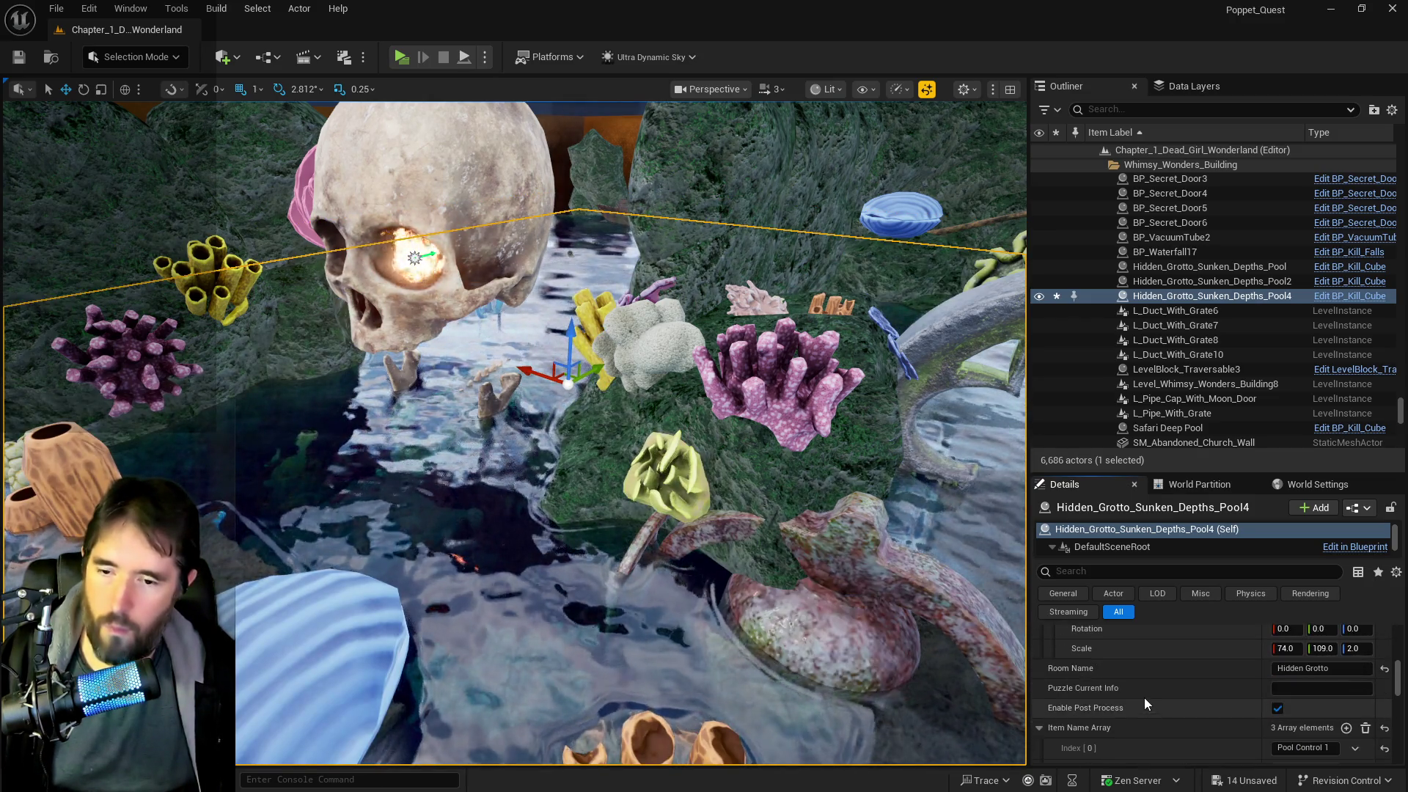
scroll(1144, 698, "up", 1)
right_click(1130, 693)
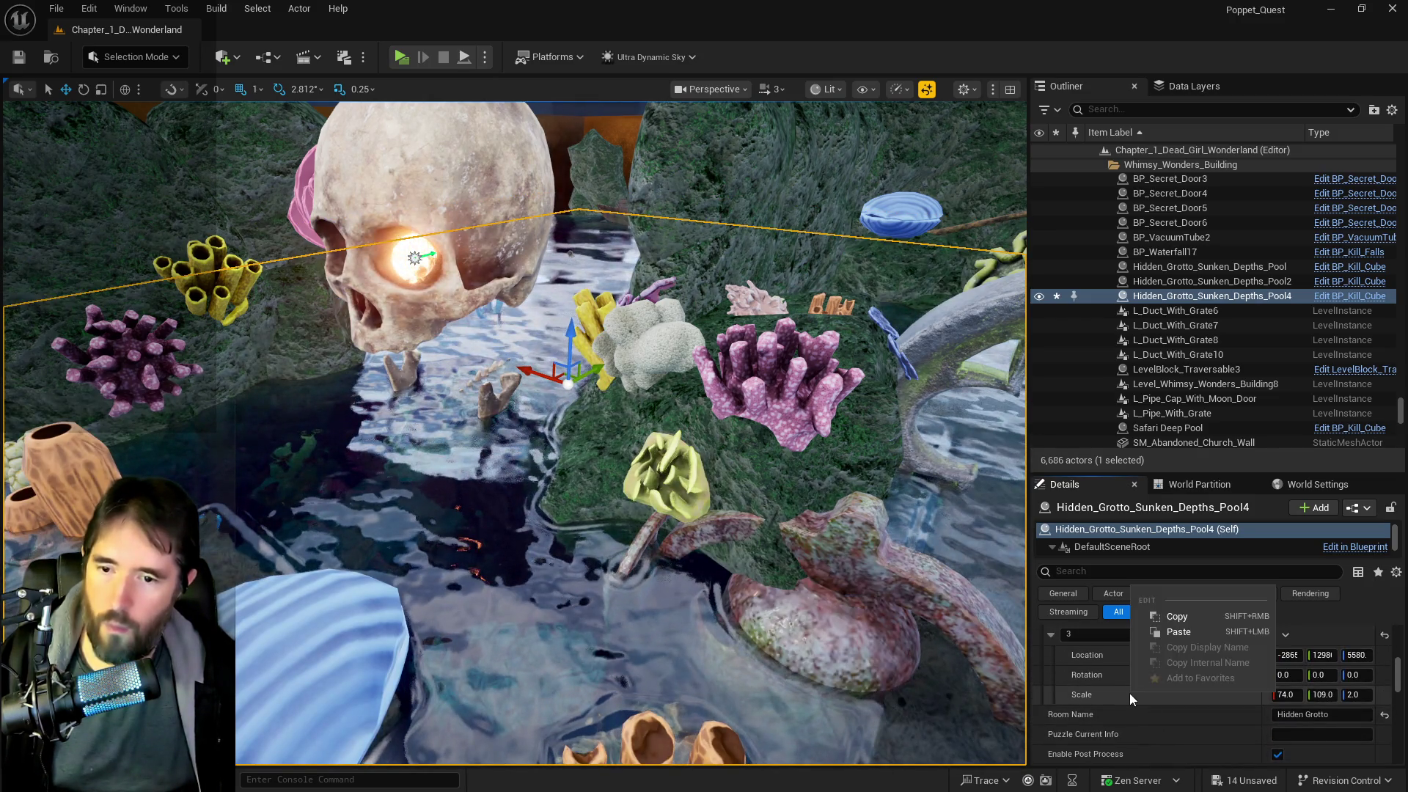
left_click(1176, 624)
scroll(1161, 652, "up", 2)
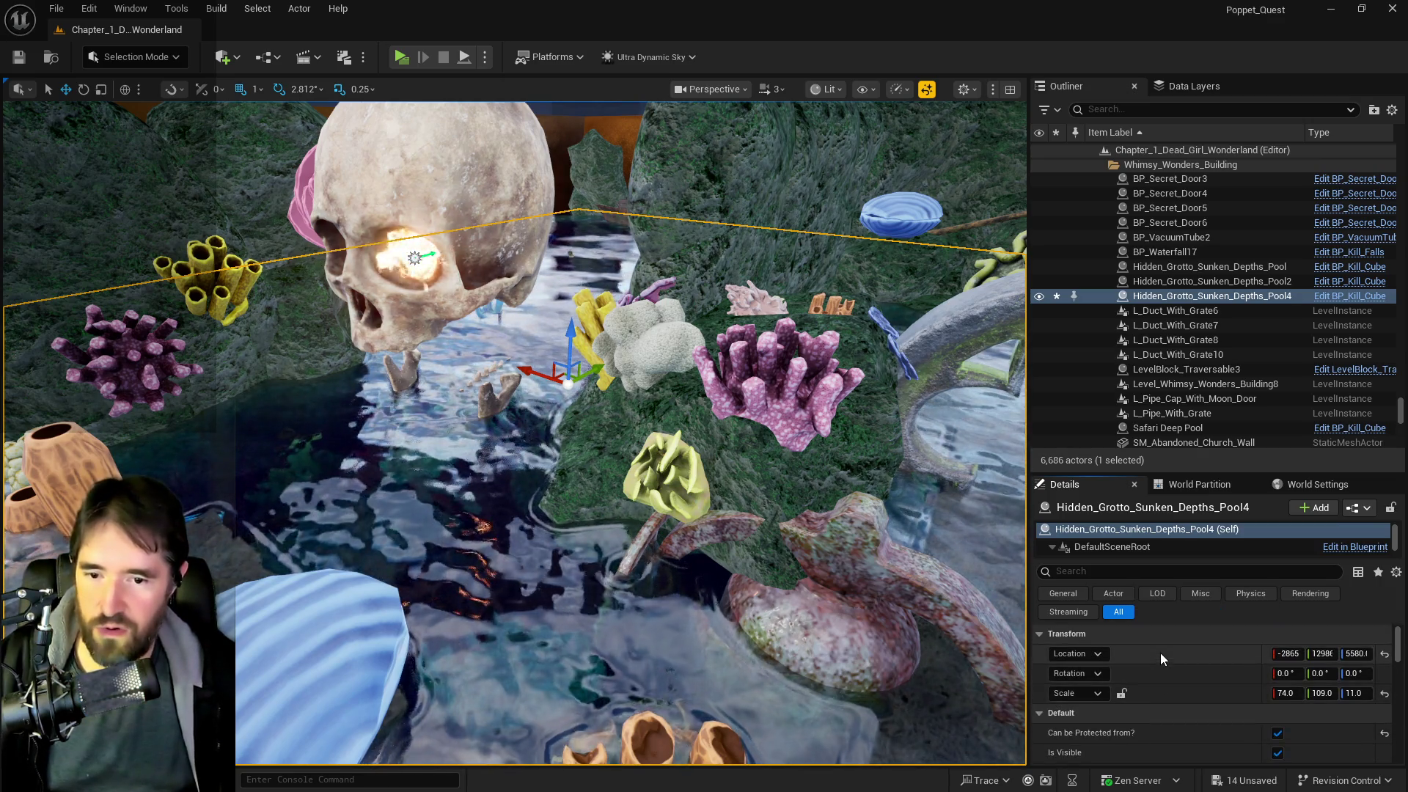
right_click(1152, 693)
left_click(1189, 632)
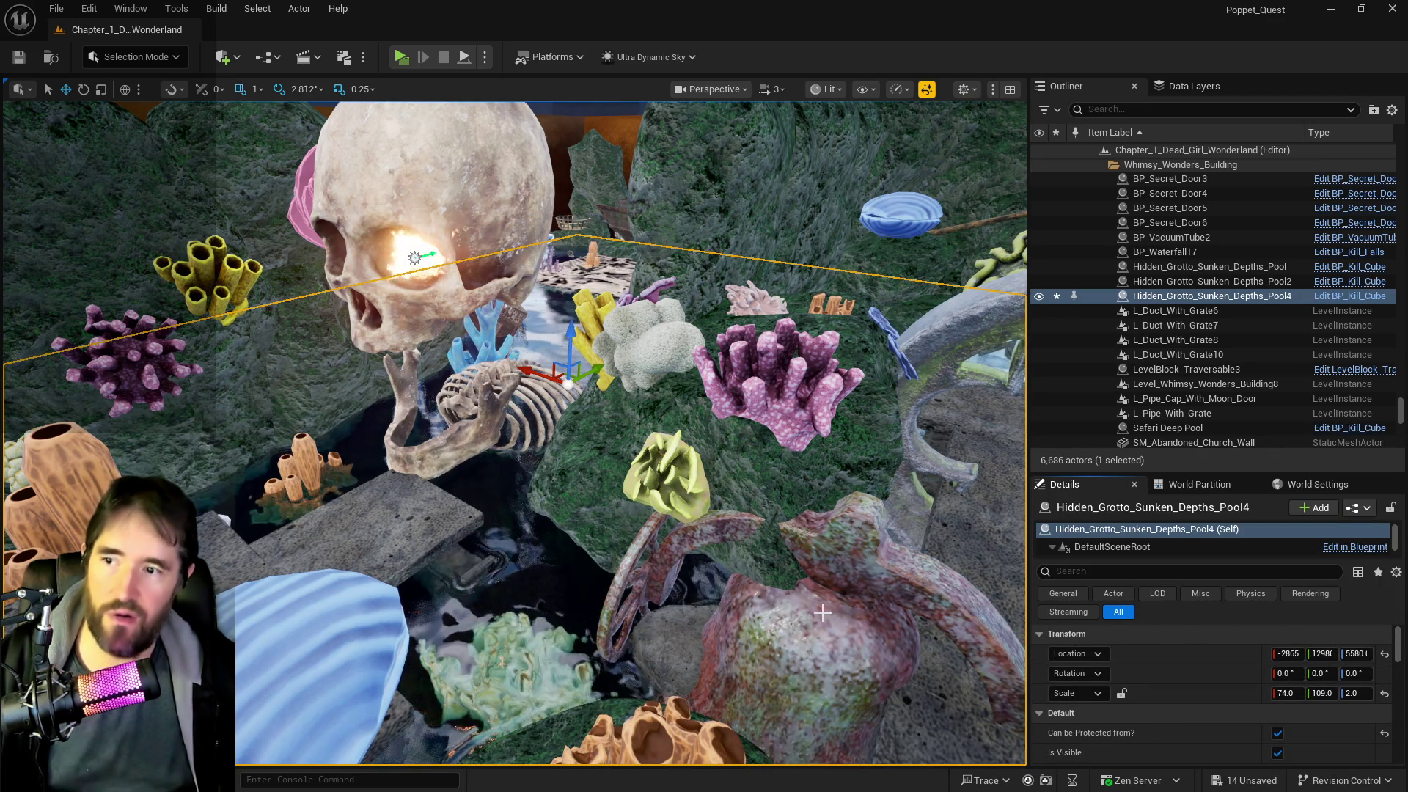
key("f")
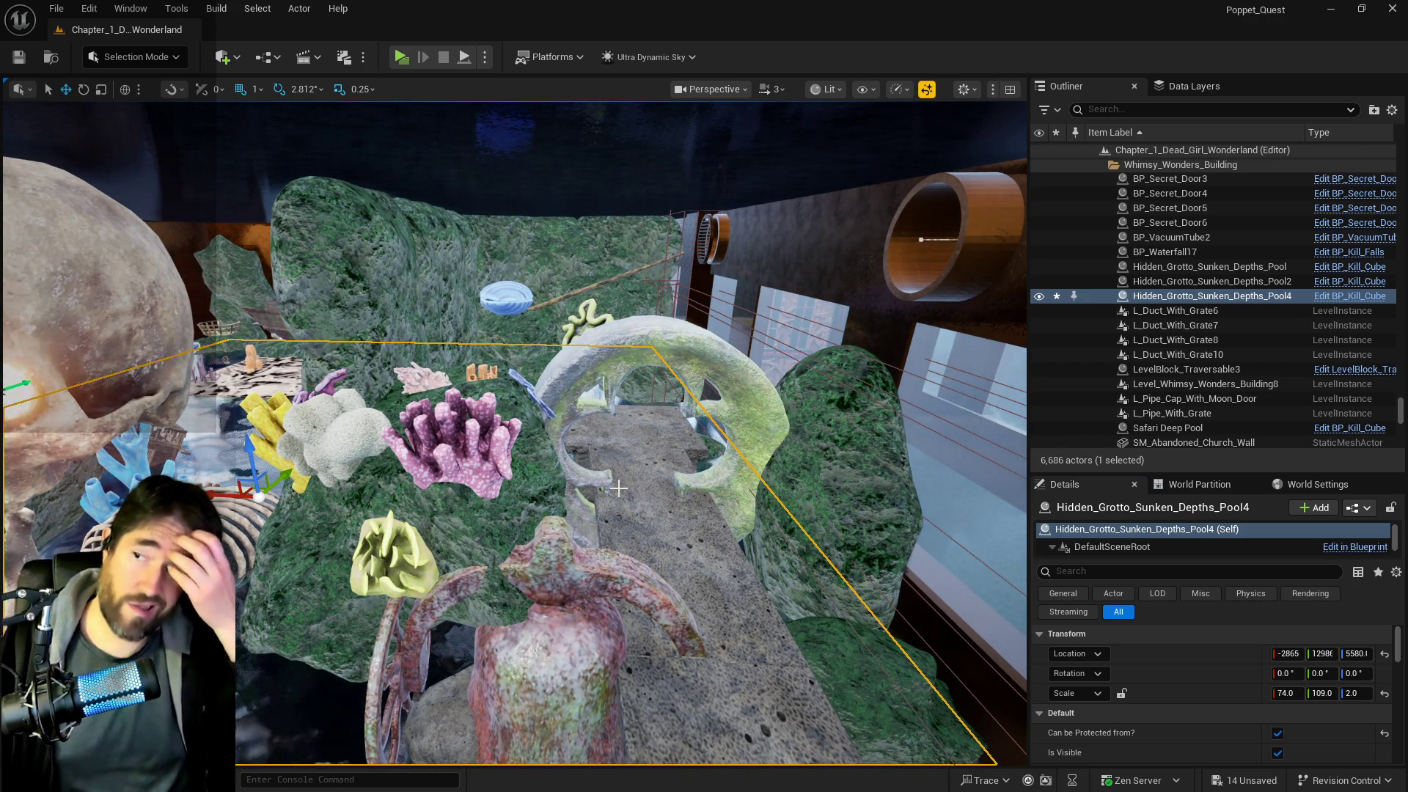
- Alt-drag a copy of the eye fire into the skull's other eye socket
left_click_drag(618, 488, 360, 415)
left_click(457, 401)
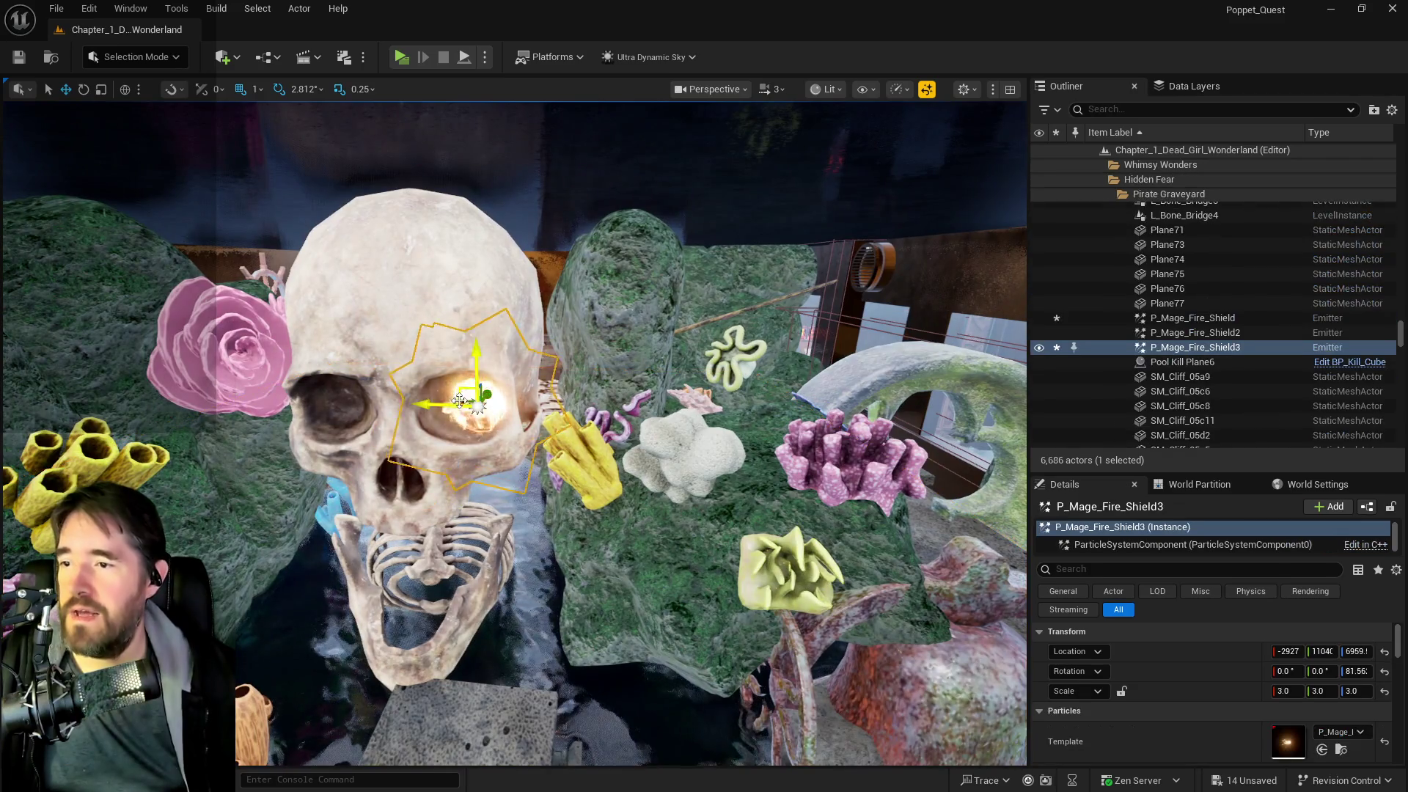
left_click_drag(448, 406, 301, 396, "alt")
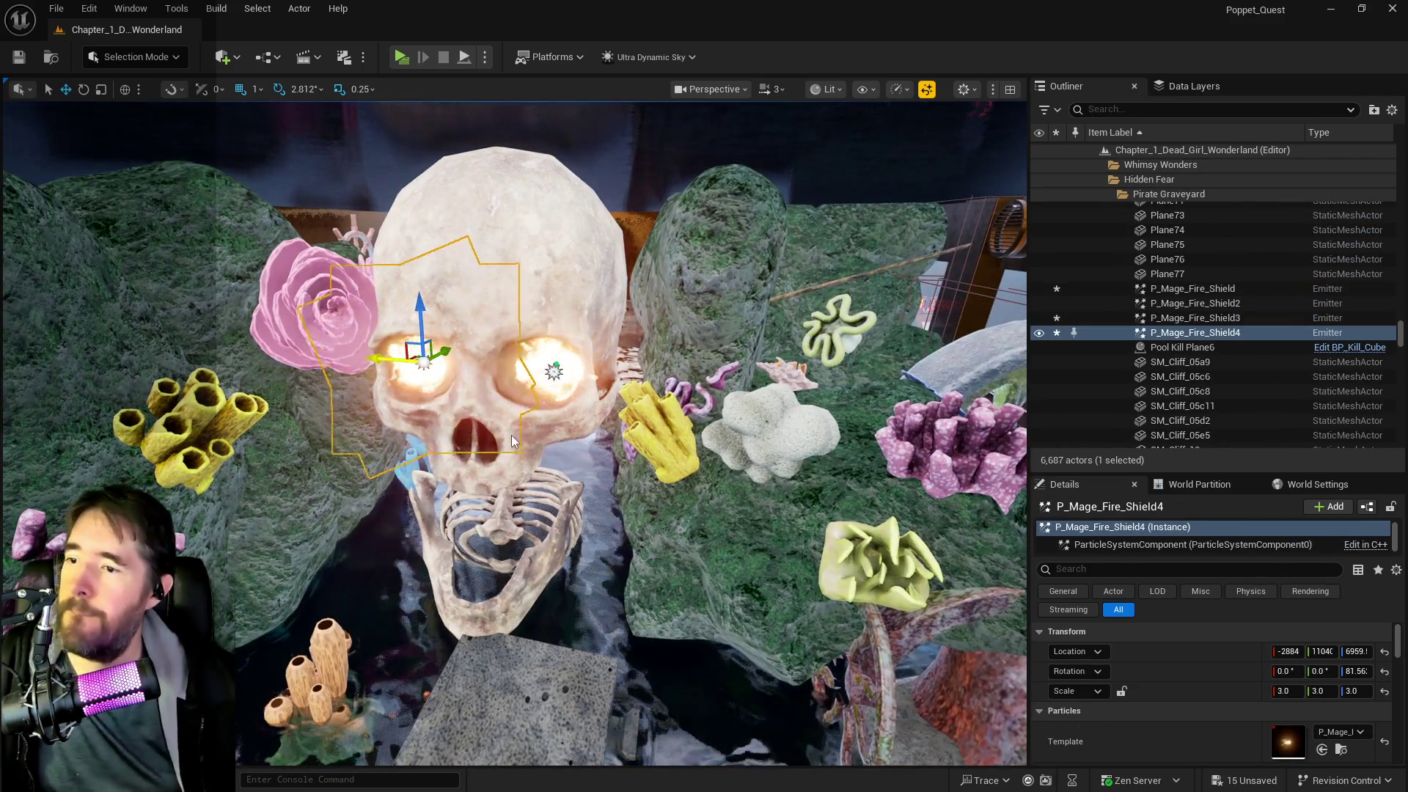
- Rotate the skull, jaw and ribs together to face forward
left_click(501, 459, "ctrl")
left_click(541, 531, "ctrl")
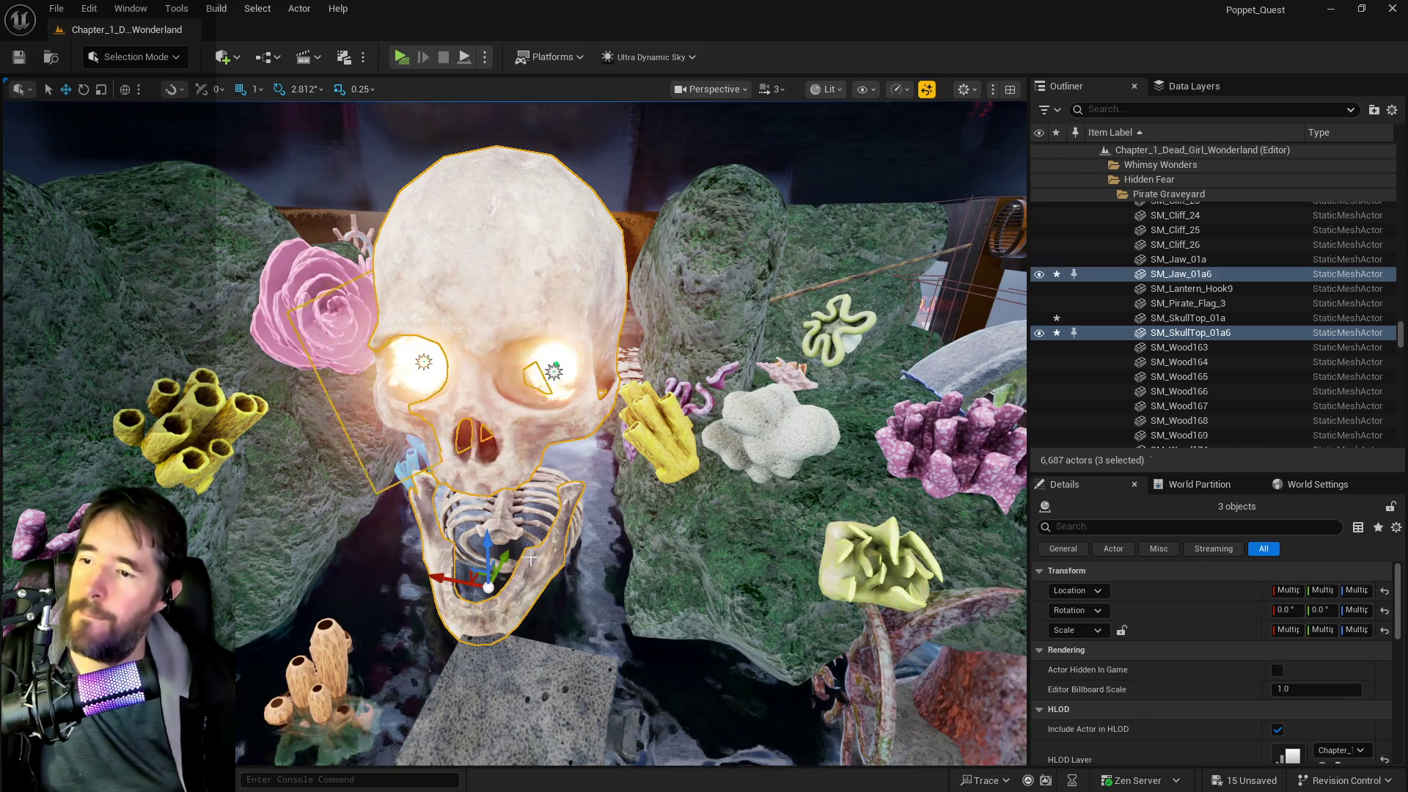
left_click(541, 531, "ctrl")
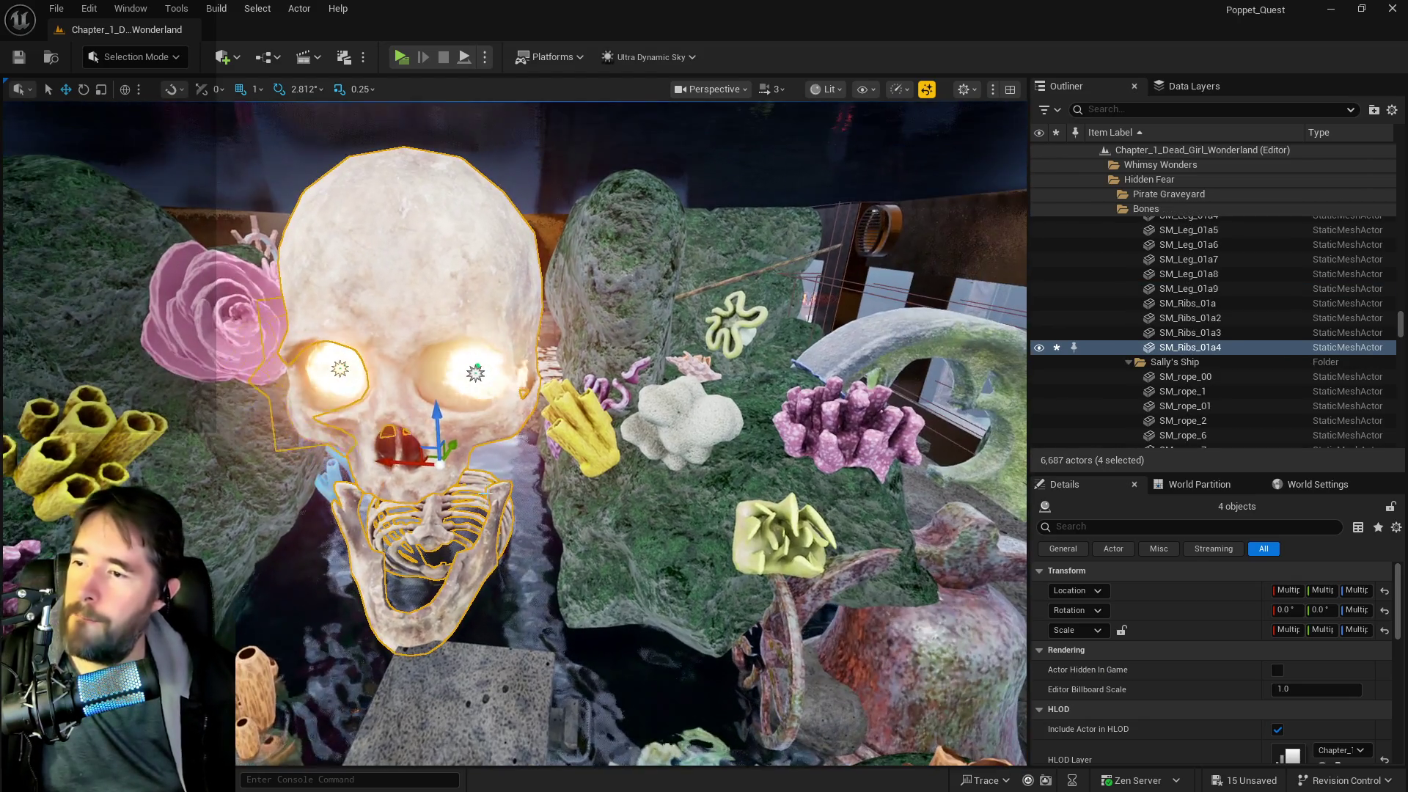
key("e")
left_click_drag(449, 493, 991, 462)
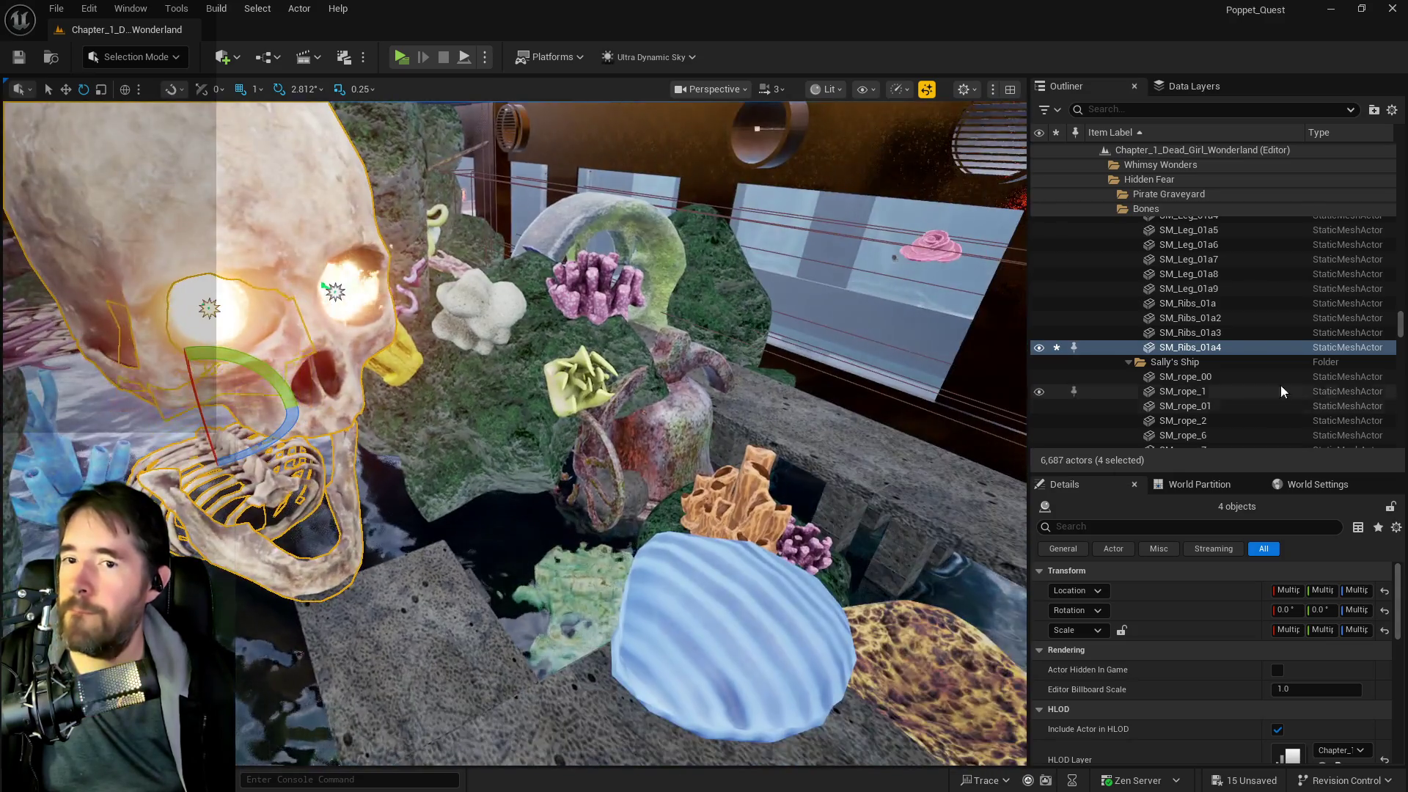
- Move the four skull actors into the Sunken Depths outliner folder
right_click(1170, 355)
mouse_move(998, 698)
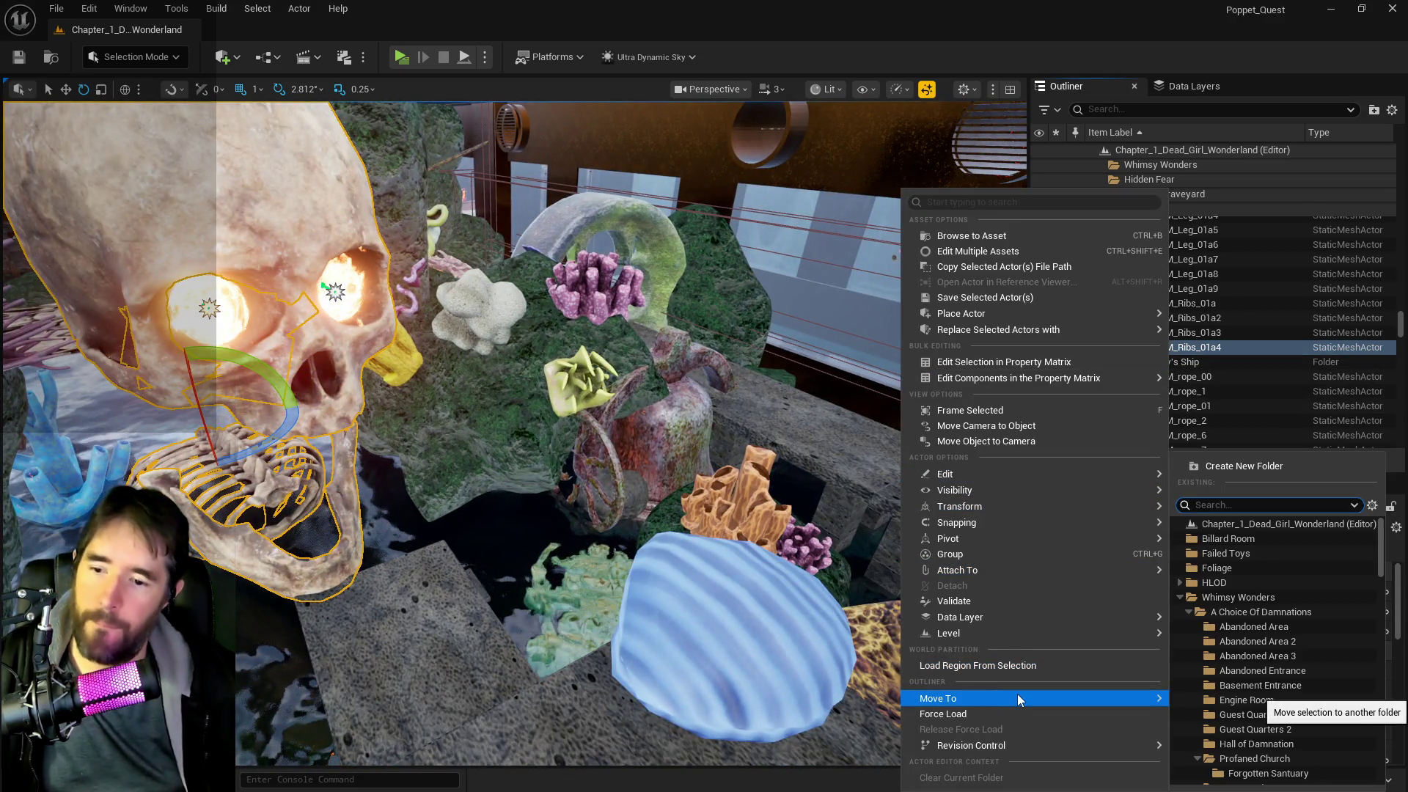
type("sun")
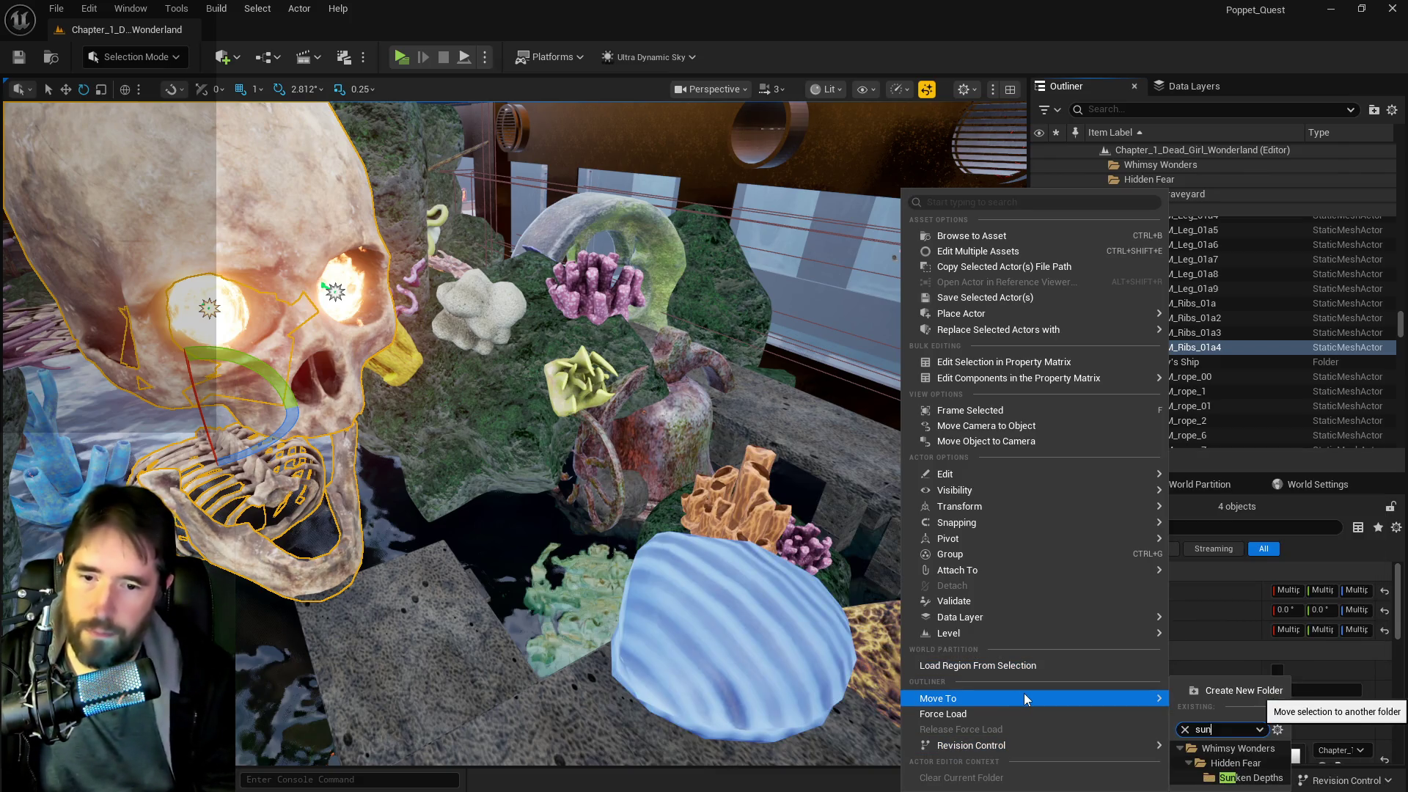
left_click(1251, 777)
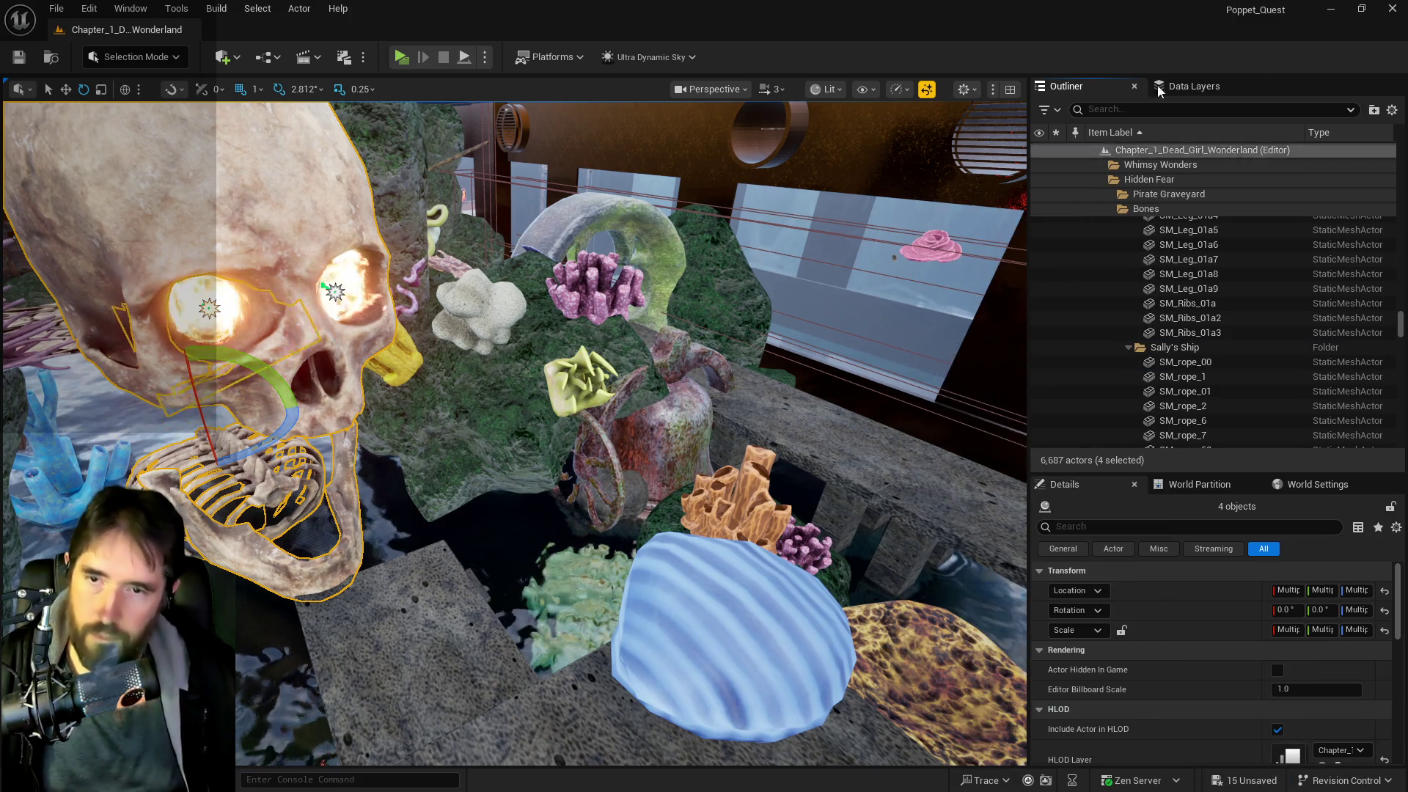
- Add the selected skull actors to the DL_C2_The_Sunken_Depths data layer
left_click(1161, 87)
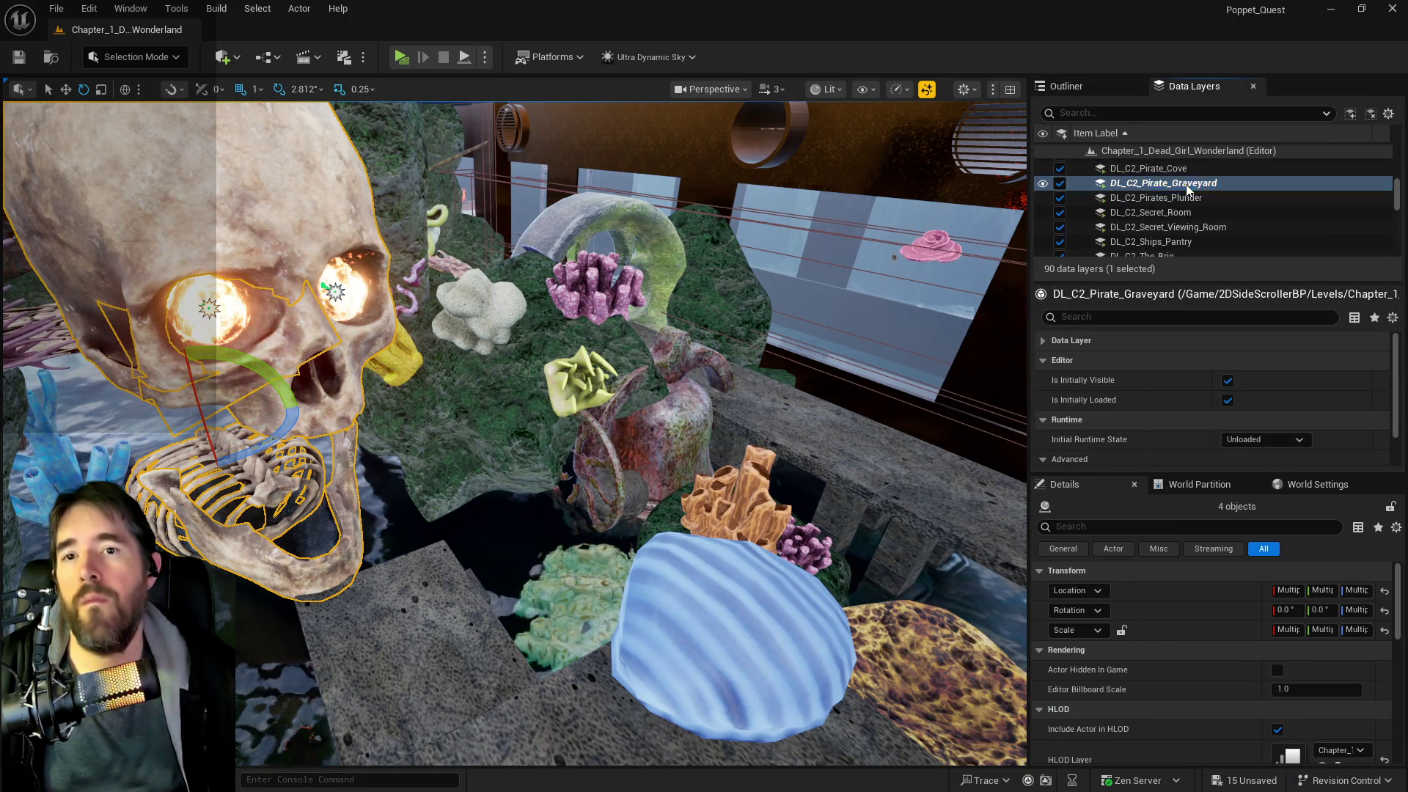
right_click(1186, 183)
left_click(1270, 320)
scroll(1166, 242, "down", 3)
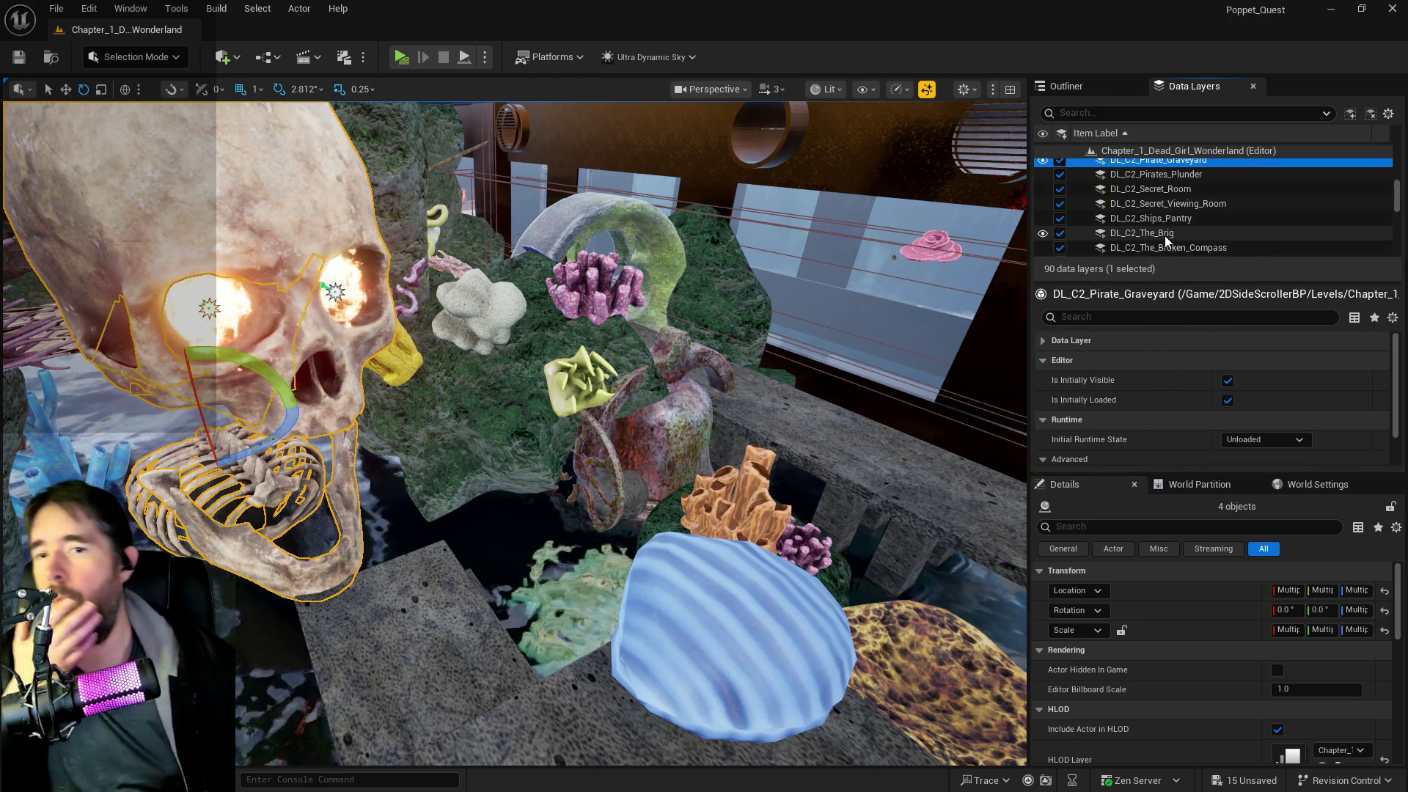
scroll(1170, 242, "down", 2)
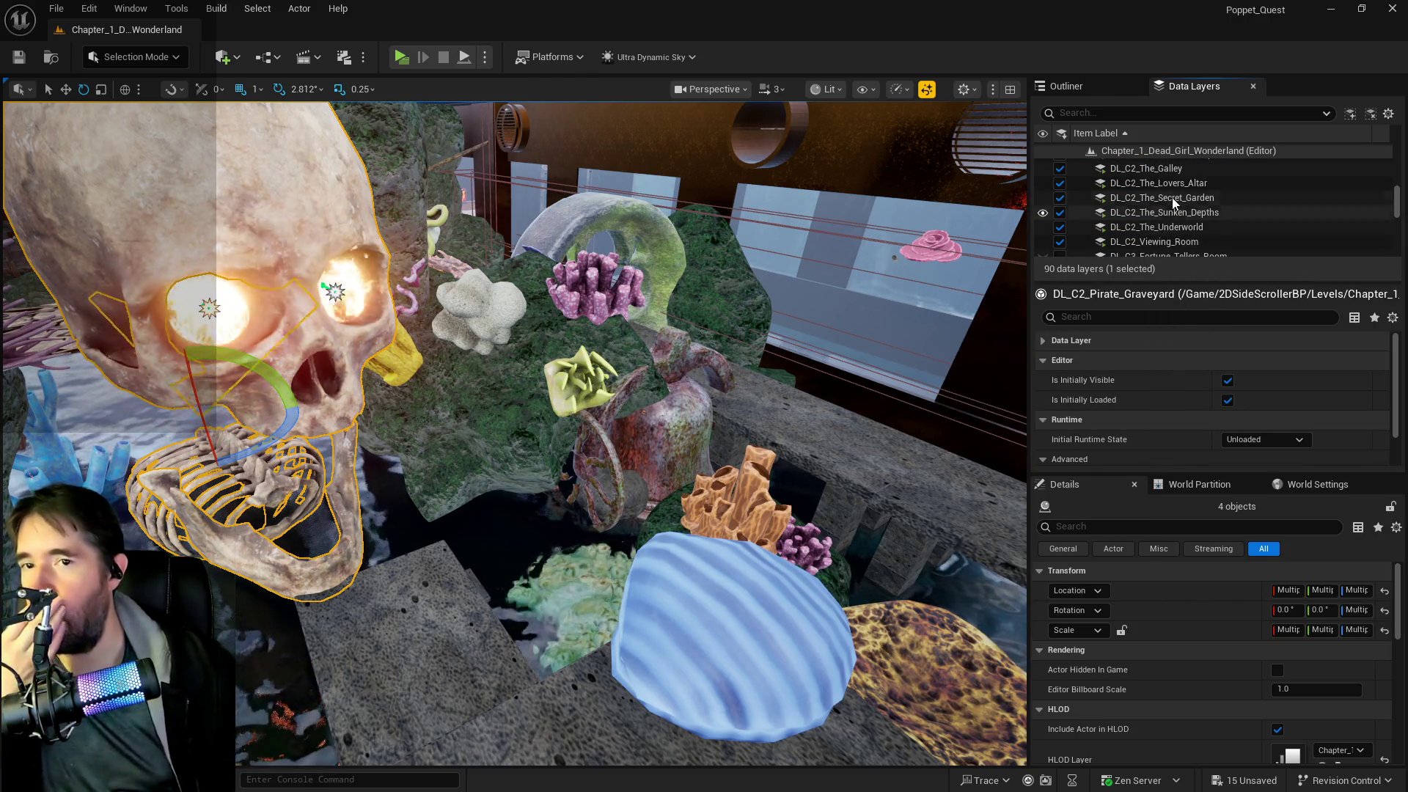
left_click(1174, 213)
right_click(1174, 212)
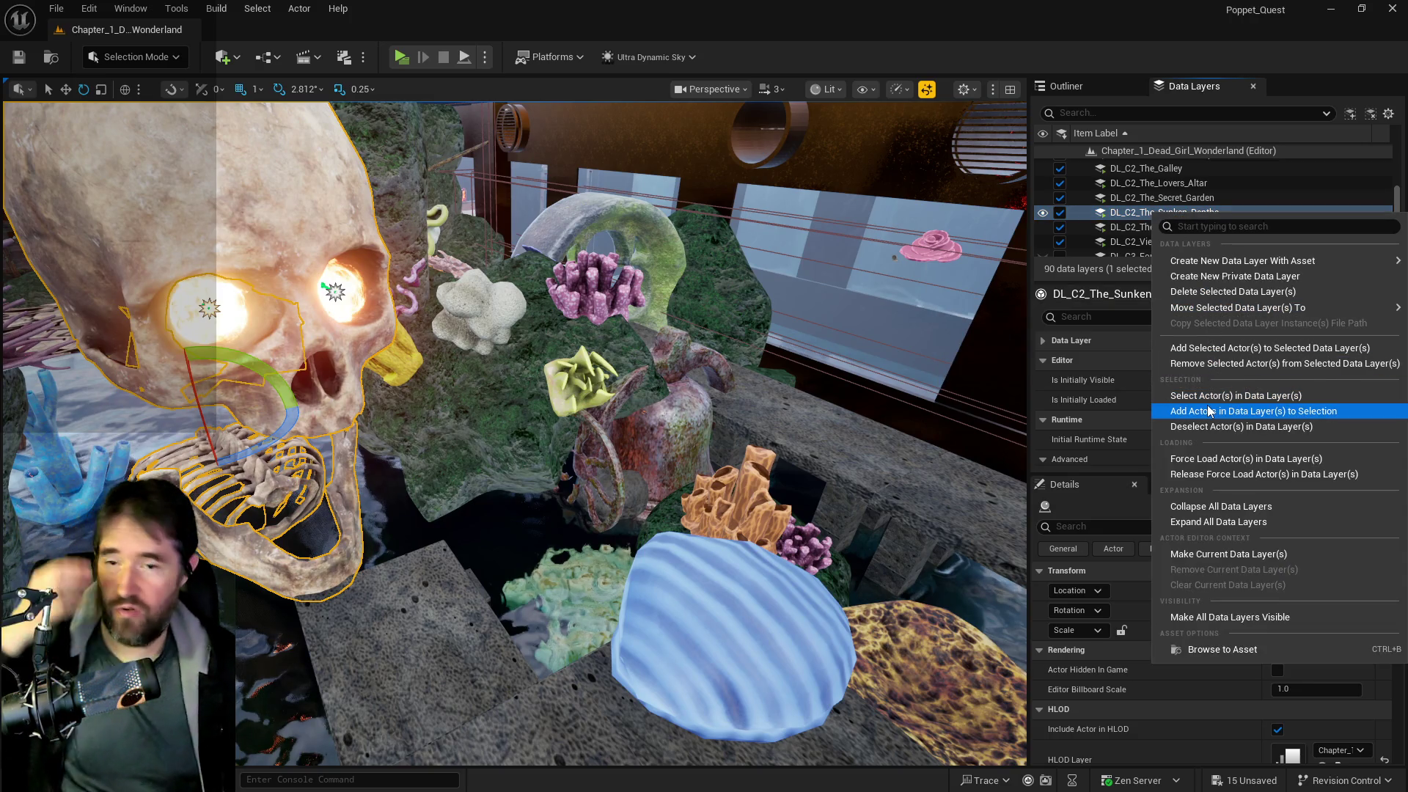
left_click(1239, 346)
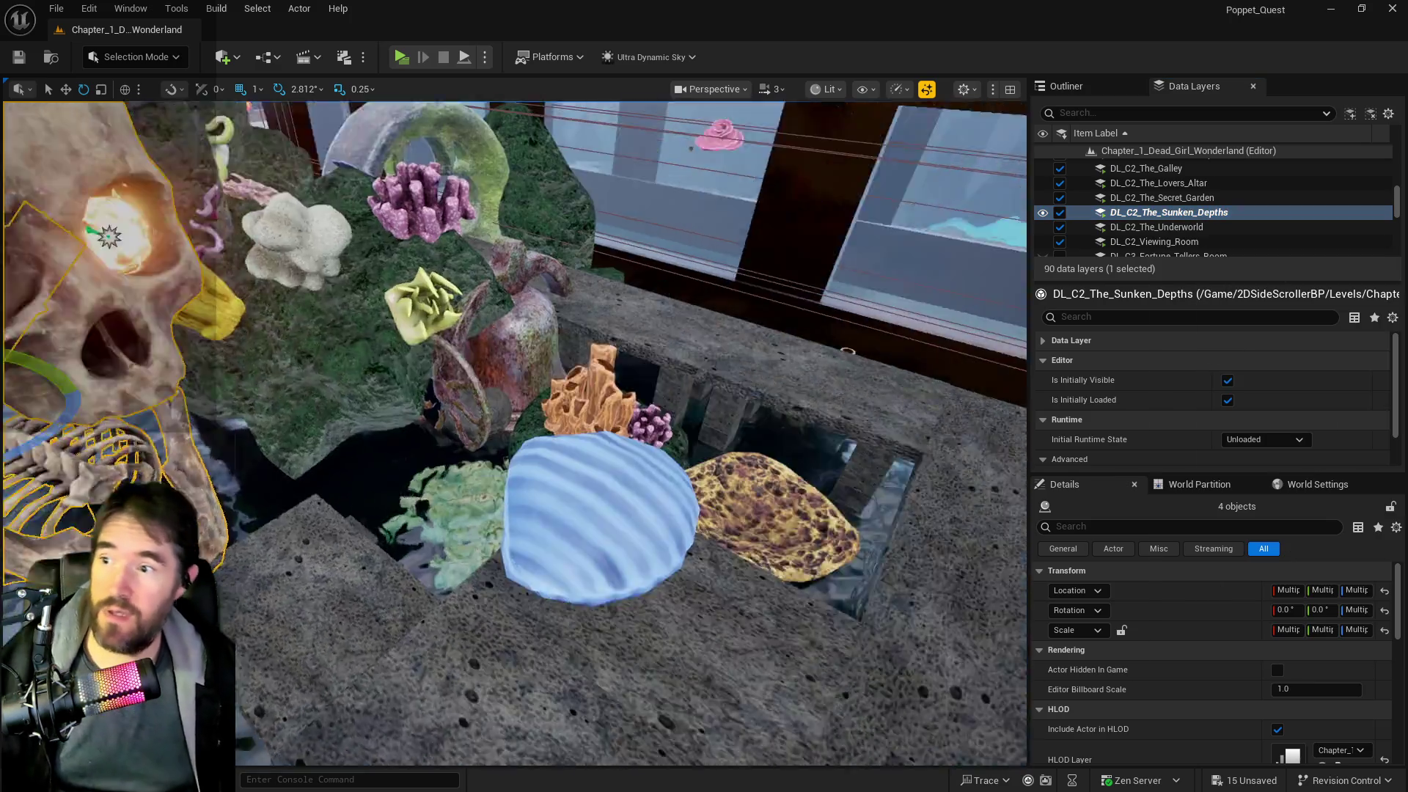
- Frame the skull group and undo the stray ribcage selection to restore it
key("f")
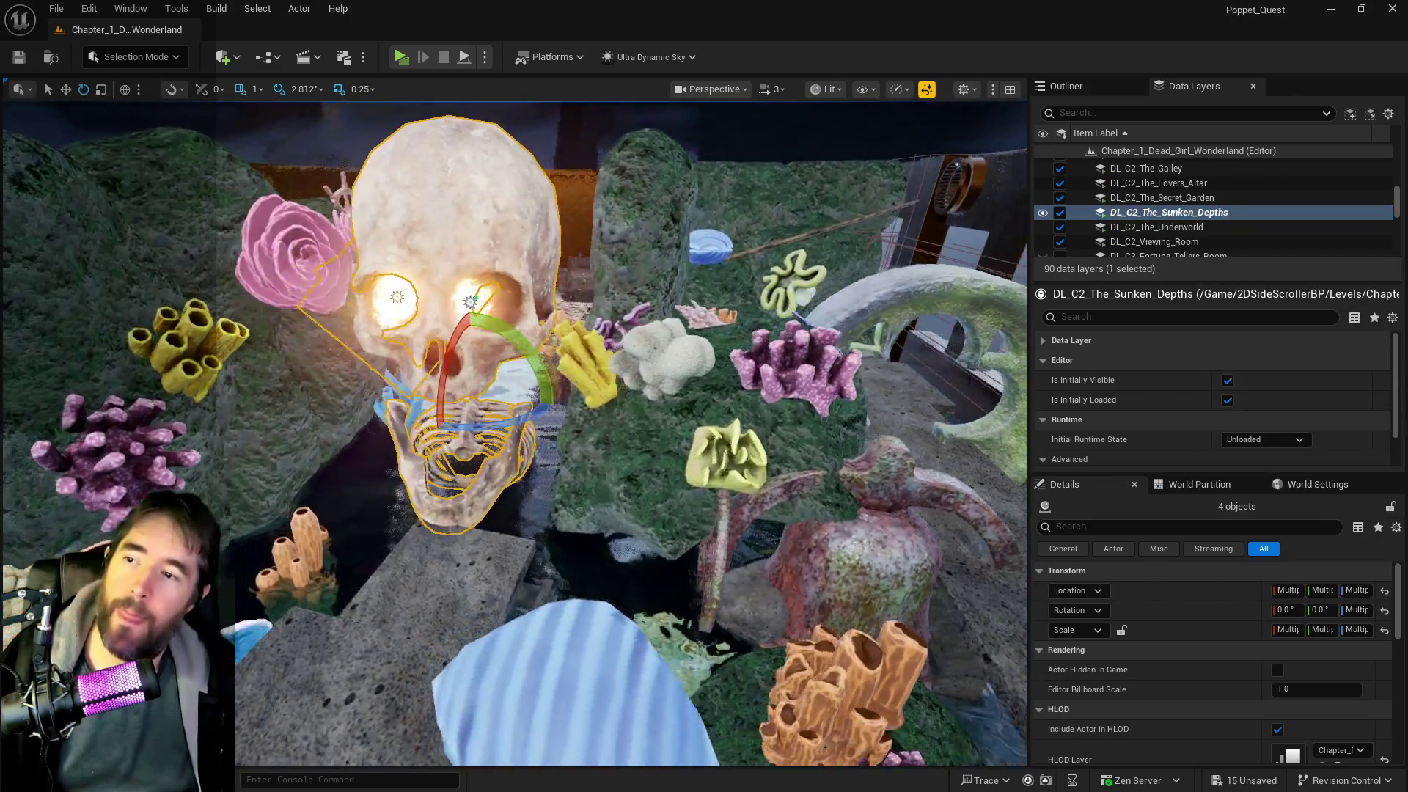
key("r")
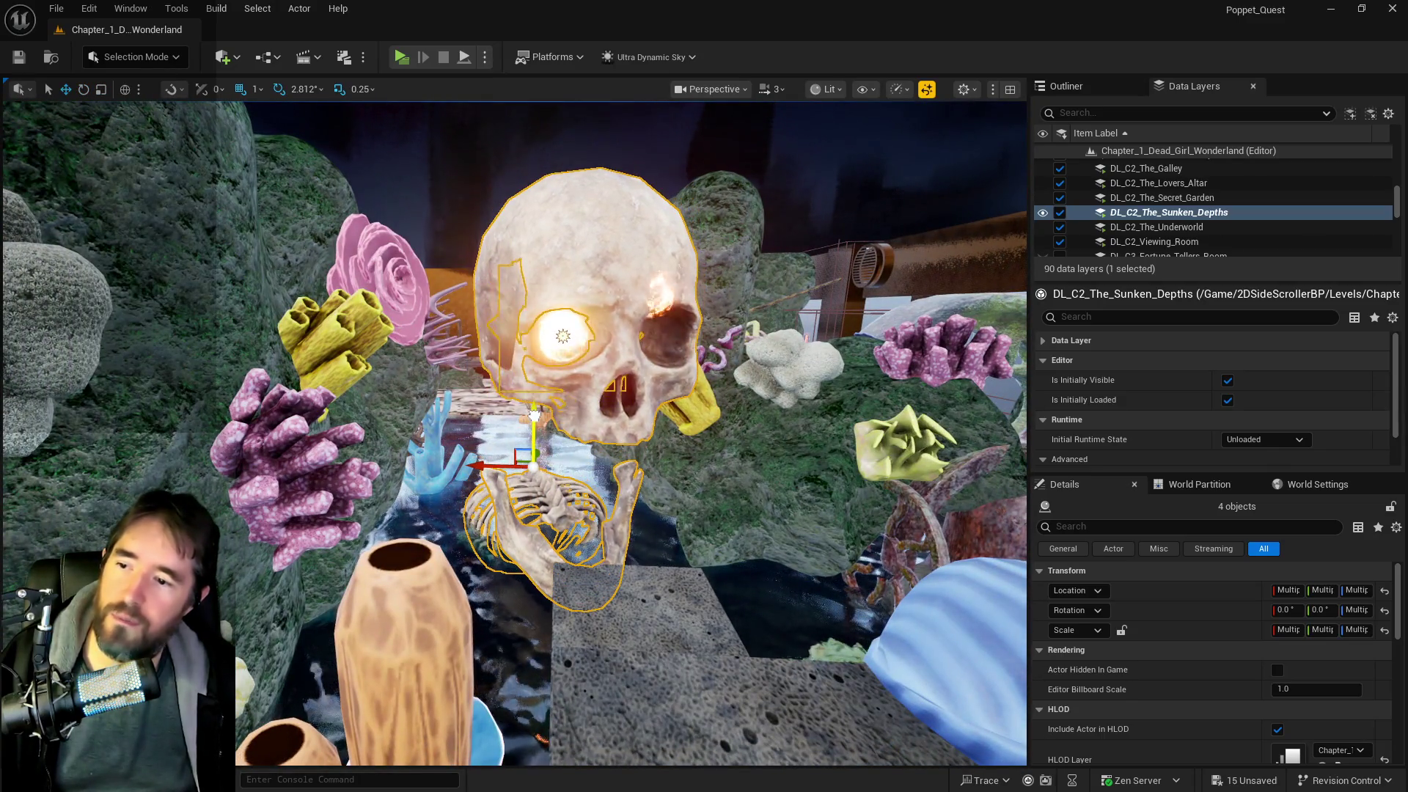
left_click_drag(536, 414, 700, 363)
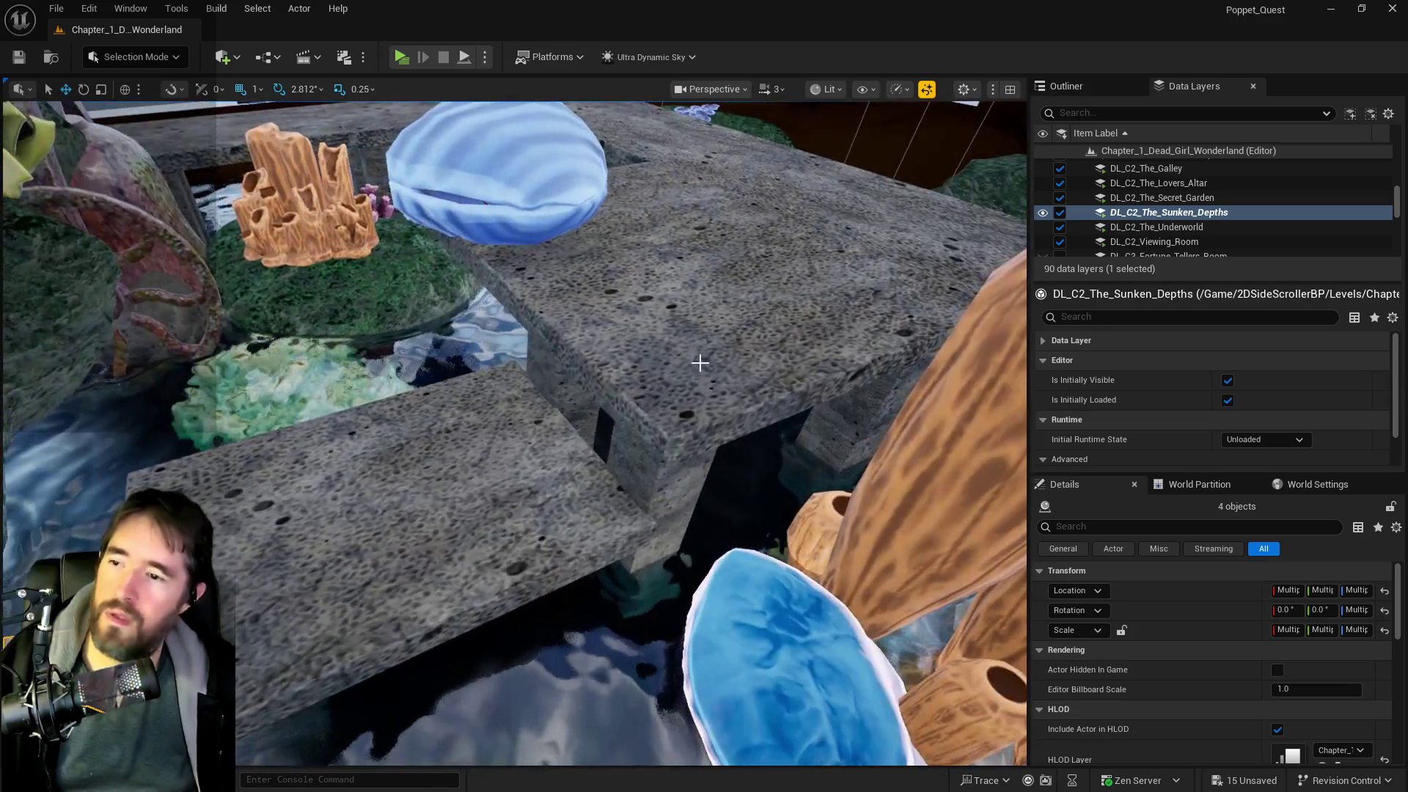
key("f")
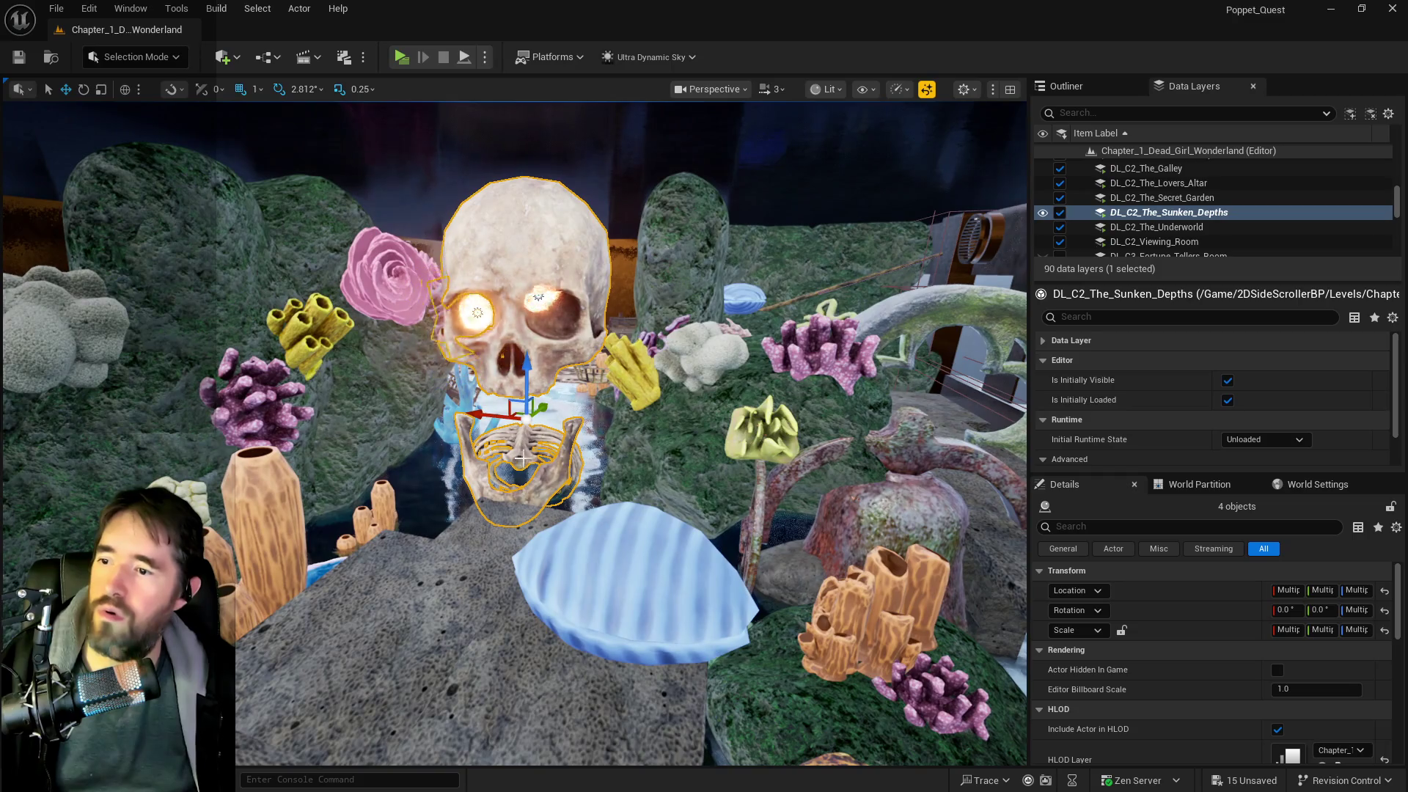
left_click(523, 457)
key("f")
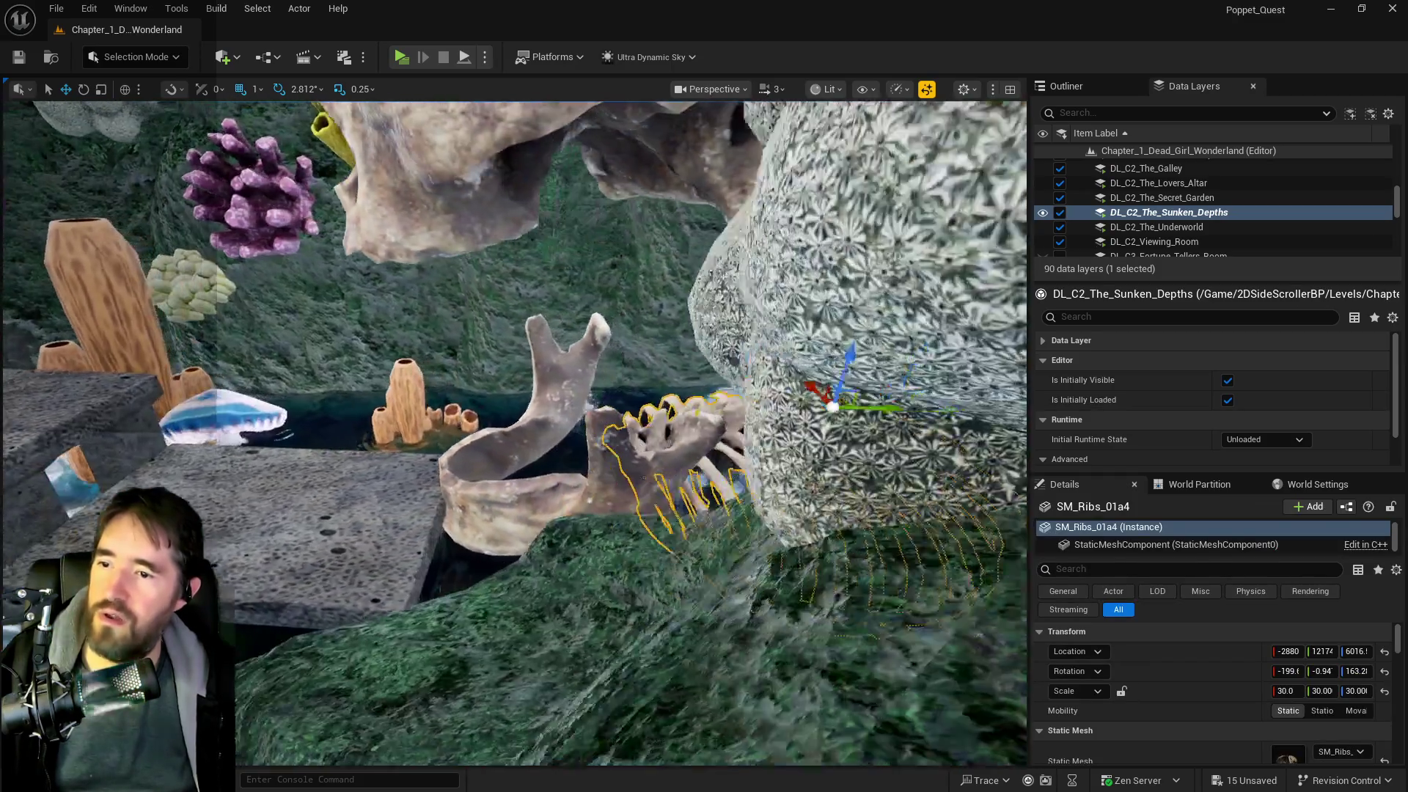
scroll(514, 433, "down", 5)
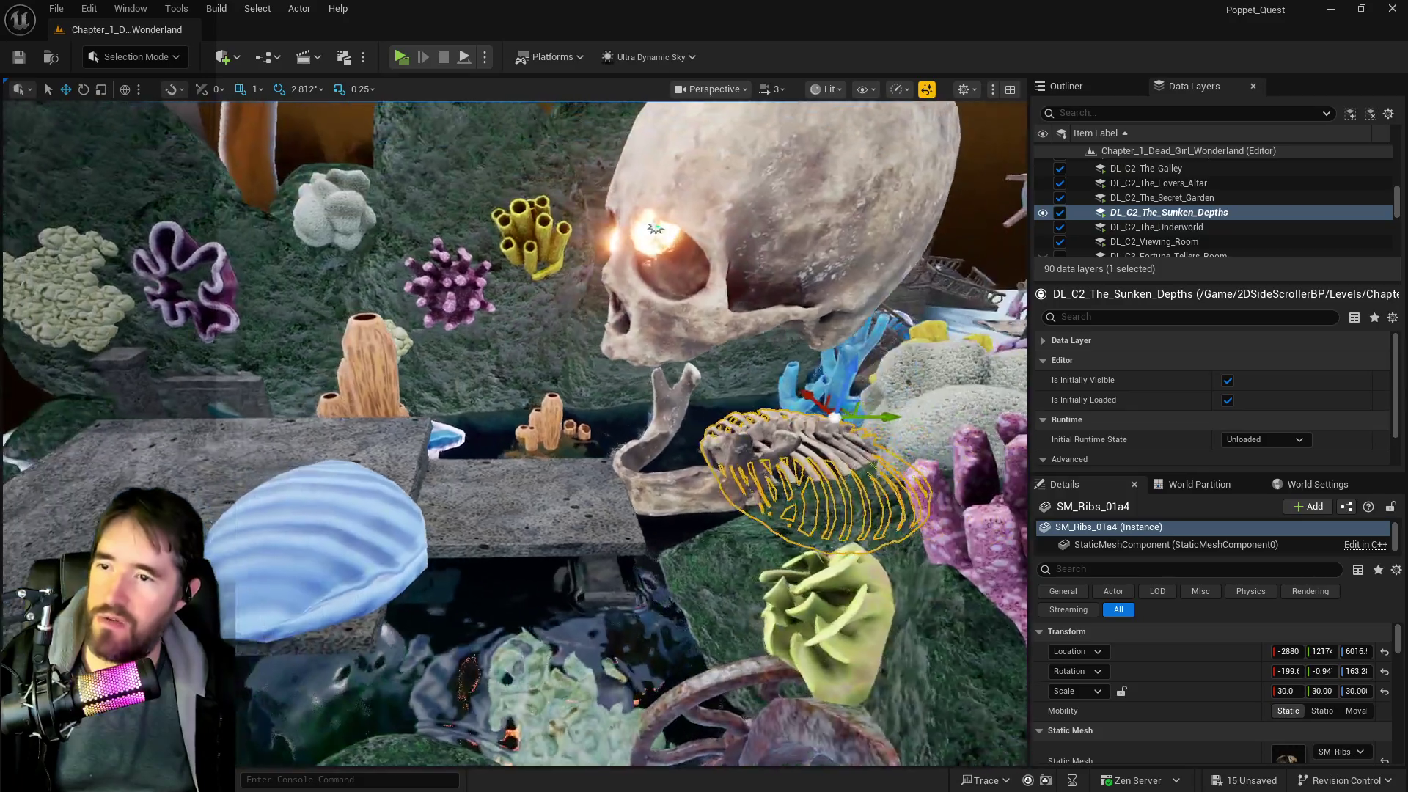
key("ctrl+z")
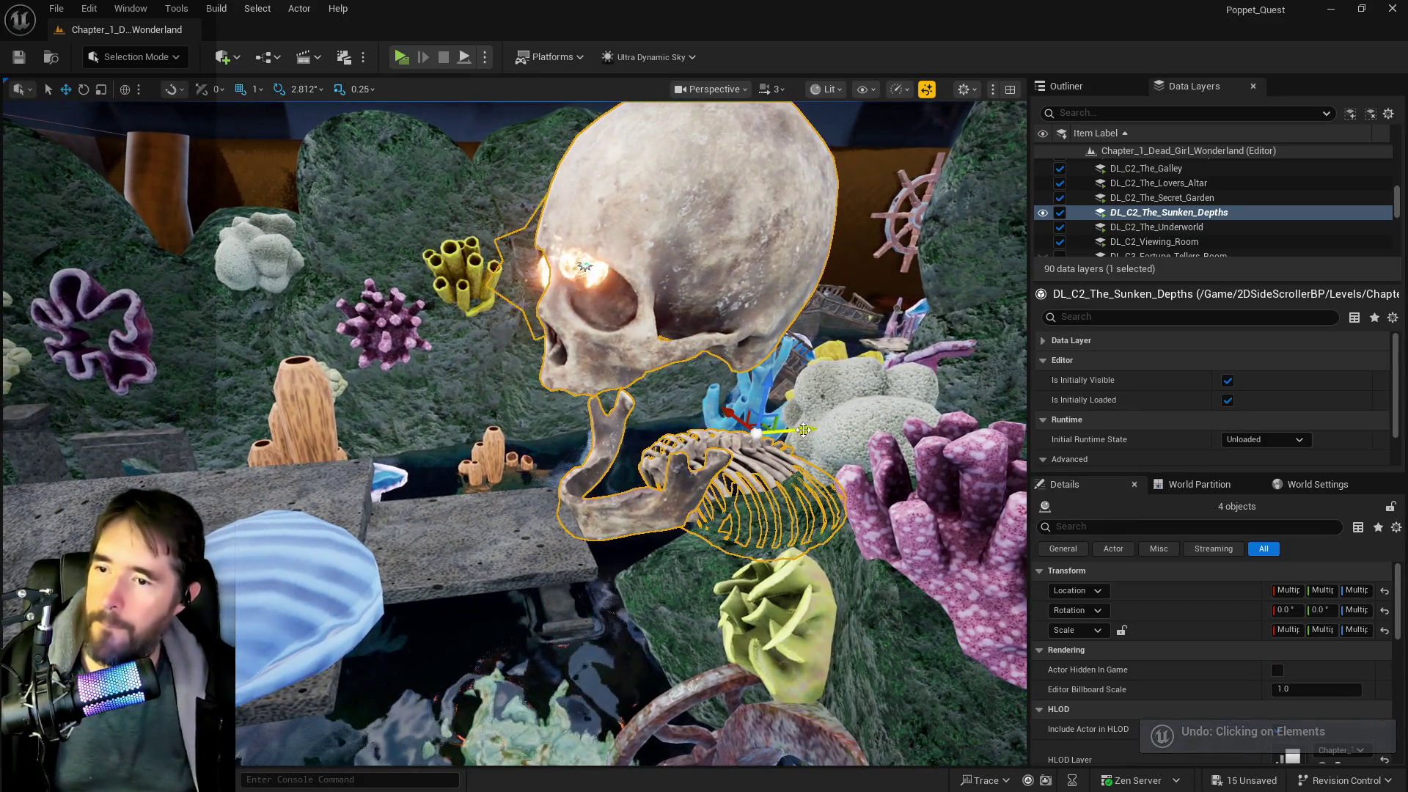
- Shift the skull skeleton along X and Y over the pool and raise it slightly
left_click_drag(804, 429, 728, 443)
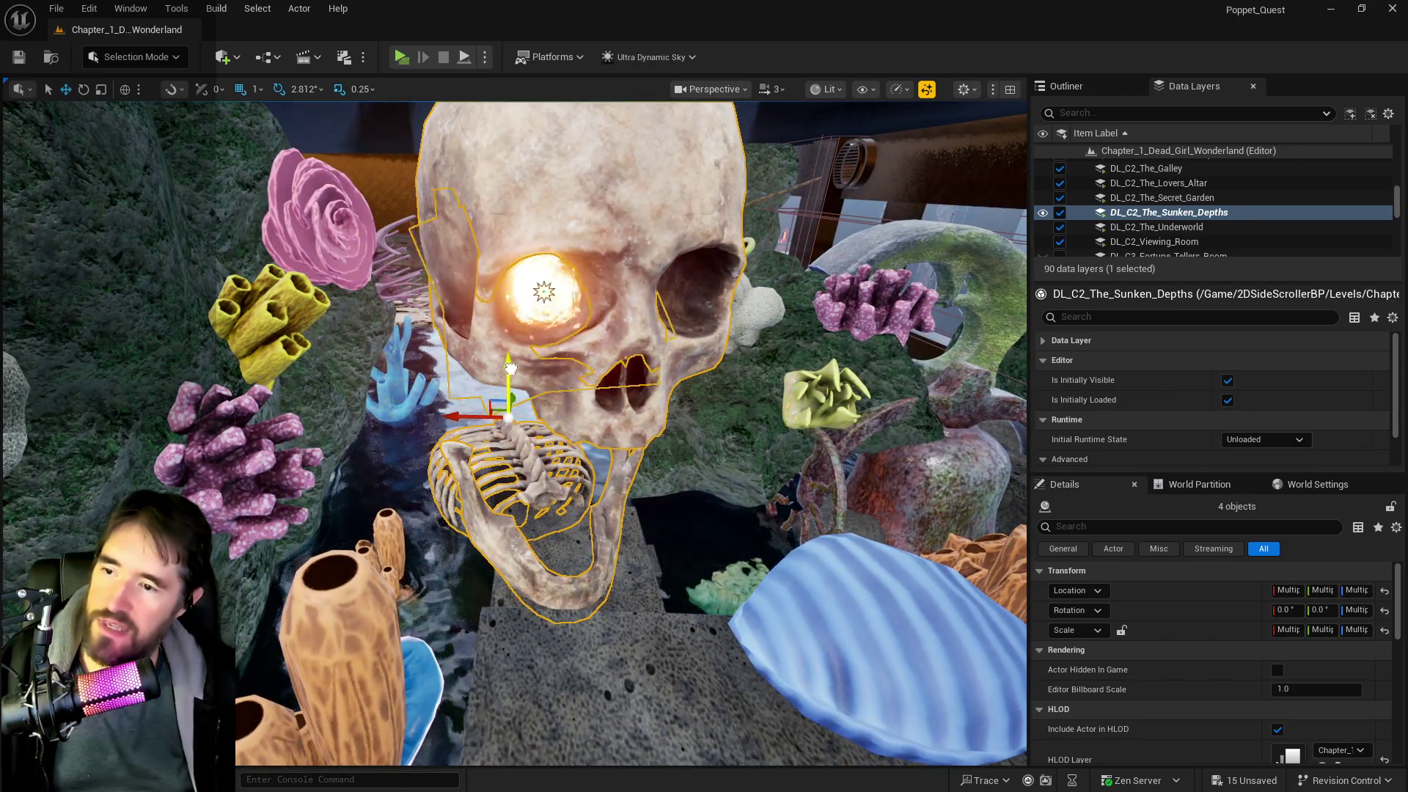
left_click_drag(511, 368, 517, 358)
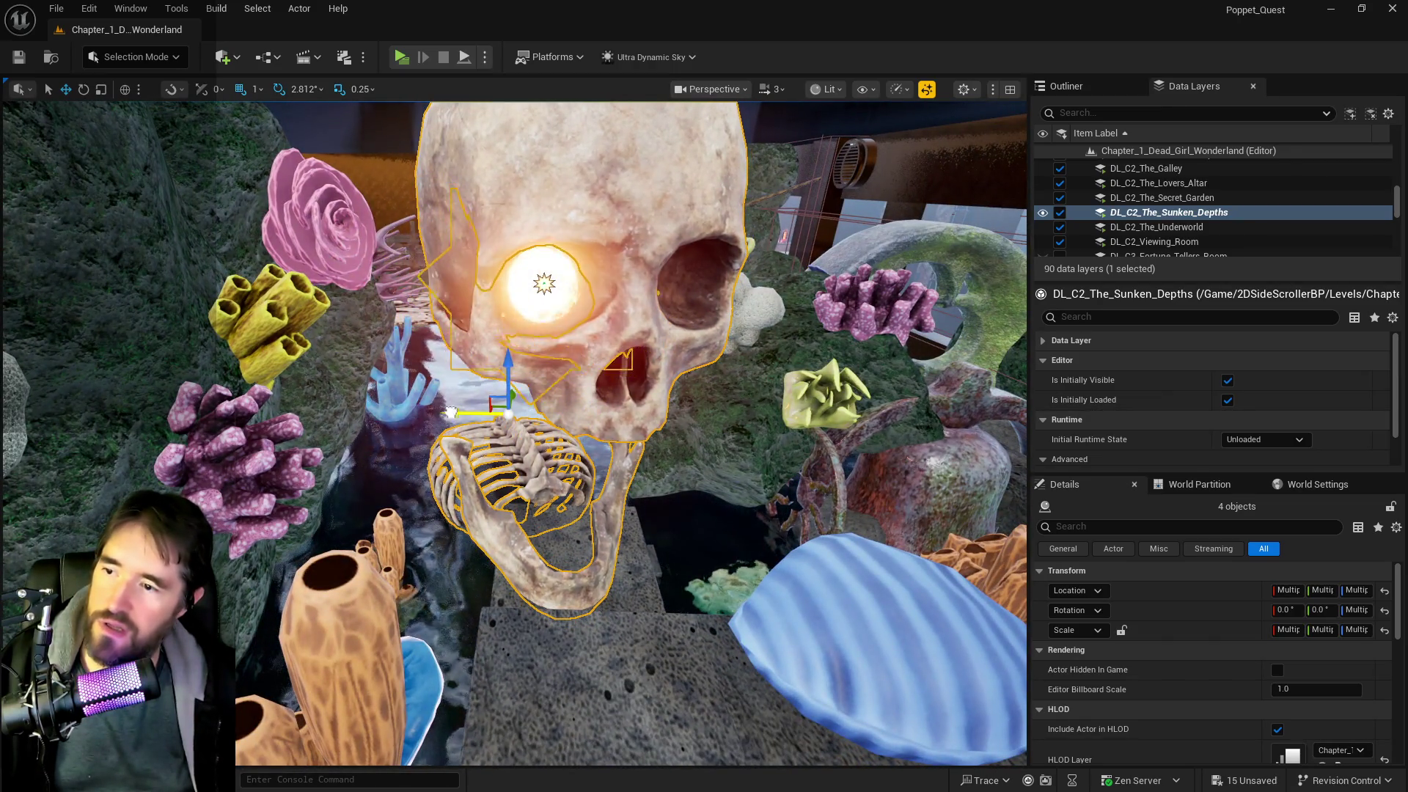
left_click_drag(450, 413, 471, 416)
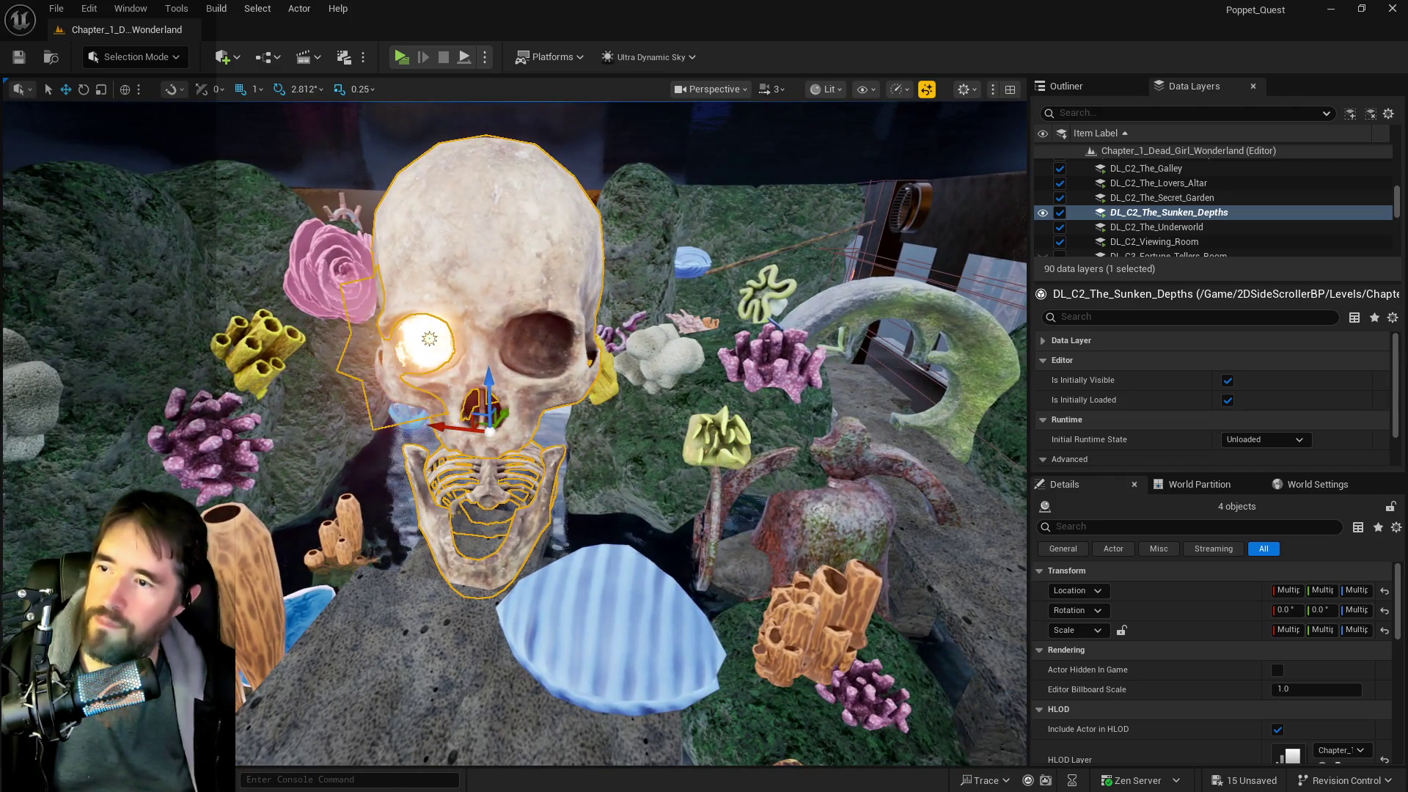
left_click(400, 336)
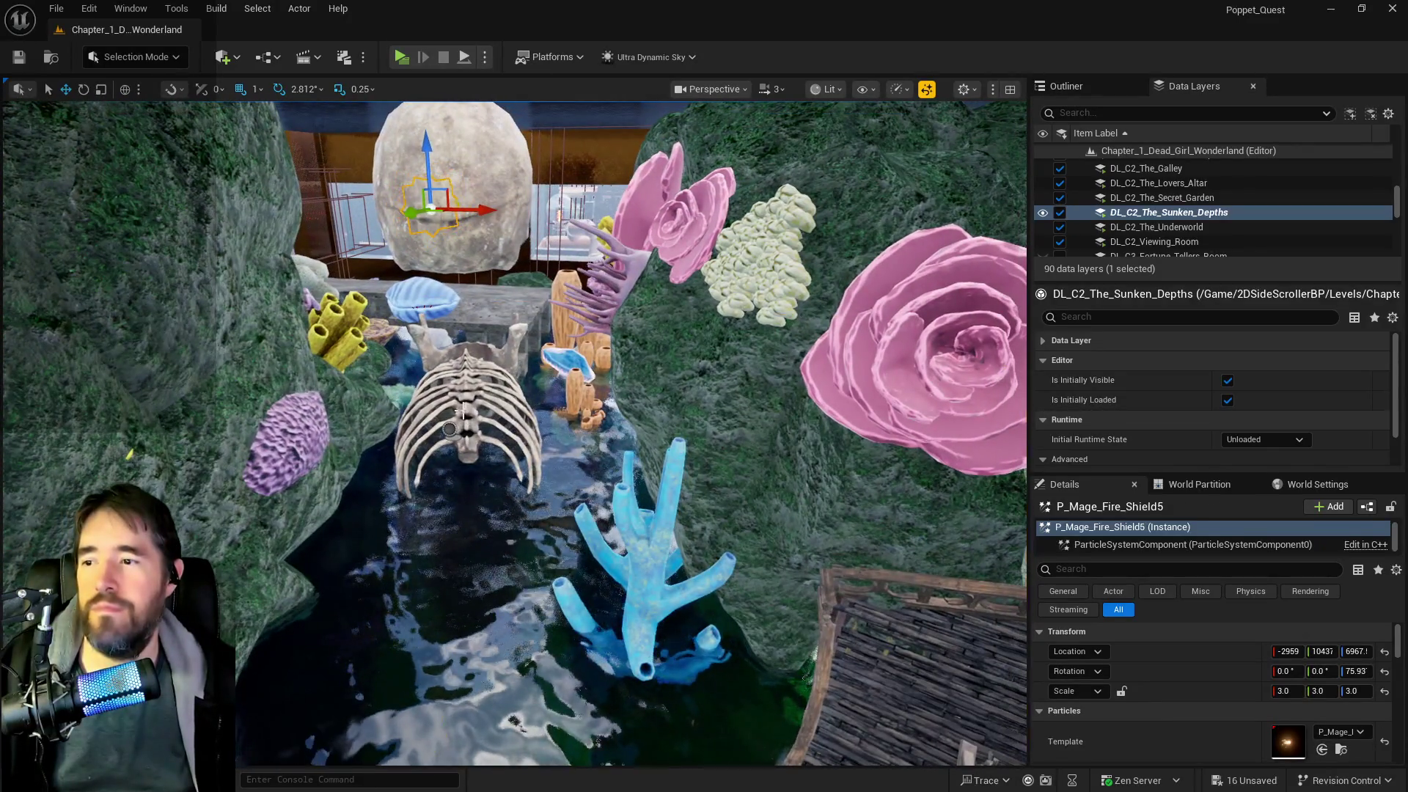
- Copy ribcage SM_Ribs_01a4 along Y into SM_Ribs_01a5 and SM_Ribs_01a6, lengthening the spine
left_click(449, 429)
left_click(475, 391)
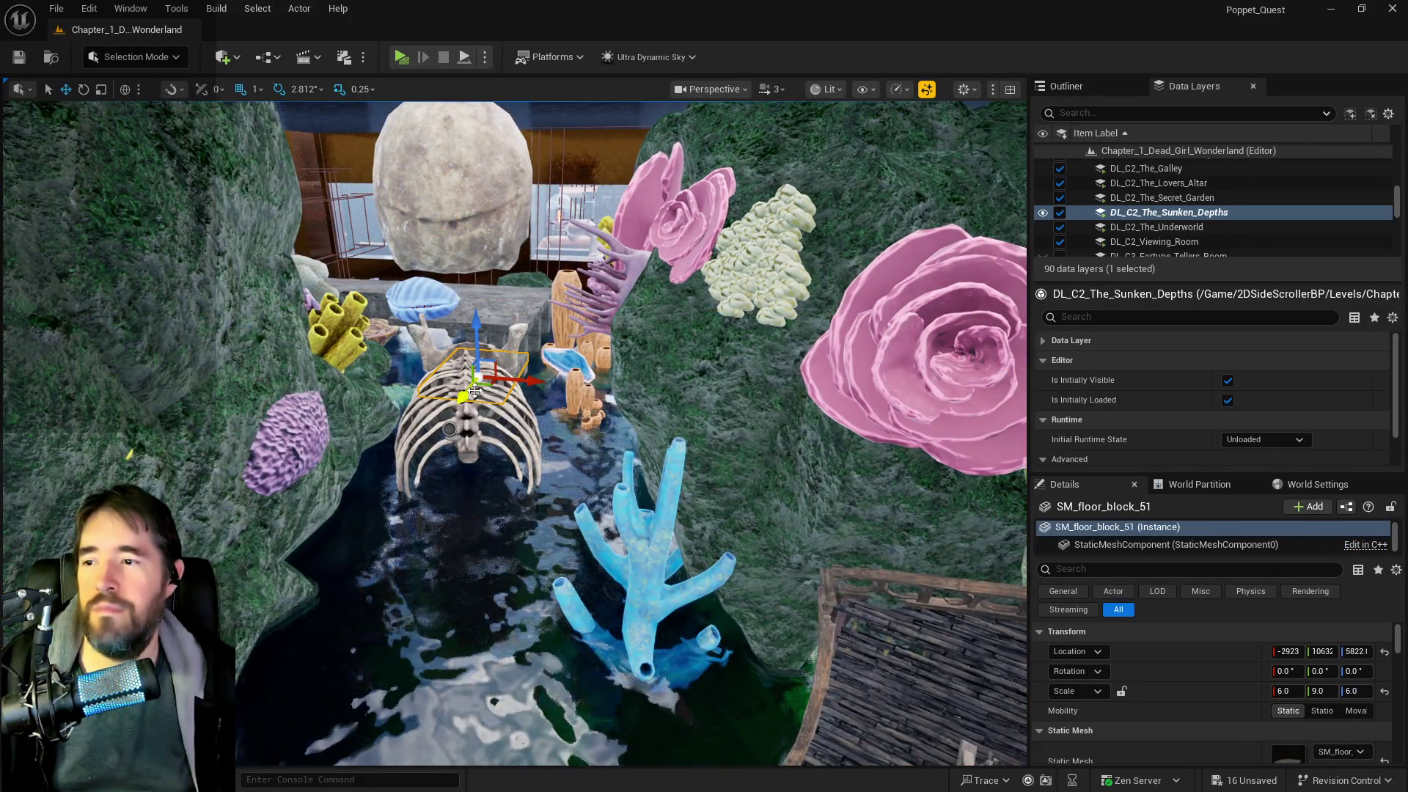
left_click(462, 418)
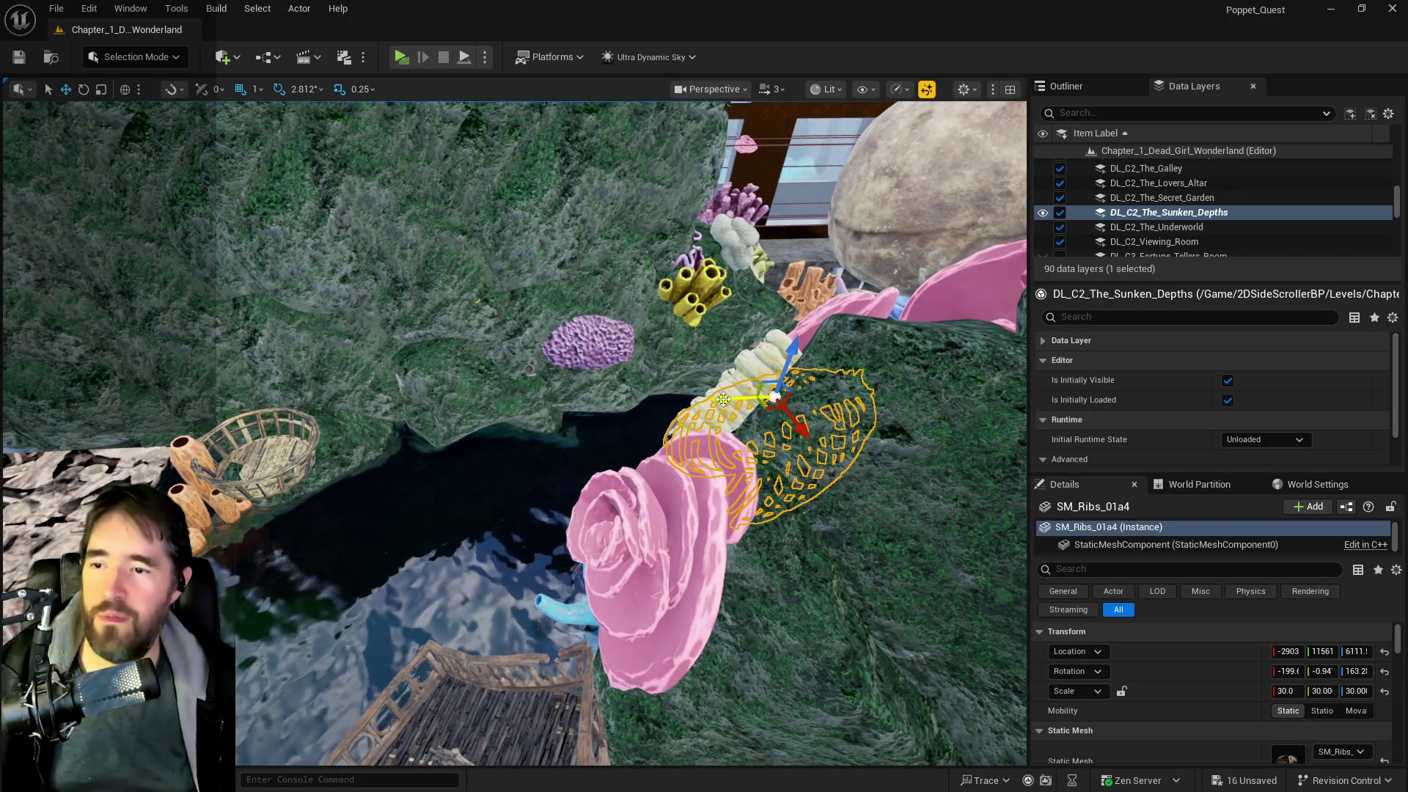
left_click_drag(724, 399, 577, 436, "alt")
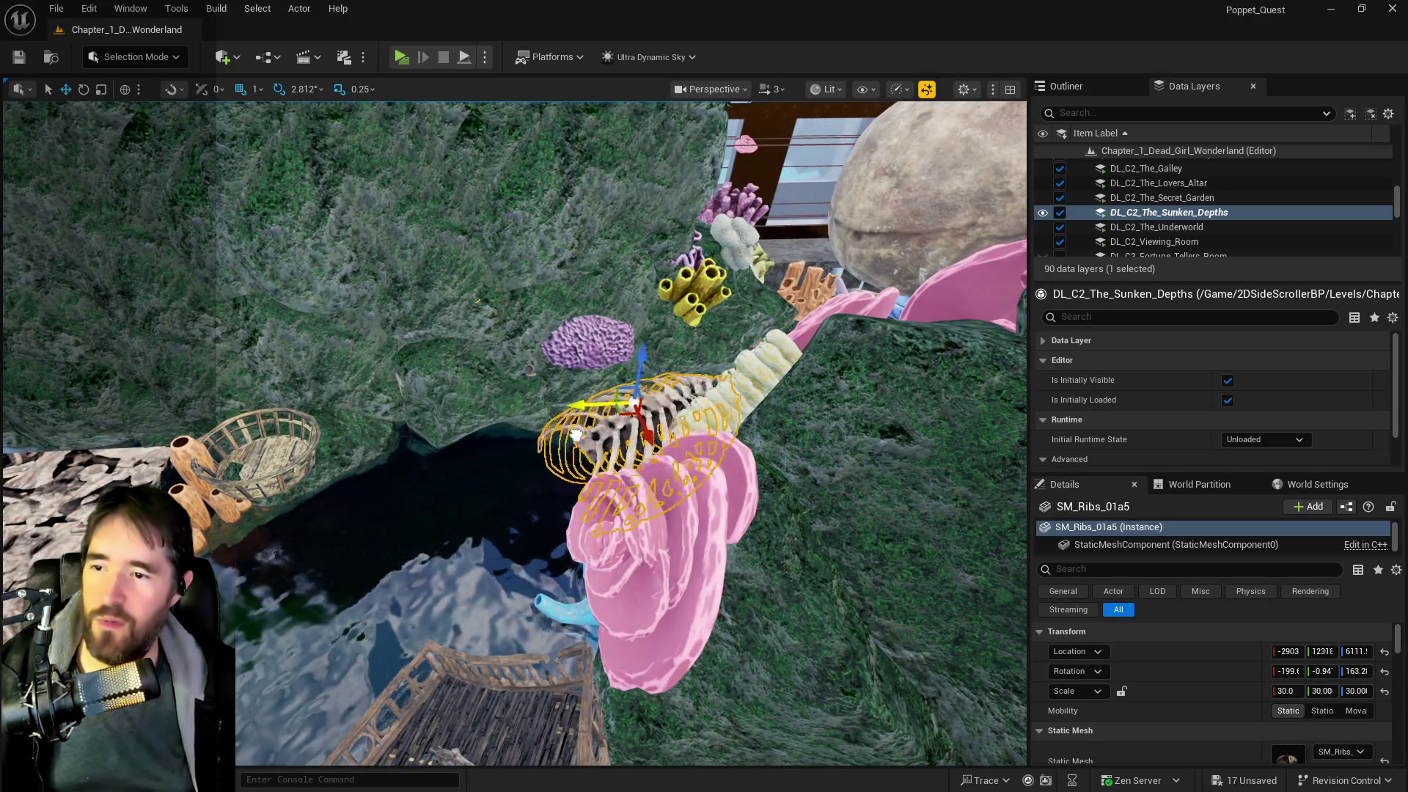
key("f")
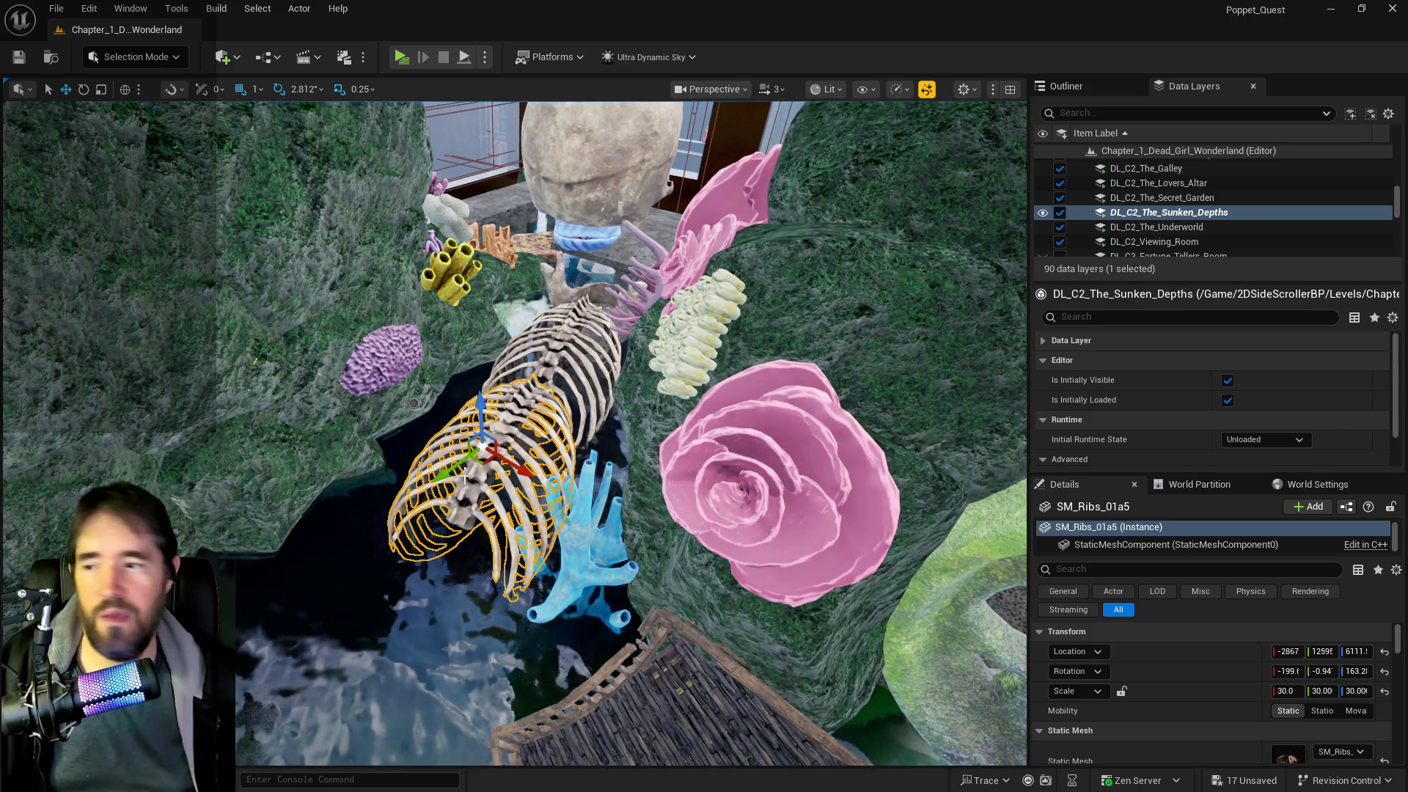
left_click_drag(465, 476, 491, 444, "alt")
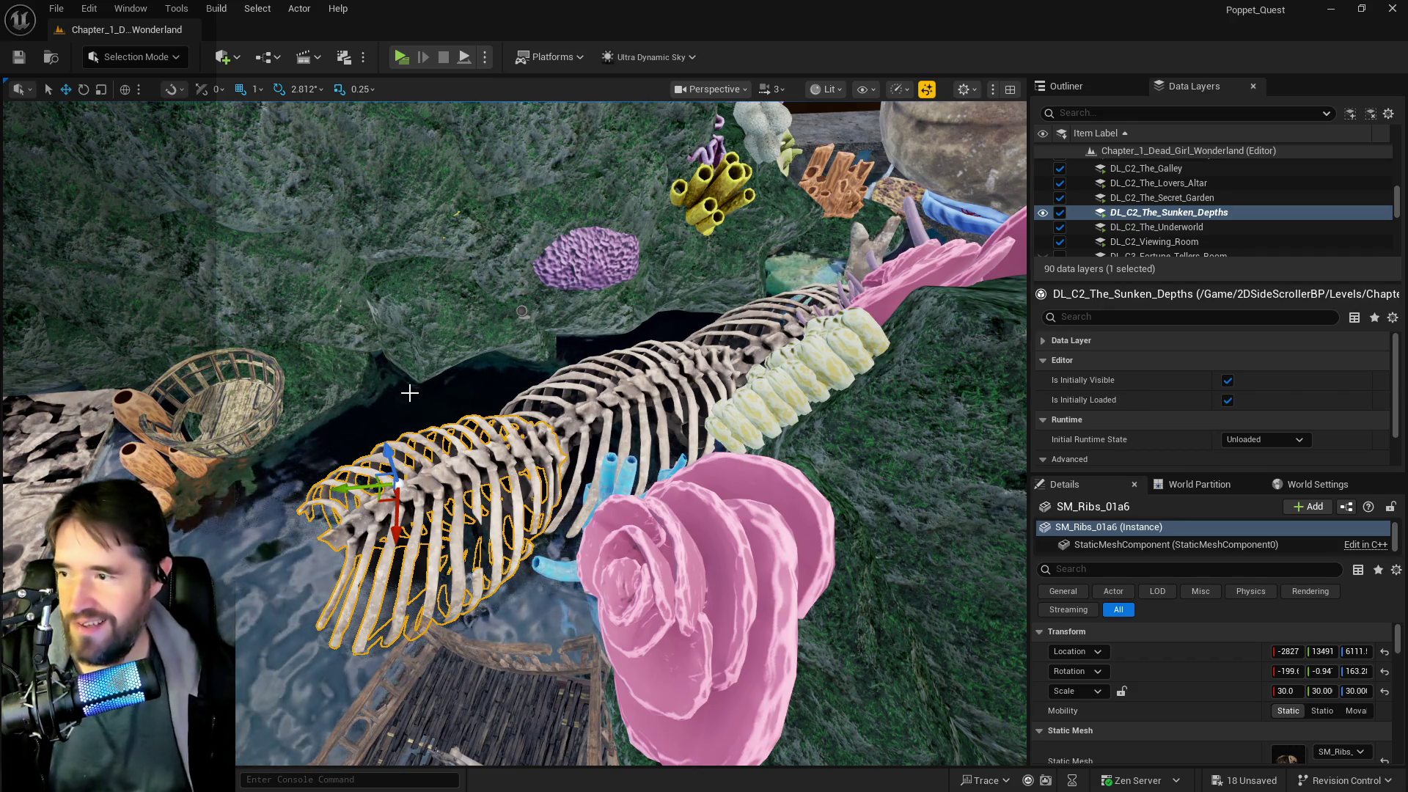
mouse_move(409, 394)
left_mouse_down()
mouse_move(397, 411)
mouse_move(410, 418)
mouse_move(524, 384)
mouse_move(277, 482)
left_mouse_up()
left_click(367, 455)
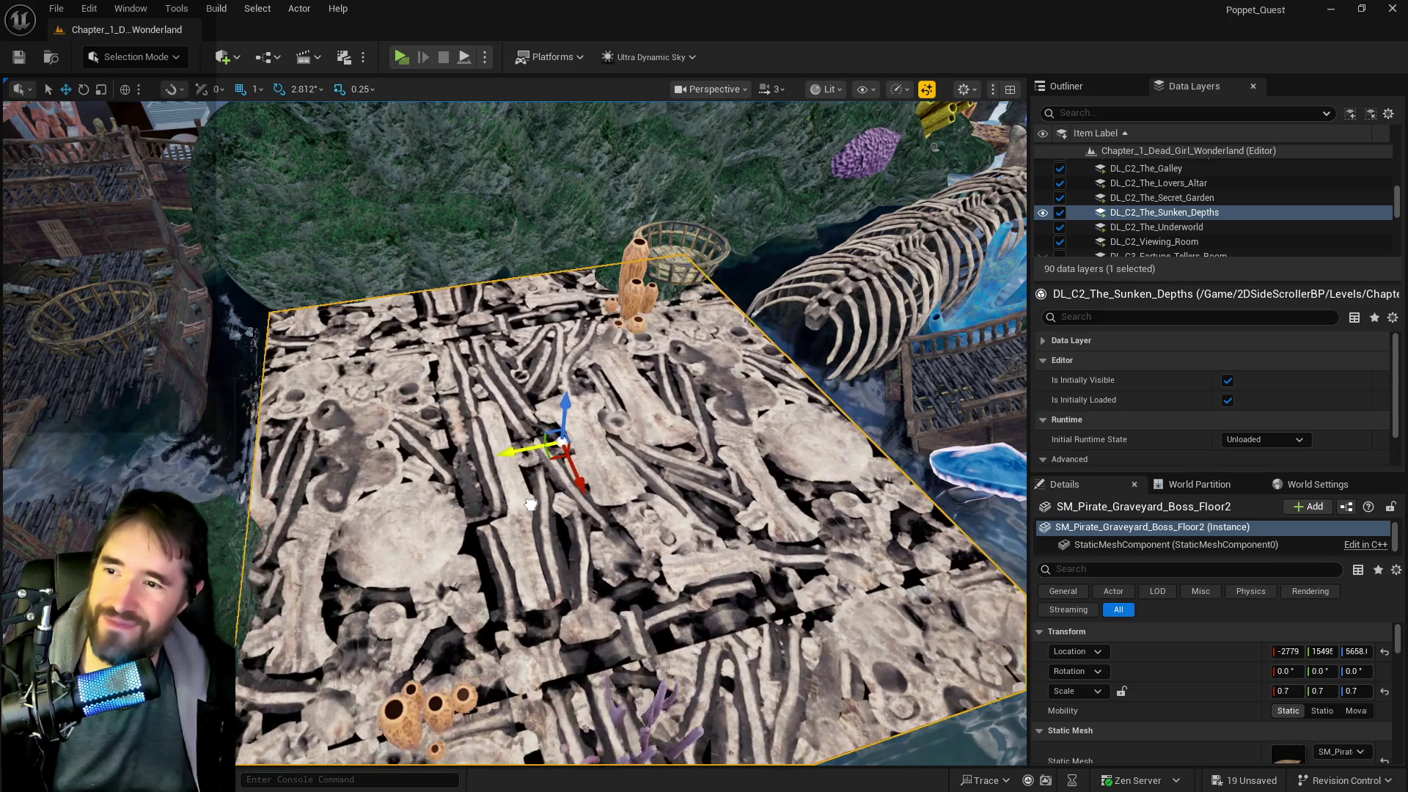
- Nudge the bone floor slab, then fly toward the wrecked dock and select mossy rock SM_Rock218
left_click_drag(531, 504, 568, 473)
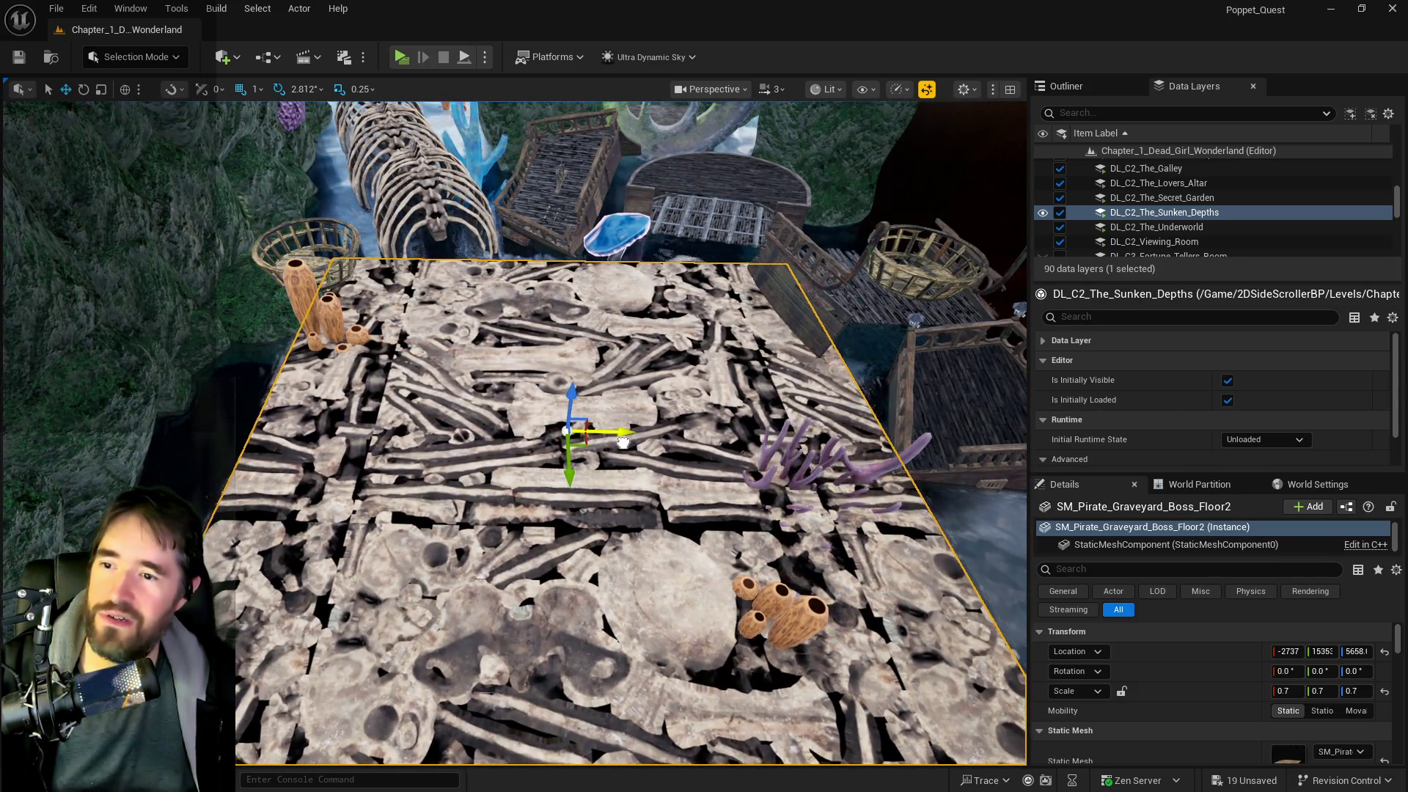
left_click_drag(623, 441, 632, 441)
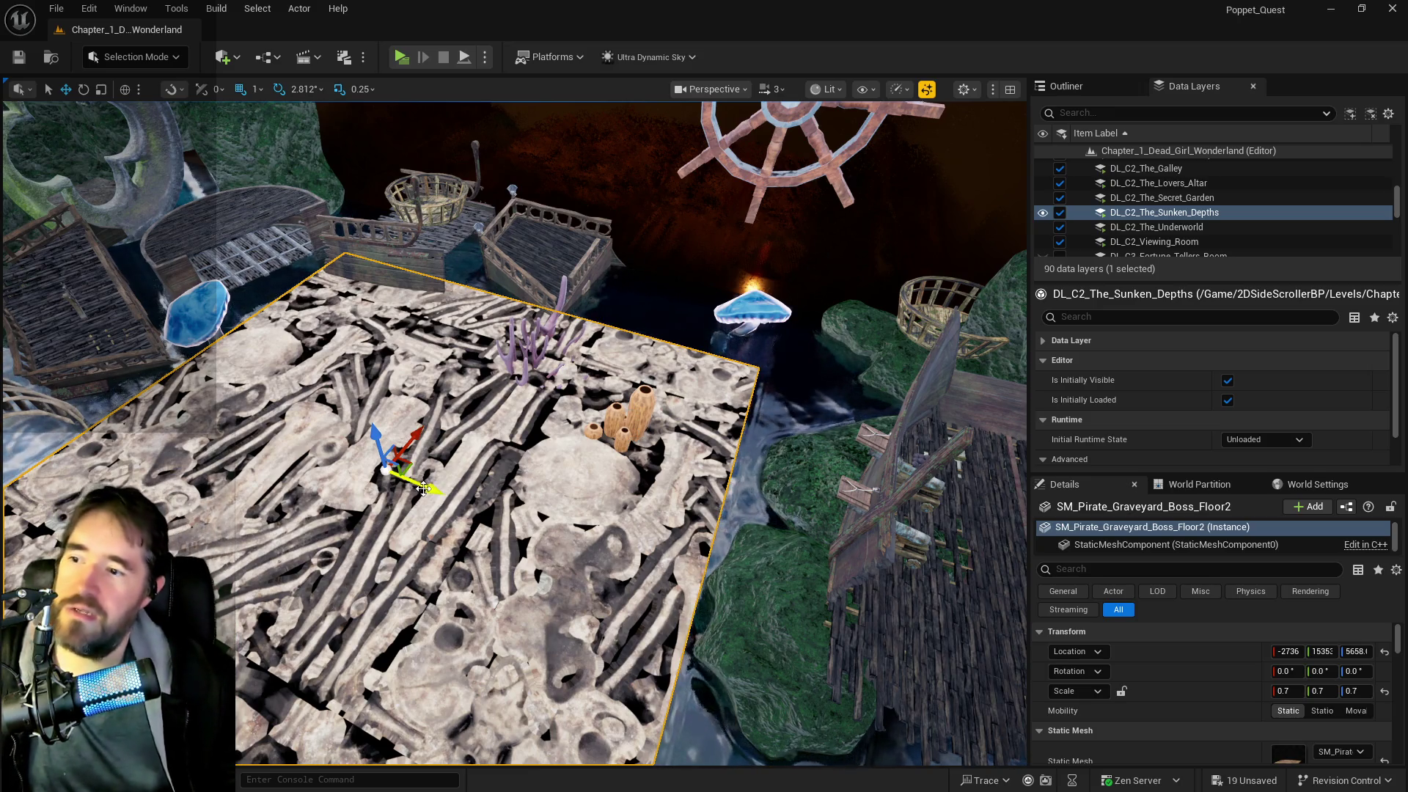
left_click_drag(632, 441, 668, 428)
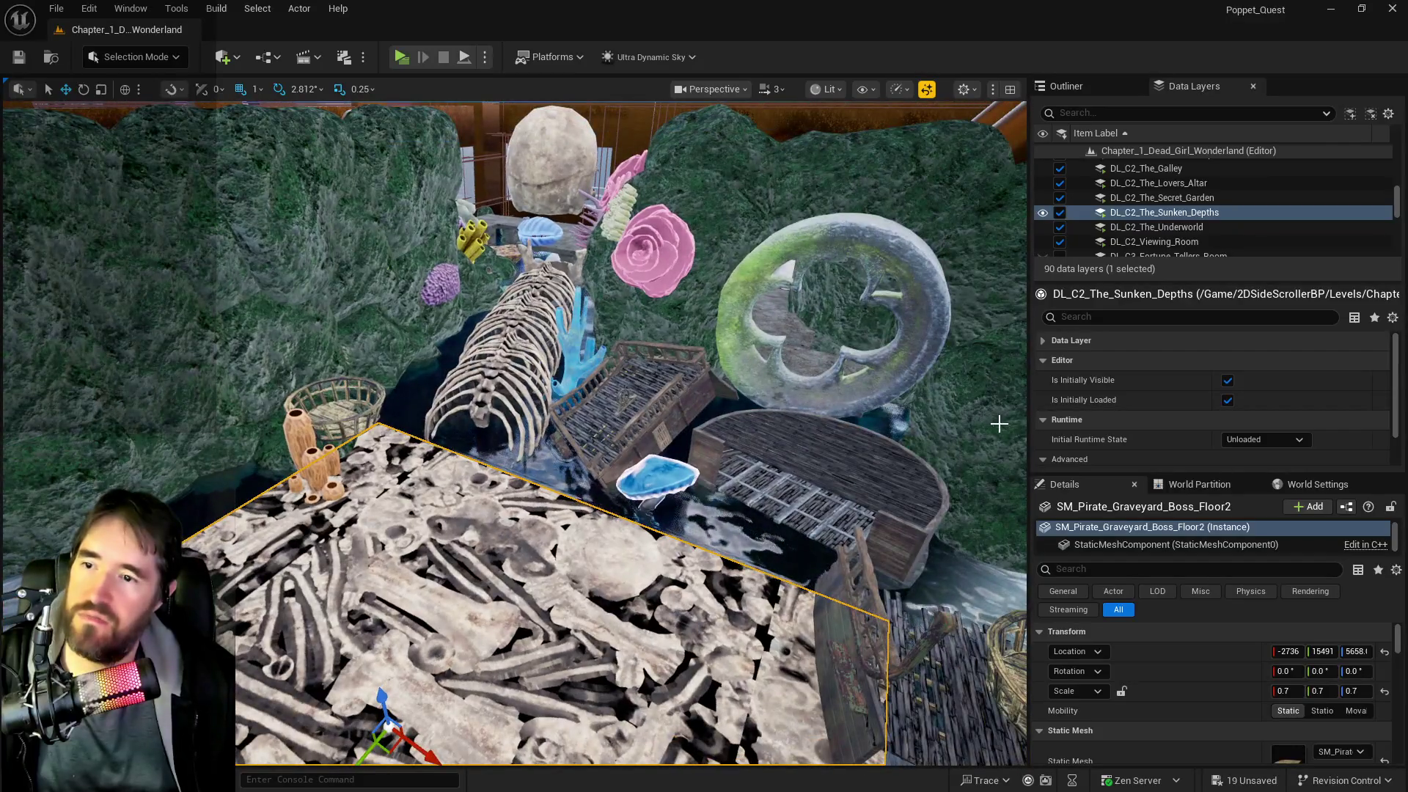
left_click_drag(999, 424, 1041, 440)
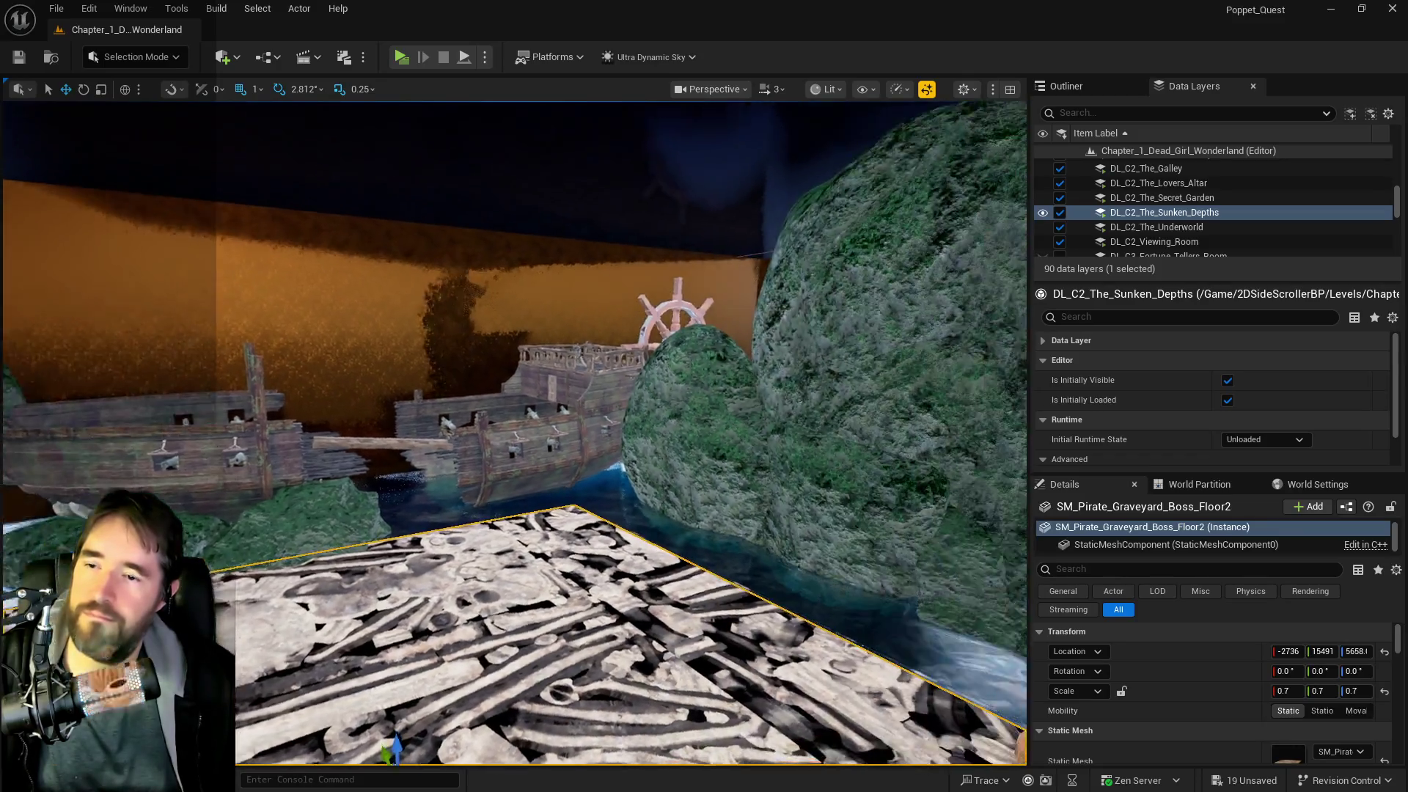
key("w")
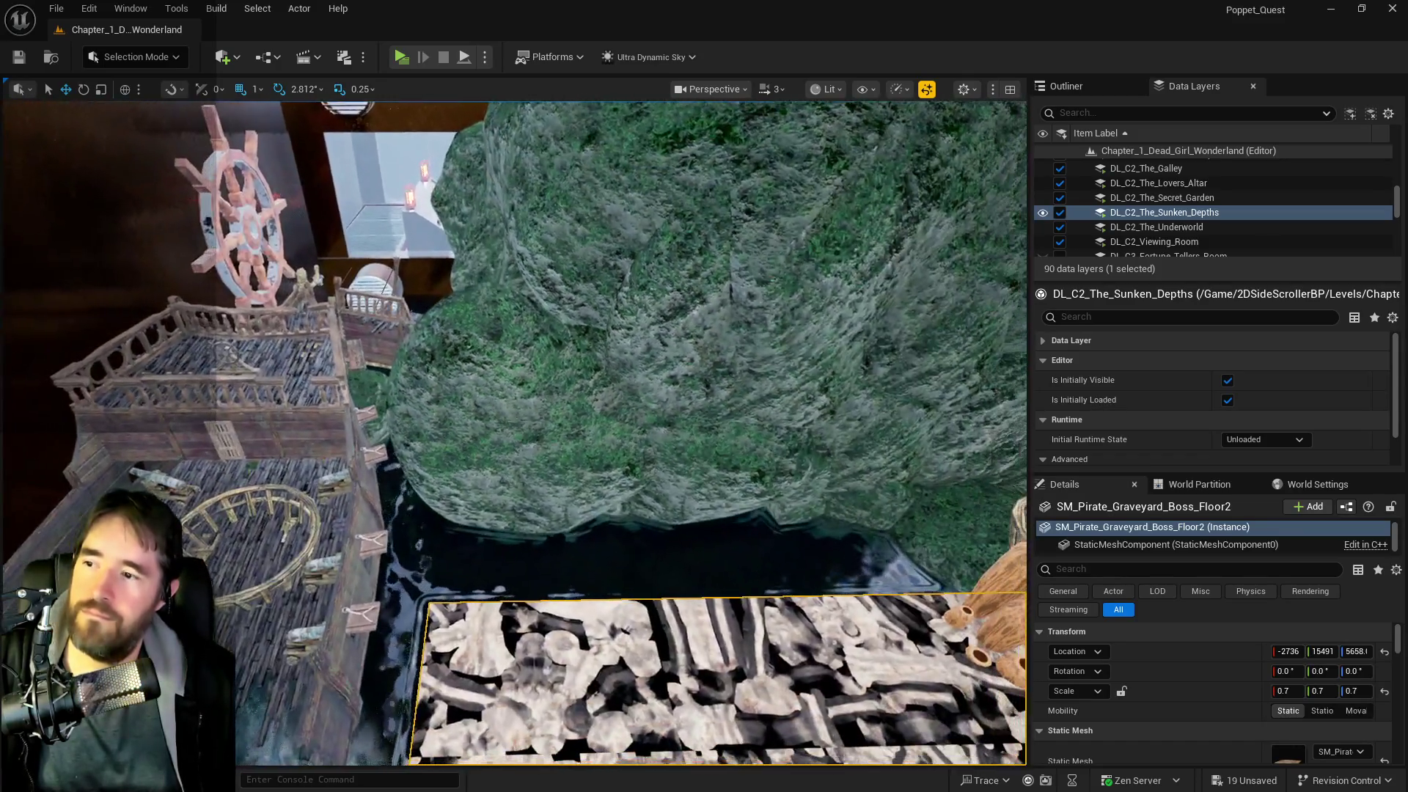
key("w")
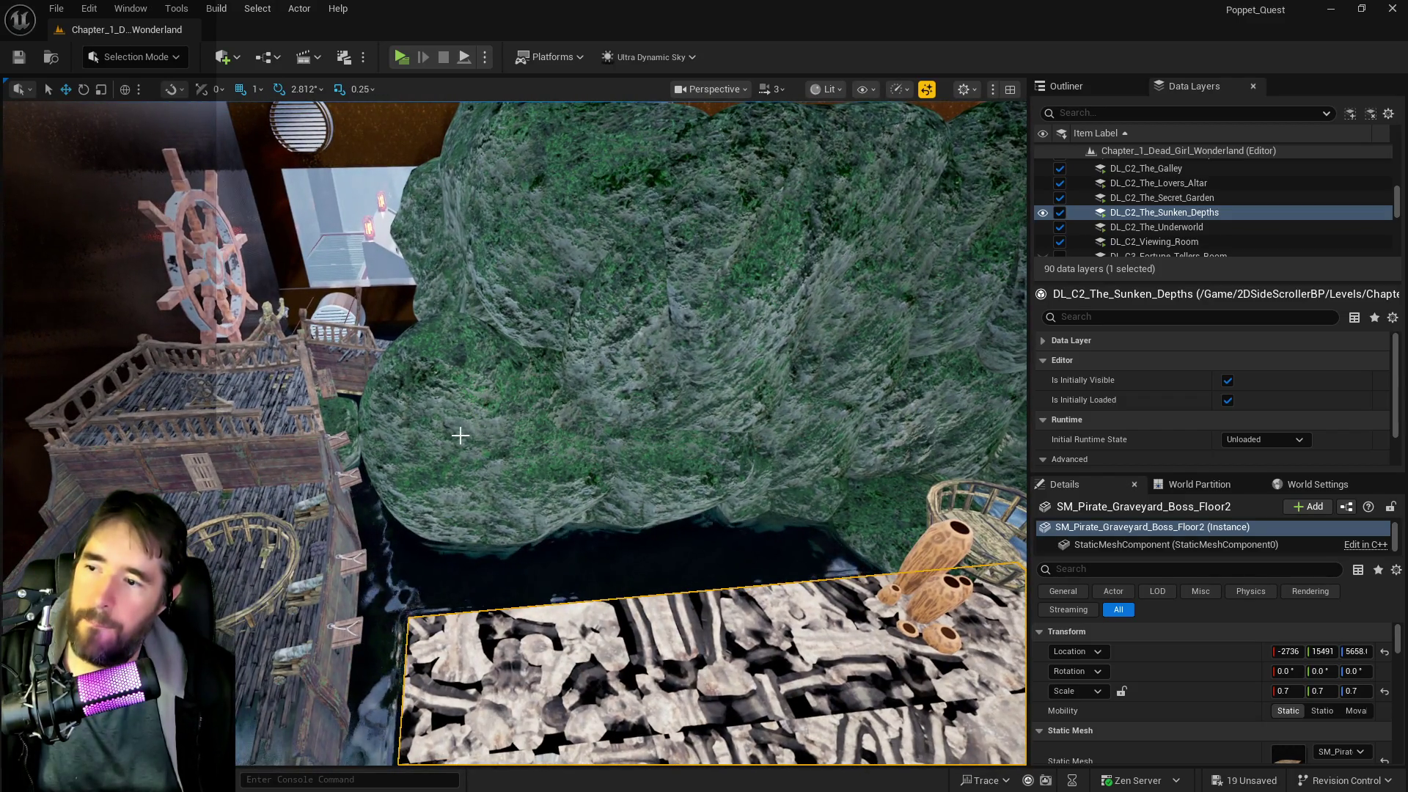
left_click(460, 436)
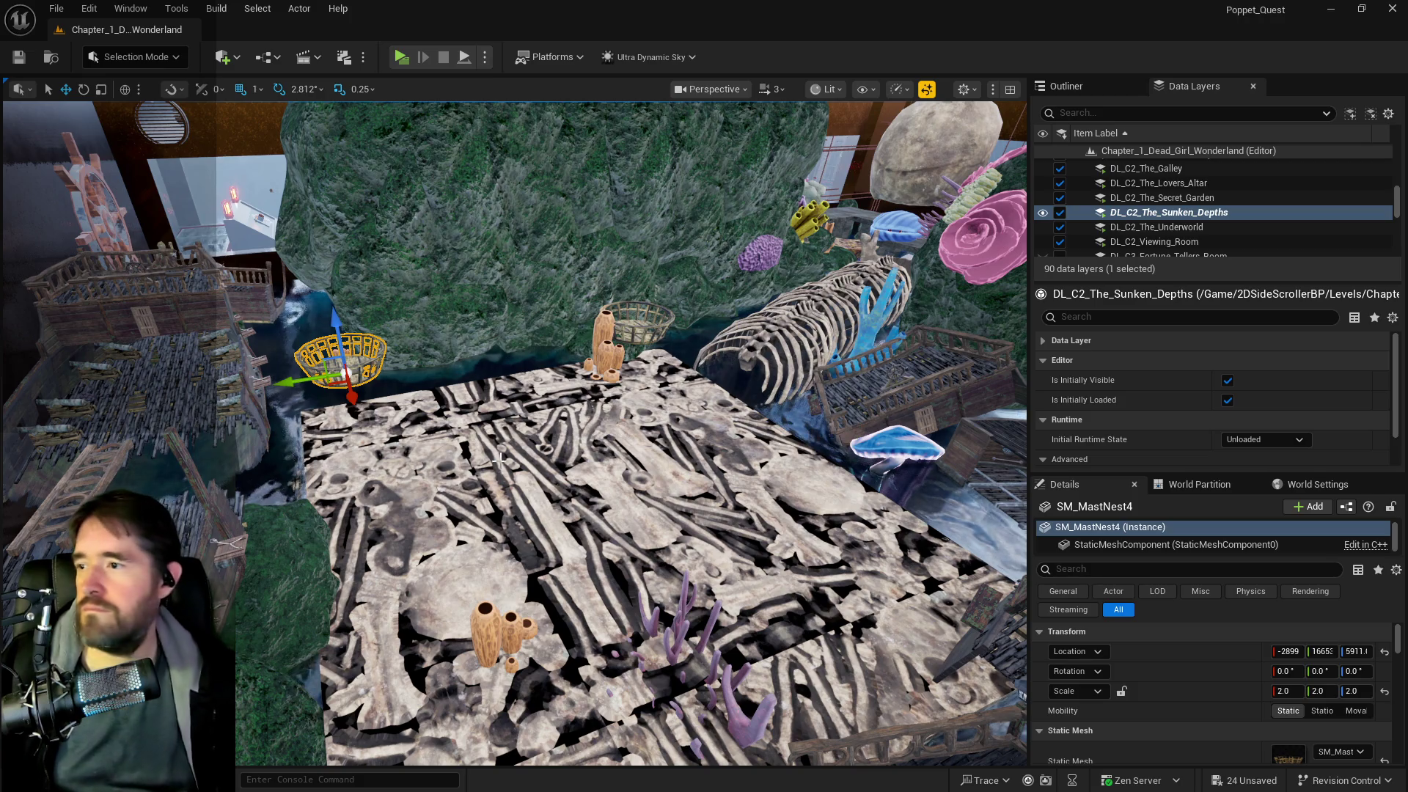
- Nudge wicker basket SM_MastNest4 into place at the bone floor's edge near the ship
key("f")
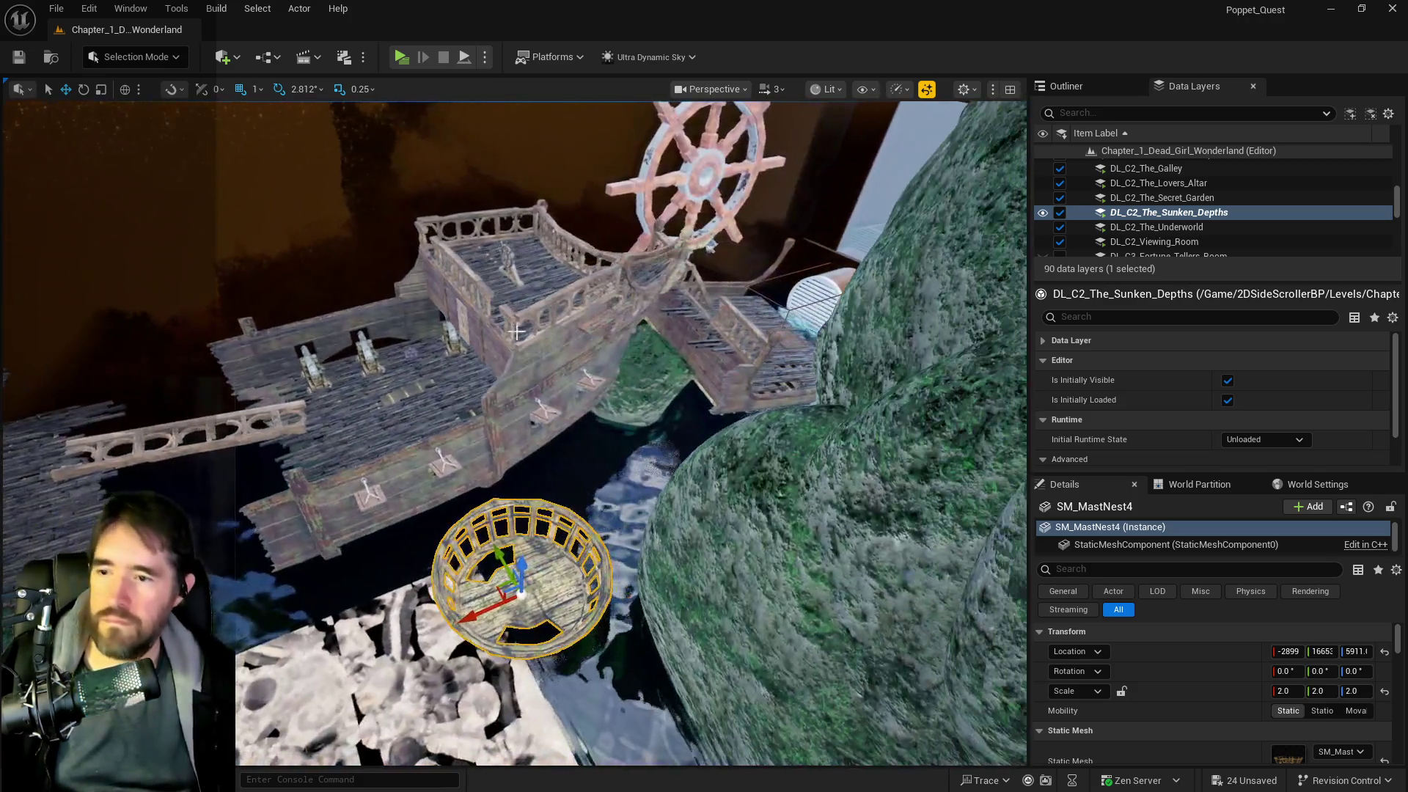
left_click_drag(637, 299, 565, 456)
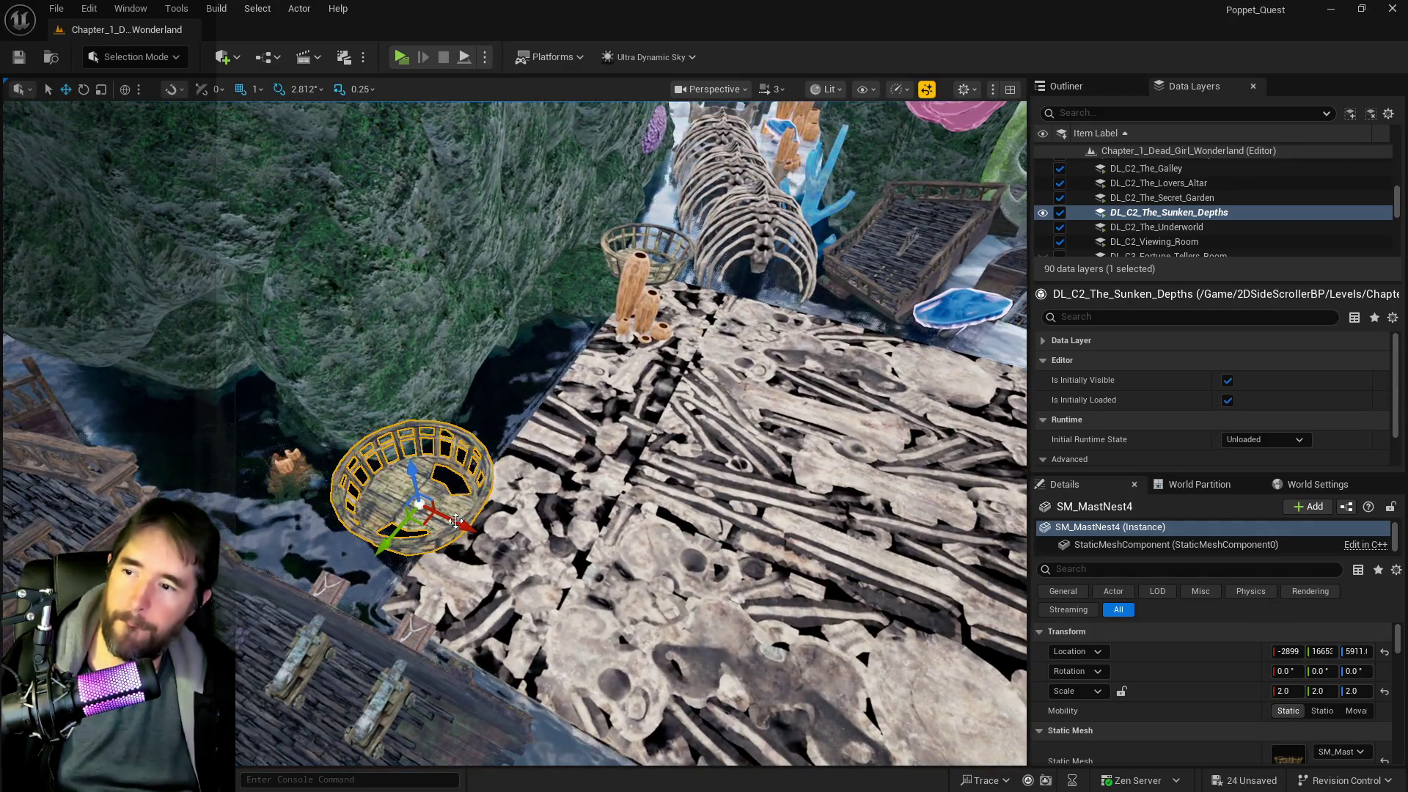
left_click_drag(589, 582, 235, 590)
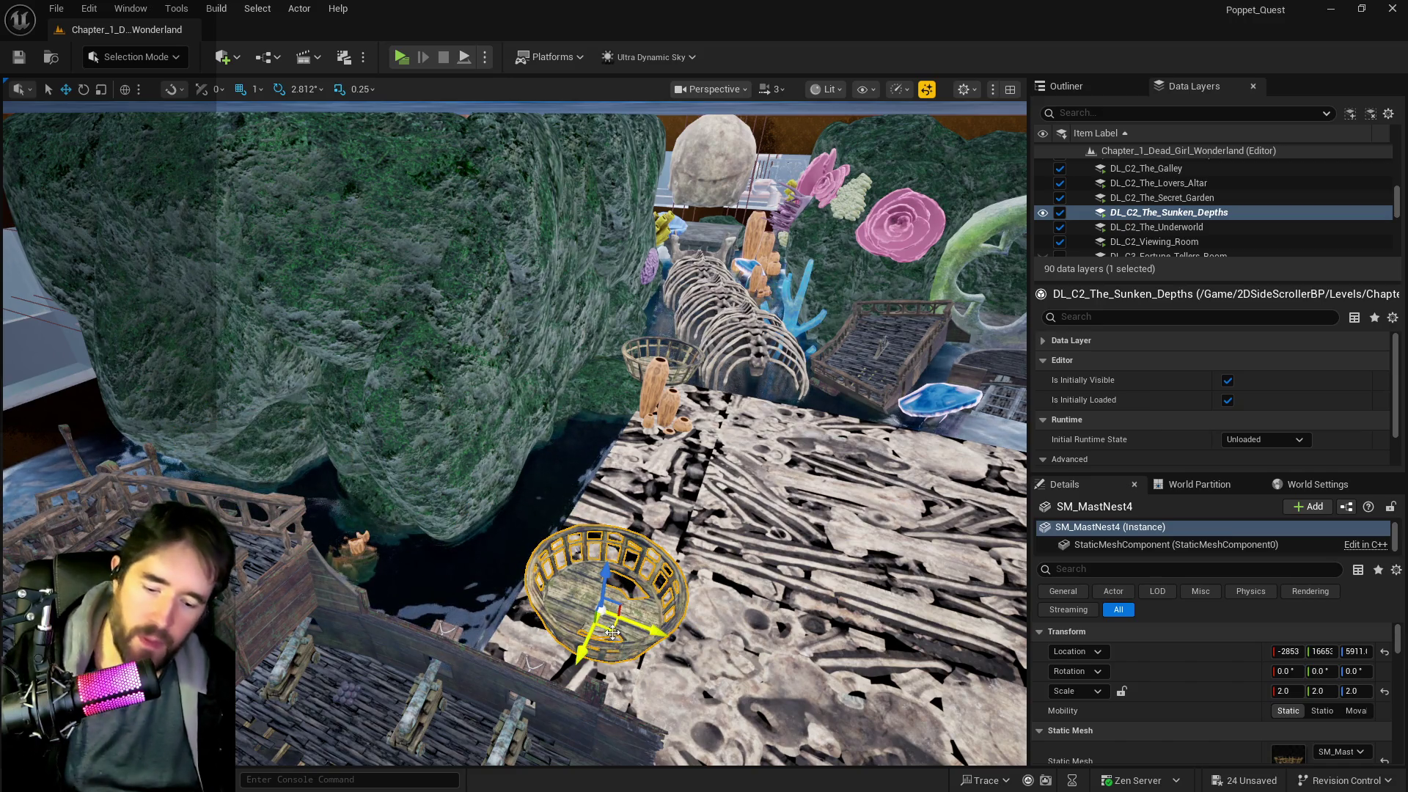
key("Escape")
- Check the other MastNest baskets by the skeleton and on the ship deck, then select the glowing coral
scroll(613, 440, "up", 5)
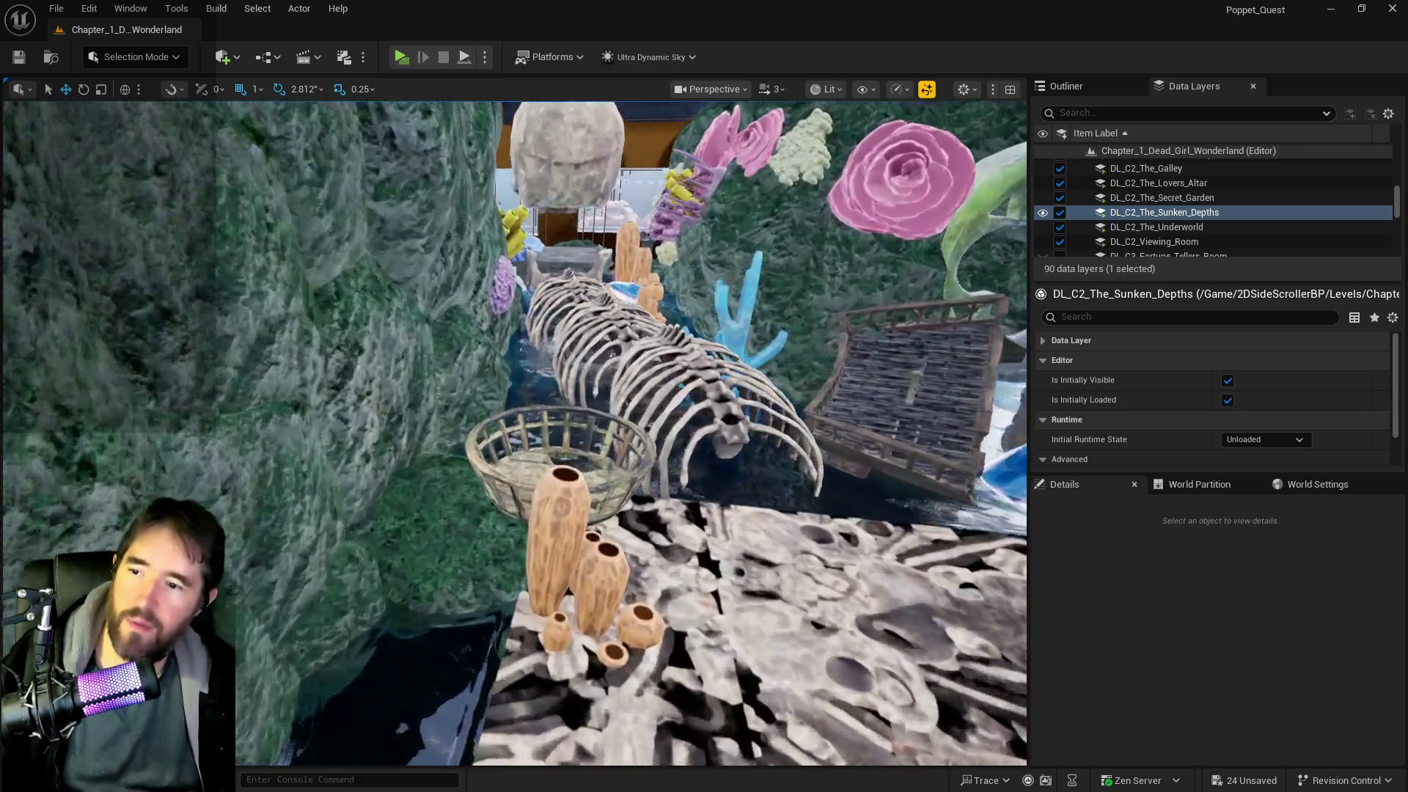
left_click(522, 498)
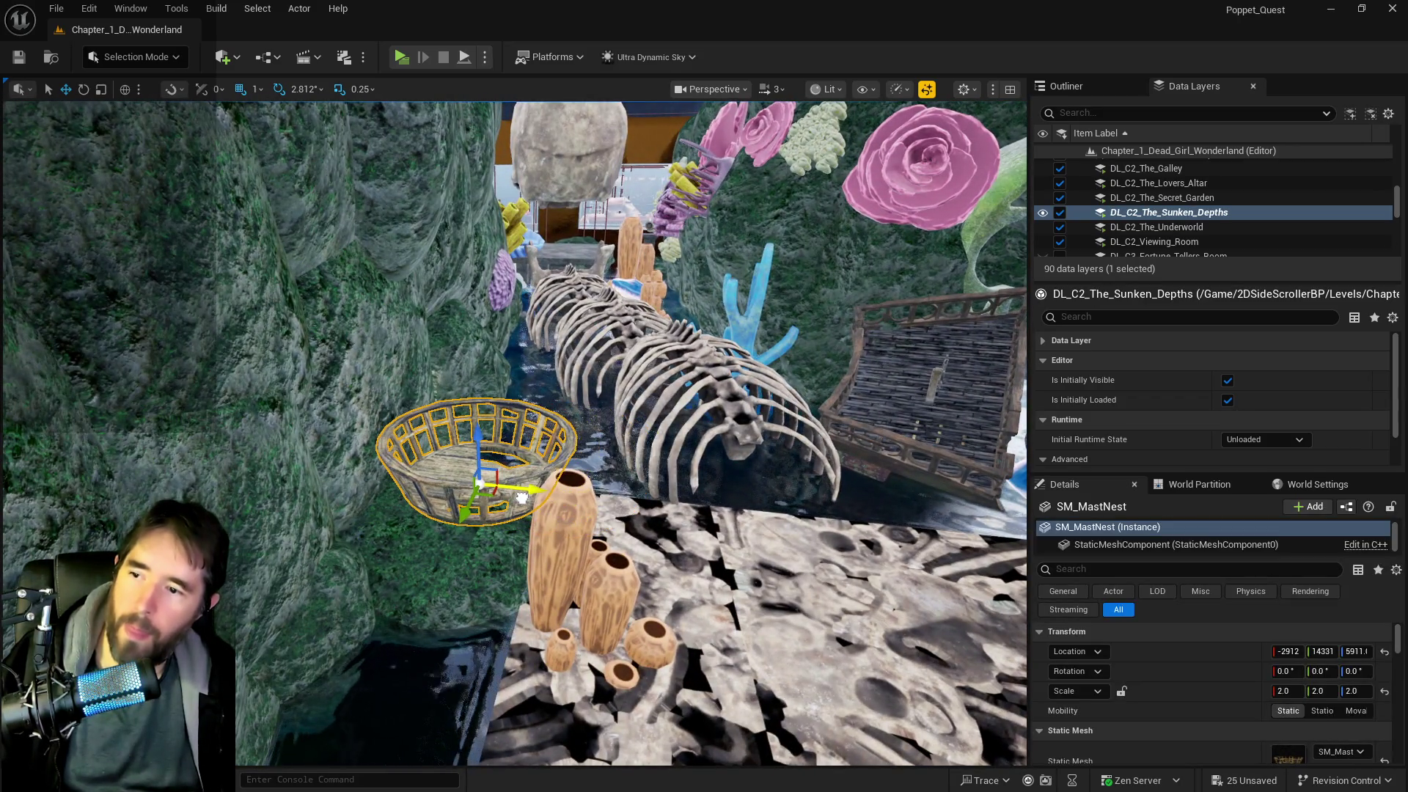
left_click_drag(521, 498, 518, 415)
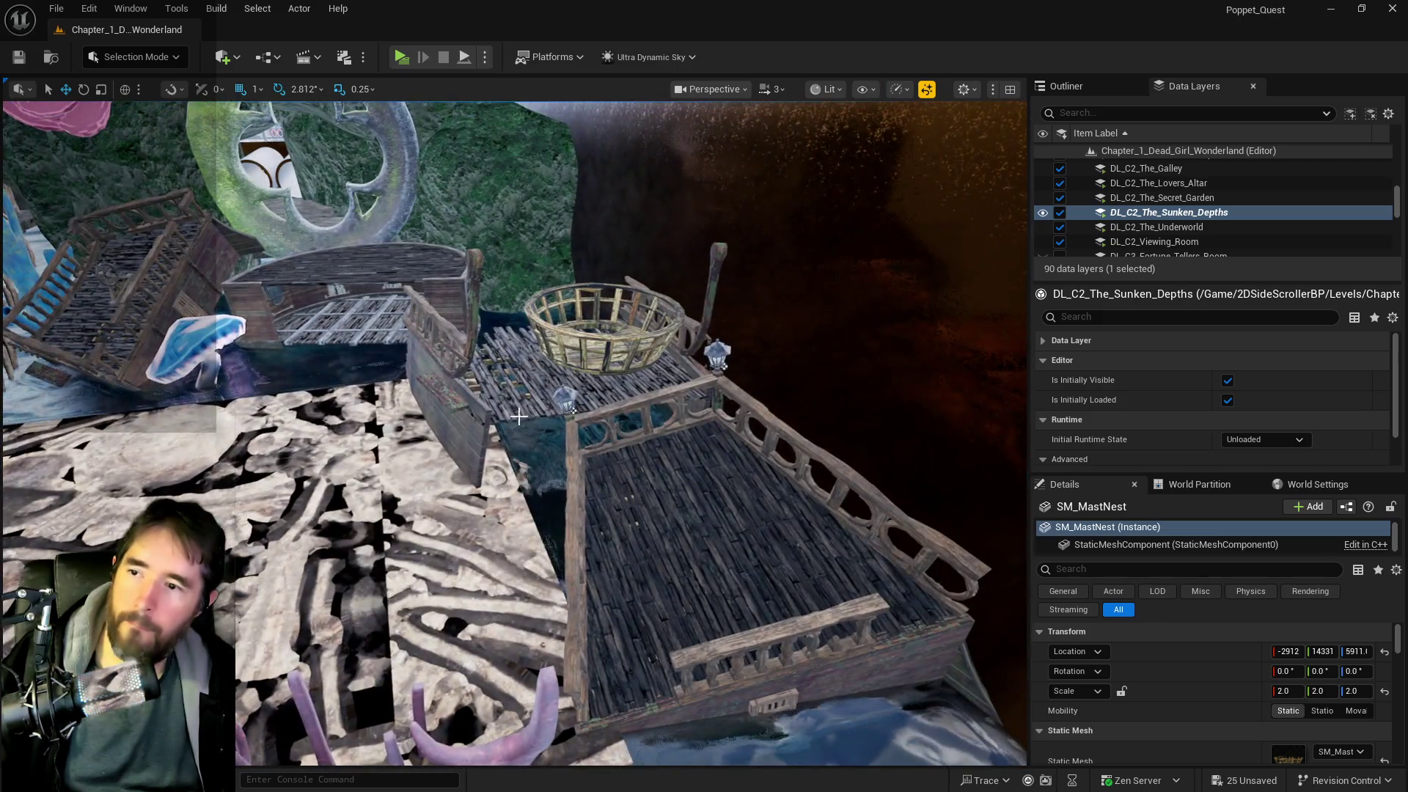
left_click(536, 364)
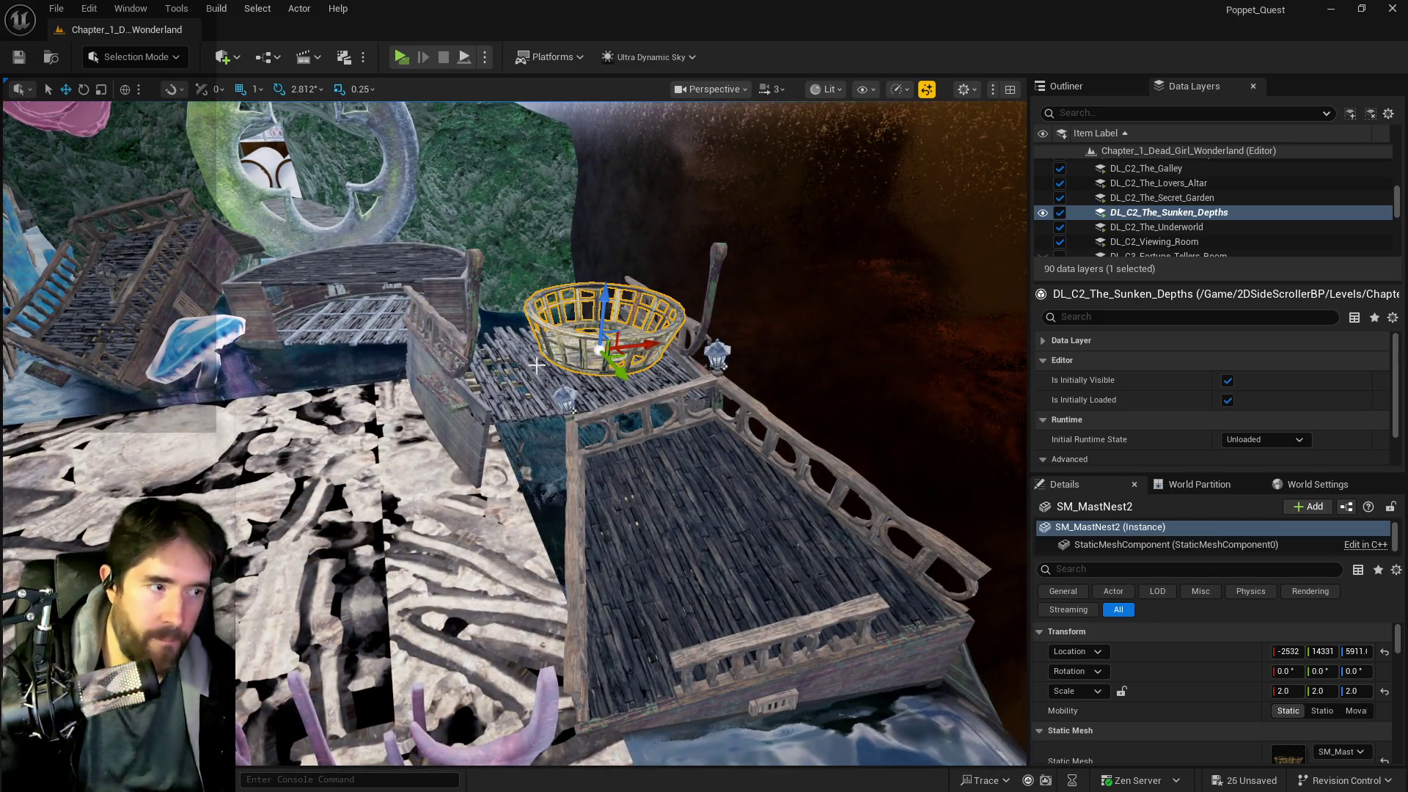
key("Escape")
mouse_move(536, 364)
left_mouse_down()
mouse_move(594, 352)
mouse_move(623, 381)
left_mouse_up()
left_click(651, 398)
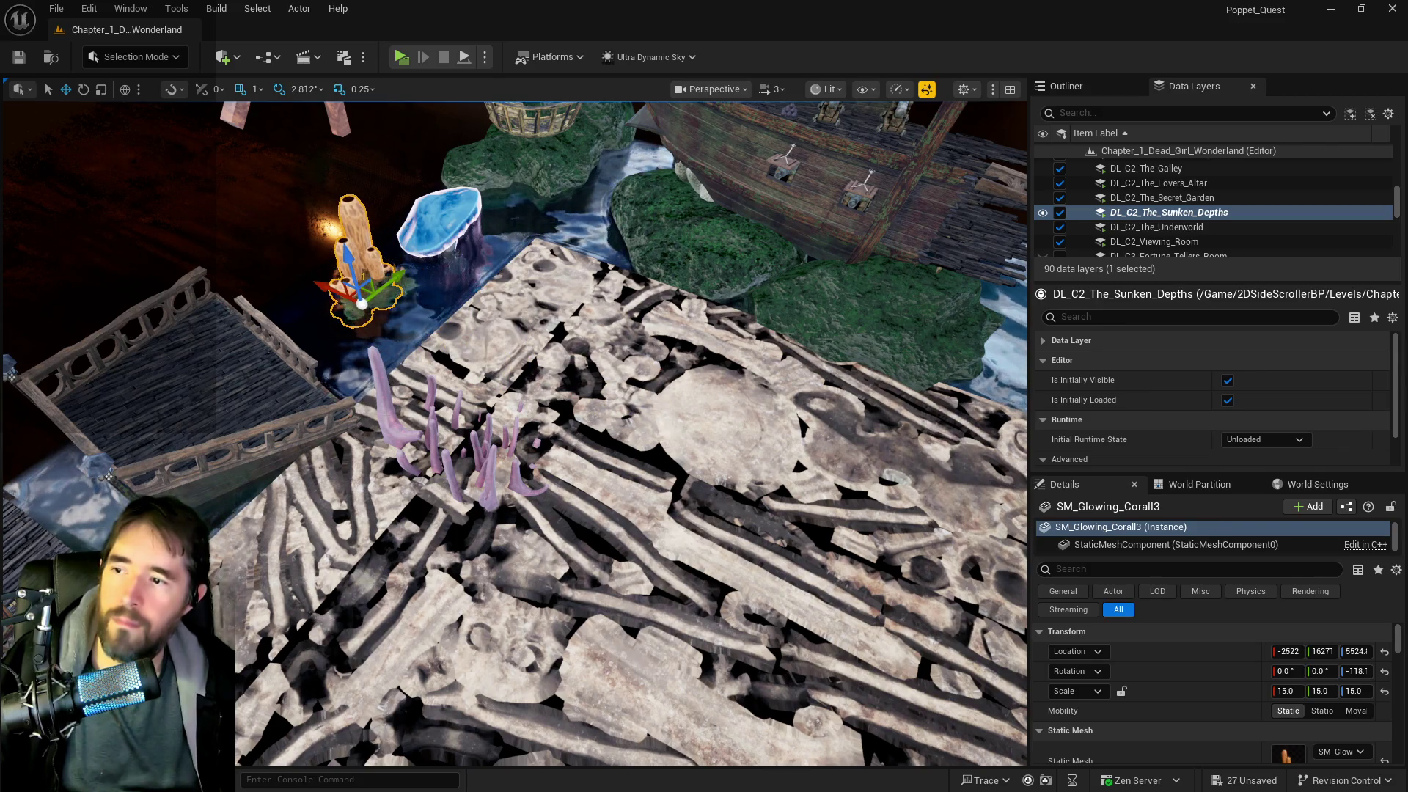
- Undo a stray SM_Coral_01 move and place orange vase coral SM_Glowing_Corall beside the basket
left_click(447, 470)
mouse_move(440, 488)
left_mouse_down()
mouse_move(264, 370)
mouse_move(393, 361)
left_mouse_up()
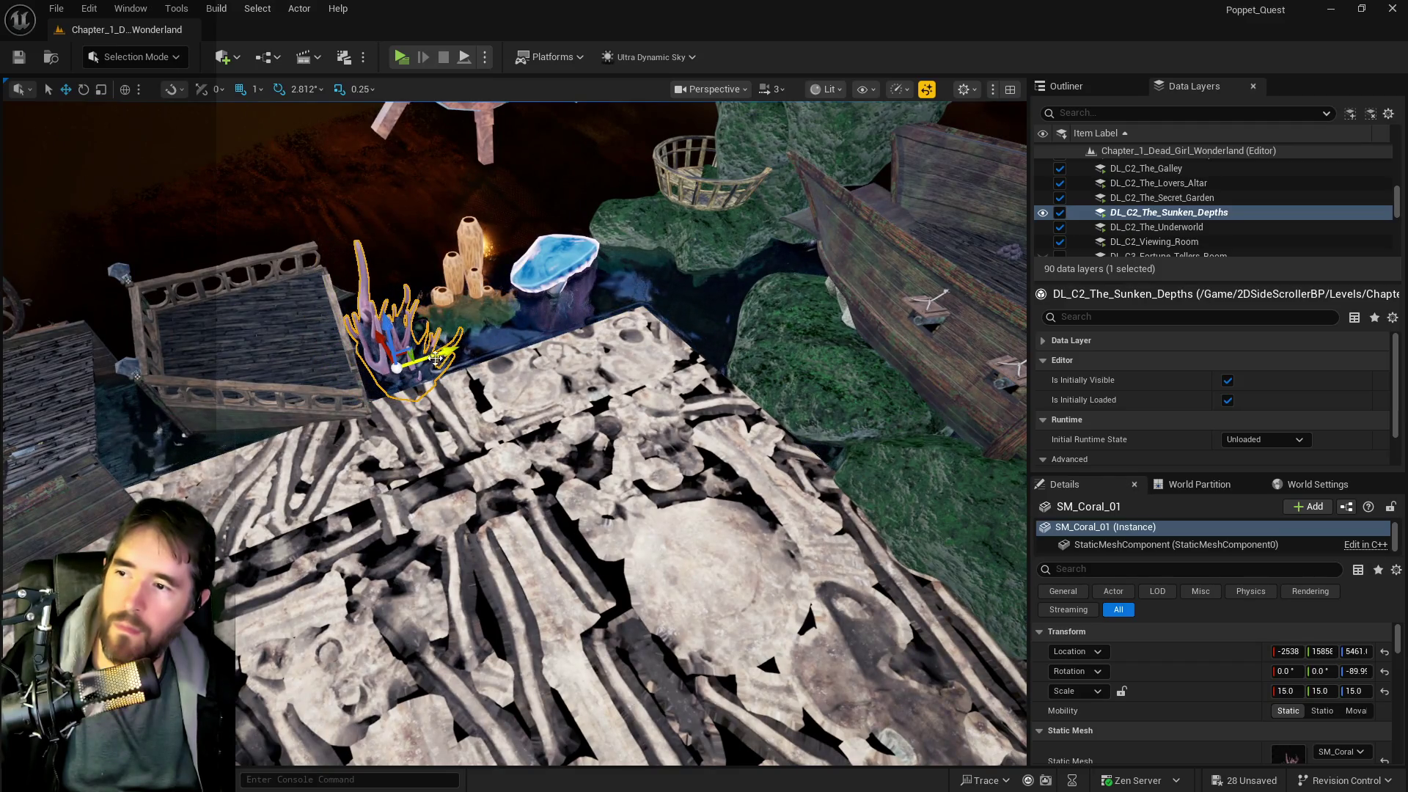
key("ctrl+z")
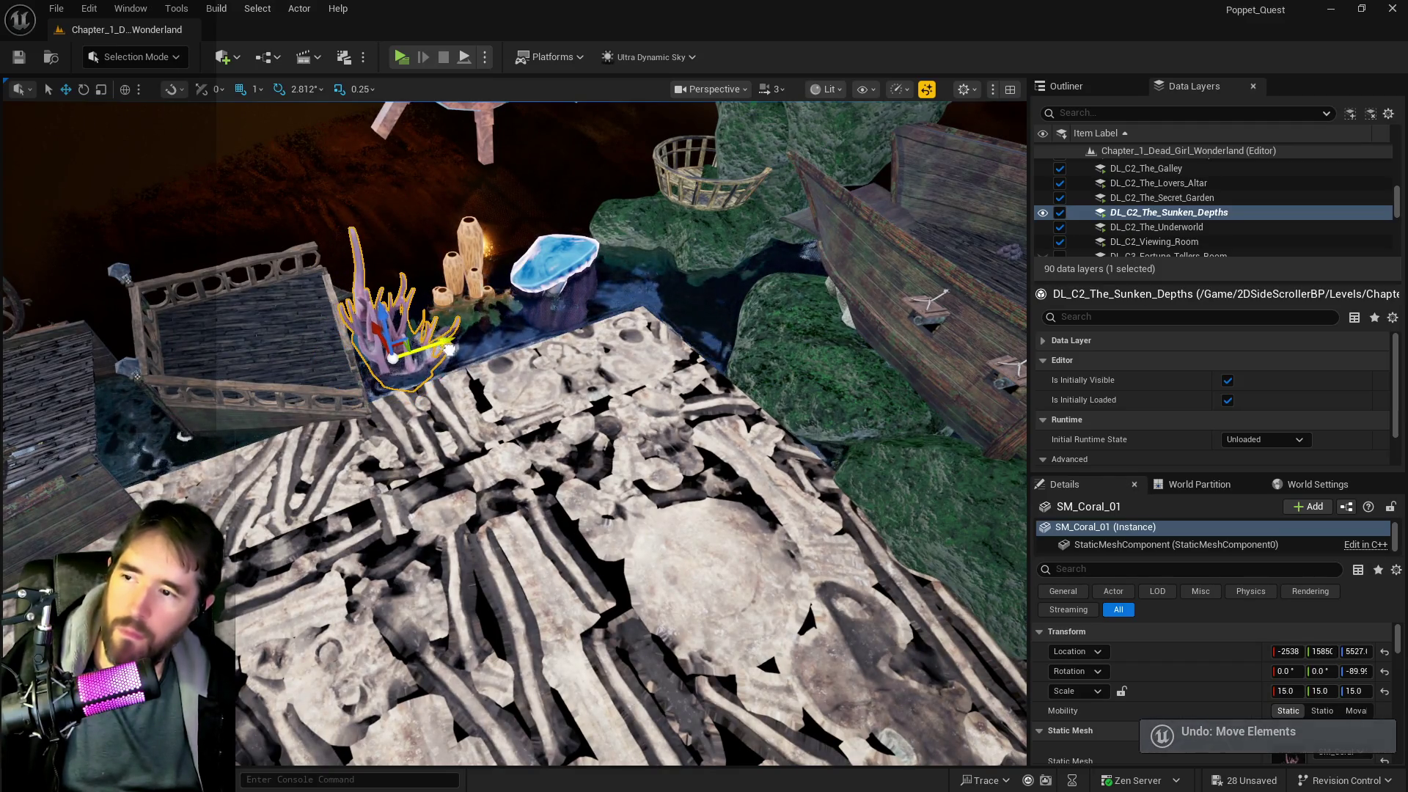
left_click_drag(449, 349, 532, 337)
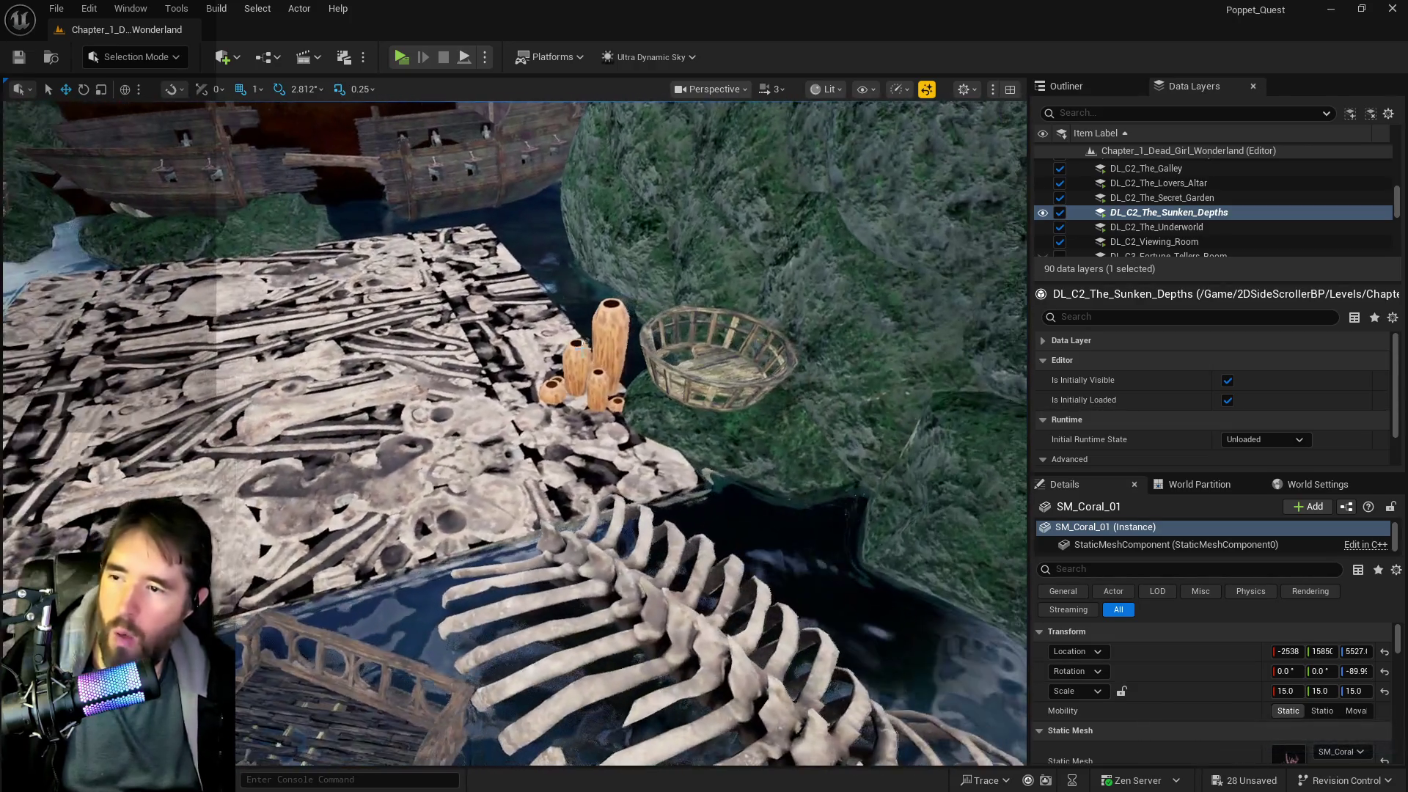
left_click(586, 345)
mouse_move(543, 409)
left_mouse_down()
mouse_move(600, 407)
mouse_move(645, 370)
mouse_move(624, 375)
left_mouse_up()
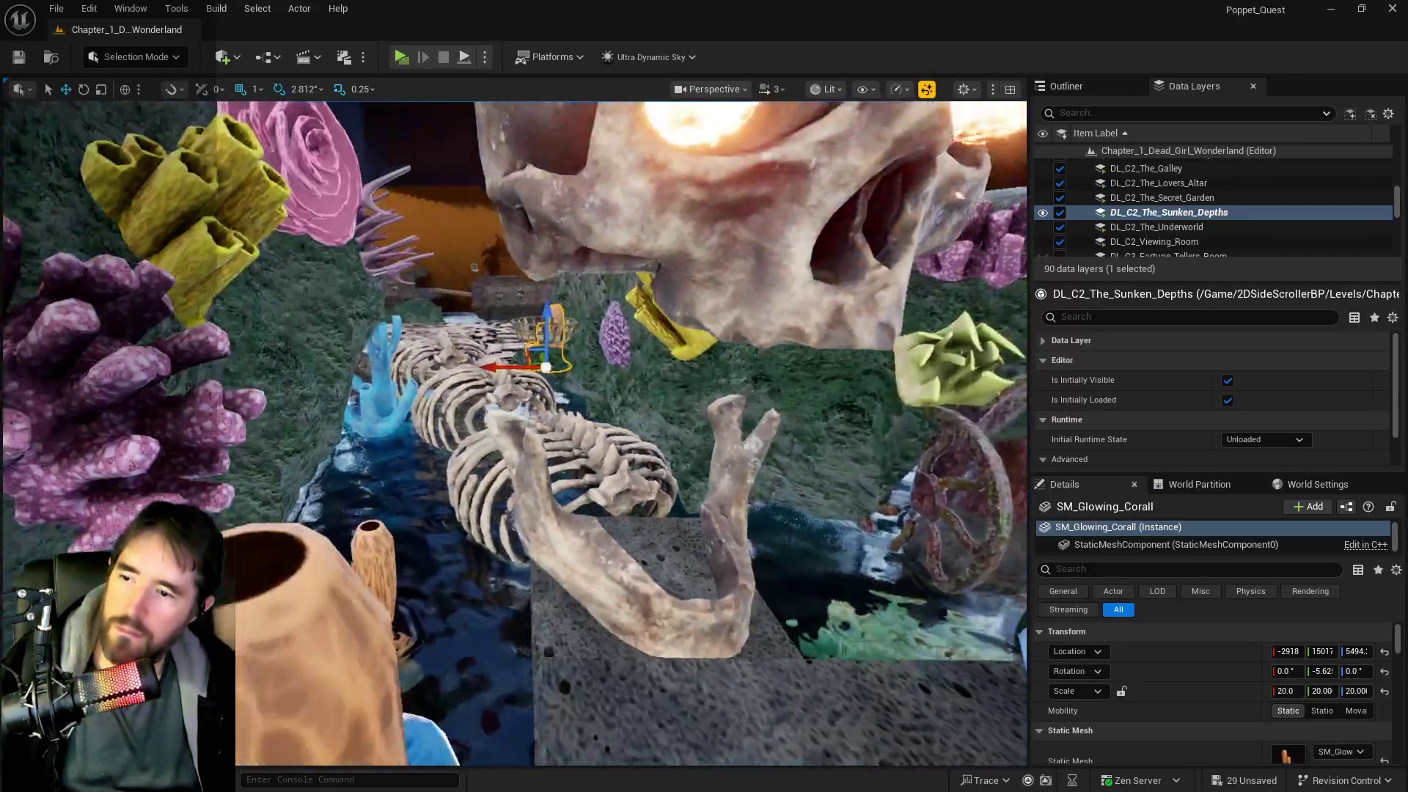
mouse_move(645, 312)
left_mouse_down()
mouse_move(671, 488)
mouse_move(638, 470)
mouse_move(562, 311)
left_mouse_up()
- Select blue shell BP_shell3 together with a second nearby object and frame both
left_click(671, 489)
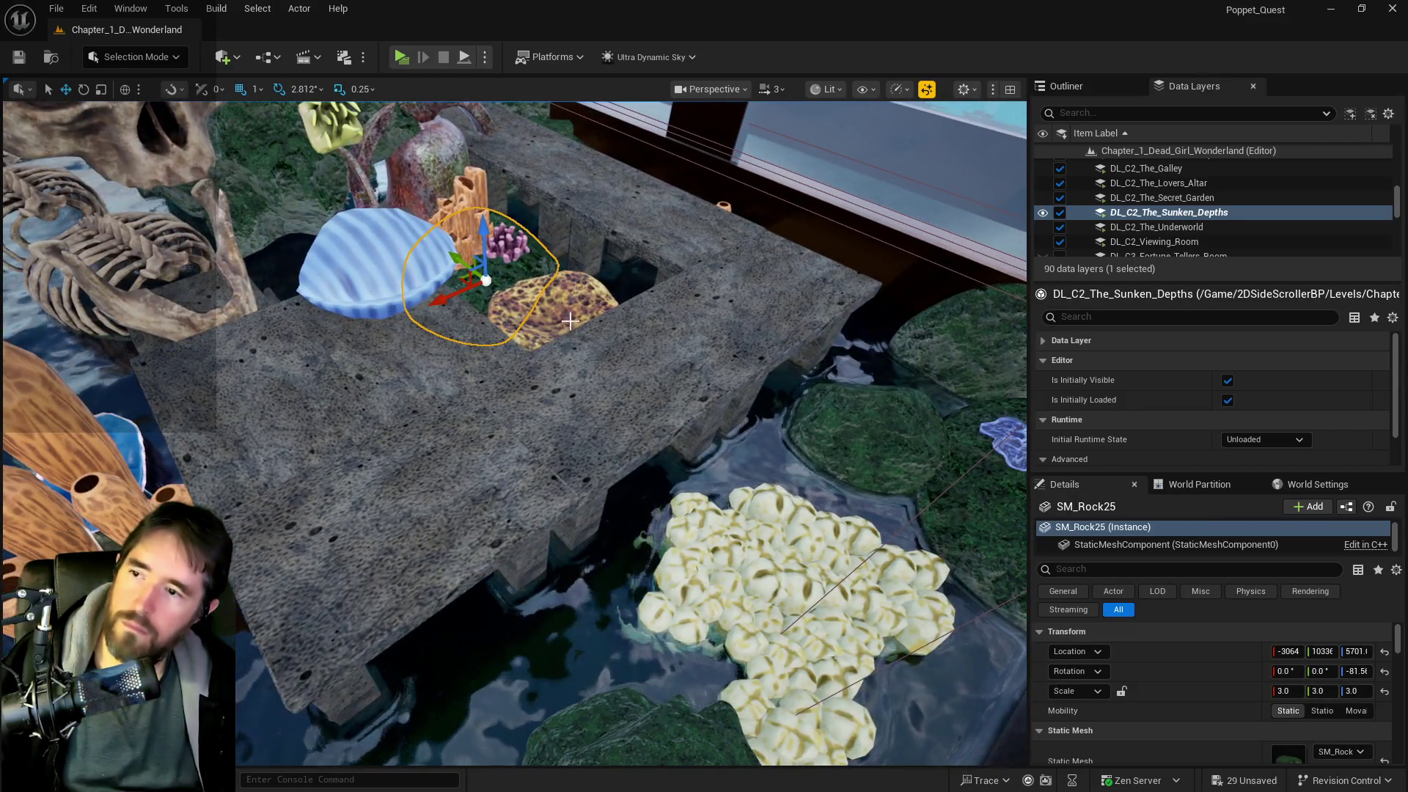
left_click(563, 310)
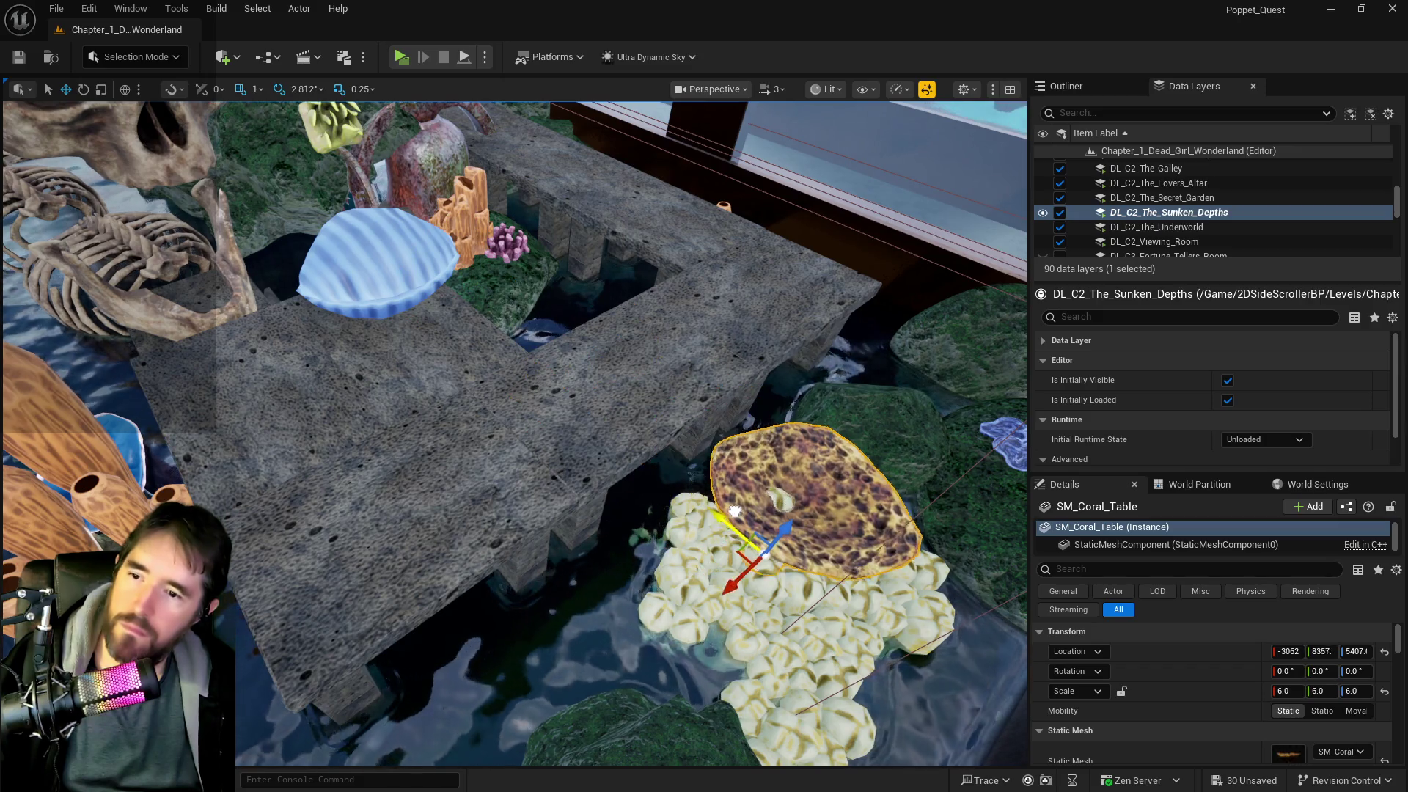
left_click_drag(771, 539, 756, 579)
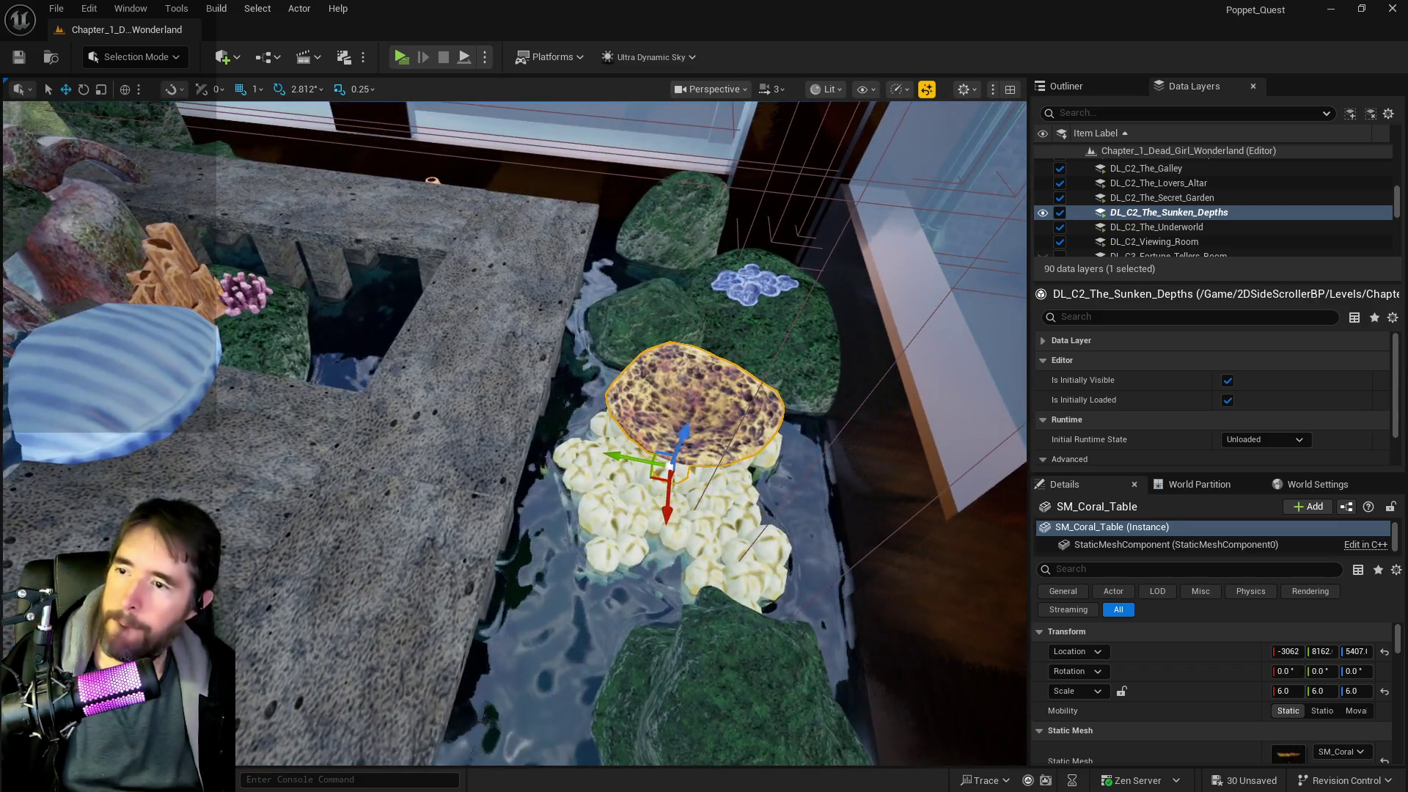
left_click_drag(647, 305, 496, 328)
left_click_drag(449, 378, 460, 377)
left_click(266, 354)
key("f")
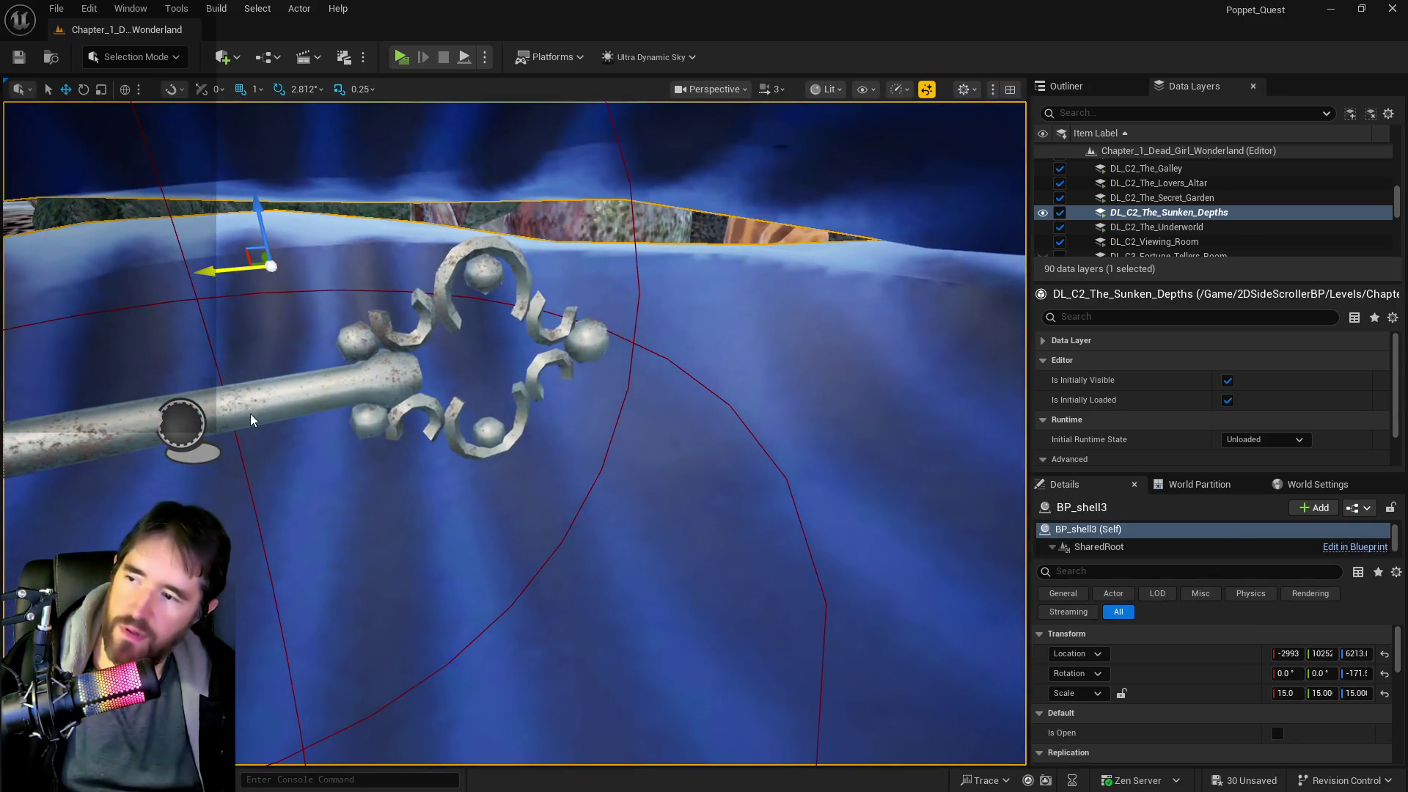
left_click(251, 419, "ctrl")
key("f")
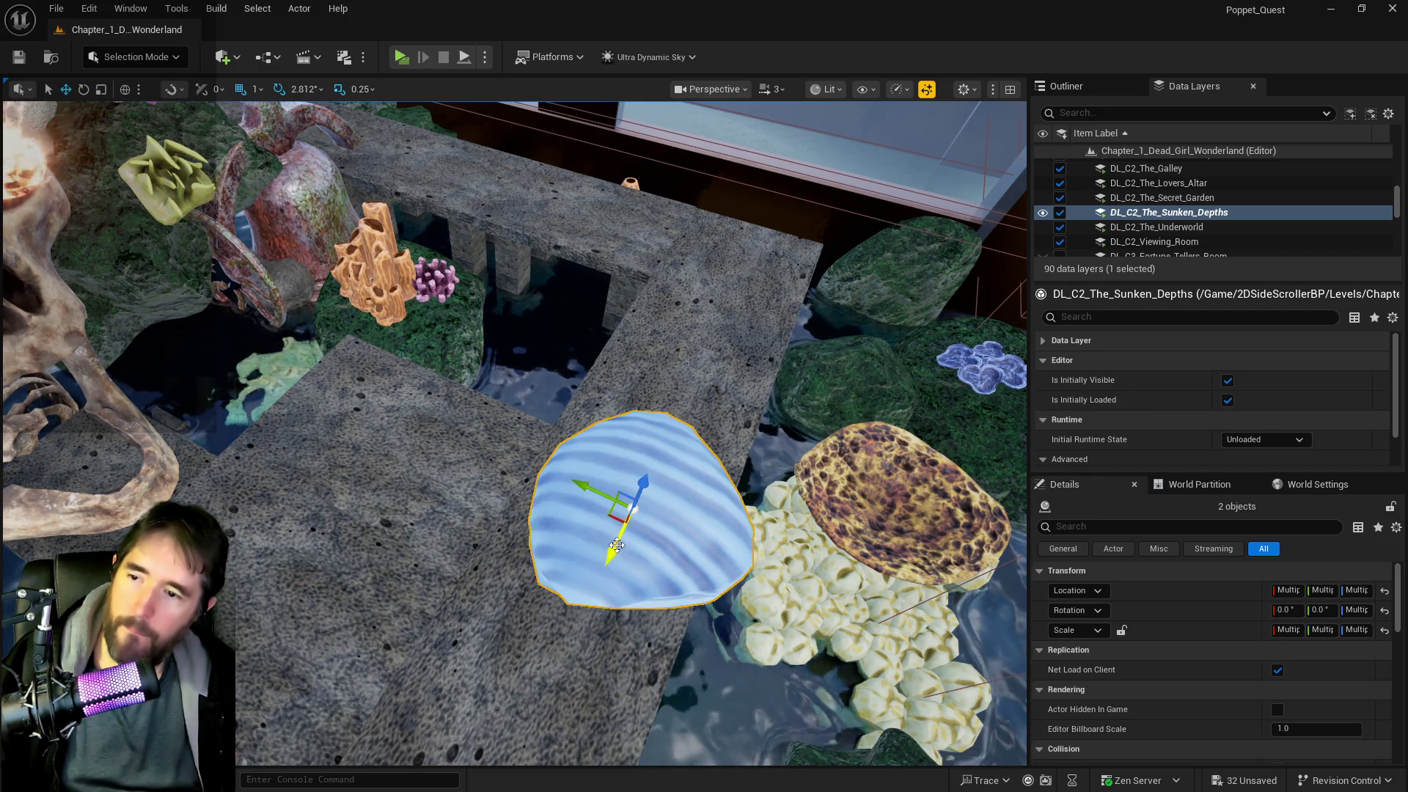
- Set the blue shell onto the mossy rocks and perch blue coral SM_corall_06 on the coral table
mouse_move(617, 546)
left_mouse_down()
mouse_move(676, 382)
mouse_move(748, 294)
mouse_move(801, 314)
left_mouse_up()
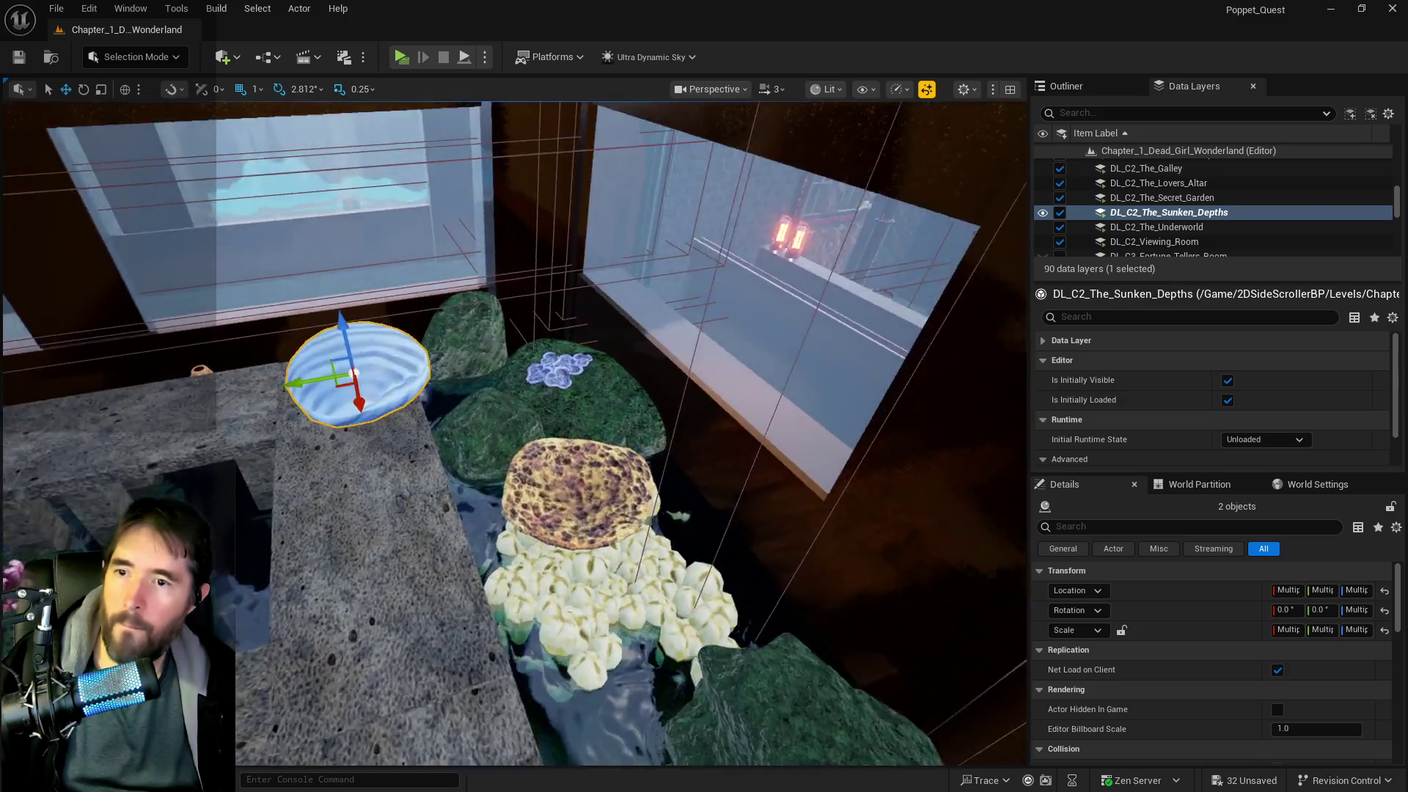
key("f")
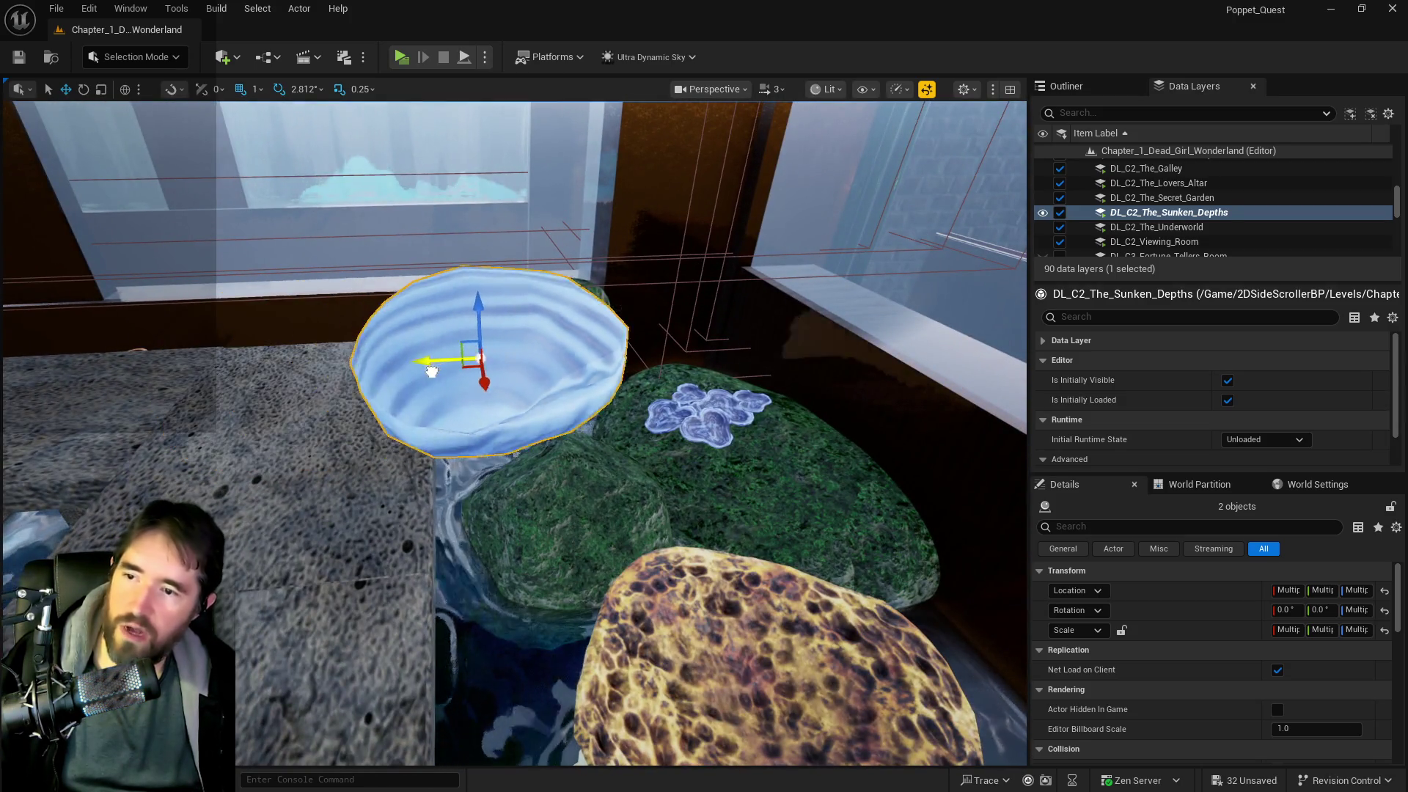
left_click_drag(431, 370, 628, 367)
left_click(717, 438)
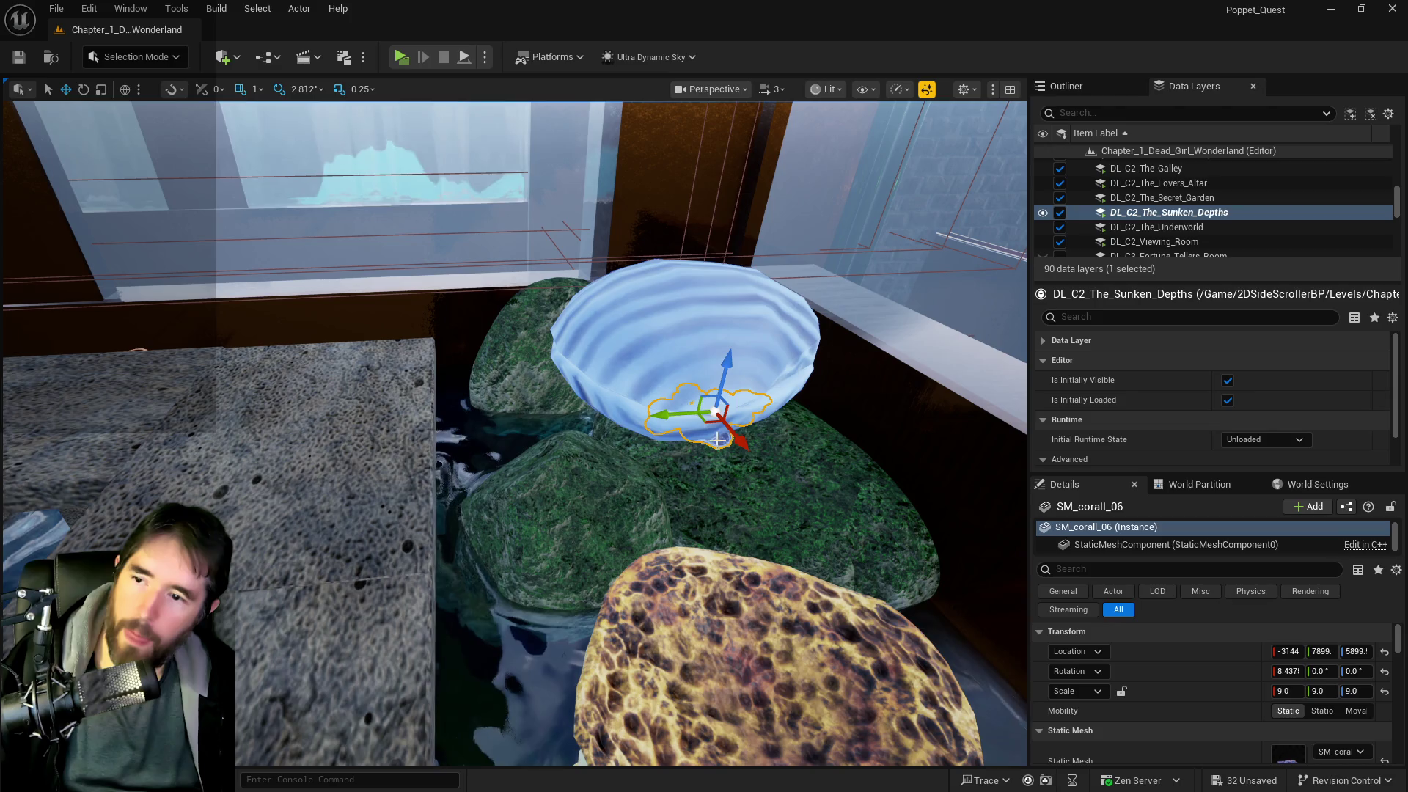
mouse_move(718, 438)
left_mouse_down()
mouse_move(763, 543)
mouse_move(798, 569)
left_mouse_up()
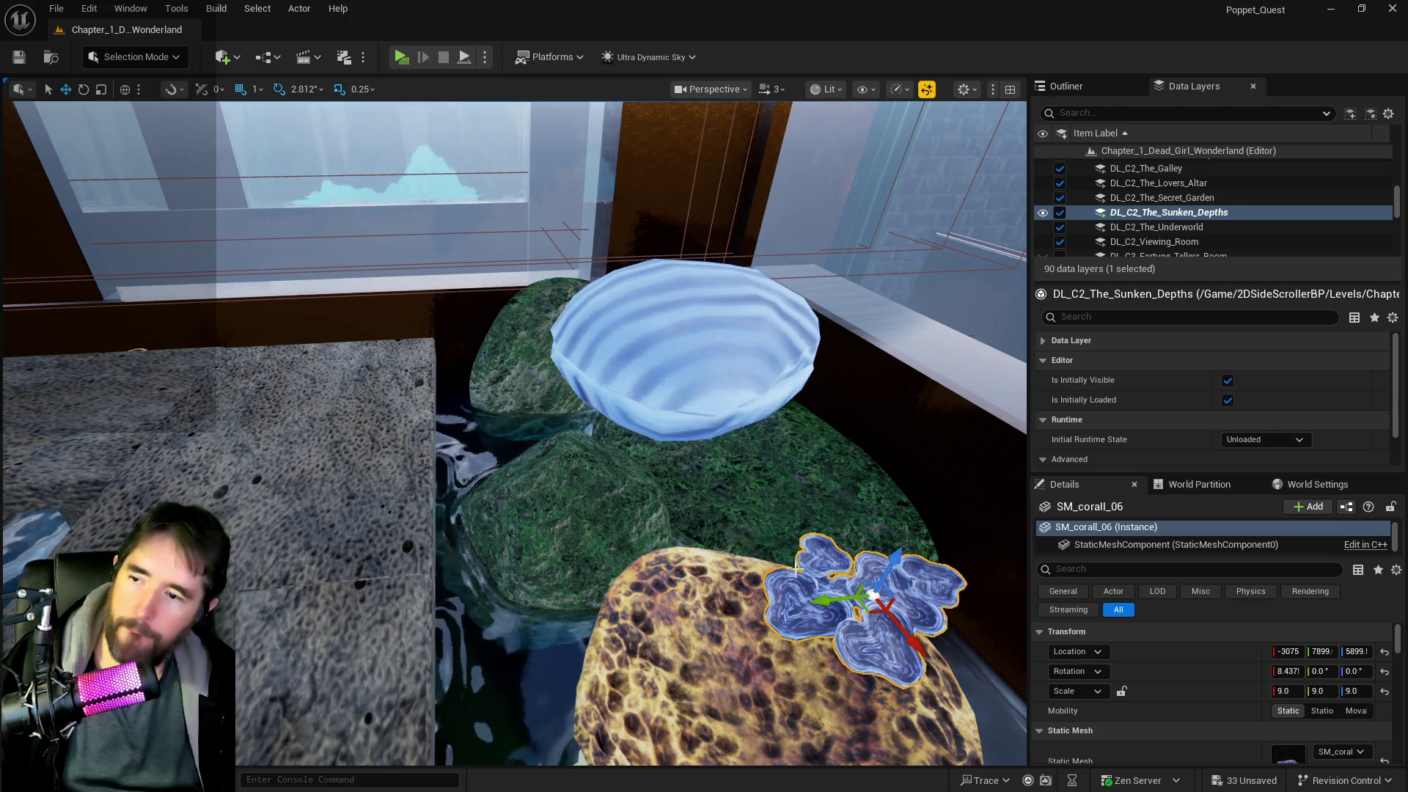
- Slide the green mossy rock along Y beside the coral table and rotate it
left_click(720, 484)
key("f")
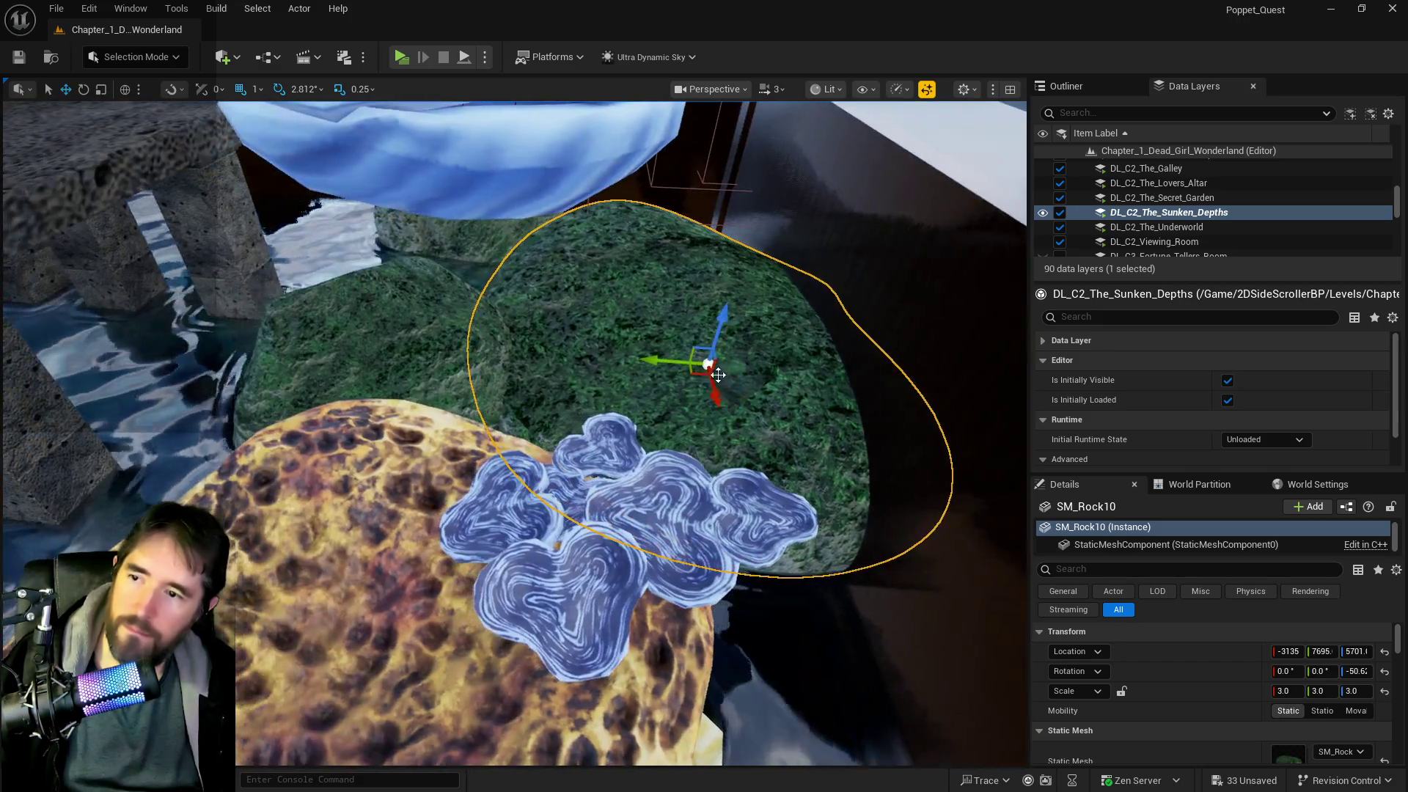
mouse_move(631, 358)
left_mouse_down()
mouse_move(586, 365)
mouse_move(680, 409)
mouse_move(633, 421)
mouse_move(710, 415)
left_mouse_up()
mouse_move(770, 373)
left_mouse_down()
mouse_move(768, 394)
mouse_move(776, 342)
mouse_move(766, 385)
mouse_move(542, 352)
left_mouse_up()
key("w")
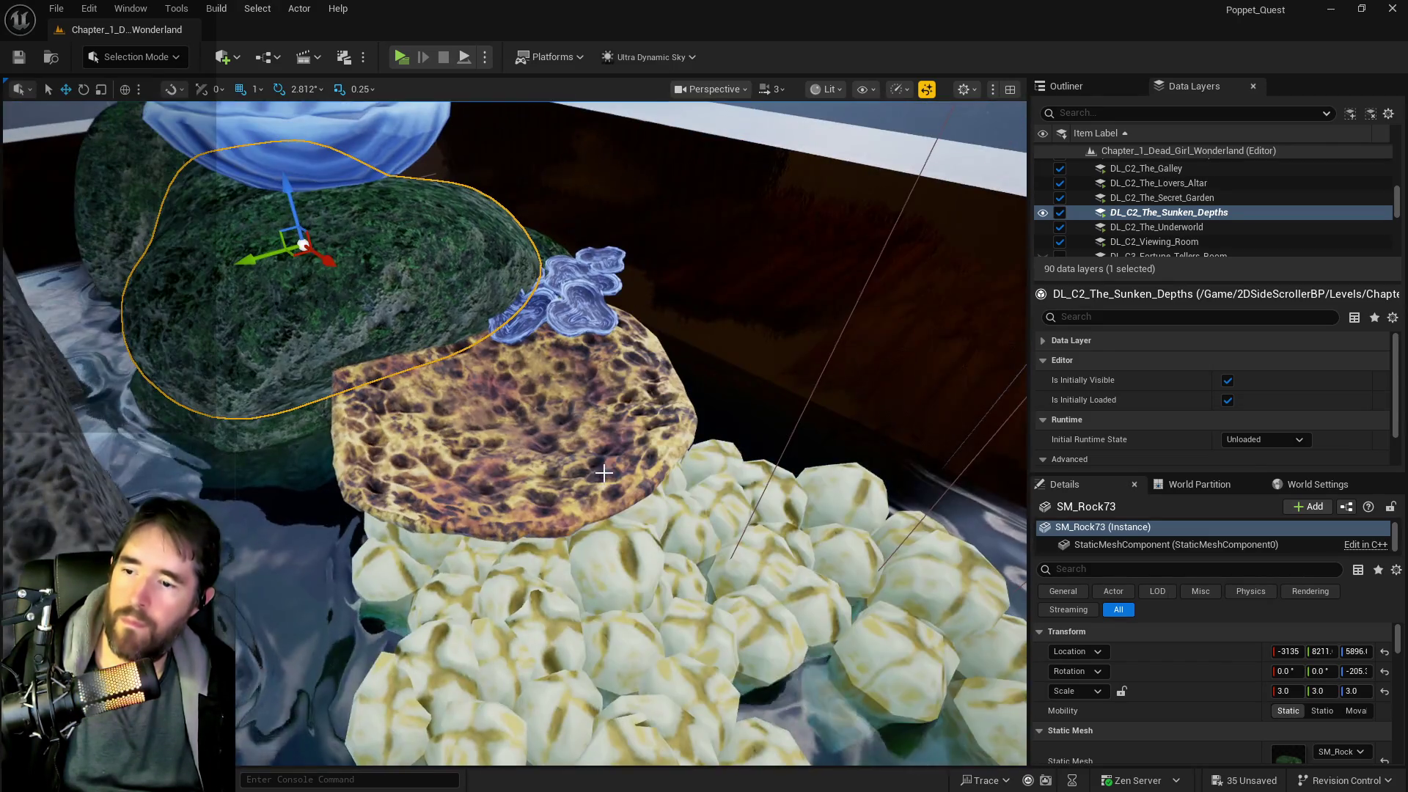
- Halve white coral cluster SM_corall_9's scale to 15
left_click(532, 467)
key("f")
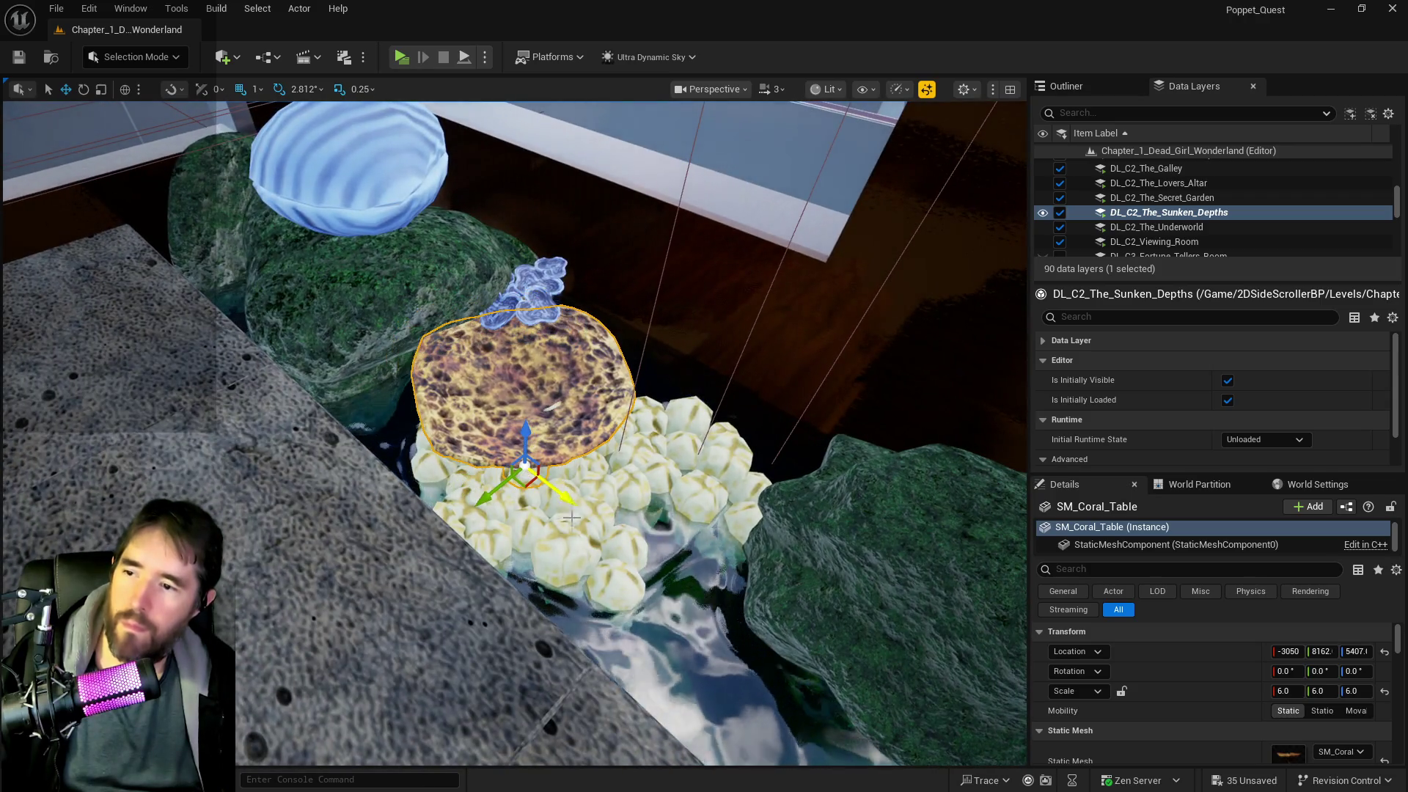
left_click(589, 539)
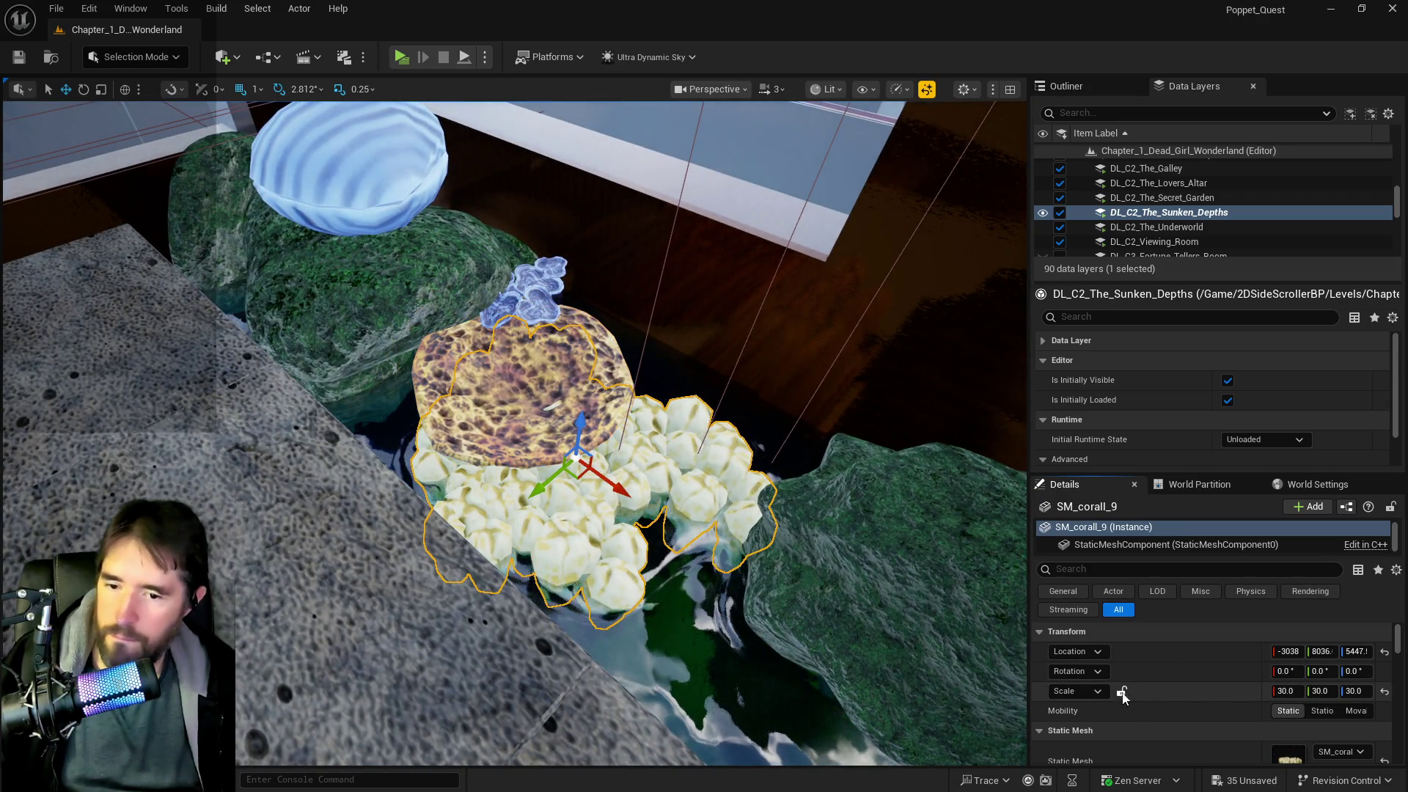
left_click(1280, 691)
type("15")
key("Return")
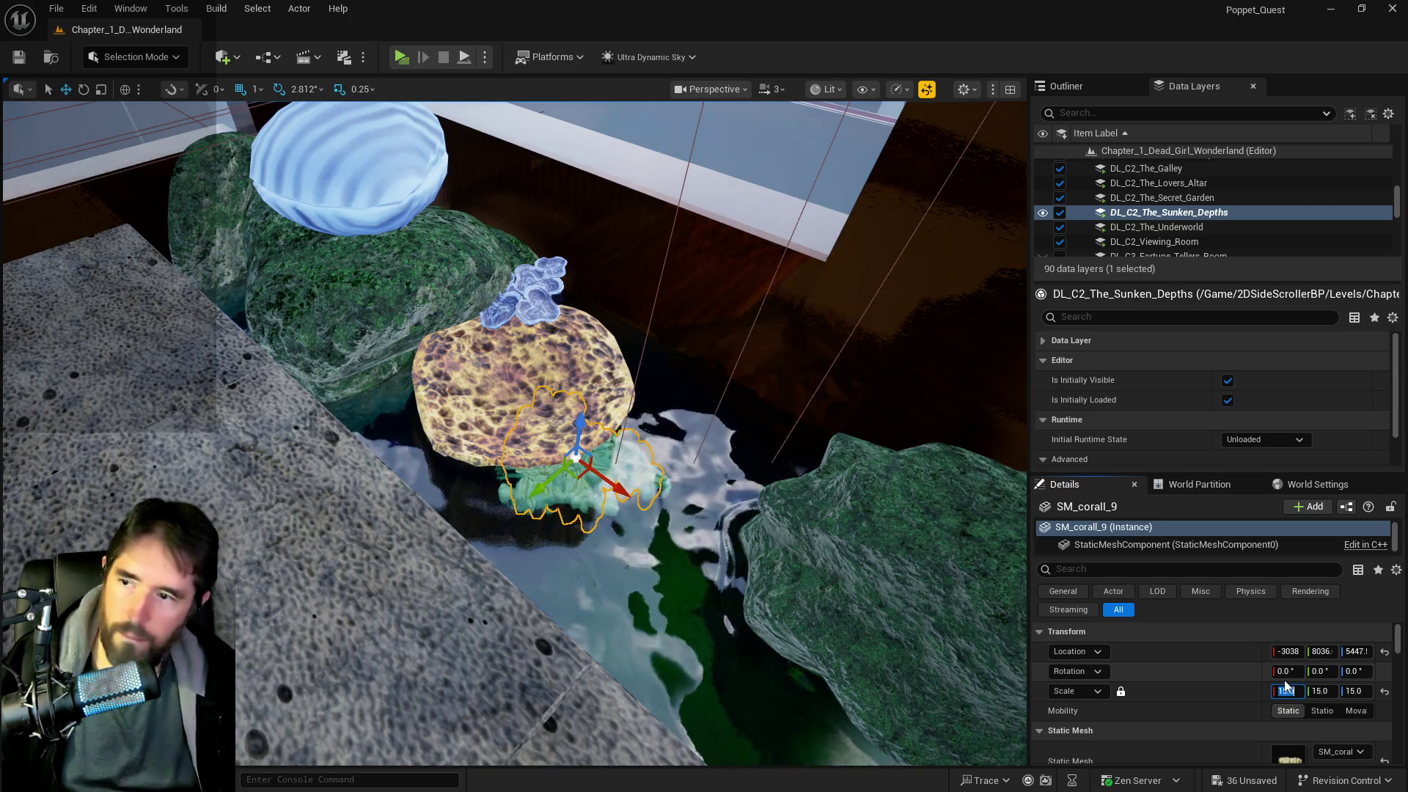
- Seat the white coral higher on the right mossy rock, tilted about 19.68°
mouse_move(598, 422)
left_mouse_down()
mouse_move(801, 566)
mouse_move(812, 534)
mouse_move(858, 499)
mouse_move(935, 567)
left_mouse_up()
left_click_drag(897, 500, 905, 484)
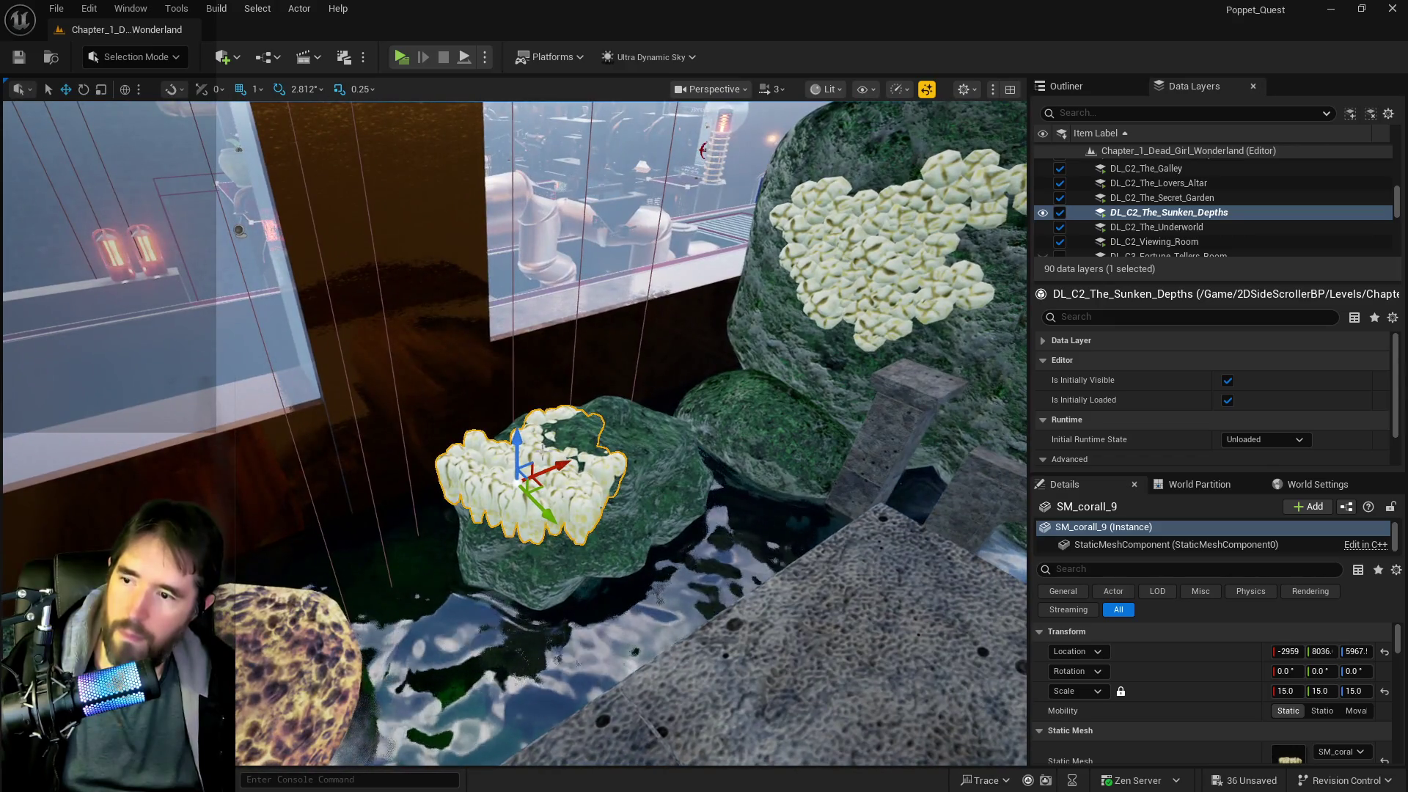
key("e")
left_click_drag(579, 440, 589, 488)
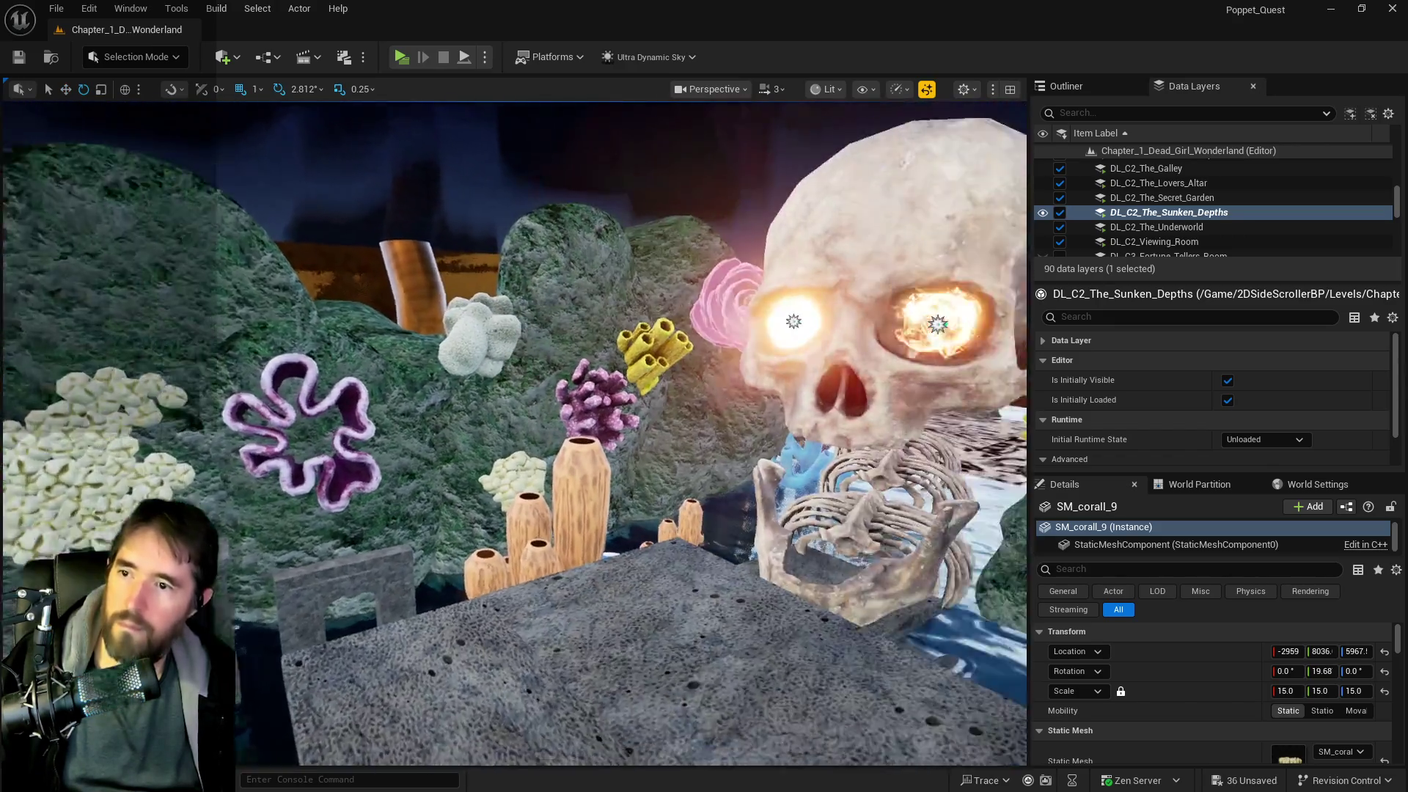
left_click_drag(535, 378, 535, 378)
left_click(534, 377)
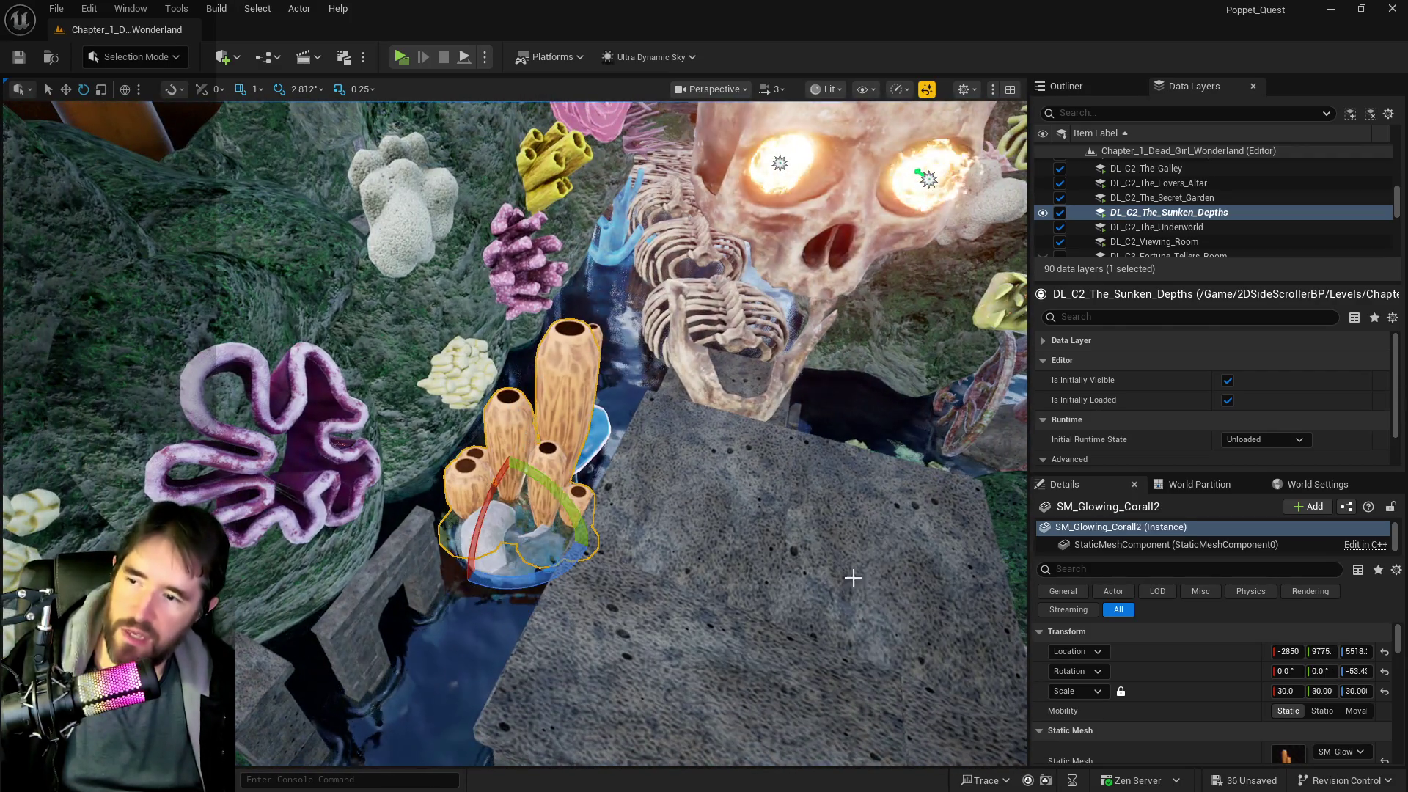
- Set the orange tube coral's uniform scale to 15, then select mossy boulder SM_Rock169 by the pipes
left_click(1276, 691)
type("15")
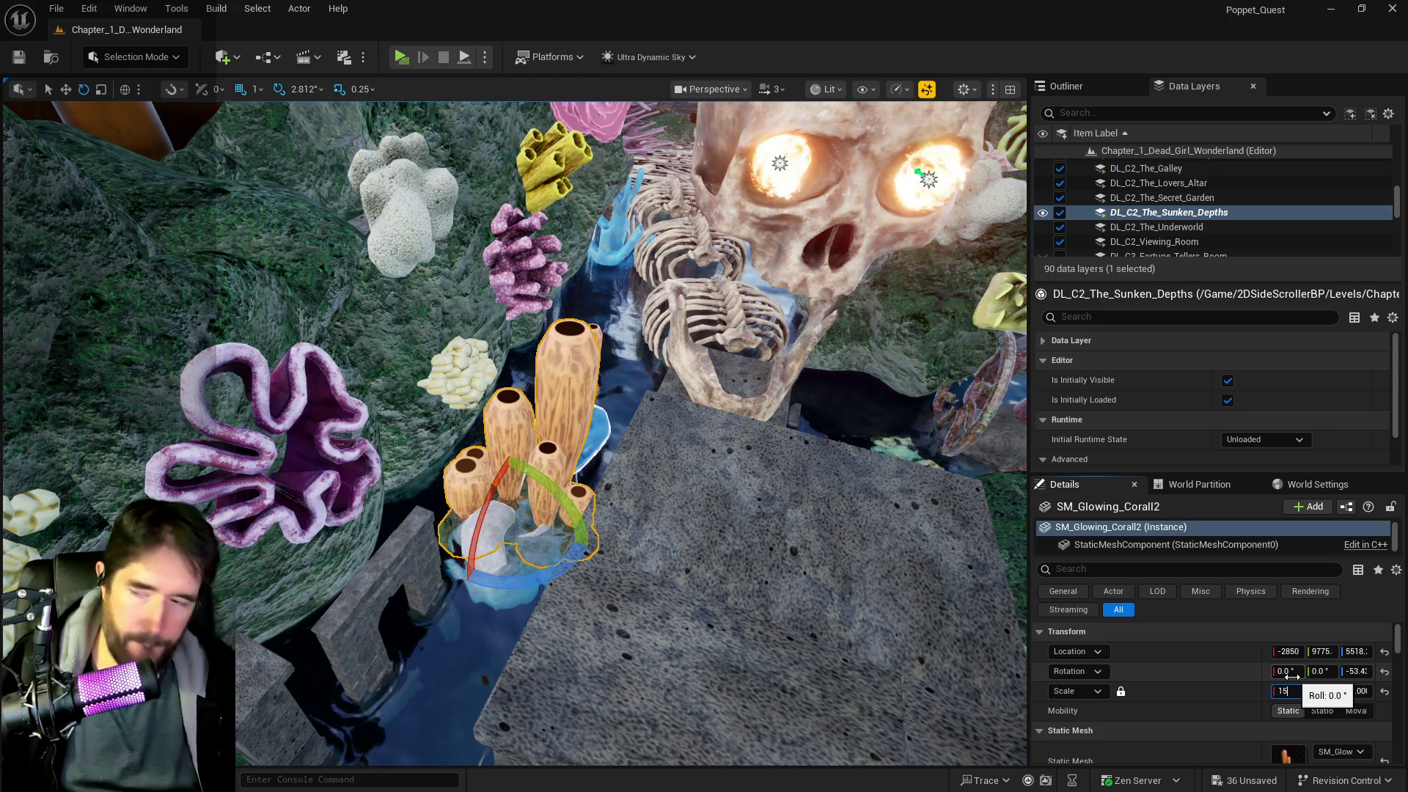
key("r")
key("f")
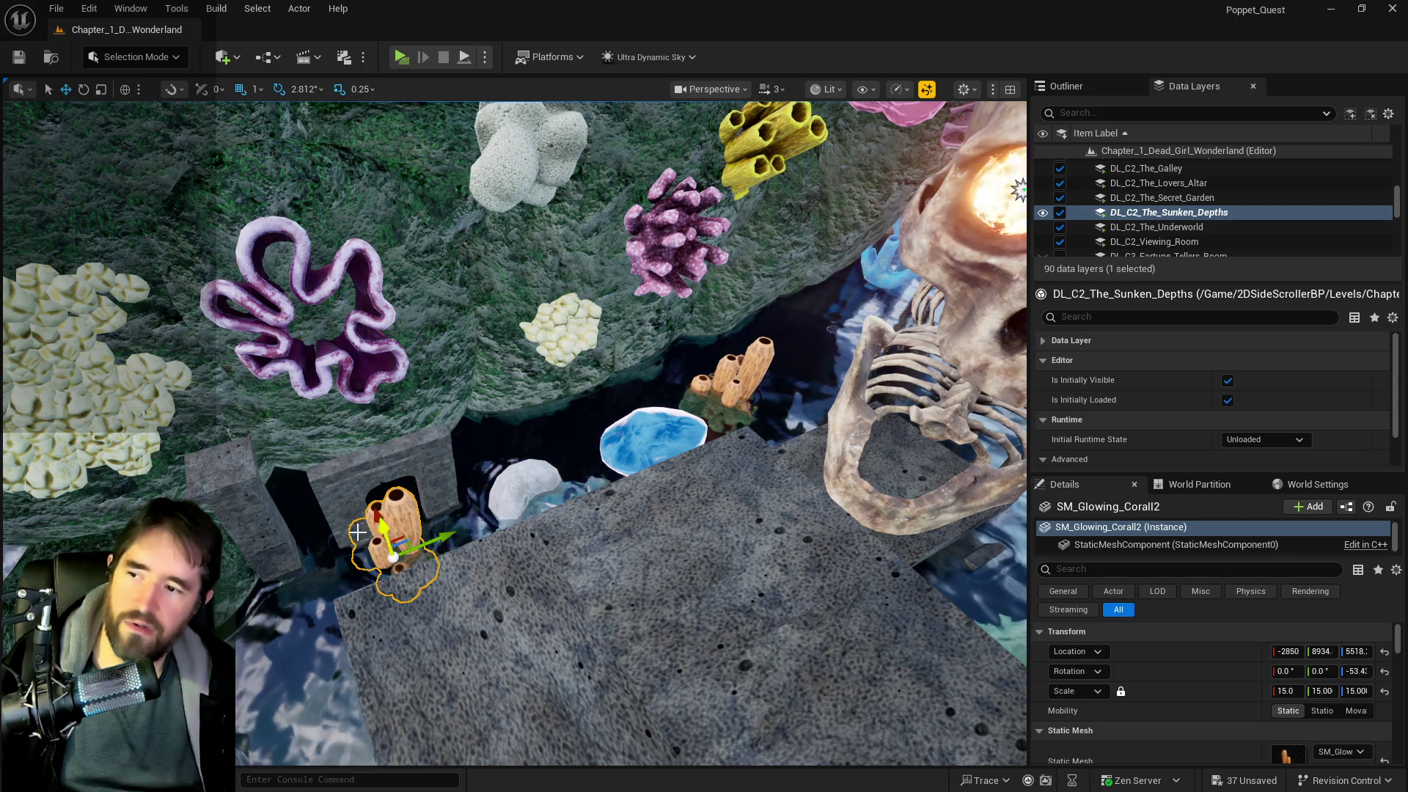
mouse_move(513, 440)
left_mouse_down()
mouse_move(455, 396)
mouse_move(433, 418)
mouse_move(440, 484)
mouse_move(484, 440)
mouse_move(477, 462)
mouse_move(328, 415)
left_mouse_up()
left_click(245, 372)
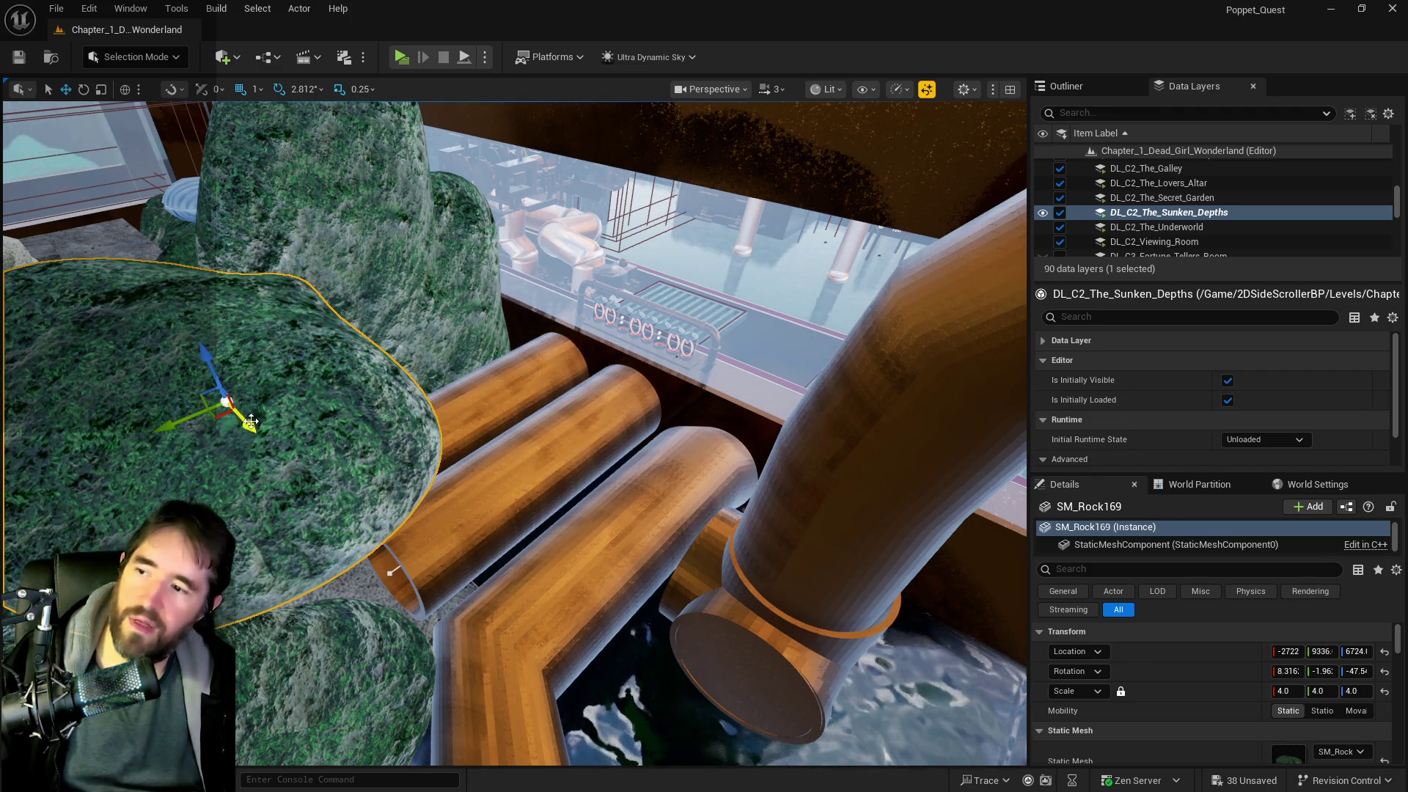
- Nudge mossy boulder SM_Rock169 beside the pipes along X, about 110 units on Y, and up slightly
mouse_move(394, 555)
left_mouse_down()
mouse_move(378, 283)
mouse_move(402, 311)
left_mouse_up()
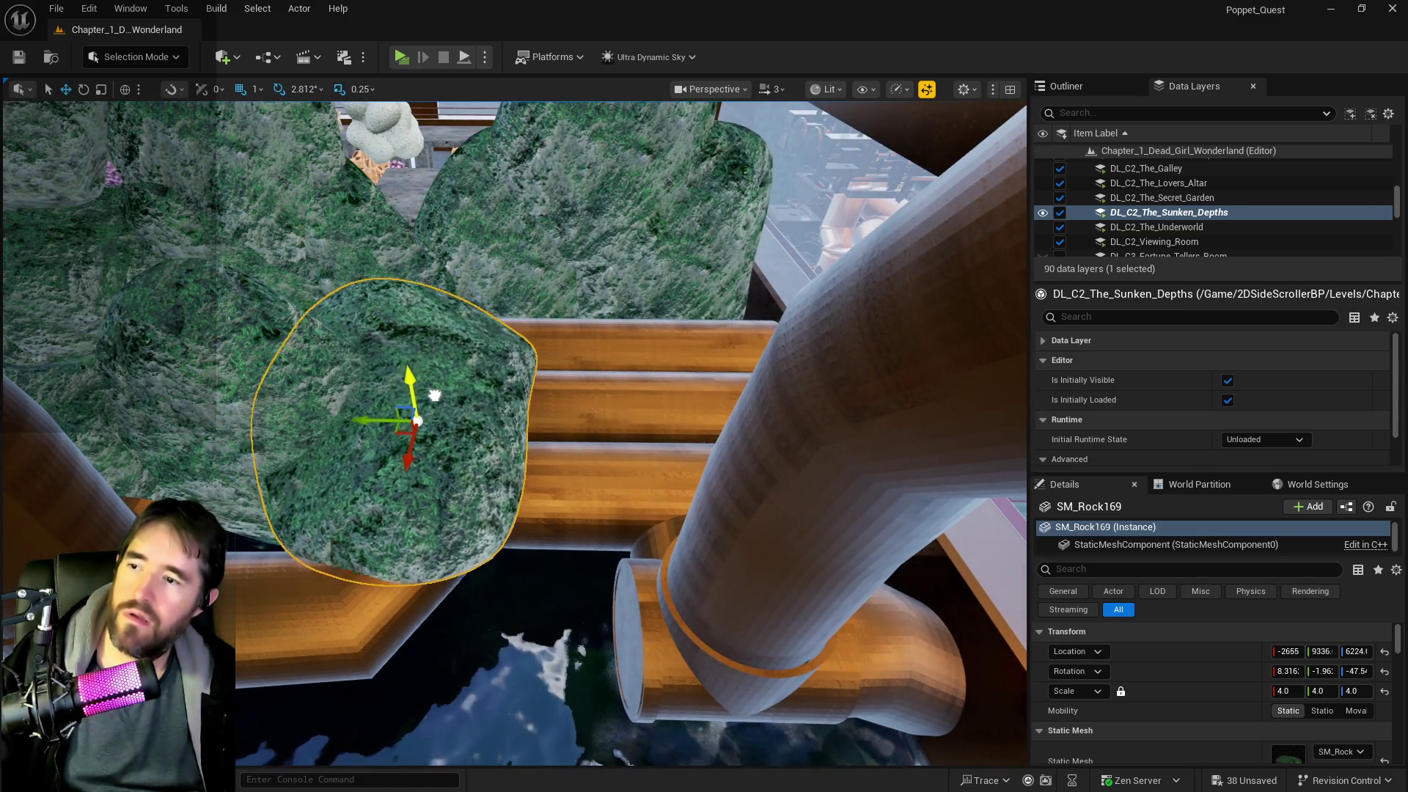
left_click_drag(360, 403, 609, 406)
left_click_drag(514, 432, 466, 370)
left_click_drag(629, 271, 629, 253)
- Turn SM_Rock163 to about 4.2°, 1.8°, -47.5° over the pipes and inspect it
left_click_drag(484, 328, 485, 327)
left_click(484, 327)
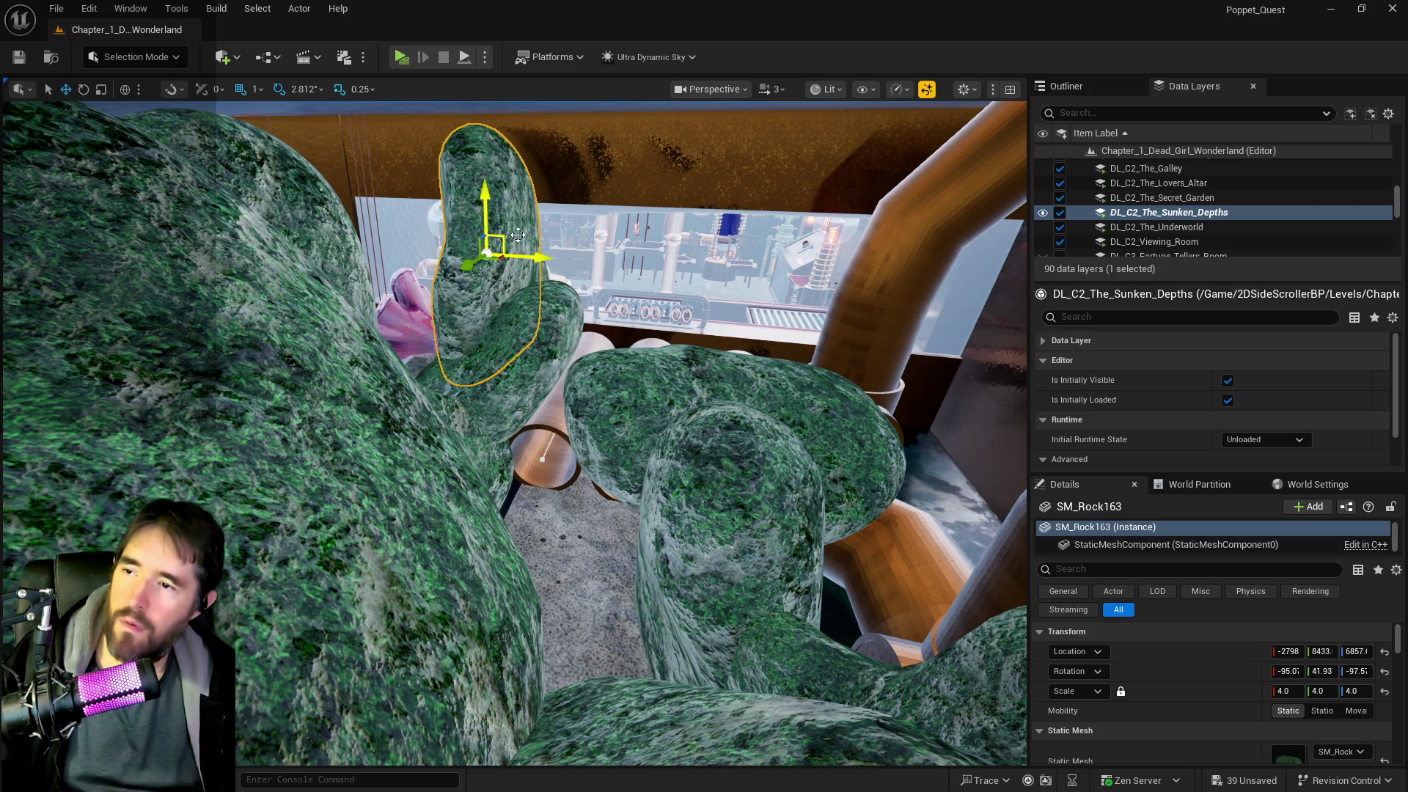
mouse_move(541, 215)
left_mouse_down()
mouse_move(572, 259)
mouse_move(790, 311)
left_mouse_up()
key("w")
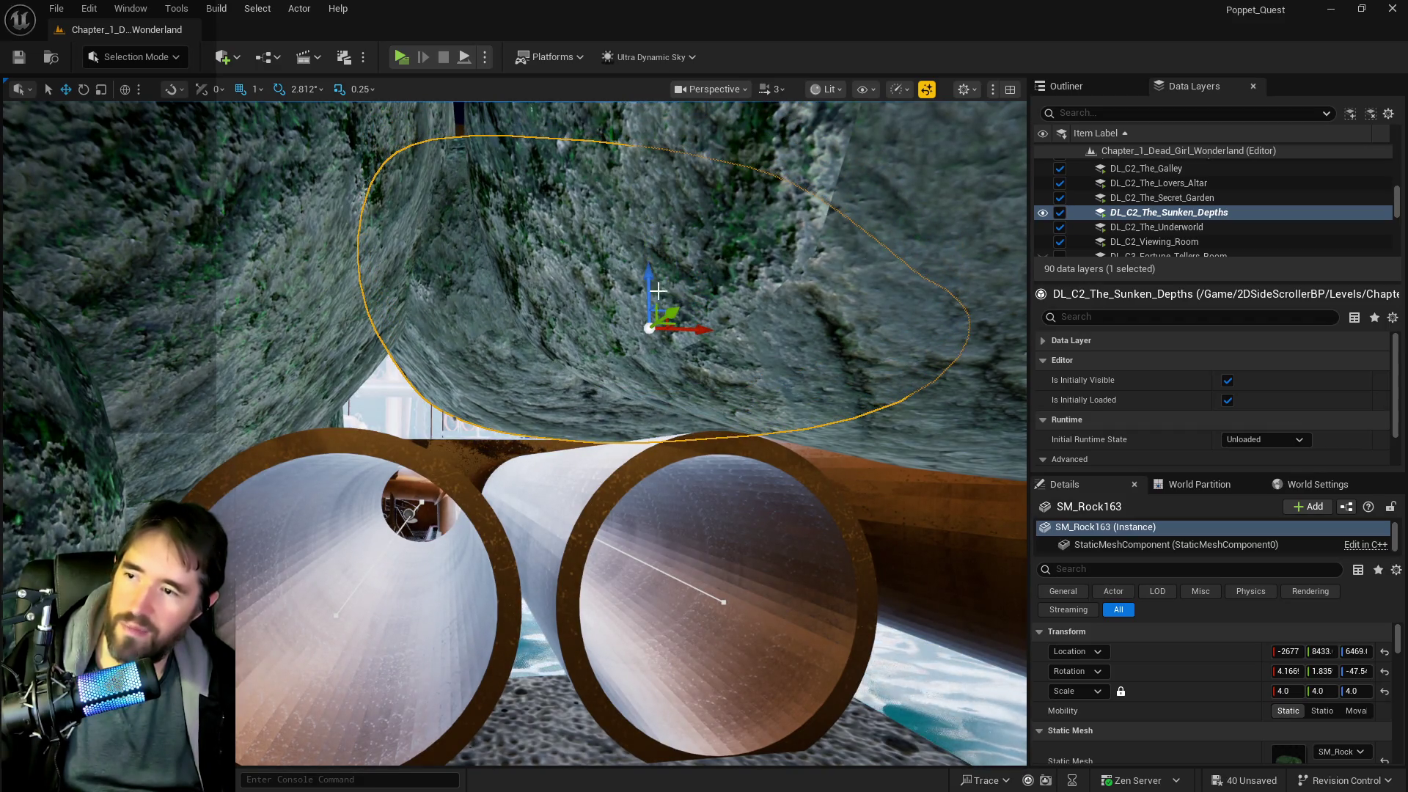
key("w")
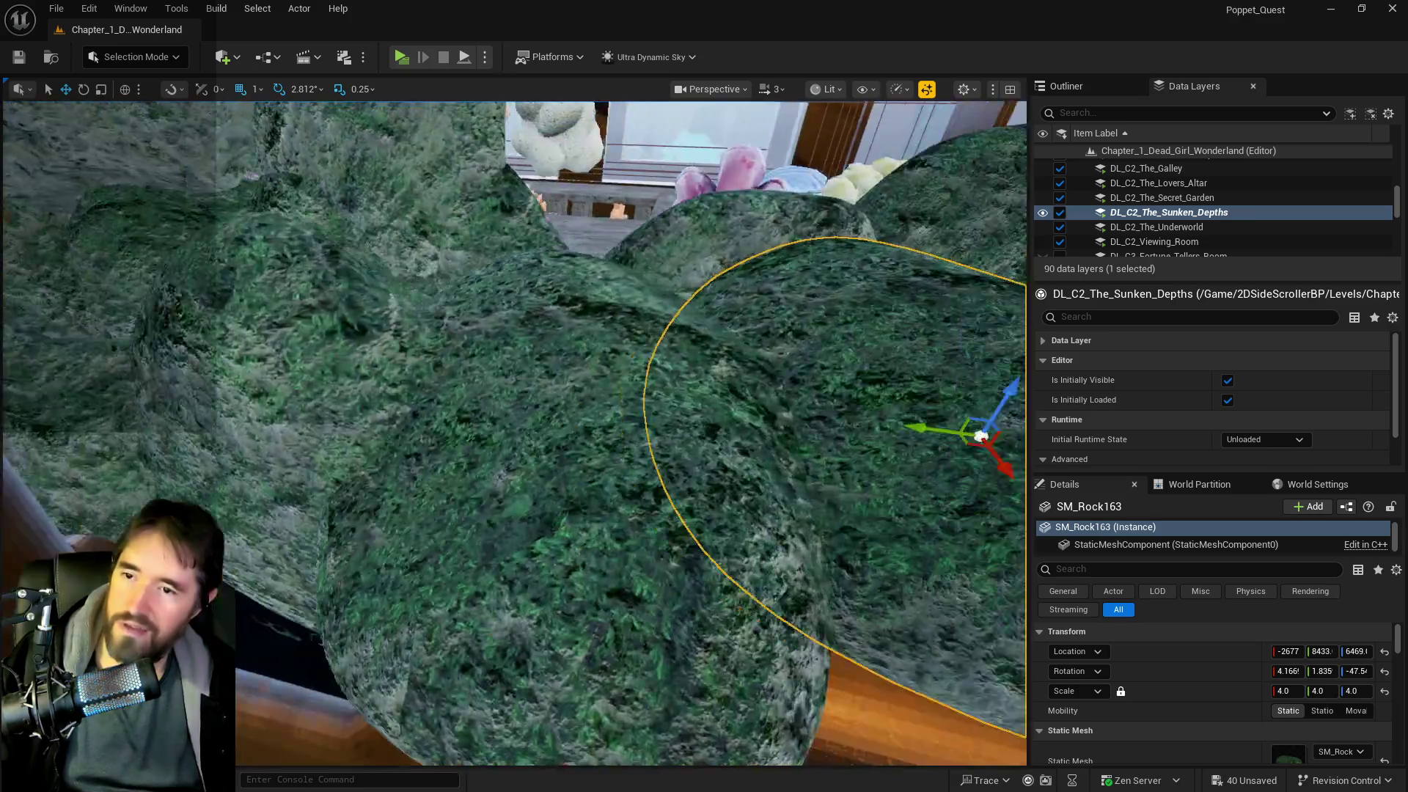
key("f")
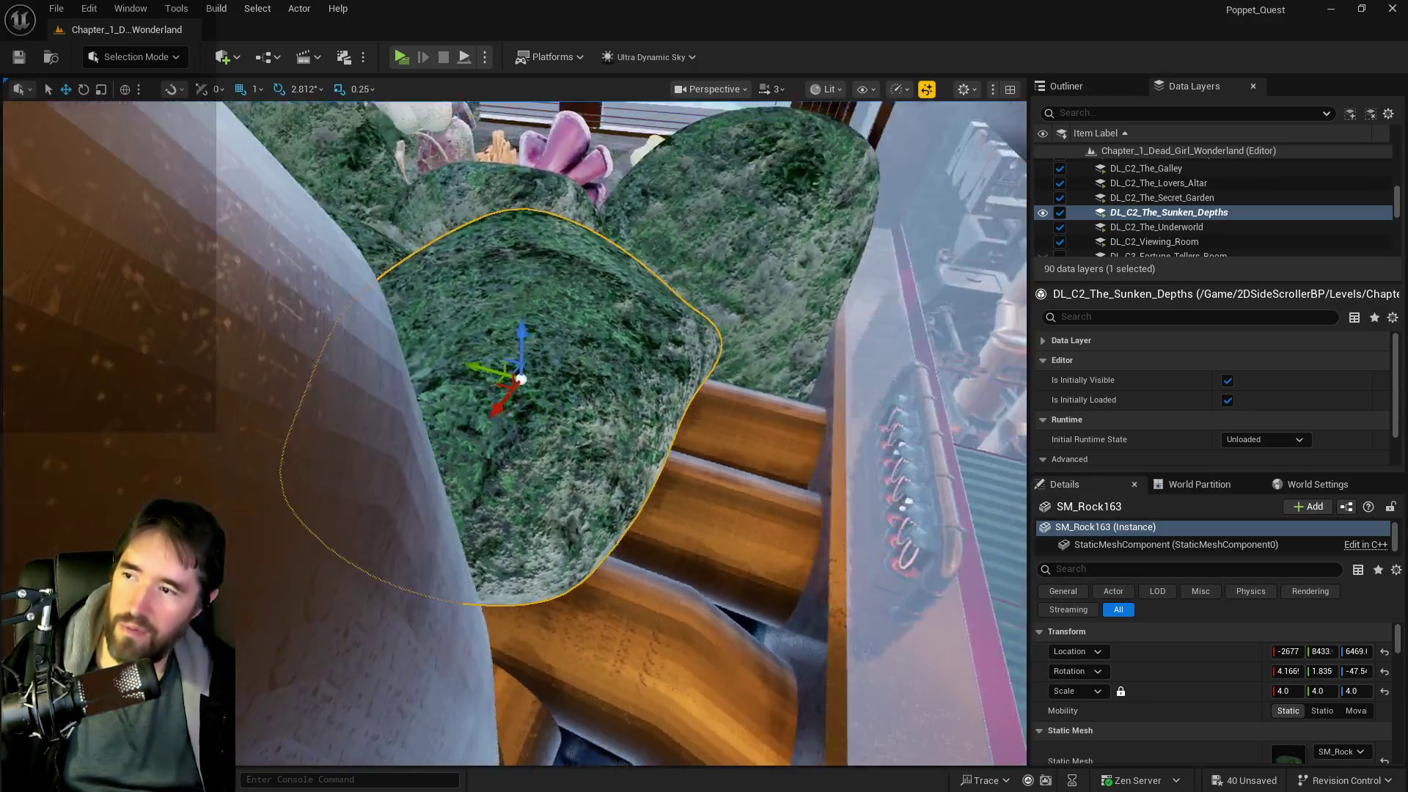
left_click_drag(748, 236, 749, 236)
- Rotate boulder SM_Rock170 by the skull onto its side and check it from around and beneath
key("s")
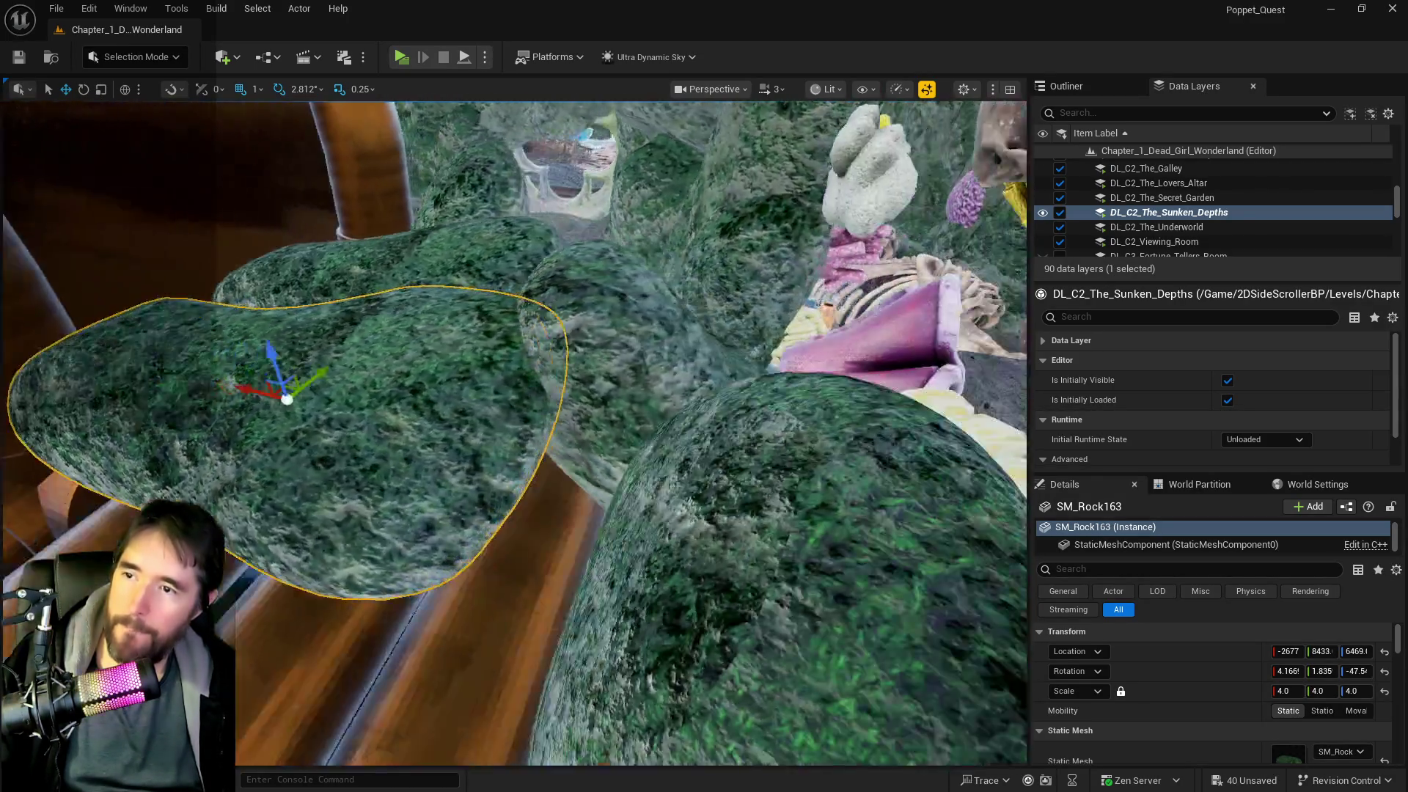
key("w")
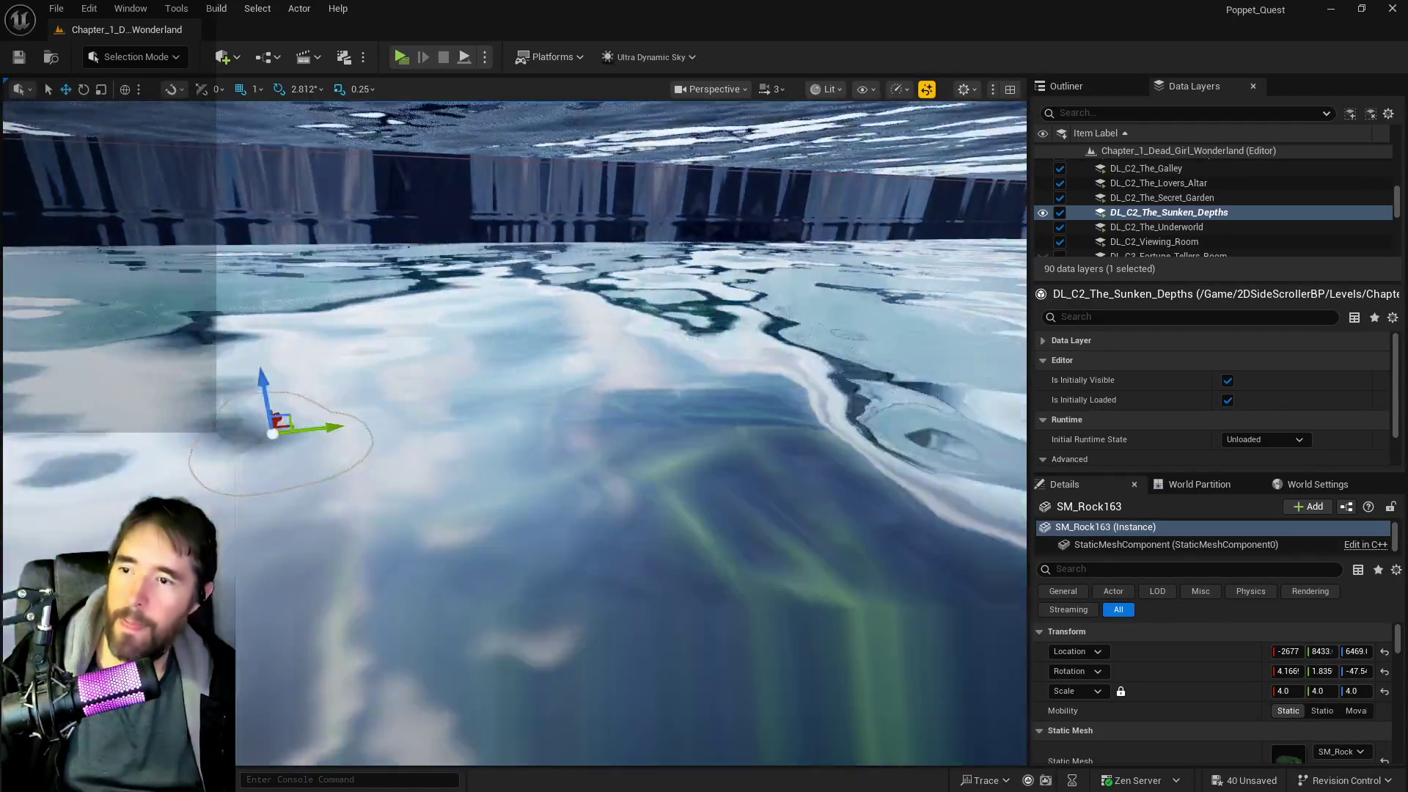
key("w")
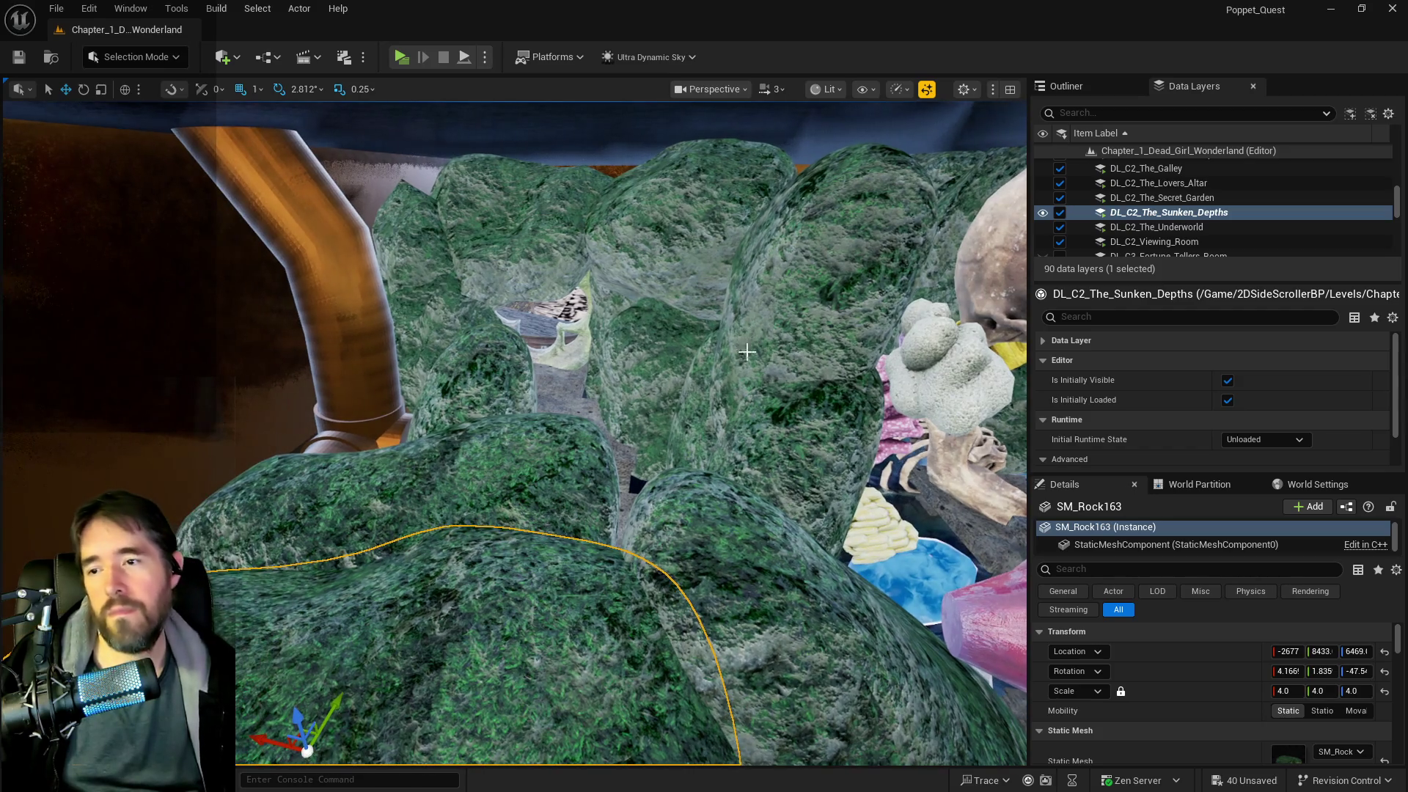
left_click(753, 379)
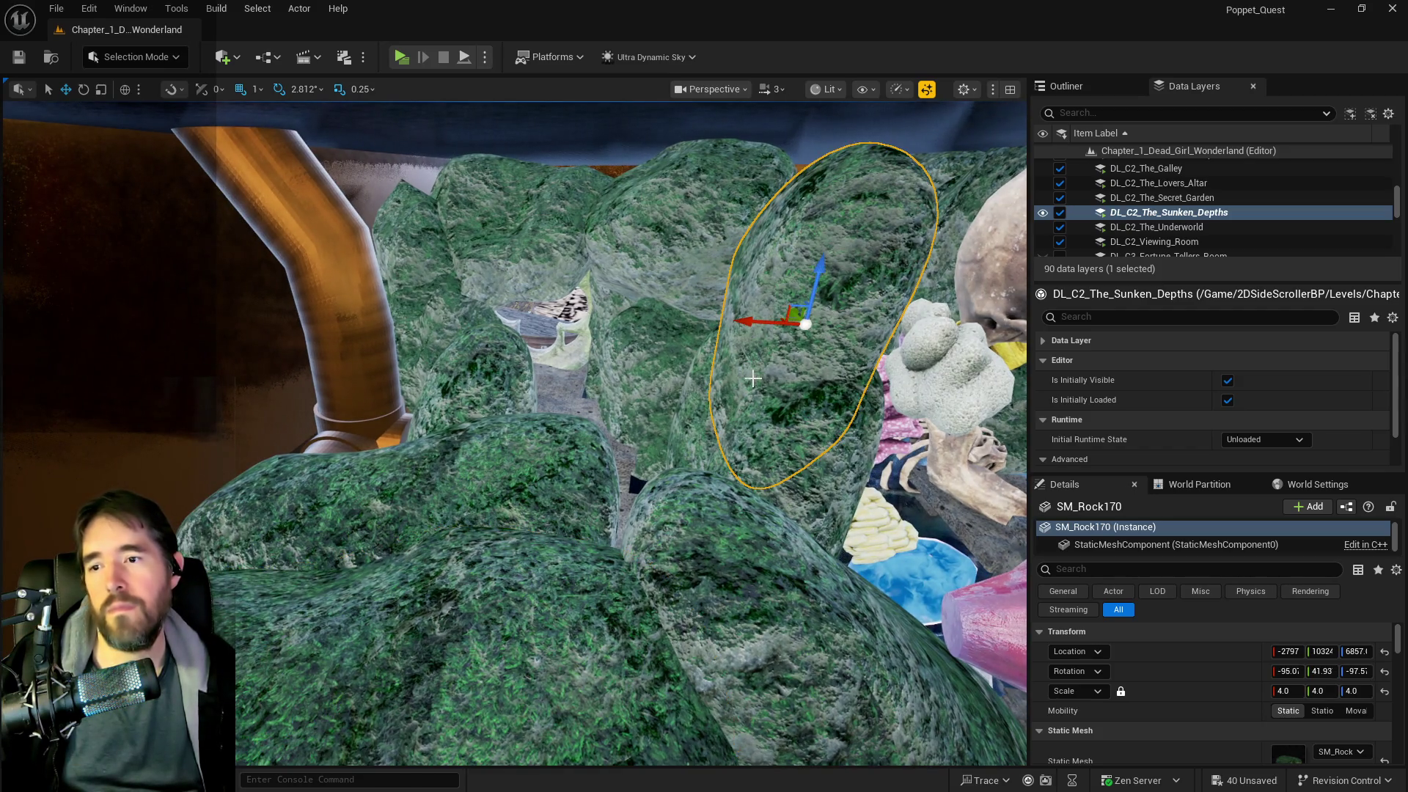
left_click_drag(715, 322, 780, 403)
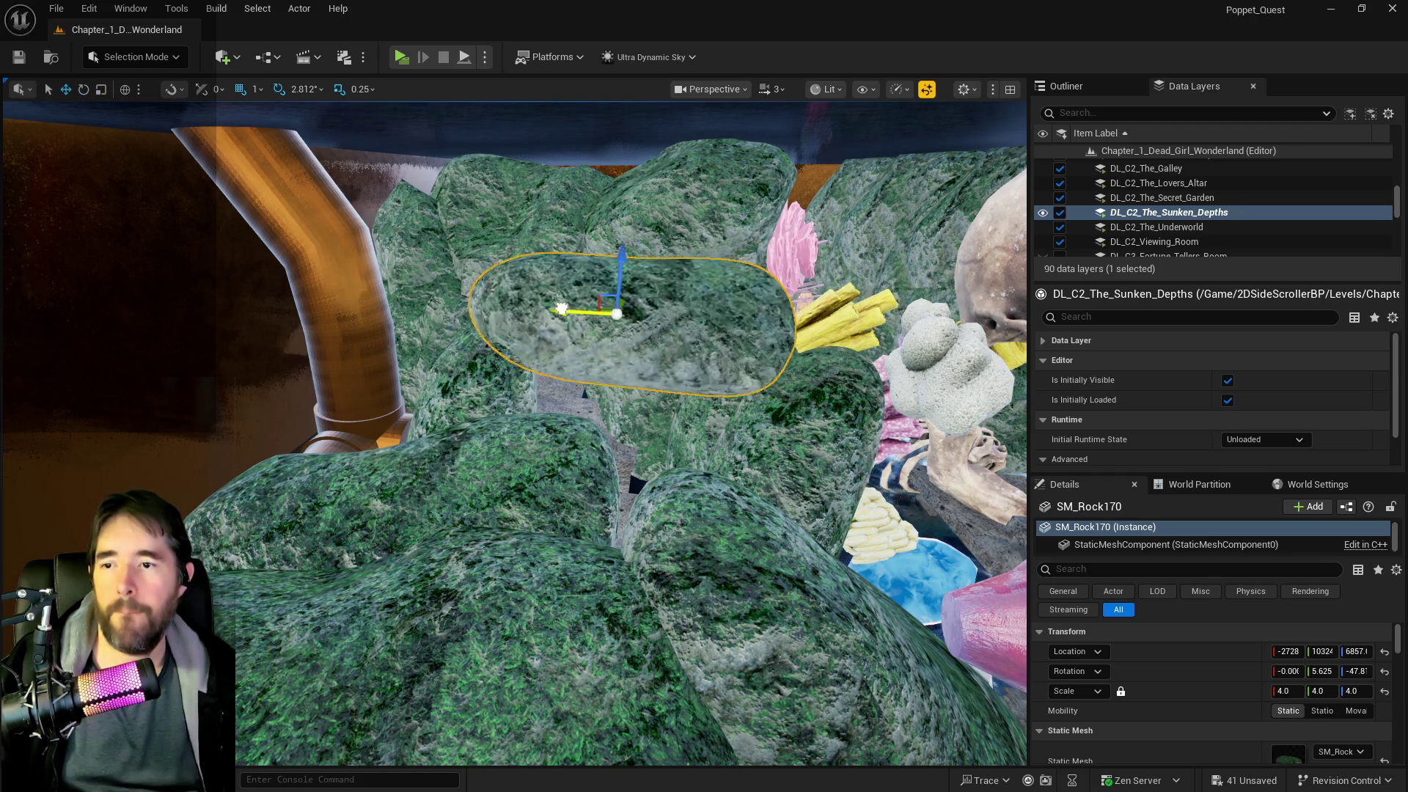
key("w")
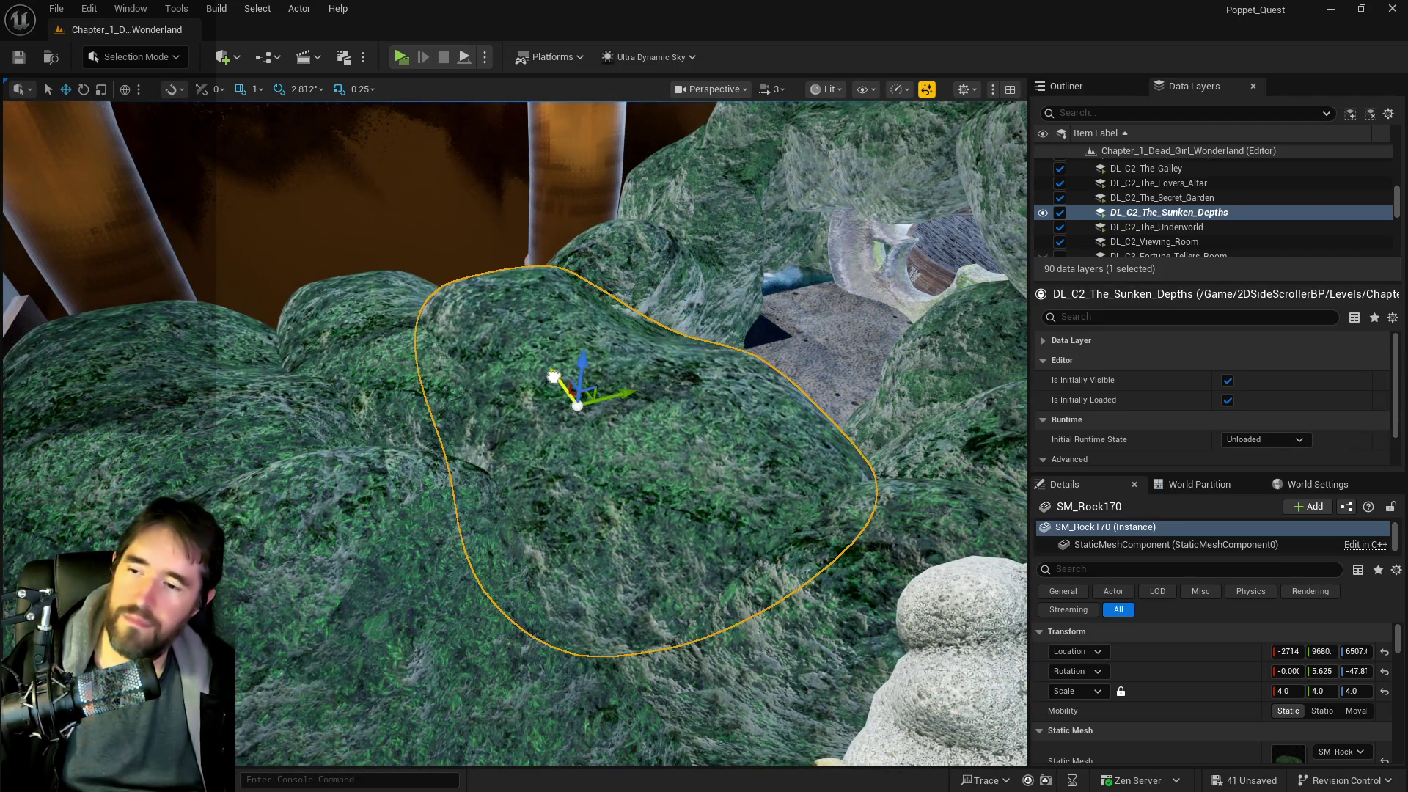
key("w")
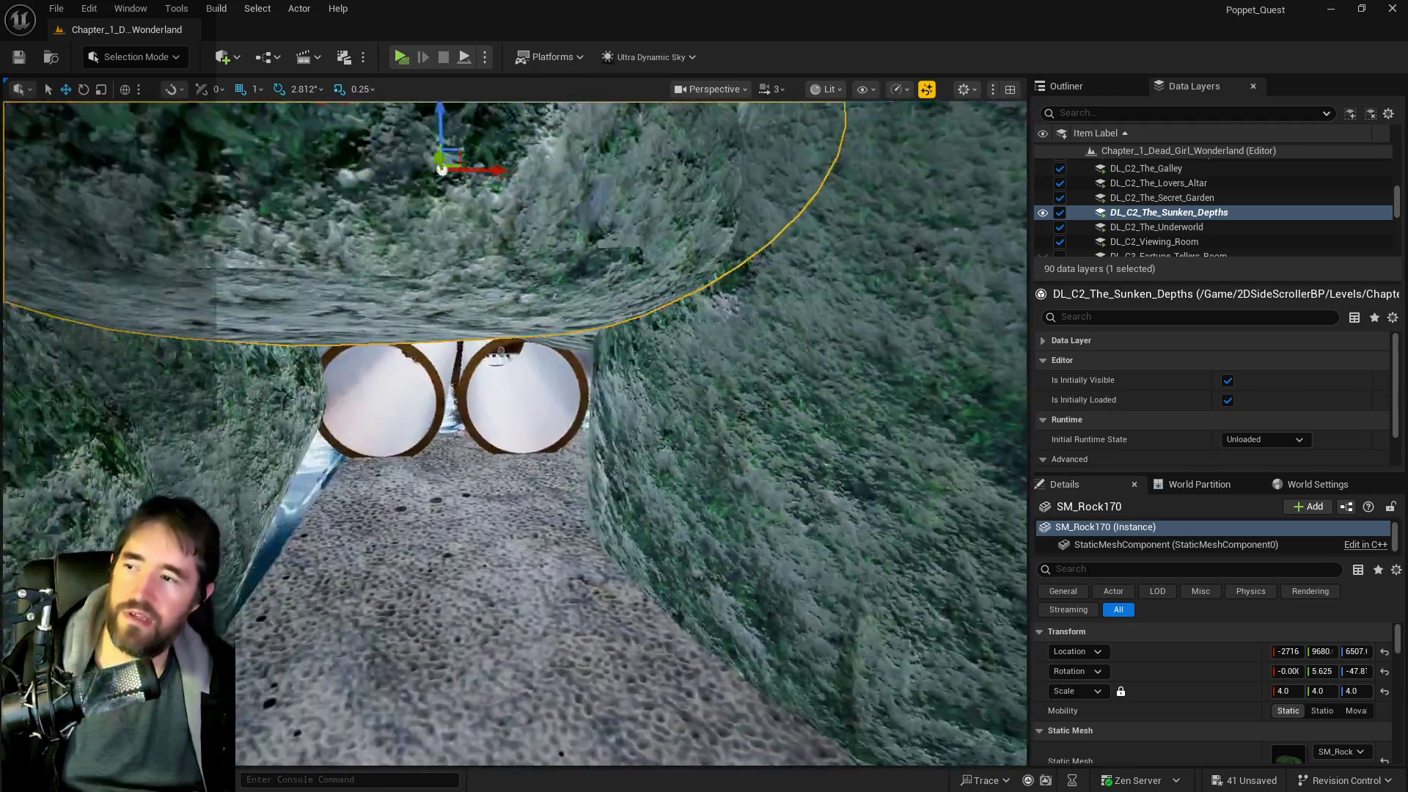
key("w")
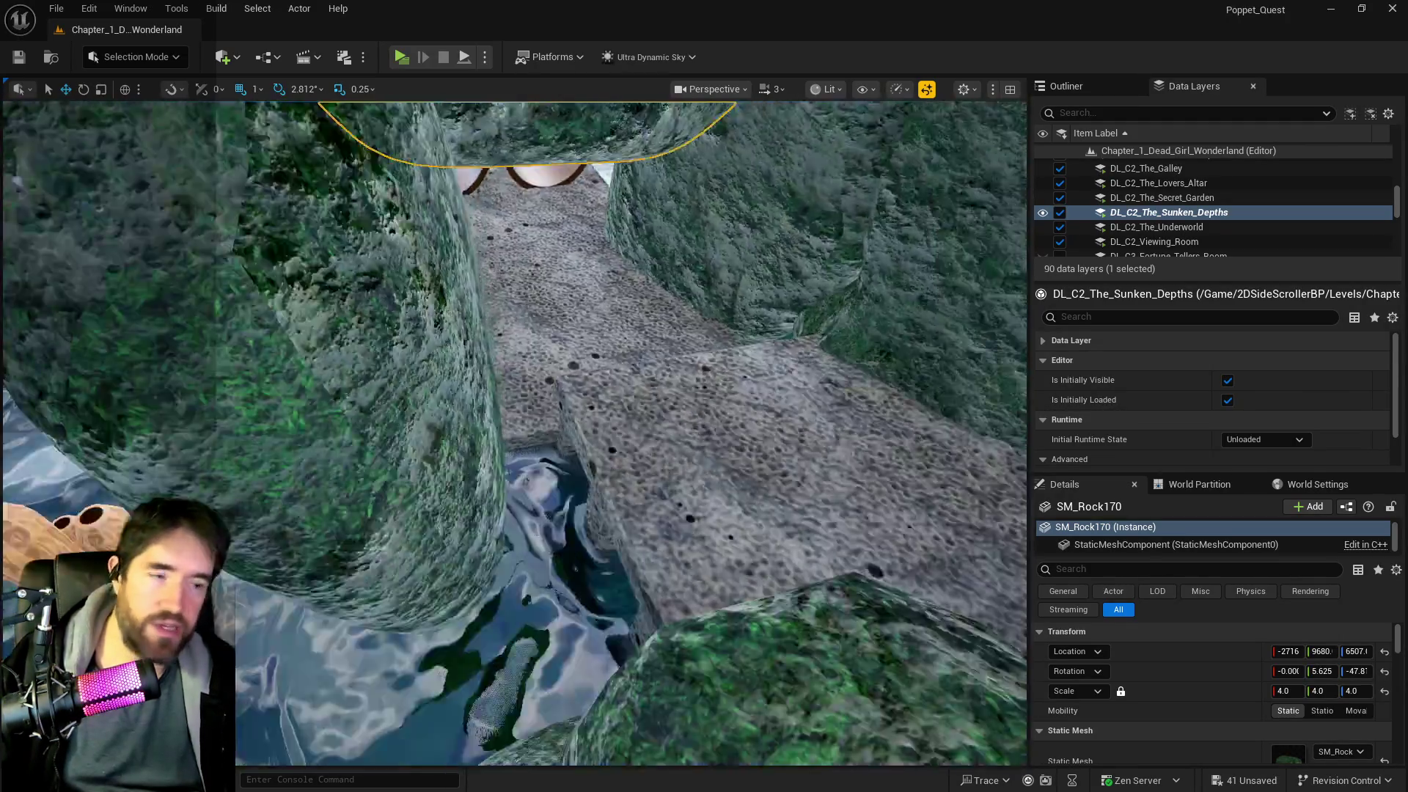
key("s")
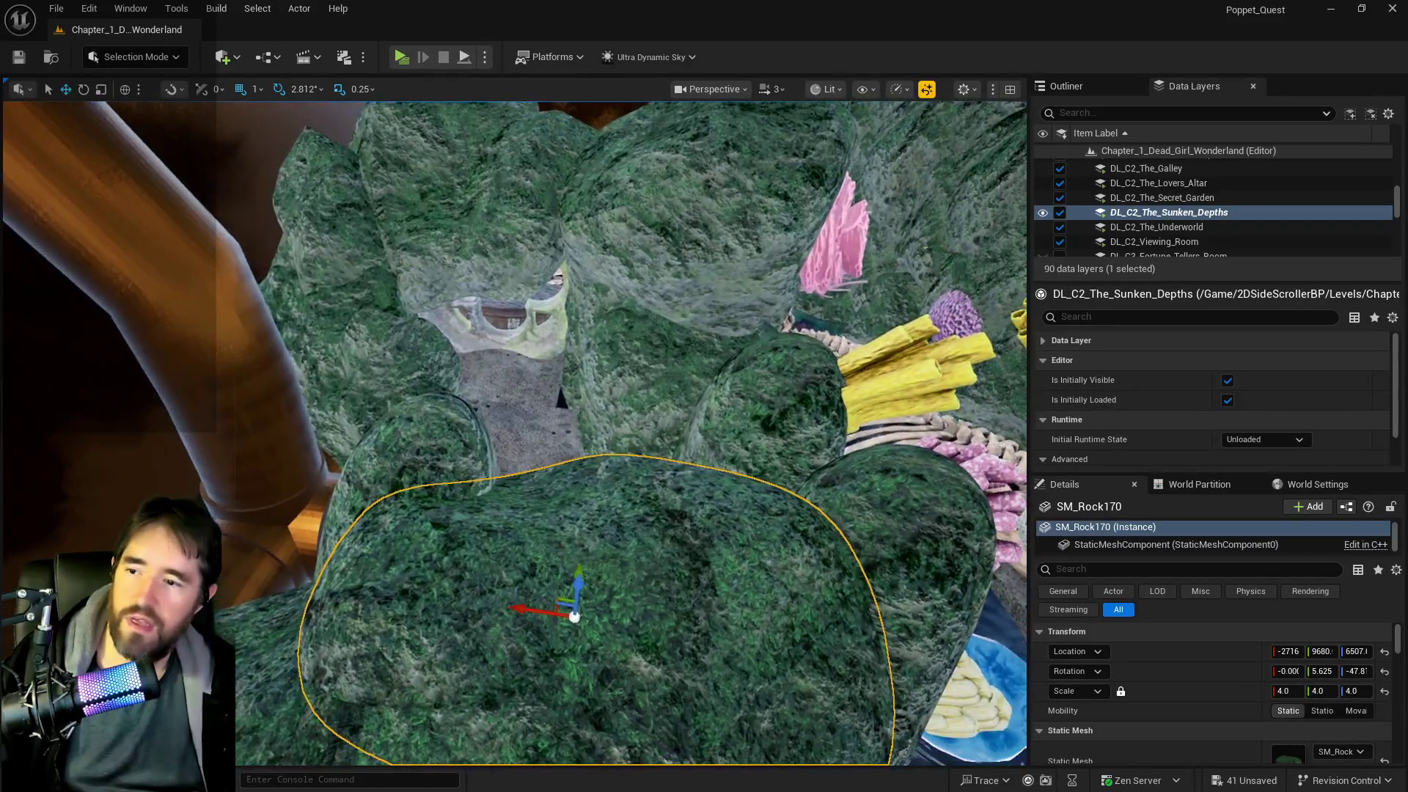
left_click_drag(545, 371, 594, 361)
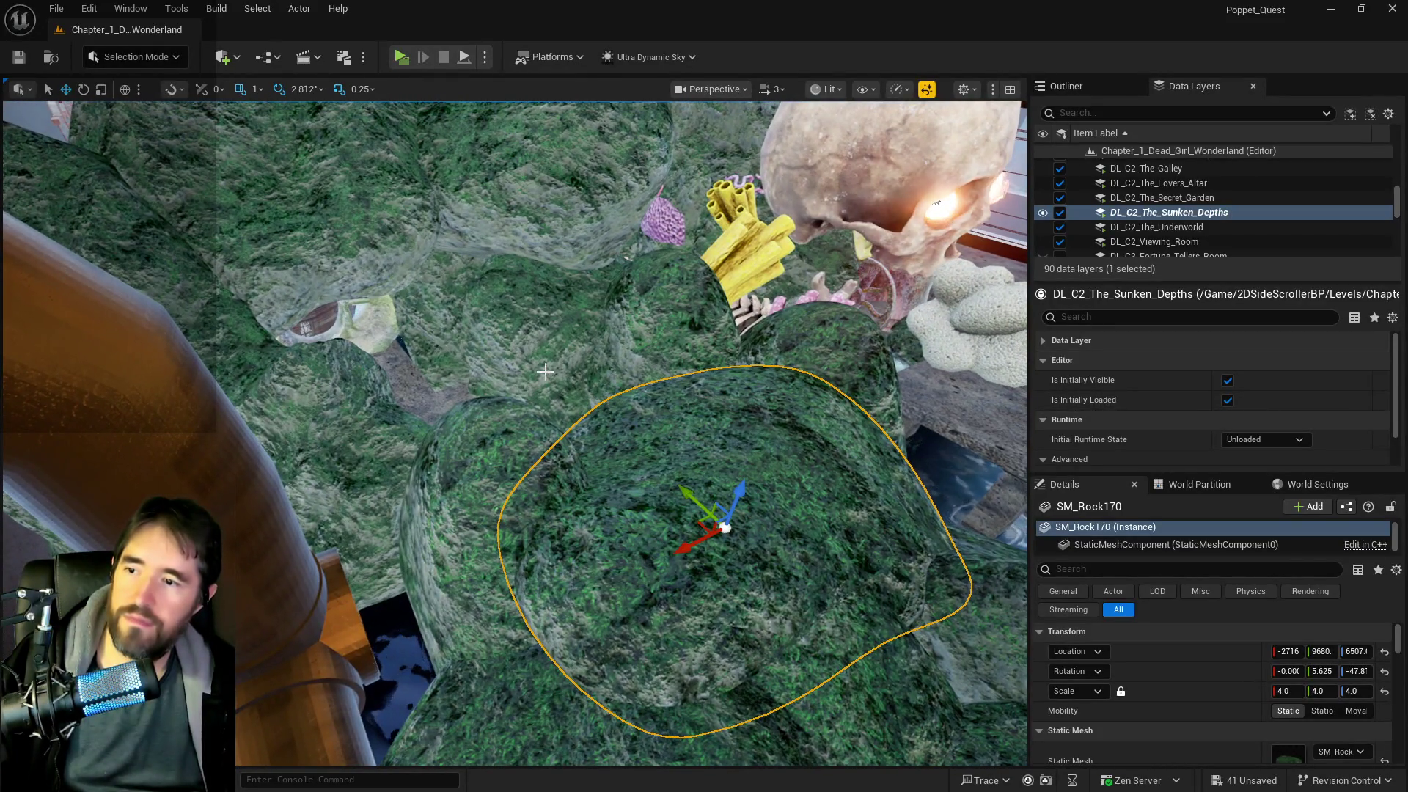
key("w")
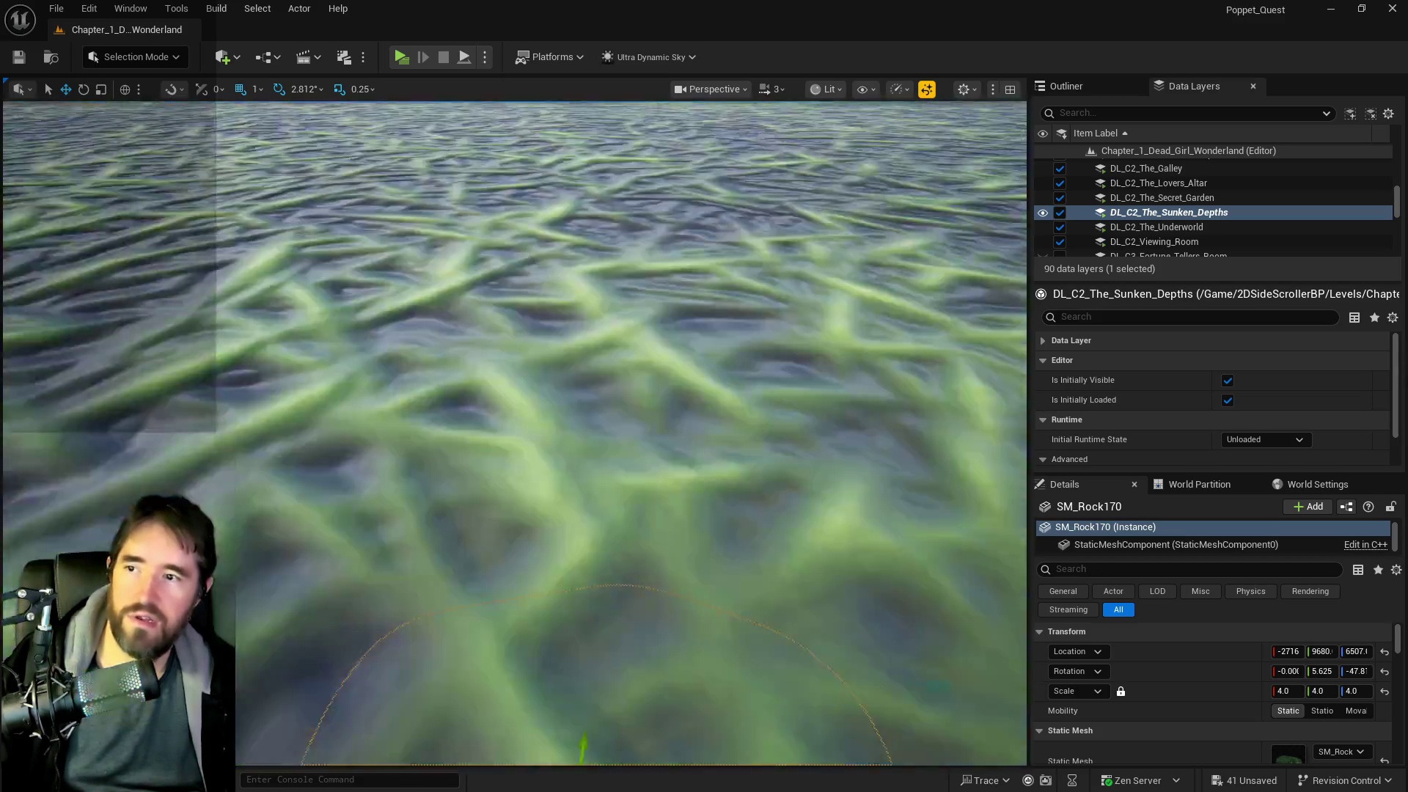
key("s")
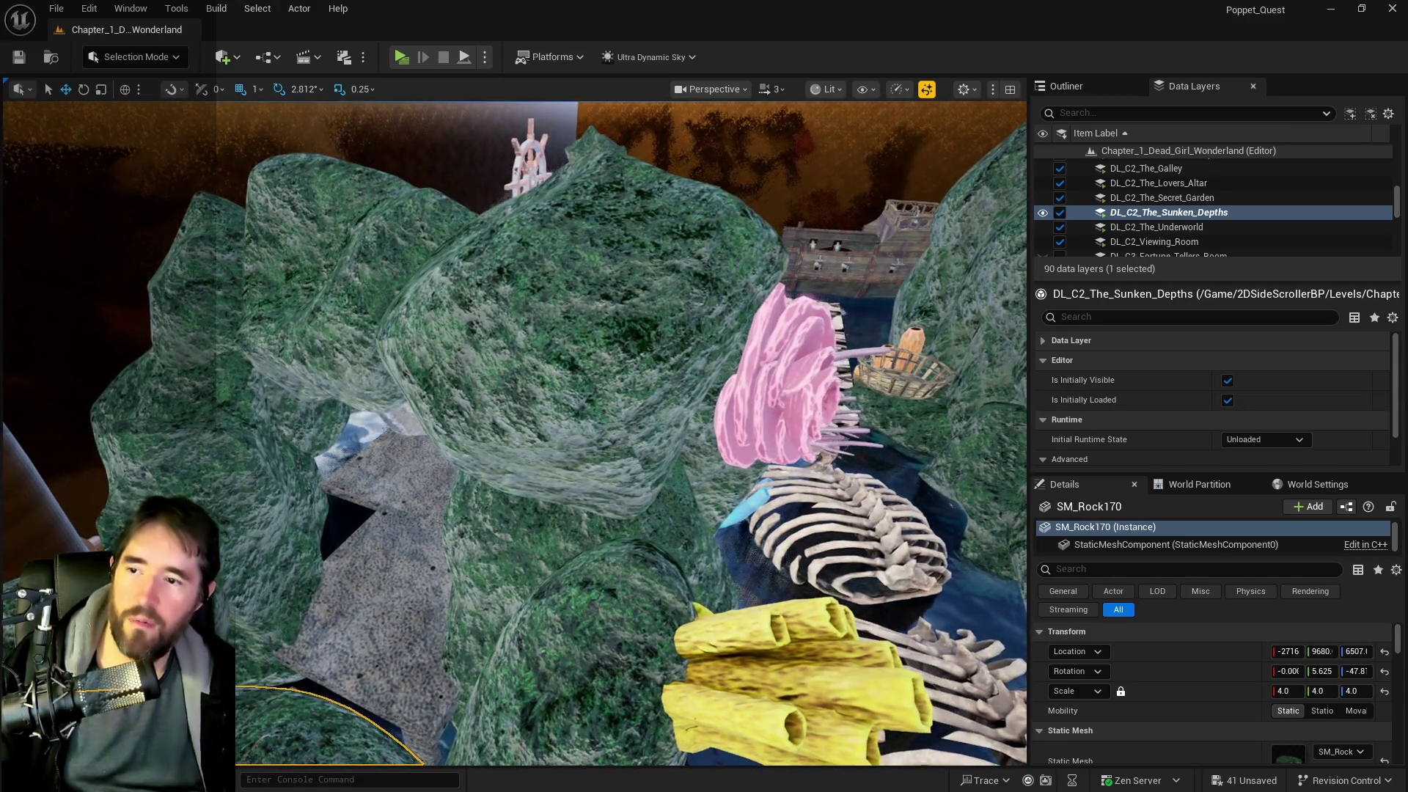
- Scale SM_Rock164 to 4, rotate it to about -53°, 44°, -62°, and lower it into the pile
left_click(733, 293)
key("w")
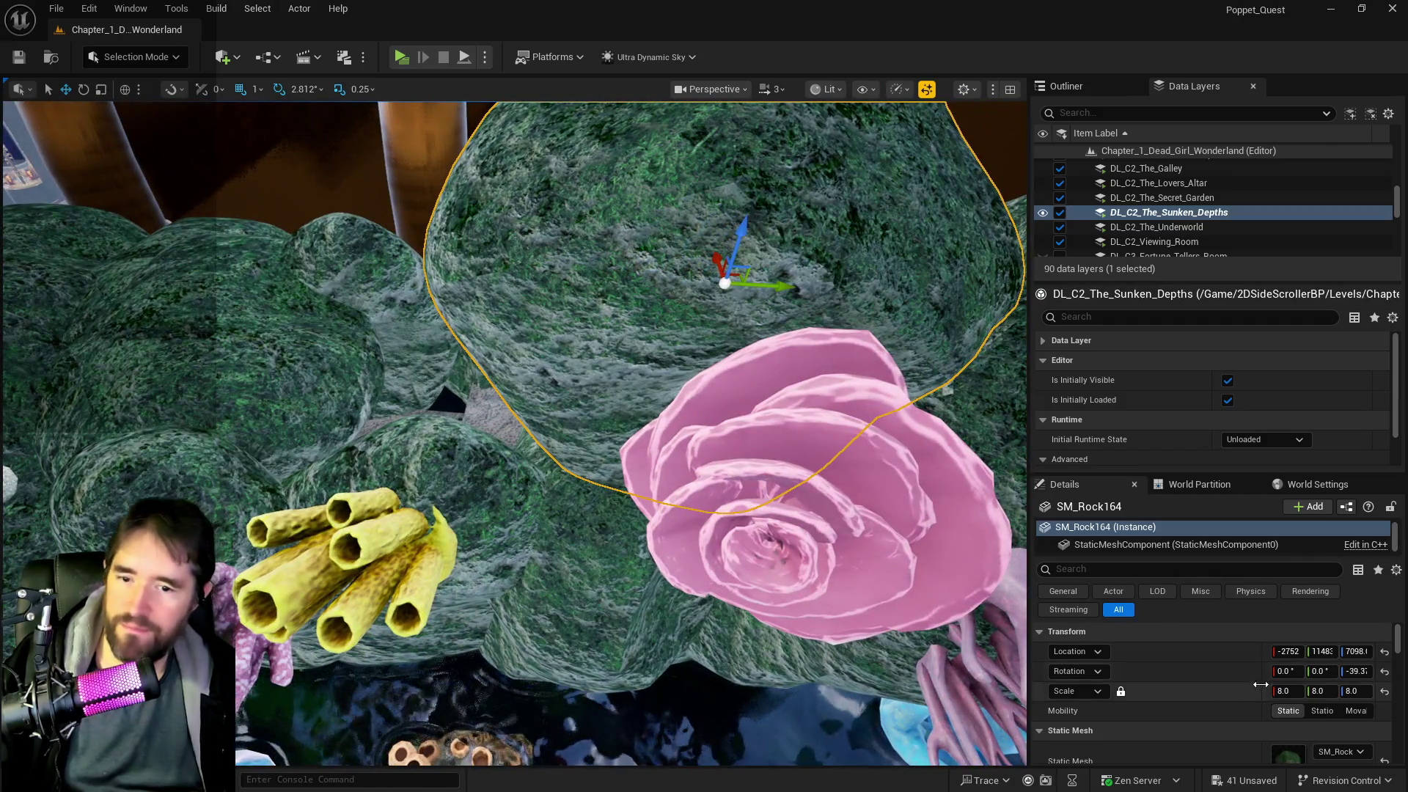
type("4")
key("Return")
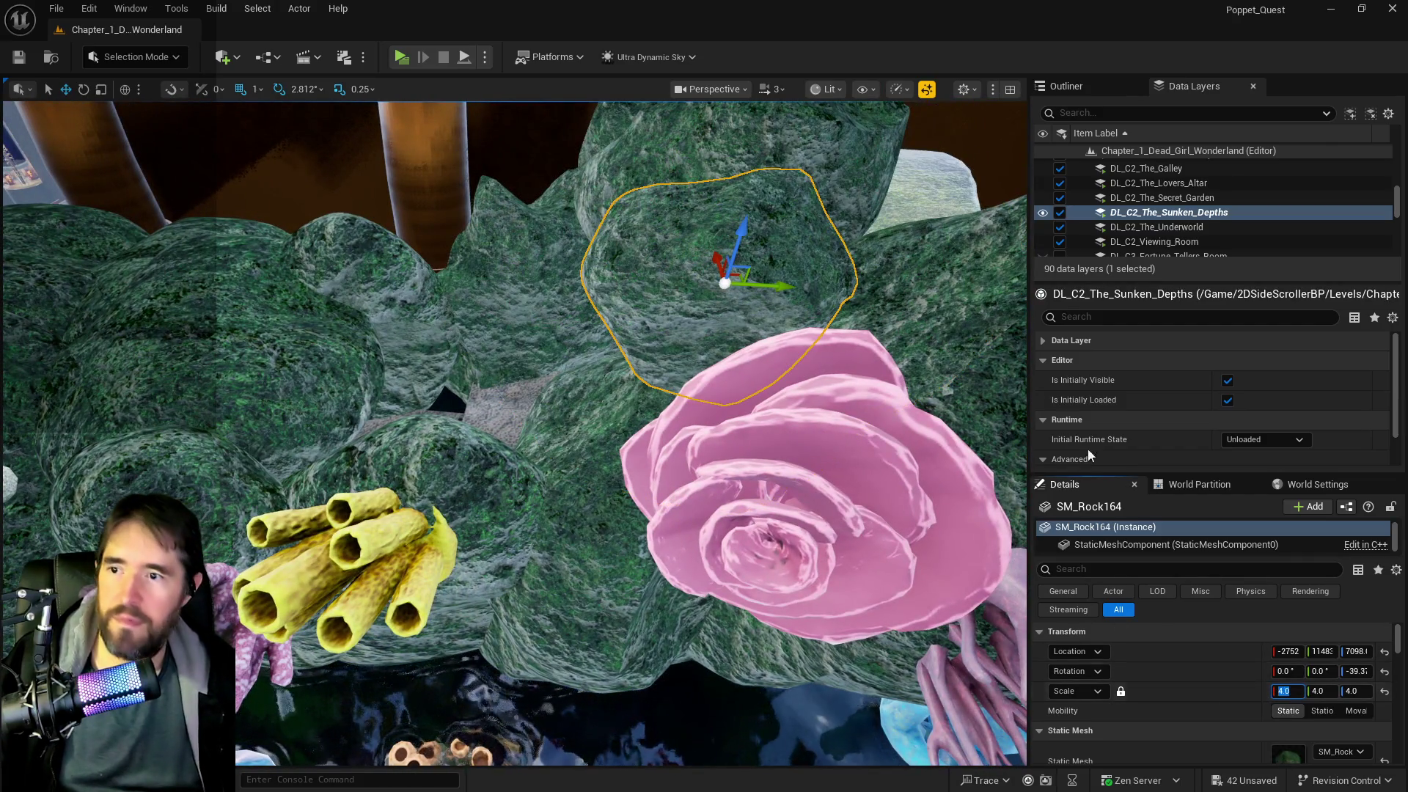
mouse_move(676, 219)
left_mouse_down()
mouse_move(660, 220)
mouse_move(677, 219)
left_mouse_up()
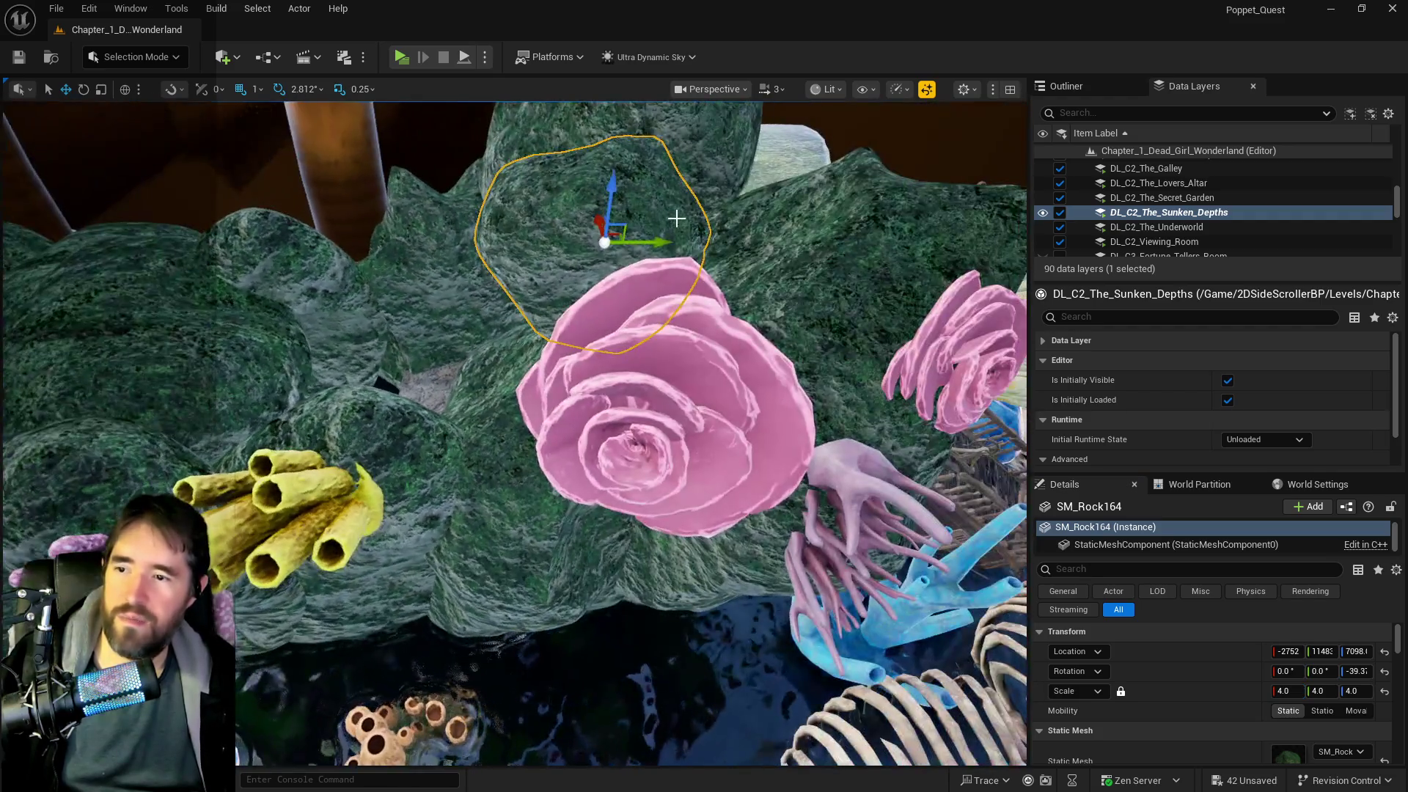
left_click_drag(440, 272, 418, 282)
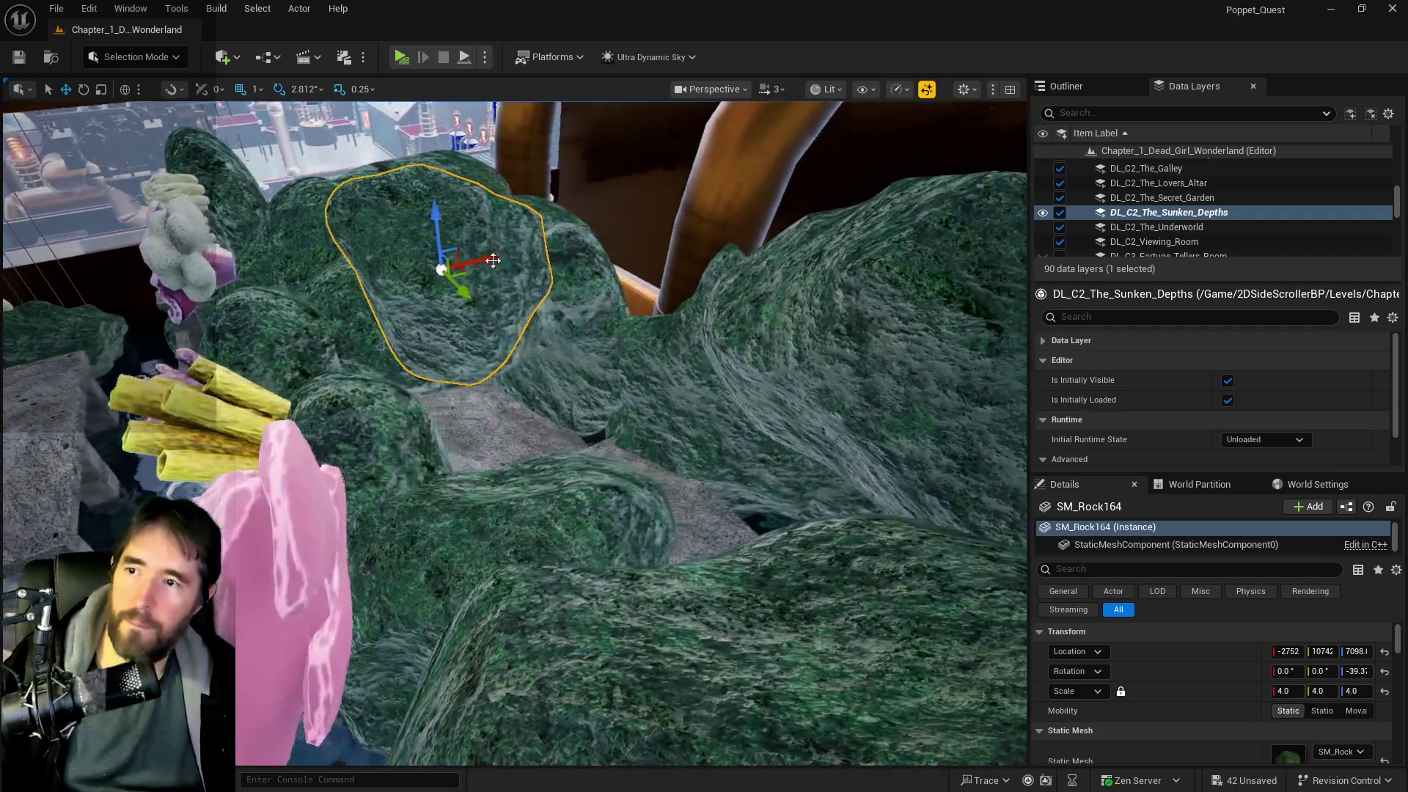
key("e")
left_click_drag(377, 220, 440, 187)
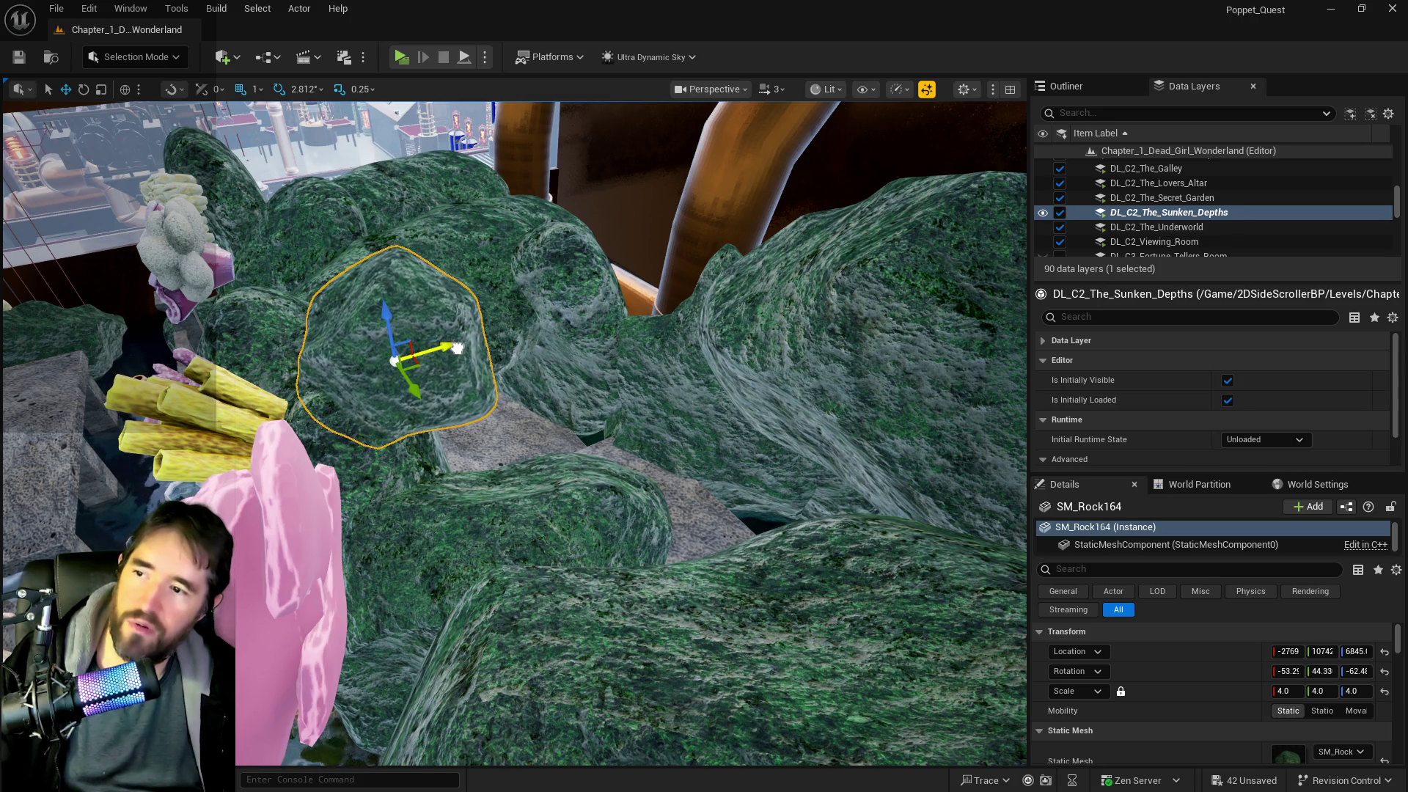
mouse_move(397, 322)
left_mouse_down()
mouse_move(397, 336)
mouse_move(440, 344)
mouse_move(414, 354)
left_mouse_up()
left_click(414, 354)
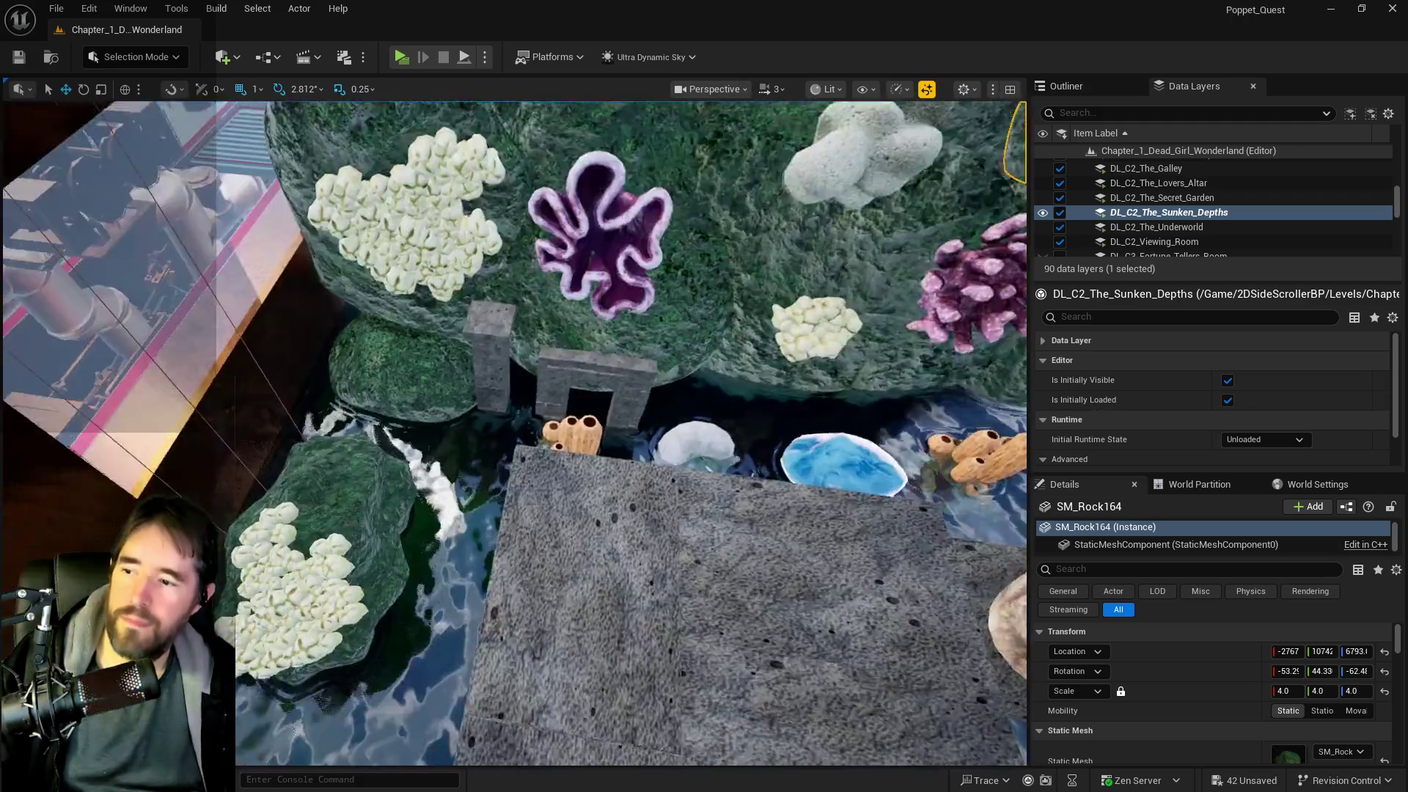